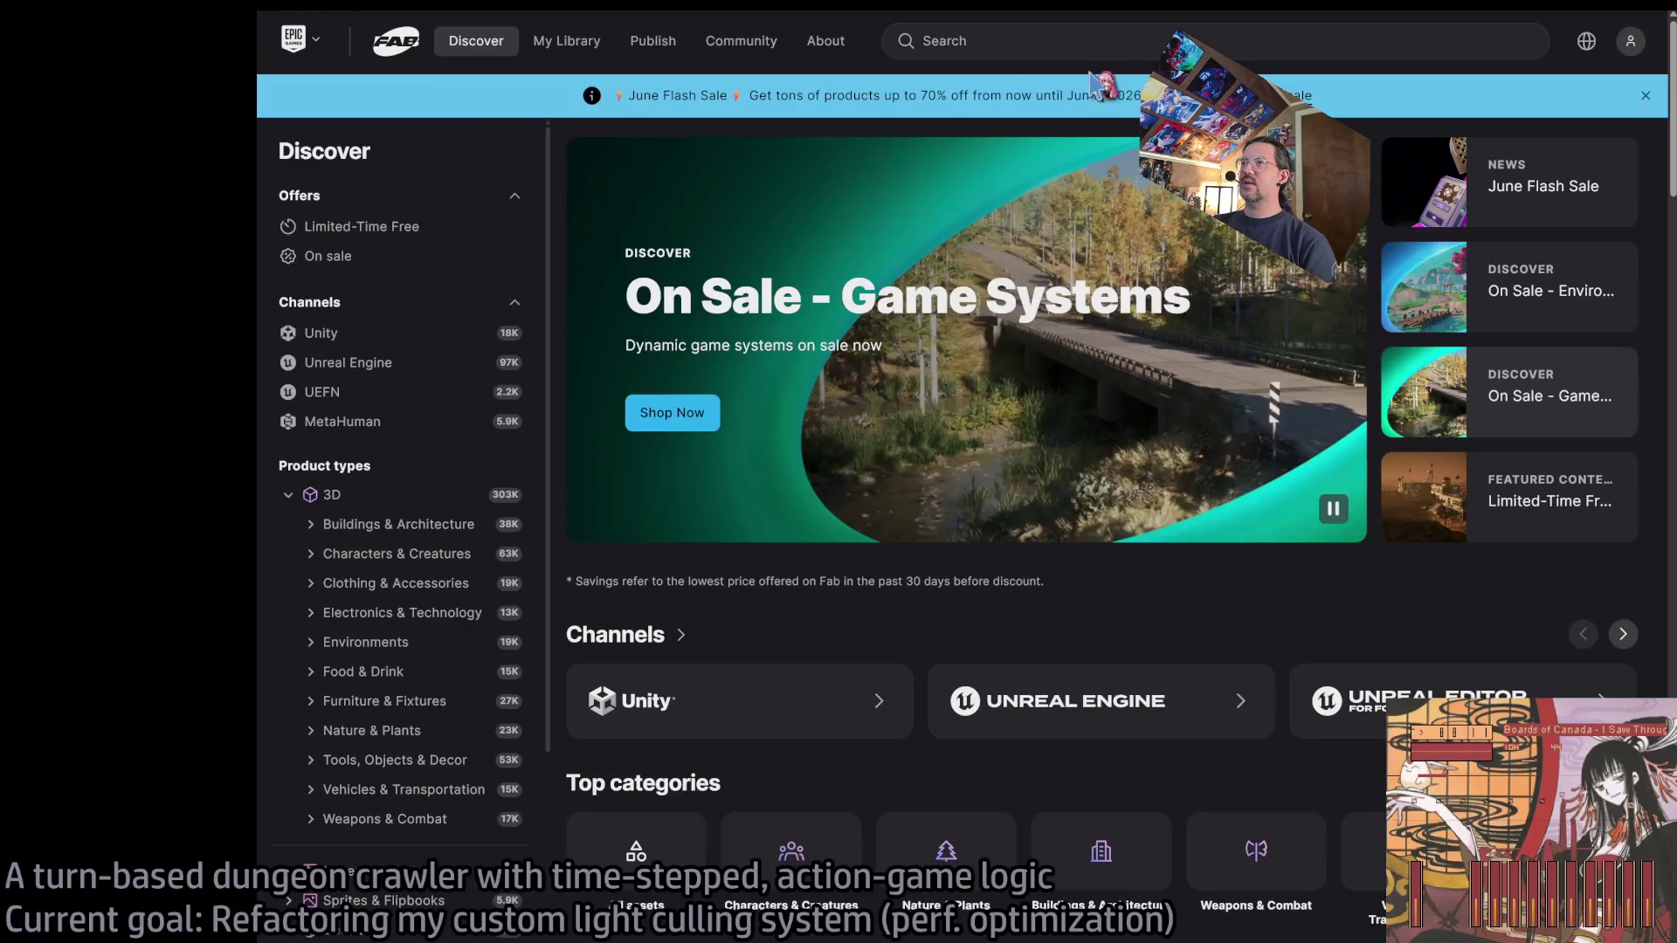
Search Fab for 'cafe' and scroll down through the results grid.
{"action": "left_click", "coordinate": [1071, 41]}
{"action": "type", "text": "cafe"}
{"action": "key", "text": "Return"}
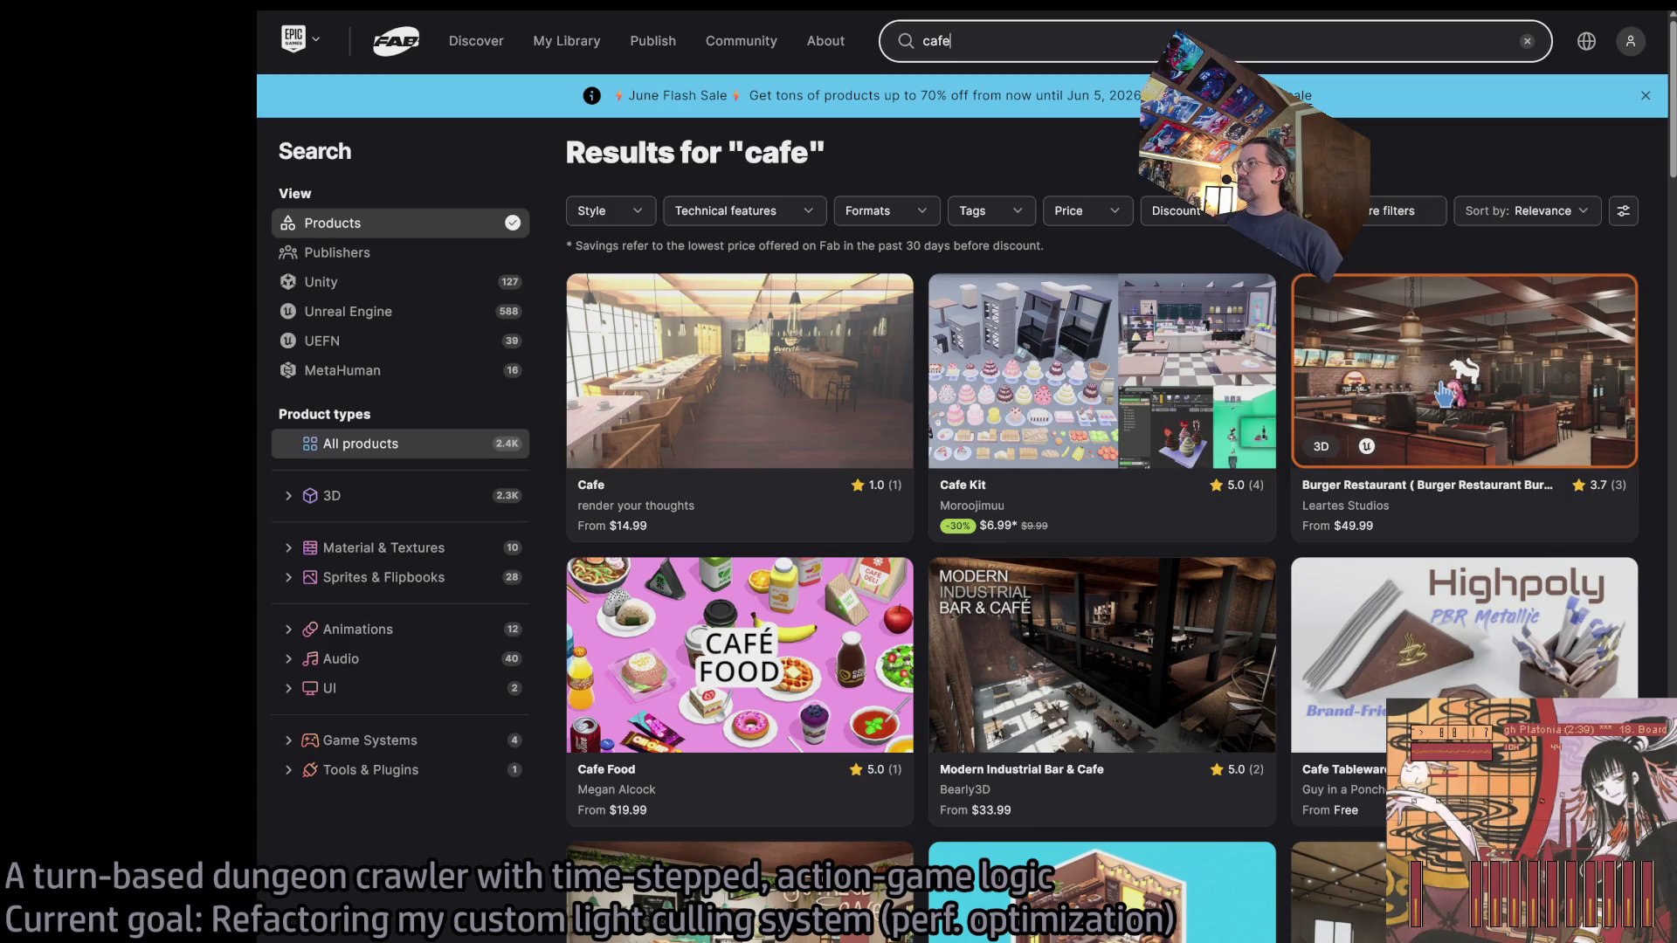
{"action": "scroll", "coordinate": [1026, 310], "scroll_direction": "down", "scroll_amount": 4}
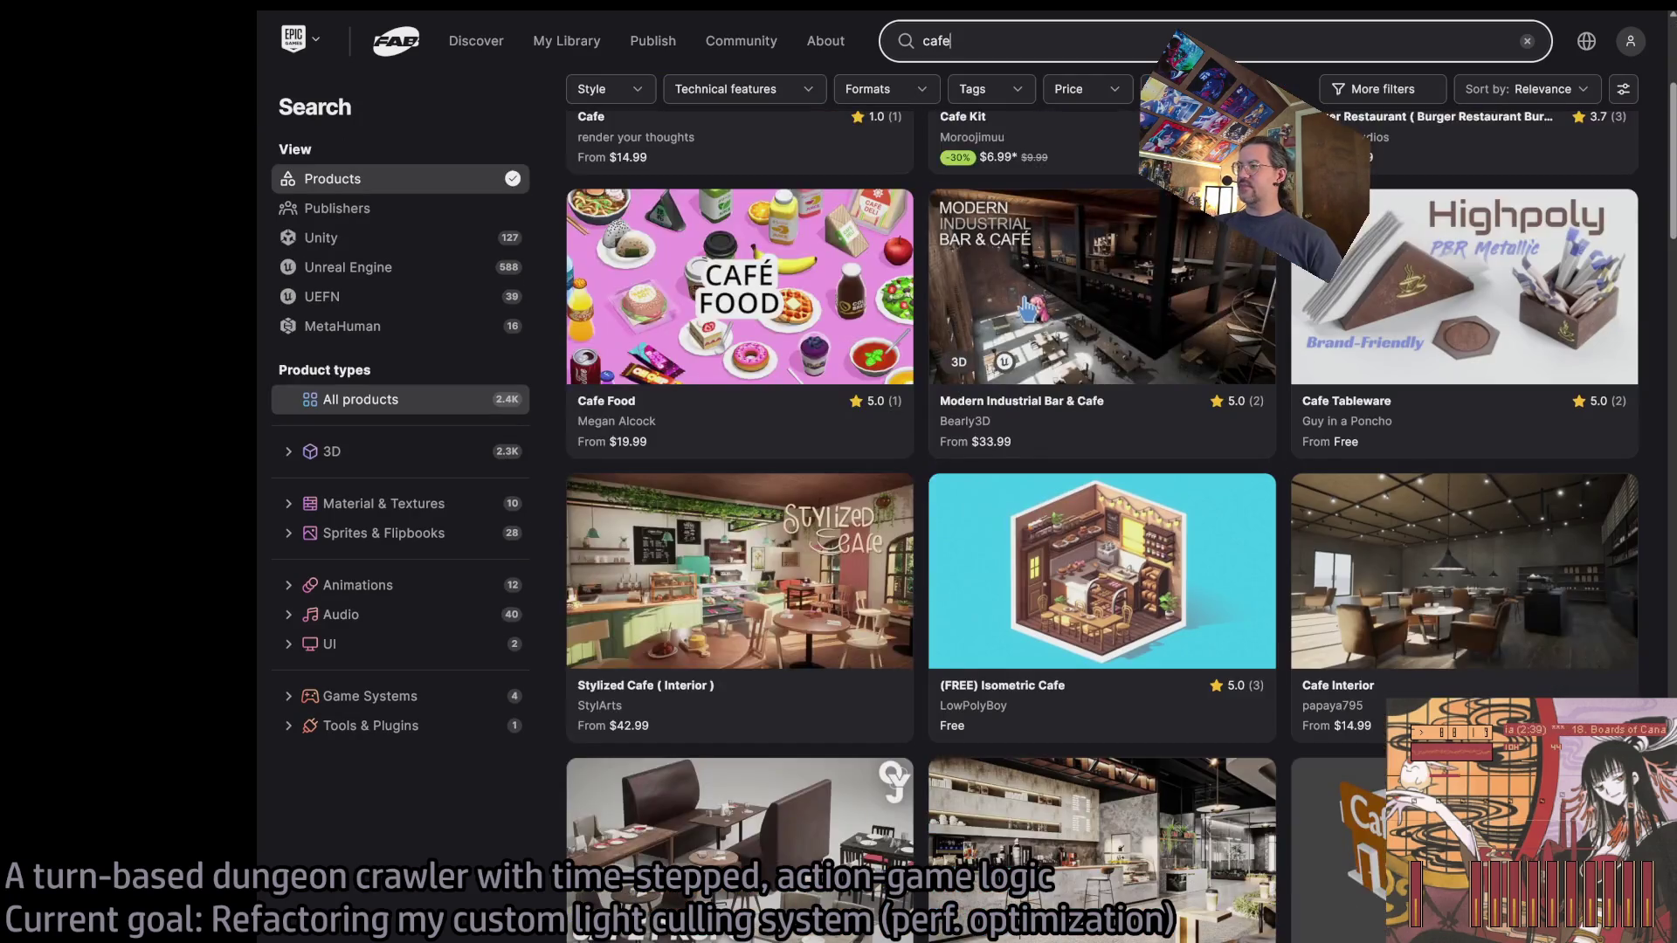
{"action": "scroll", "coordinate": [1028, 307], "scroll_direction": "down", "scroll_amount": 3}
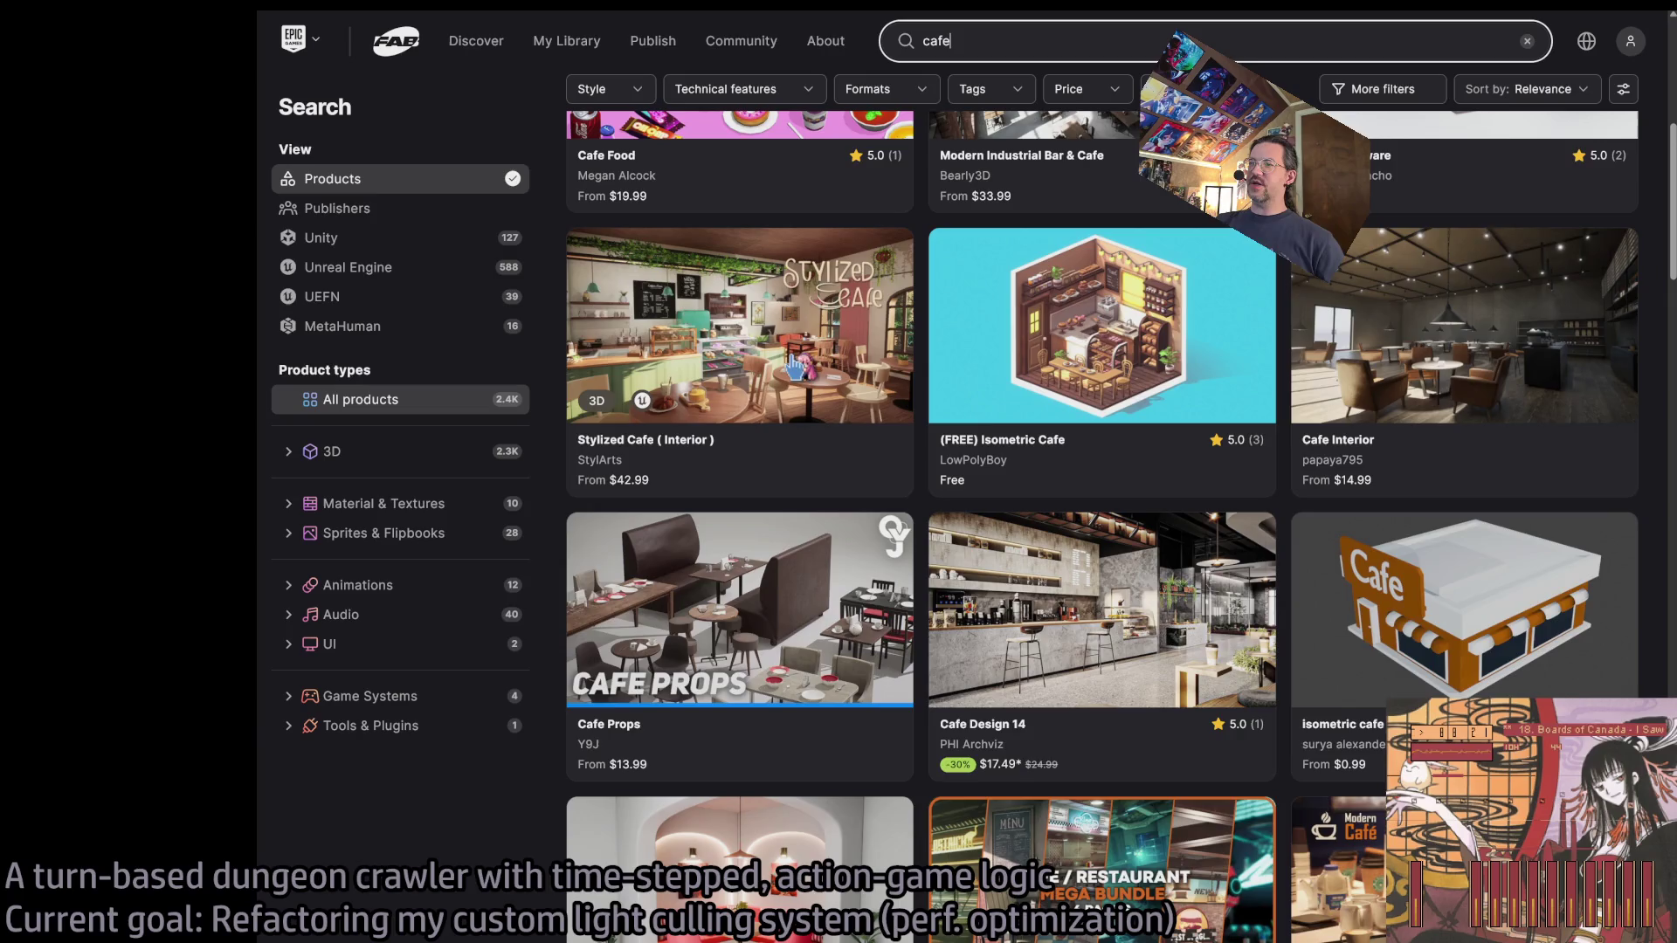
{"action": "scroll", "coordinate": [801, 371], "scroll_direction": "down", "scroll_amount": 1}
{"action": "scroll", "coordinate": [791, 371], "scroll_direction": "down", "scroll_amount": 1}
{"action": "scroll", "coordinate": [908, 367], "scroll_direction": "down", "scroll_amount": 1}
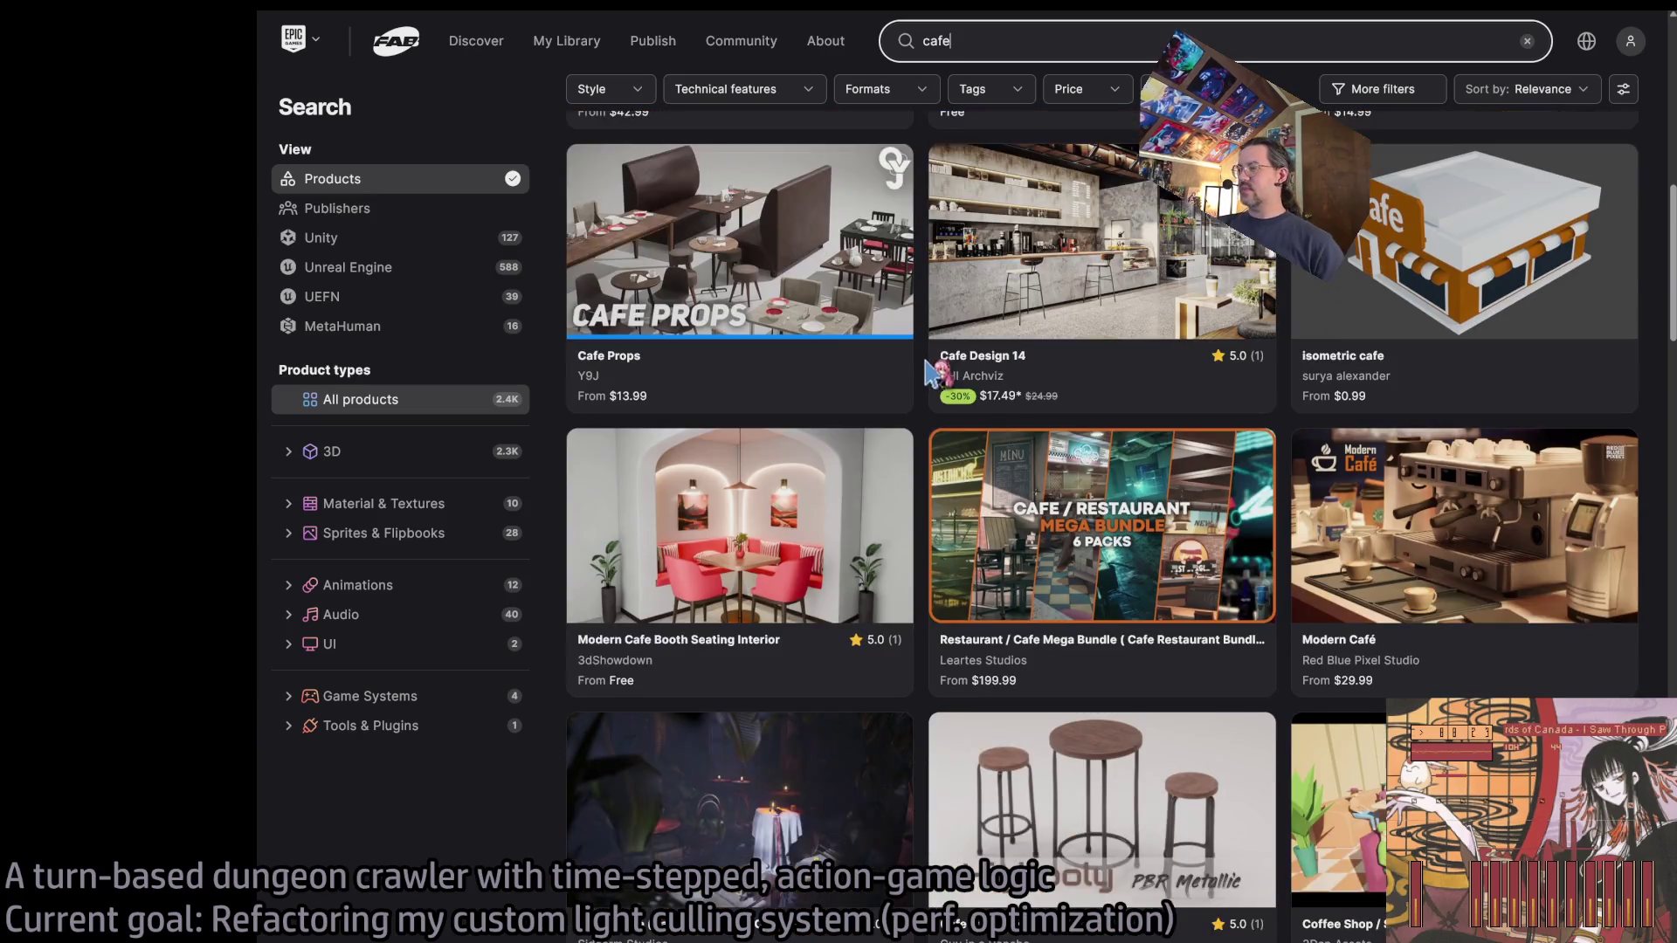
{"action": "scroll", "coordinate": [931, 425], "scroll_direction": "down", "scroll_amount": 1}
{"action": "scroll", "coordinate": [931, 426], "scroll_direction": "down", "scroll_amount": 1}
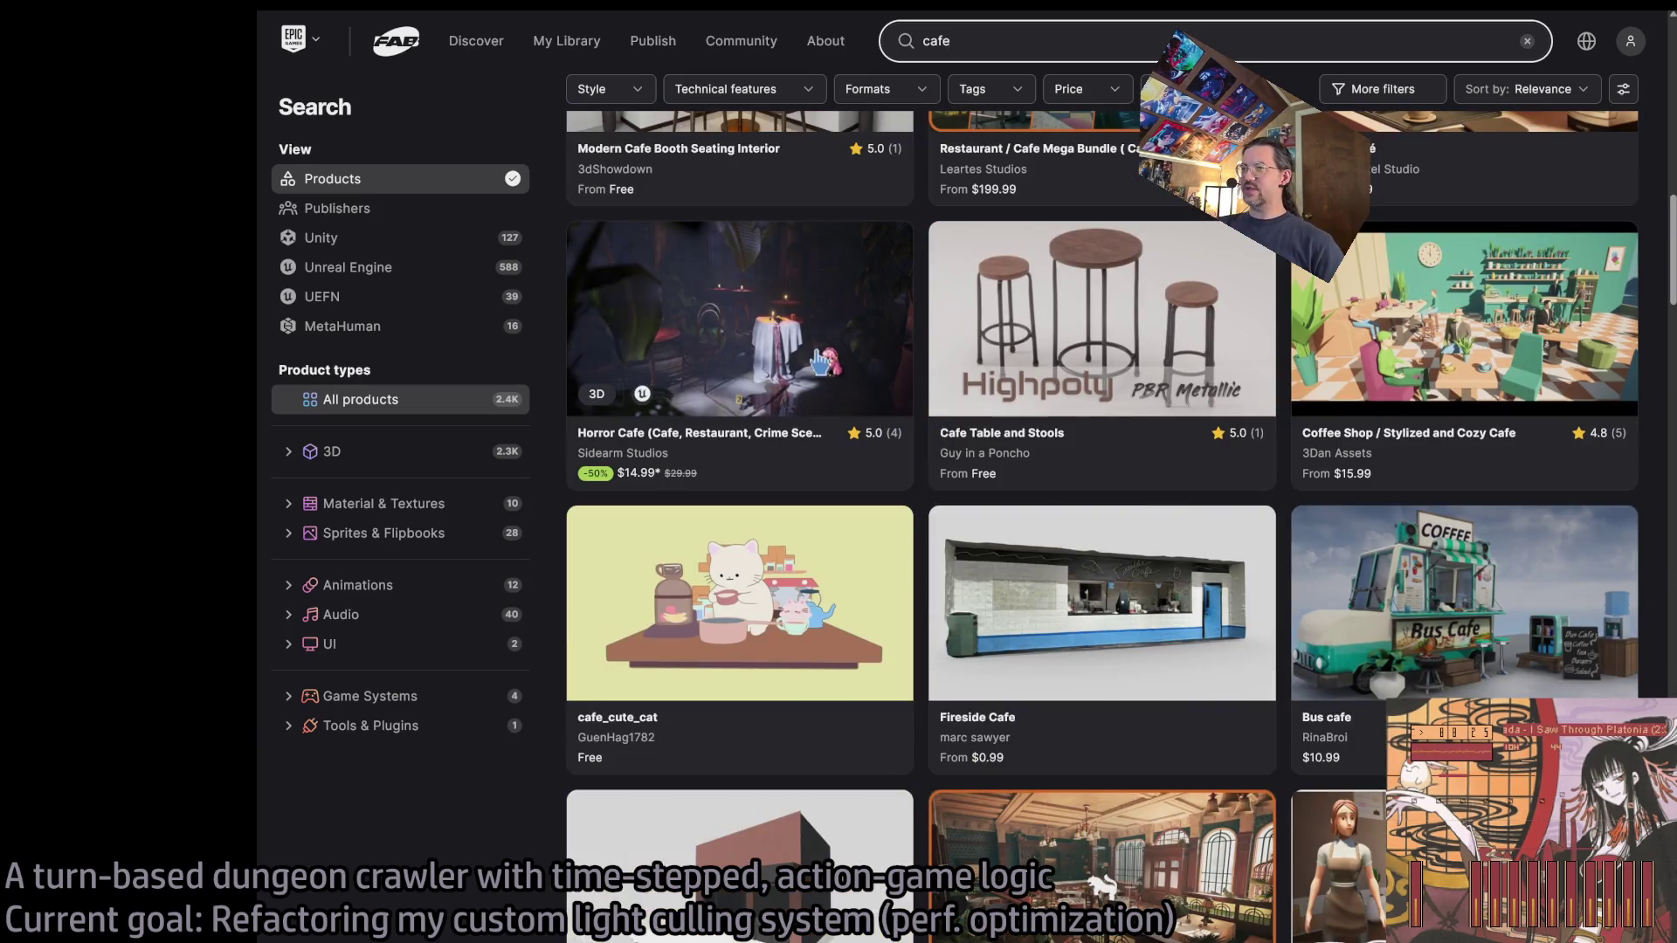
Browse further through the cafe results and open the Yellow Parrot Restaurant product page.
{"action": "scroll", "coordinate": [1027, 353], "scroll_direction": "up", "scroll_amount": 1}
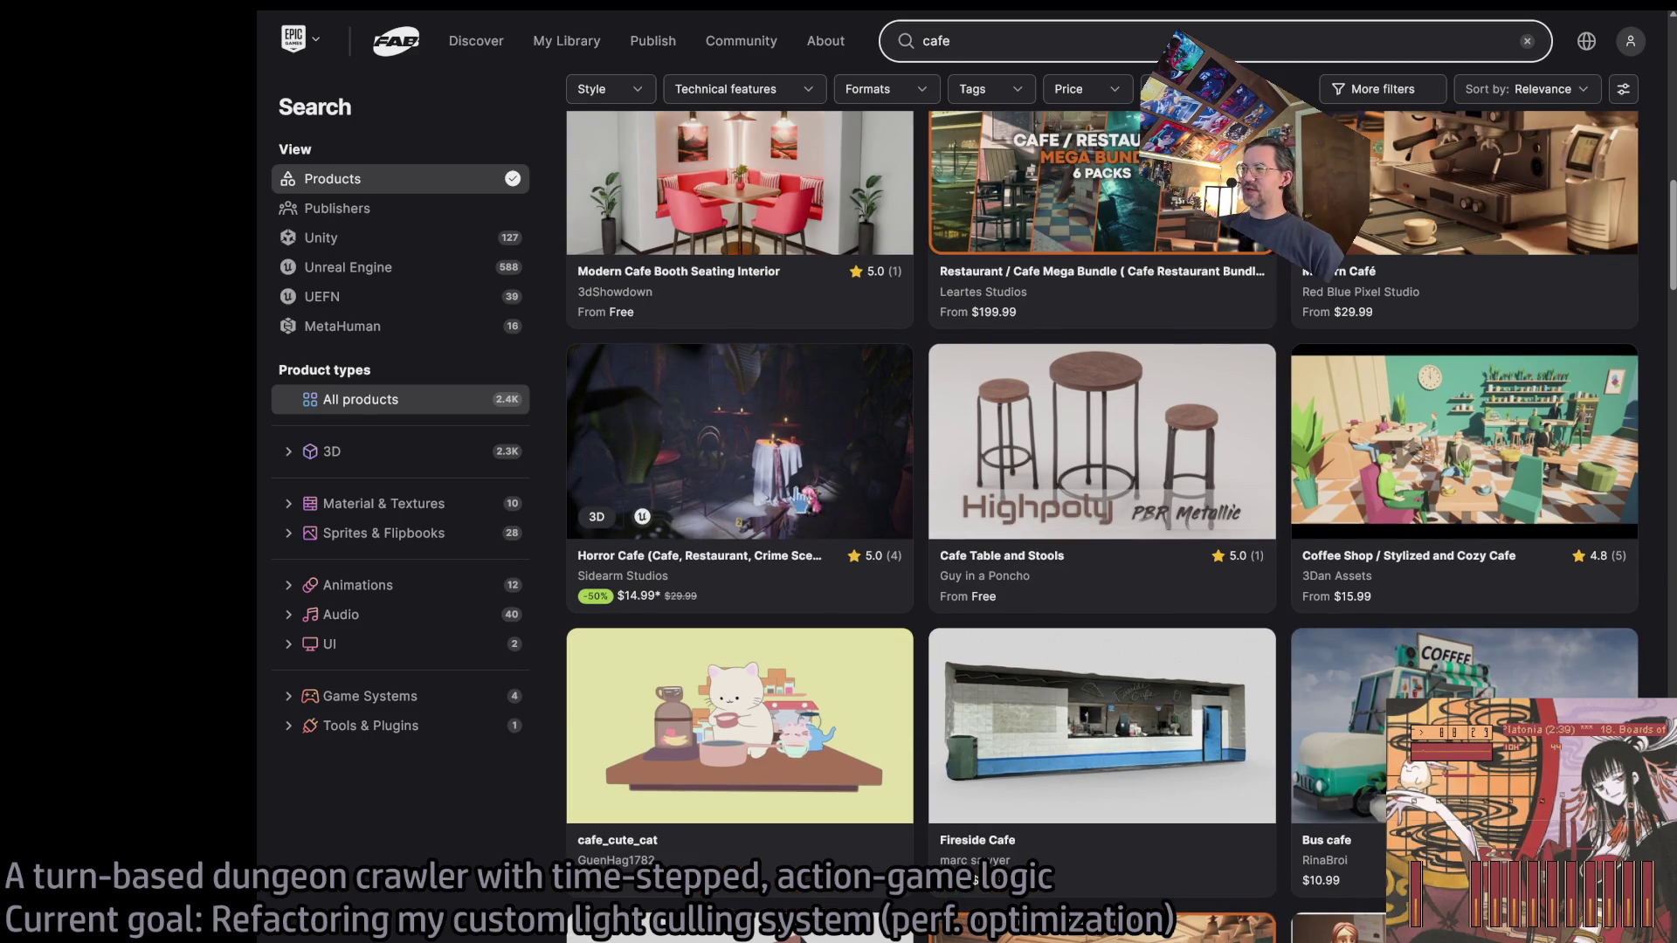
{"action": "scroll", "coordinate": [873, 451], "scroll_direction": "down", "scroll_amount": 1}
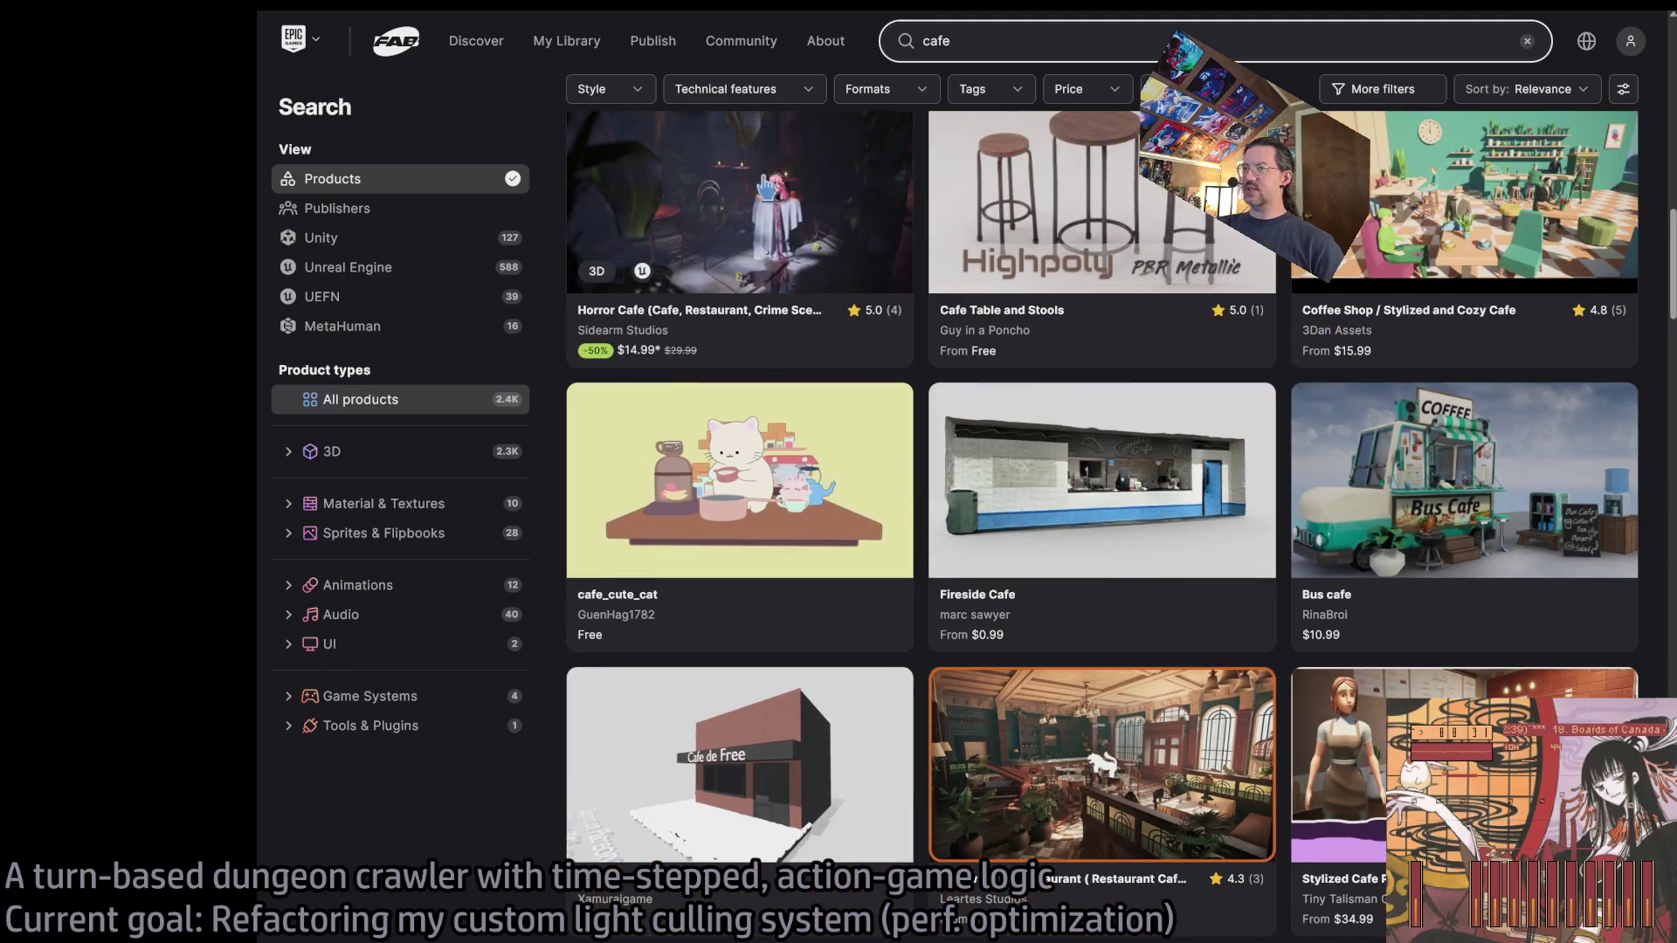
{"action": "scroll", "coordinate": [871, 343], "scroll_direction": "down", "scroll_amount": 2}
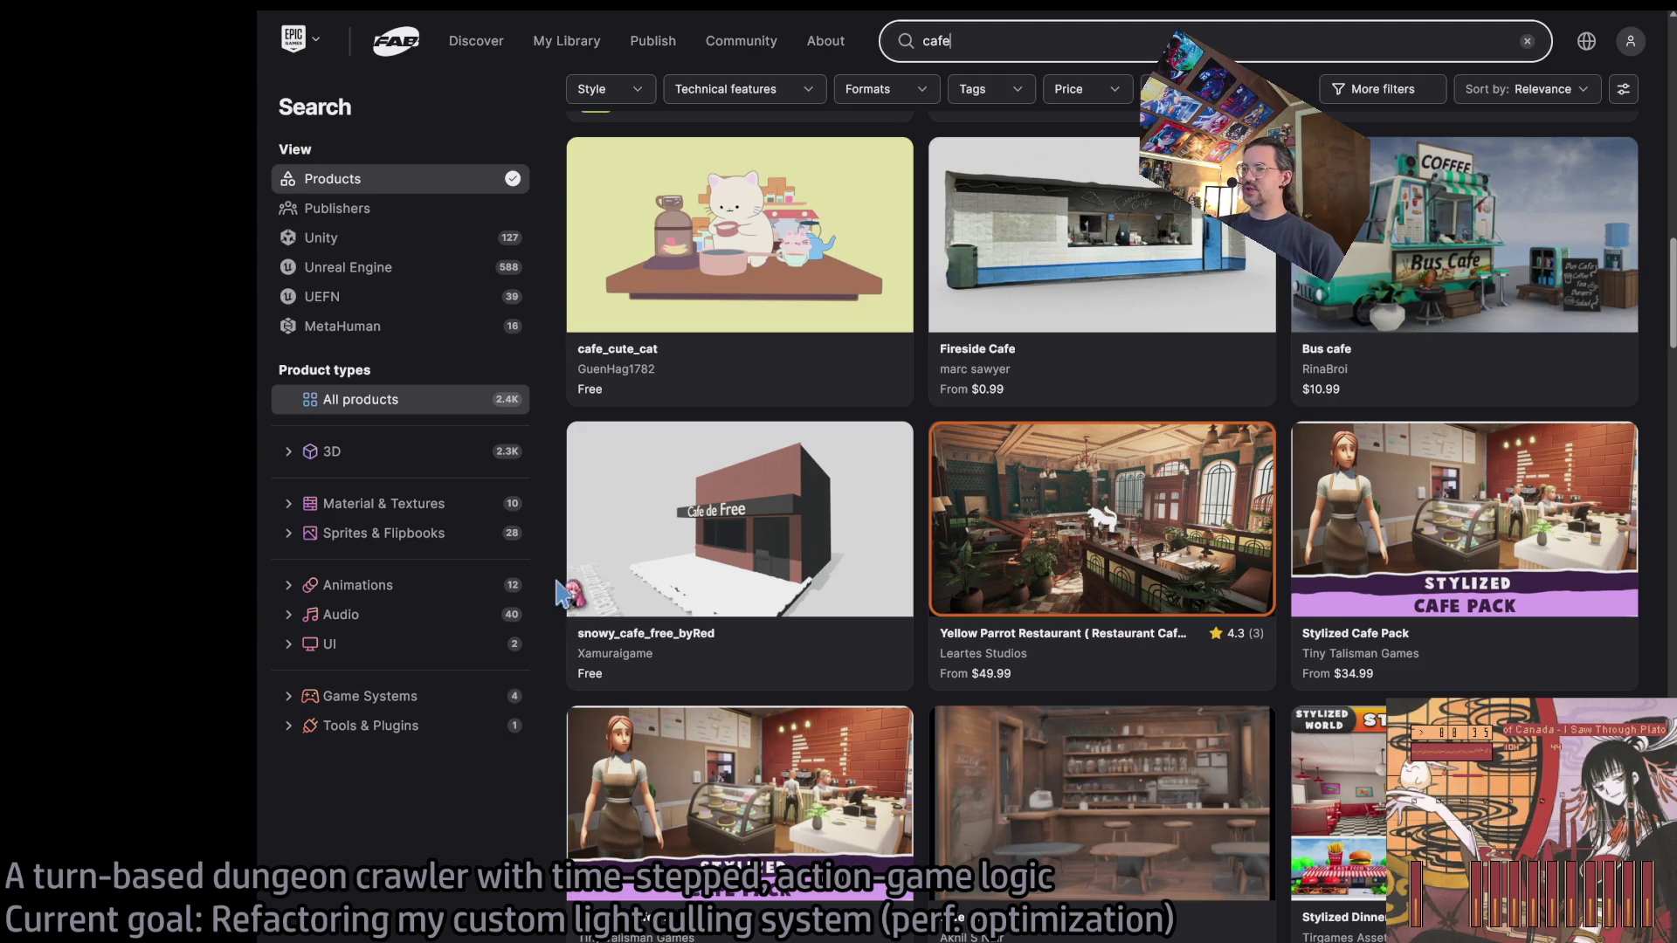
{"action": "scroll", "coordinate": [559, 584], "scroll_direction": "down", "scroll_amount": 1}
{"action": "scroll", "coordinate": [558, 592], "scroll_direction": "down", "scroll_amount": 3}
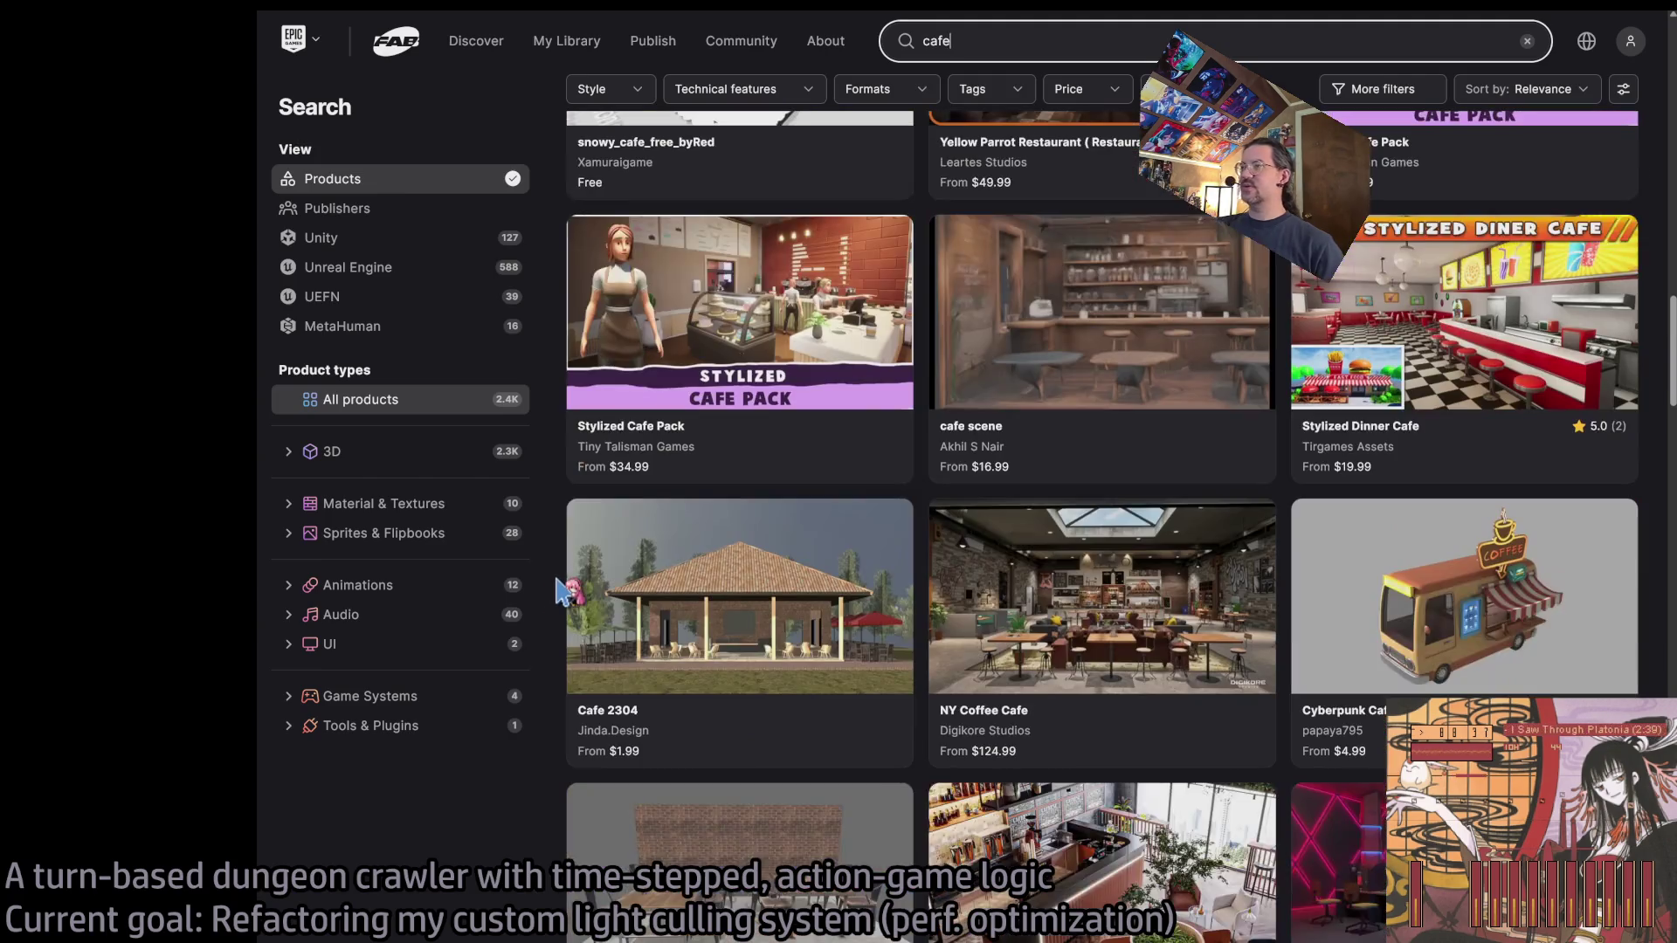
{"action": "scroll", "coordinate": [564, 590], "scroll_direction": "up", "scroll_amount": 3}
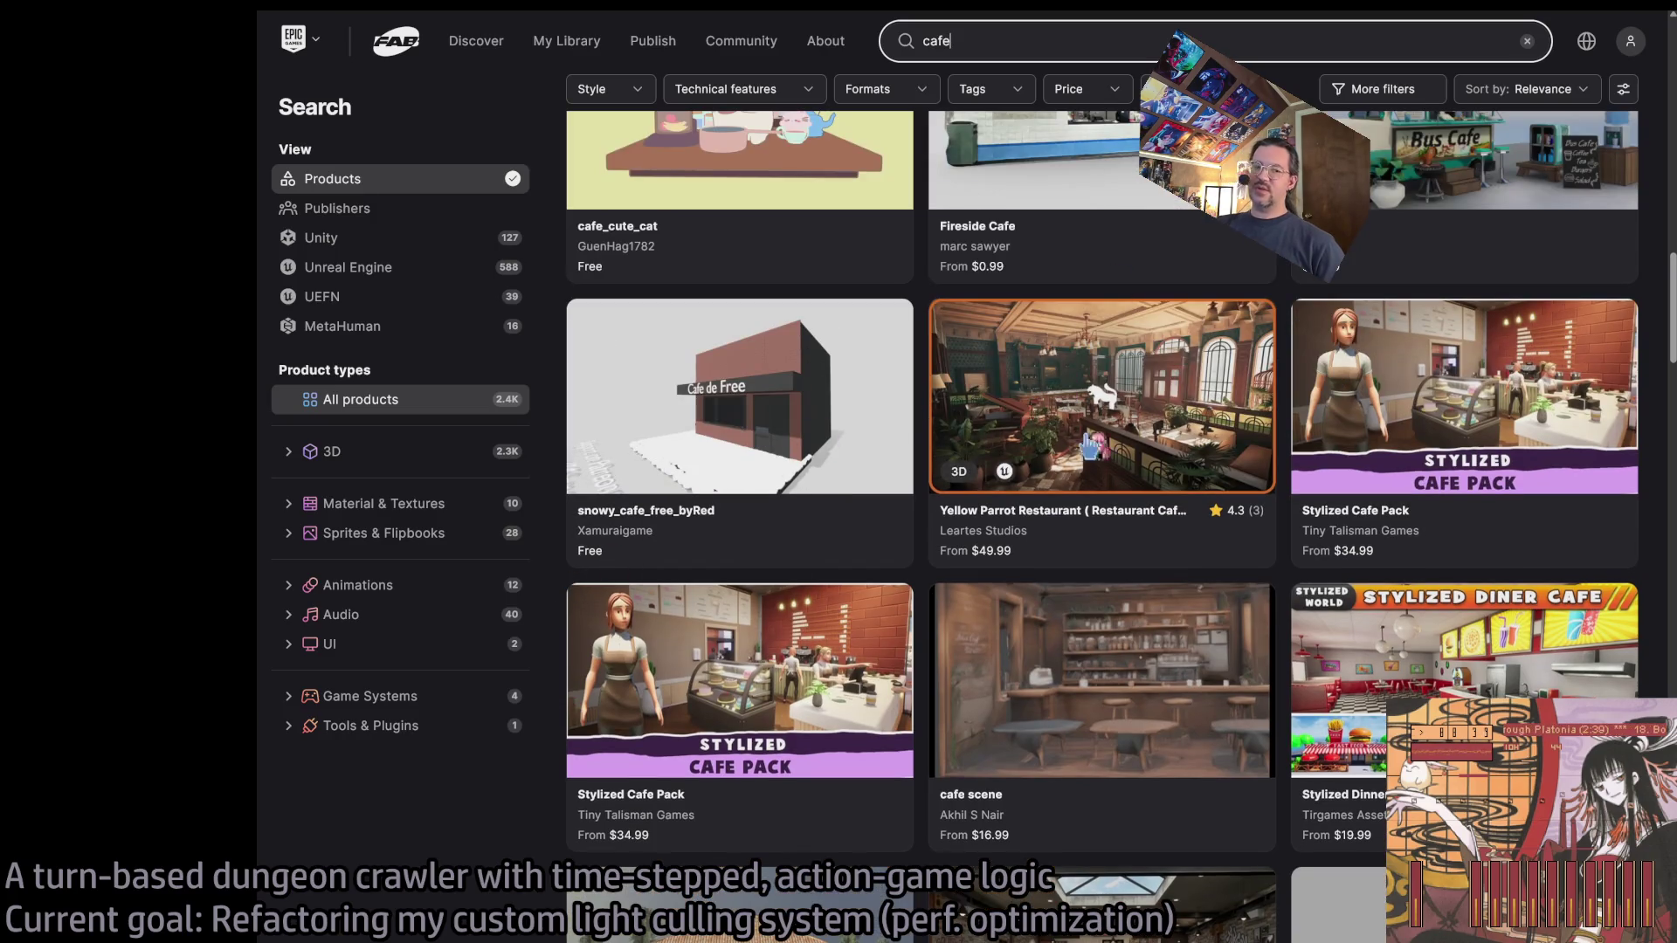
{"action": "left_click", "coordinate": [1205, 384]}
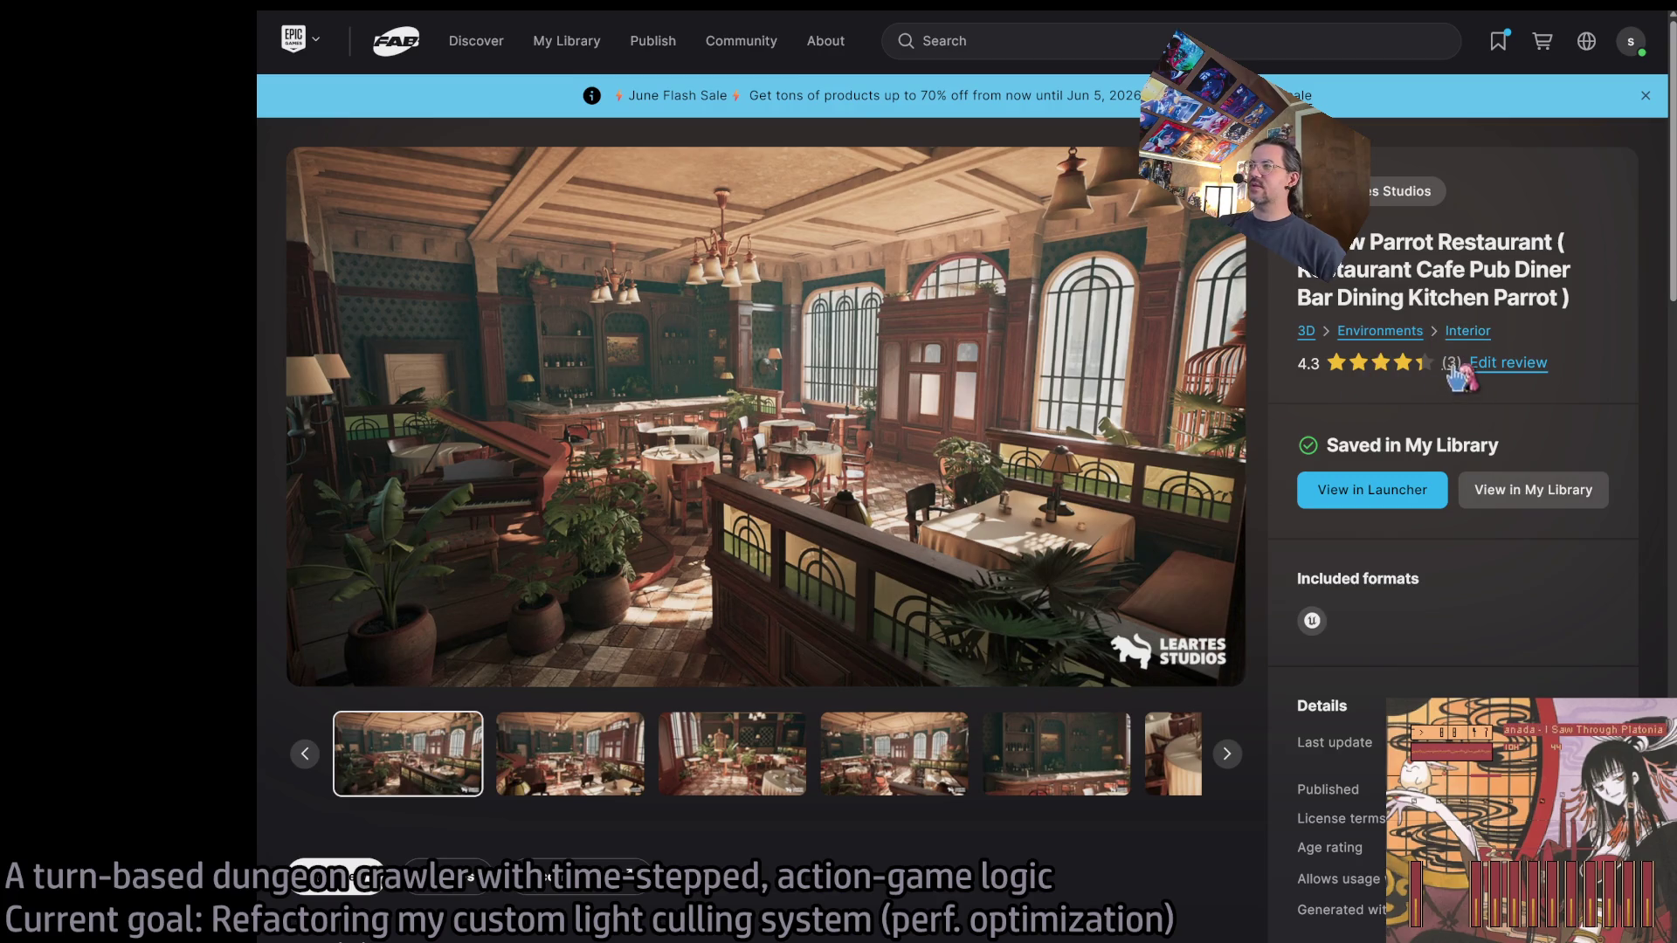
{"action": "left_click", "coordinate": [1452, 363]}
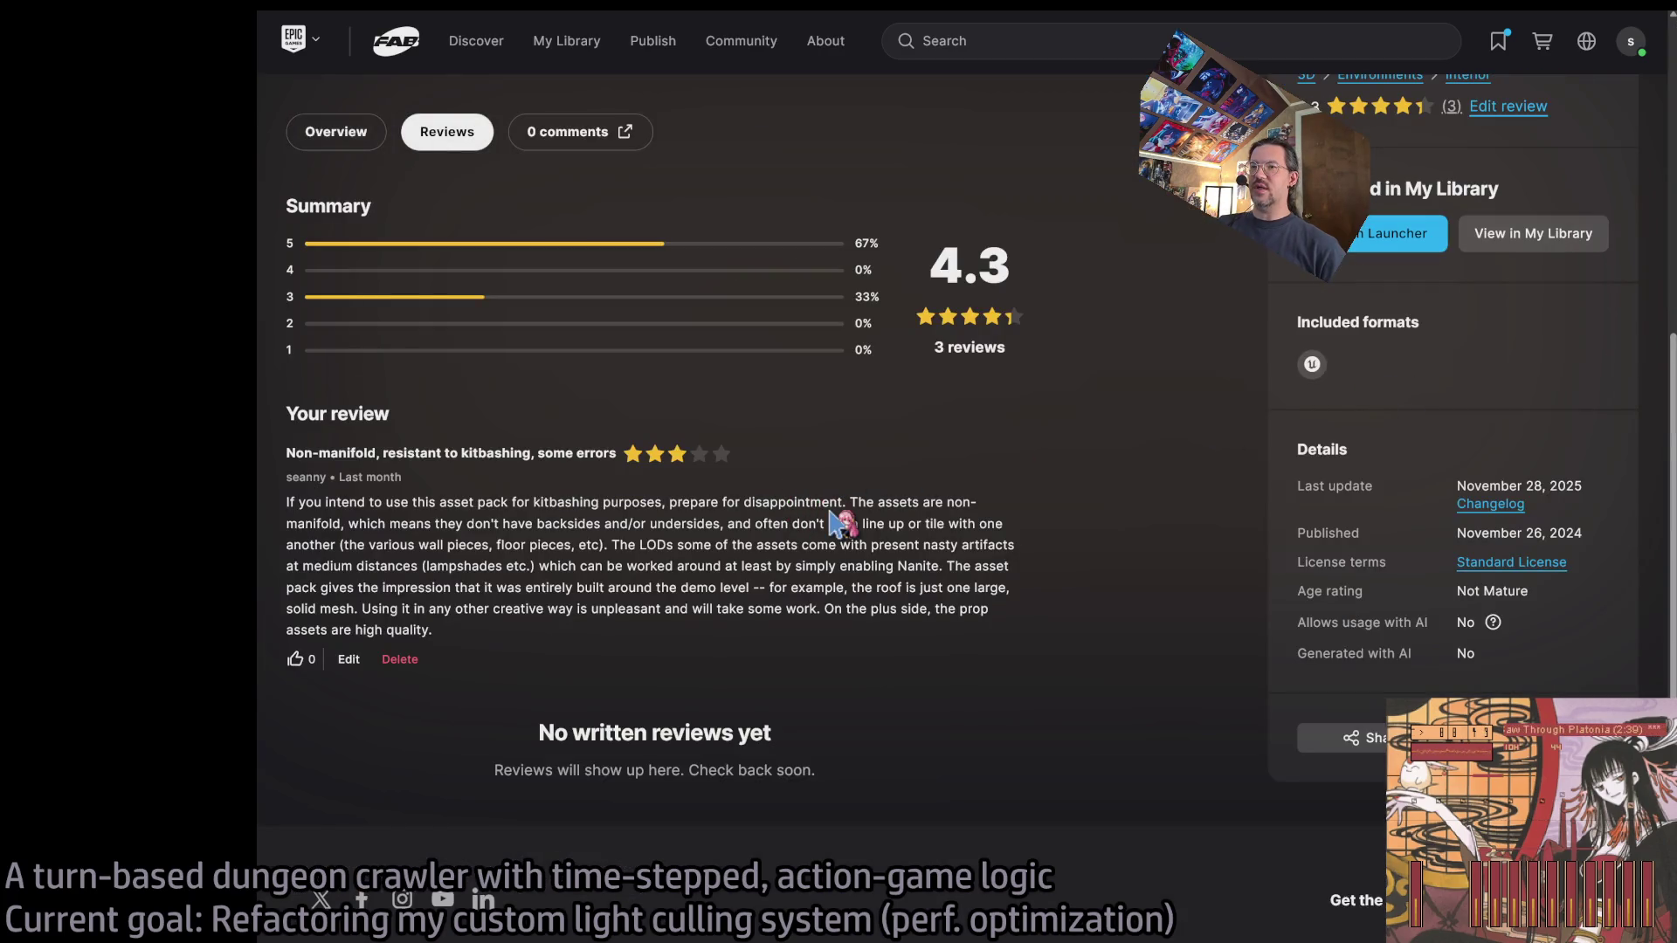
{"action": "key", "text": "alt+Left"}
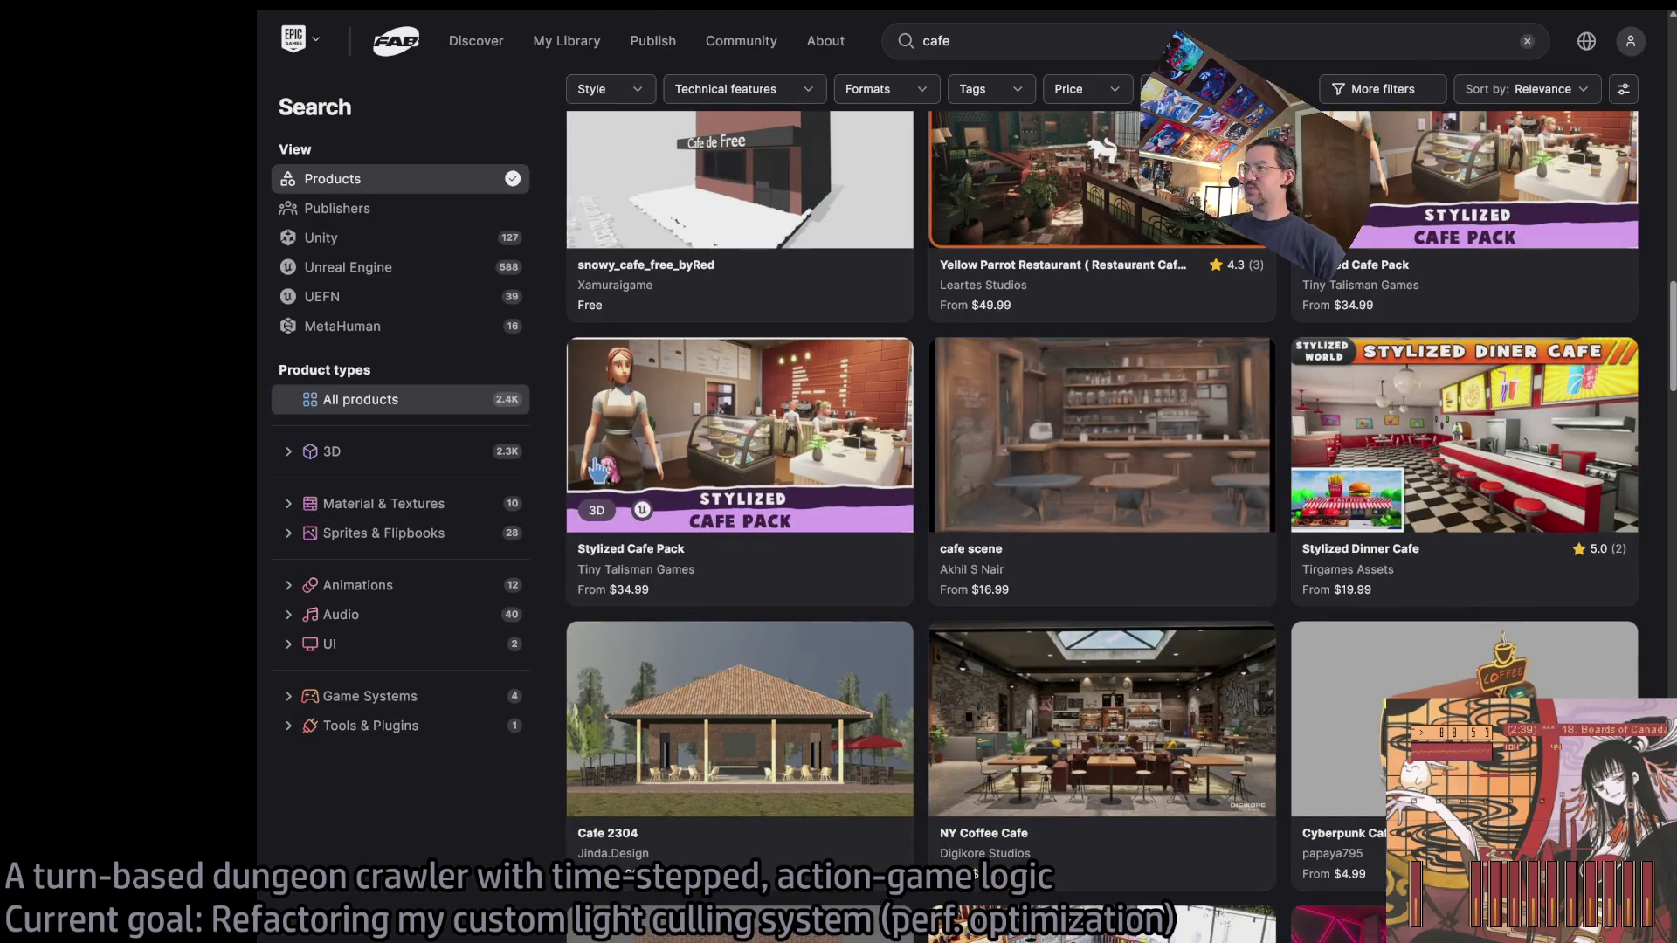
{"action": "scroll", "coordinate": [599, 471], "scroll_direction": "down", "scroll_amount": 2}
{"action": "scroll", "coordinate": [599, 472], "scroll_direction": "up", "scroll_amount": 1}
{"action": "scroll", "coordinate": [599, 471], "scroll_direction": "down", "scroll_amount": 3}
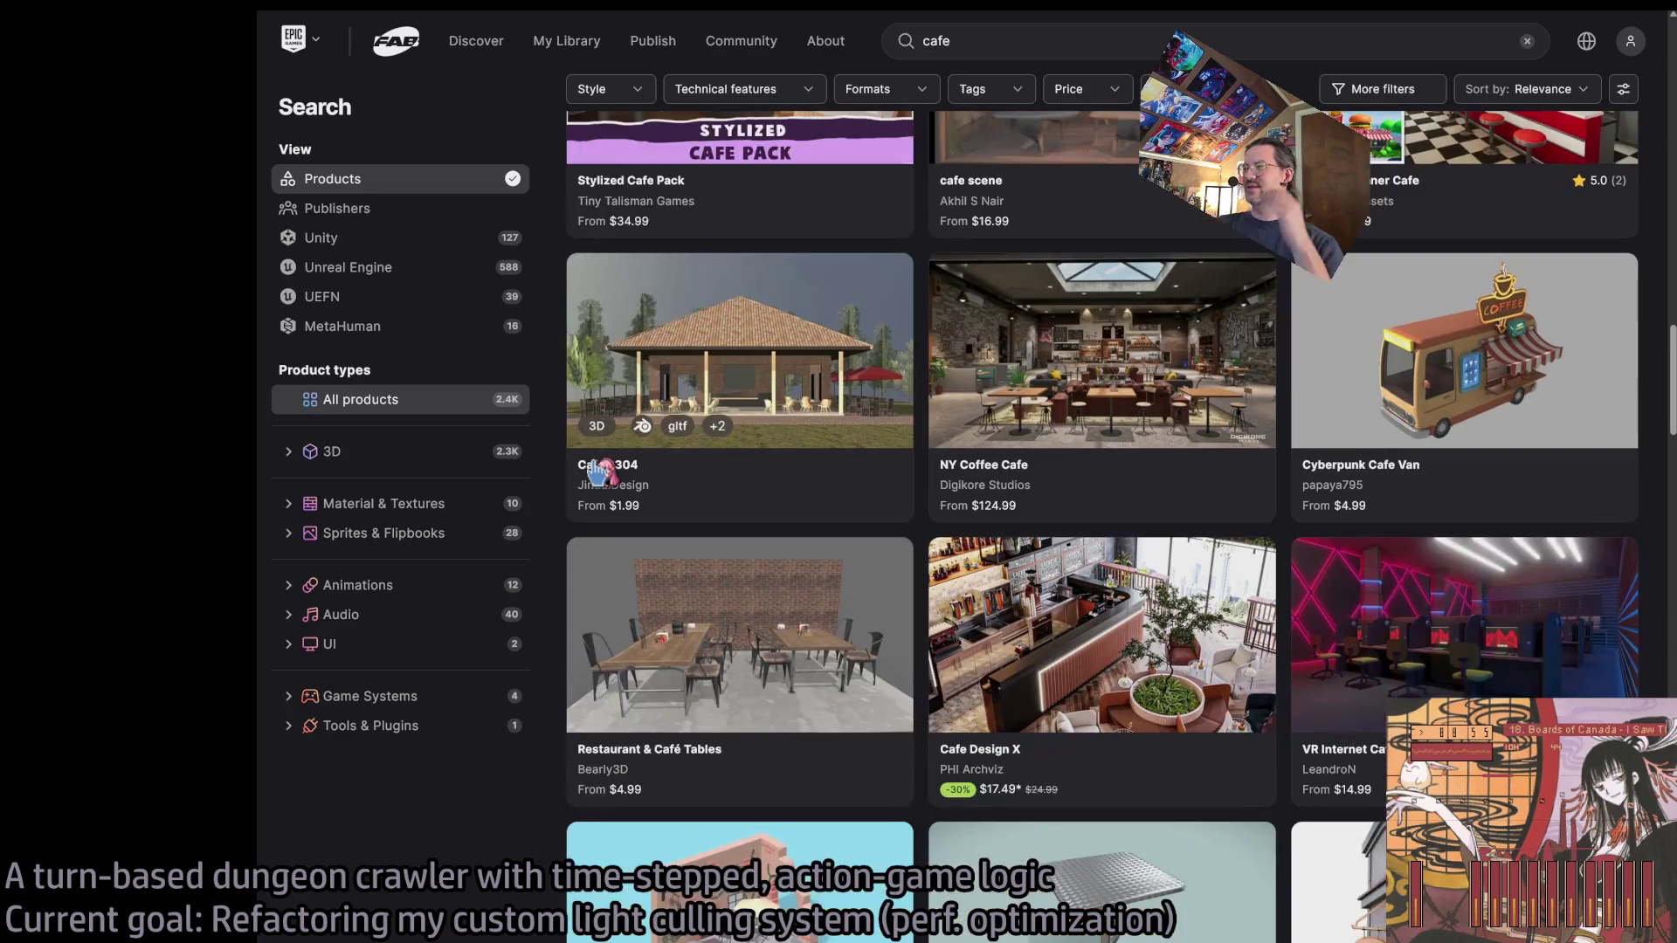
{"action": "scroll", "coordinate": [599, 476], "scroll_direction": "down", "scroll_amount": 2}
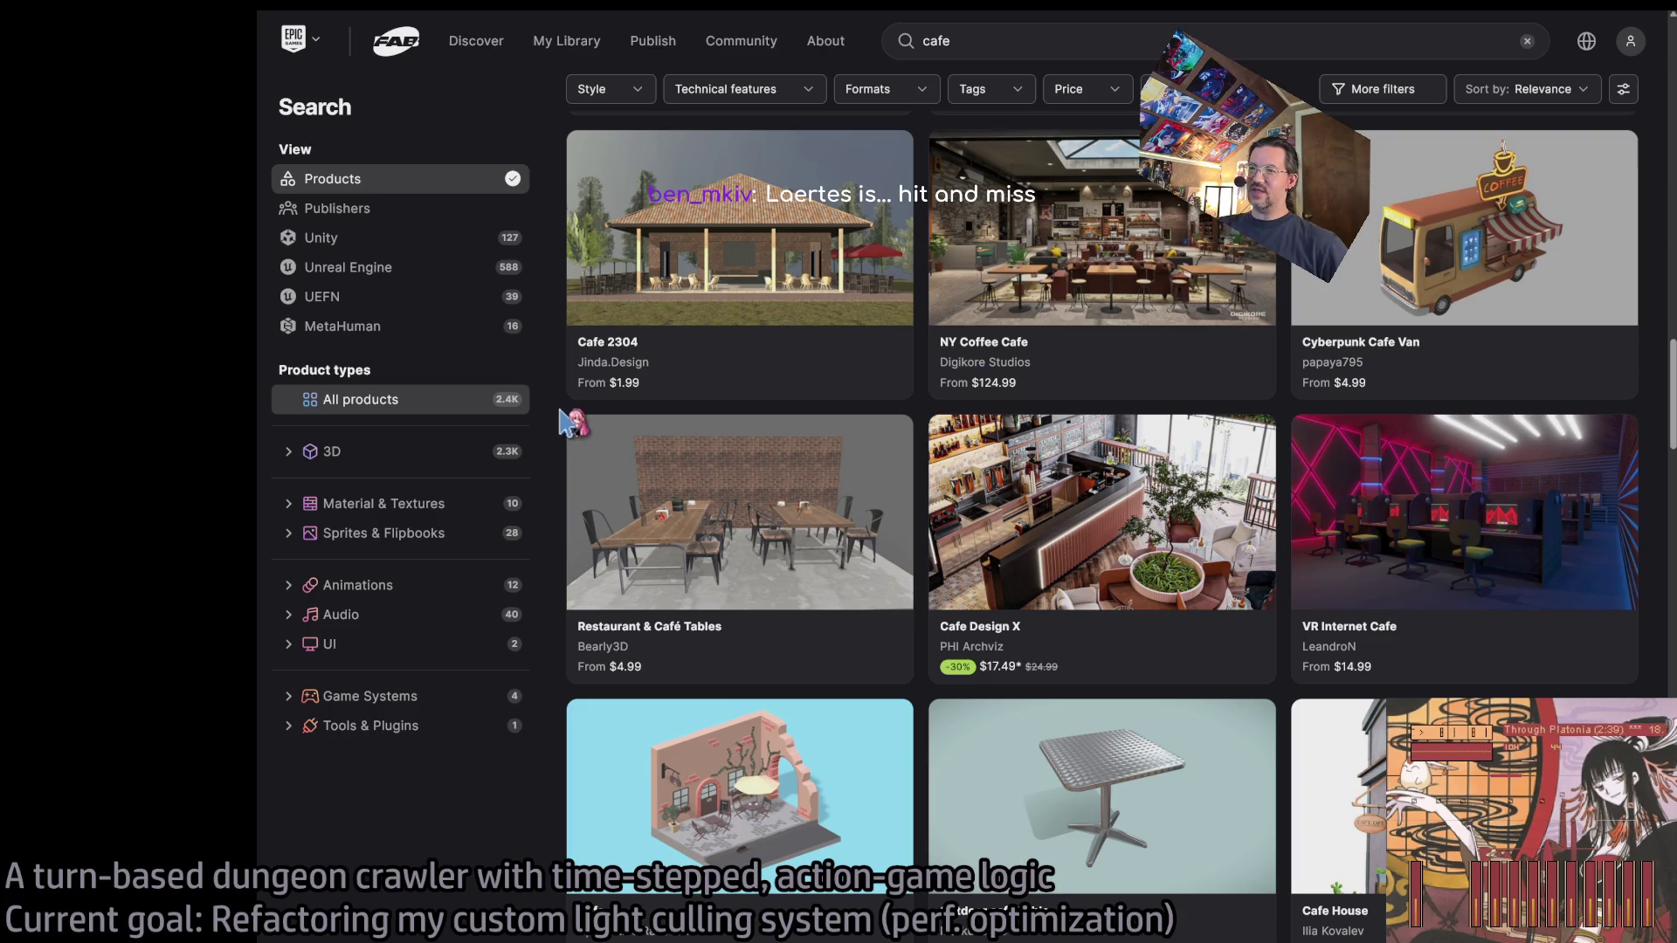
{"action": "scroll", "coordinate": [560, 414], "scroll_direction": "down", "scroll_amount": 2}
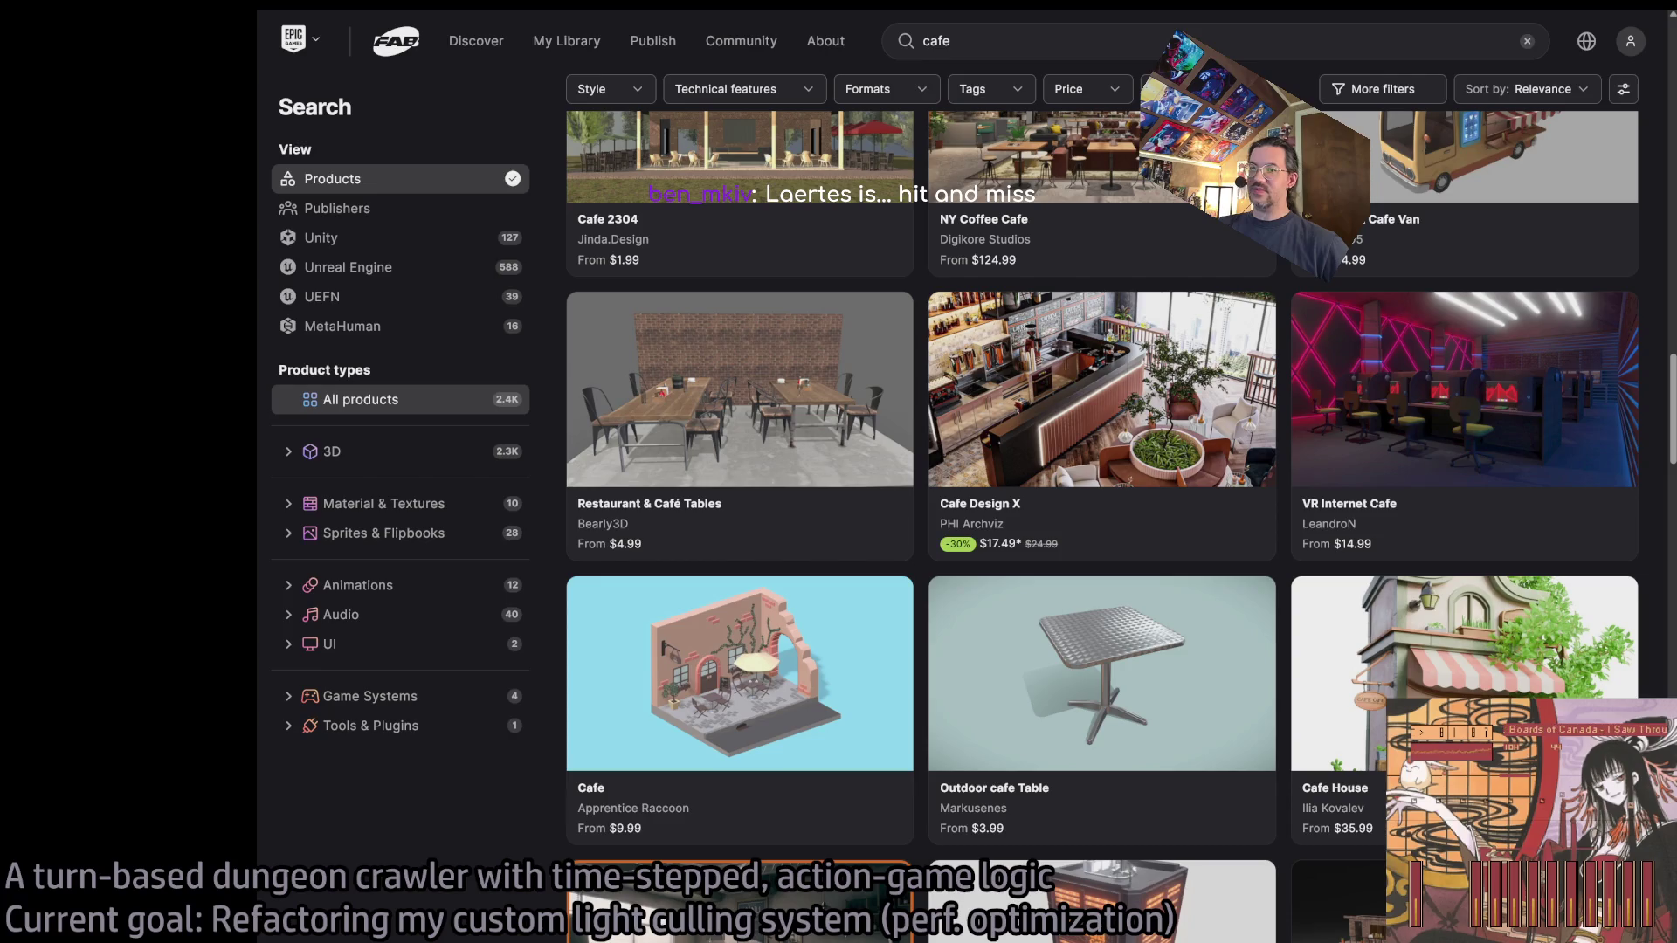
{"action": "scroll", "coordinate": [569, 542], "scroll_direction": "up", "scroll_amount": 10}
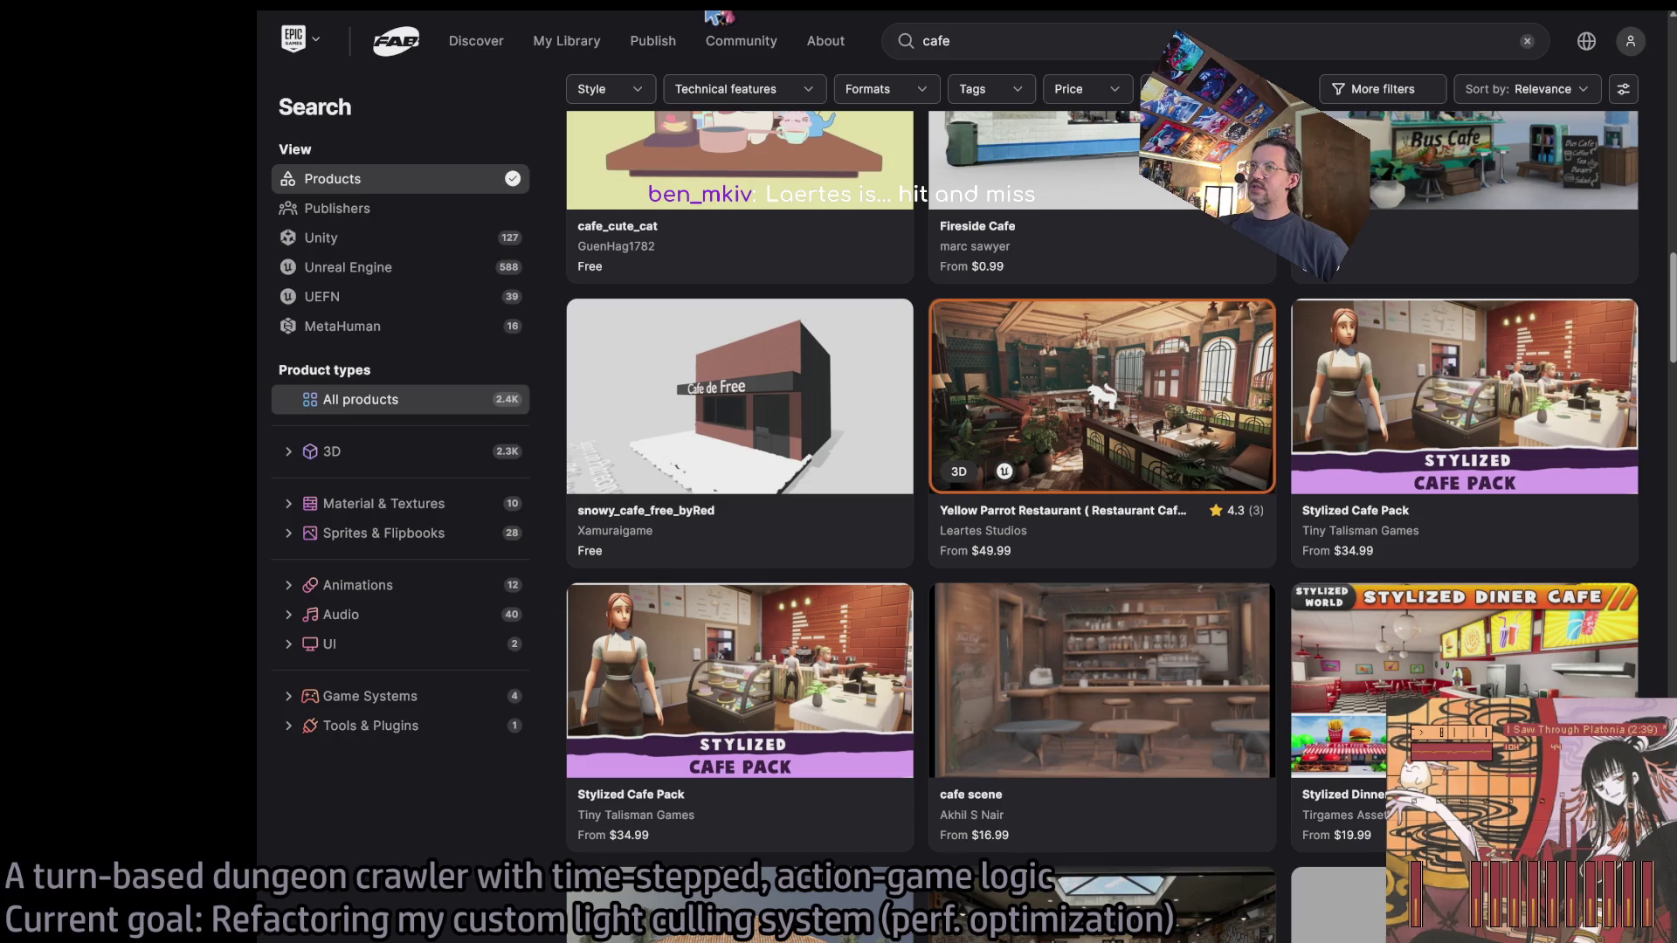
{"action": "left_click", "coordinate": [1223, 376]}
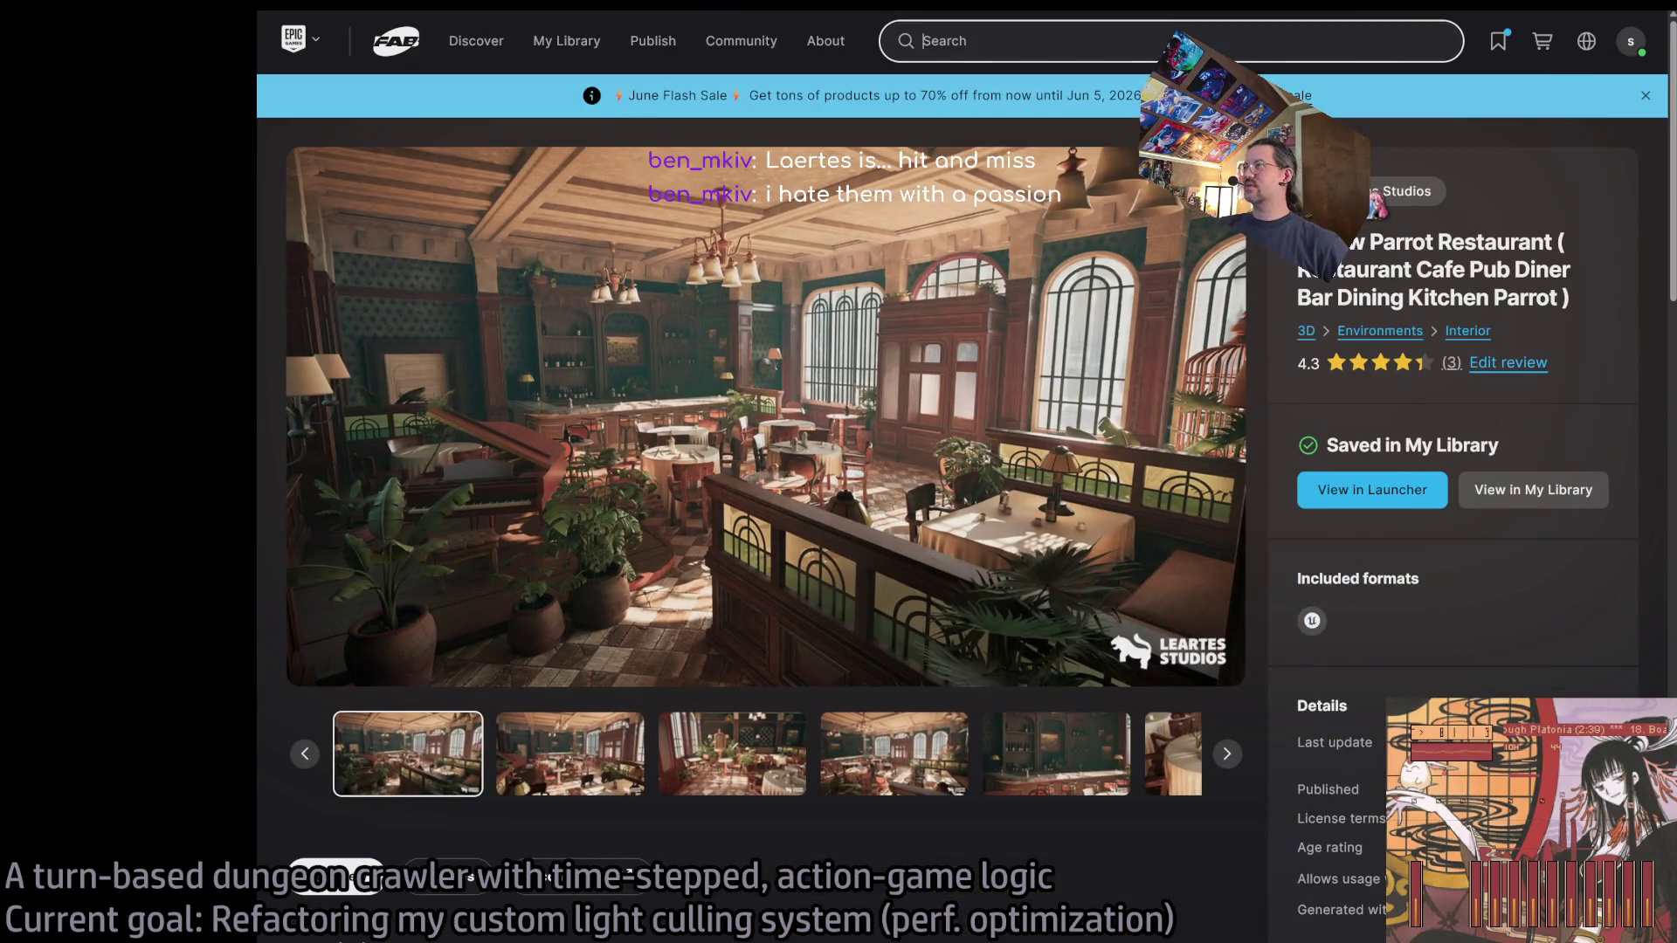
{"action": "left_click", "coordinate": [1377, 201]}
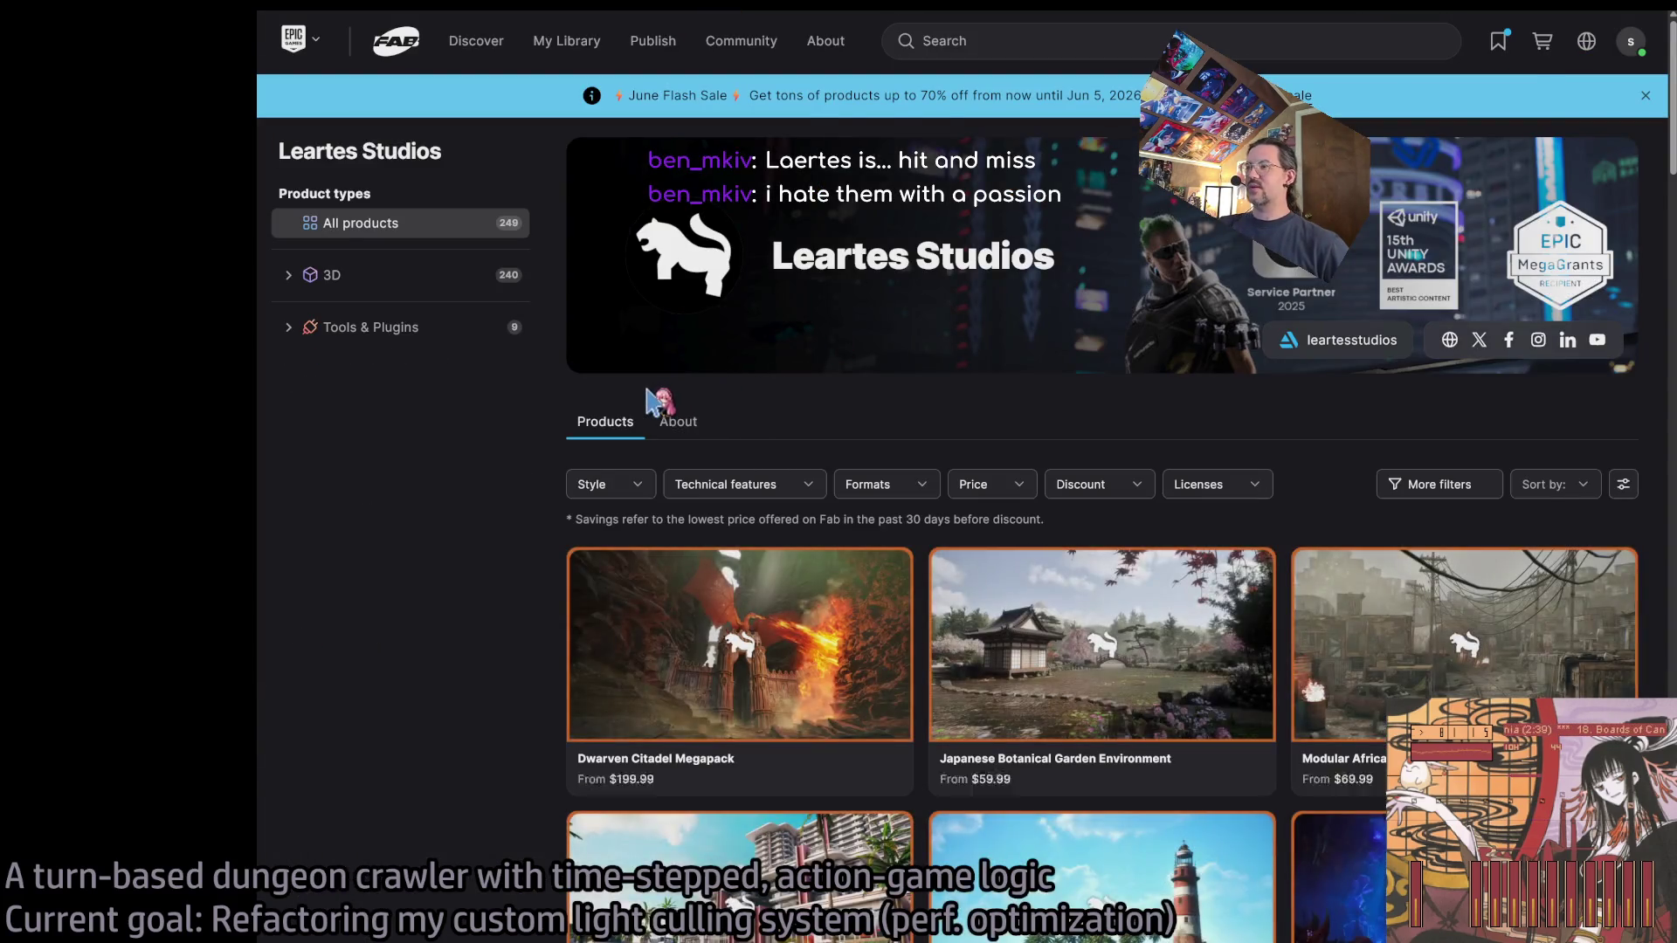
{"action": "scroll", "coordinate": [516, 494], "scroll_direction": "down", "scroll_amount": 2}
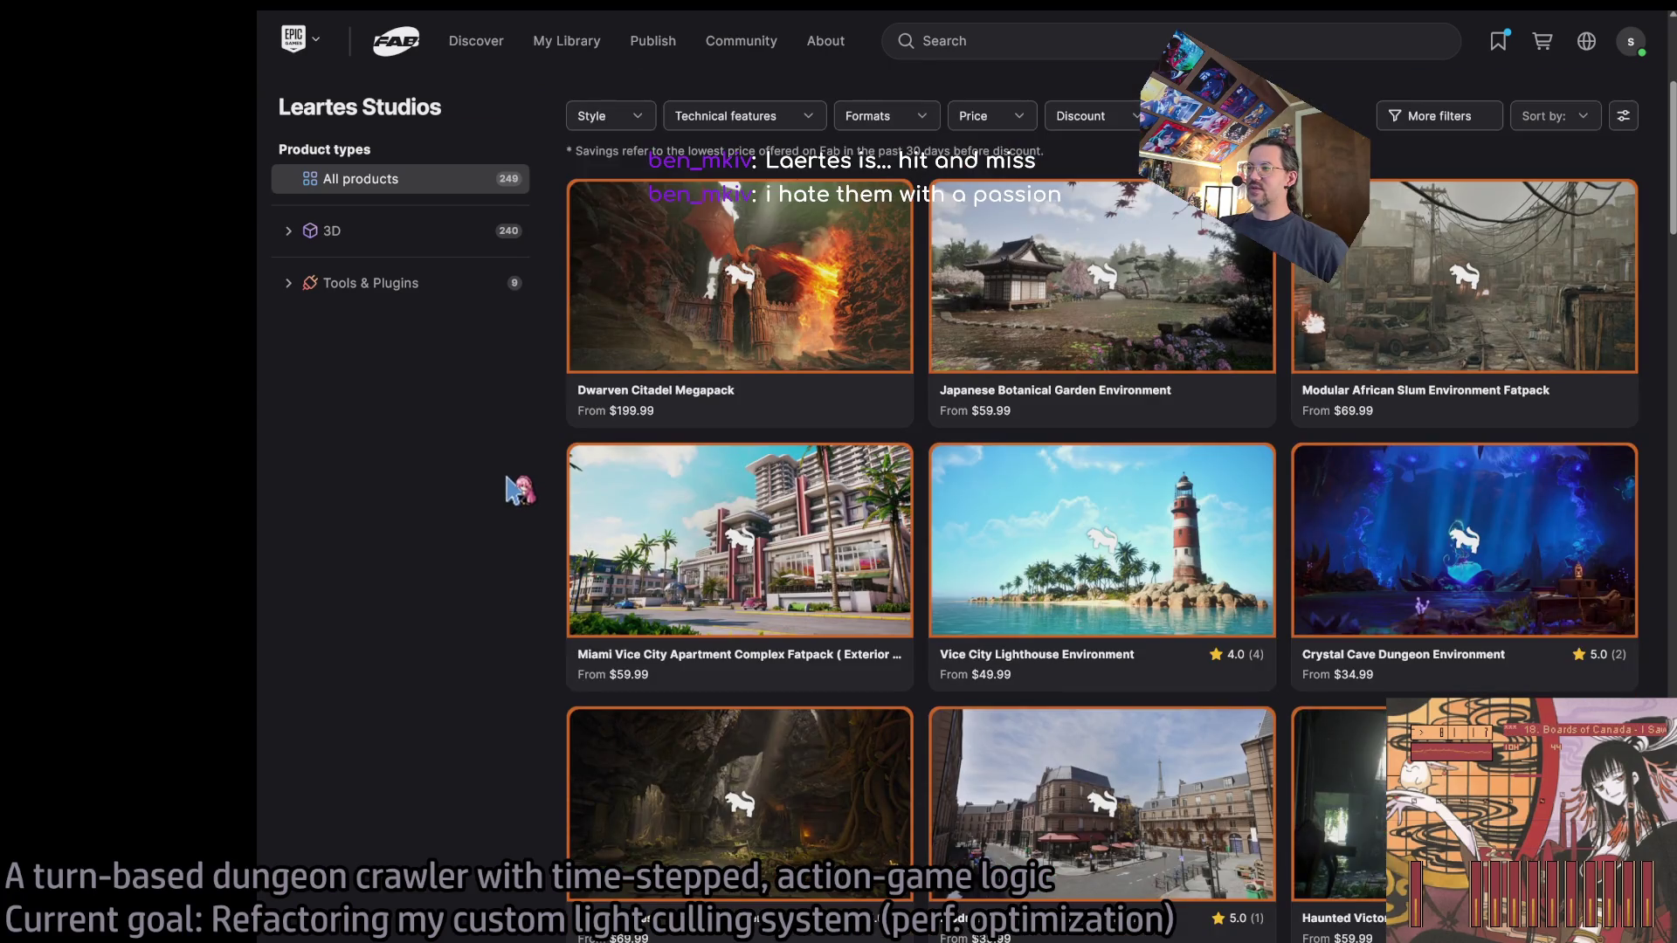
{"action": "scroll", "coordinate": [516, 489], "scroll_direction": "down", "scroll_amount": 2}
{"action": "scroll", "coordinate": [516, 487], "scroll_direction": "down", "scroll_amount": 4}
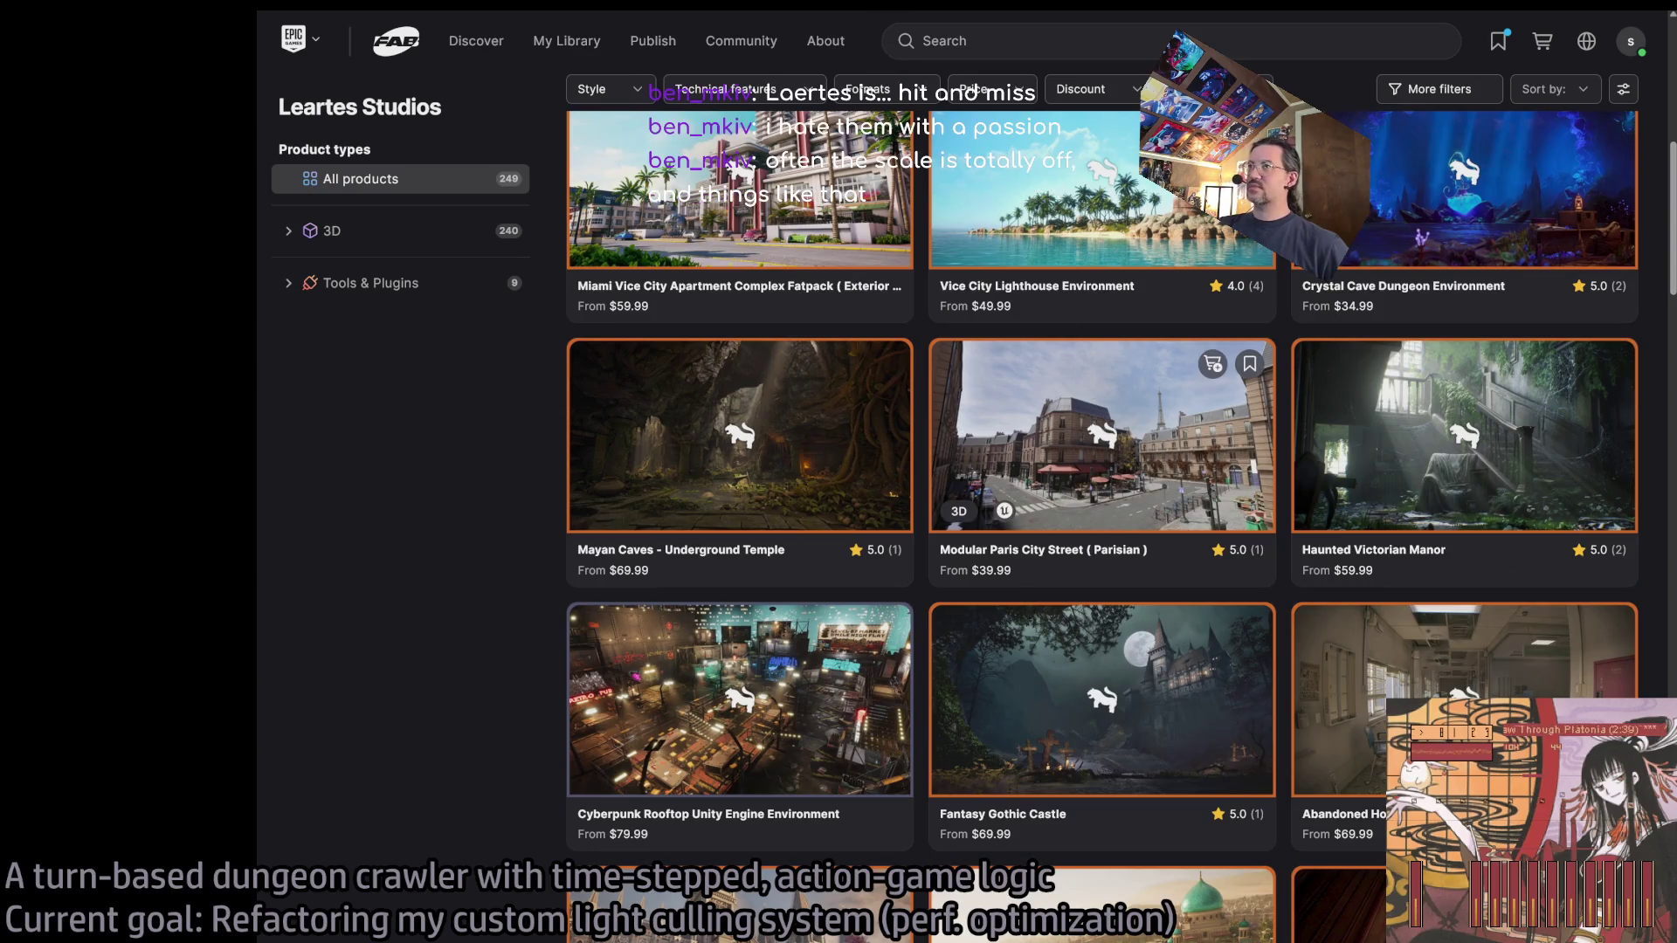
{"action": "left_click", "coordinate": [1102, 417]}
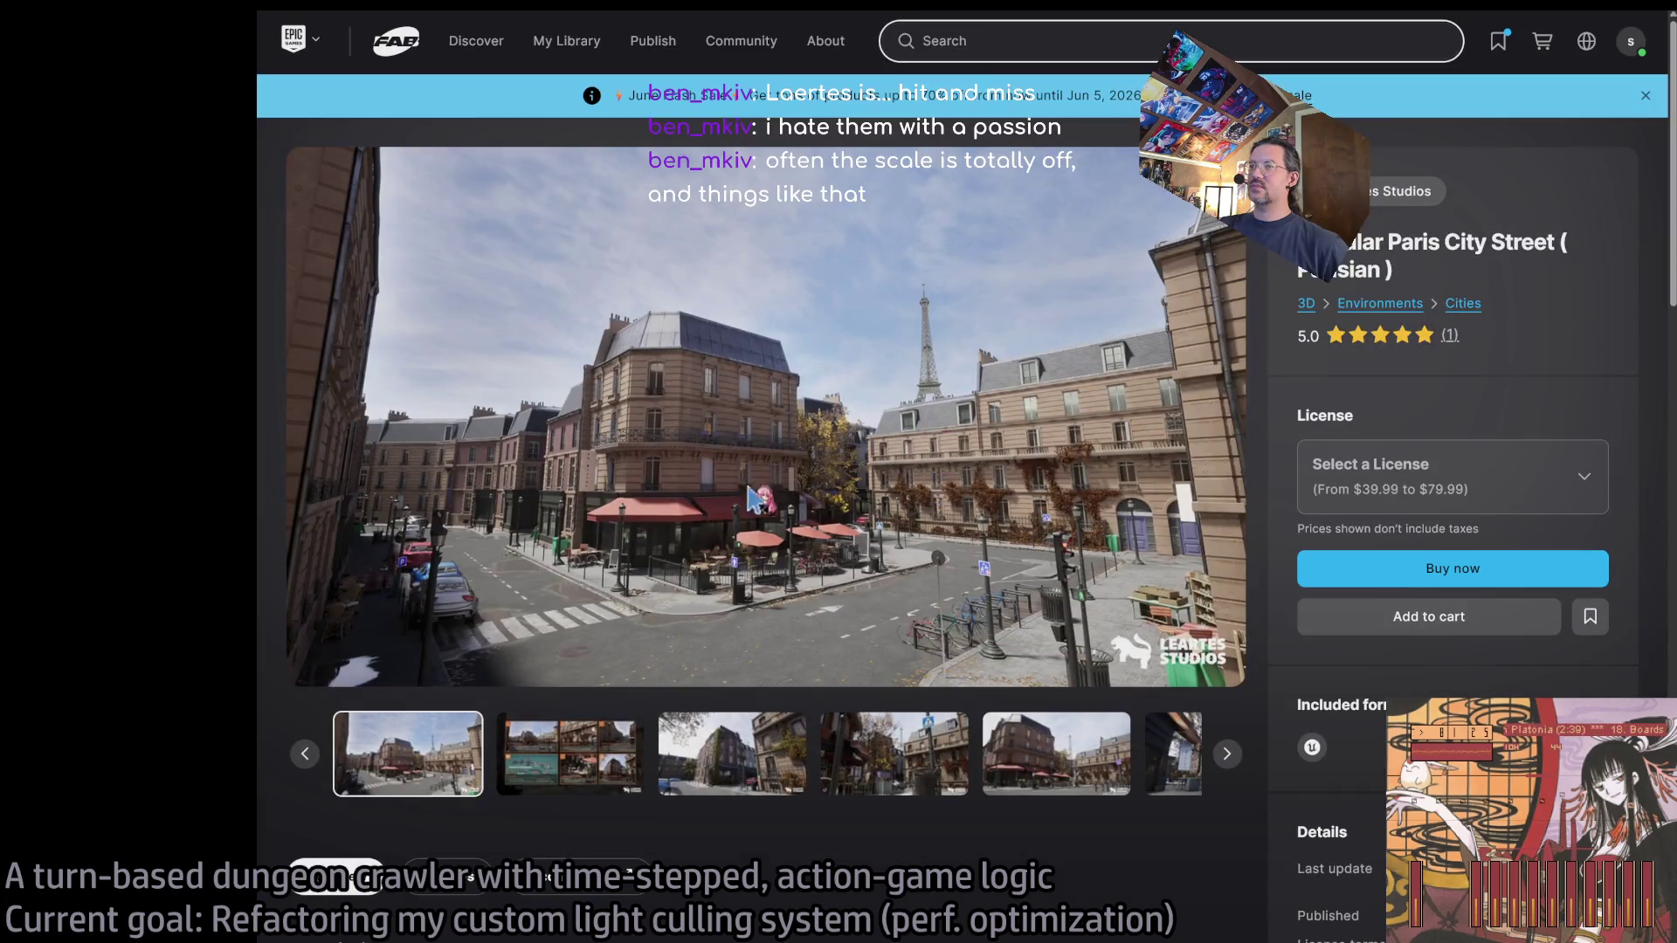
{"action": "left_click", "coordinate": [574, 767]}
{"action": "key", "text": "Right"}
{"action": "key", "text": "Right"}
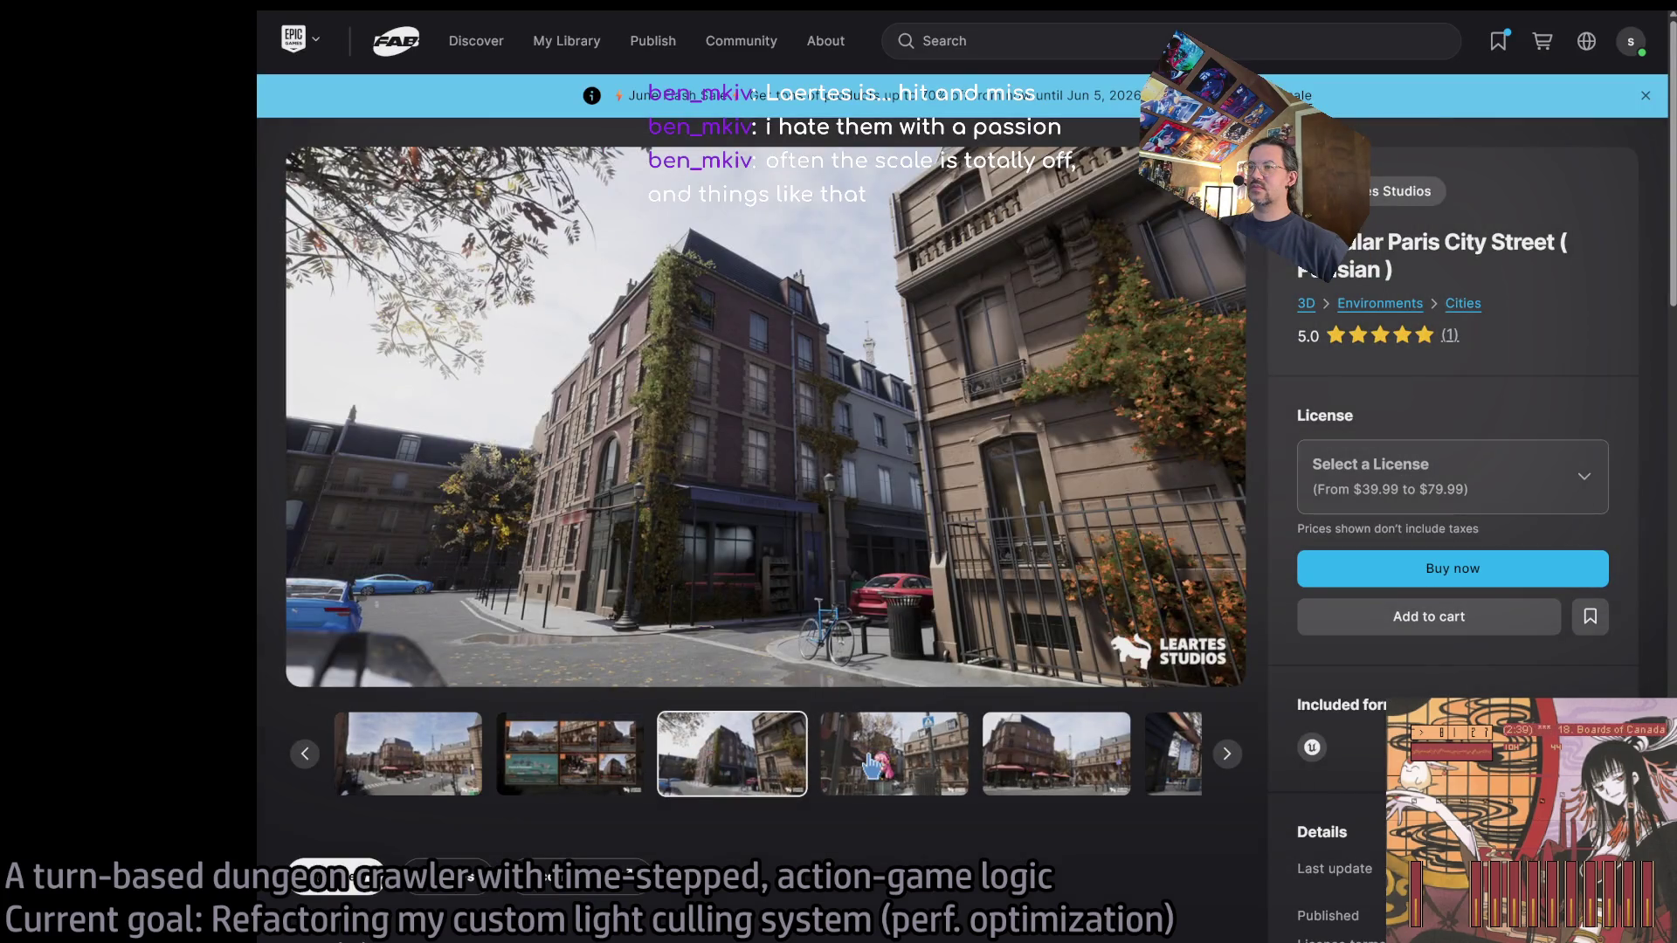
{"action": "key", "text": "alt+Left"}
{"action": "key", "text": "alt+Left"}
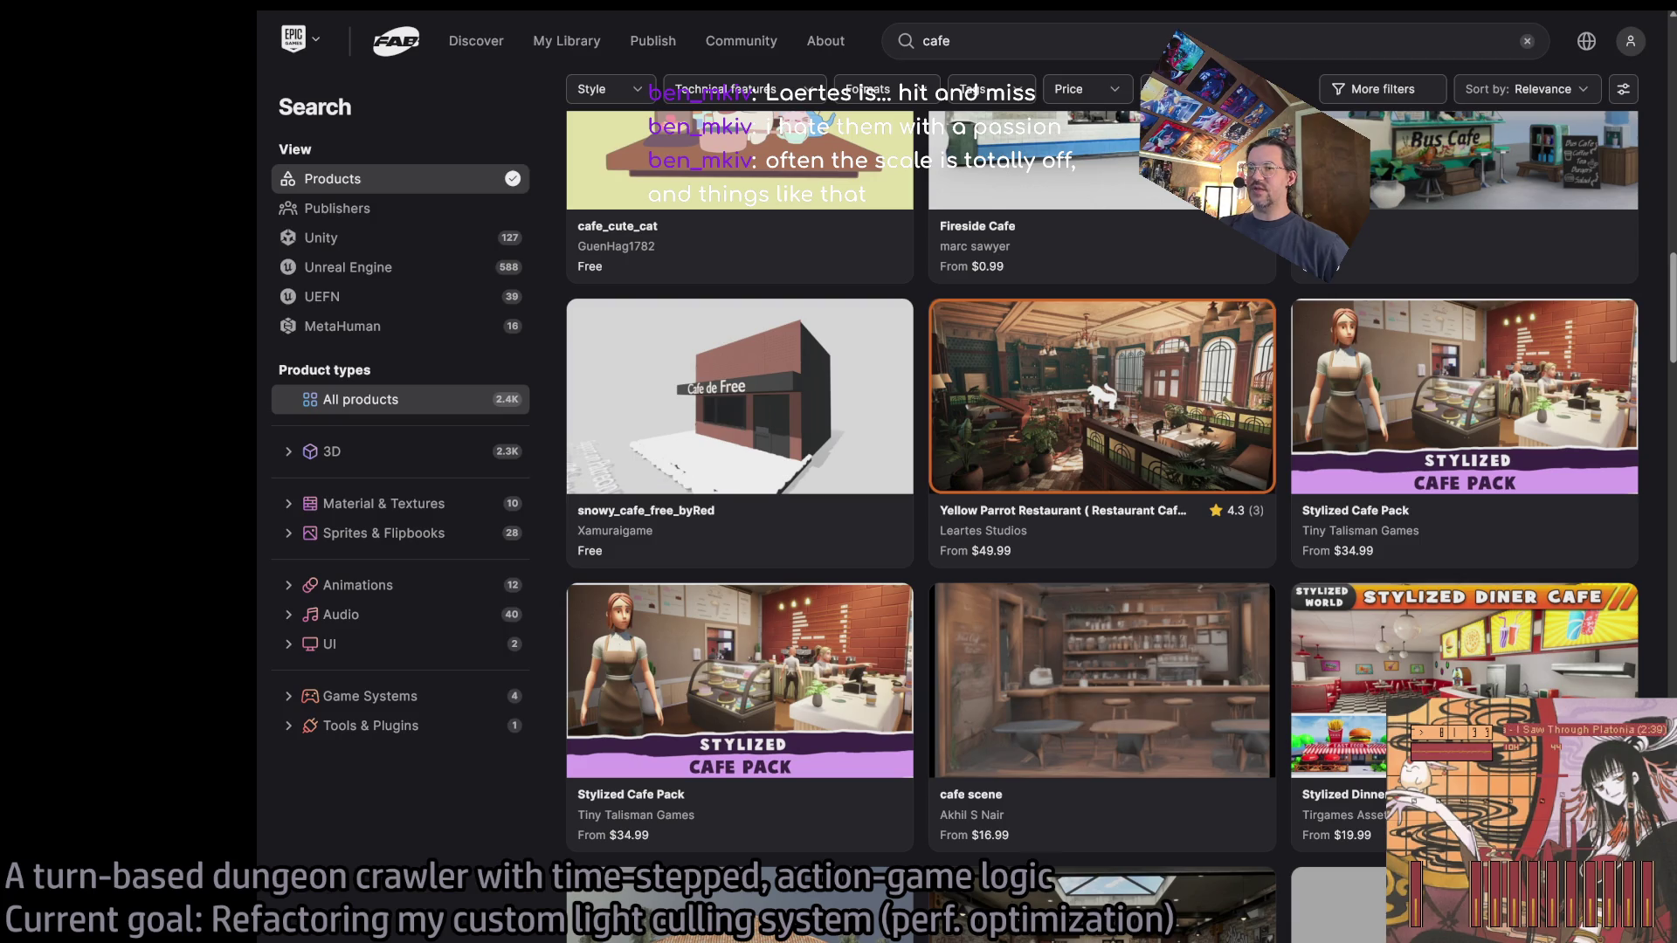
{"action": "scroll", "coordinate": [563, 593], "scroll_direction": "down", "scroll_amount": 4}
{"action": "scroll", "coordinate": [563, 594], "scroll_direction": "down", "scroll_amount": 8}
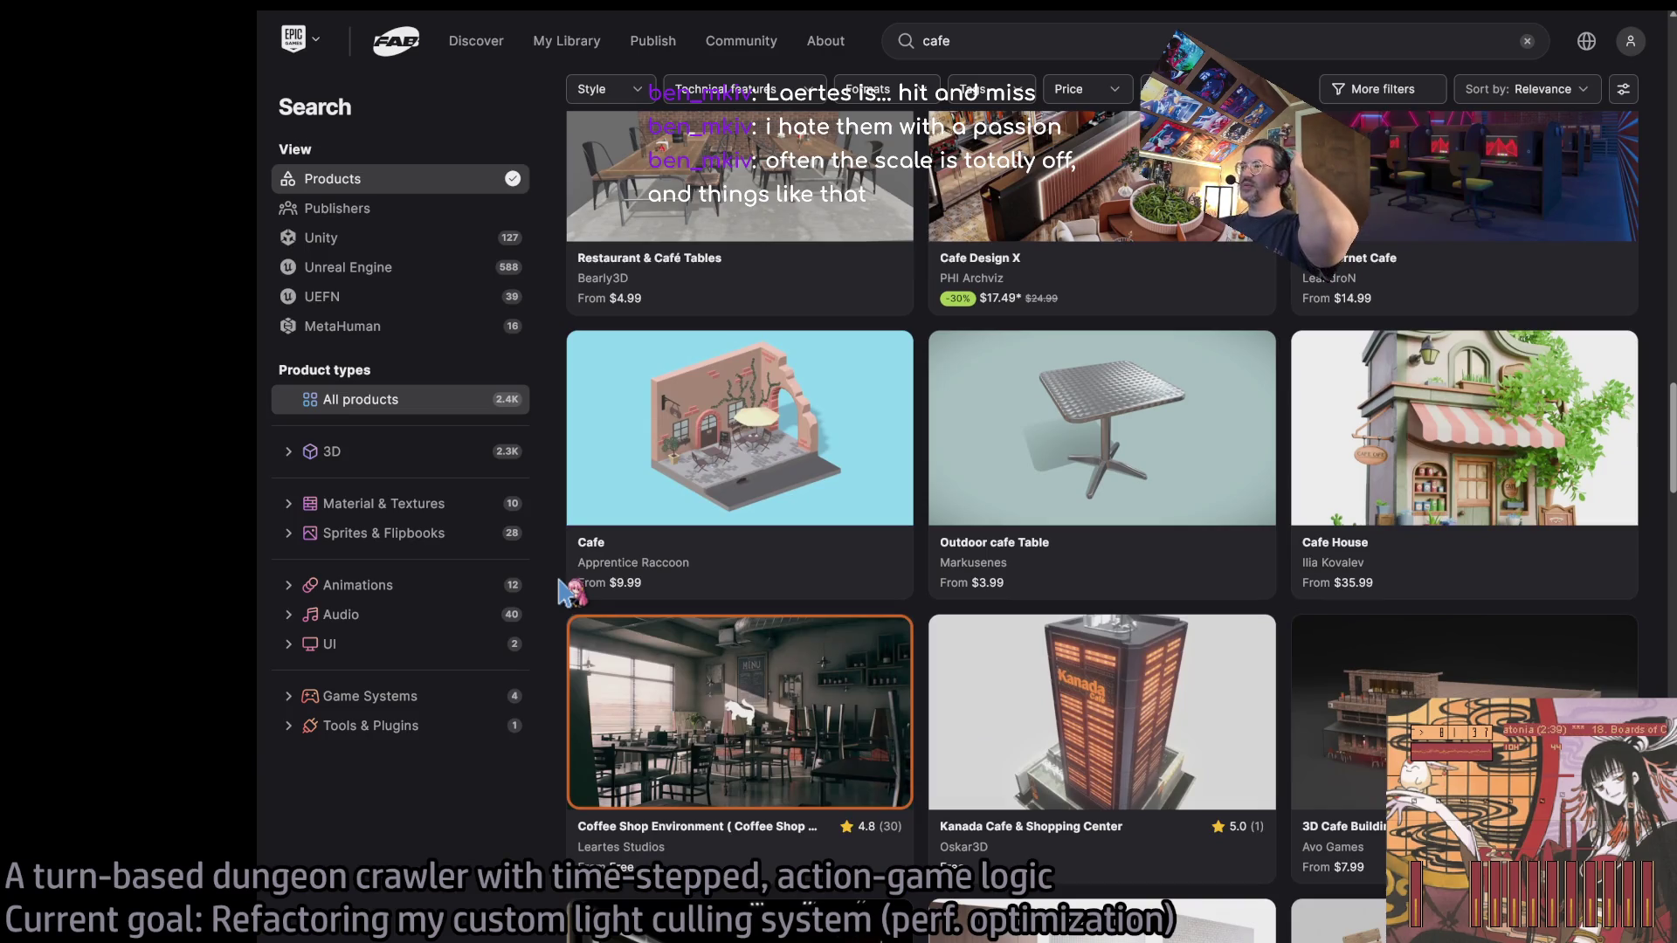
{"action": "scroll", "coordinate": [564, 593], "scroll_direction": "down", "scroll_amount": 2}
{"action": "scroll", "coordinate": [563, 593], "scroll_direction": "down", "scroll_amount": 2}
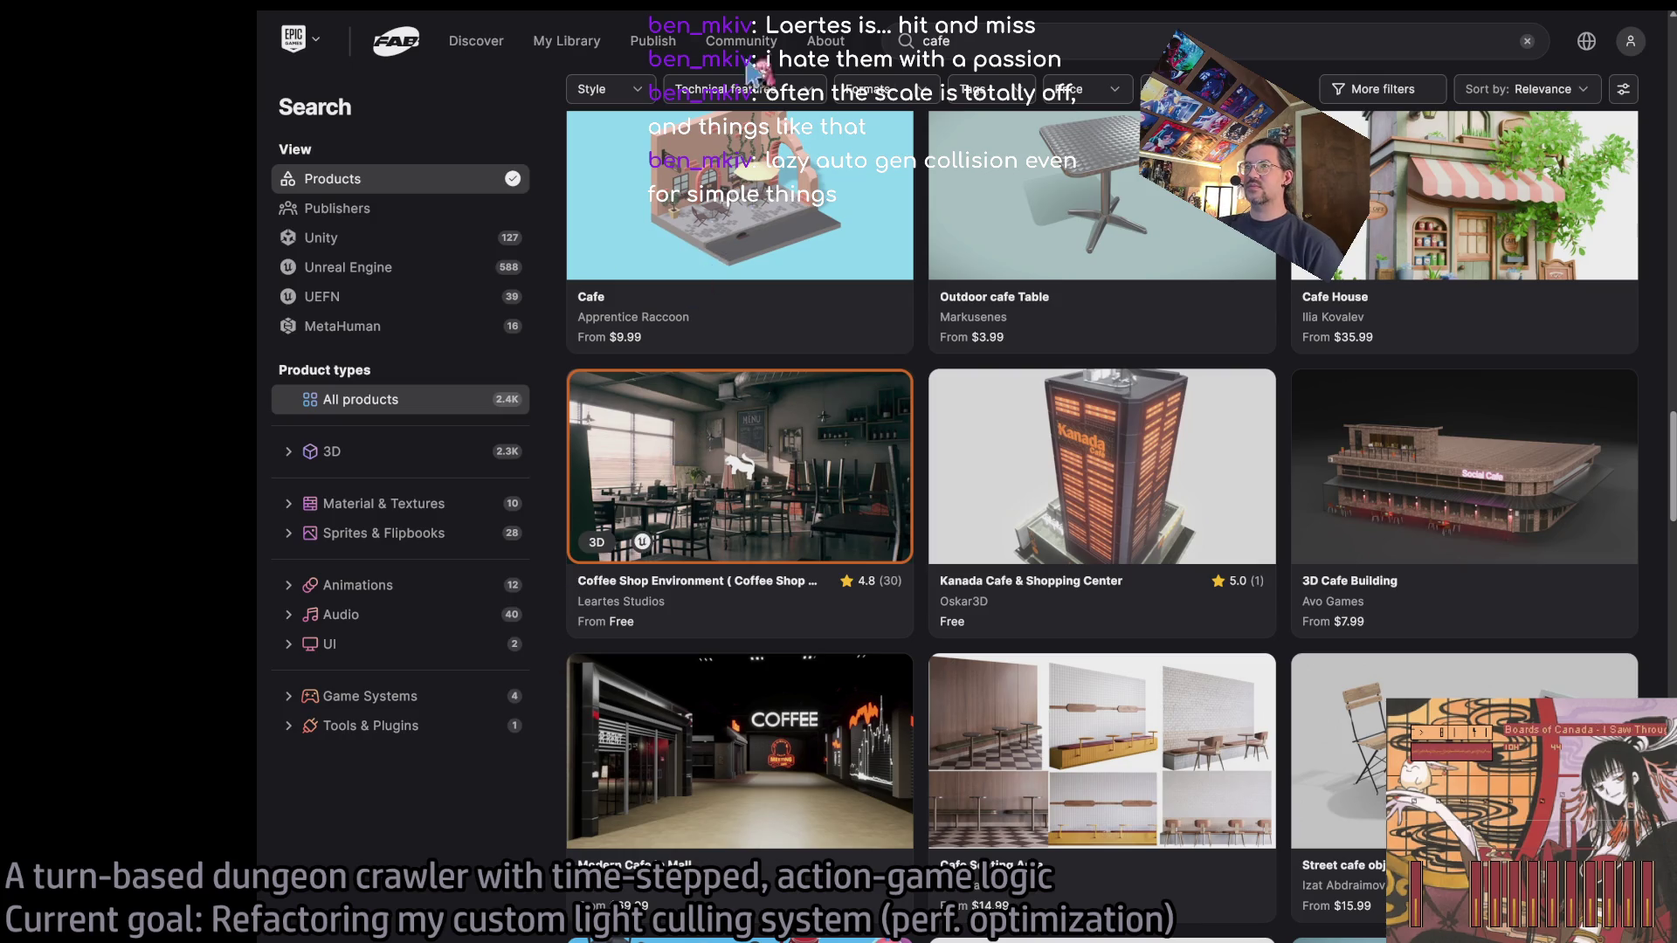
{"action": "left_click", "coordinate": [739, 466]}
{"action": "left_click", "coordinate": [570, 752]}
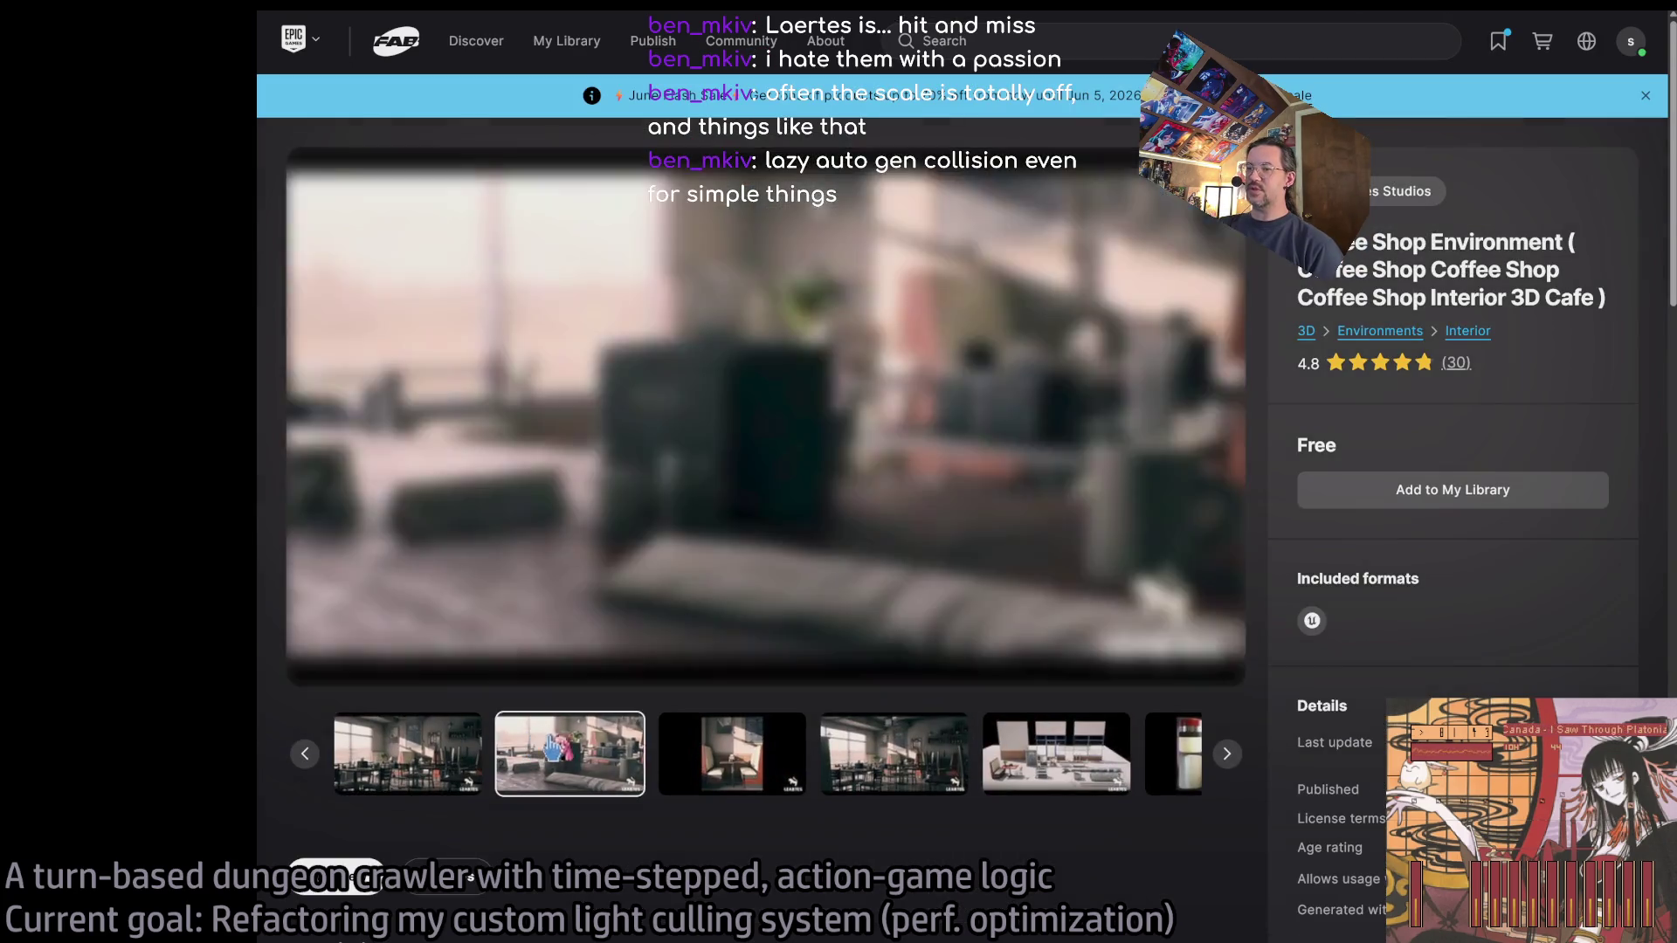
{"action": "left_click", "coordinate": [753, 760]}
{"action": "left_click", "coordinate": [913, 764]}
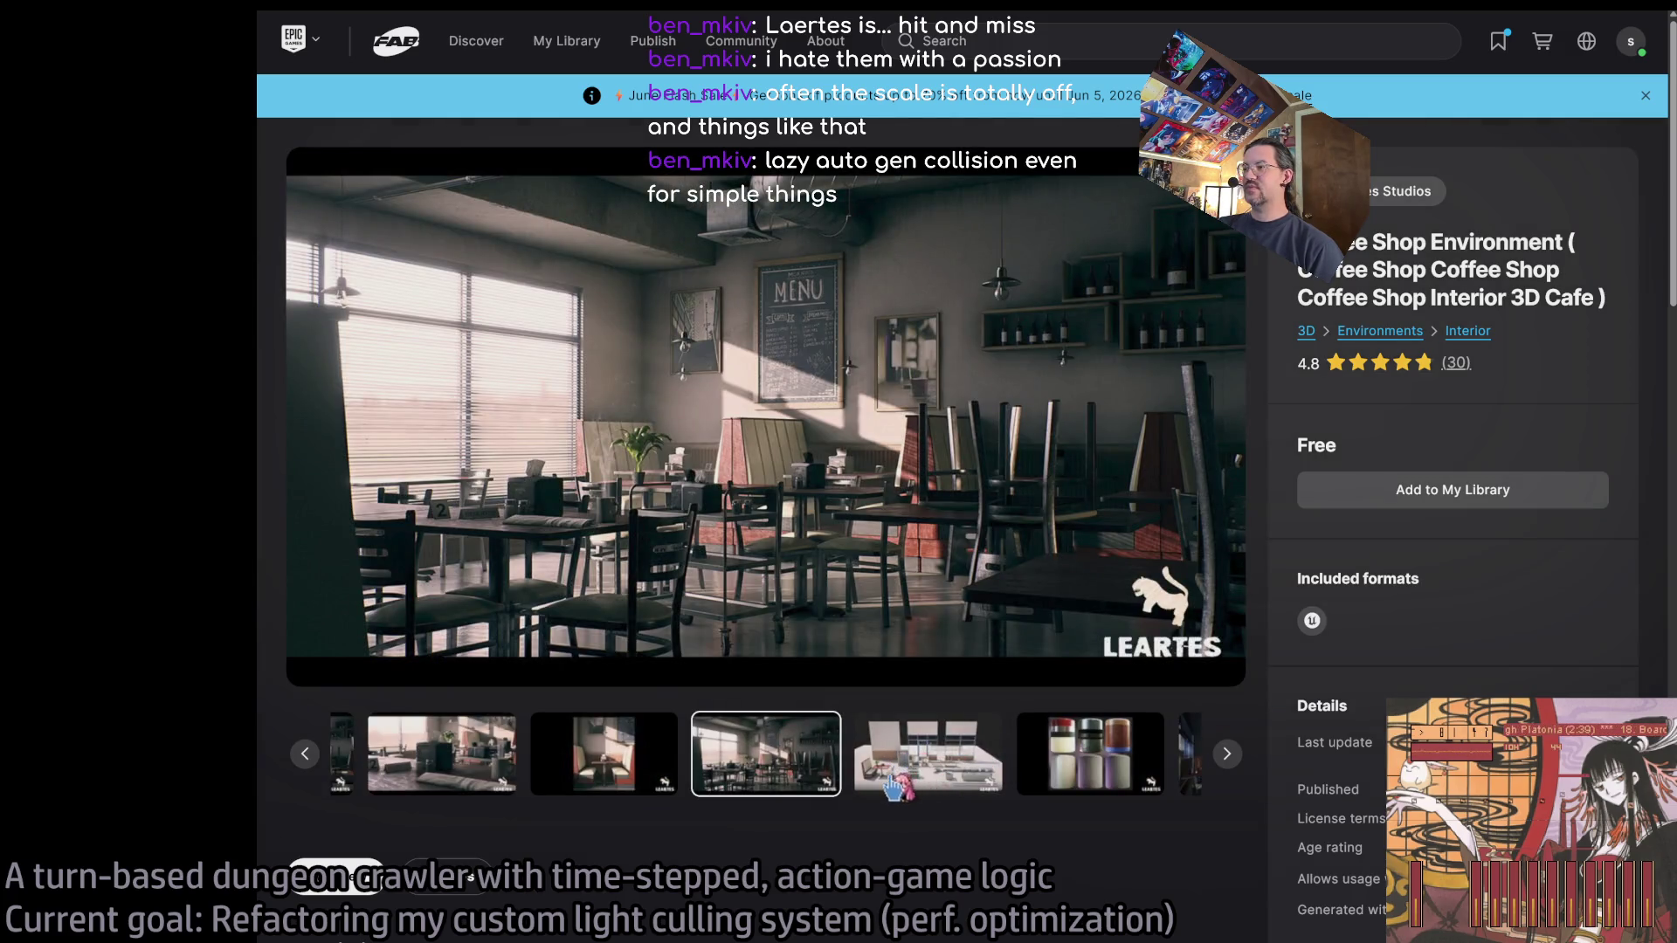
{"action": "left_click", "coordinate": [895, 786]}
{"action": "key", "text": "alt+Left"}
{"action": "scroll", "coordinate": [555, 712], "scroll_direction": "down", "scroll_amount": 5}
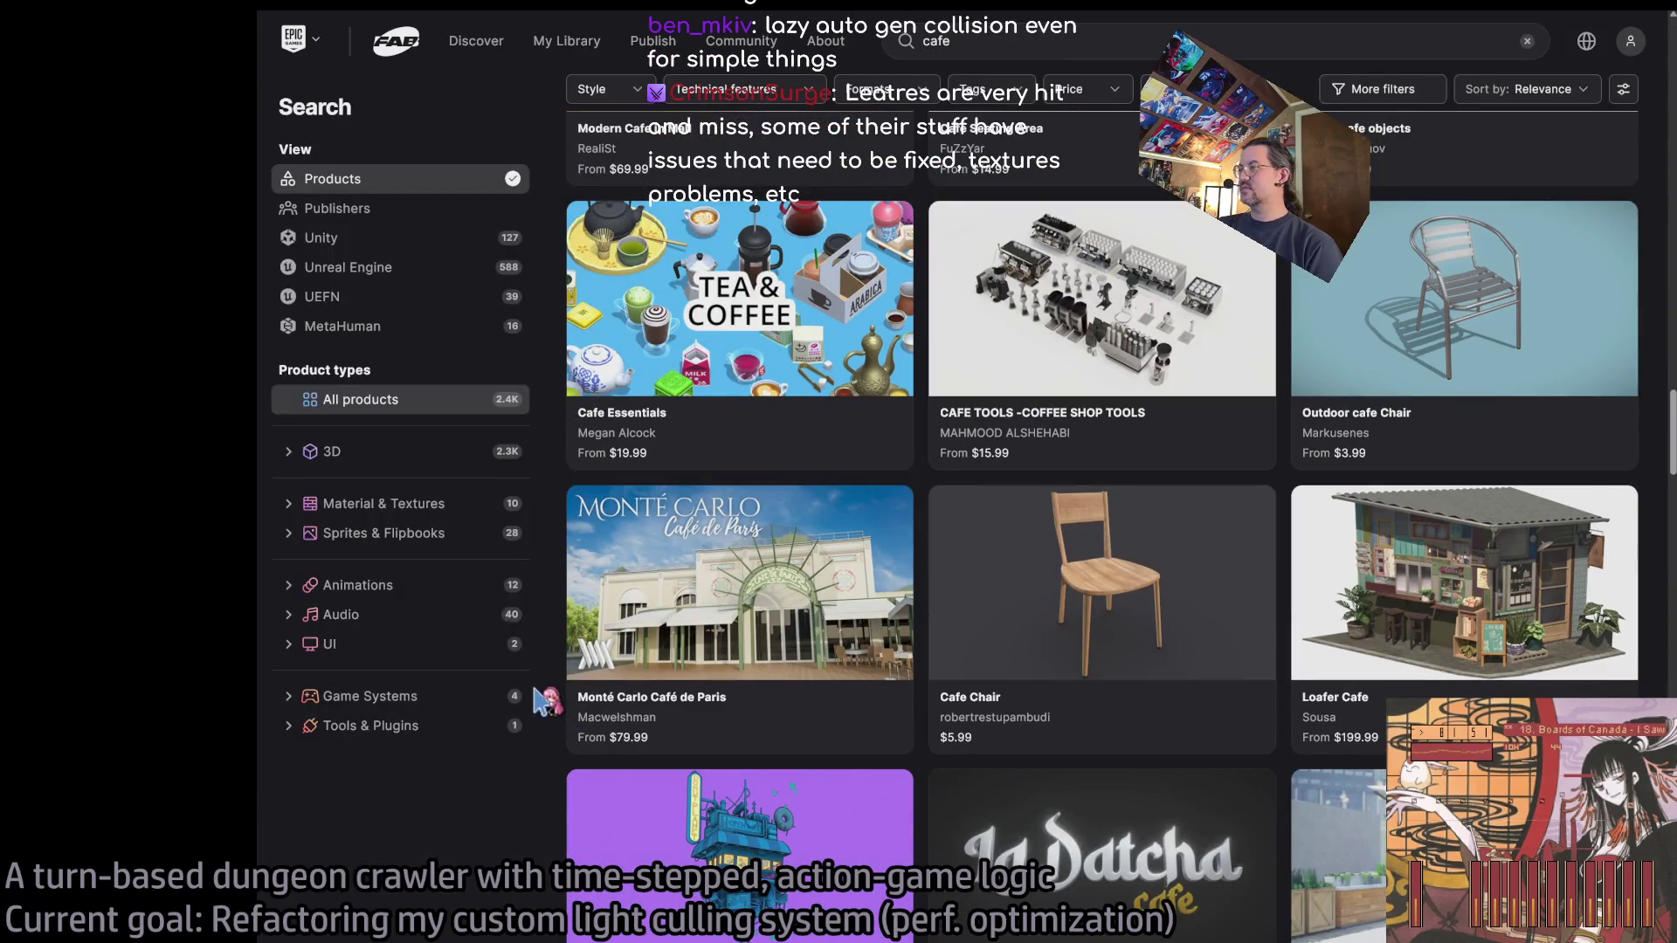
{"action": "scroll", "coordinate": [546, 701], "scroll_direction": "down", "scroll_amount": 3}
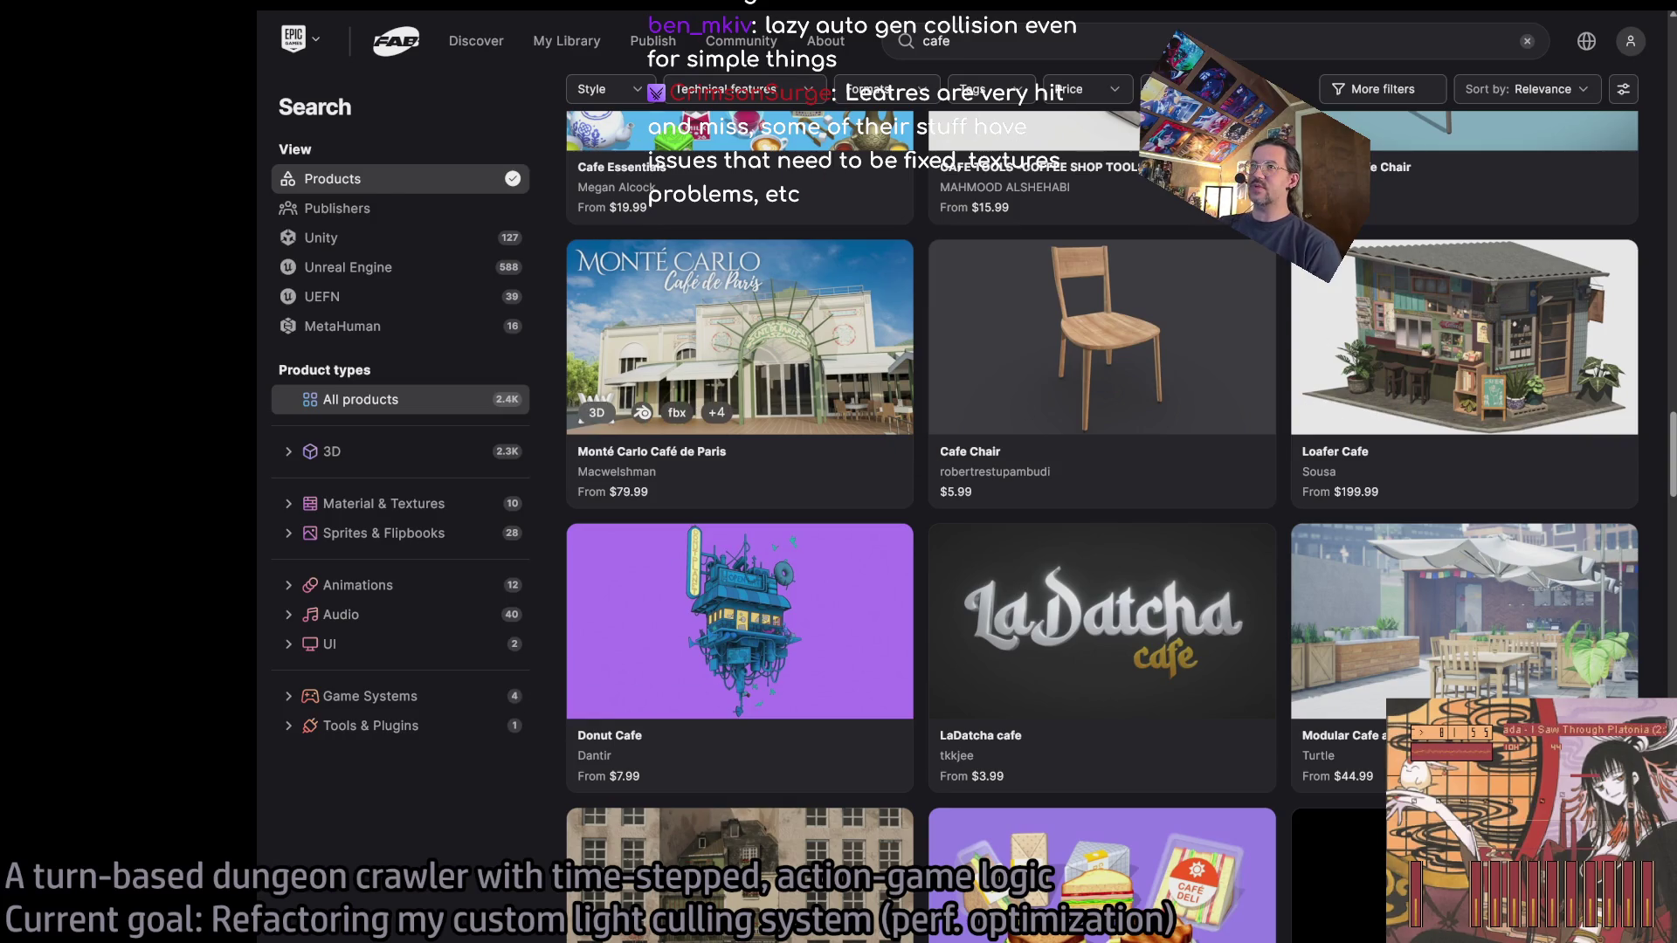
{"action": "key", "text": "alt+Right"}
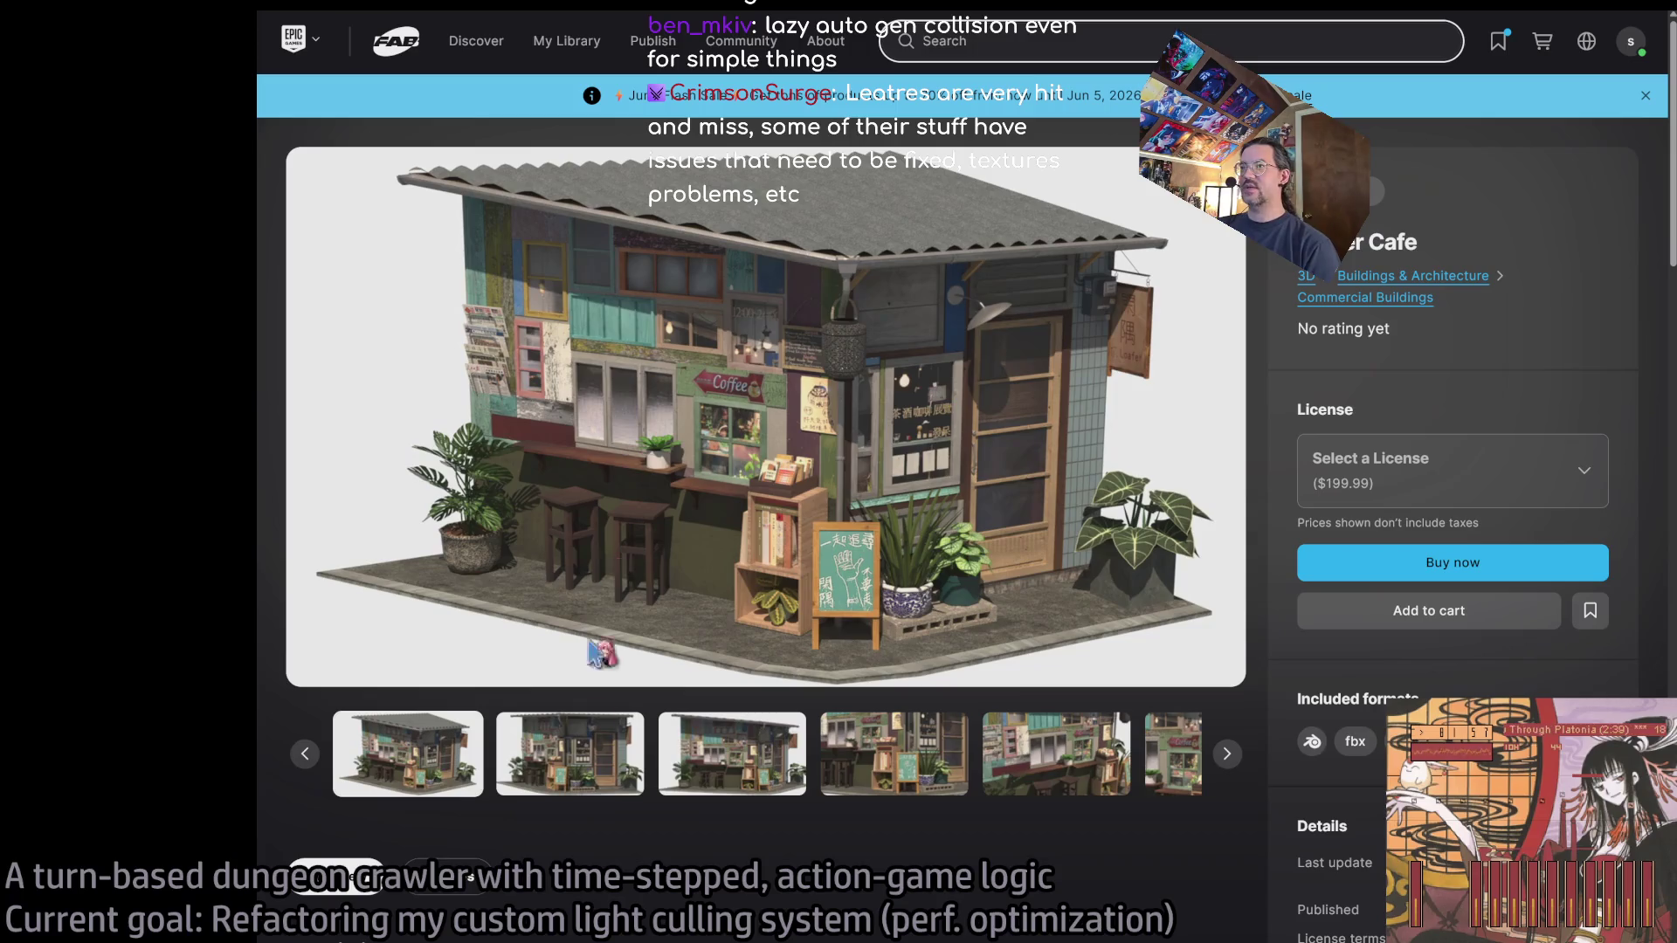
{"action": "left_click", "coordinate": [569, 753]}
{"action": "left_click", "coordinate": [732, 752]}
{"action": "left_click", "coordinate": [890, 768]}
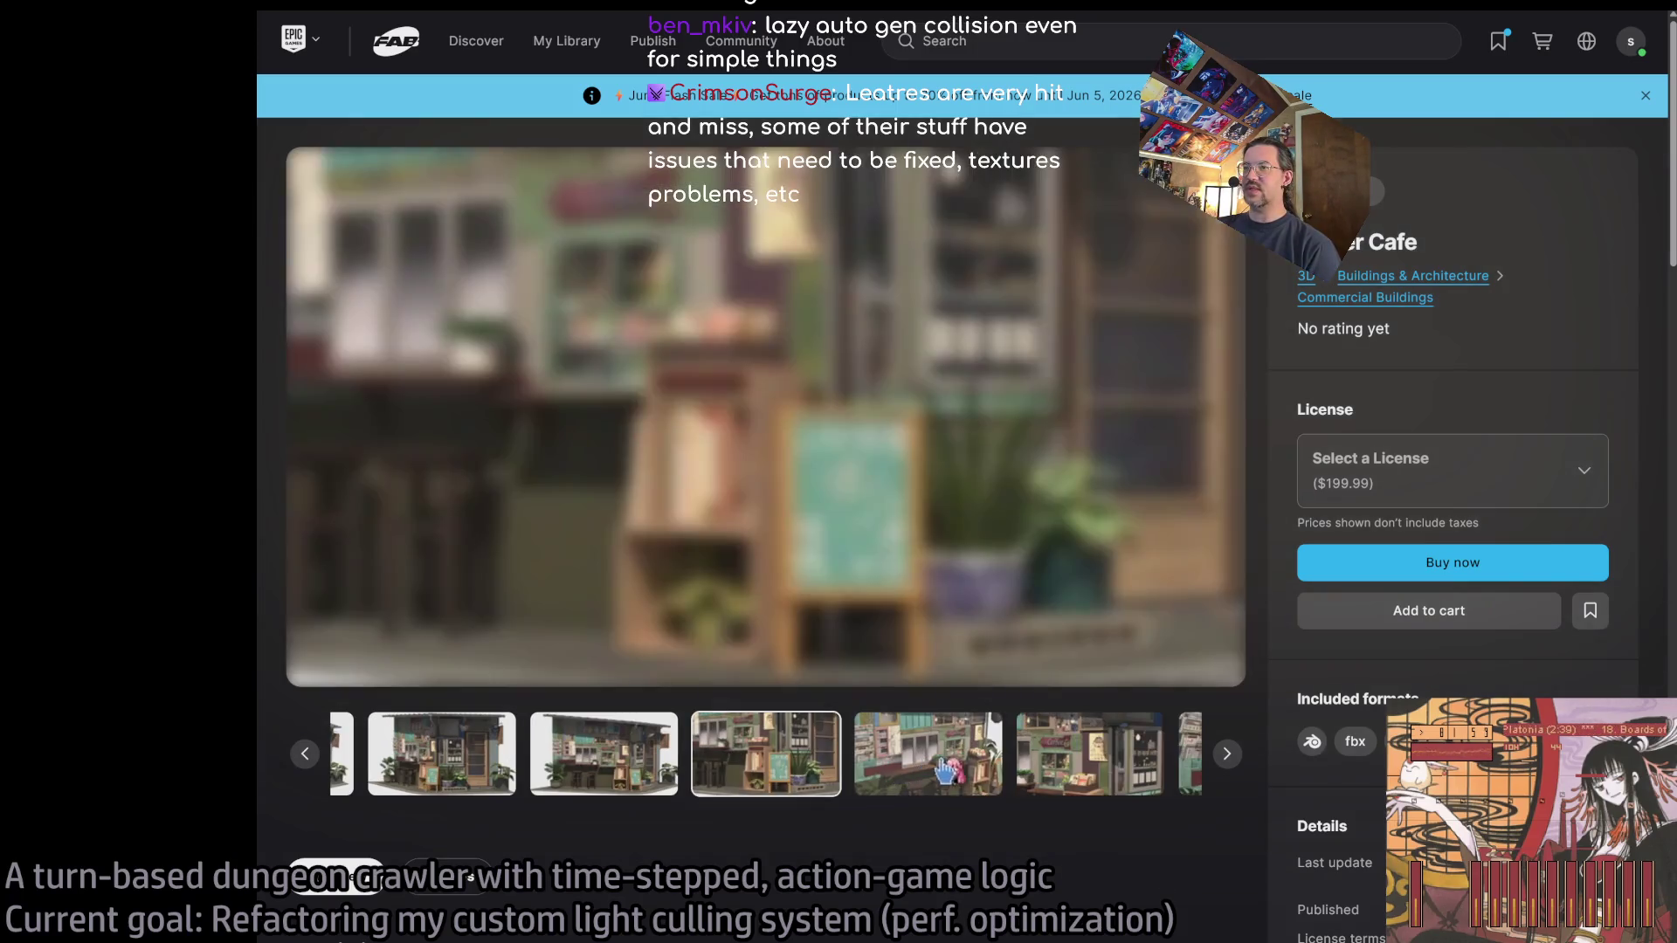
{"action": "key", "text": "alt+Left"}
{"action": "left_click", "coordinate": [690, 772]}
{"action": "left_click", "coordinate": [896, 760]}
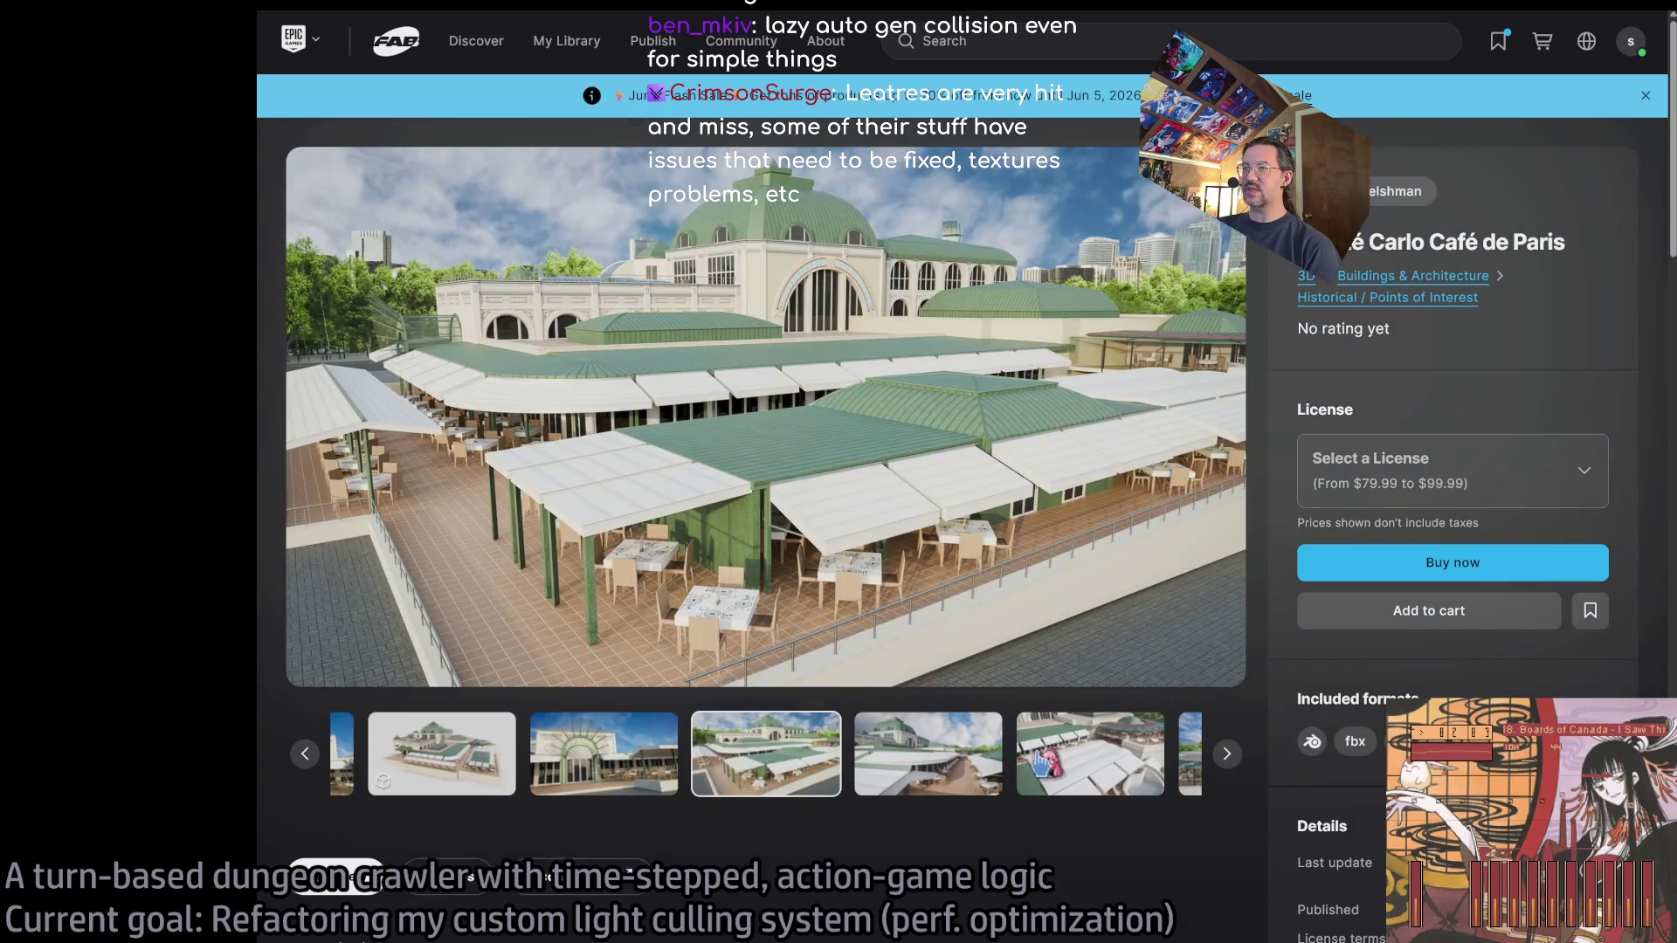
{"action": "left_click", "coordinate": [996, 768]}
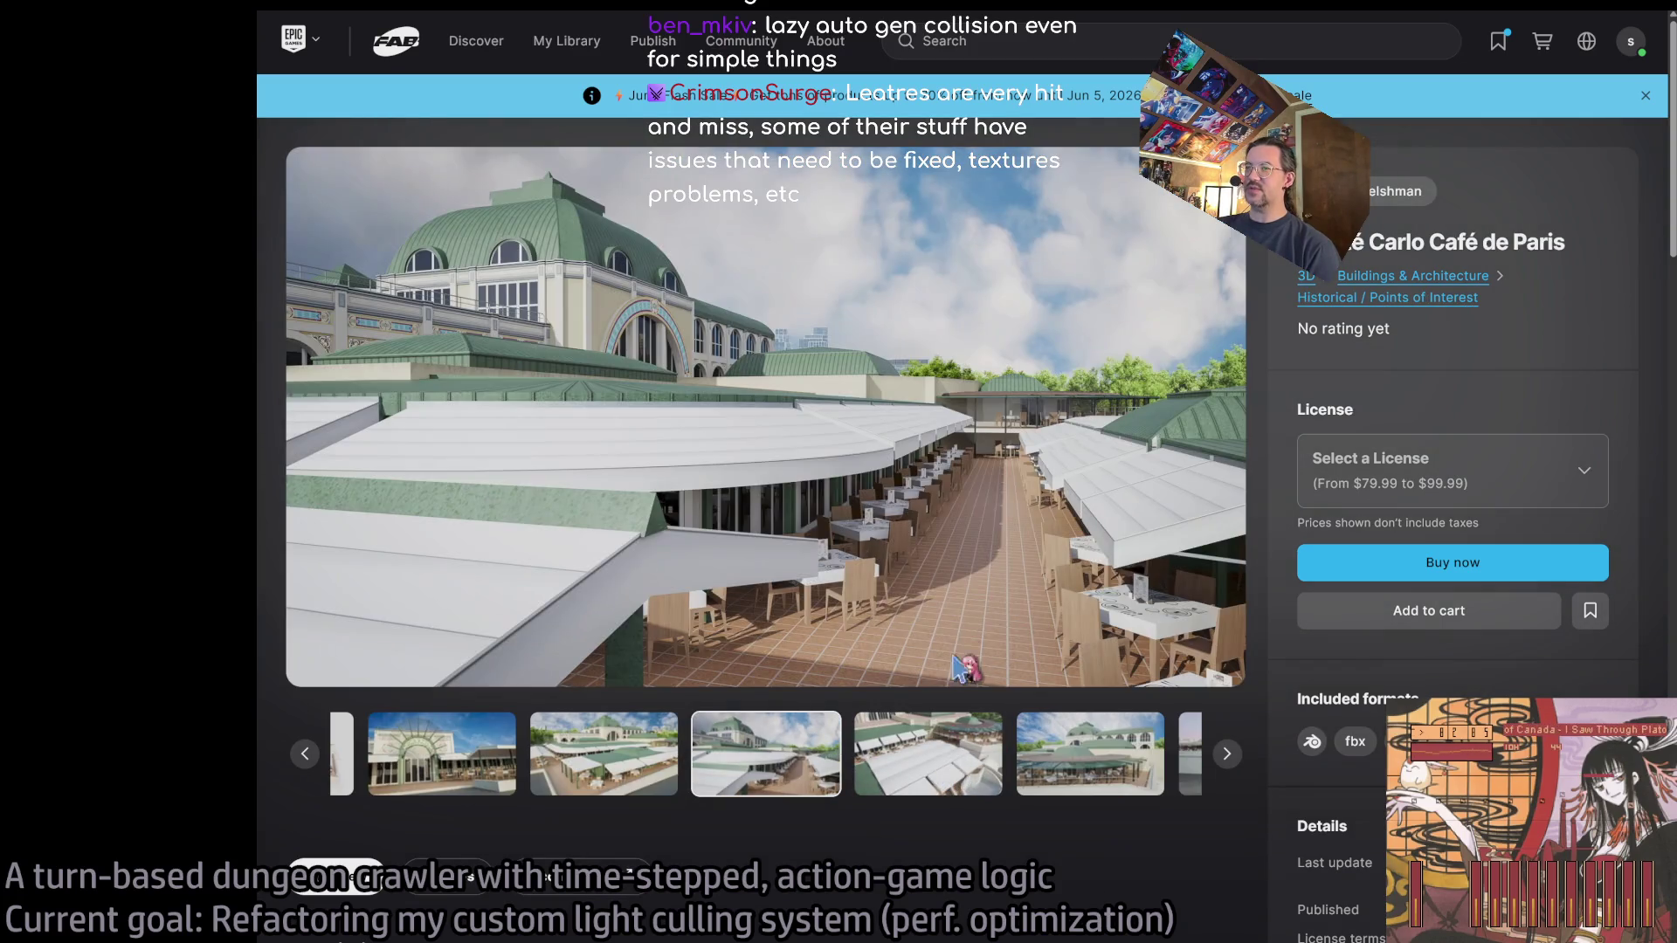
{"action": "left_click", "coordinate": [1083, 759]}
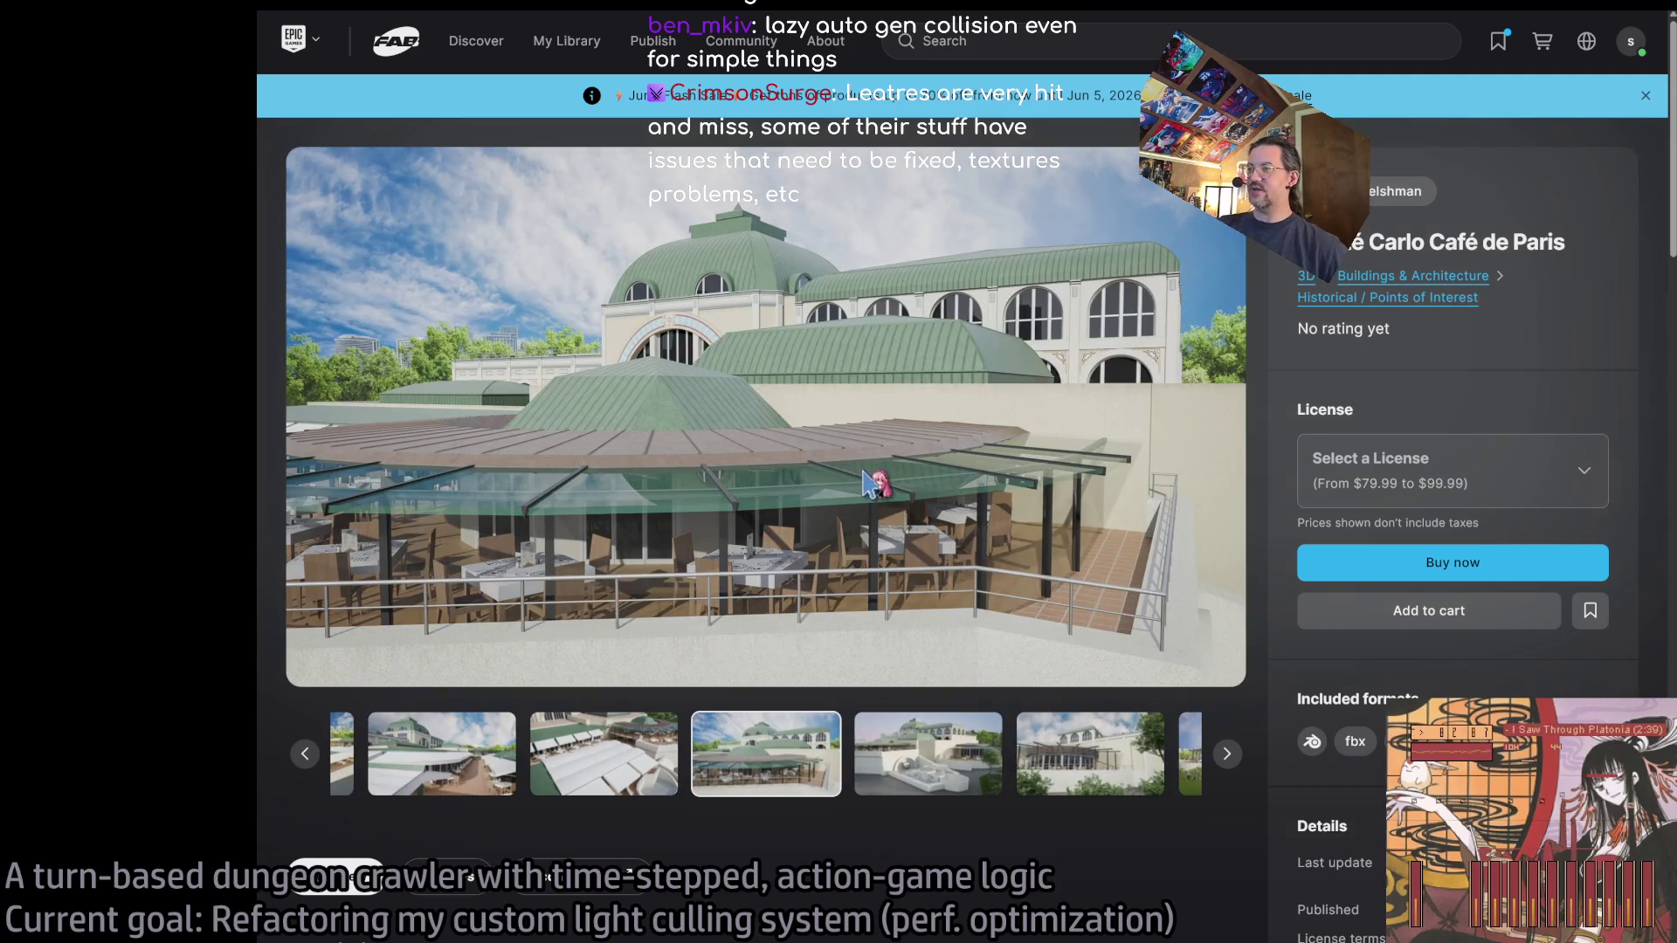
{"action": "left_click", "coordinate": [982, 800]}
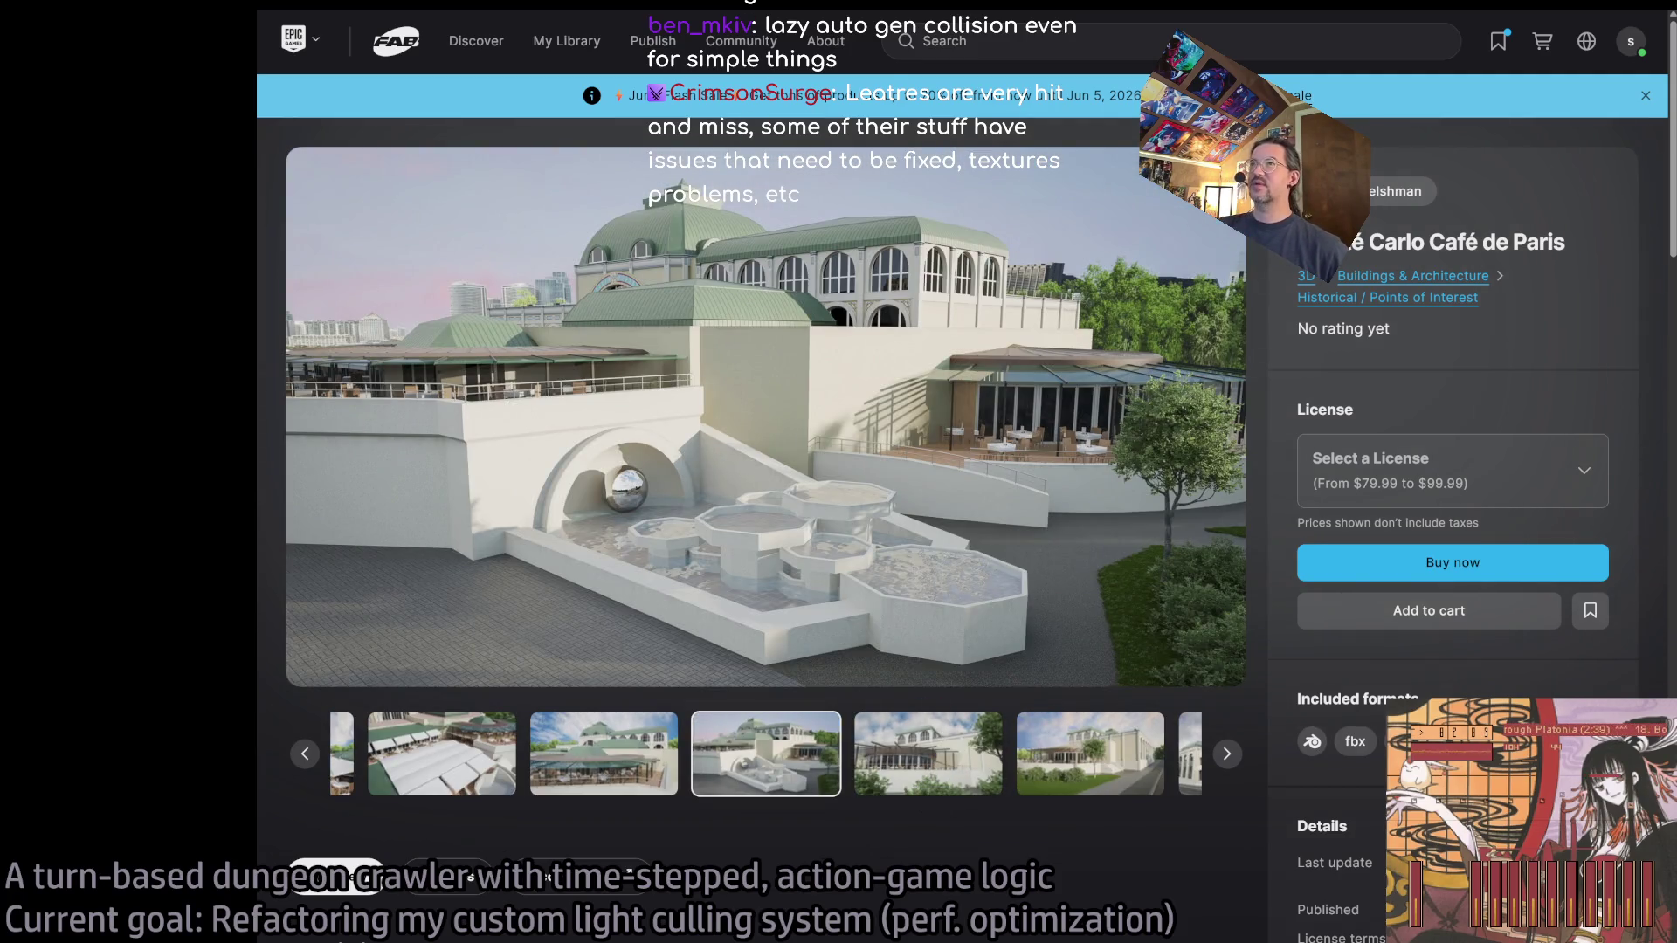
{"action": "key", "text": "alt+Left"}
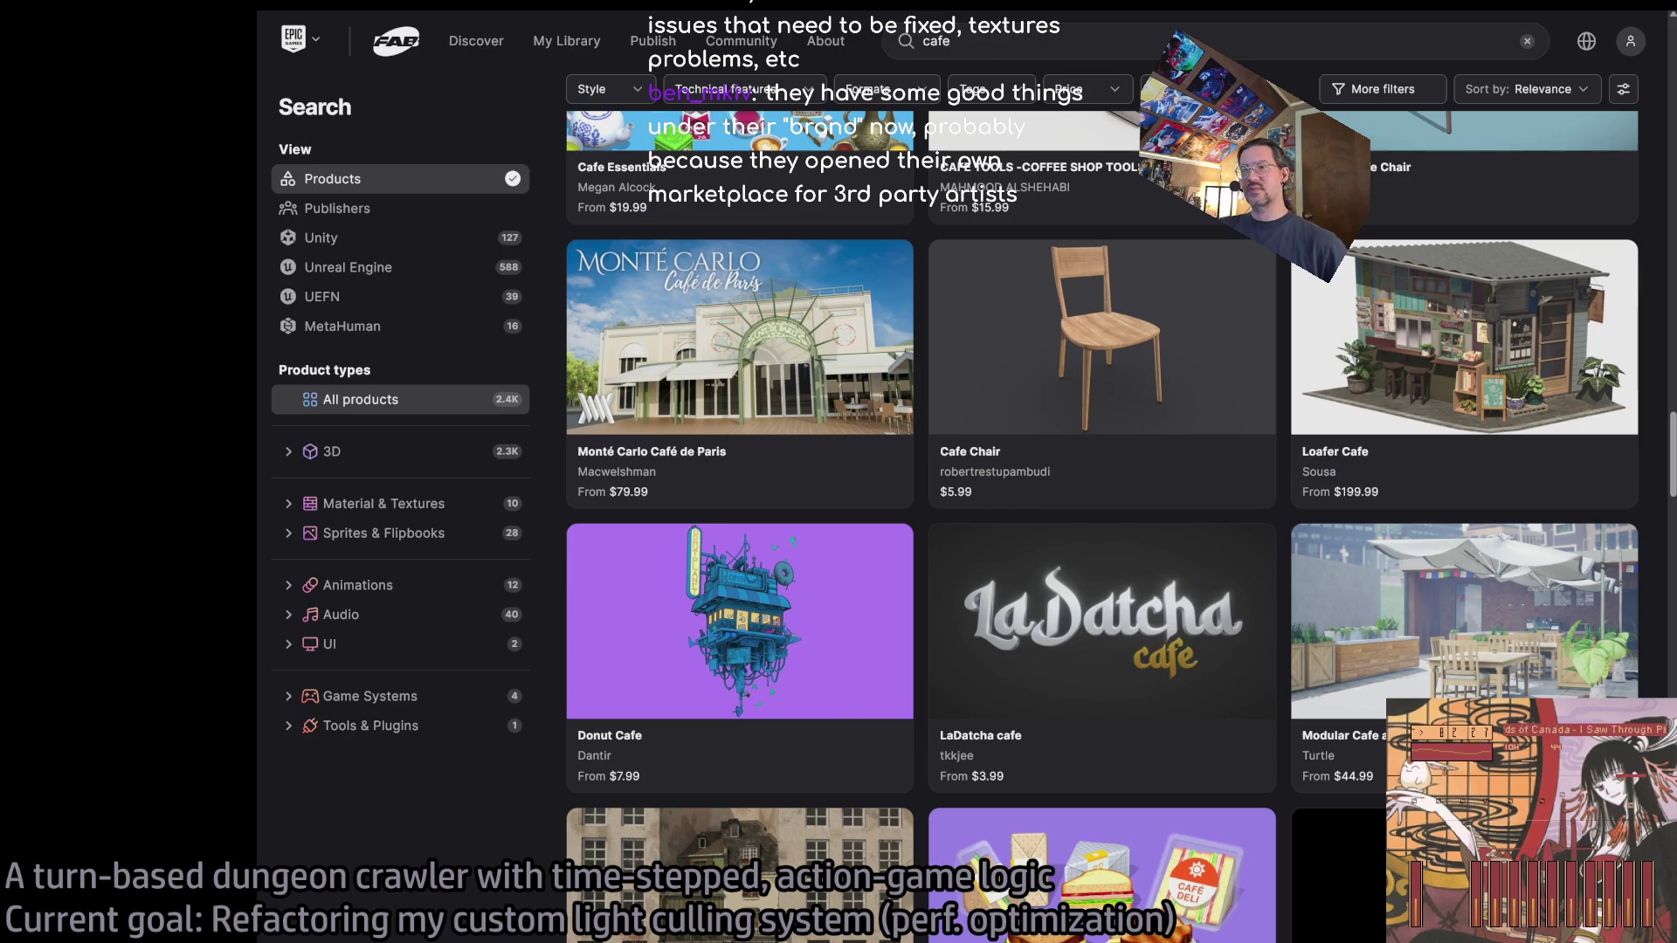
{"action": "scroll", "coordinate": [515, 801], "scroll_direction": "down", "scroll_amount": 2}
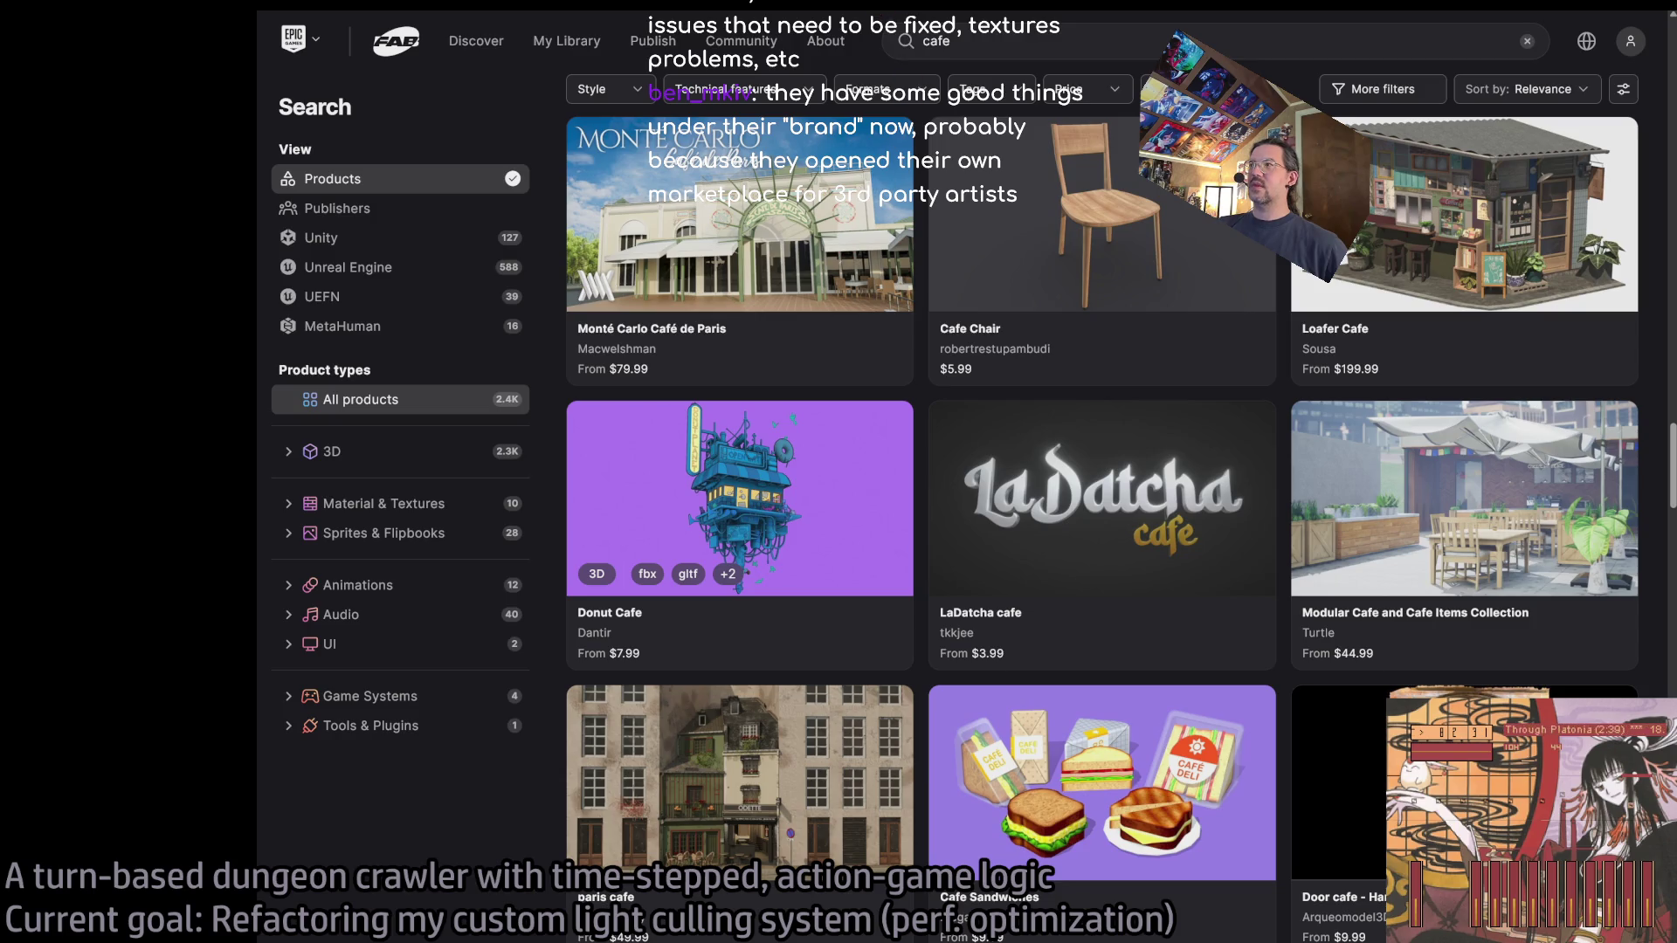
{"action": "left_click", "coordinate": [812, 428]}
{"action": "left_click", "coordinate": [511, 738]}
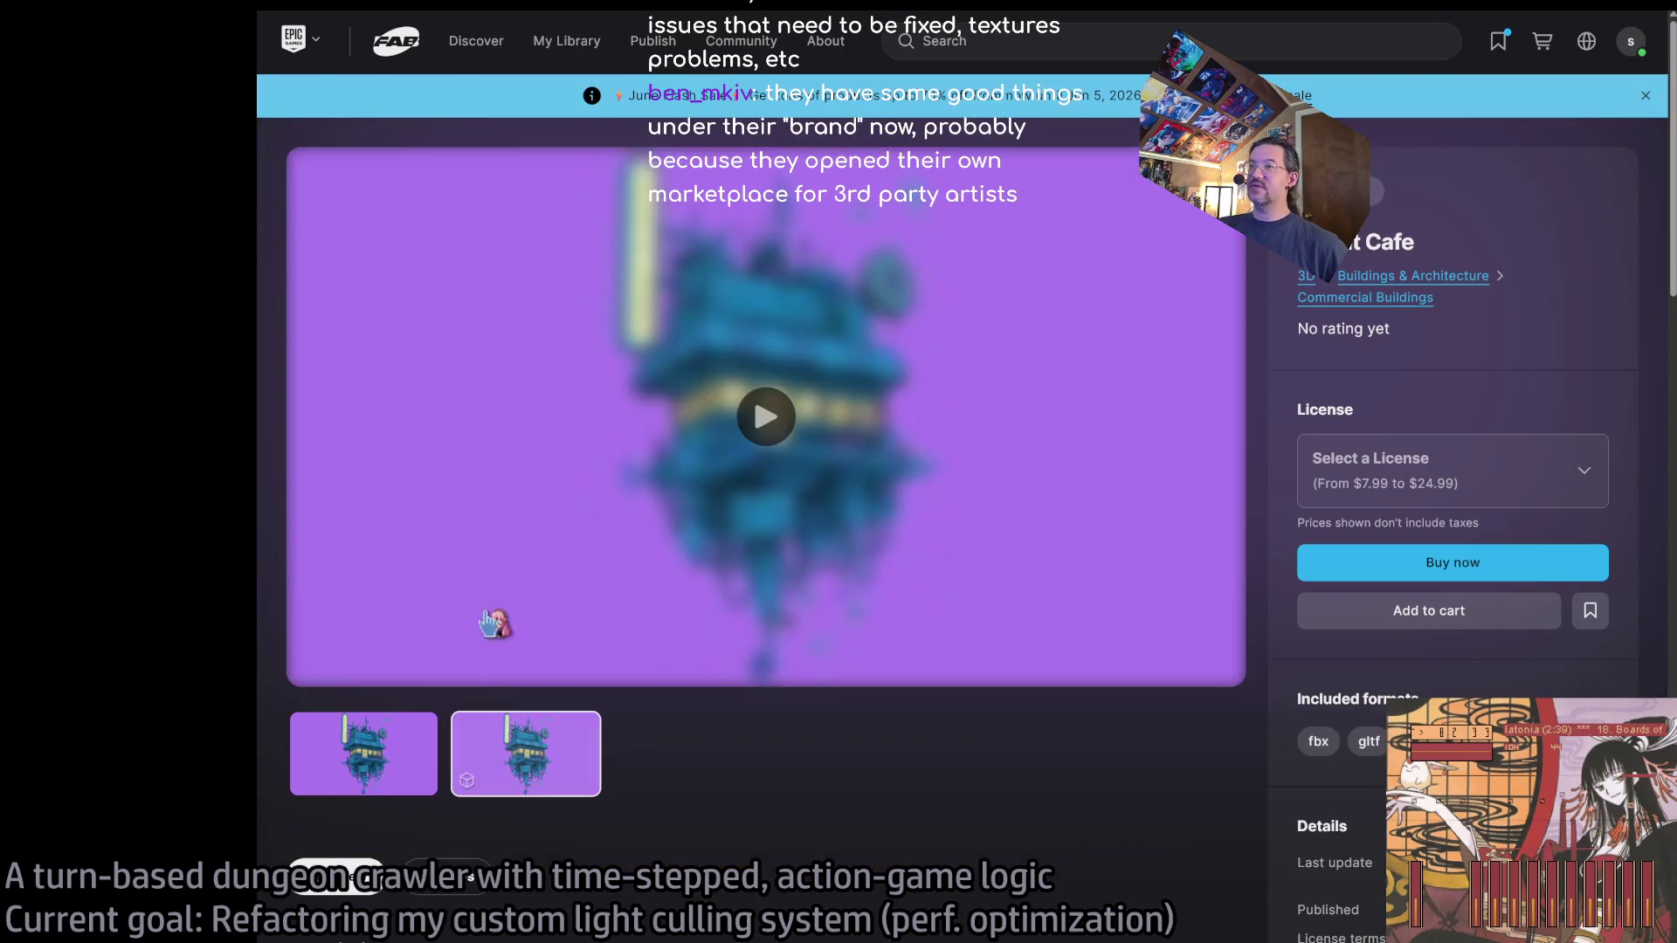
{"action": "left_click", "coordinate": [735, 441]}
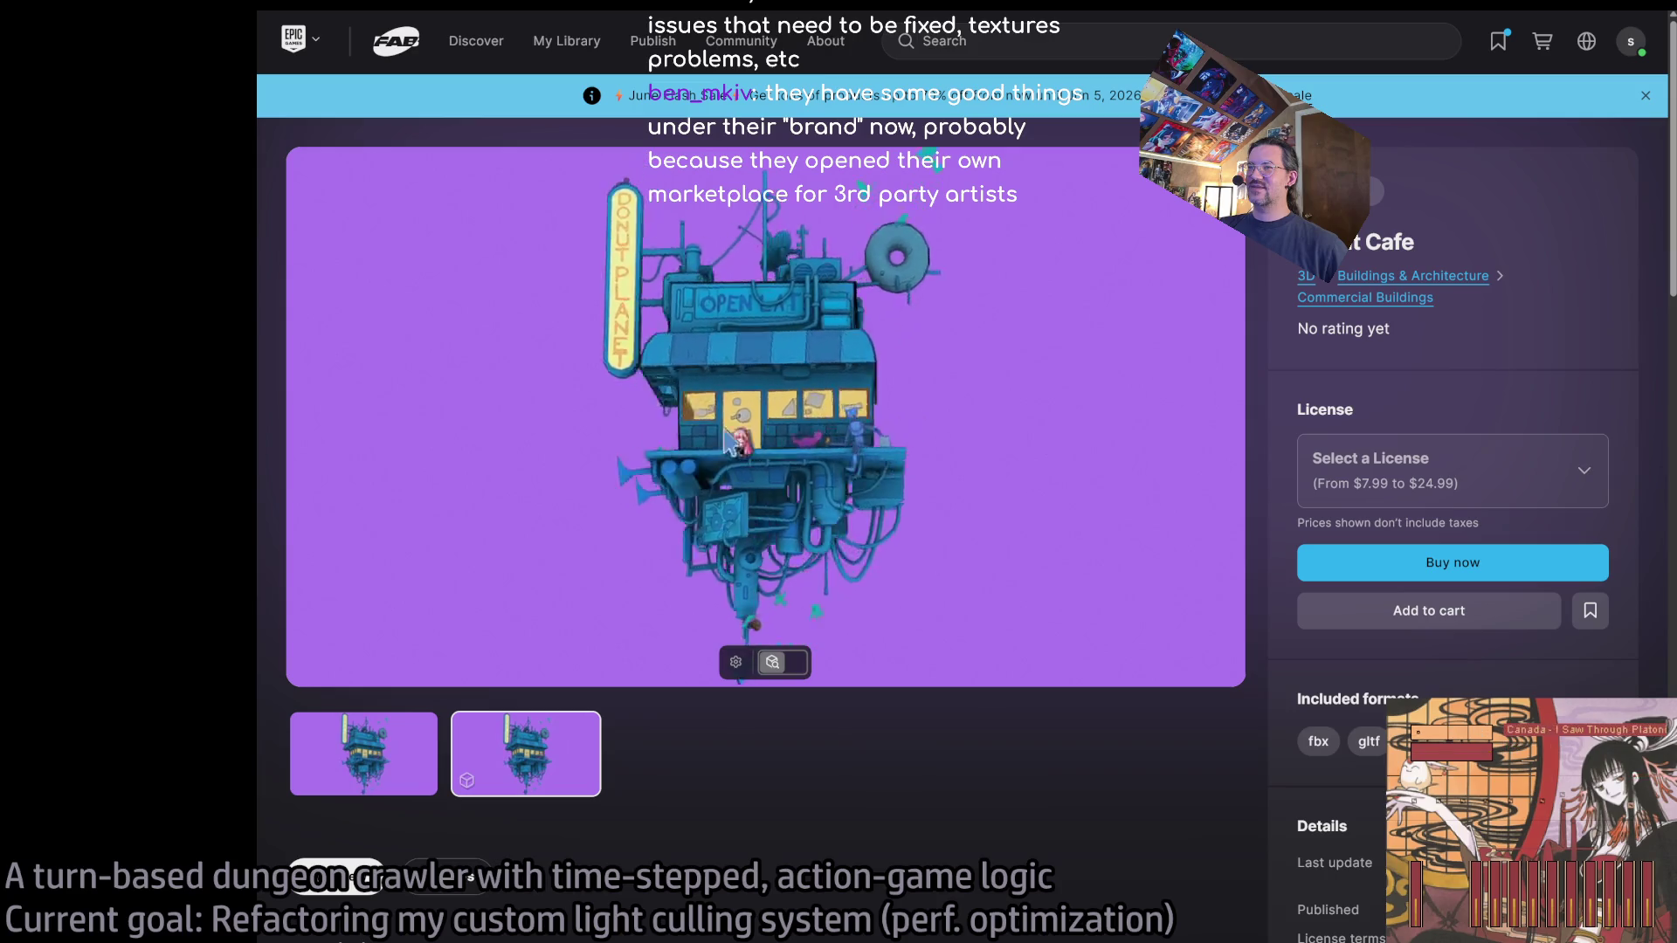
{"action": "scroll", "coordinate": [786, 450], "scroll_direction": "up", "scroll_amount": 5}
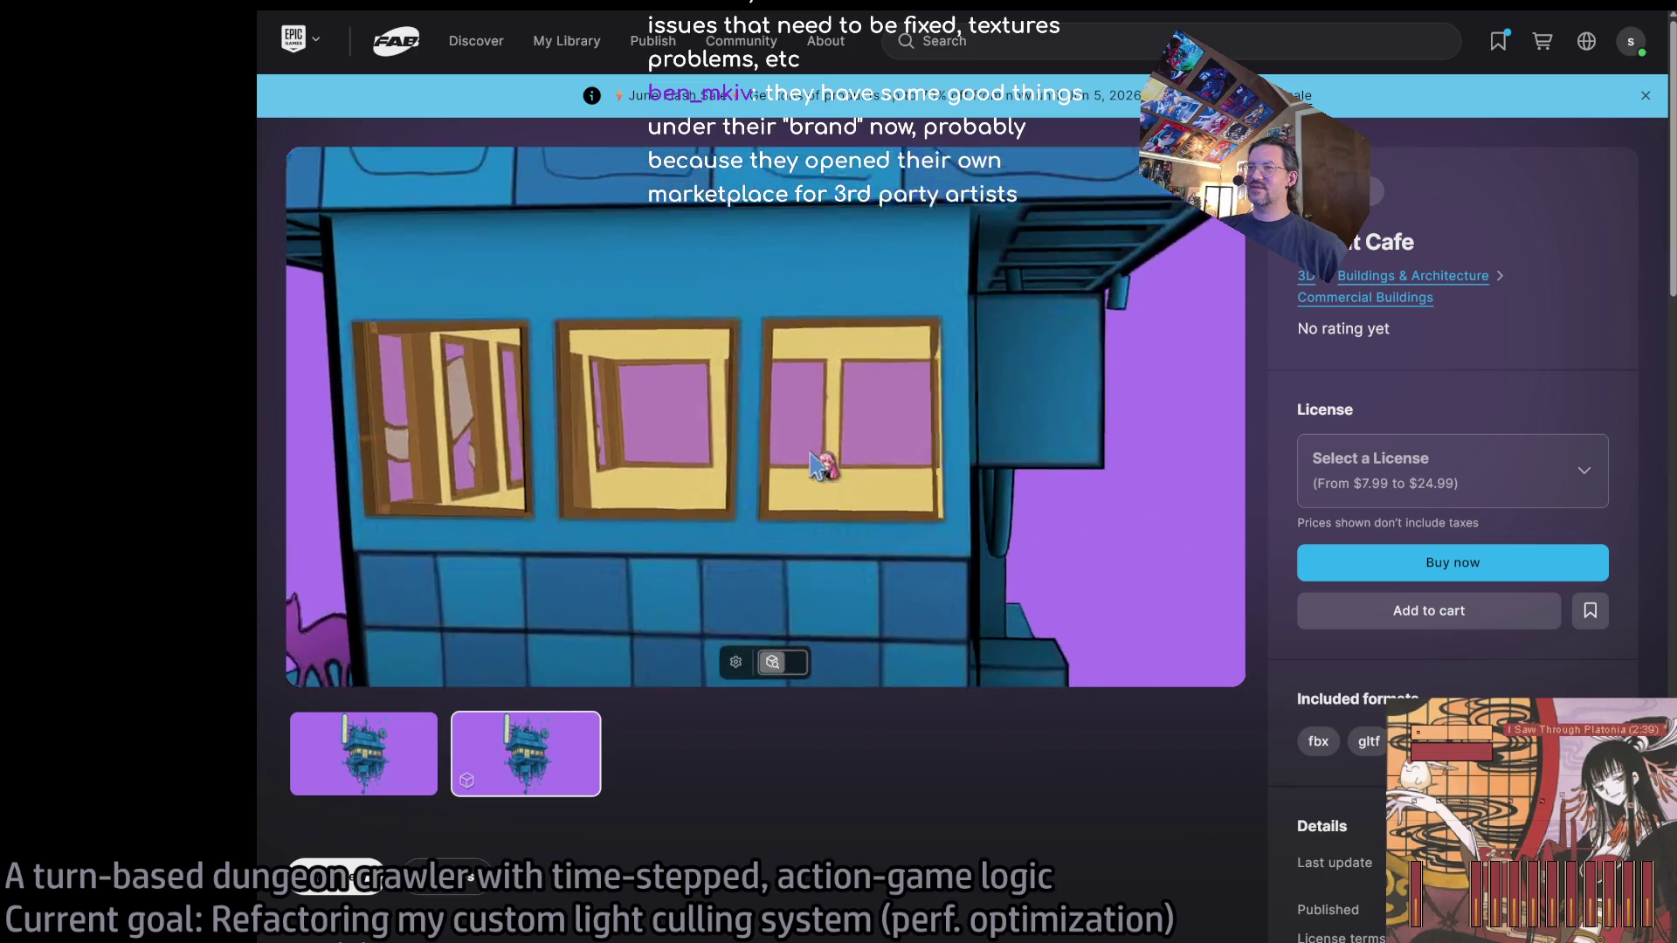
{"action": "mouse_move", "coordinate": [778, 479]}
{"action": "left_mouse_down"}
{"action": "mouse_move", "coordinate": [1003, 467]}
{"action": "mouse_move", "coordinate": [992, 449]}
{"action": "mouse_move", "coordinate": [853, 496]}
{"action": "mouse_move", "coordinate": [587, 272]}
{"action": "left_mouse_up"}
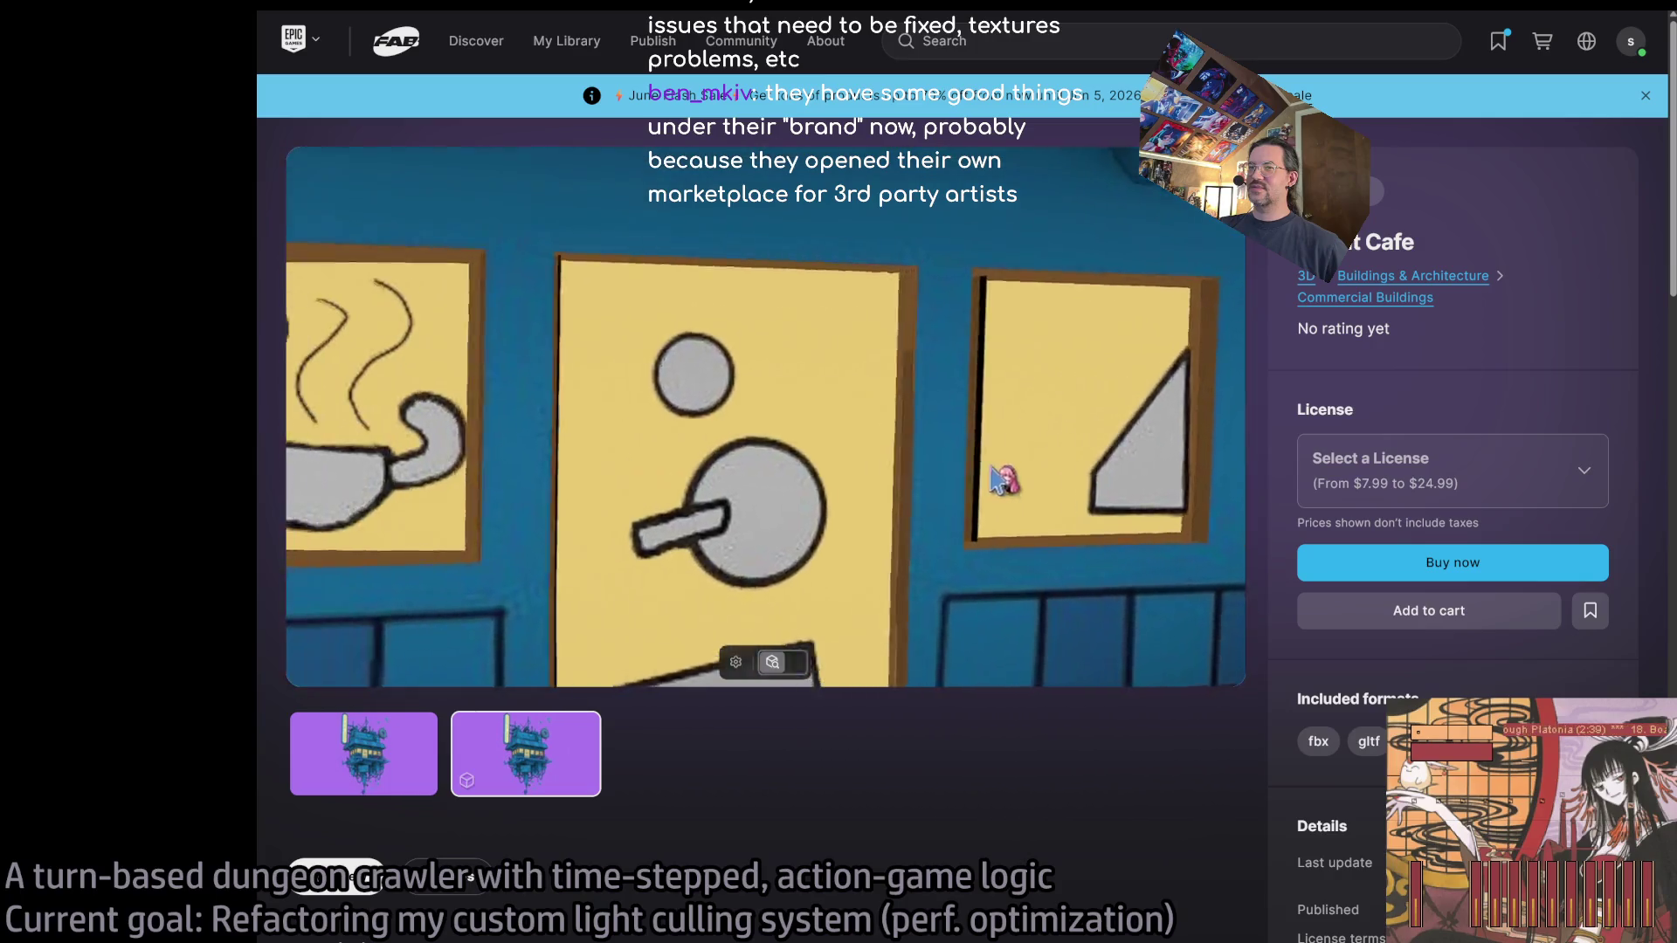
{"action": "scroll", "coordinate": [1004, 480], "scroll_direction": "down", "scroll_amount": 5}
{"action": "key", "text": "alt+Left"}
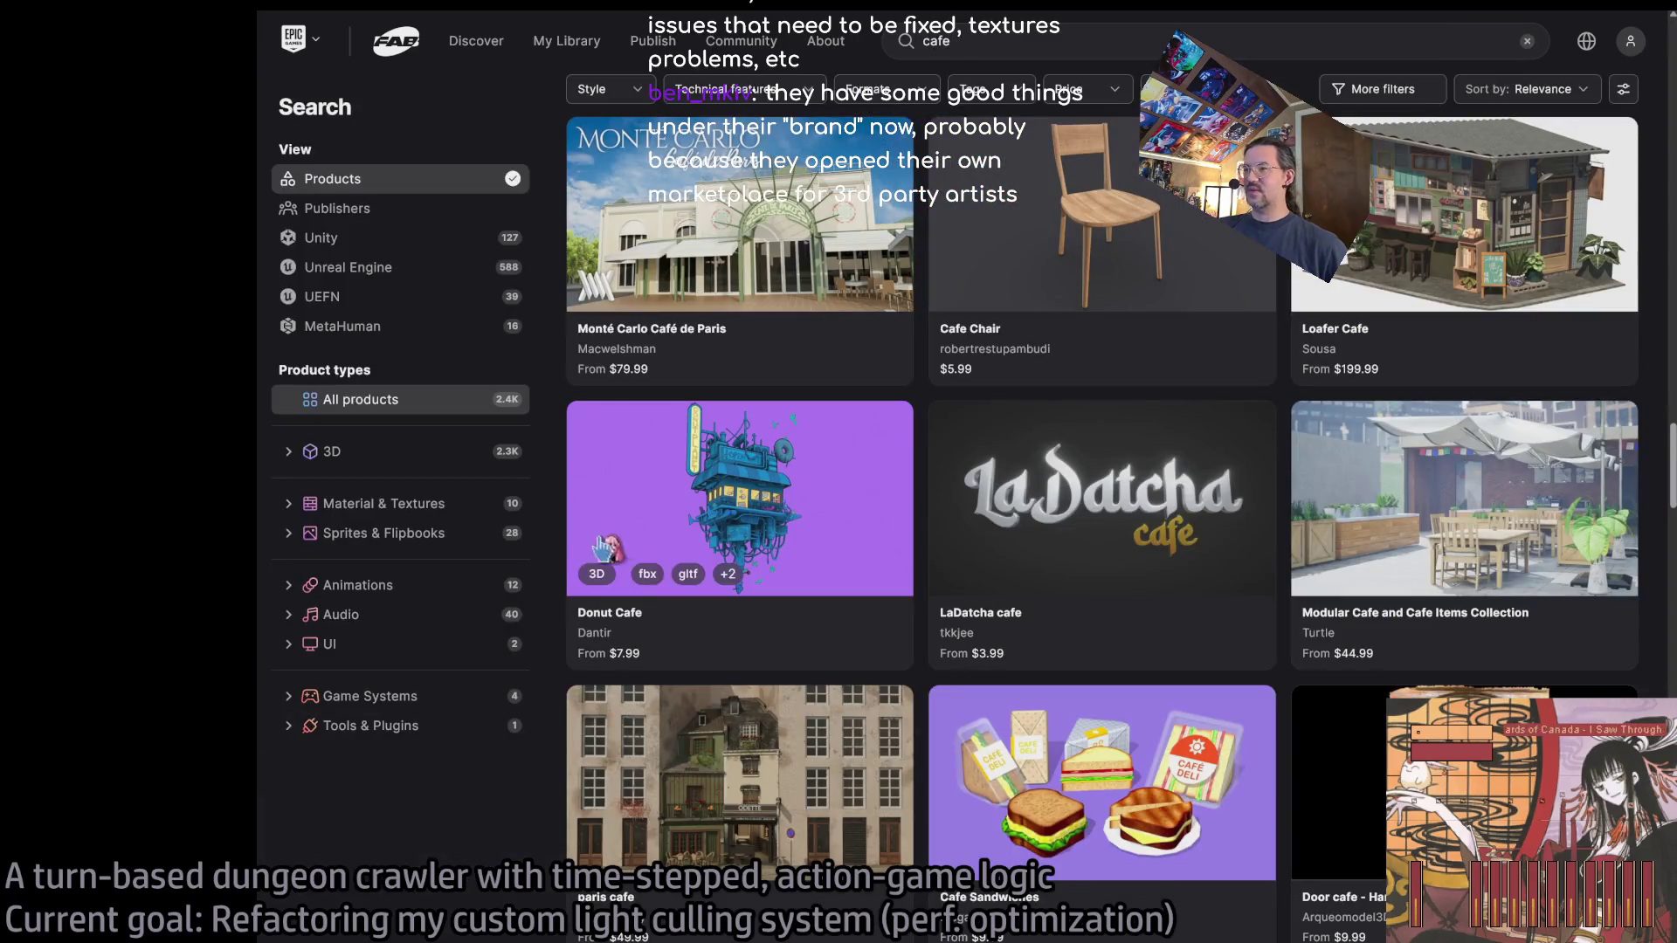
{"action": "scroll", "coordinate": [594, 572], "scroll_direction": "down", "scroll_amount": 3}
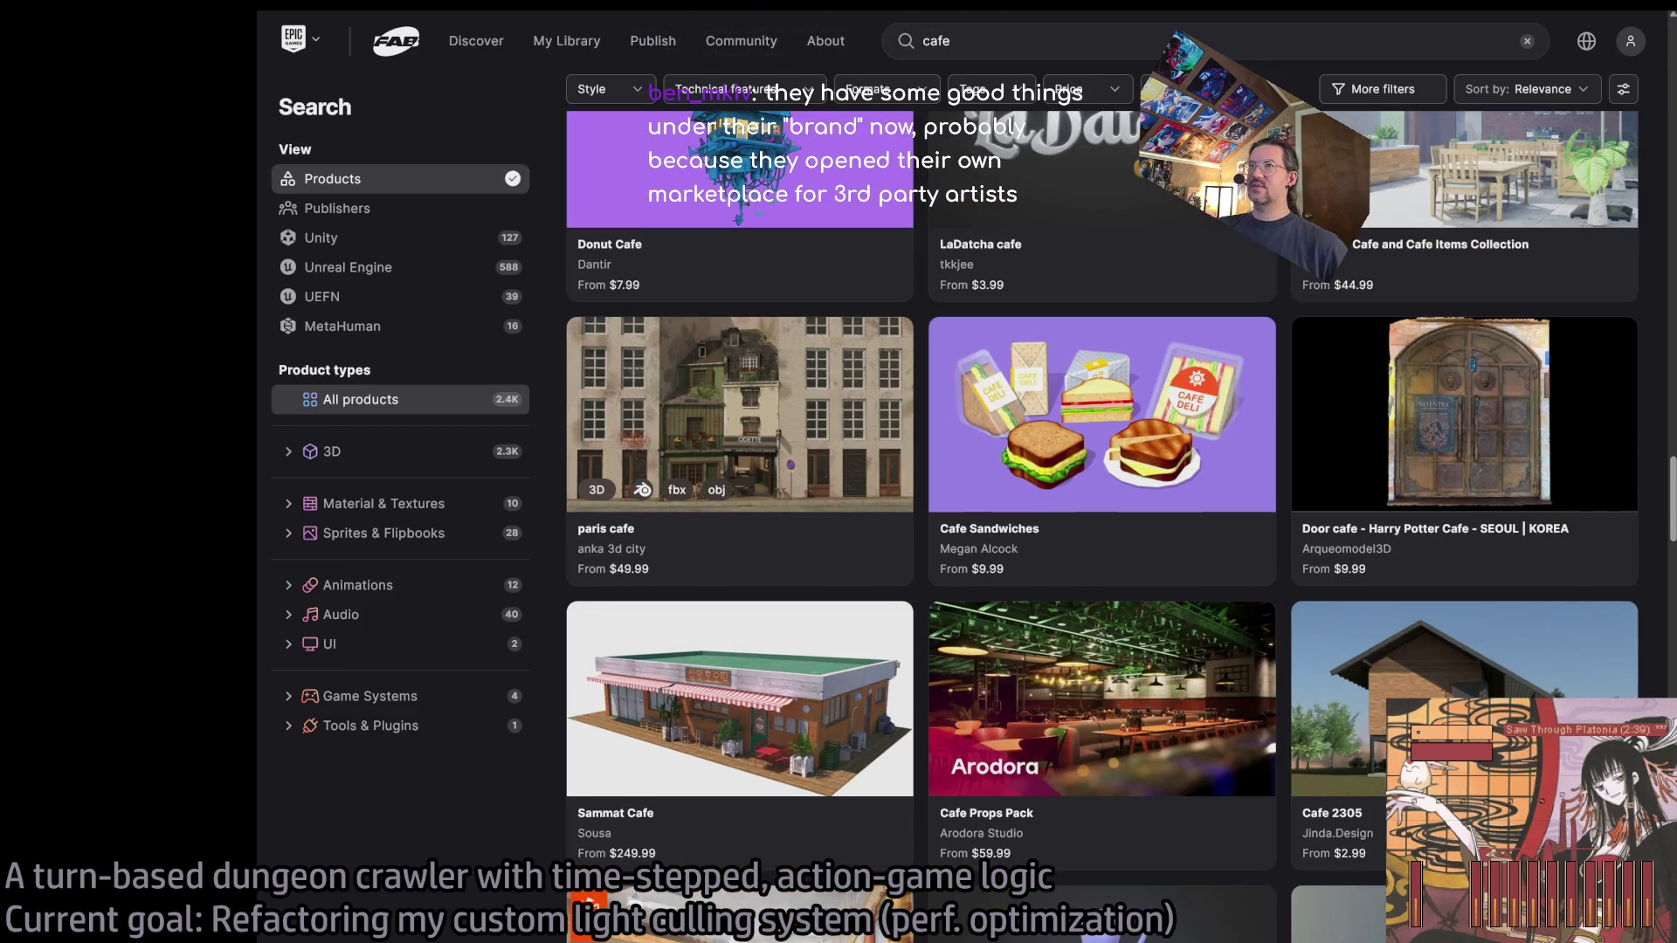
{"action": "left_click", "coordinate": [742, 533]}
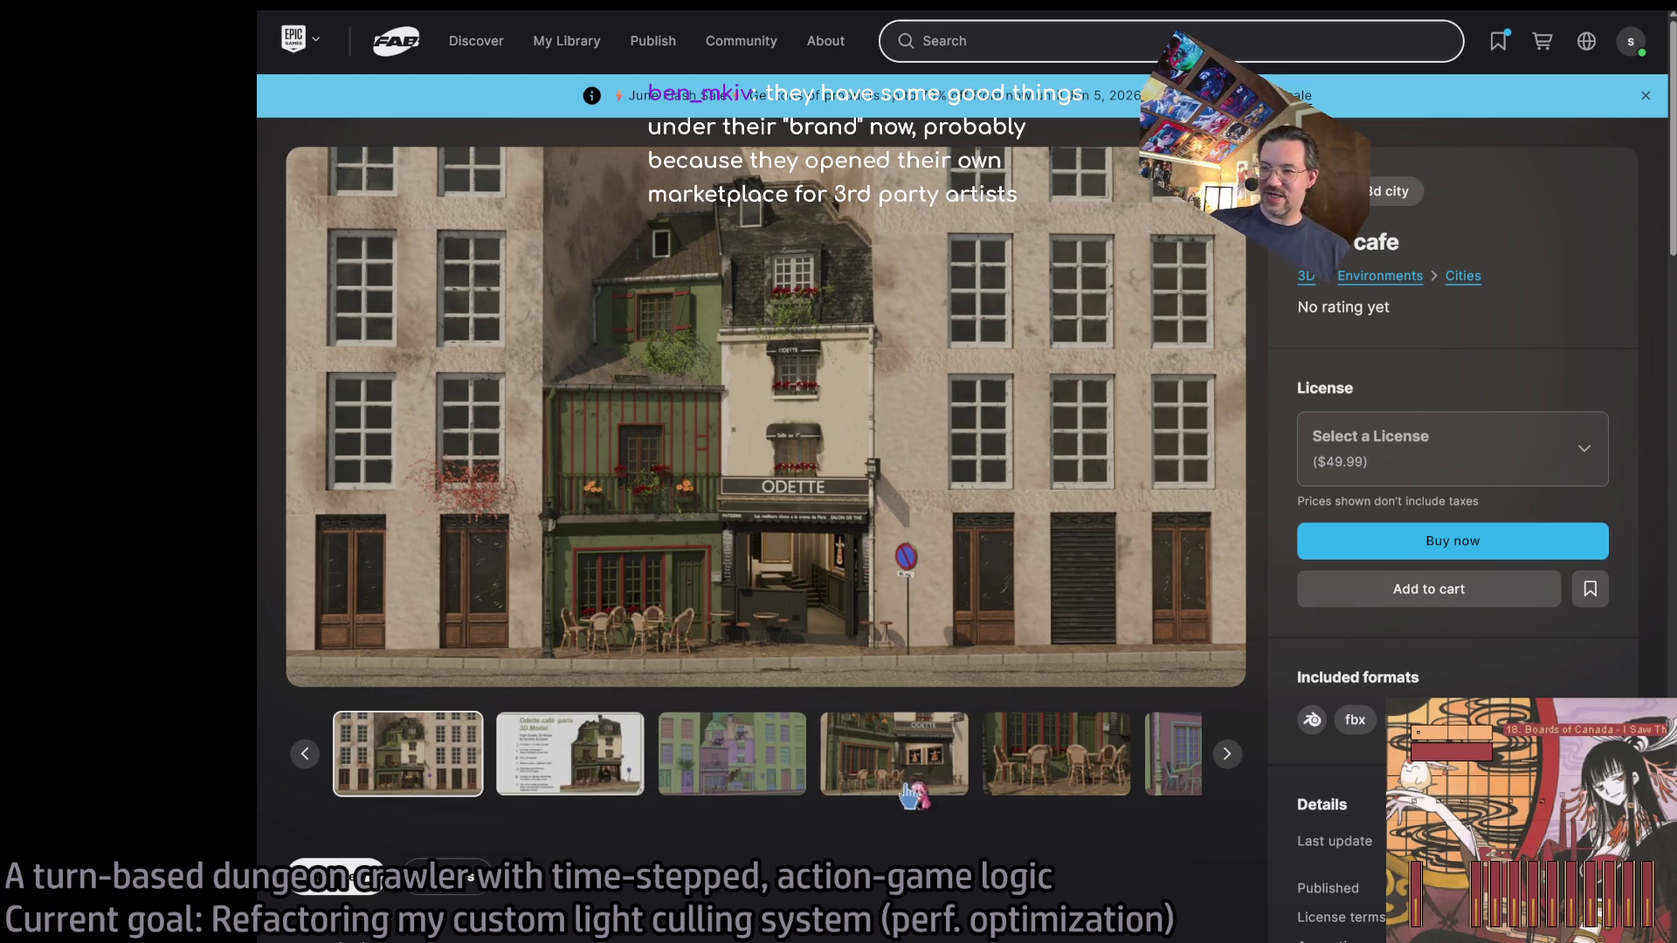
{"action": "left_click", "coordinate": [939, 774]}
{"action": "left_click", "coordinate": [938, 772]}
{"action": "left_click", "coordinate": [938, 770]}
{"action": "left_click", "coordinate": [937, 765]}
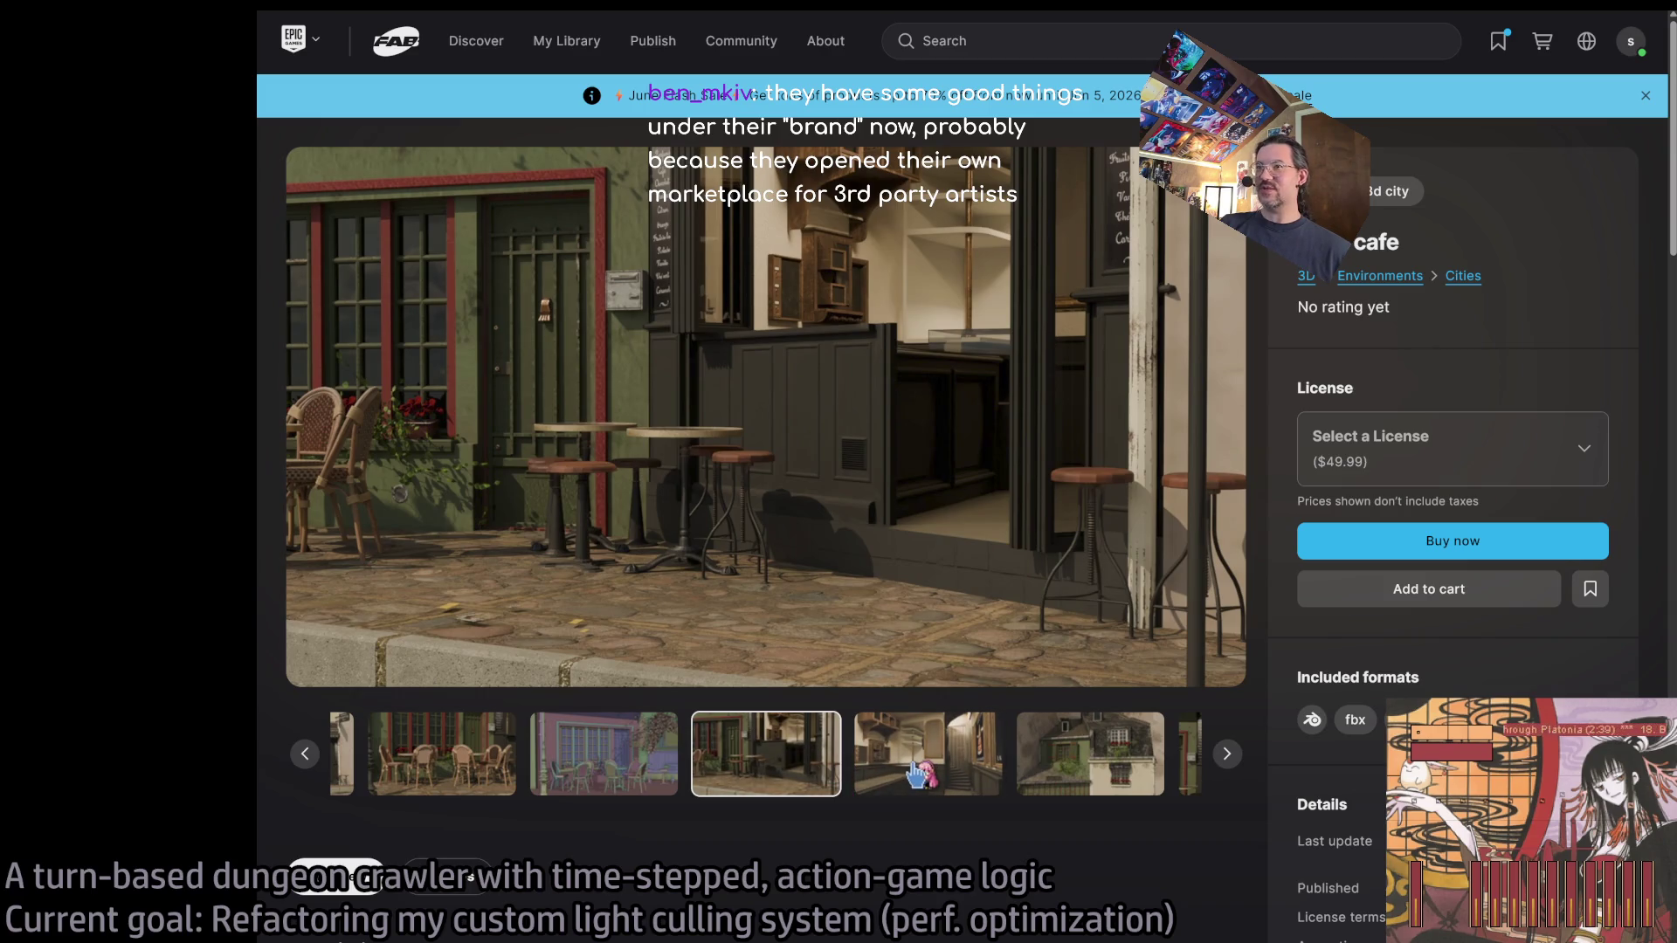
{"action": "left_click", "coordinate": [917, 772]}
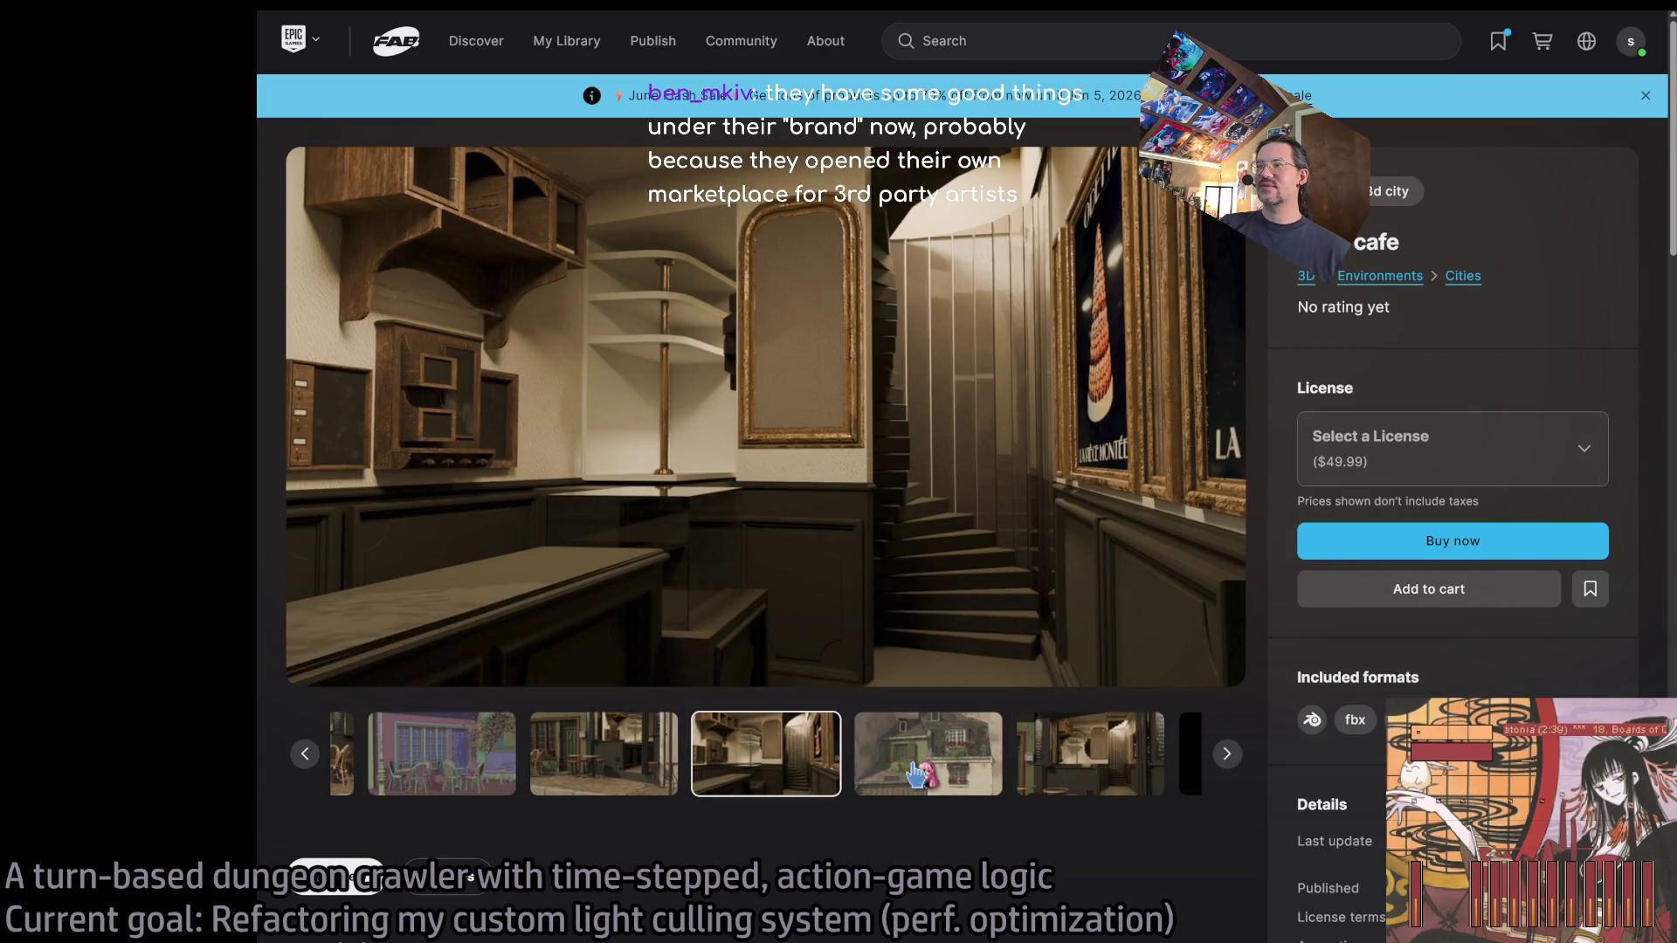
{"action": "left_click", "coordinate": [917, 772]}
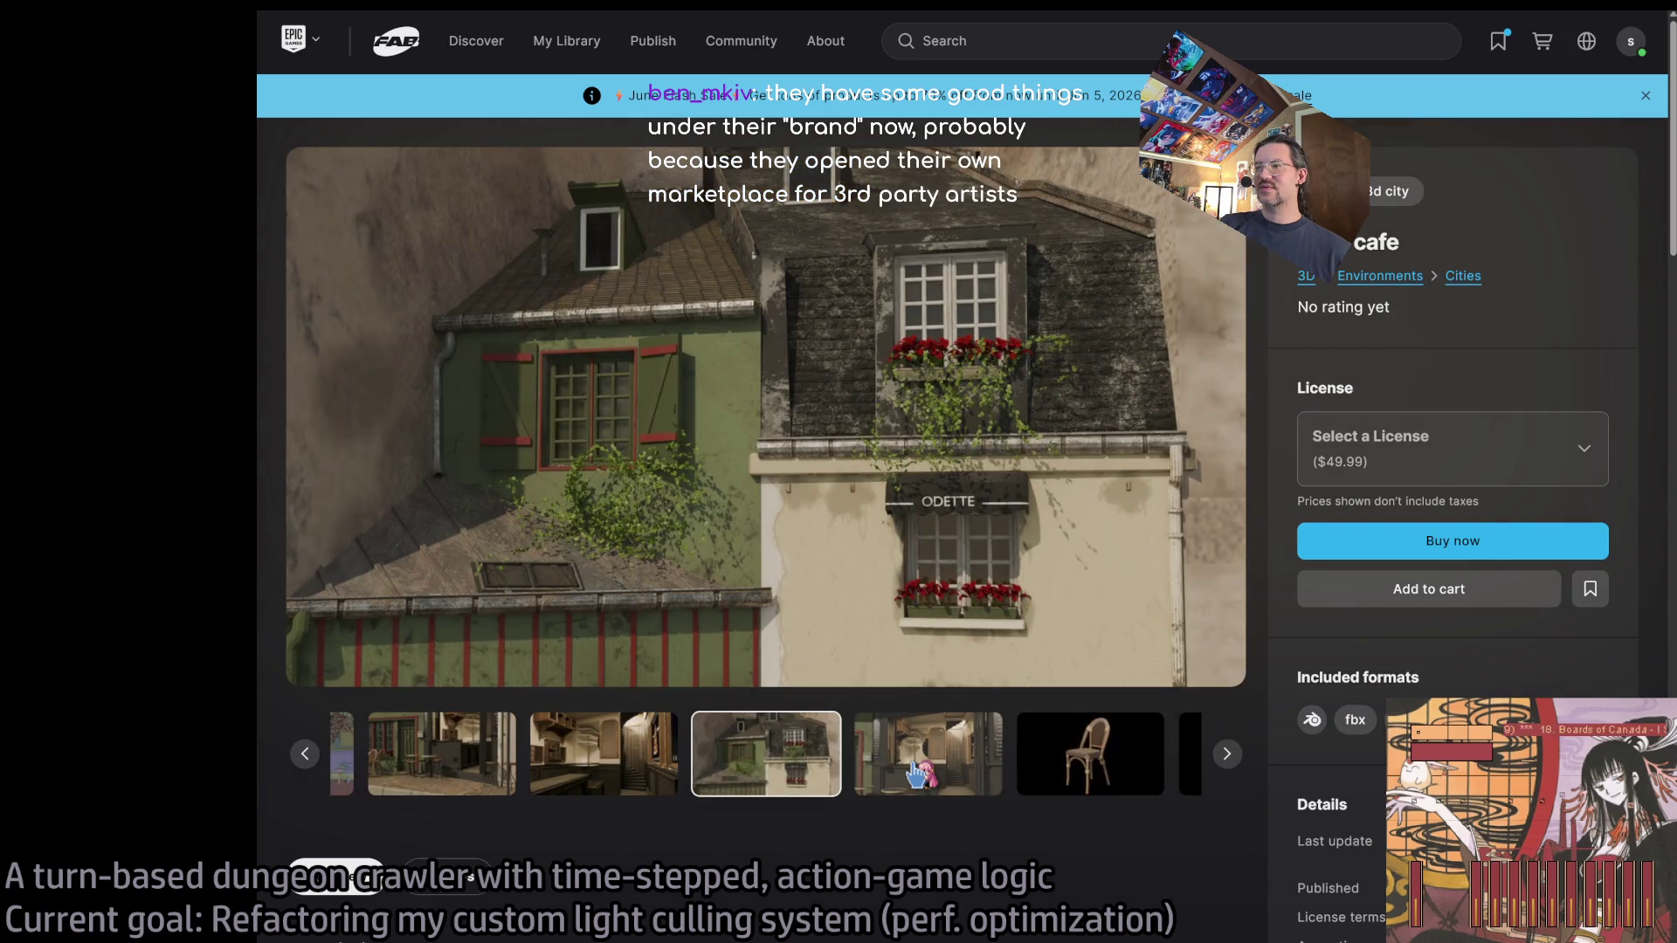
{"action": "left_click", "coordinate": [917, 773]}
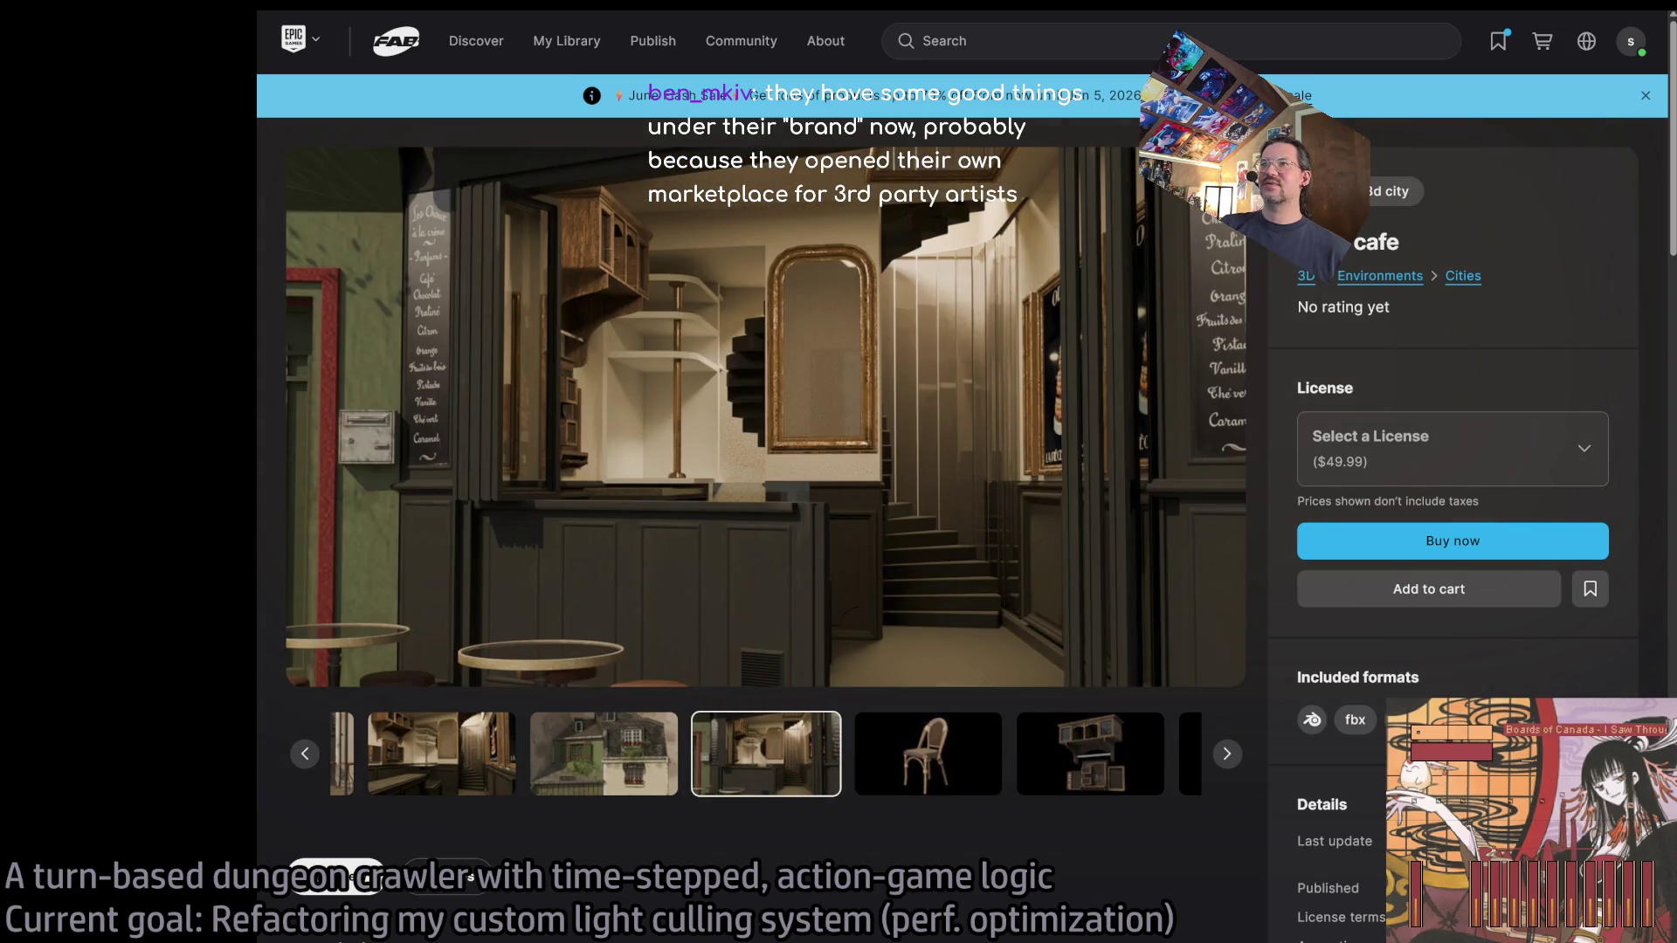
{"action": "key", "text": "alt+Left"}
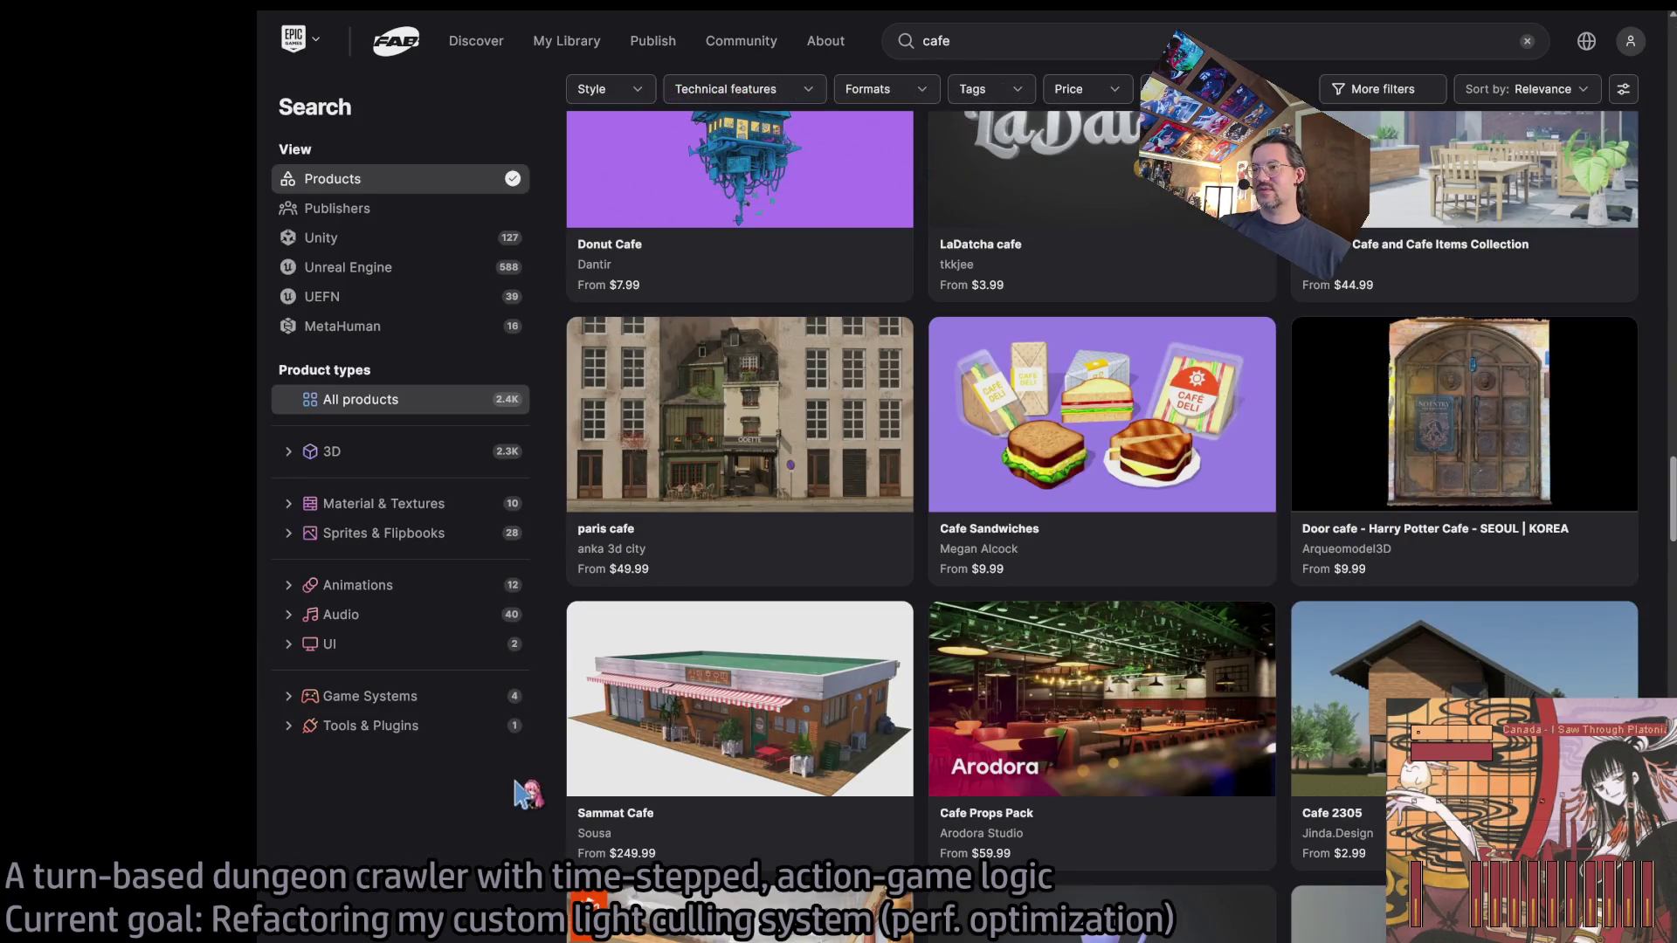
{"action": "scroll", "coordinate": [524, 795], "scroll_direction": "down", "scroll_amount": 3}
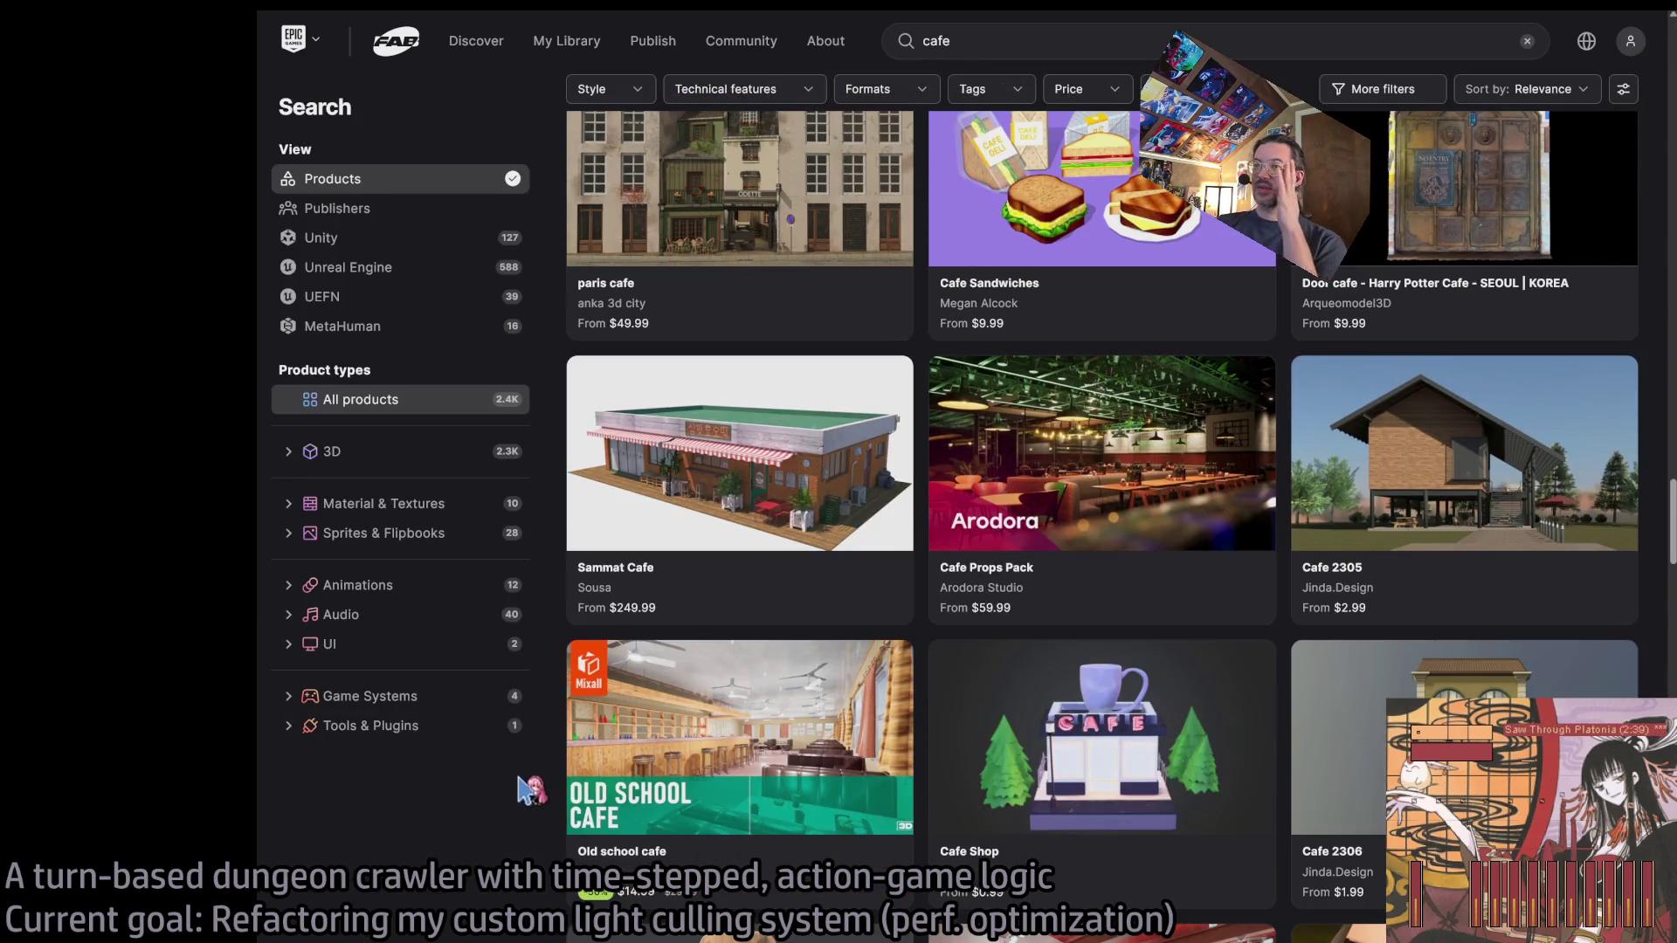
{"action": "scroll", "coordinate": [528, 773], "scroll_direction": "down", "scroll_amount": 3}
{"action": "scroll", "coordinate": [528, 772], "scroll_direction": "down", "scroll_amount": 5}
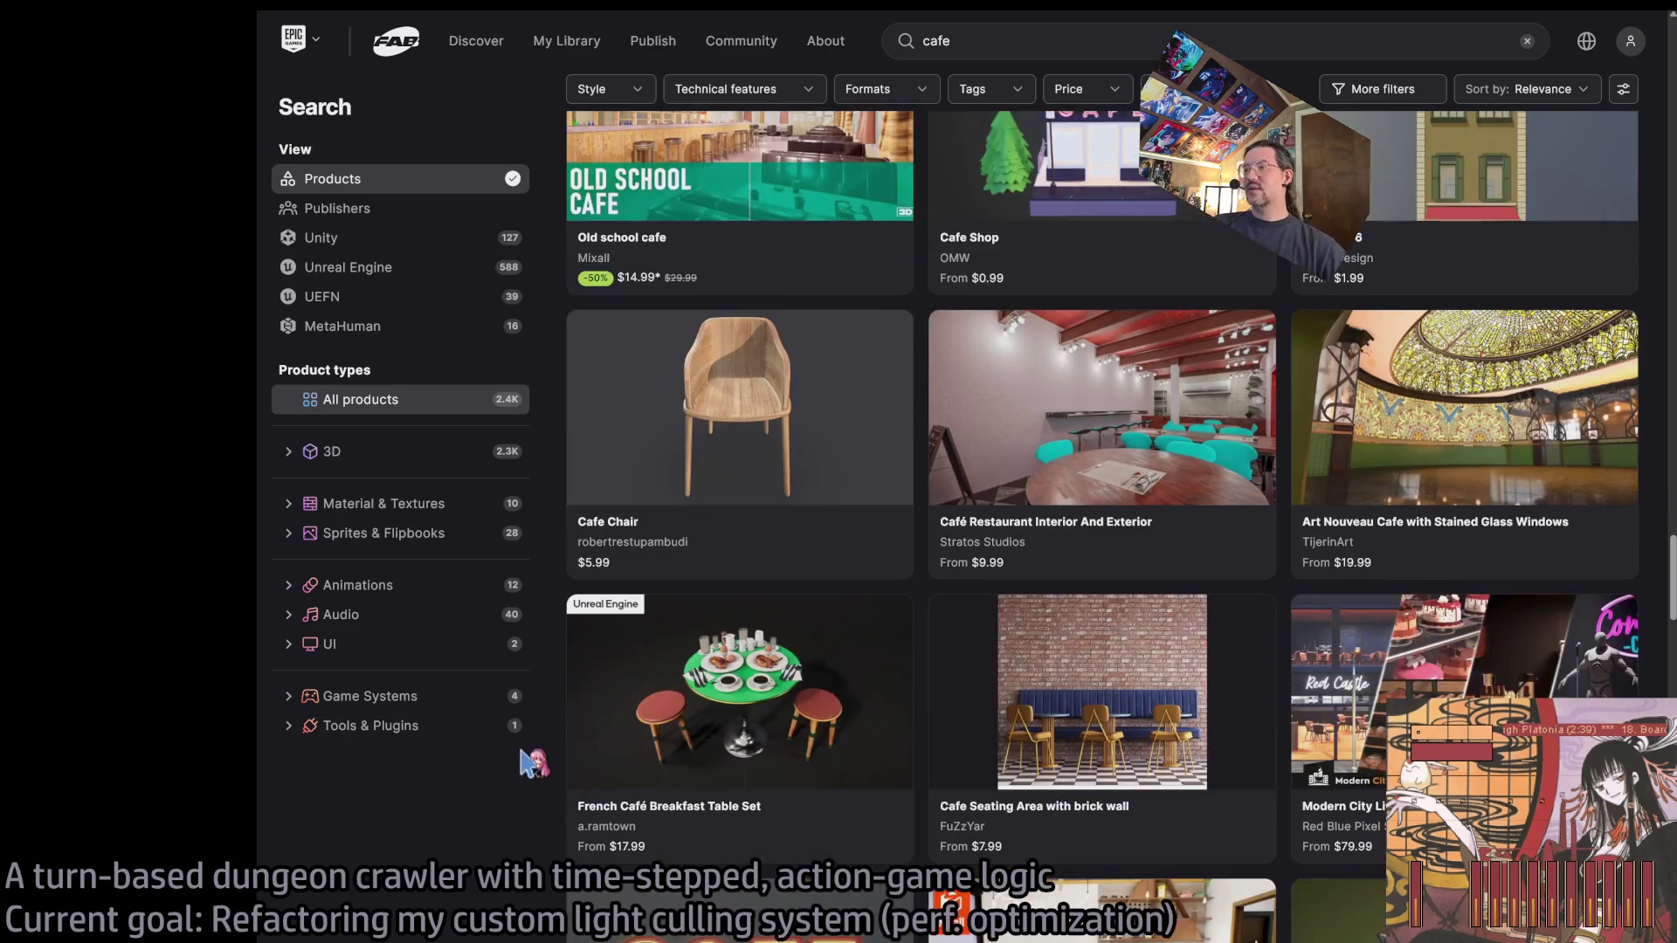
{"action": "scroll", "coordinate": [528, 764], "scroll_direction": "down", "scroll_amount": 5}
{"action": "scroll", "coordinate": [532, 764], "scroll_direction": "down", "scroll_amount": 3}
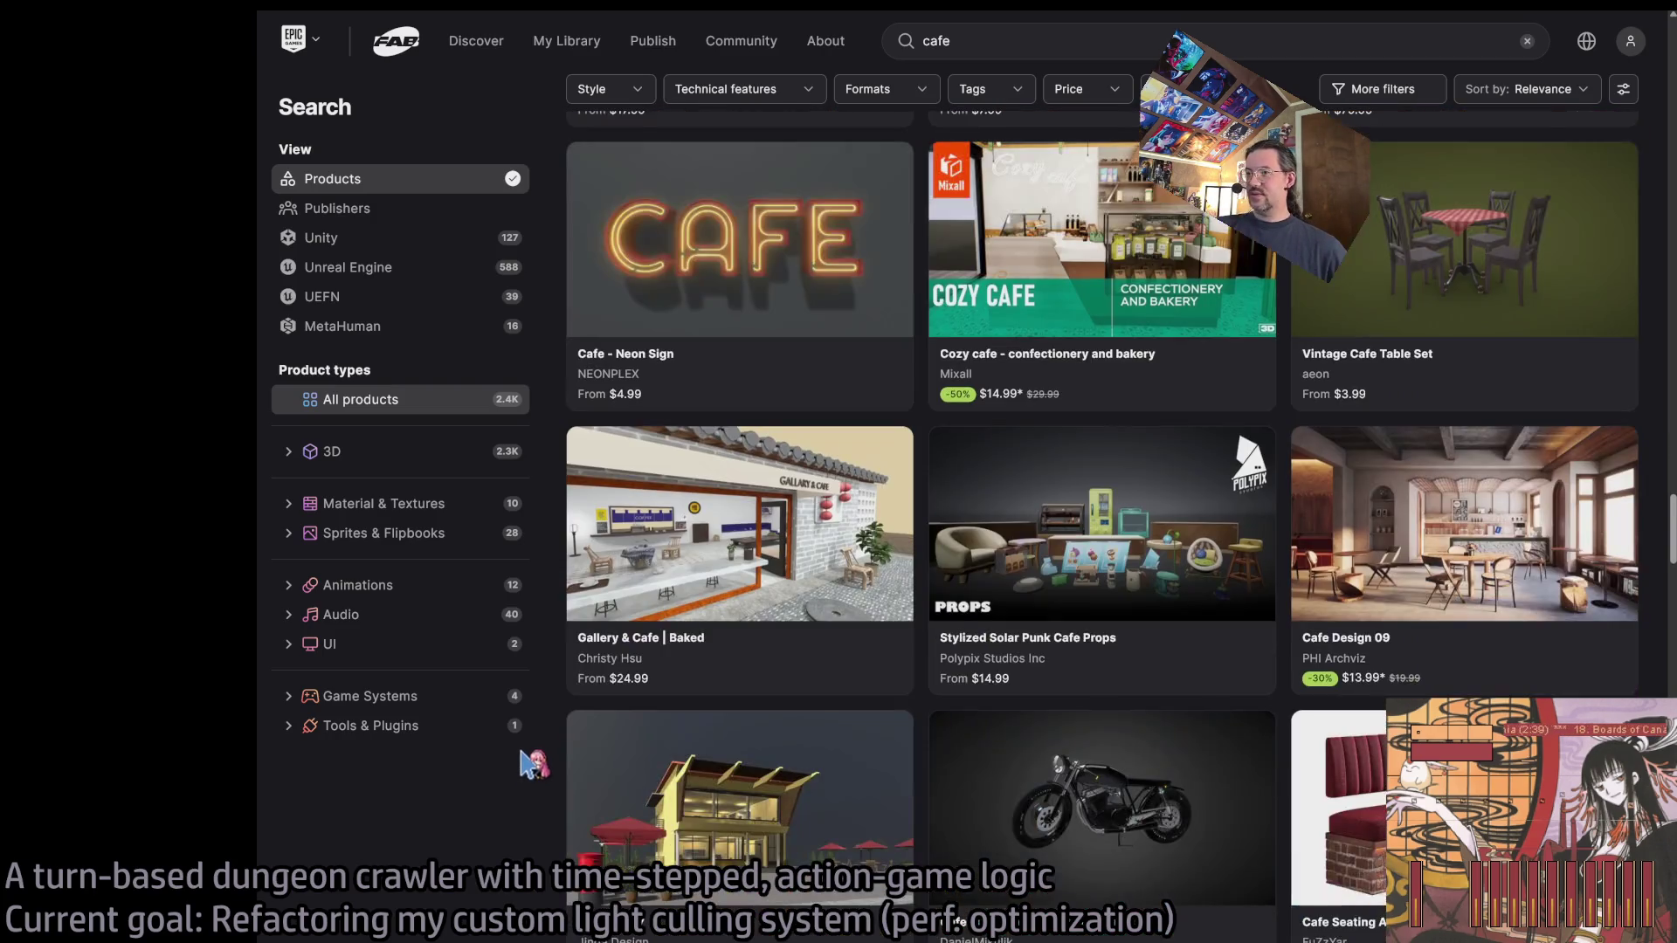
{"action": "scroll", "coordinate": [528, 764], "scroll_direction": "down", "scroll_amount": 1}
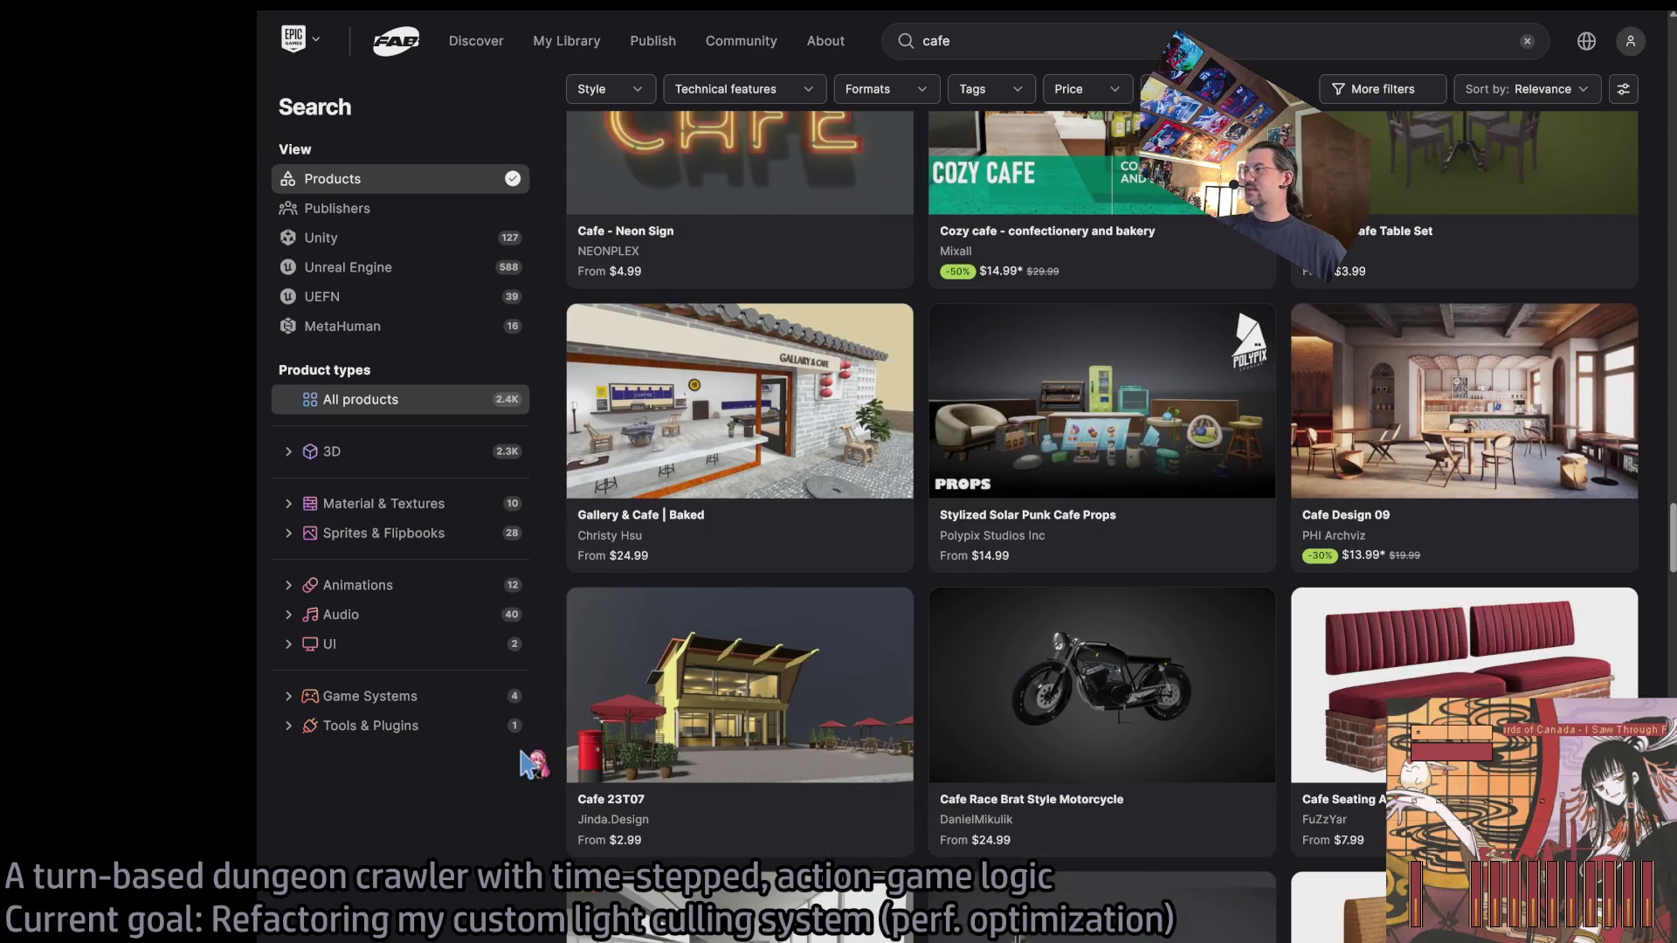
{"action": "scroll", "coordinate": [529, 765], "scroll_direction": "down", "scroll_amount": 3}
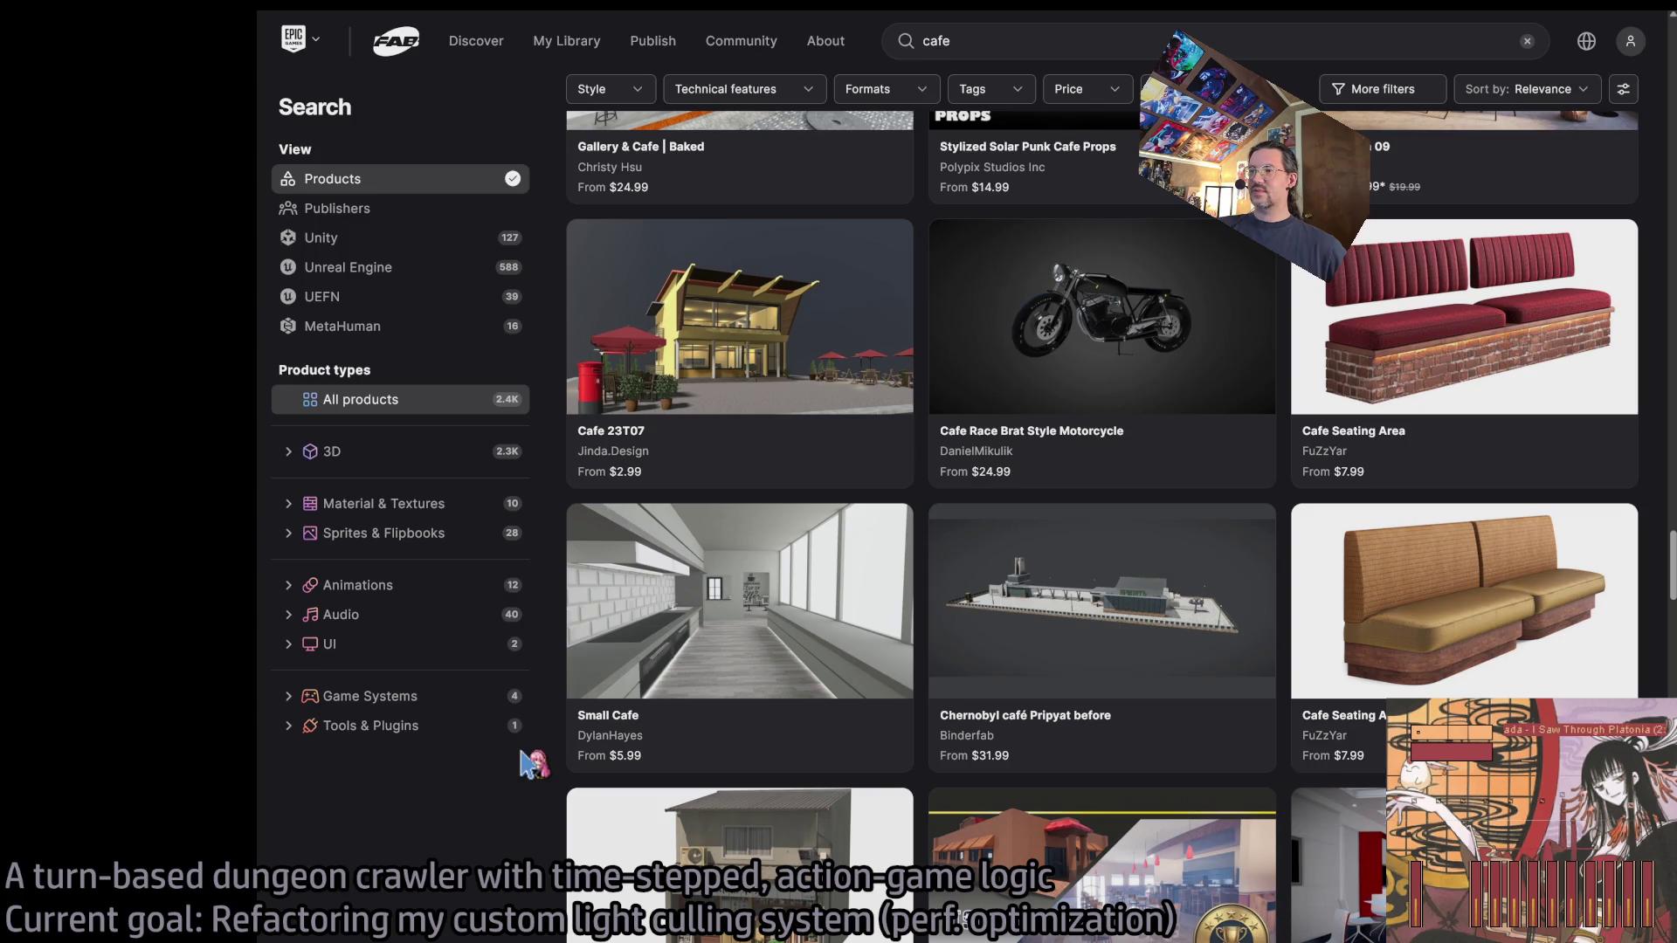
{"action": "scroll", "coordinate": [530, 765], "scroll_direction": "down", "scroll_amount": 3}
{"action": "scroll", "coordinate": [530, 765], "scroll_direction": "down", "scroll_amount": 2}
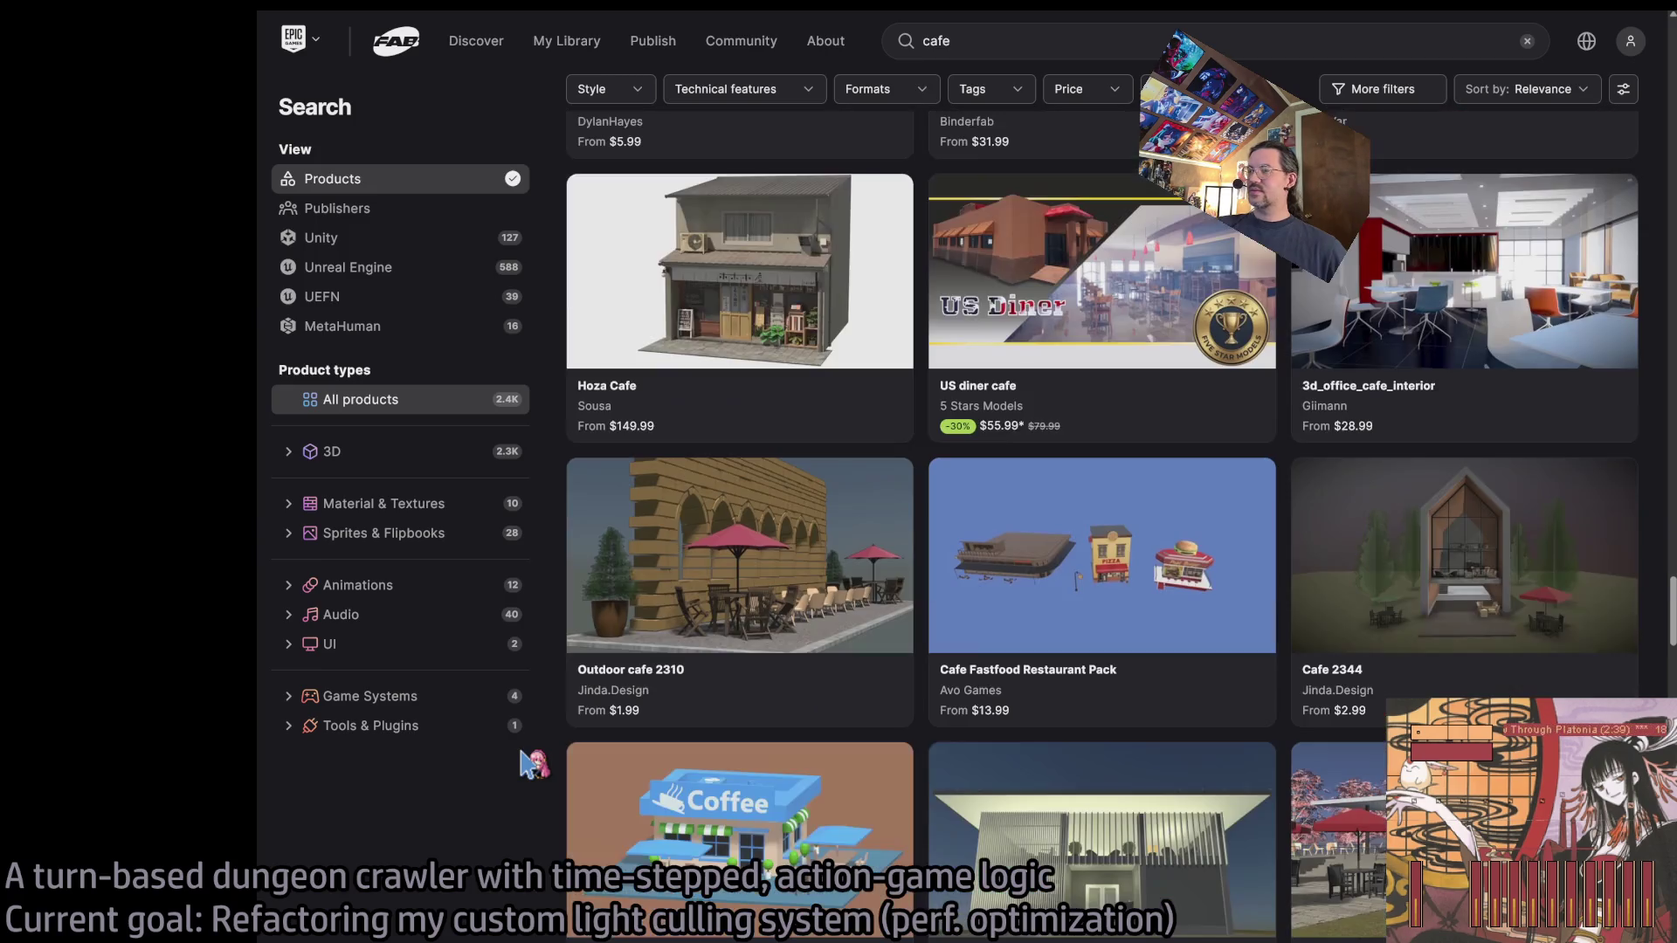
{"action": "scroll", "coordinate": [529, 765], "scroll_direction": "down", "scroll_amount": 2}
{"action": "scroll", "coordinate": [529, 764], "scroll_direction": "down", "scroll_amount": 7}
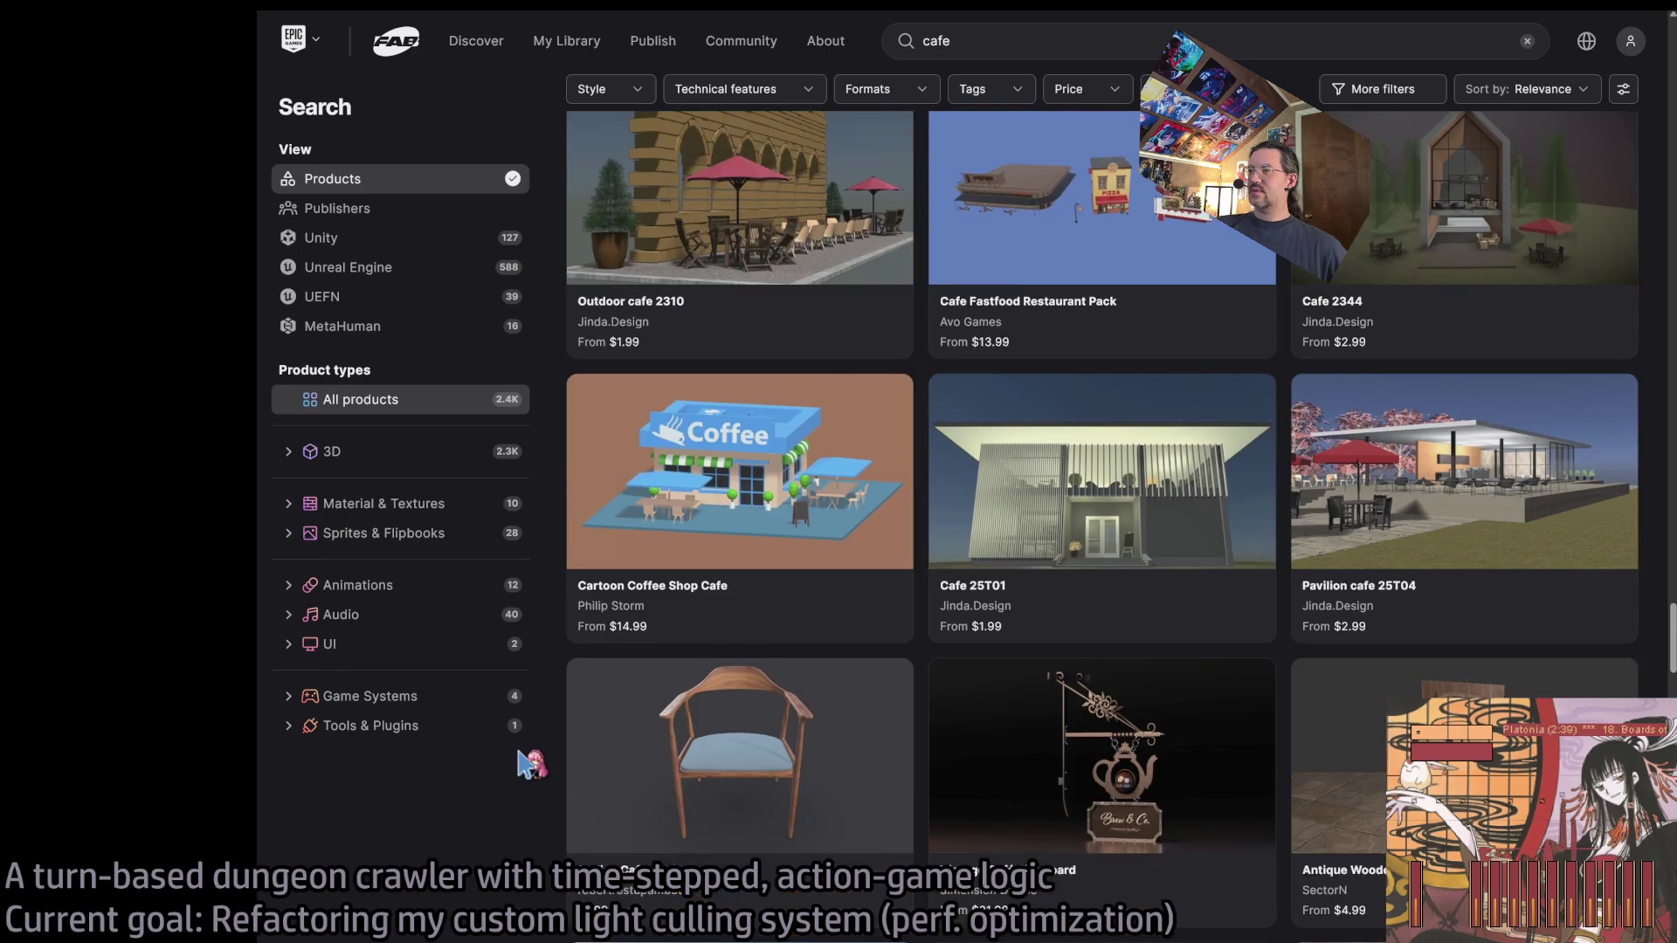
{"action": "scroll", "coordinate": [528, 763], "scroll_direction": "down", "scroll_amount": 4}
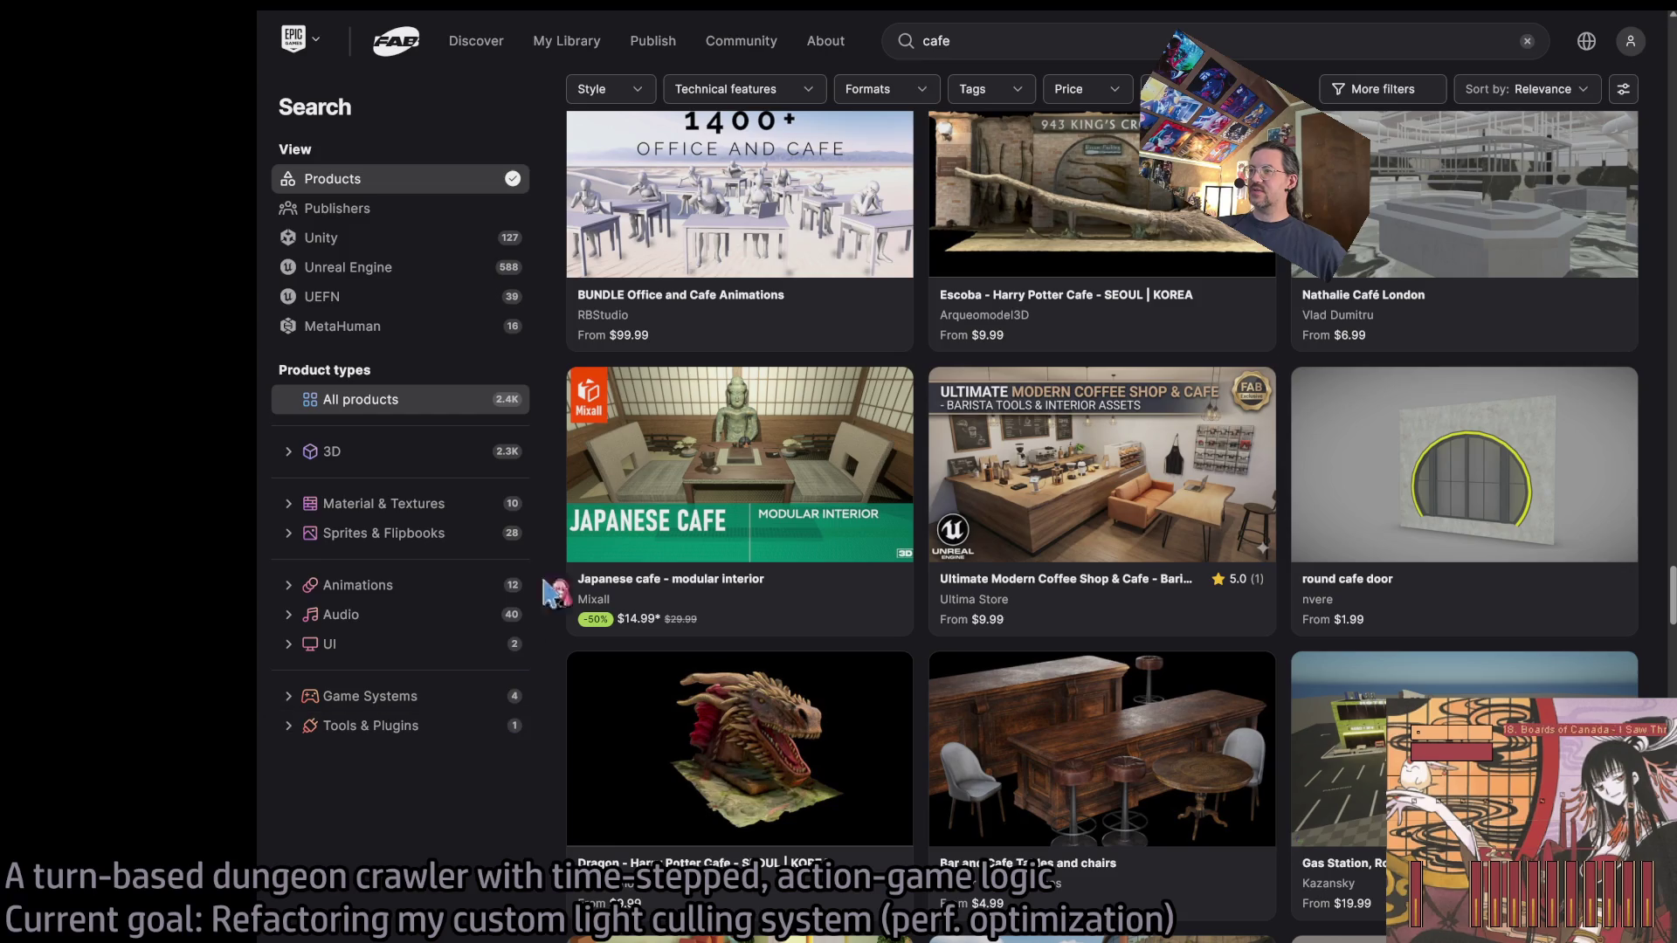
{"action": "left_click", "coordinate": [934, 42]}
Search Fab for 'paris', open Stylized Paris Street, then return to the 495 results.
{"action": "type", "text": "paris"}
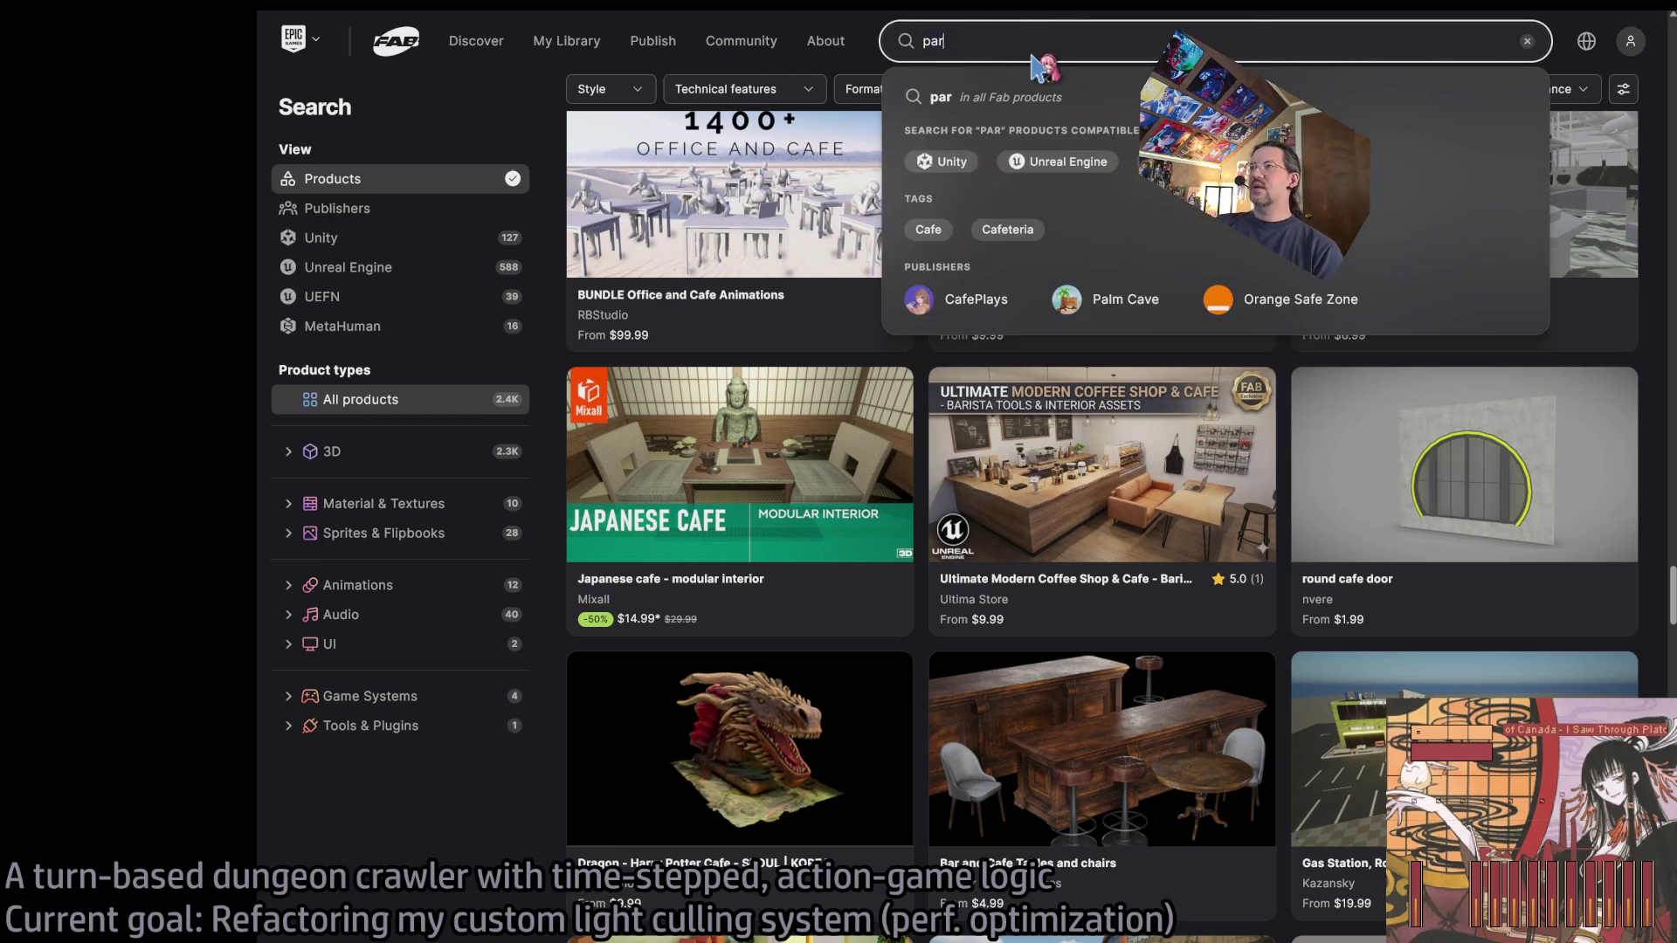
{"action": "key", "text": "Return"}
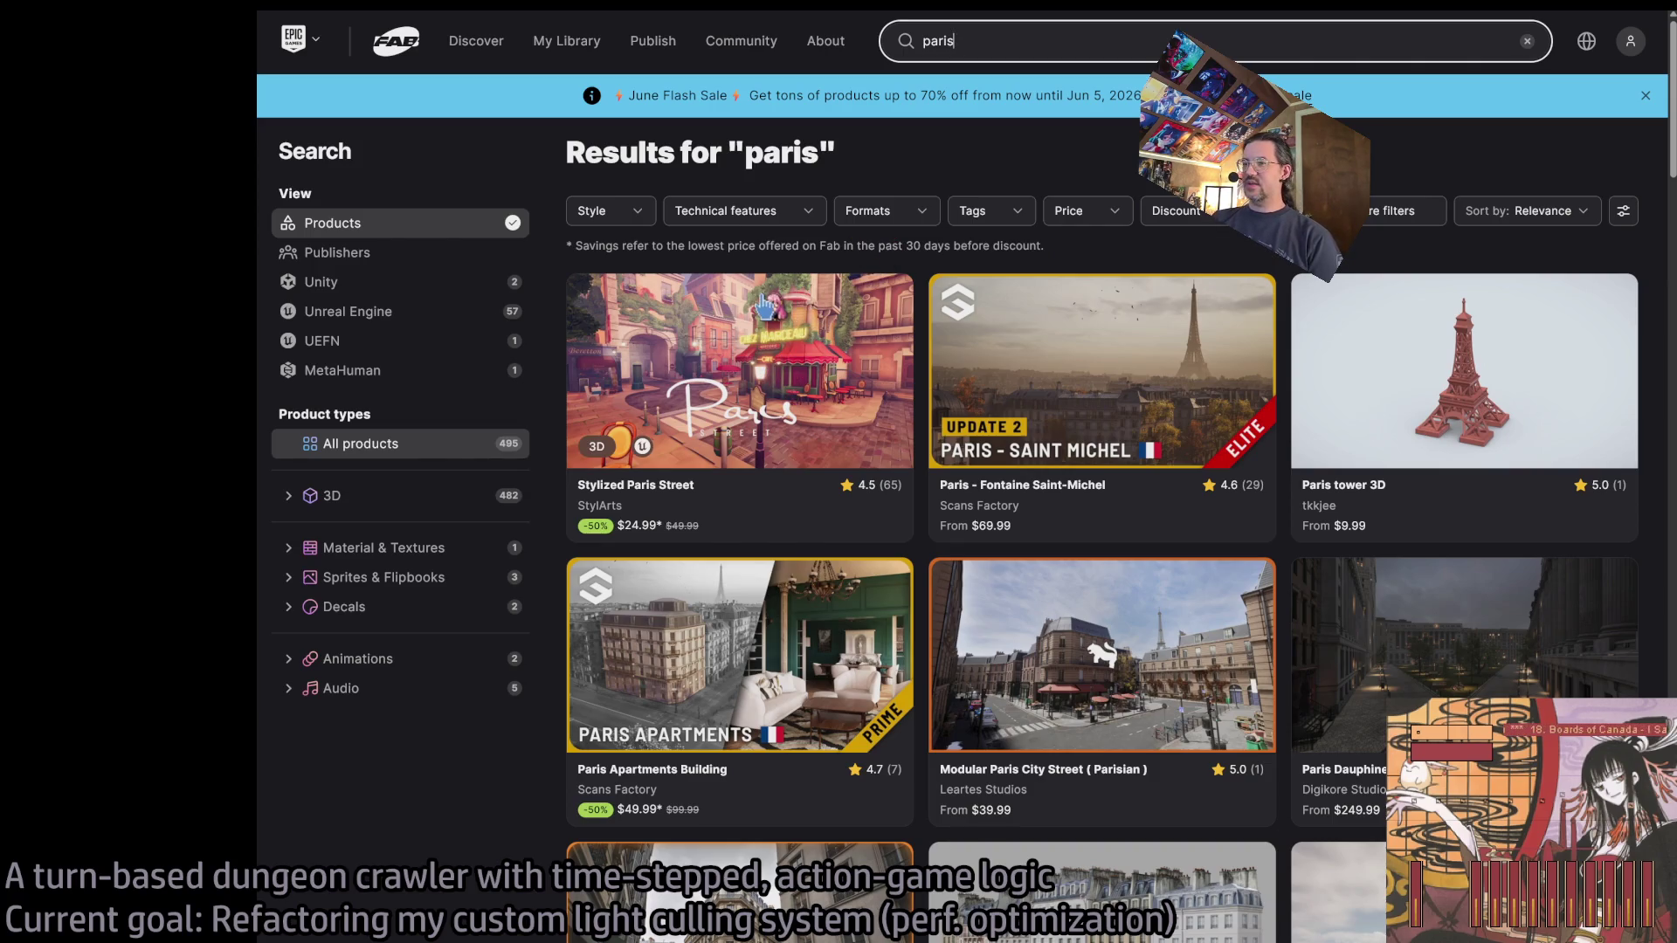
{"action": "left_click", "coordinate": [754, 343]}
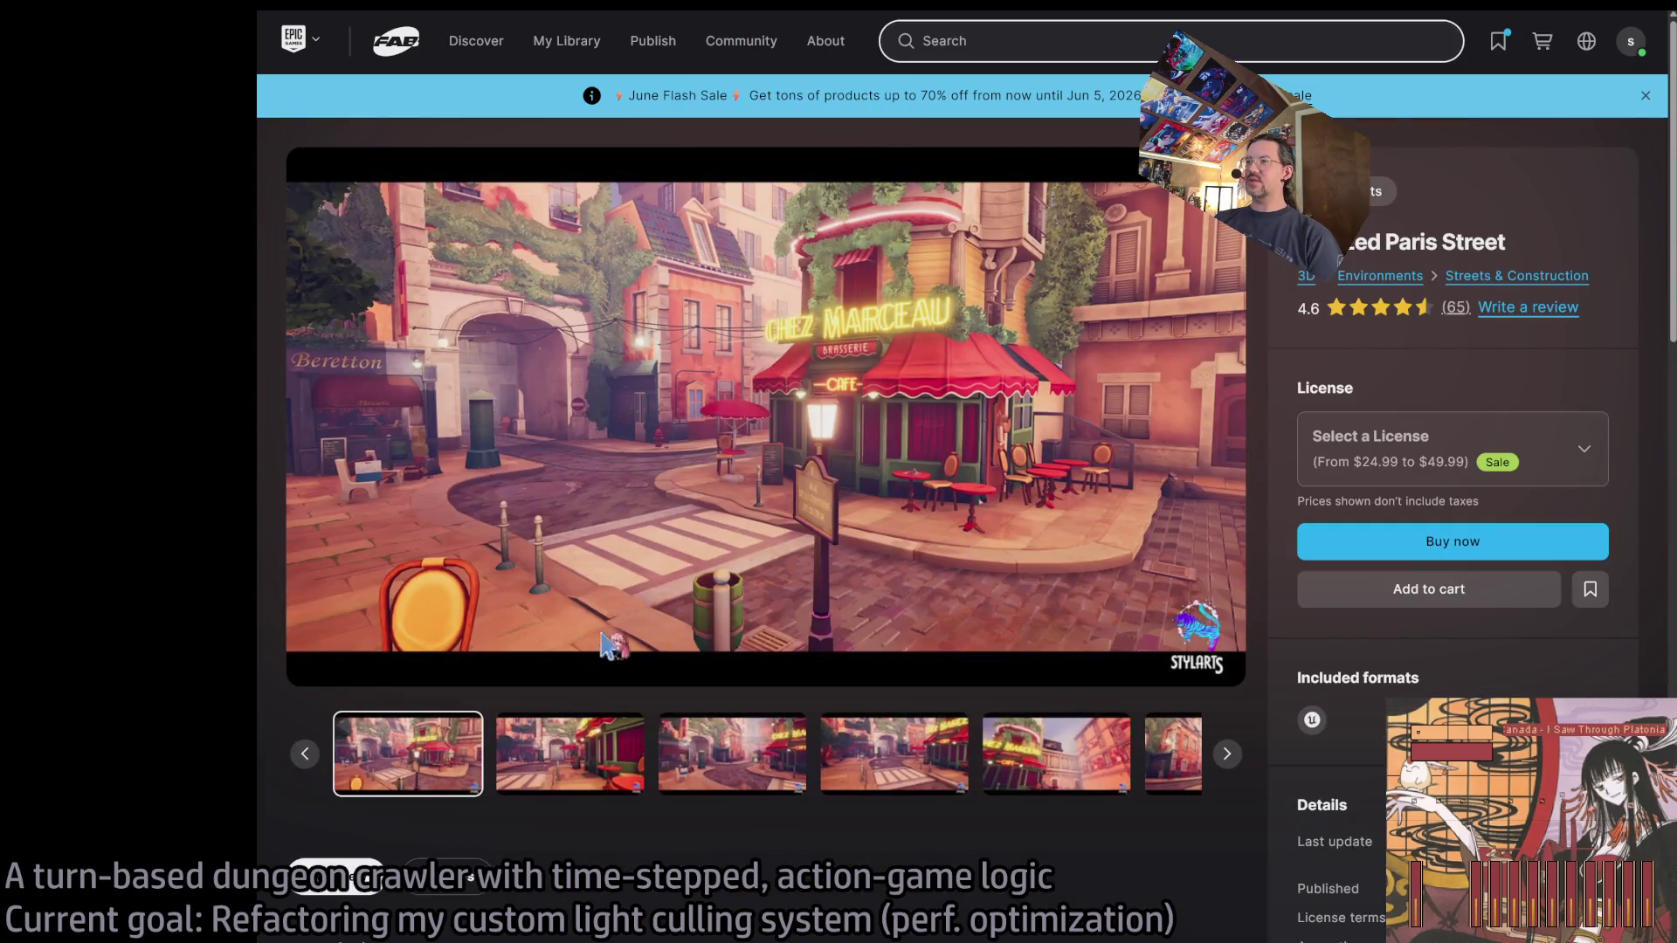
{"action": "key", "text": "alt+Left"}
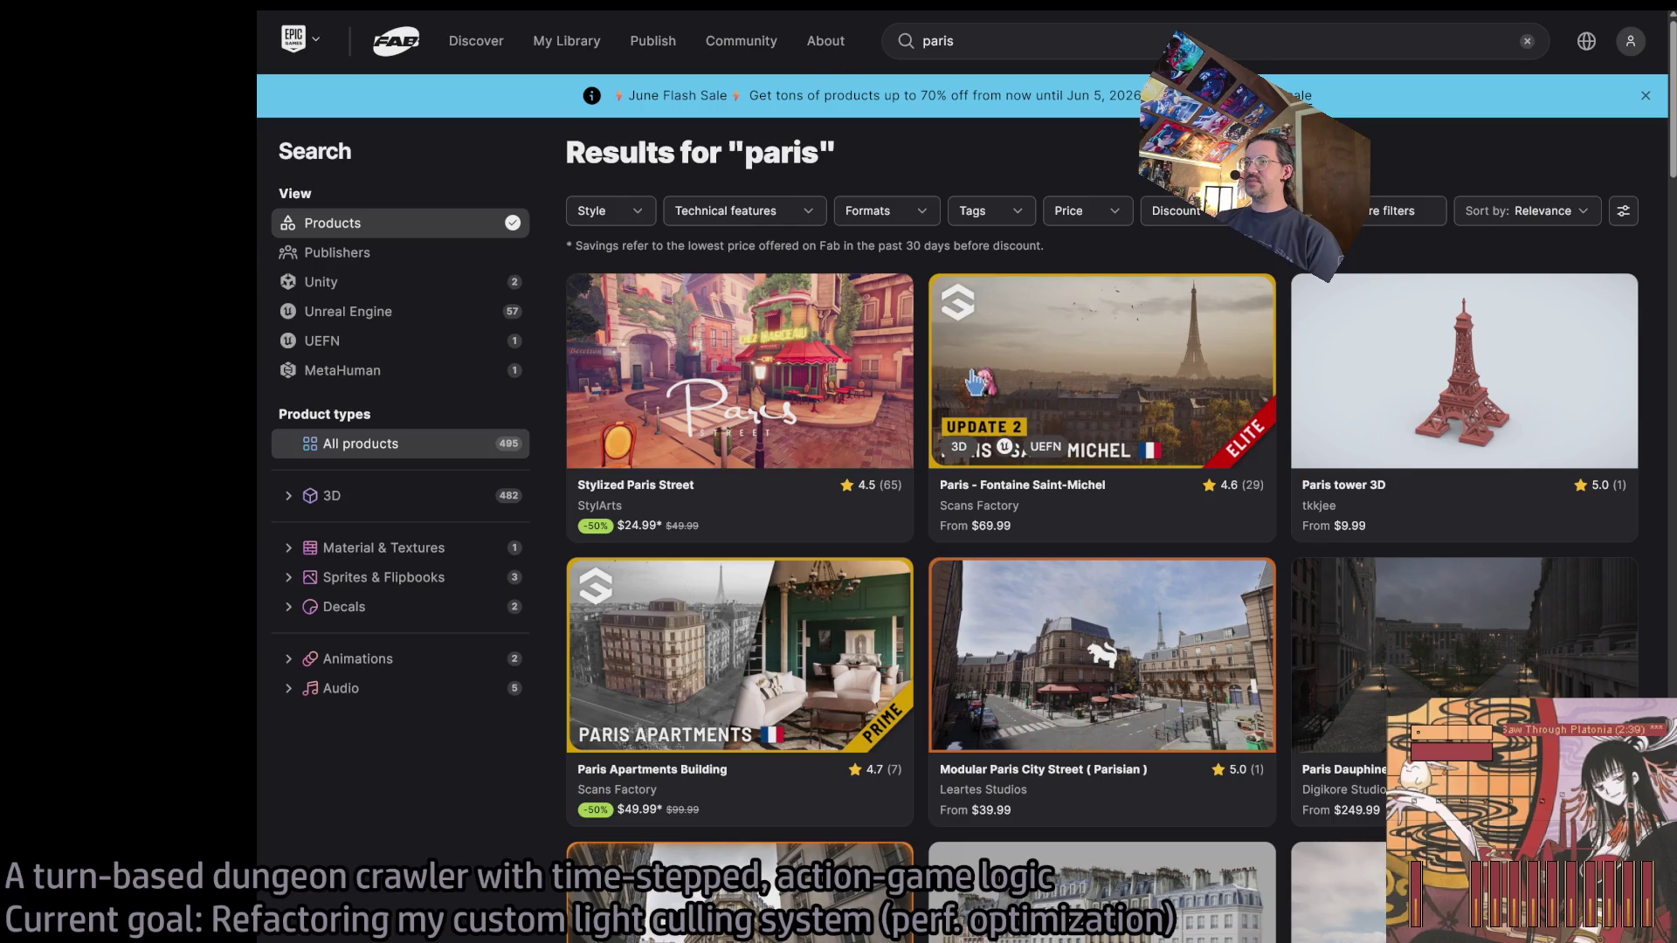
{"action": "left_click", "coordinate": [974, 378]}
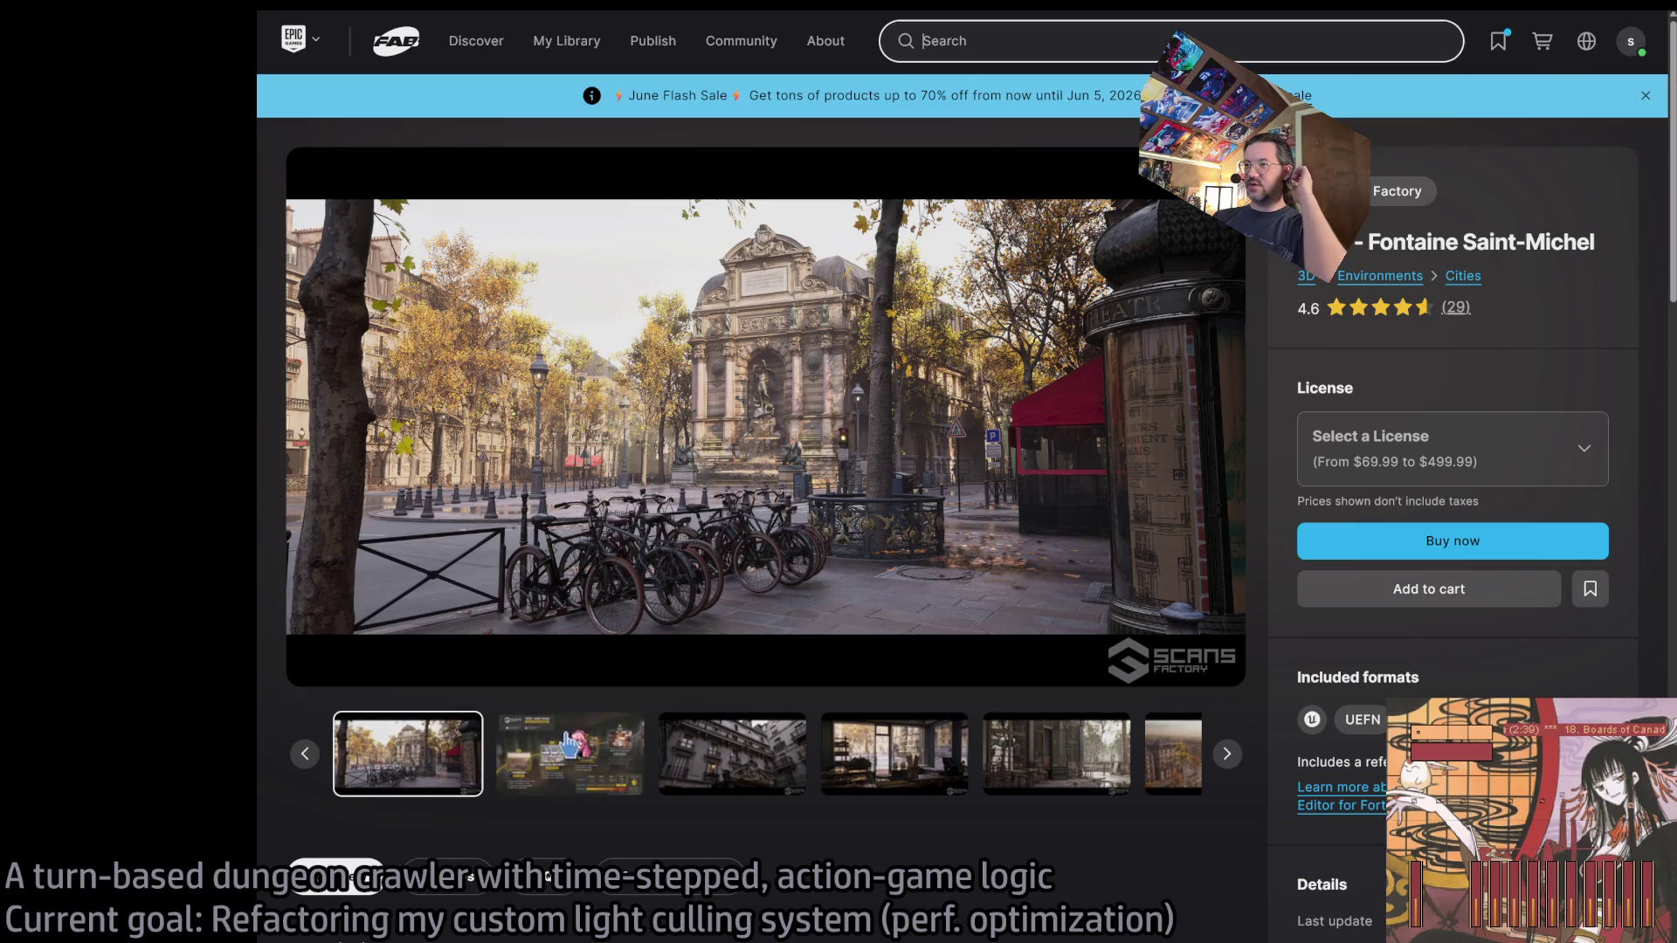
{"action": "left_click", "coordinate": [591, 751]}
{"action": "left_click", "coordinate": [749, 767]}
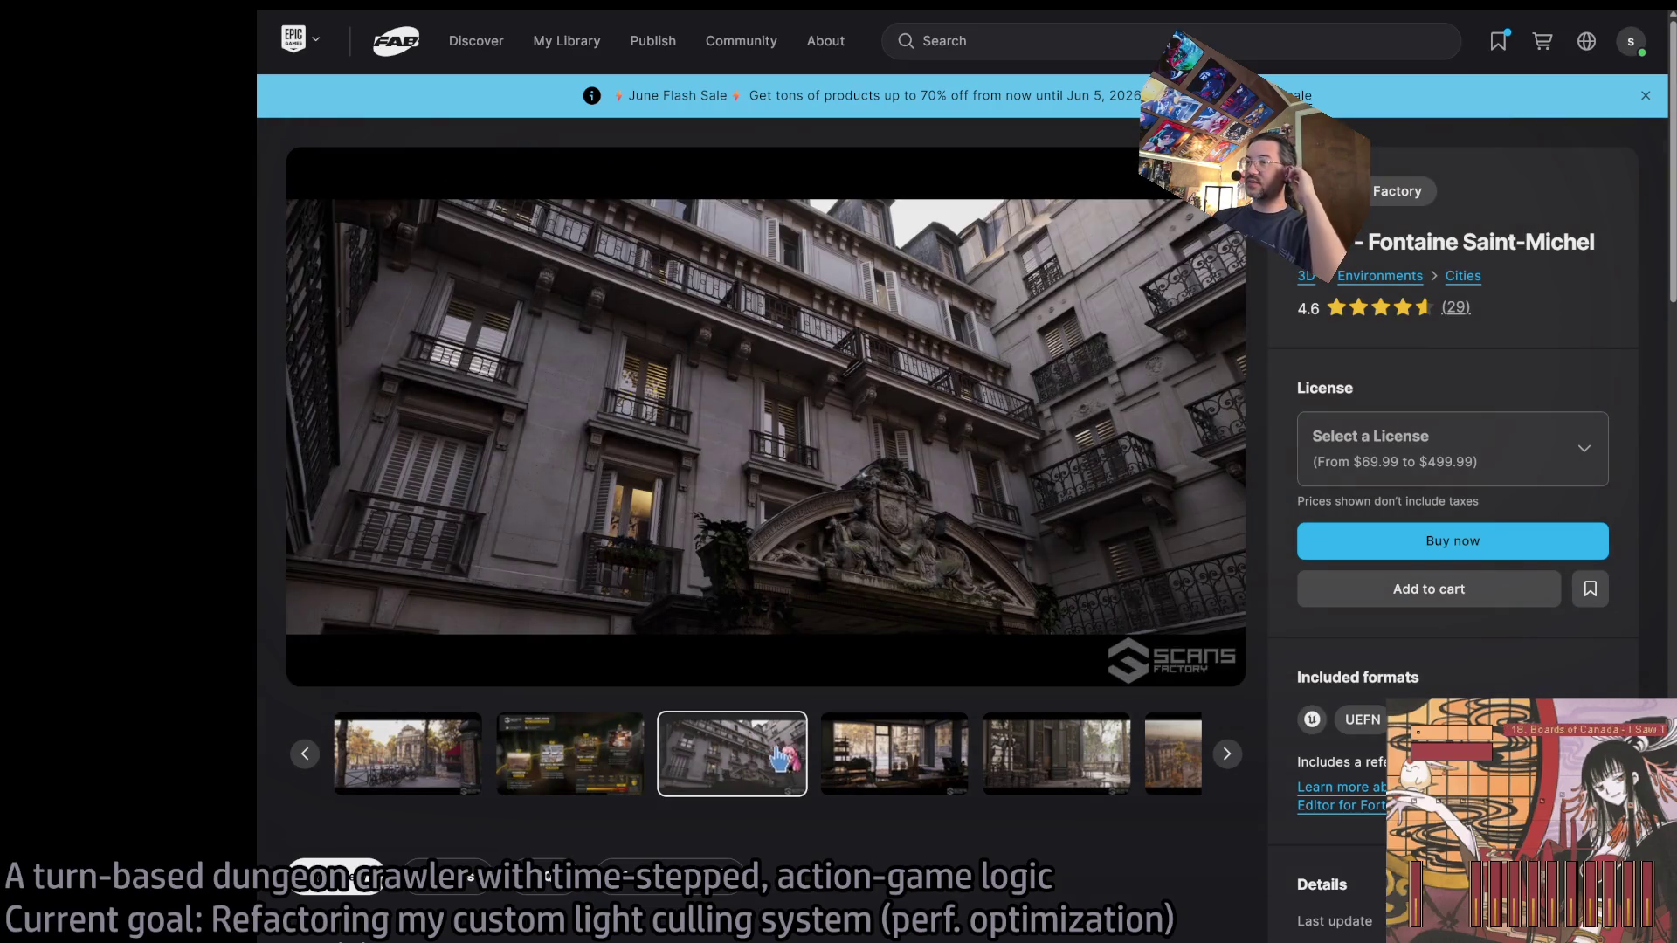
{"action": "left_click", "coordinate": [924, 725]}
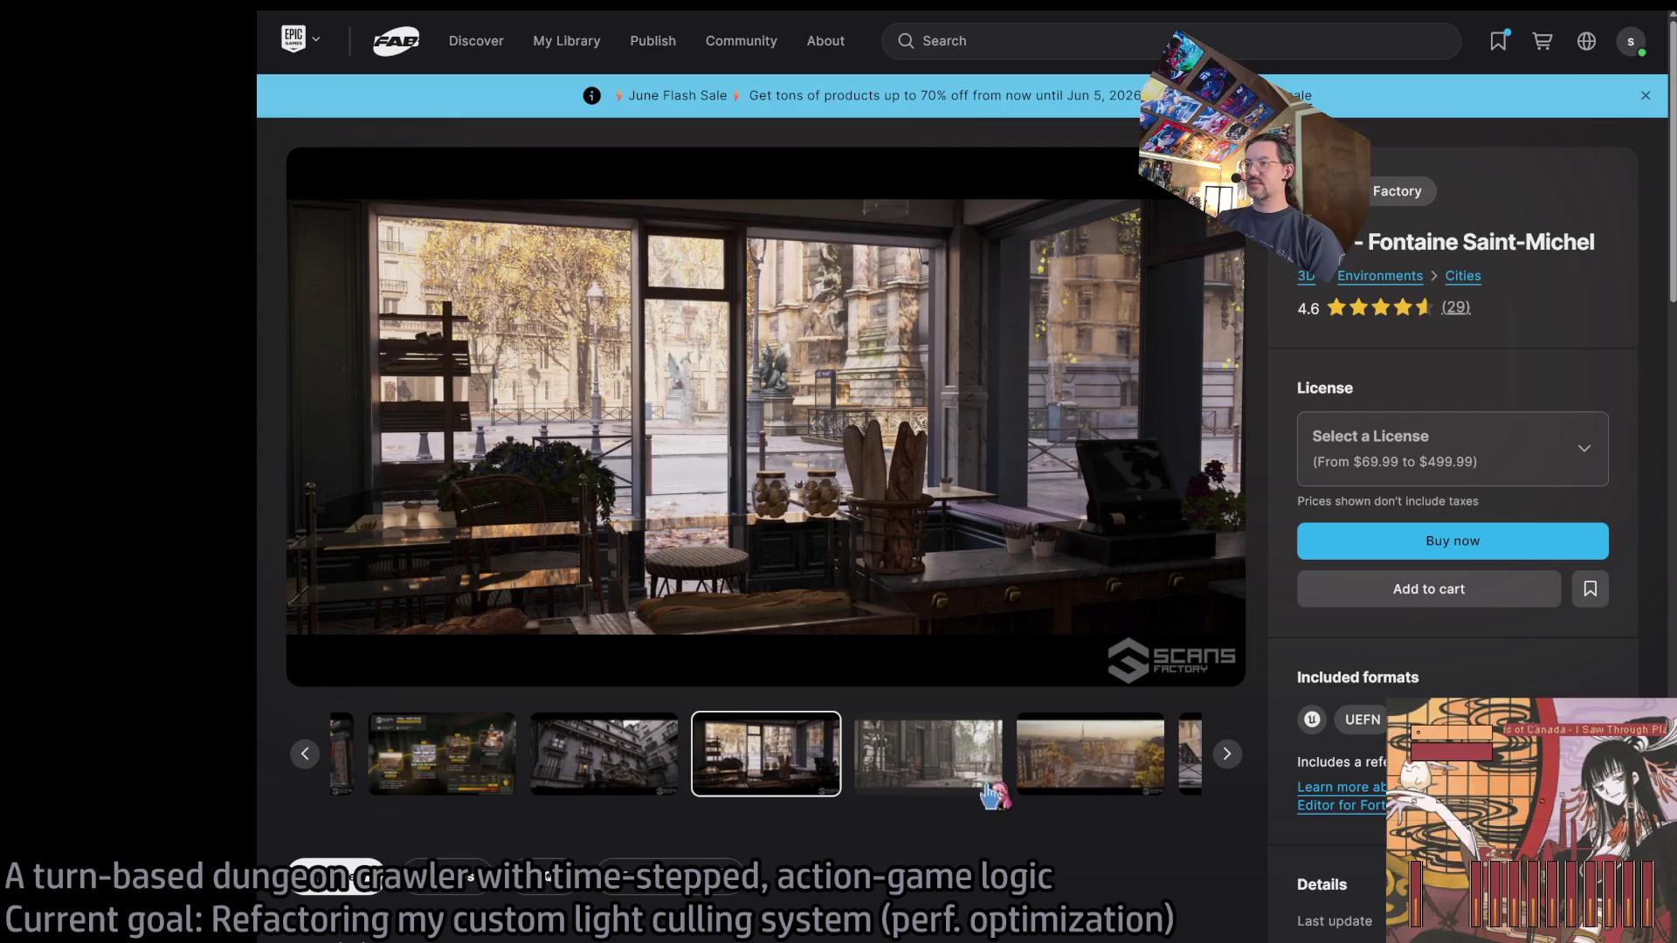
{"action": "left_click", "coordinate": [913, 784]}
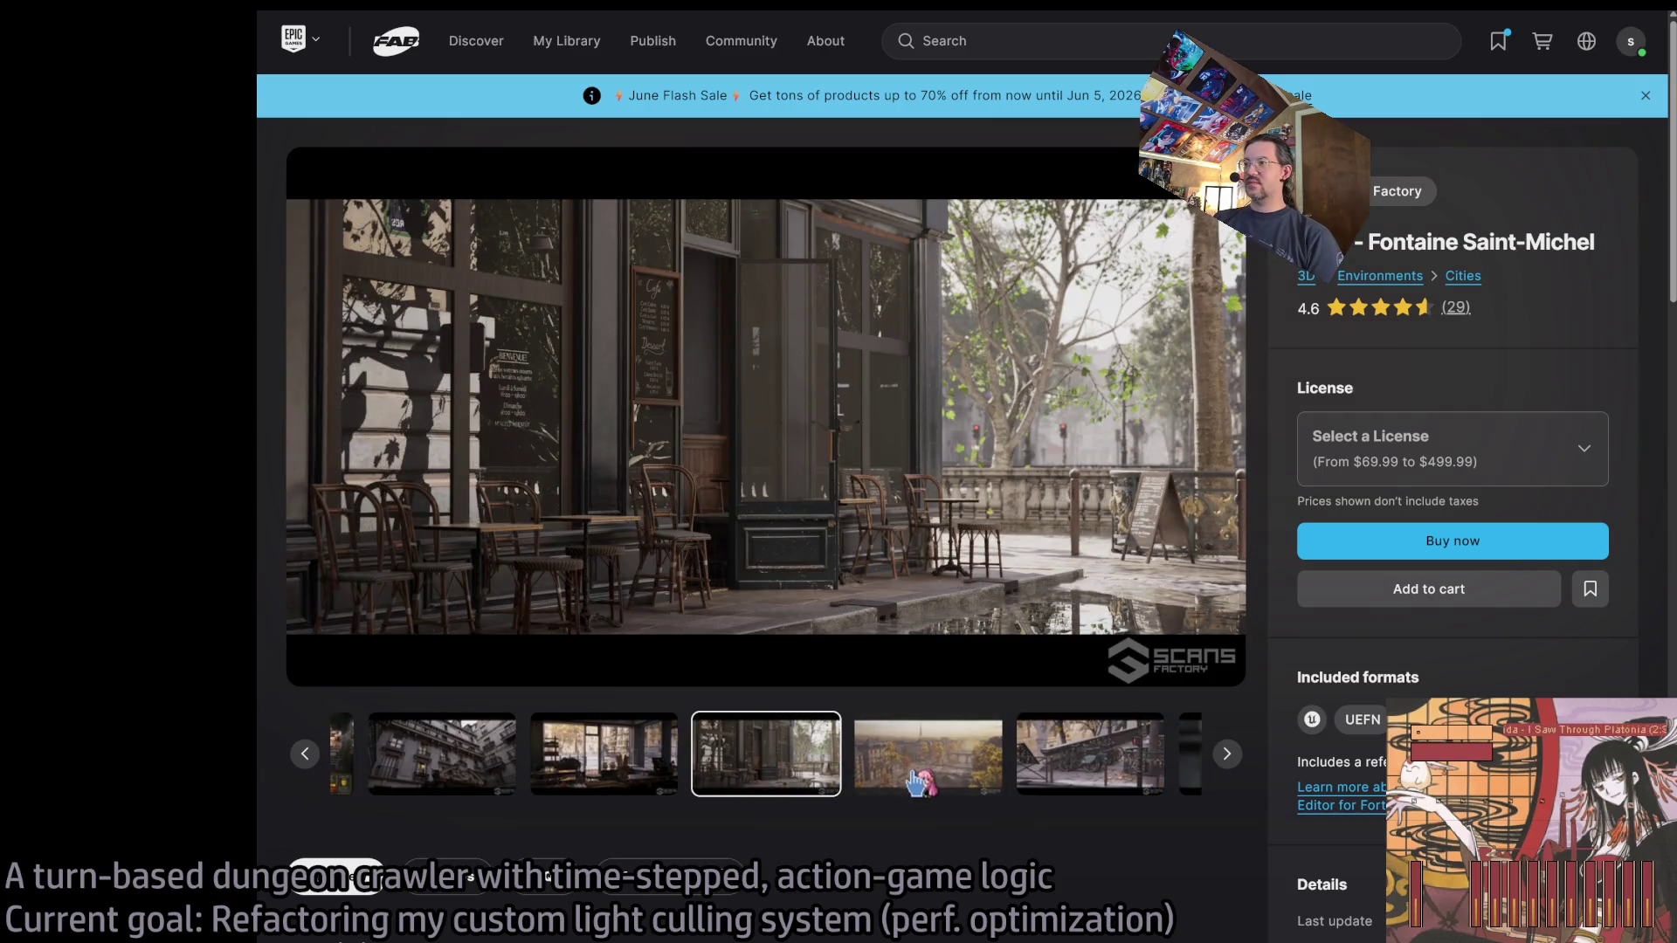
{"action": "left_click", "coordinate": [924, 780]}
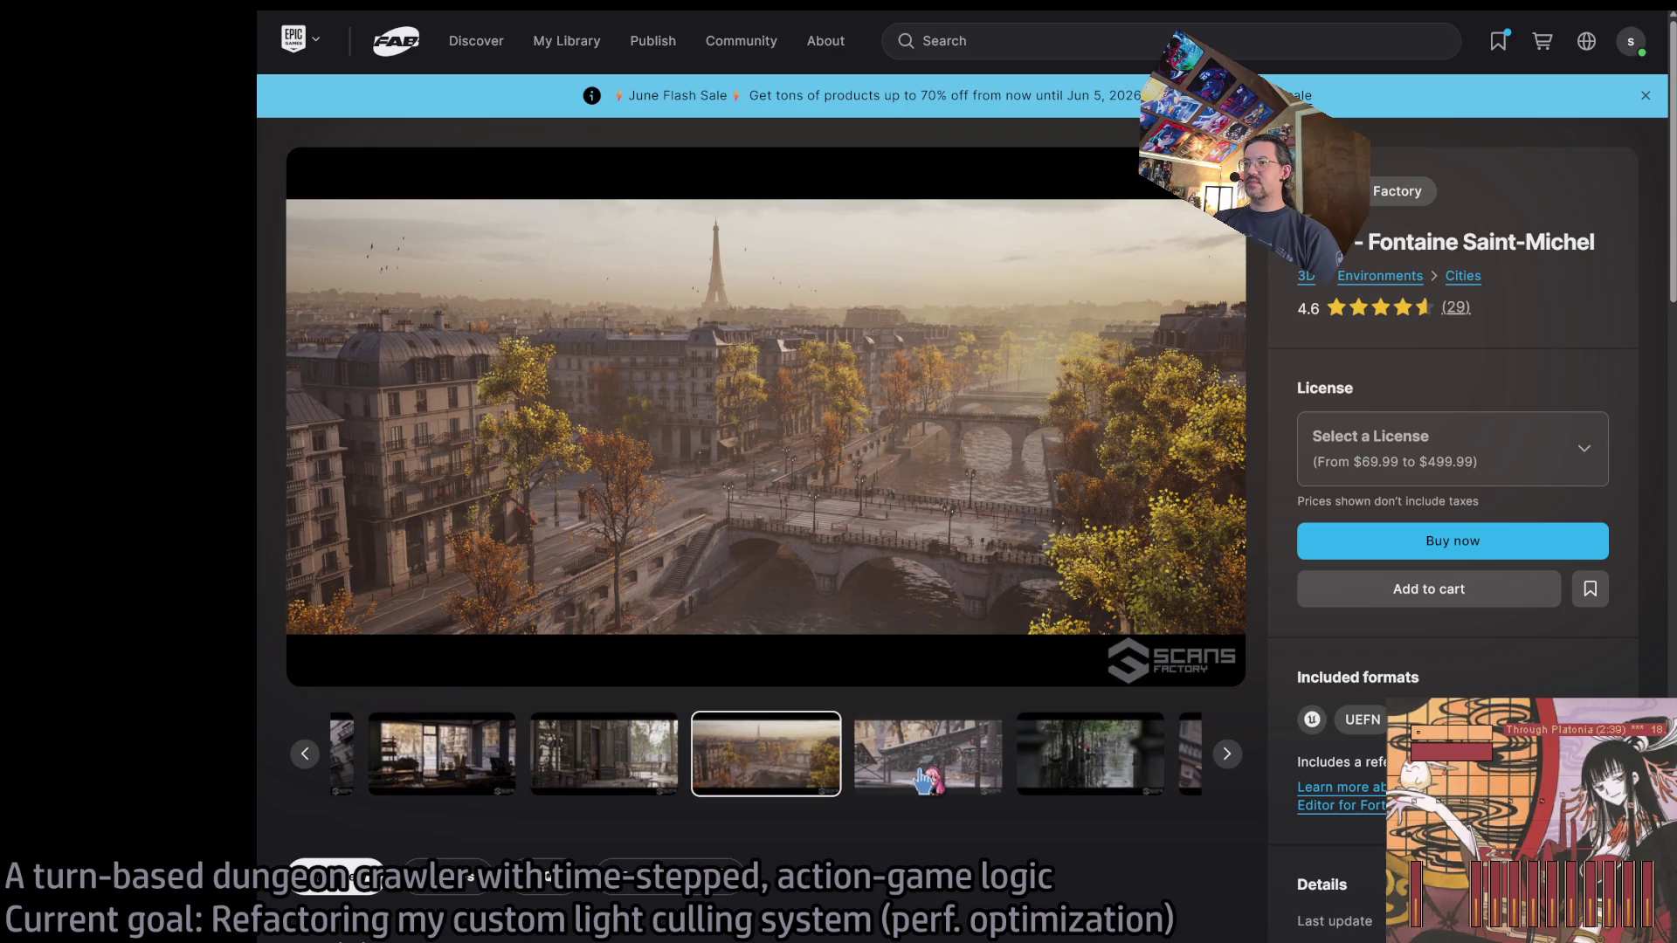
{"action": "left_click", "coordinate": [924, 774]}
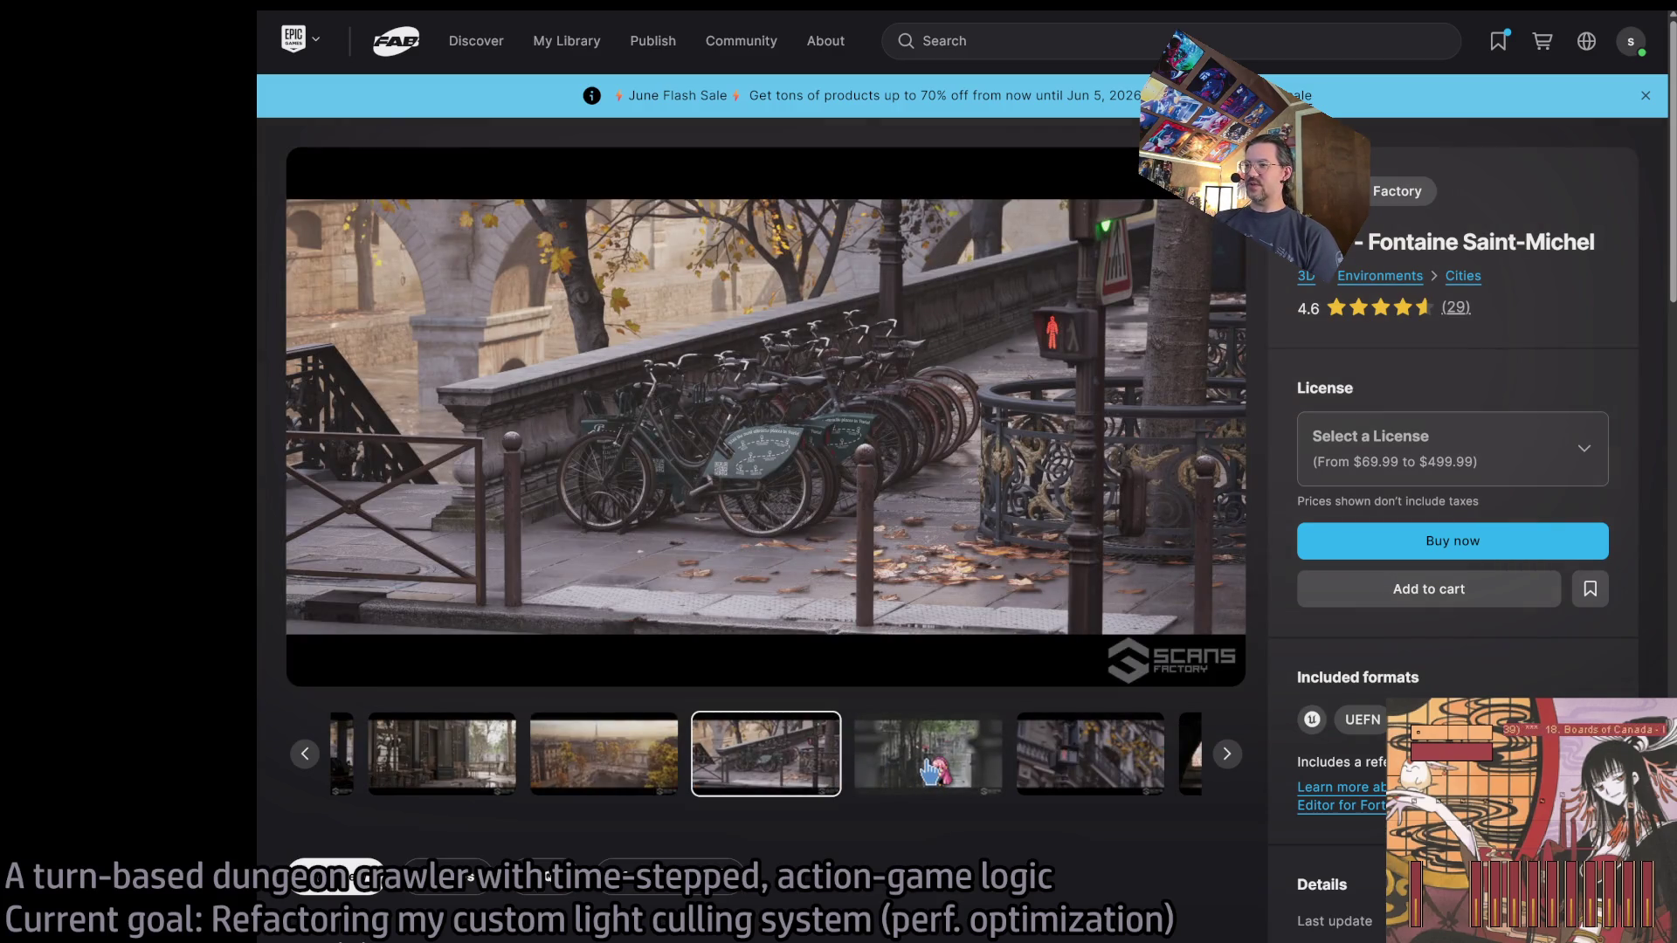
{"action": "left_click", "coordinate": [929, 772]}
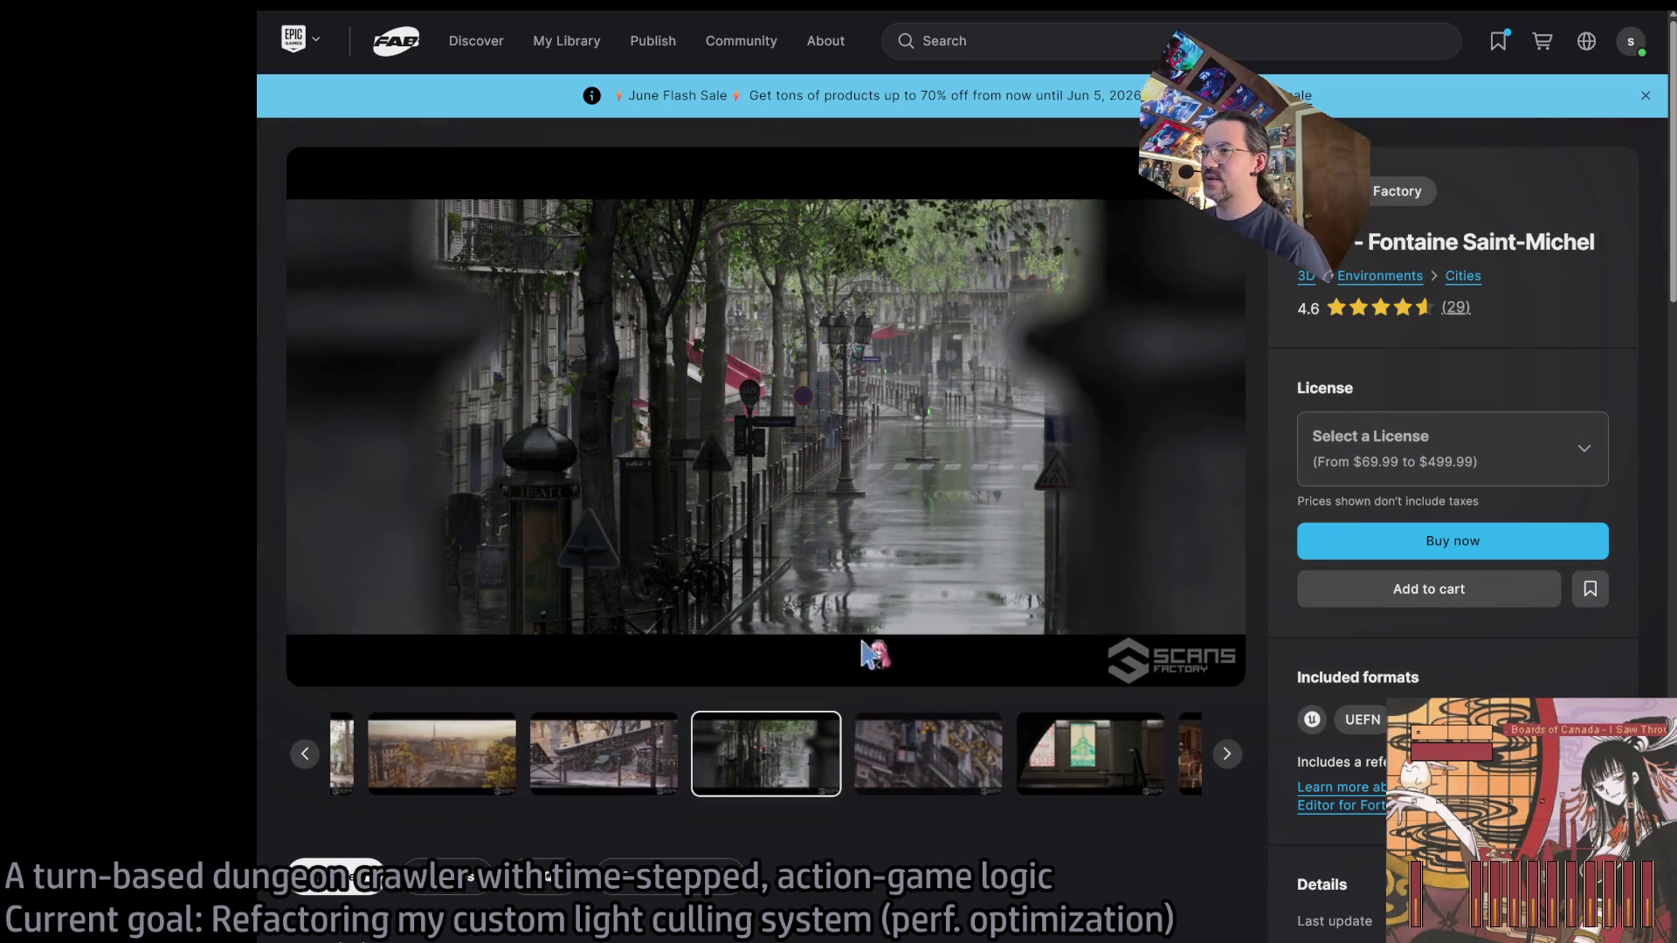
{"action": "left_click", "coordinate": [929, 767]}
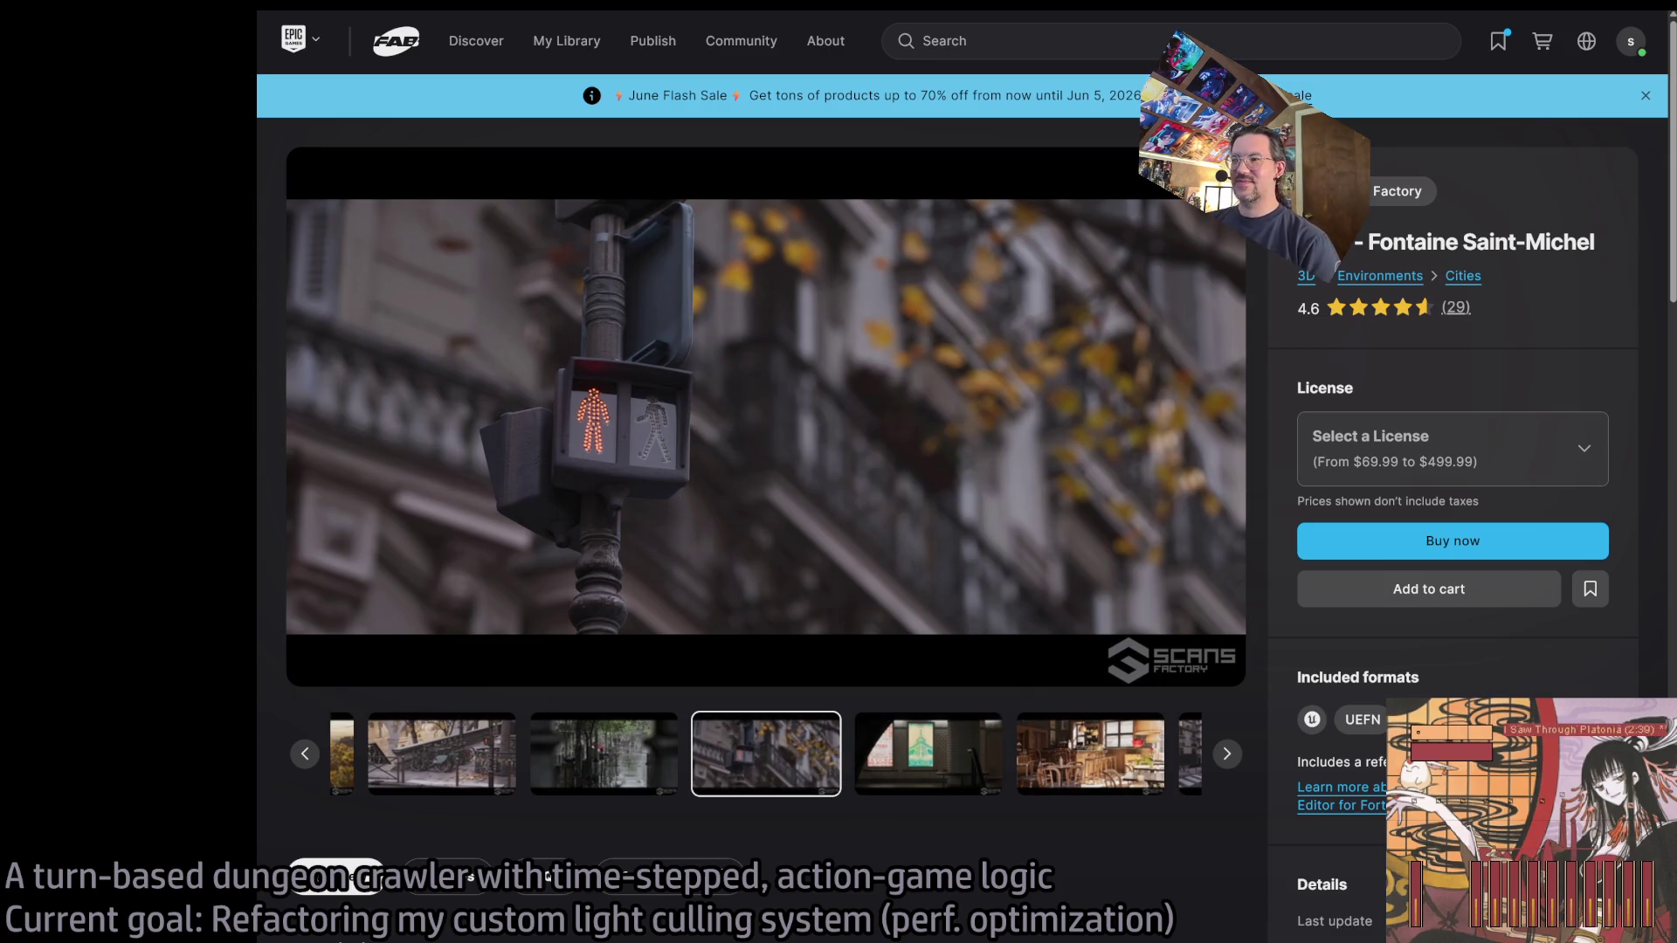
{"action": "left_click", "coordinate": [895, 767]}
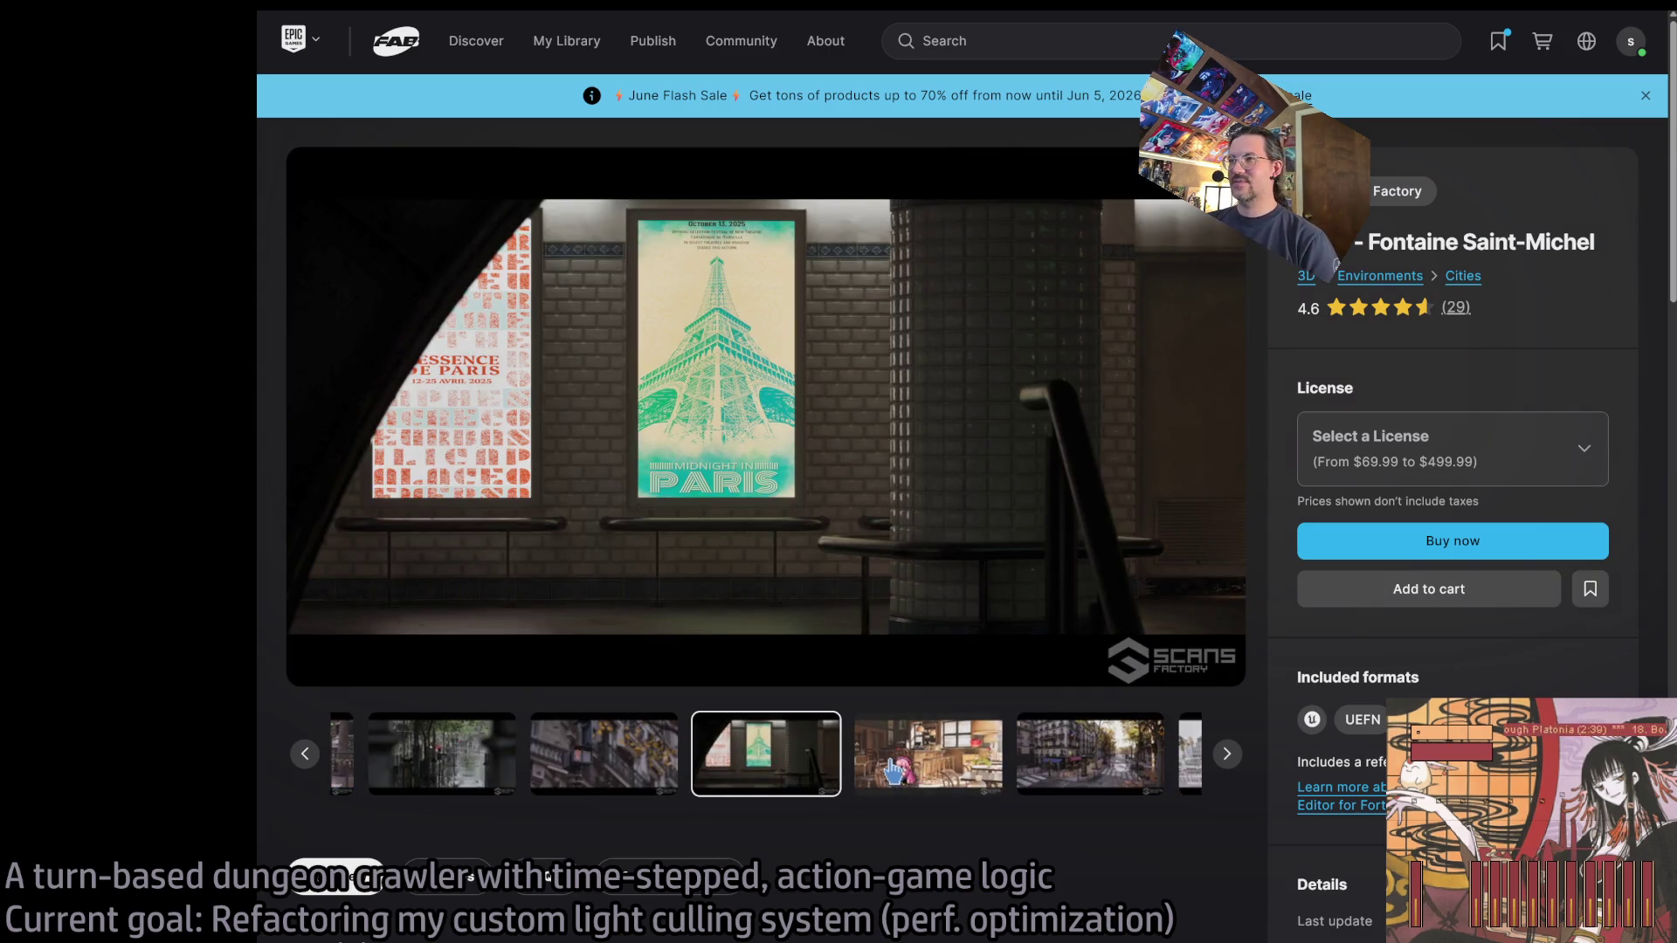
{"action": "left_click", "coordinate": [893, 770]}
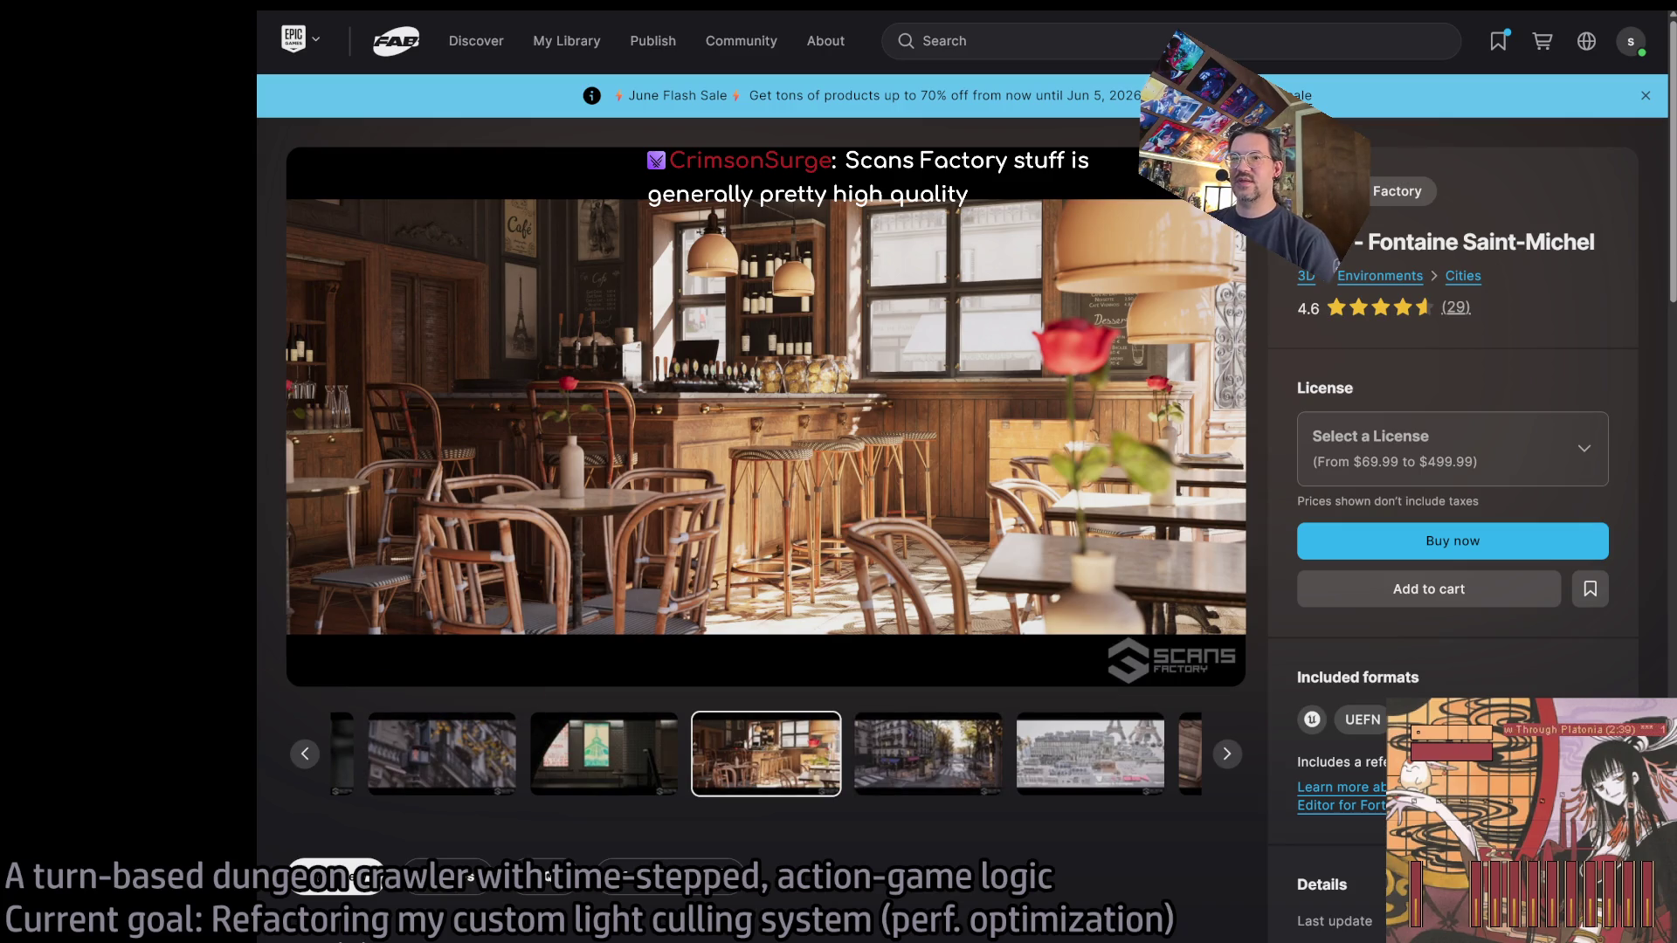
{"action": "left_click", "coordinate": [902, 786]}
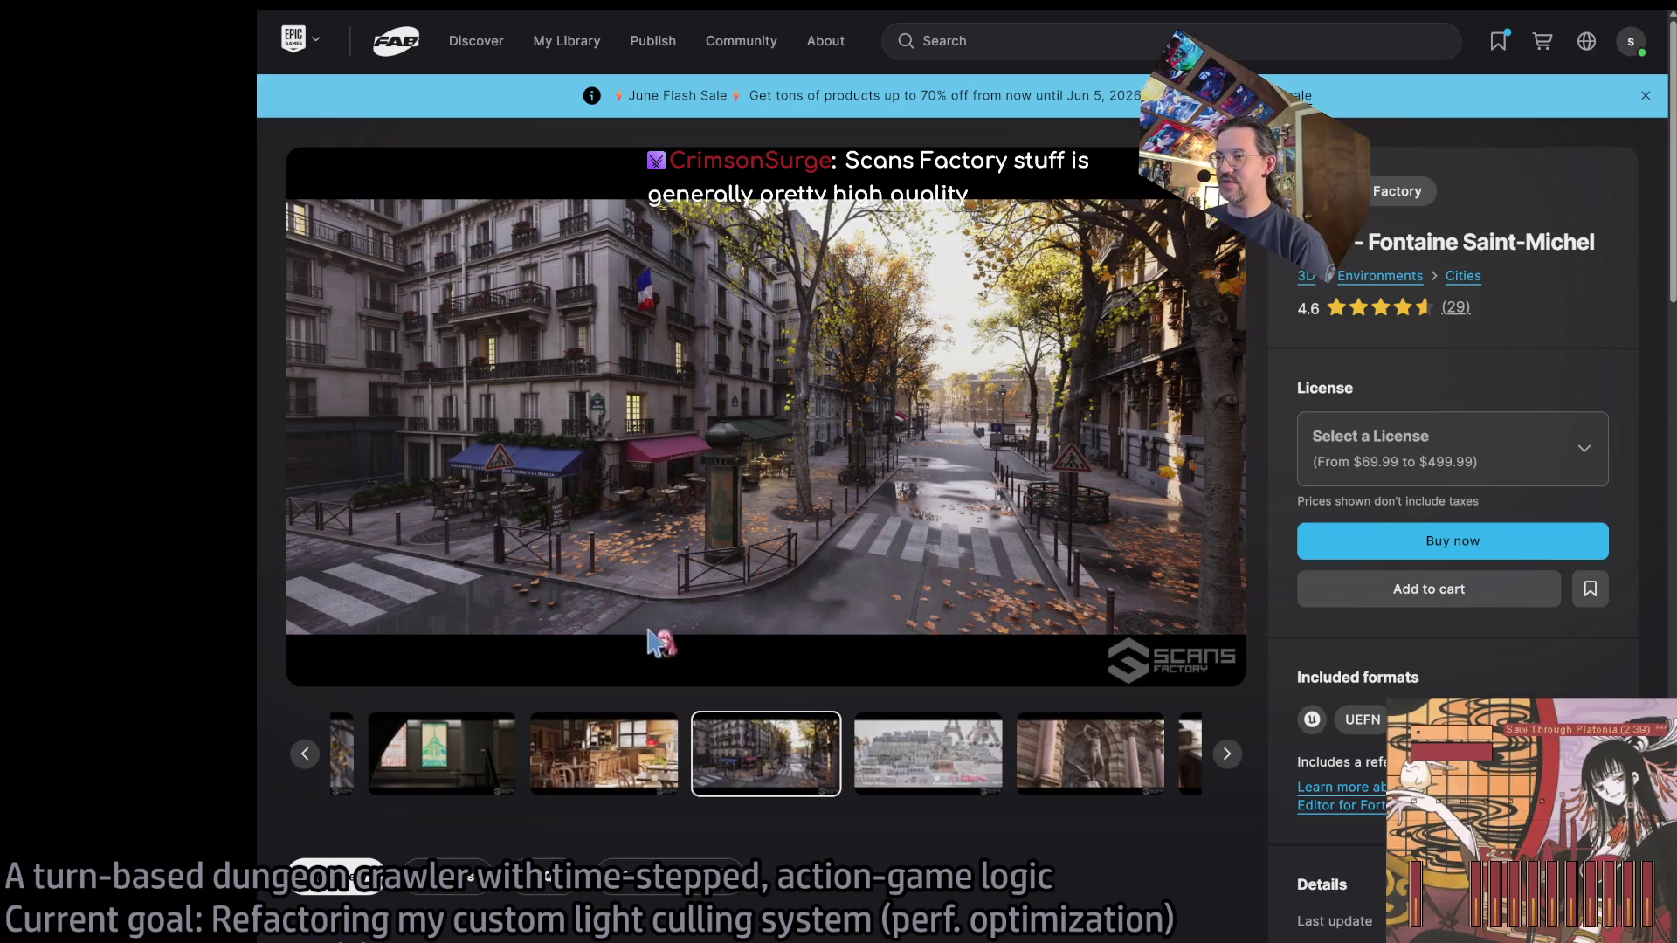
{"action": "left_click", "coordinate": [890, 774]}
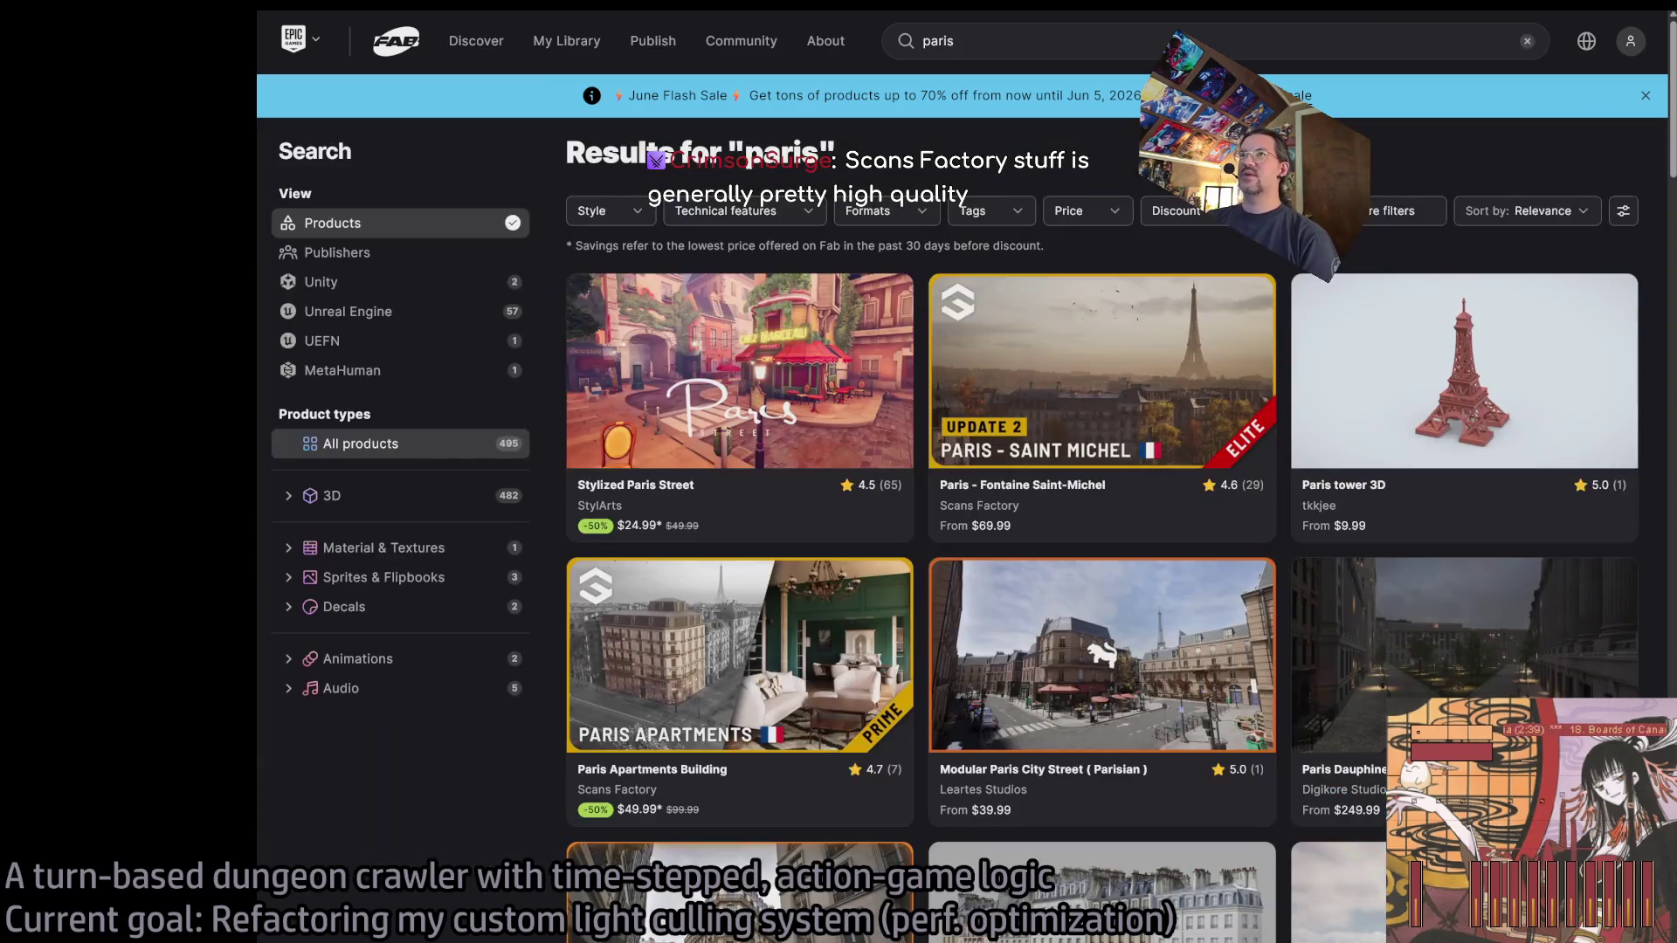
{"action": "key", "text": "alt+Tab"}
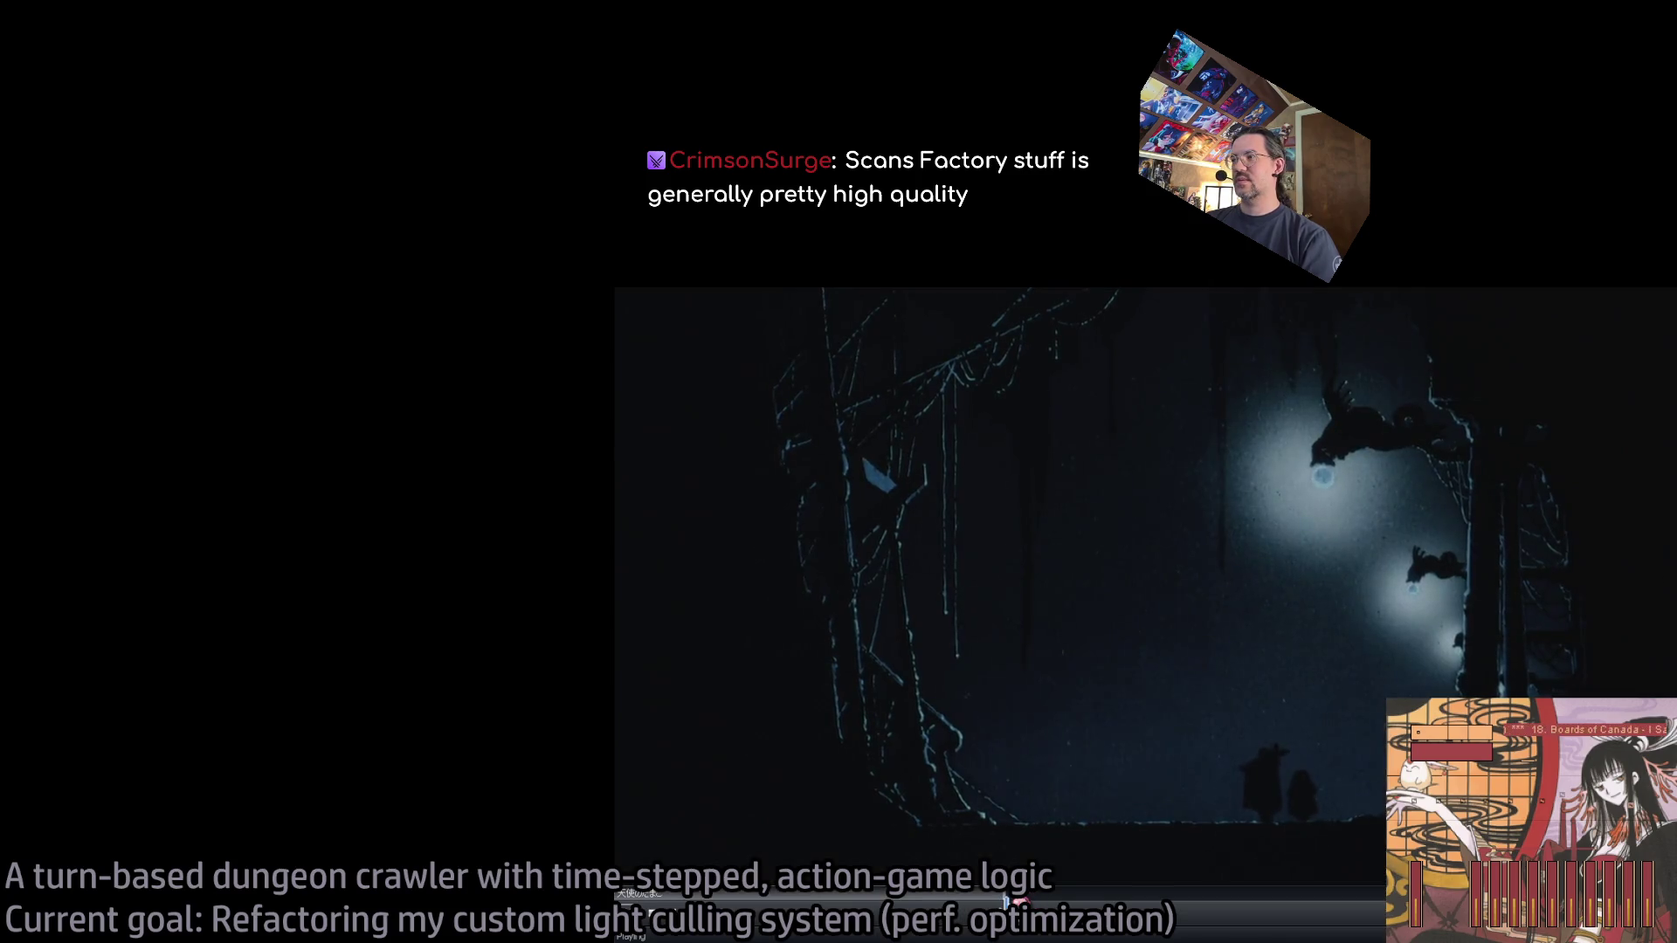
Enlarge the video player window and scrub the seek bar to a later scene.
{"action": "left_click_drag", "start_coordinate": [940, 723], "coordinate": [929, 292]}
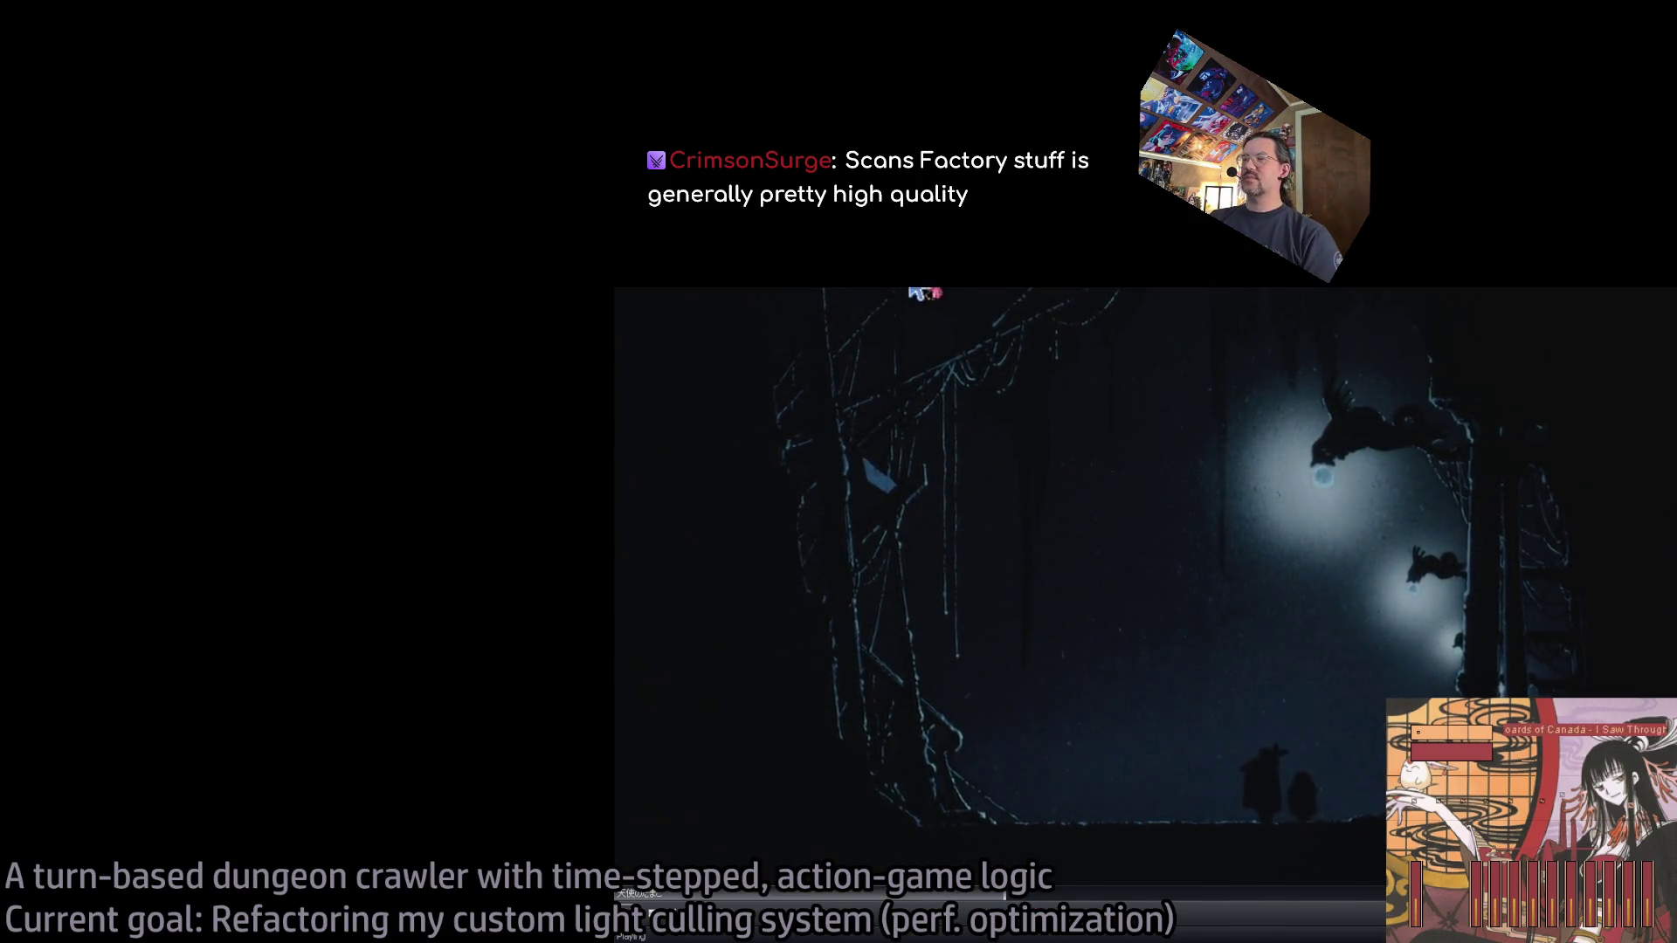
{"action": "scroll", "coordinate": [944, 724], "scroll_direction": "up", "scroll_amount": 3}
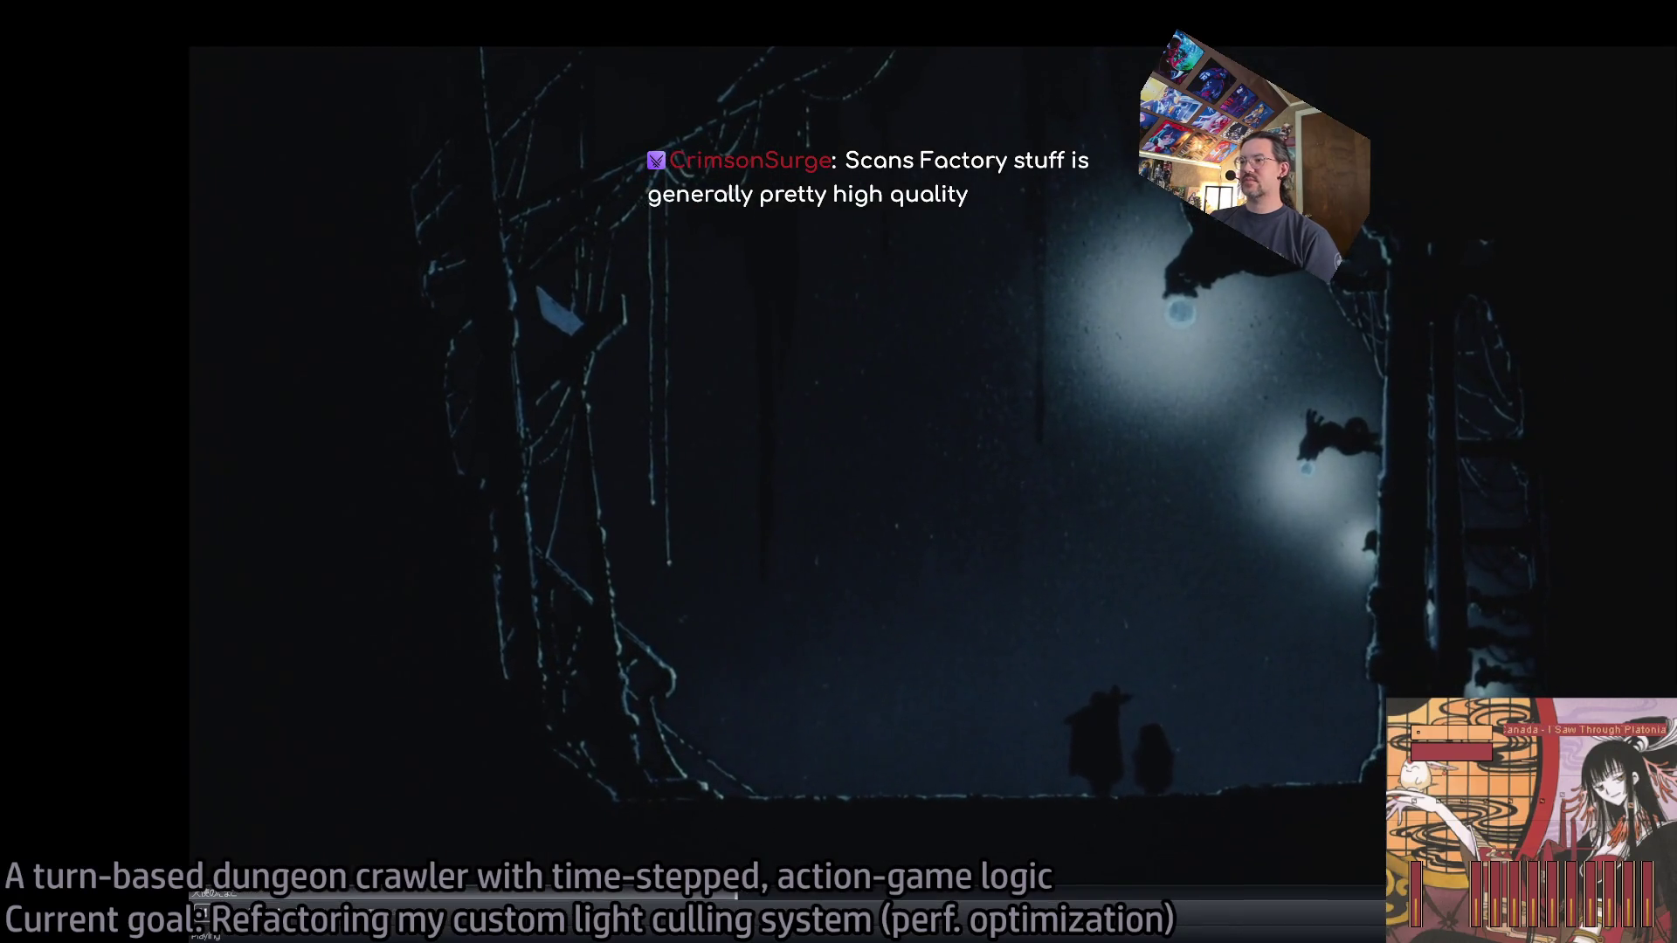
{"action": "left_click_drag", "start_coordinate": [696, 899], "coordinate": [594, 902]}
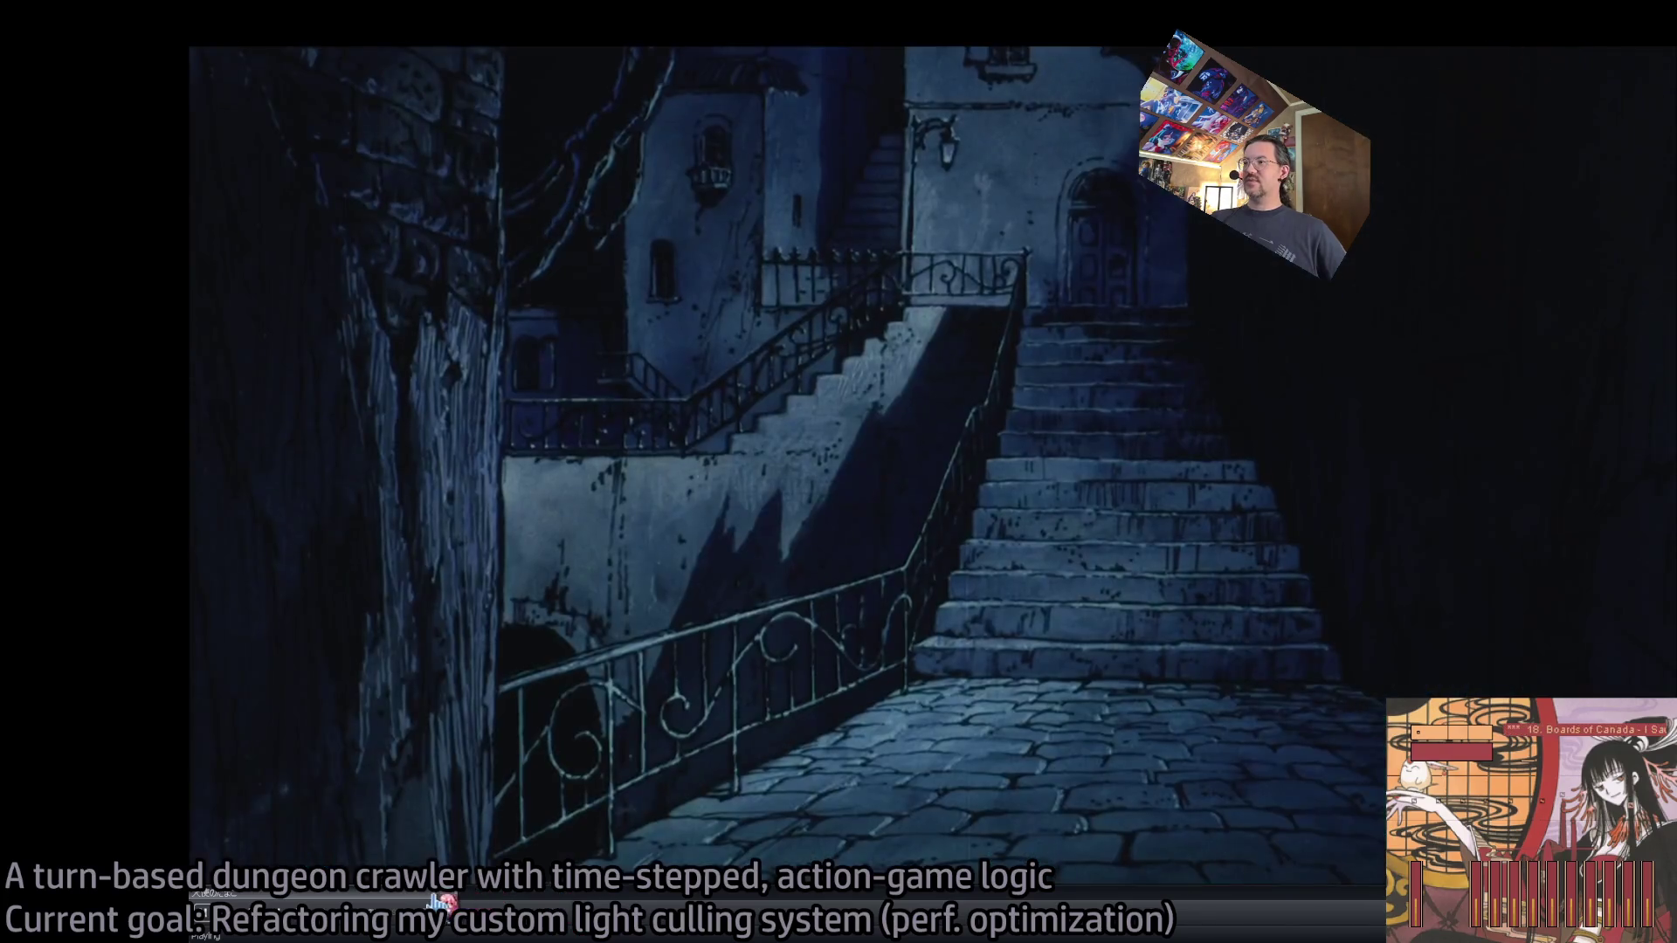
{"action": "scroll", "coordinate": [445, 909], "scroll_direction": "up", "scroll_amount": 6}
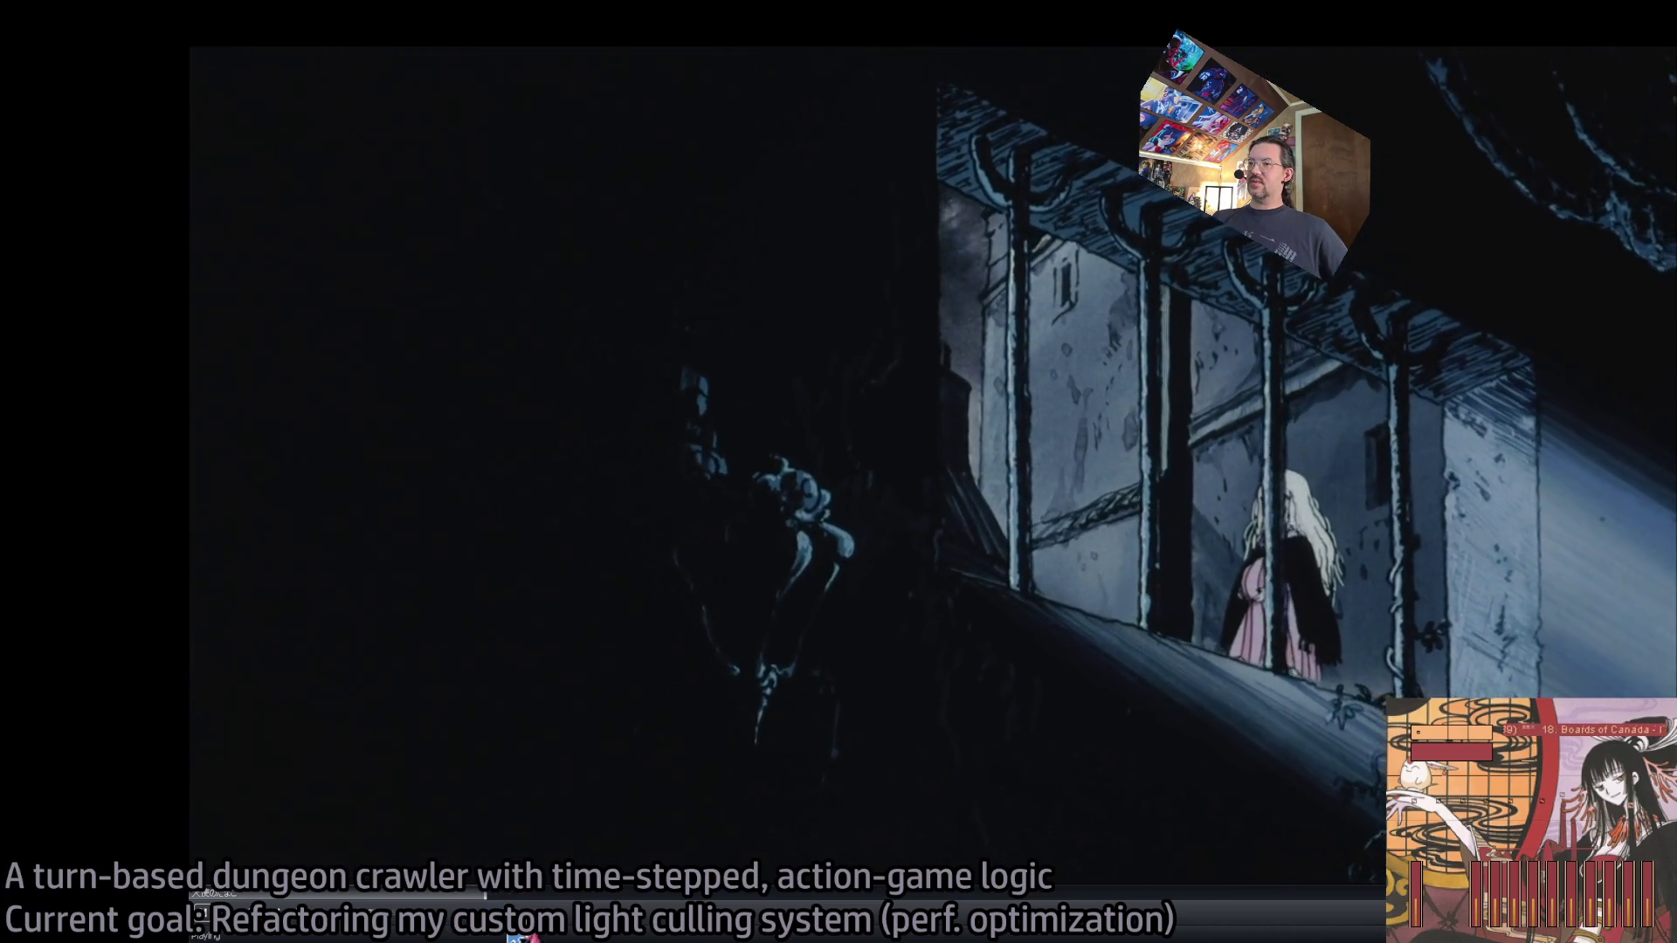
Raise the volume to 100%, then pause and close the video.
{"action": "key", "text": "Up"}
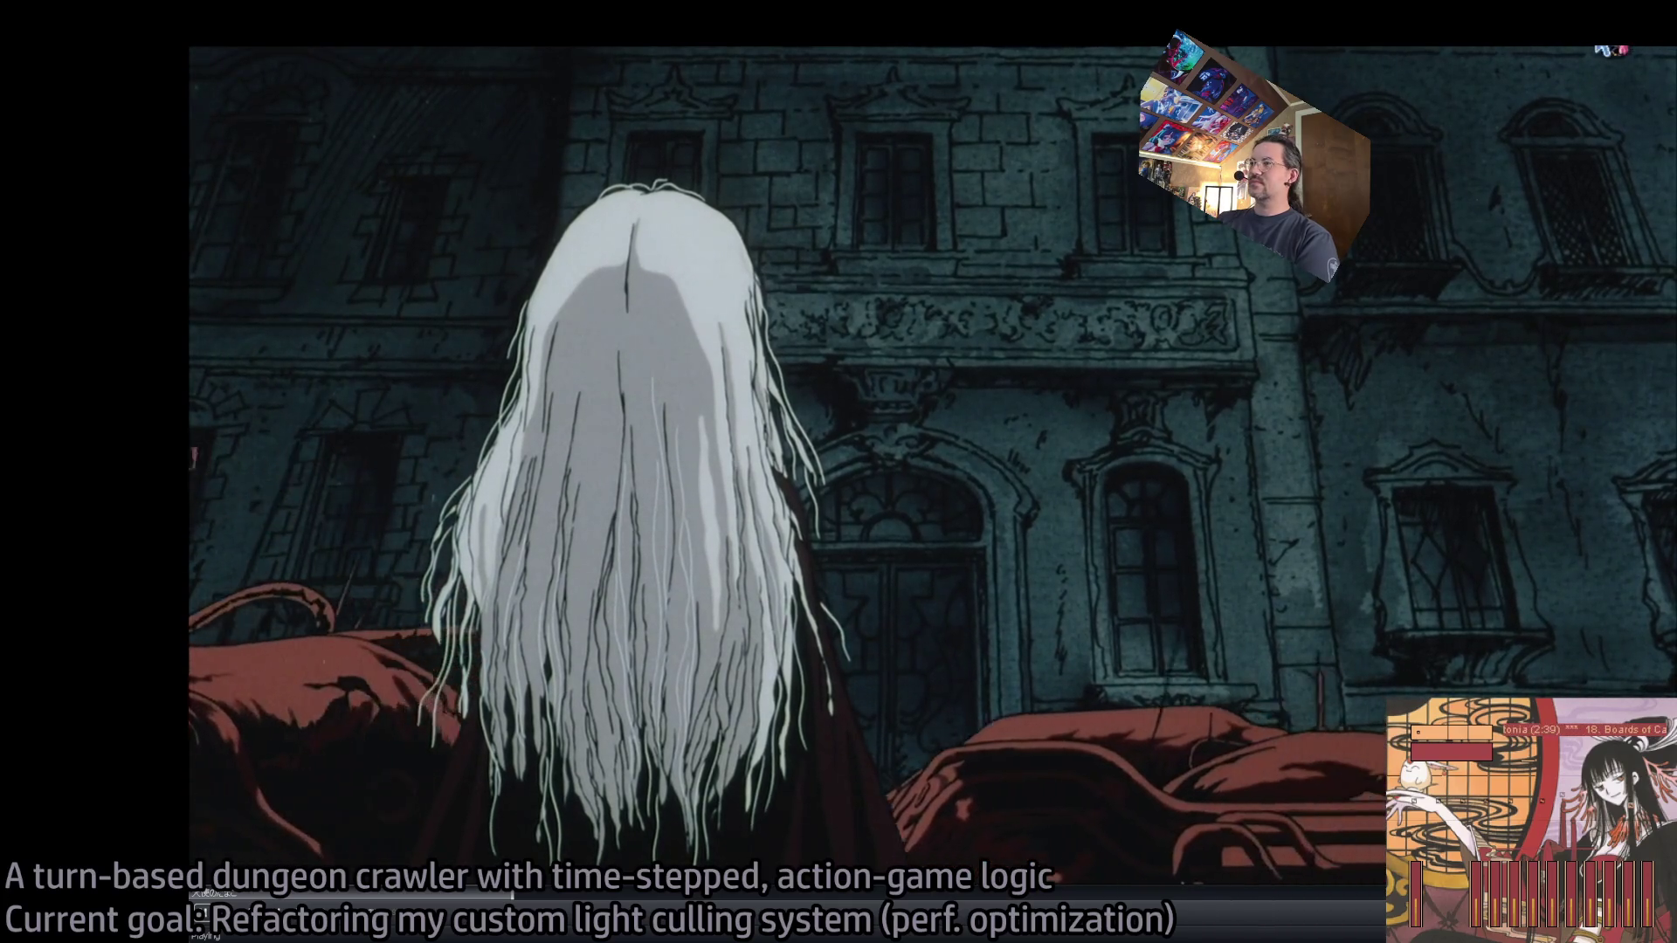
{"action": "key", "text": "space"}
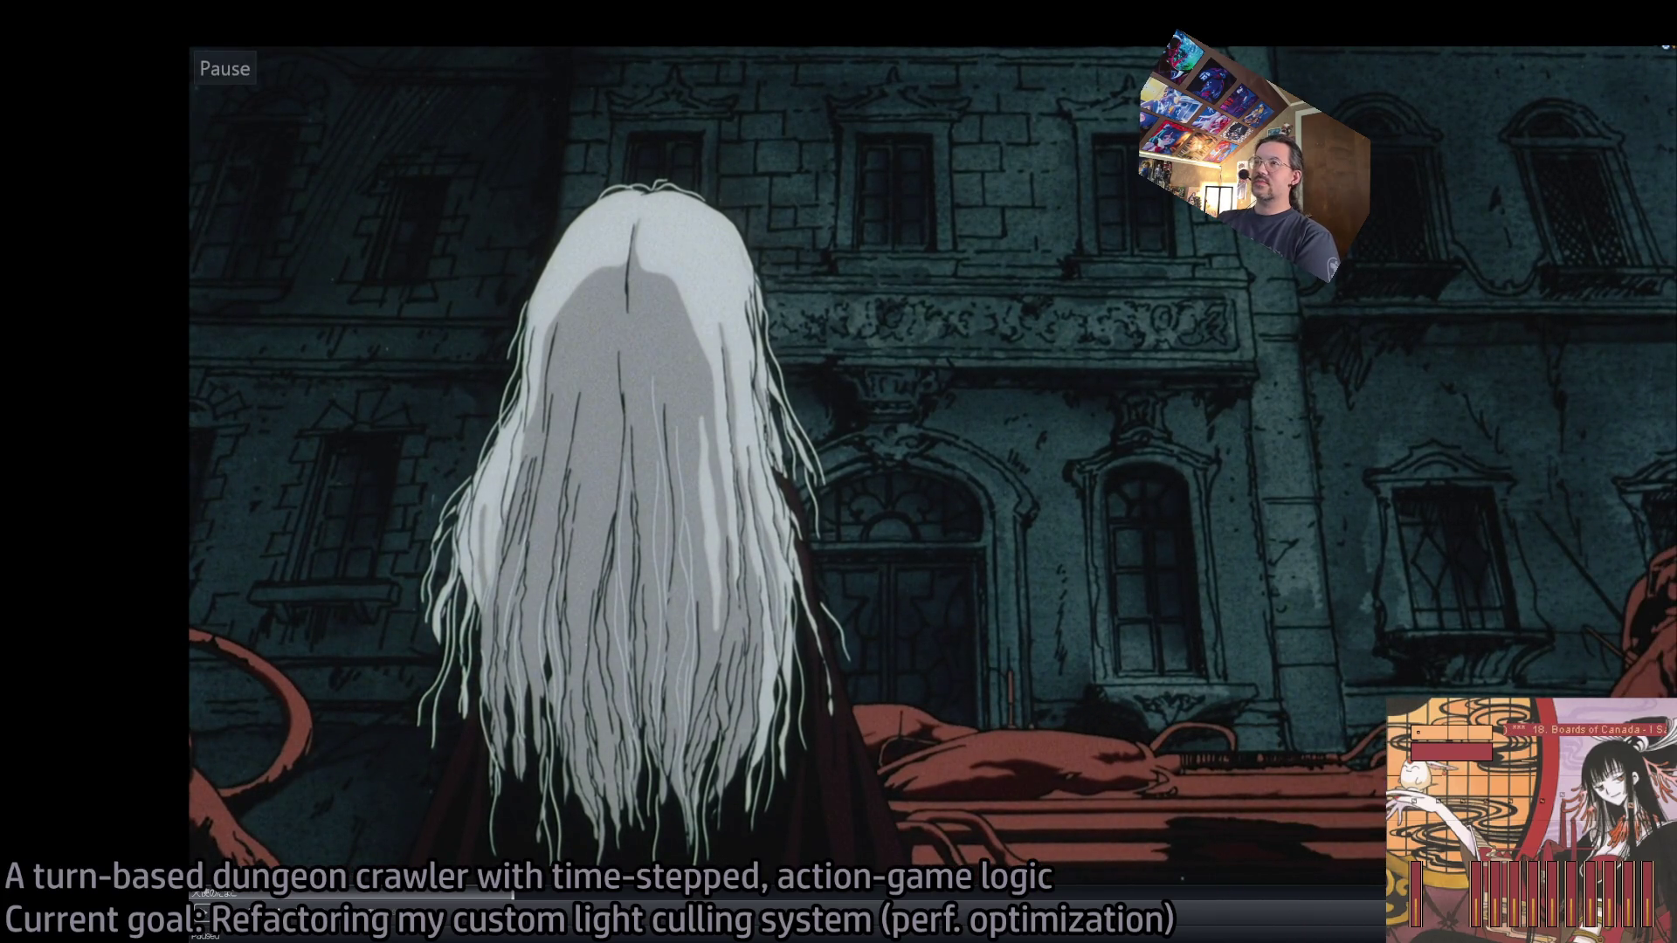
{"action": "key", "text": "q"}
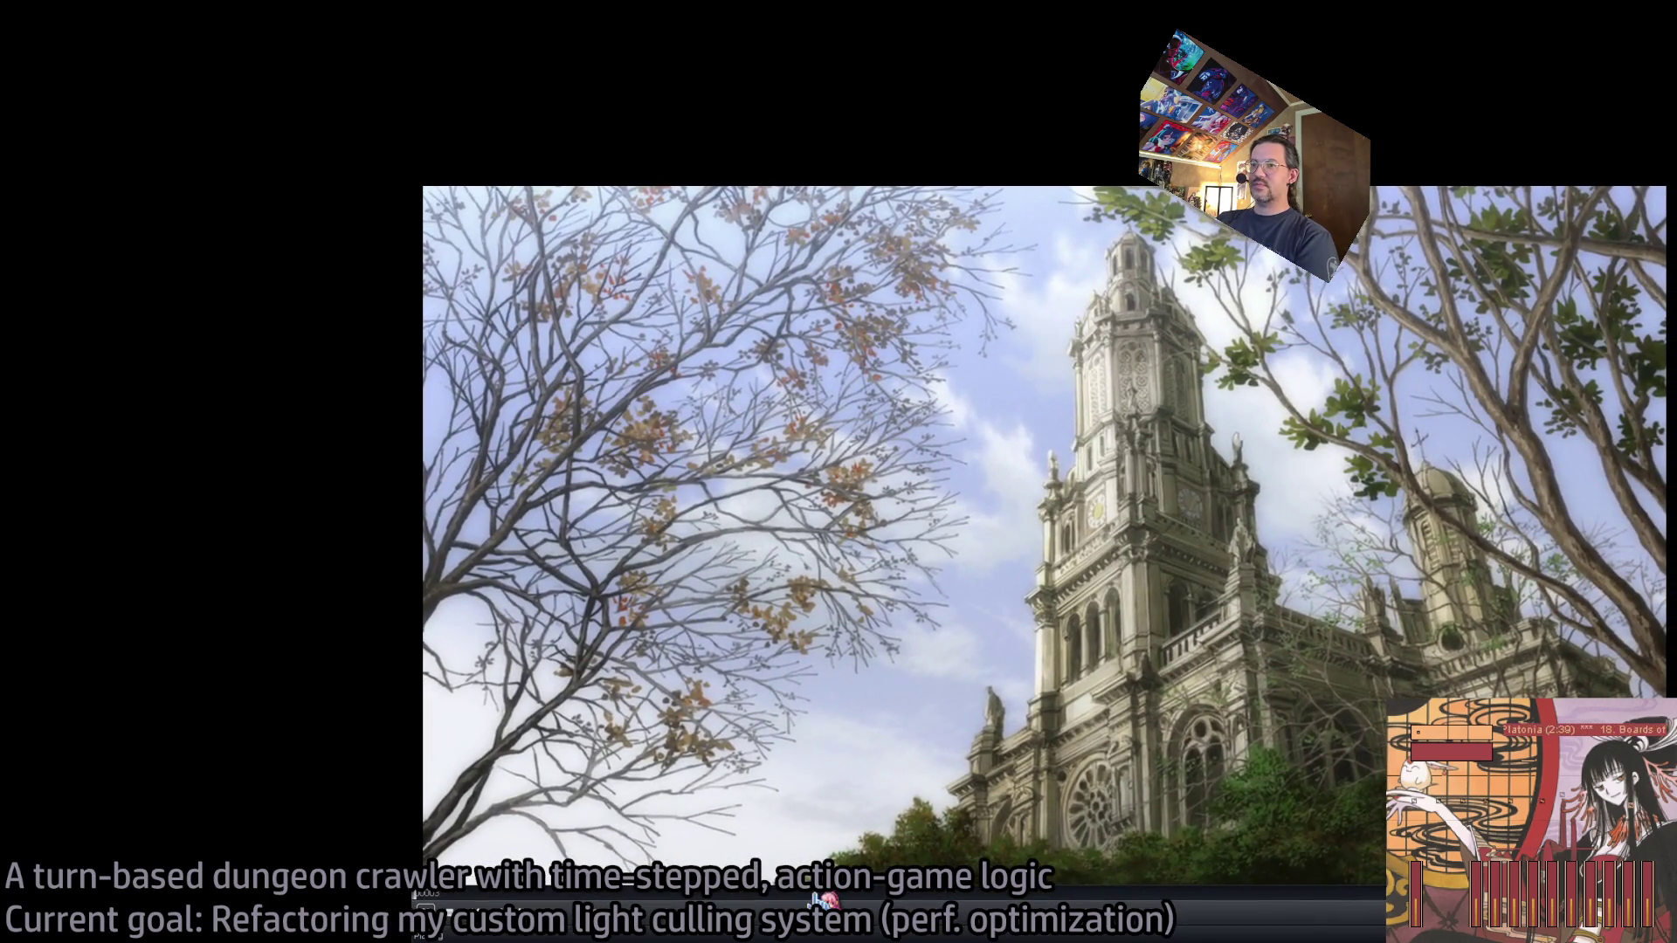
Skip ahead through the video and leave the fullscreen view.
{"action": "left_click", "coordinate": [816, 899]}
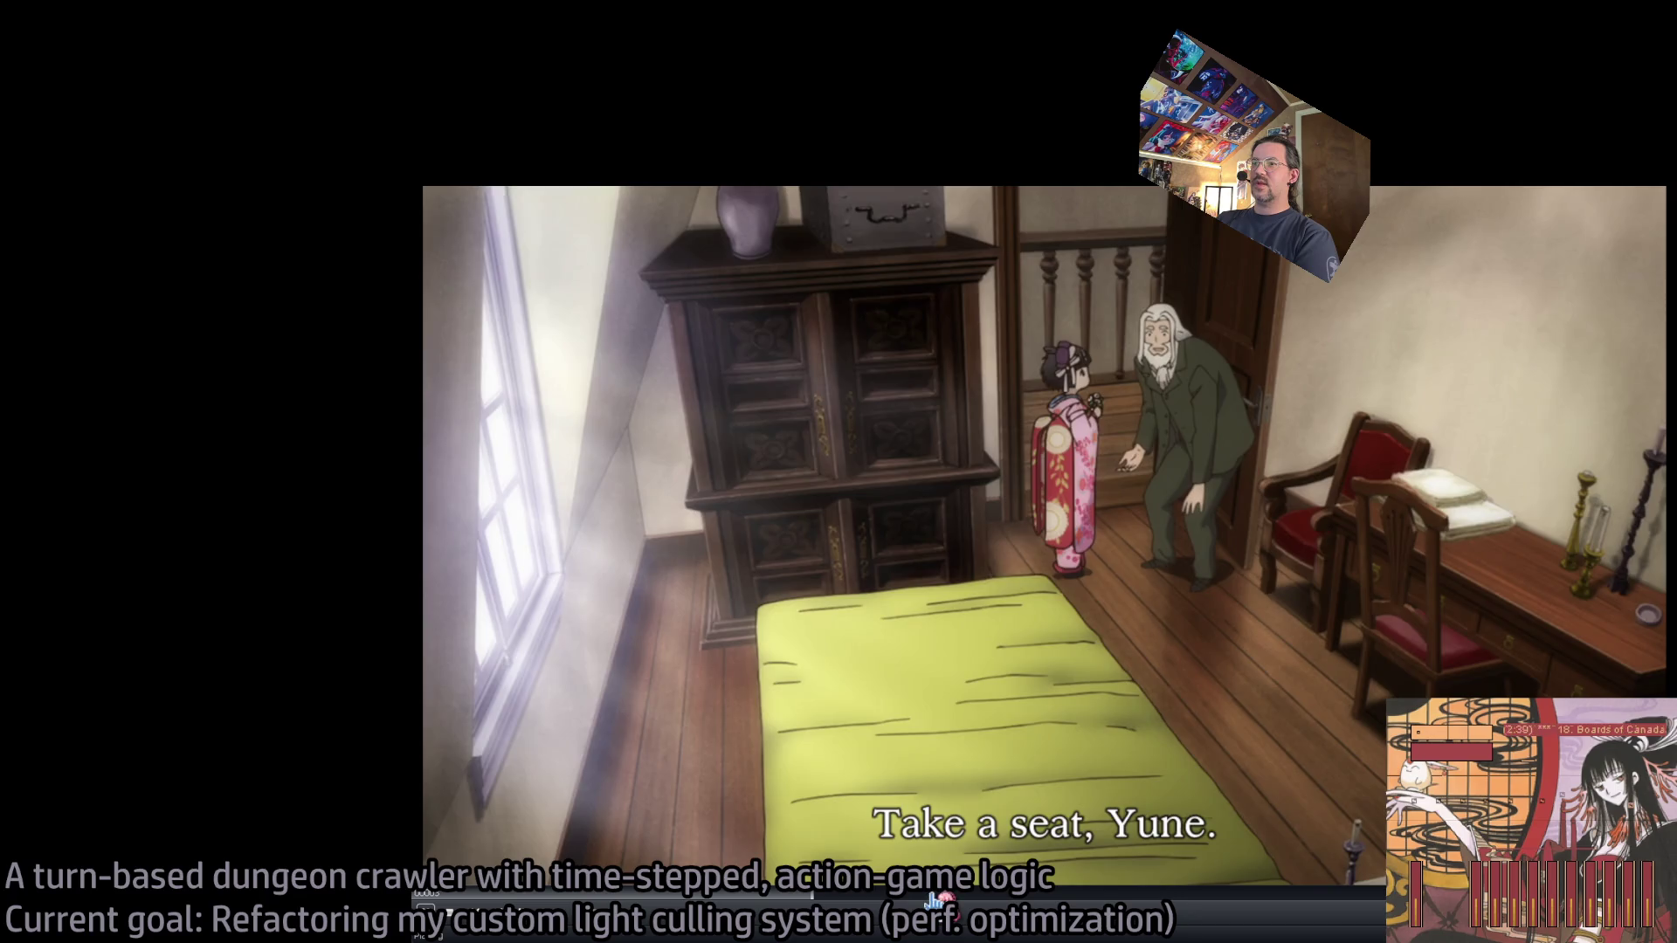
{"action": "left_click_drag", "start_coordinate": [933, 900], "coordinate": [1203, 899]}
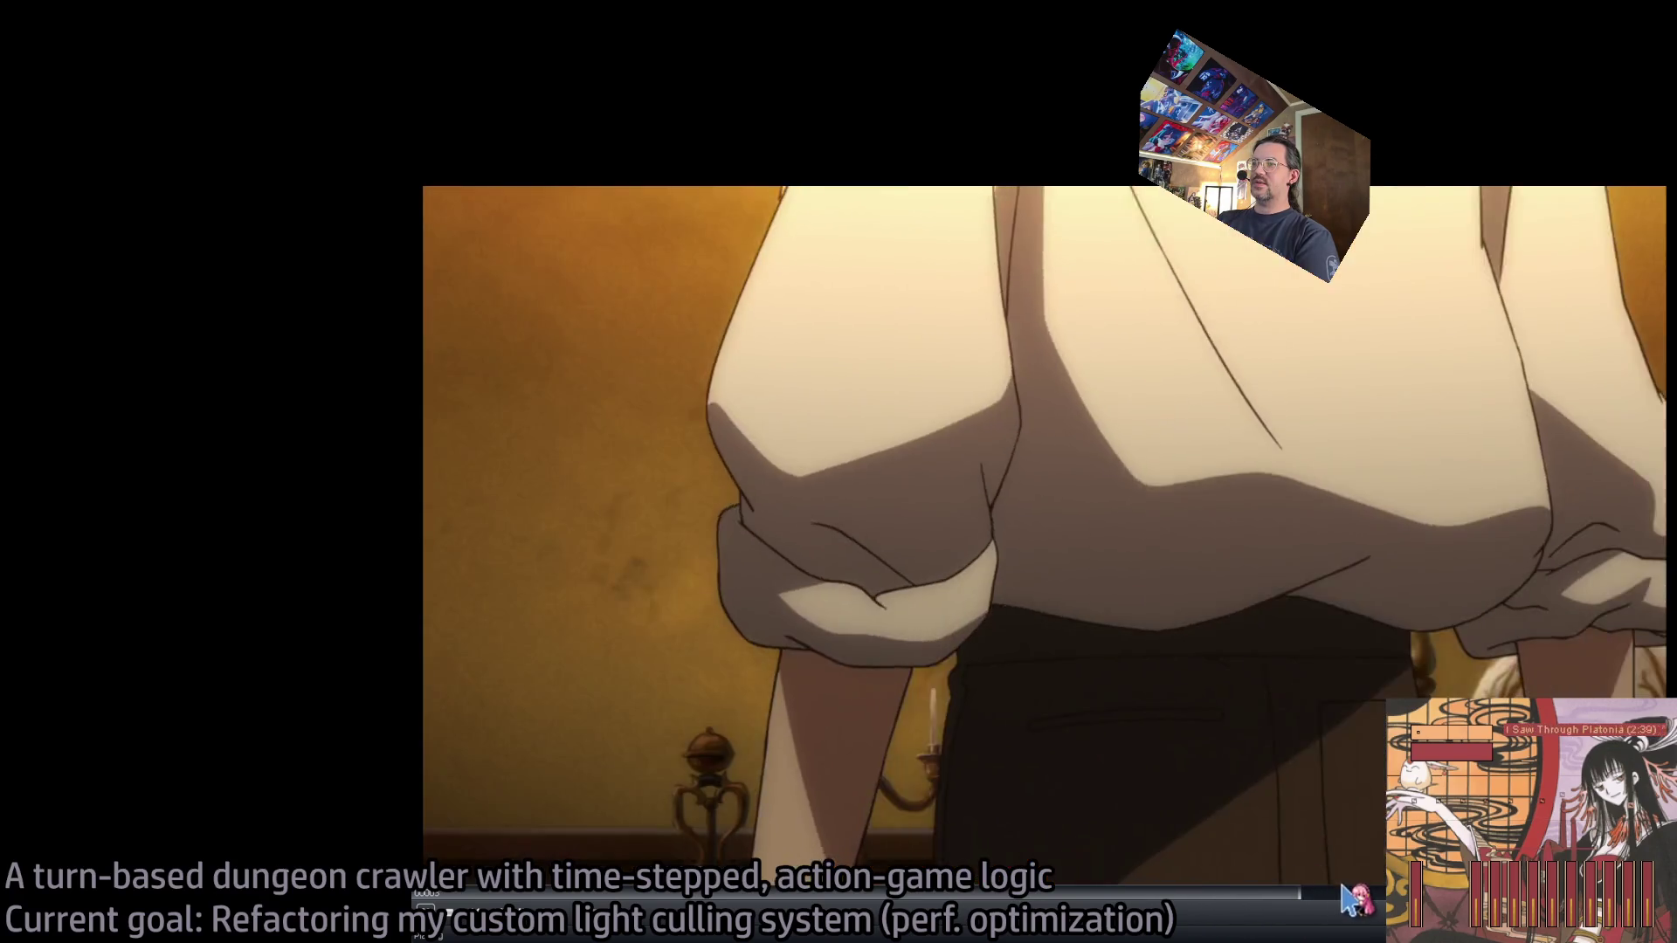
{"action": "key", "text": "space"}
{"action": "key", "text": "space"}
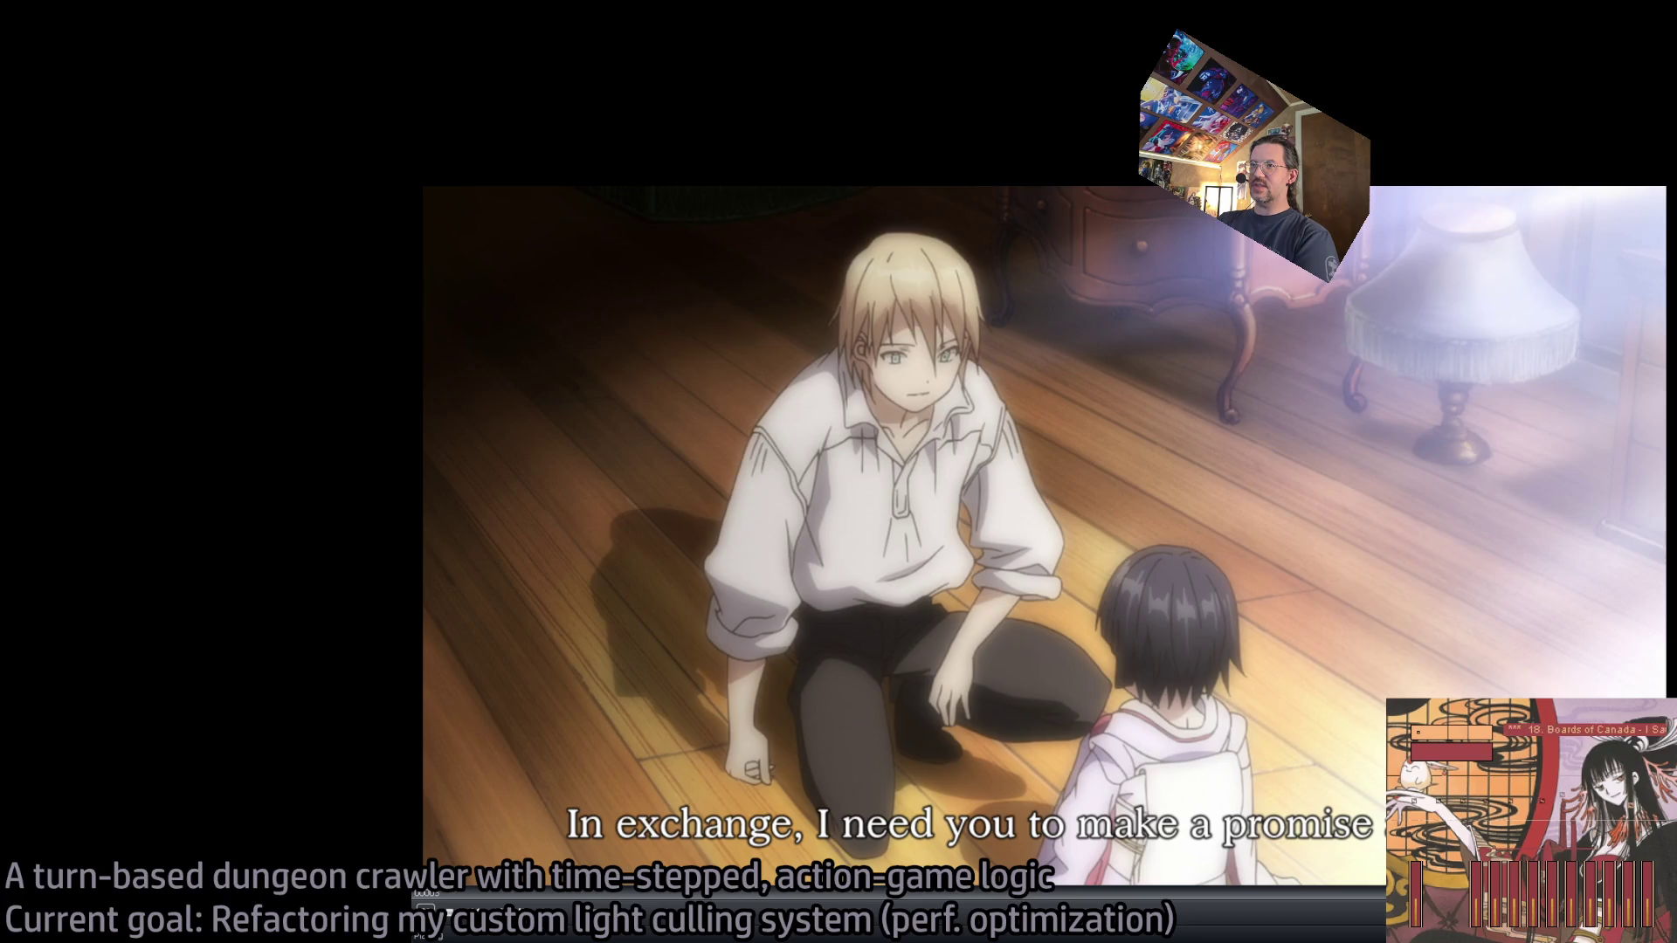
{"action": "key", "text": "q"}
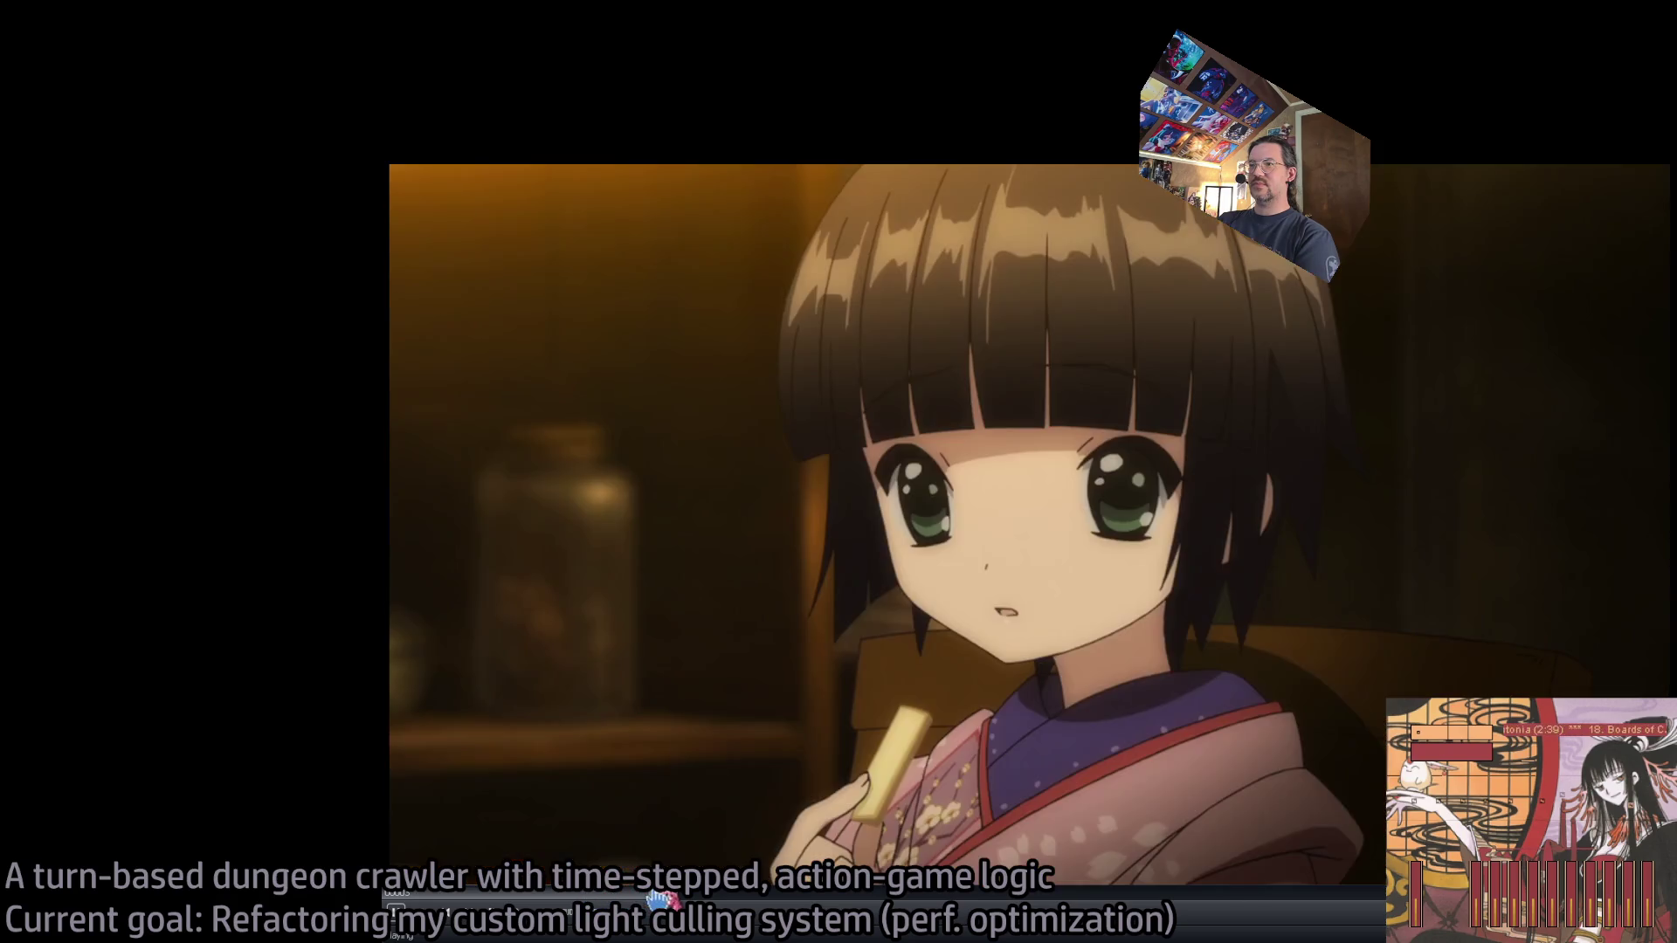
Pause, seek forward to later scenes, and resume playback.
{"action": "key", "text": "space"}
{"action": "key", "text": "space"}
{"action": "key", "text": "space"}
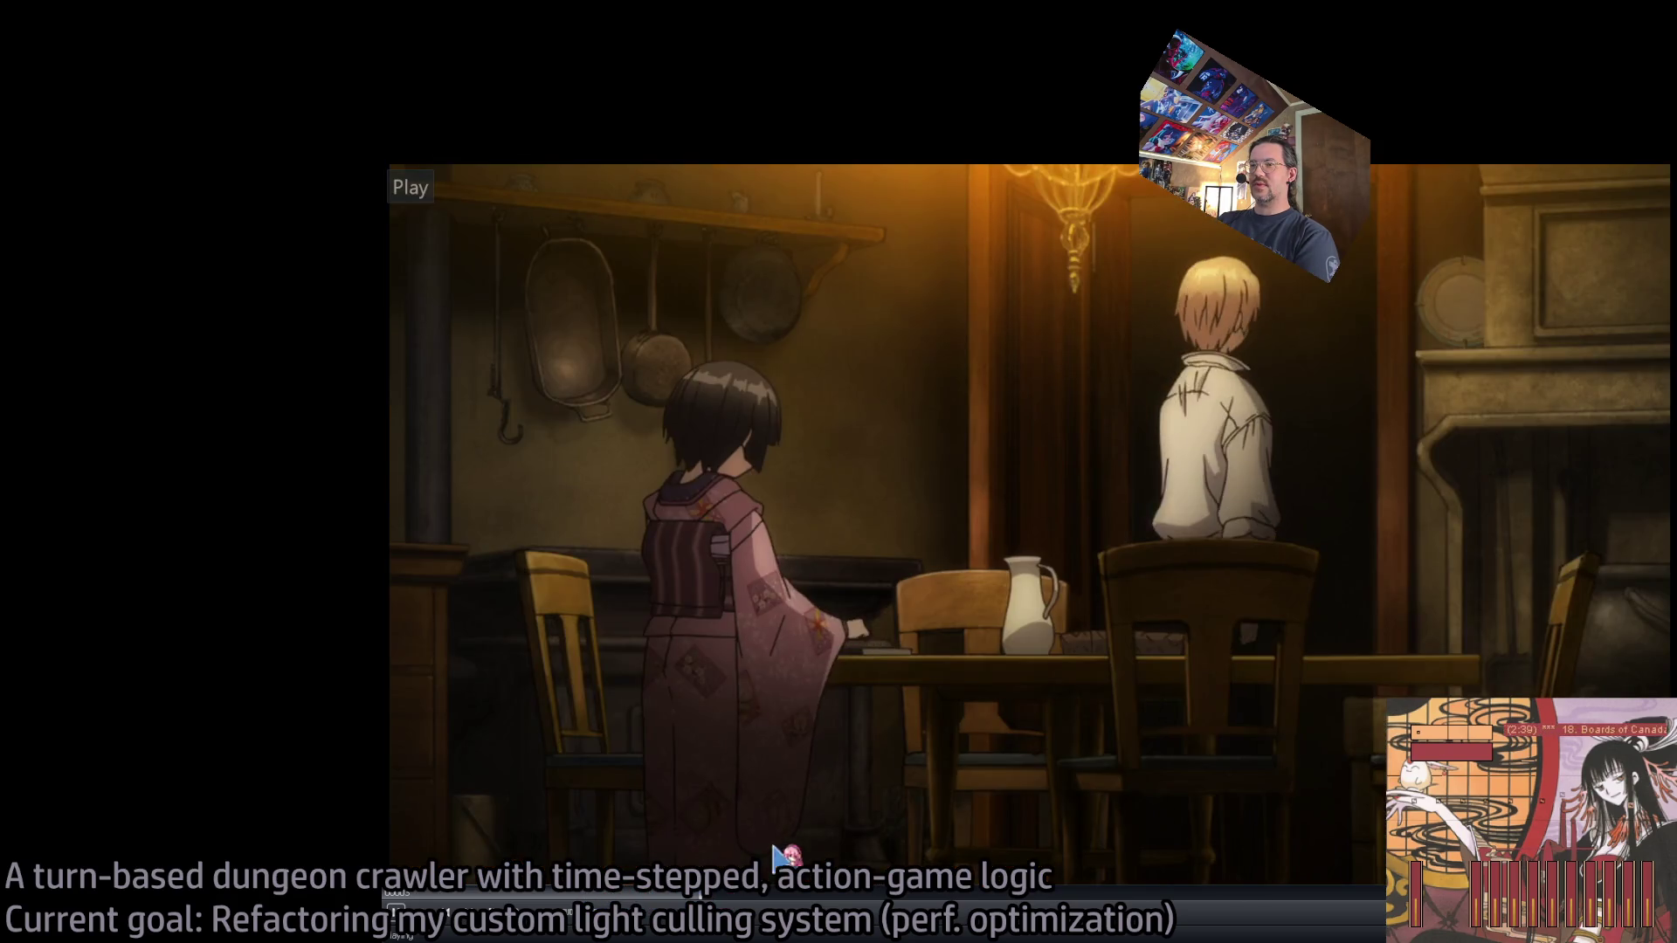
{"action": "mouse_move", "coordinate": [747, 911]}
{"action": "left_mouse_down"}
{"action": "mouse_move", "coordinate": [925, 901]}
{"action": "mouse_move", "coordinate": [872, 902]}
{"action": "left_mouse_up"}
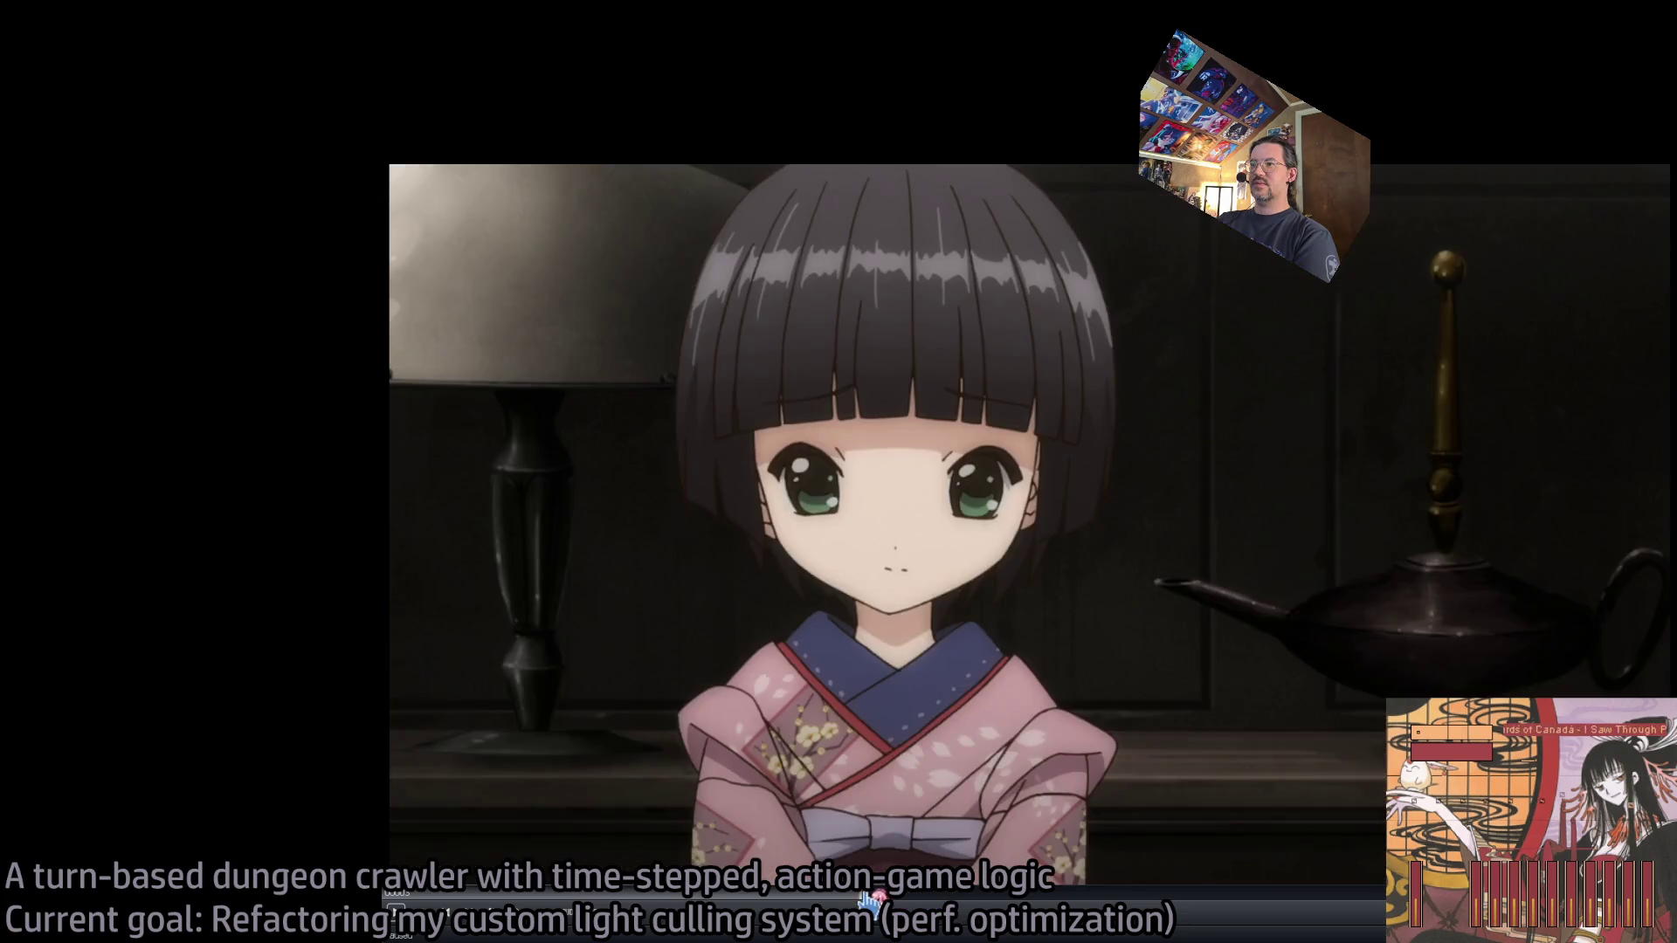
{"action": "key", "text": "space"}
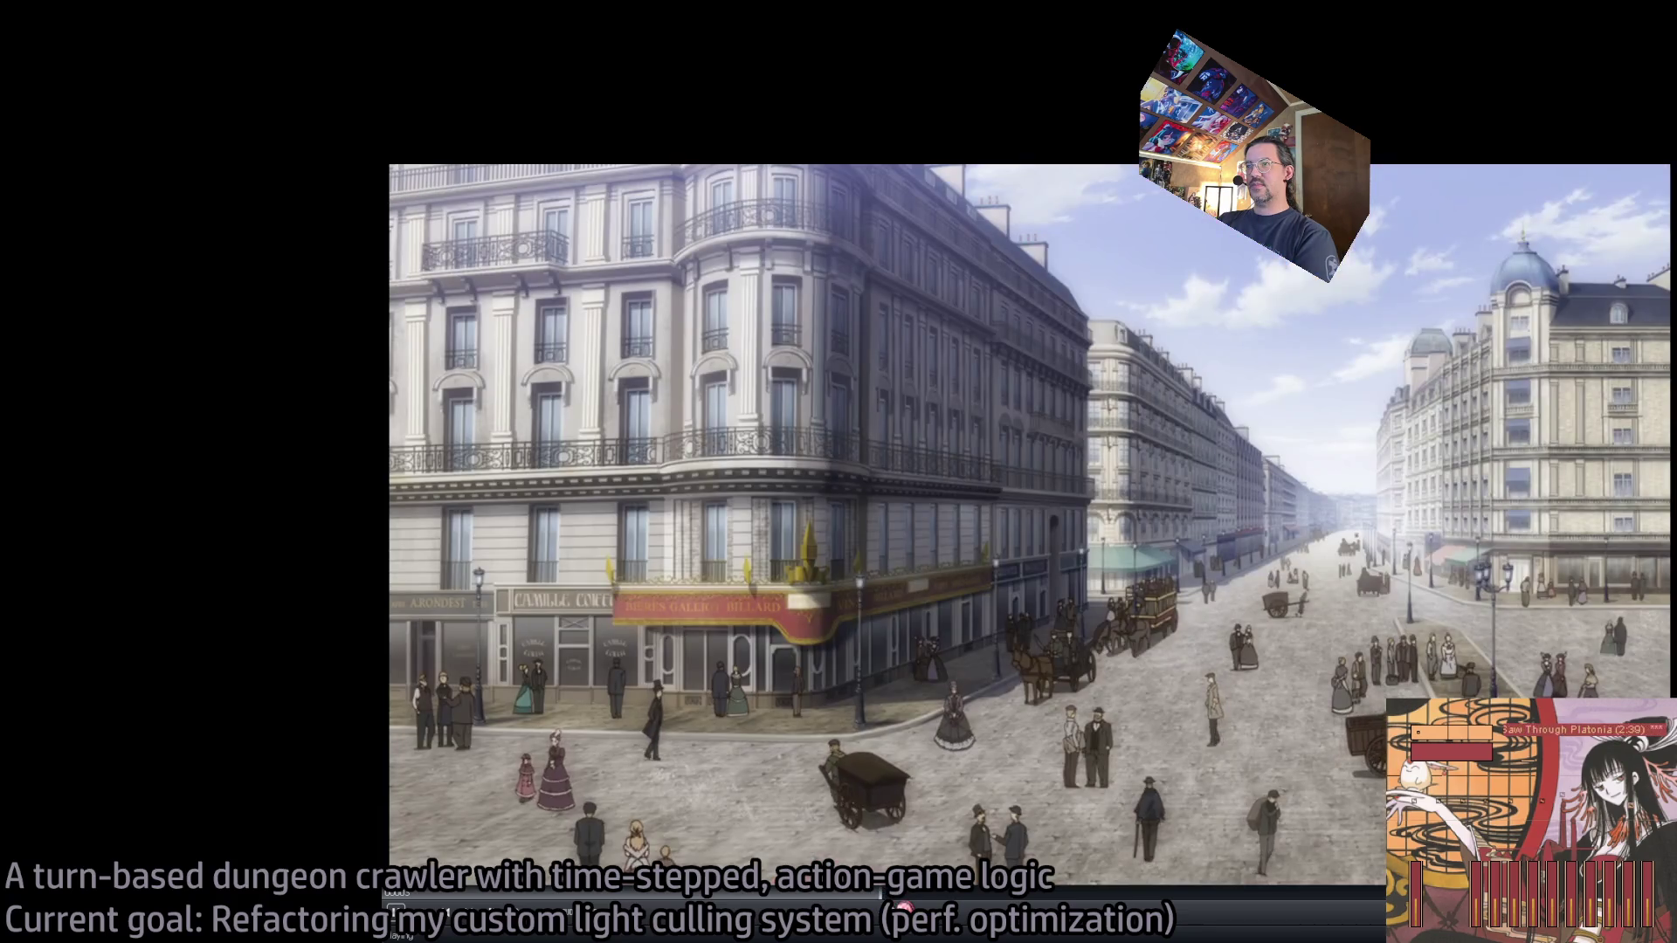
{"action": "scroll", "coordinate": [908, 900], "scroll_direction": "up", "scroll_amount": 5}
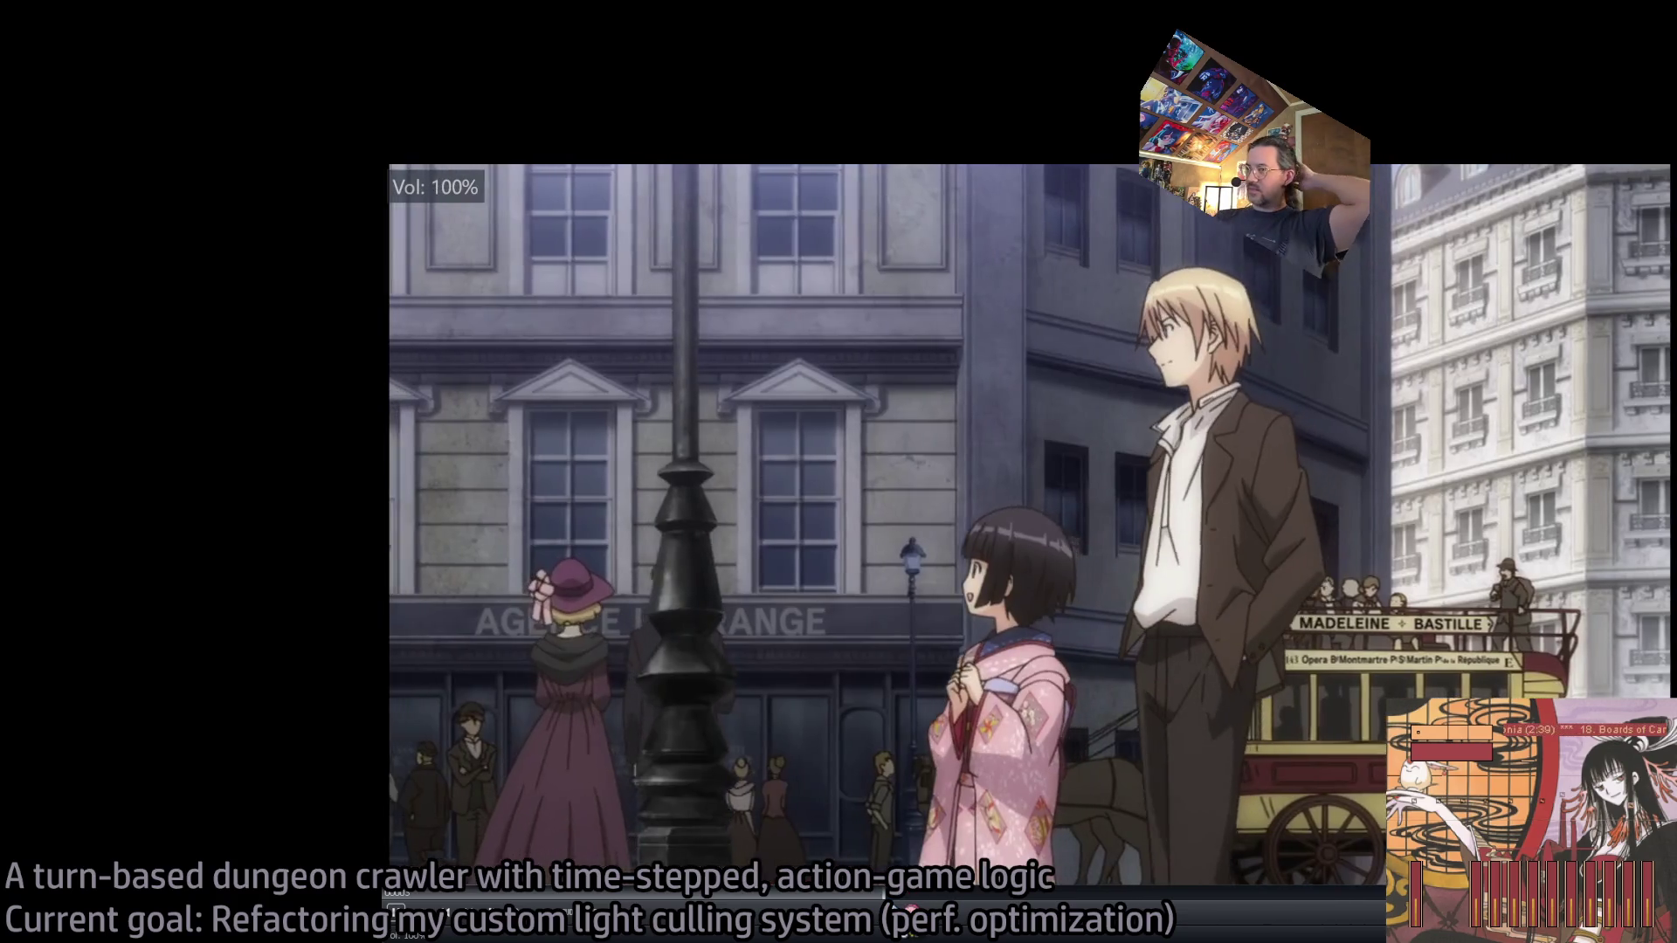
{"action": "key", "text": "space"}
{"action": "mouse_move", "coordinate": [943, 899]}
{"action": "left_mouse_down"}
{"action": "mouse_move", "coordinate": [1519, 913]}
{"action": "mouse_move", "coordinate": [1190, 911]}
{"action": "left_mouse_up"}
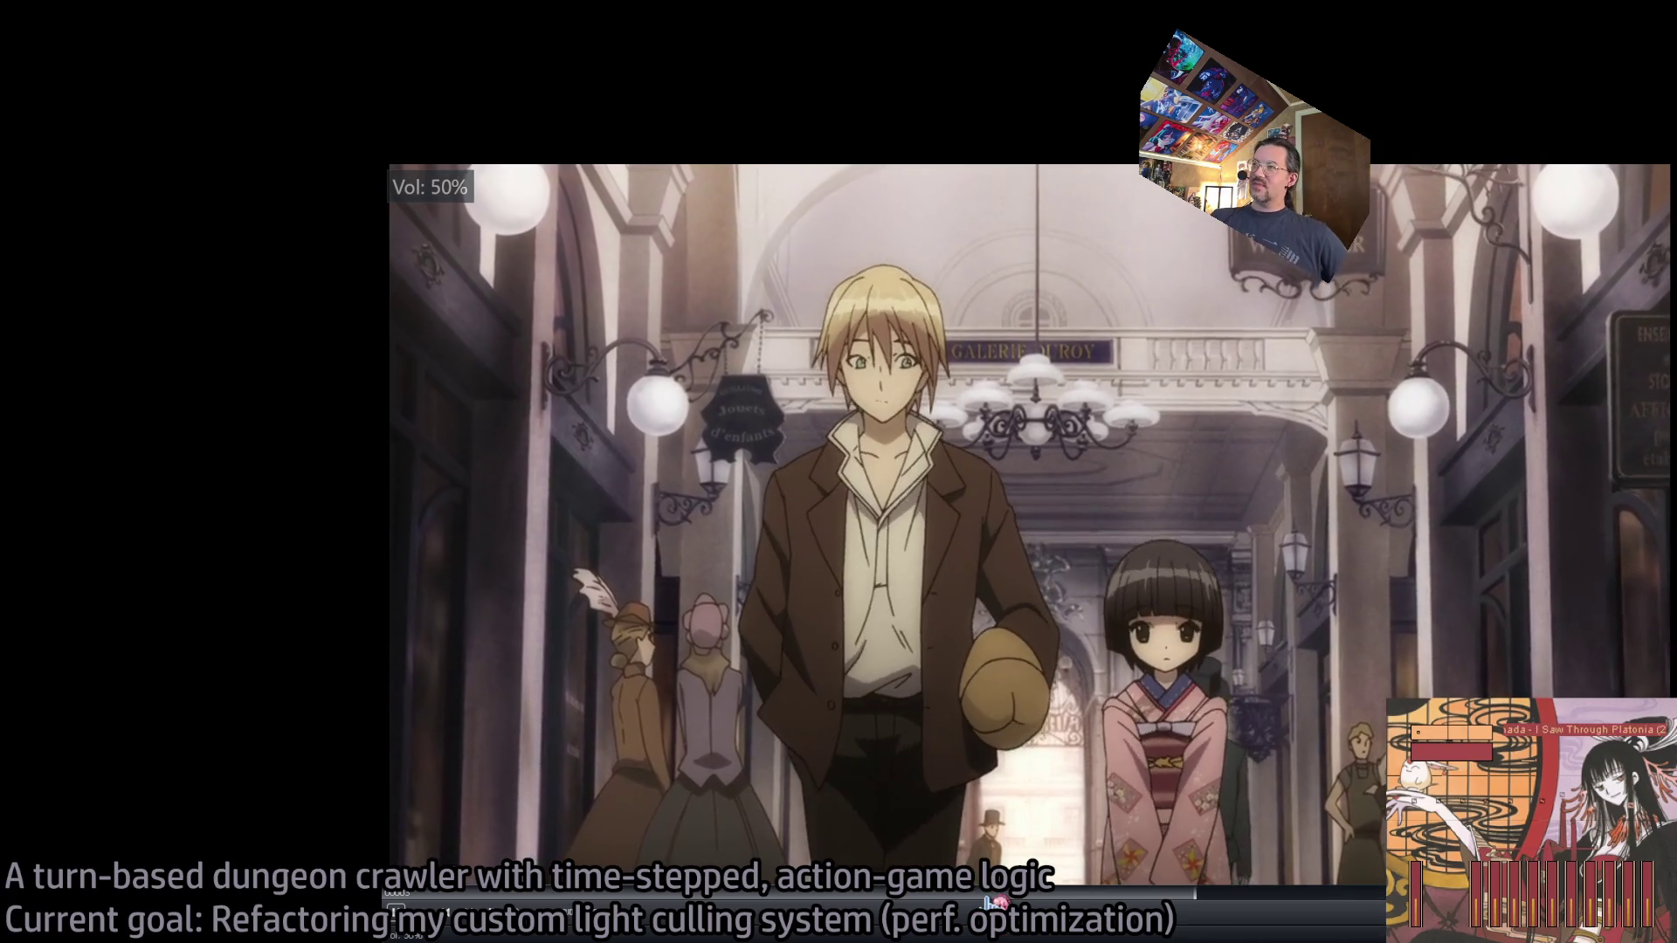
Pause, skip ahead once more through the anime episode, then close the player.
{"action": "scroll", "coordinate": [995, 904], "scroll_direction": "up", "scroll_amount": 10}
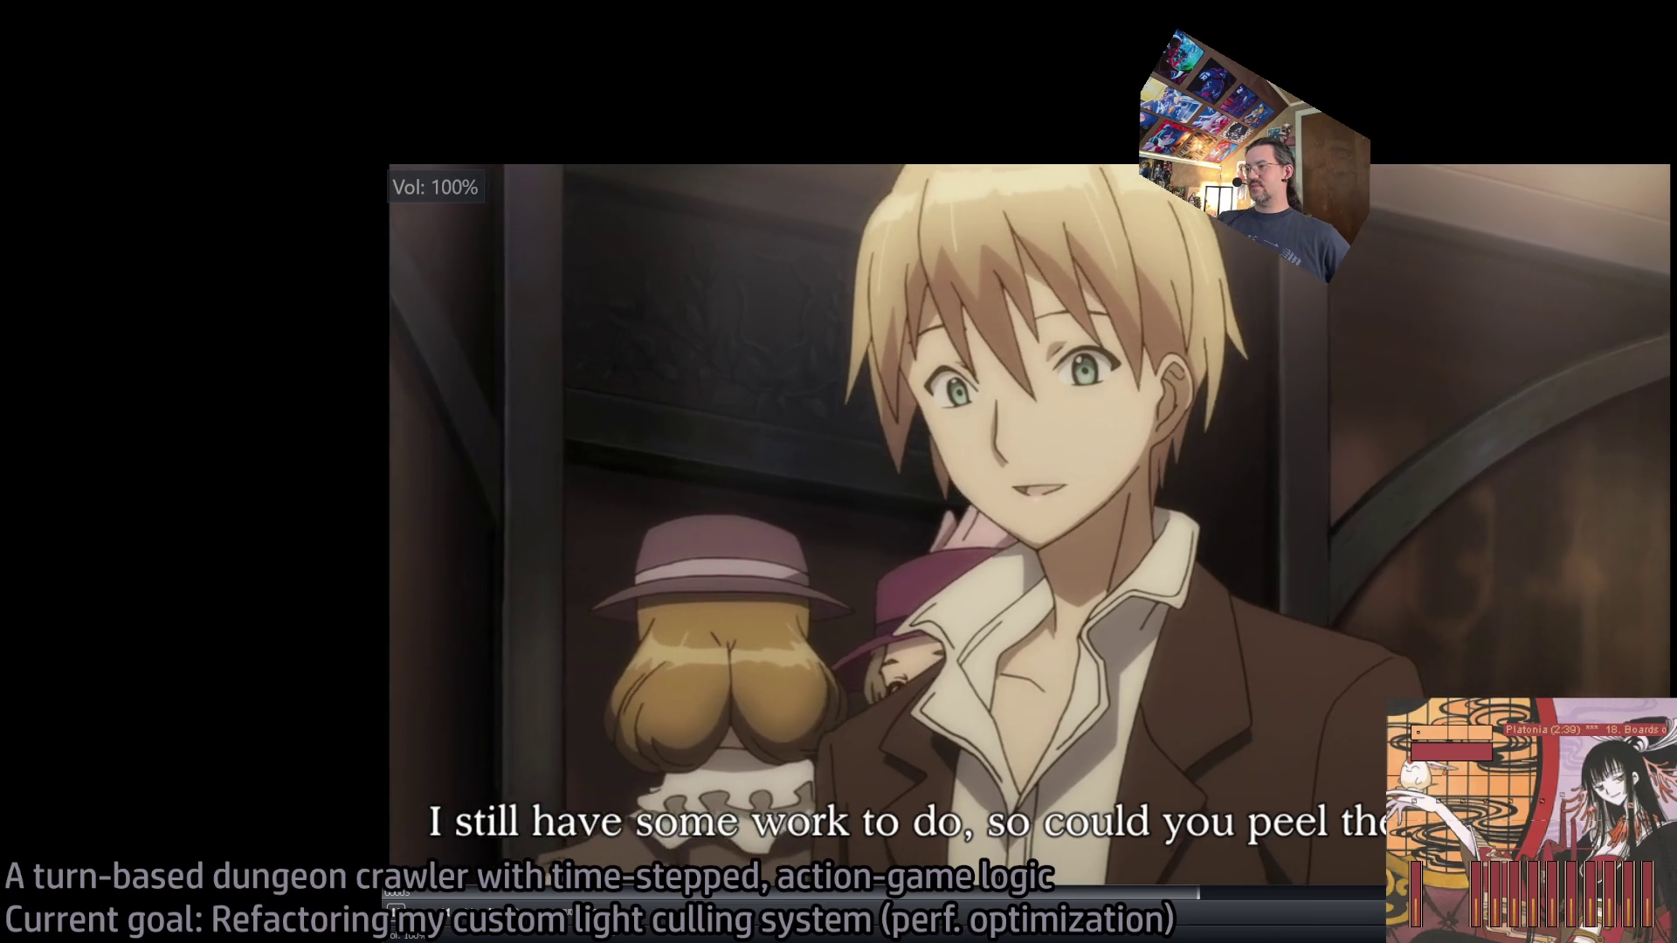
{"action": "scroll", "coordinate": [646, 935], "scroll_direction": "up", "scroll_amount": 2}
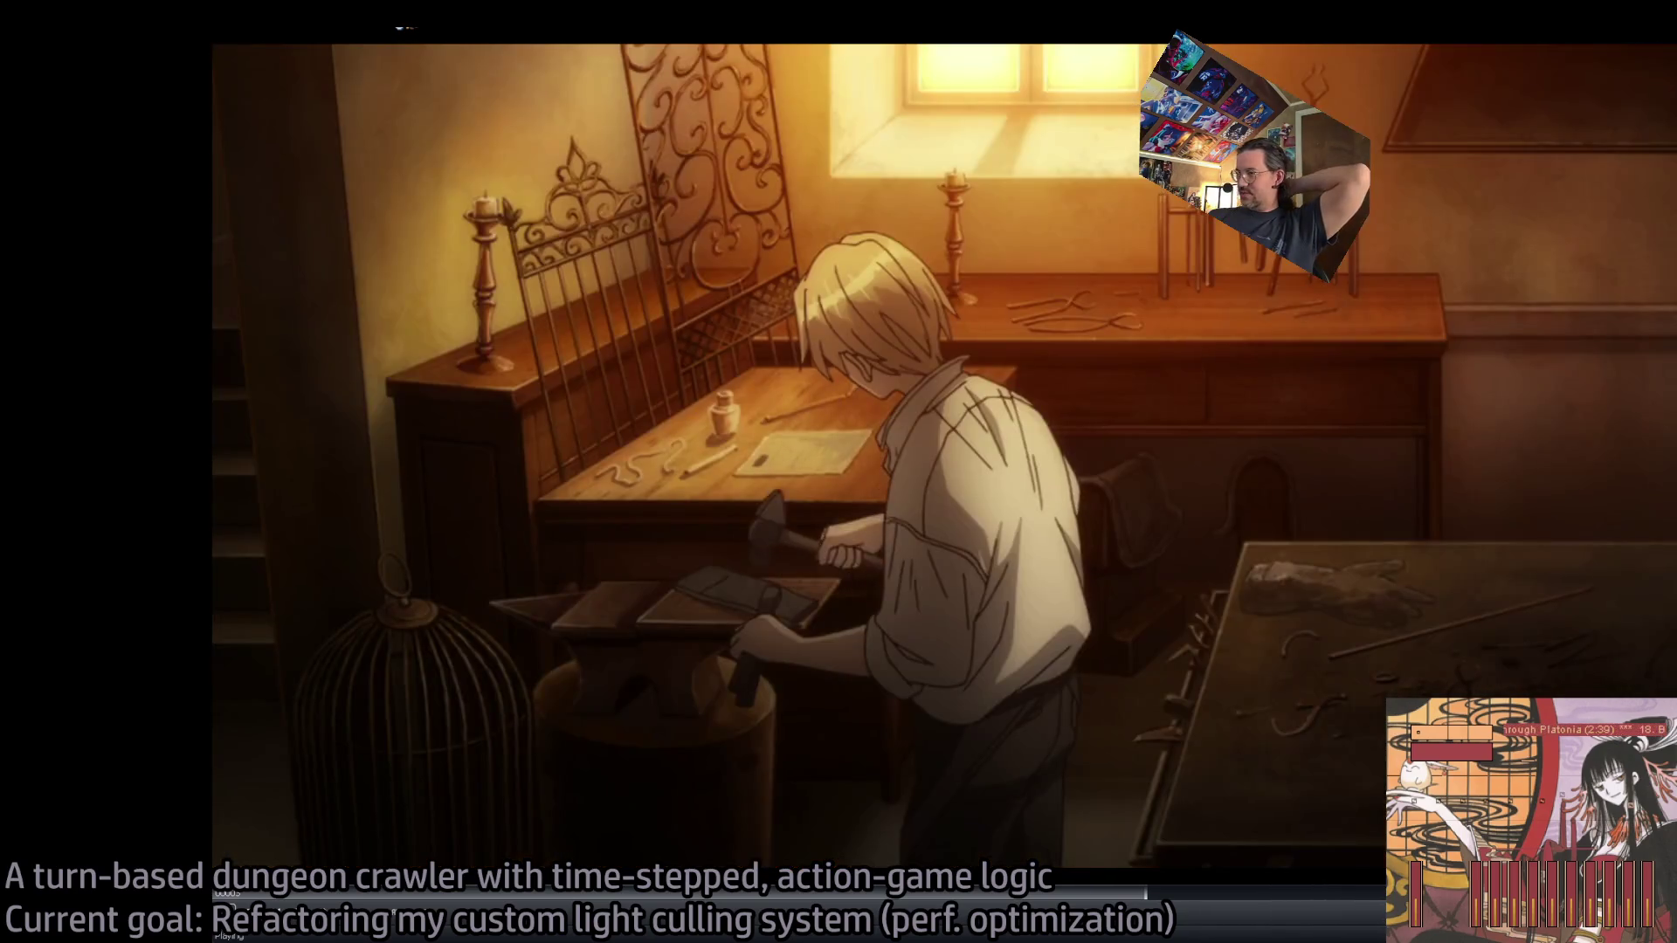
{"action": "key", "text": "space"}
{"action": "left_click_drag", "start_coordinate": [1157, 903], "coordinate": [1189, 902]}
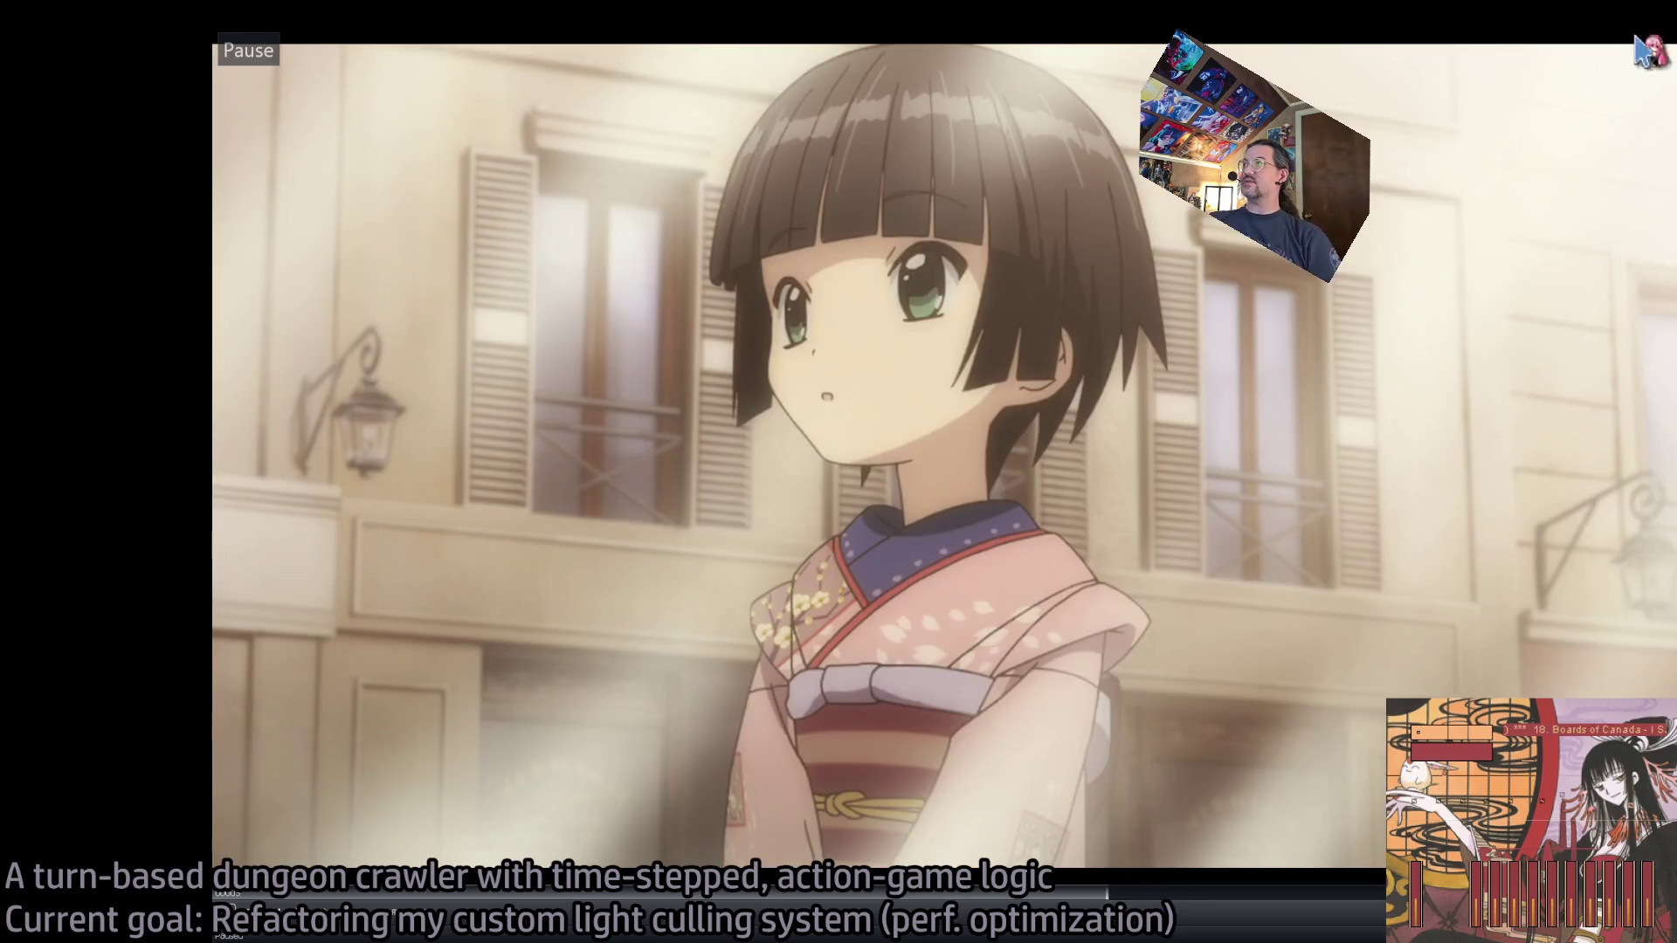
{"action": "key", "text": "q"}
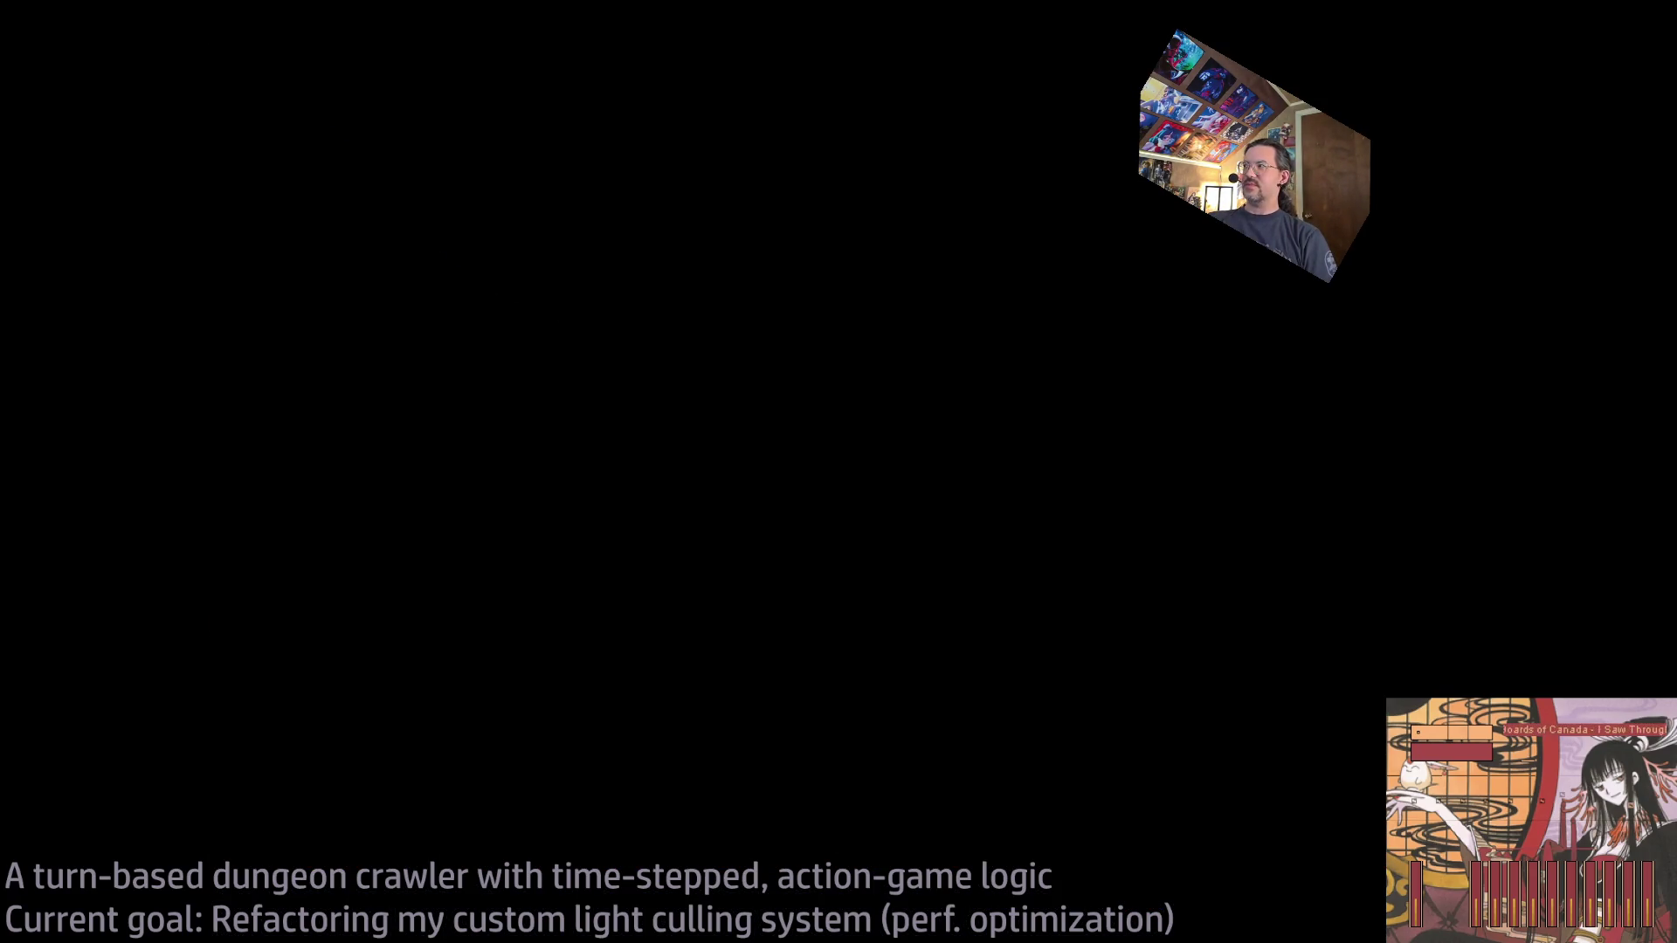
{"action": "scroll", "coordinate": [1224, 580], "scroll_direction": "down", "scroll_amount": 2}
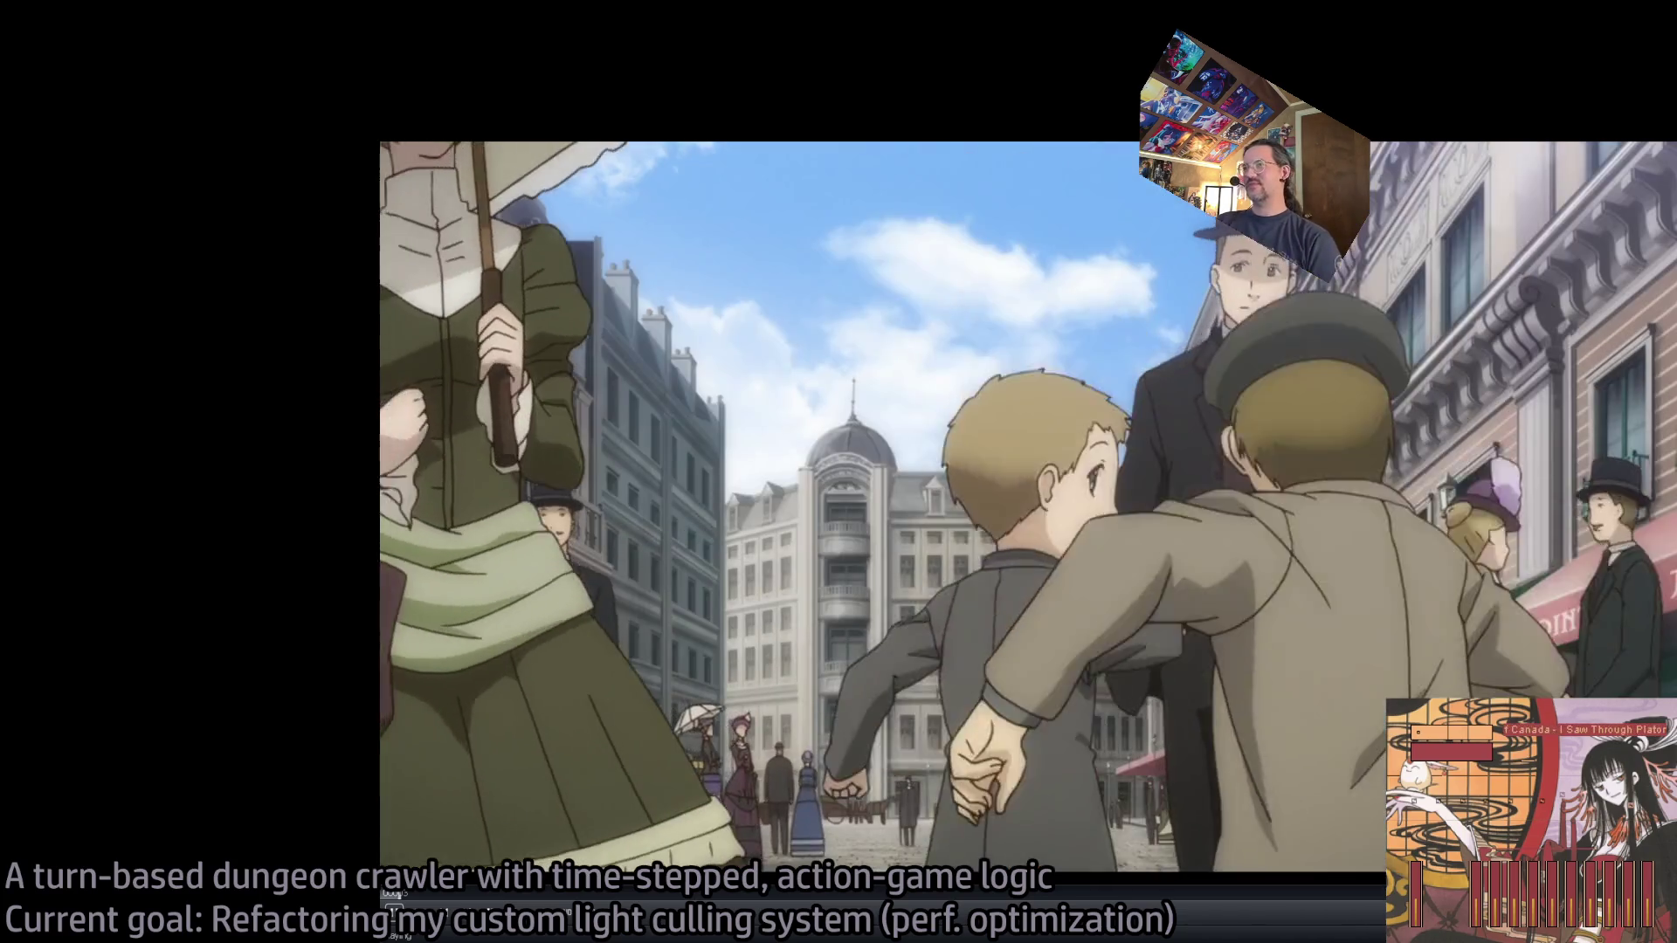
{"action": "scroll", "coordinate": [758, 515], "scroll_direction": "down", "scroll_amount": 3}
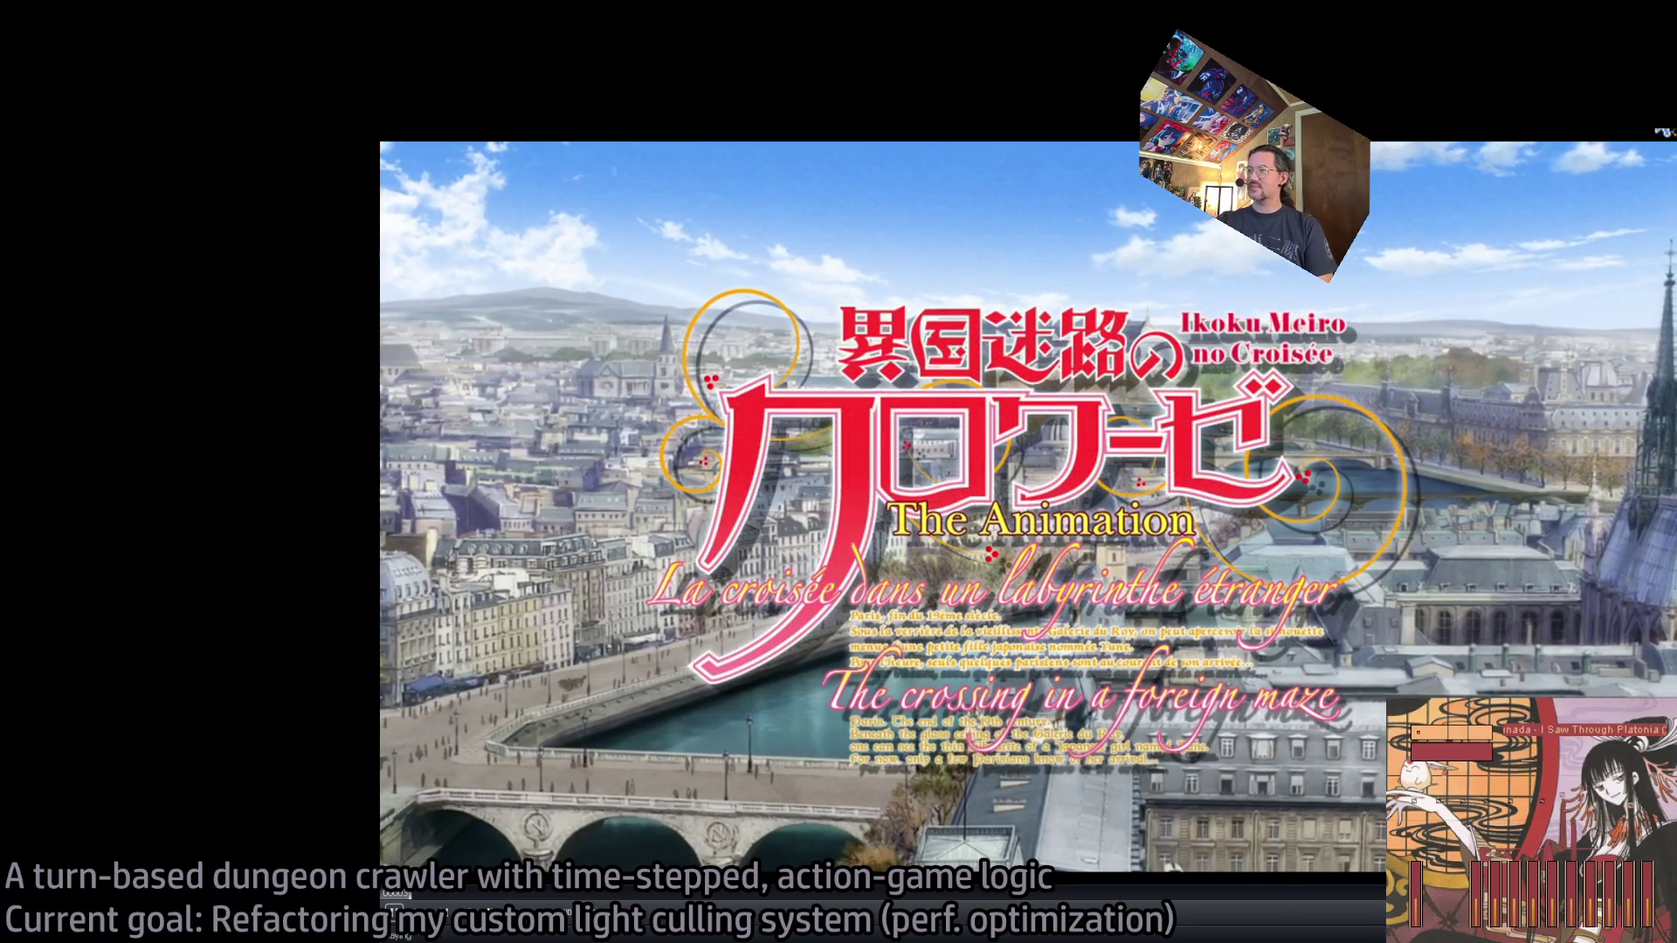
{"action": "scroll", "coordinate": [1663, 131], "scroll_direction": "up", "scroll_amount": 2}
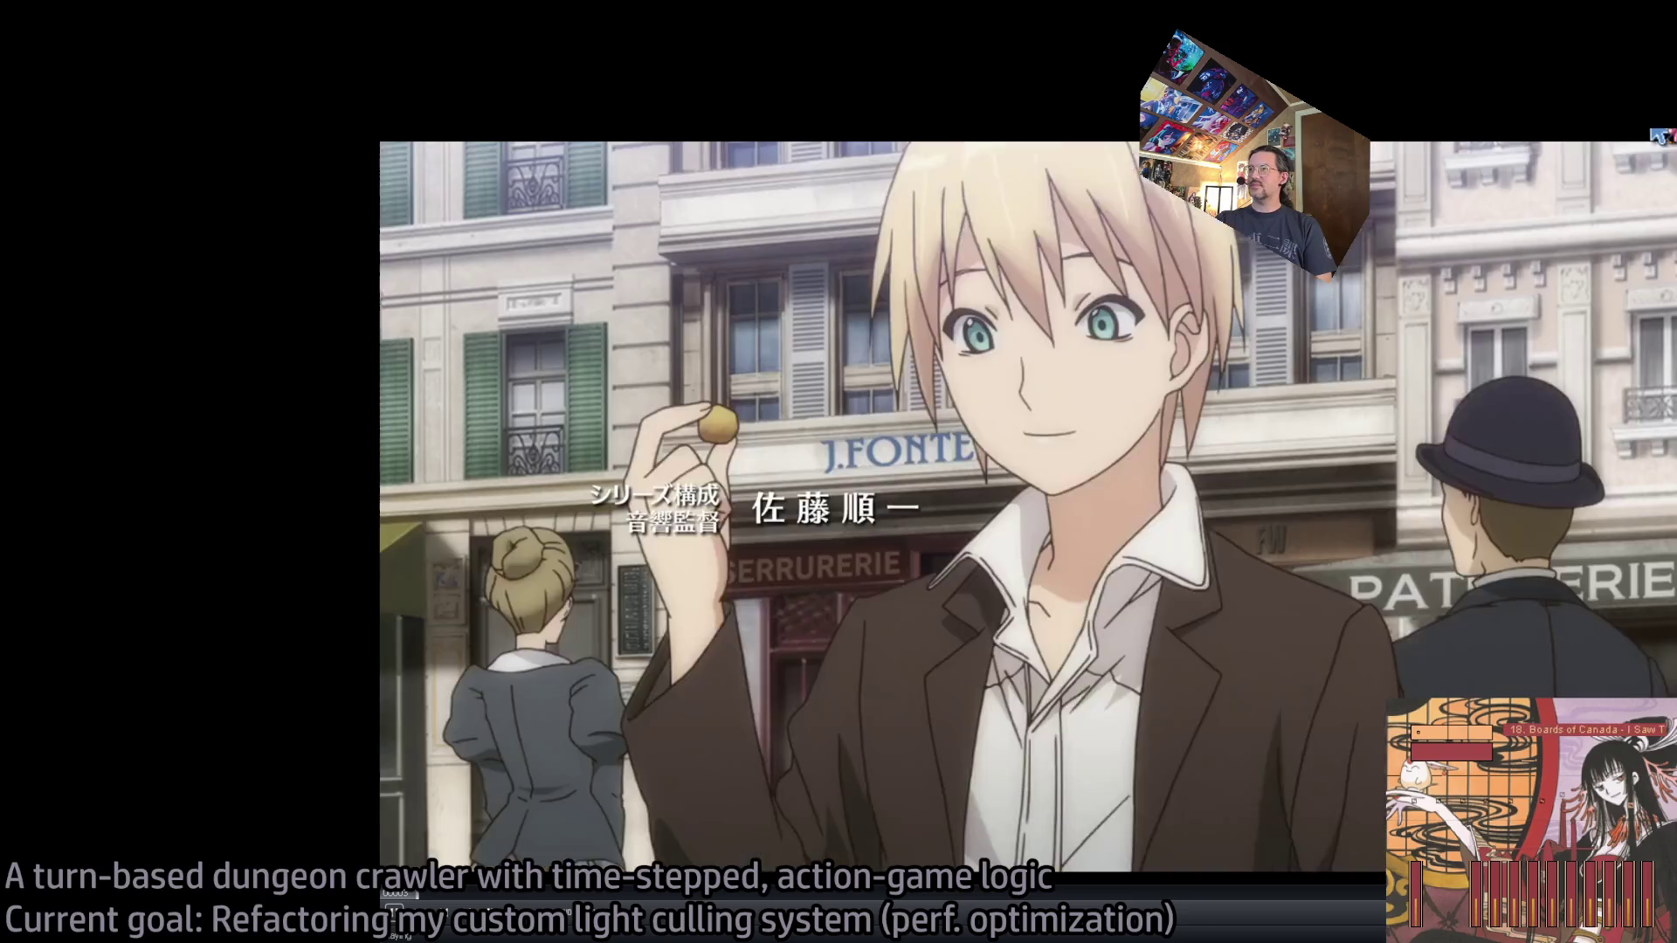
{"action": "key", "text": "q"}
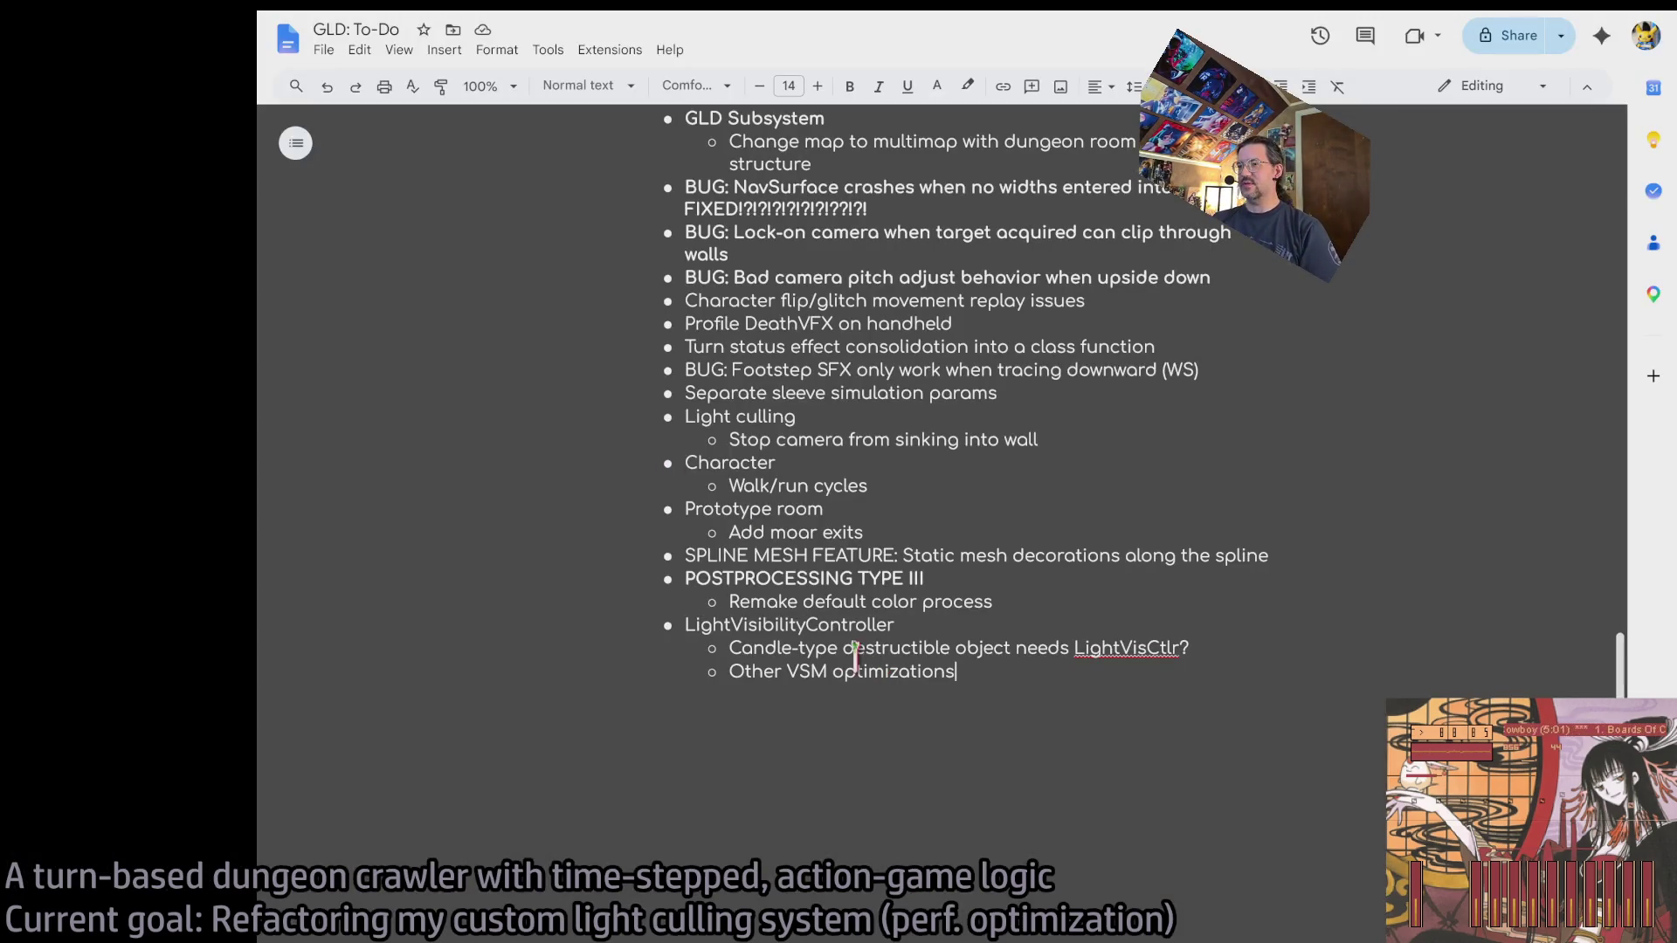
Delete the 'Candle-type destructible object needs LightVisCtlr?' item and review the Other VSM optimizations item.
{"action": "triple_click", "coordinate": [854, 651]}
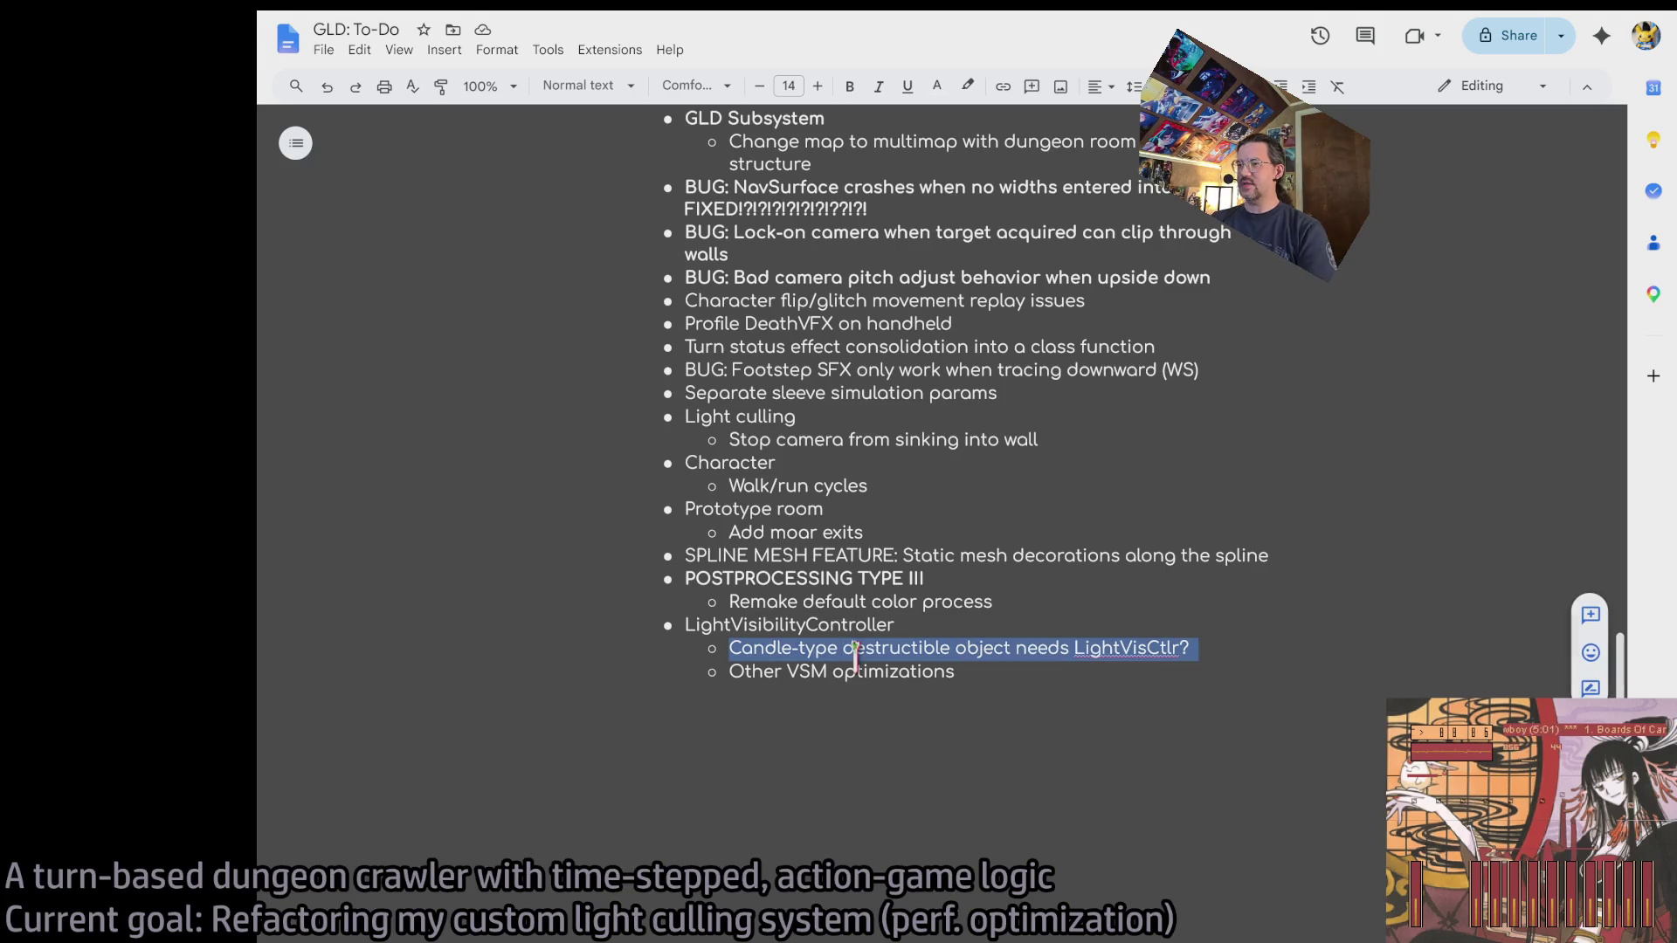
{"action": "key", "text": "BackSpace"}
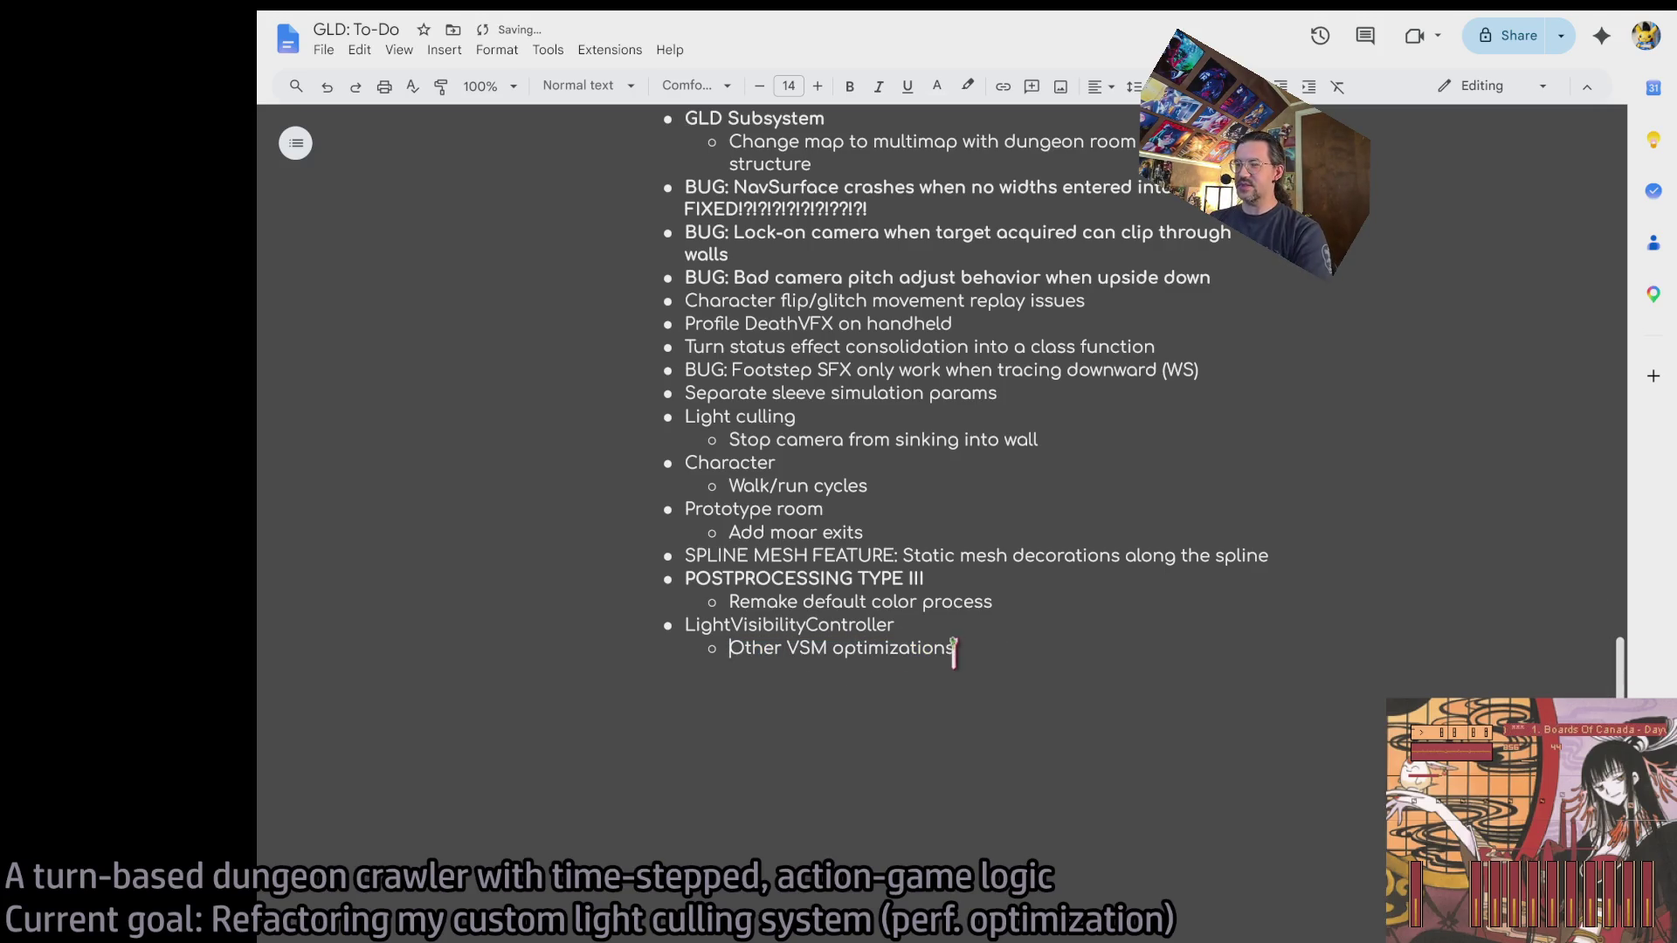
{"action": "double_click", "coordinate": [805, 647]}
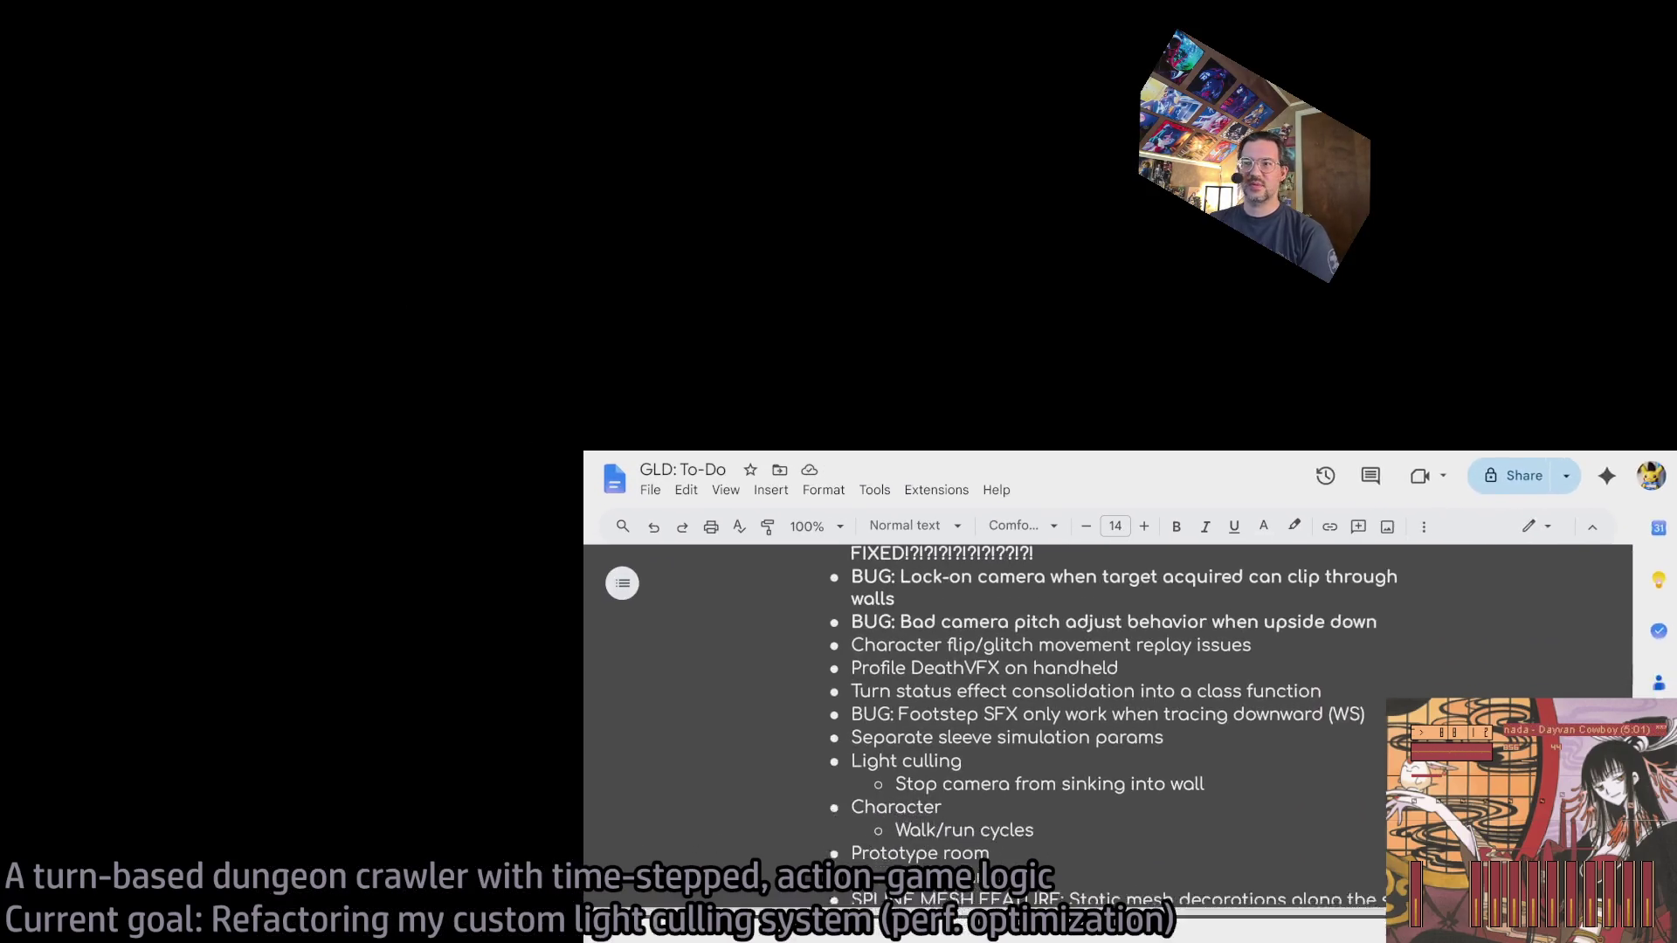
{"action": "scroll", "coordinate": [940, 443], "scroll_direction": "down", "scroll_amount": 3}
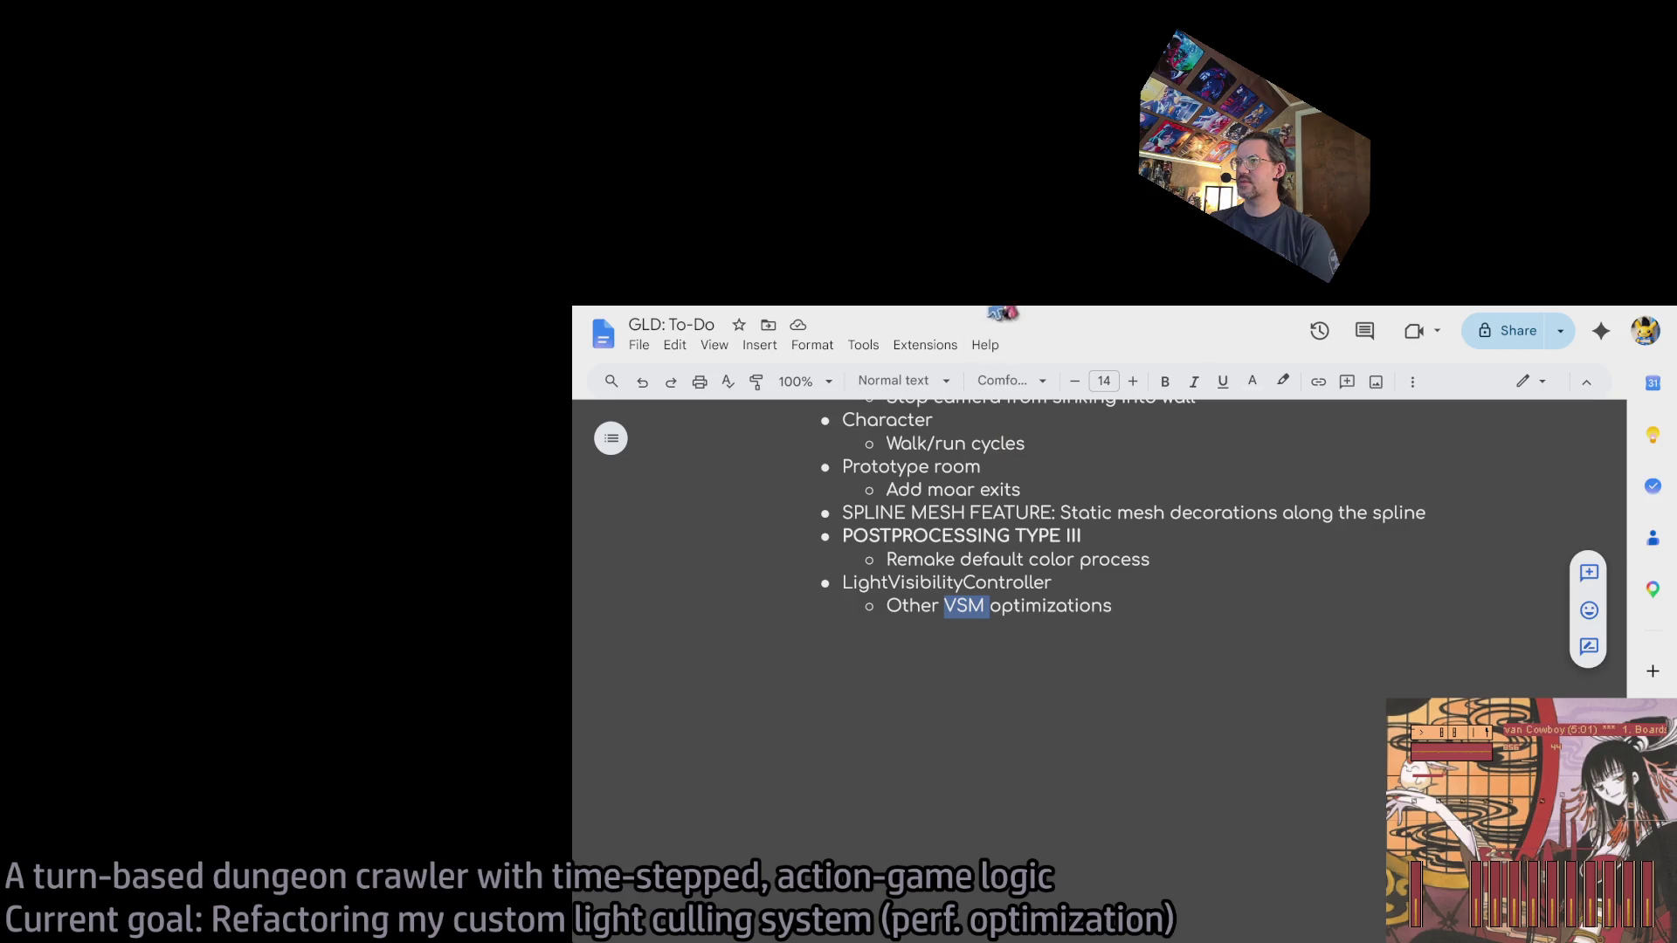
{"action": "left_click_drag", "start_coordinate": [887, 603], "coordinate": [1118, 608]}
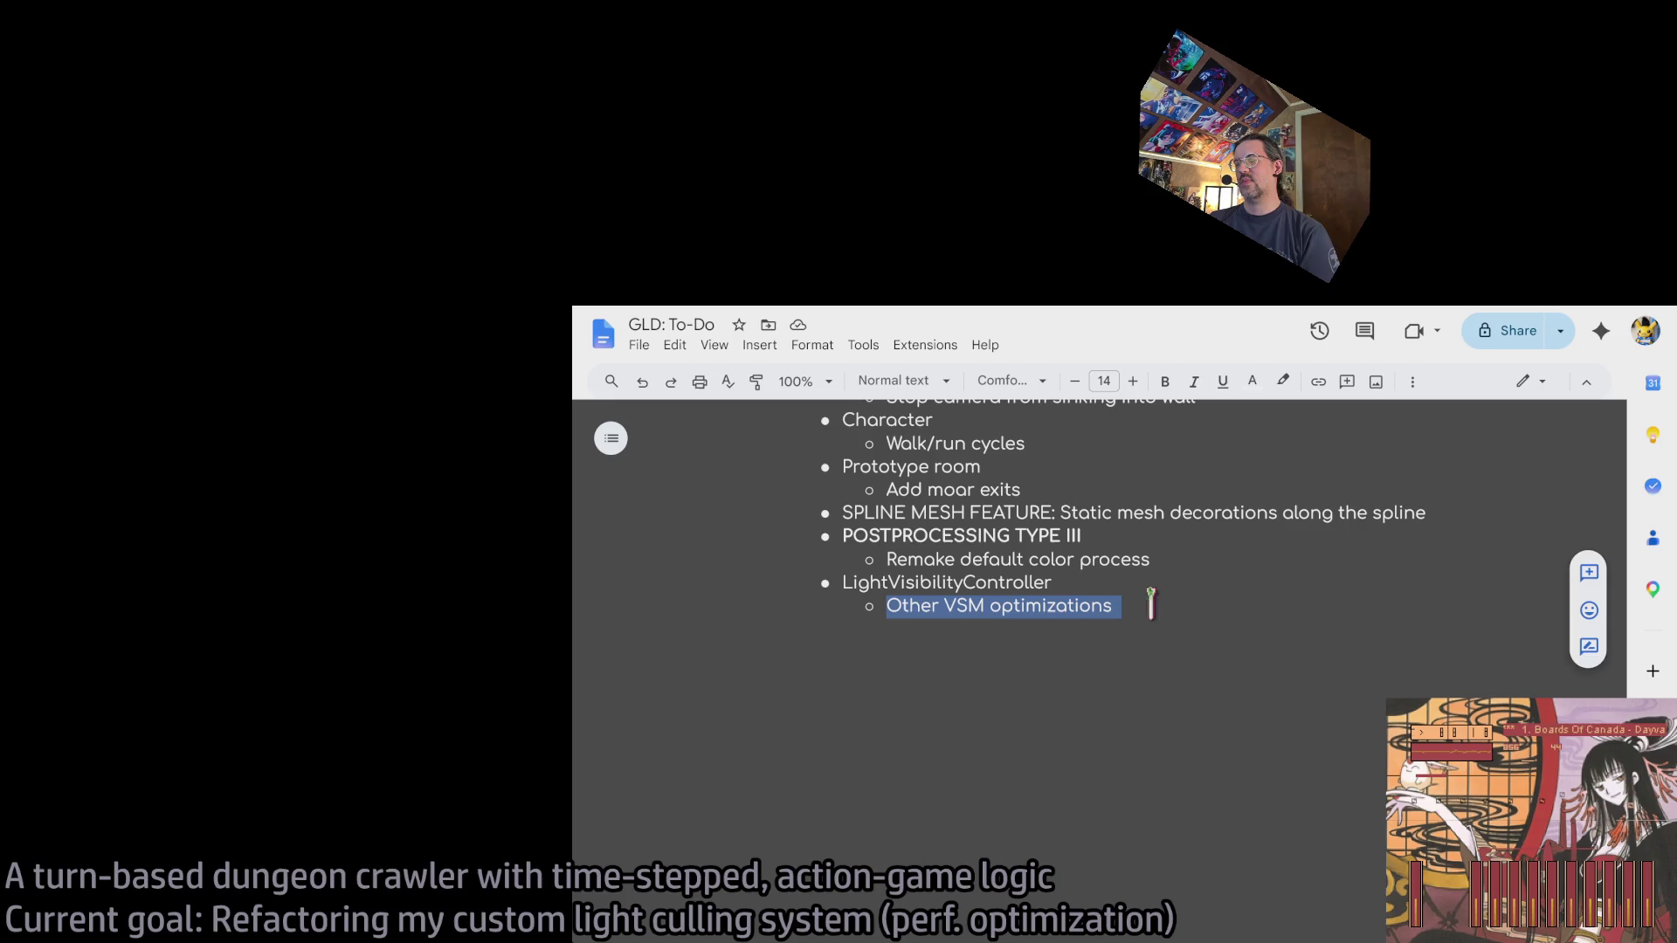
{"action": "left_click", "coordinate": [1155, 603]}
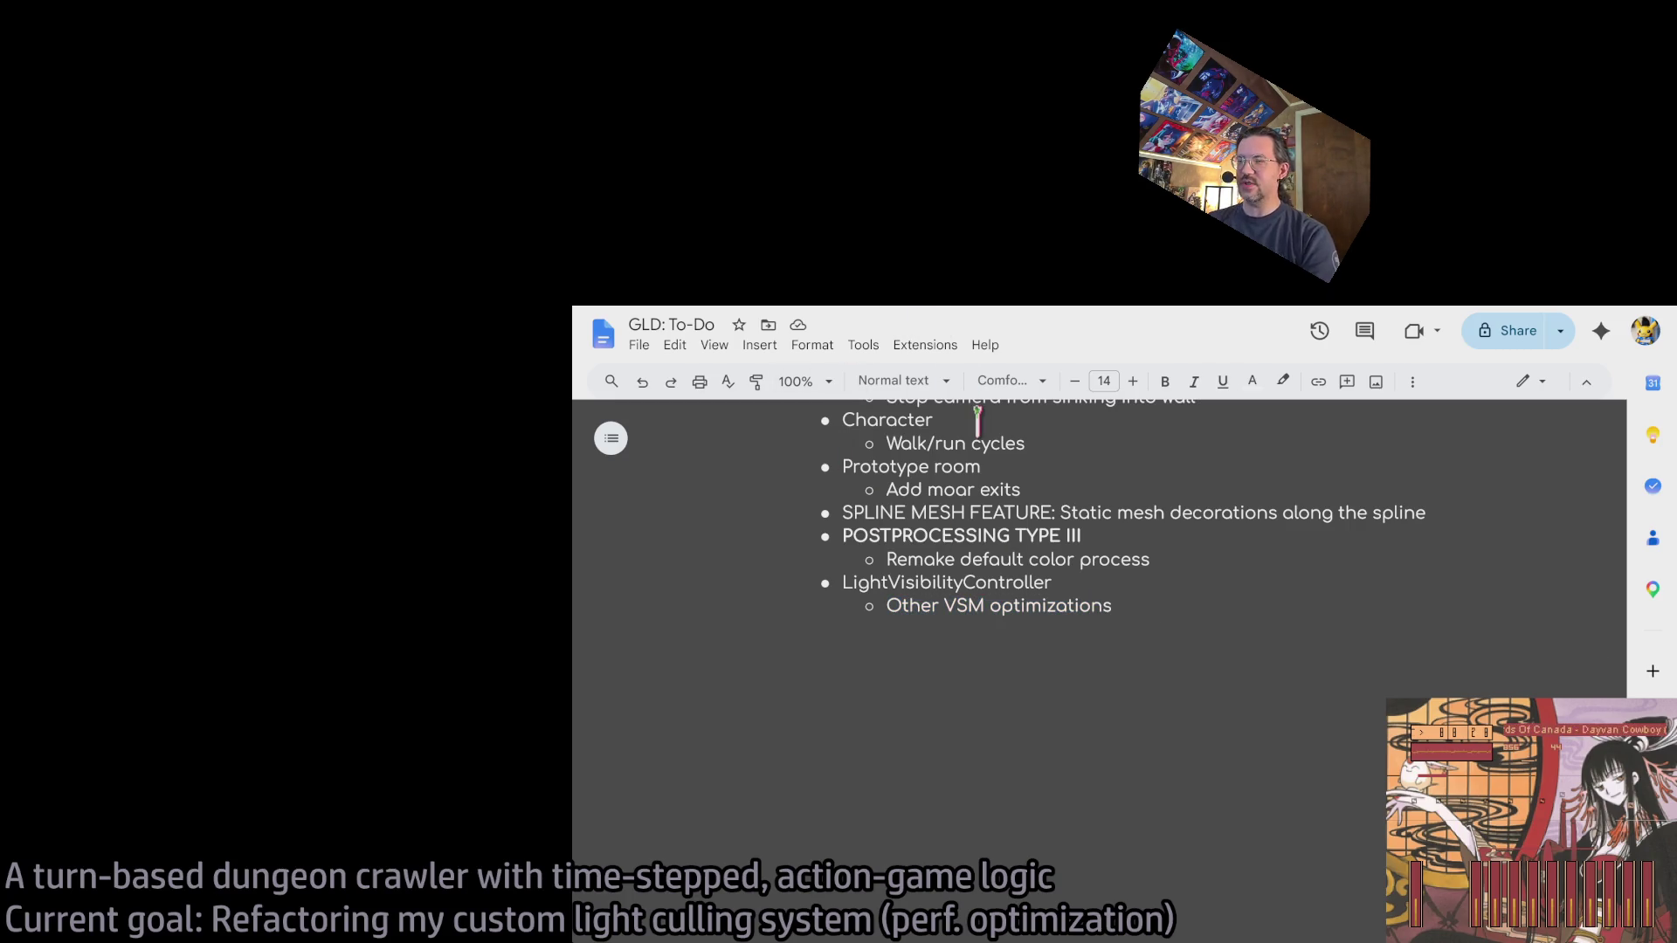
Open Gemini in a new browser tab.
{"action": "key", "text": "ctrl+t"}
{"action": "type", "text": "g"}
{"action": "key", "text": "Return"}
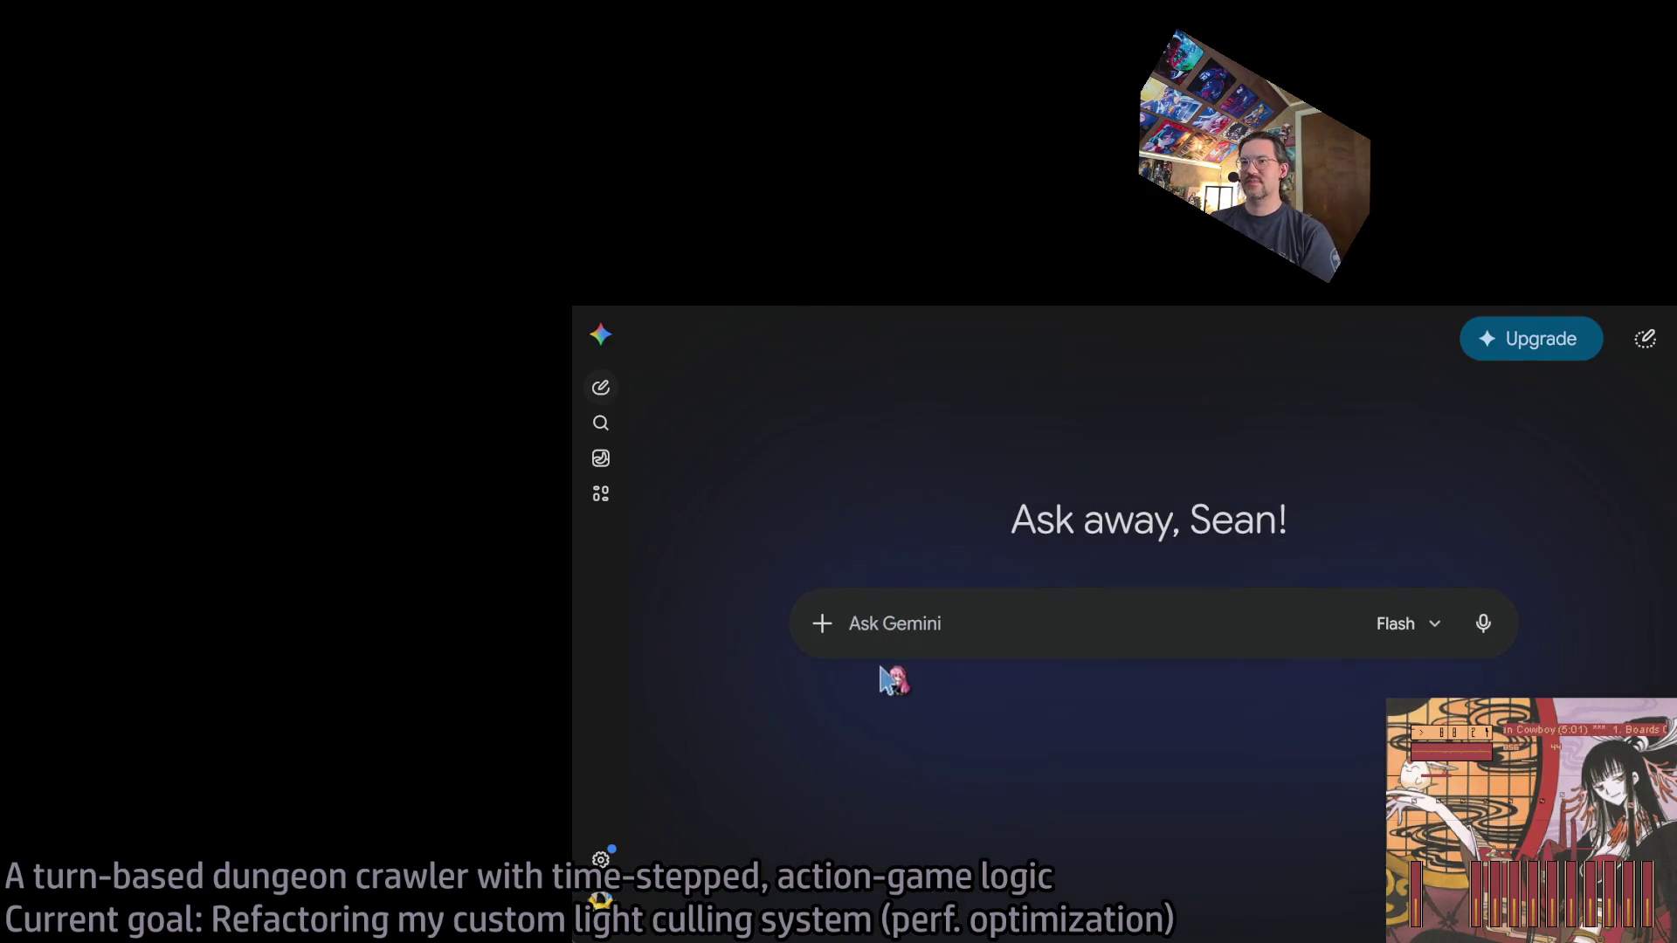
Expand Gemini's library sidebar and reopen the 'Human Fall Flat's Sales Phenomenon' chat.
{"action": "left_click", "coordinate": [601, 495]}
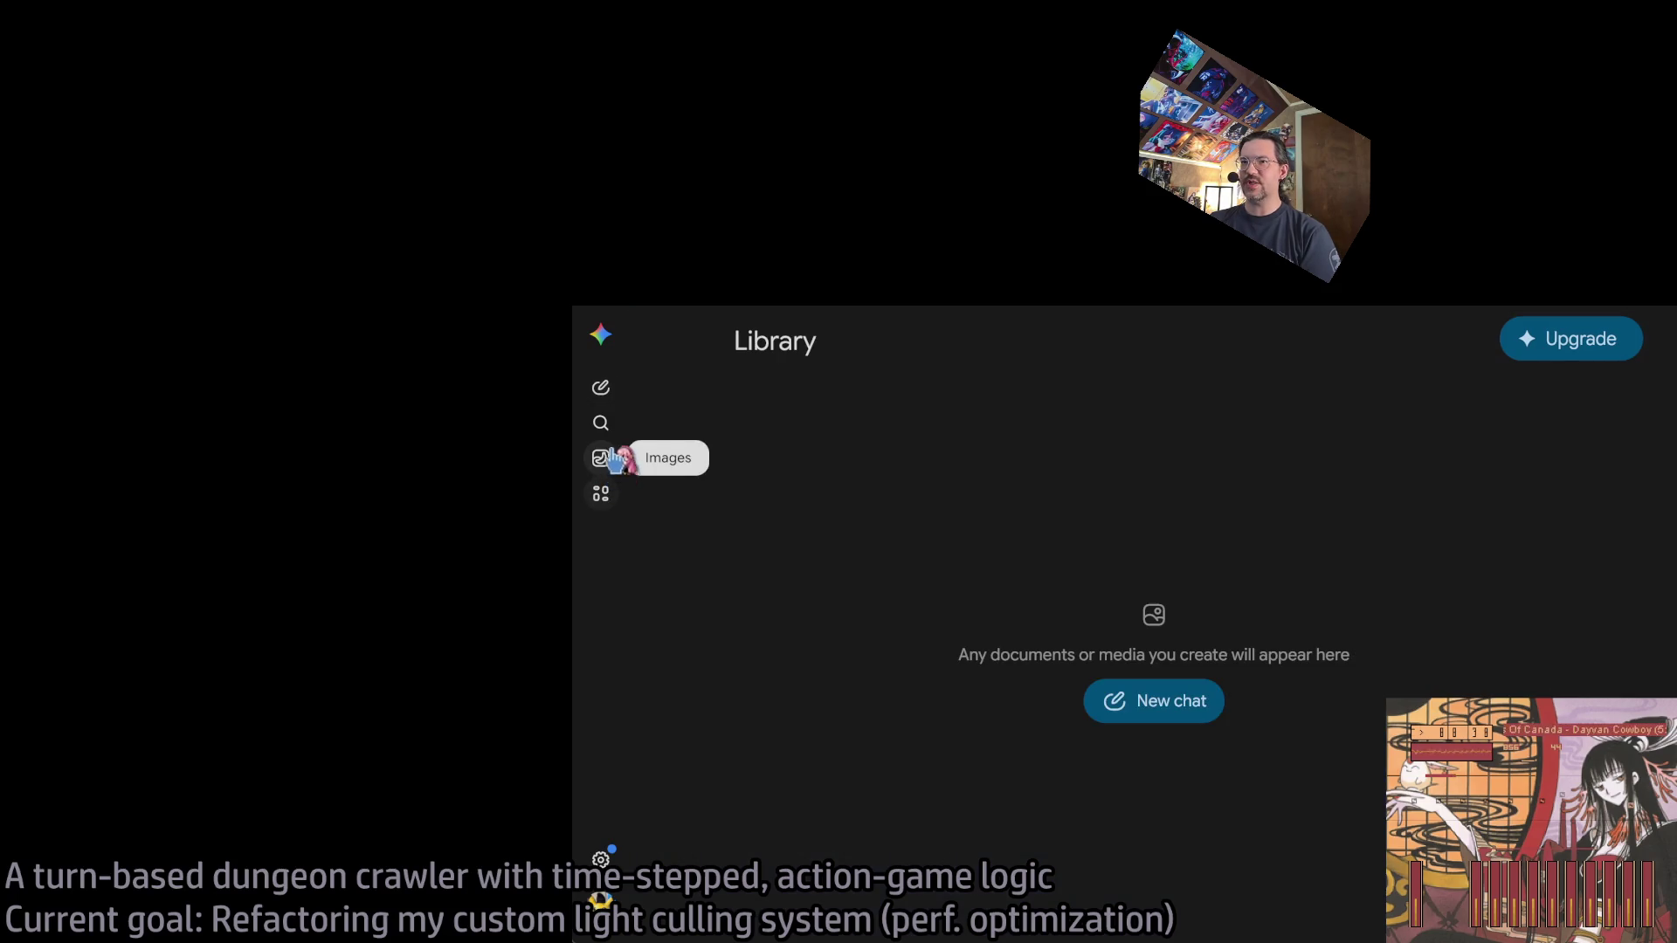
{"action": "left_click", "coordinate": [601, 334]}
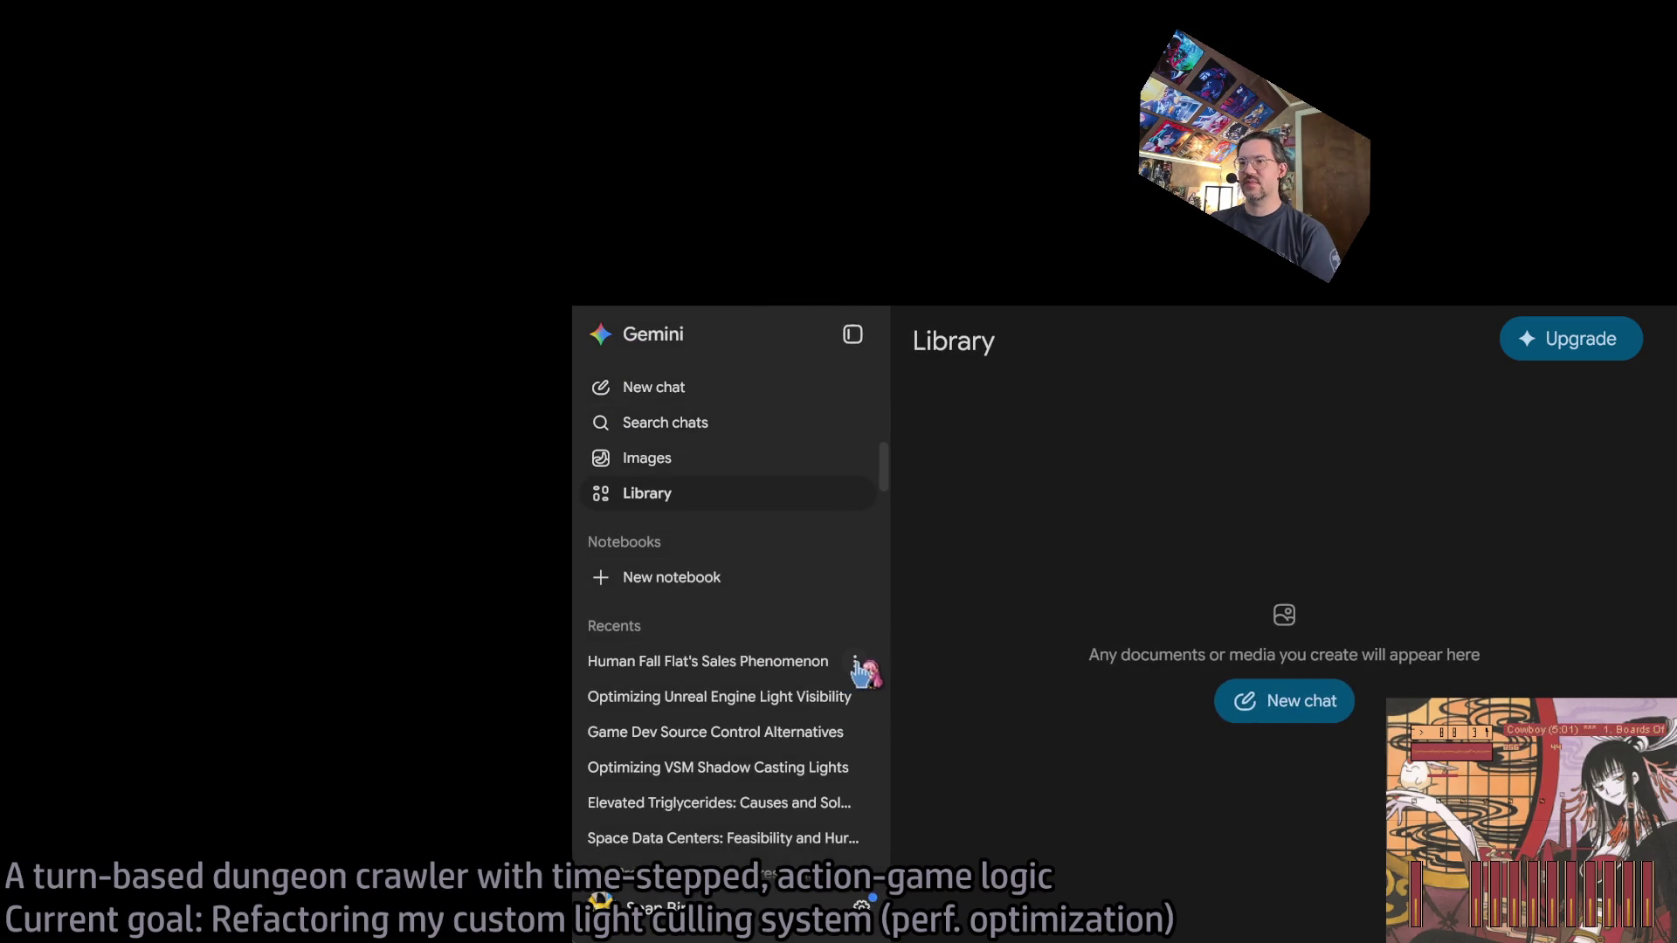
{"action": "left_click", "coordinate": [767, 698]}
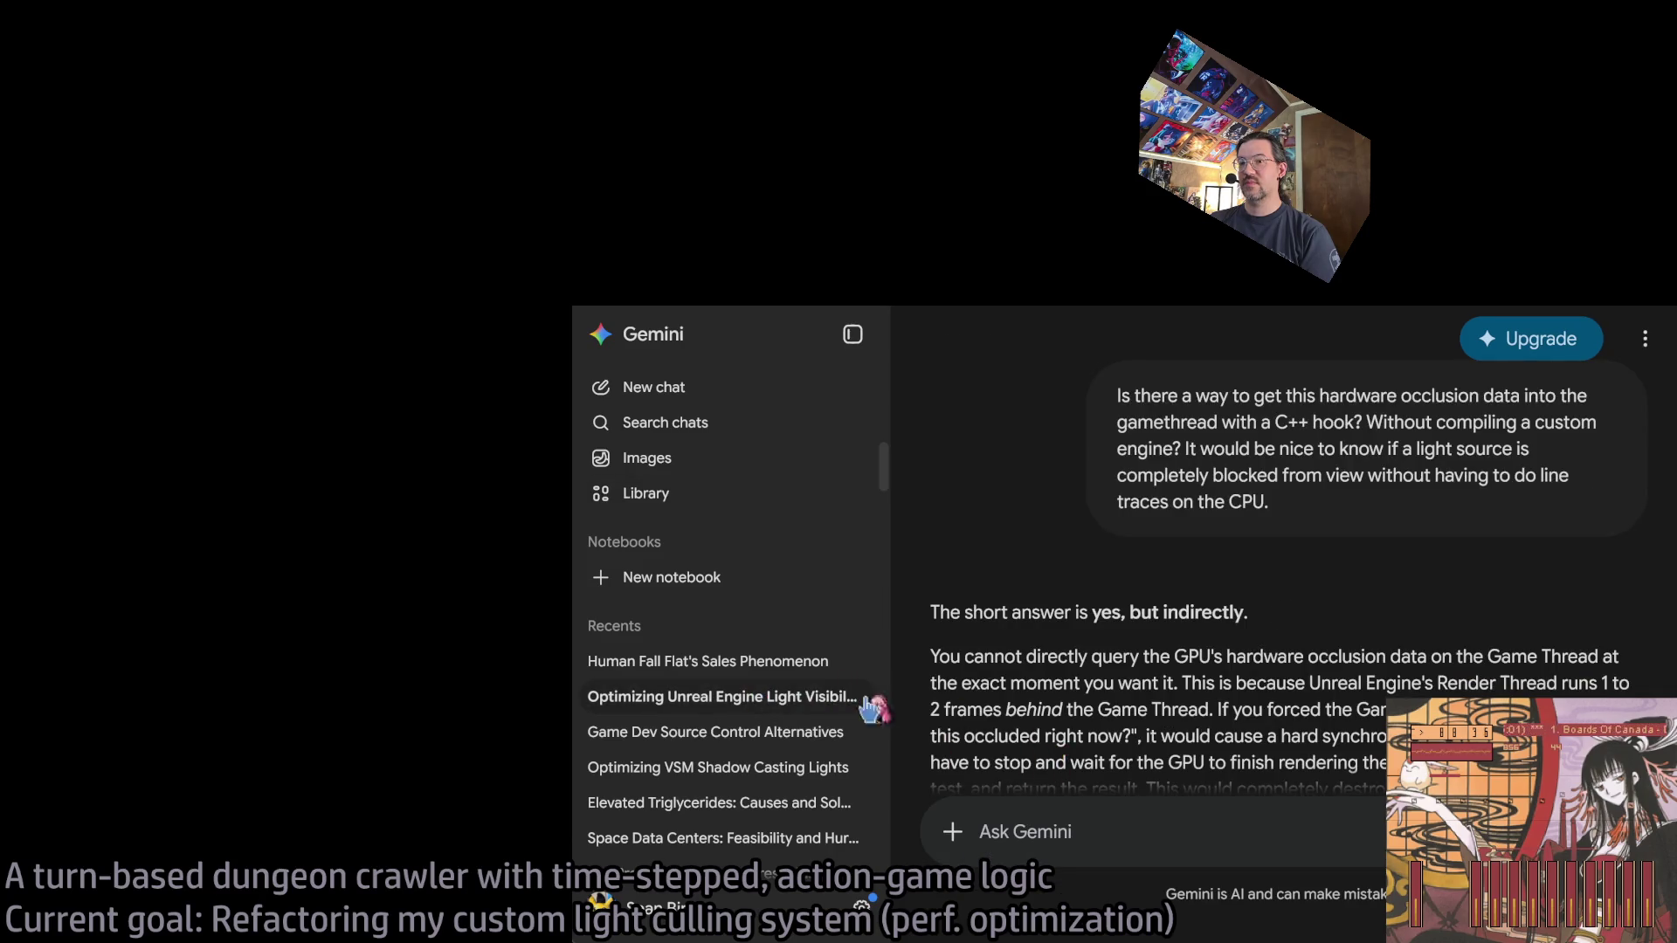
{"action": "left_click", "coordinate": [838, 662]}
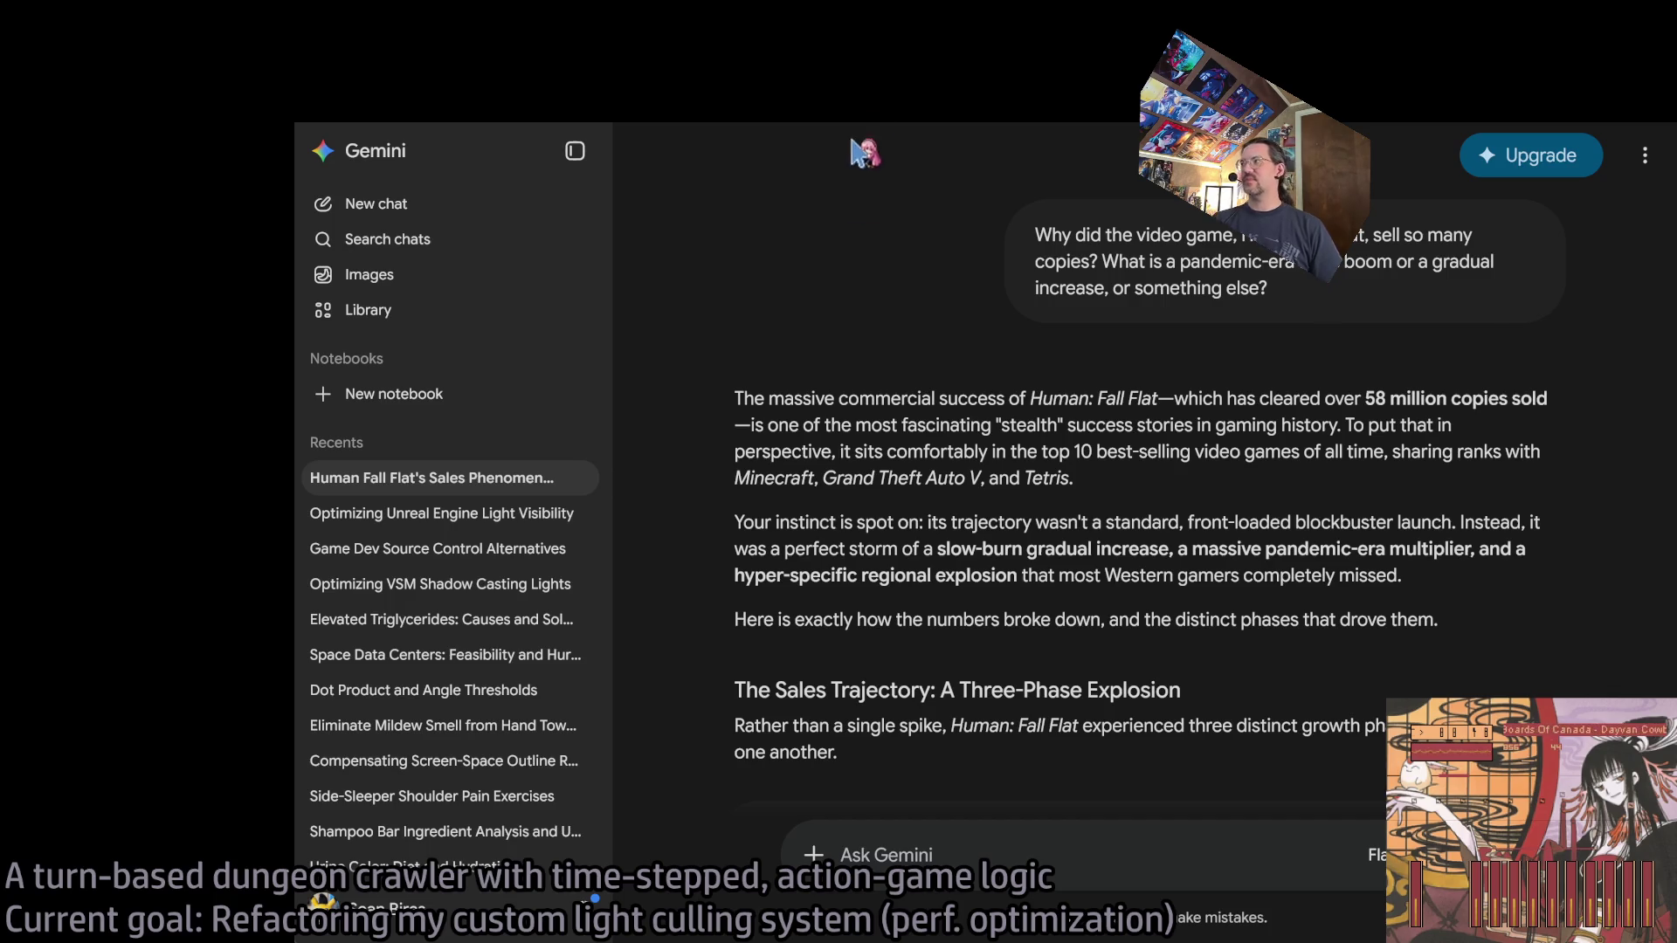
{"action": "scroll", "coordinate": [1091, 559], "scroll_direction": "down", "scroll_amount": 10}
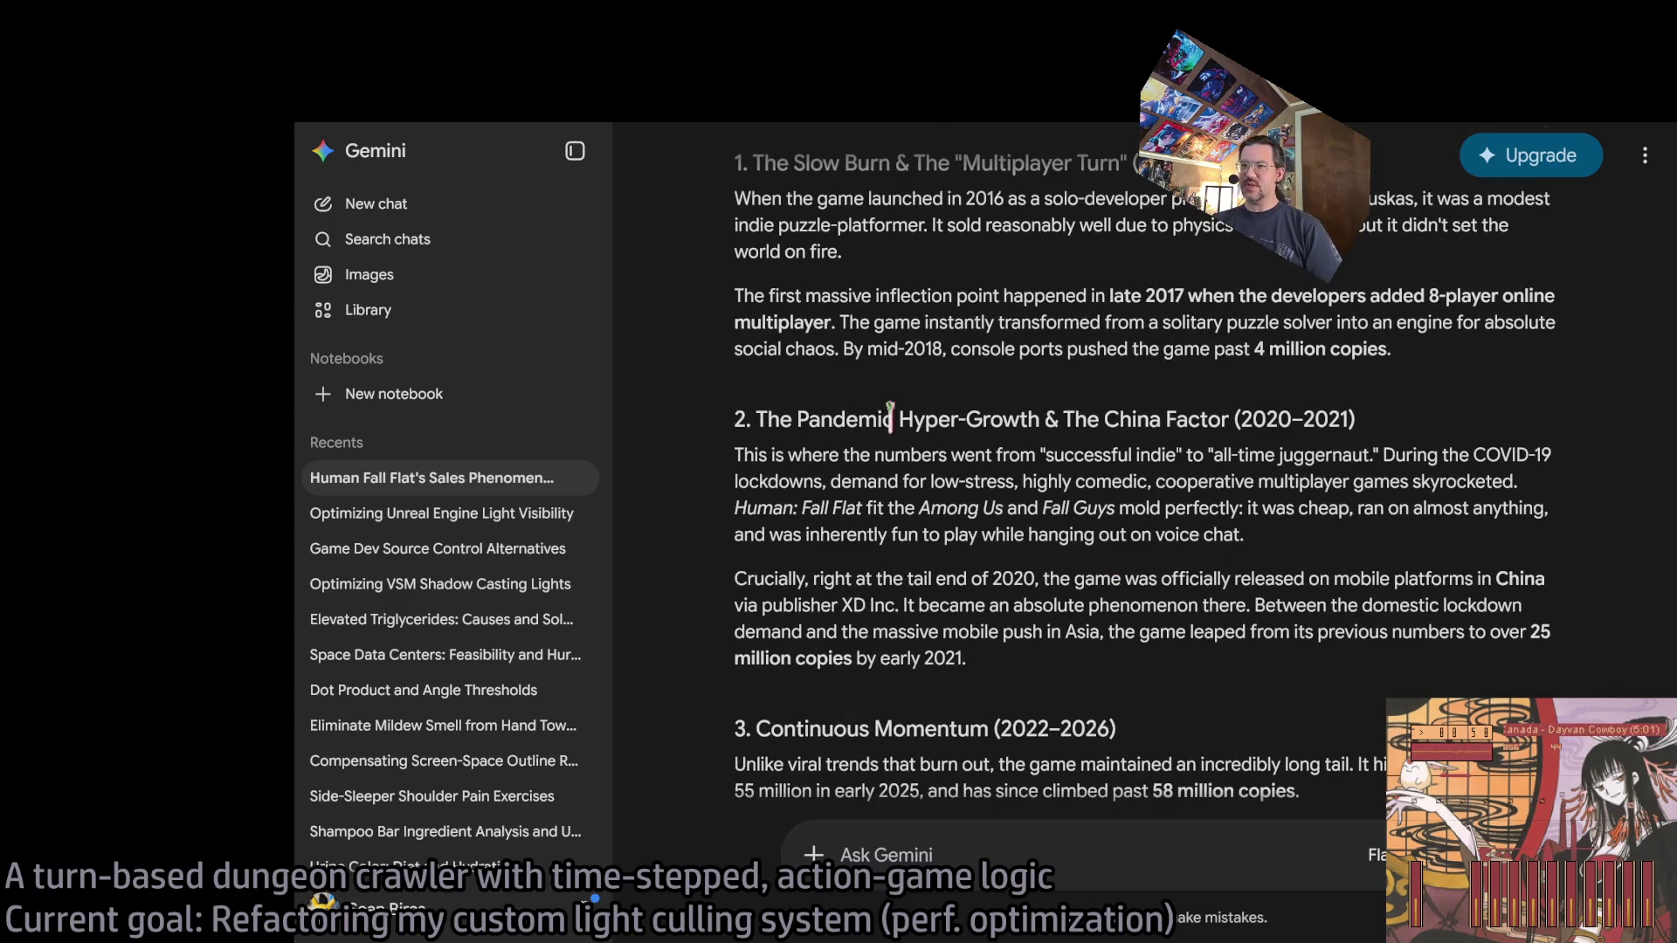
{"action": "scroll", "coordinate": [848, 441], "scroll_direction": "down", "scroll_amount": 2}
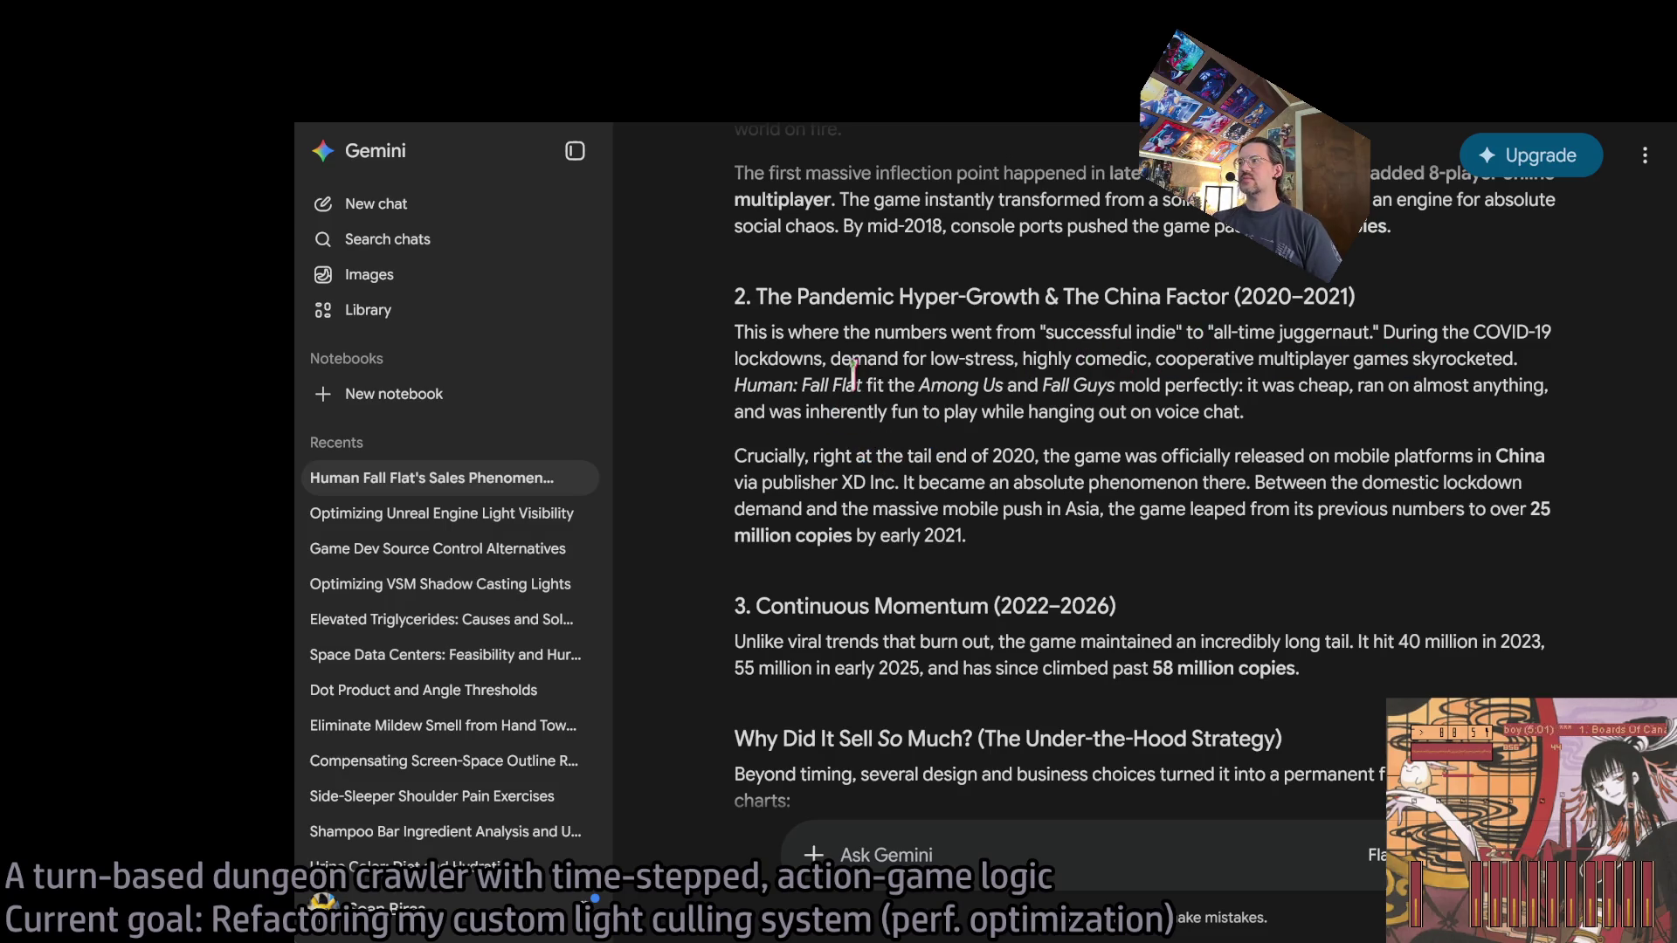
{"action": "mouse_move", "coordinate": [967, 455]}
{"action": "left_mouse_down"}
{"action": "mouse_move", "coordinate": [1532, 453]}
{"action": "mouse_move", "coordinate": [815, 455]}
{"action": "mouse_move", "coordinate": [902, 482]}
{"action": "mouse_move", "coordinate": [1328, 482]}
{"action": "mouse_move", "coordinate": [1232, 482]}
{"action": "left_mouse_up"}
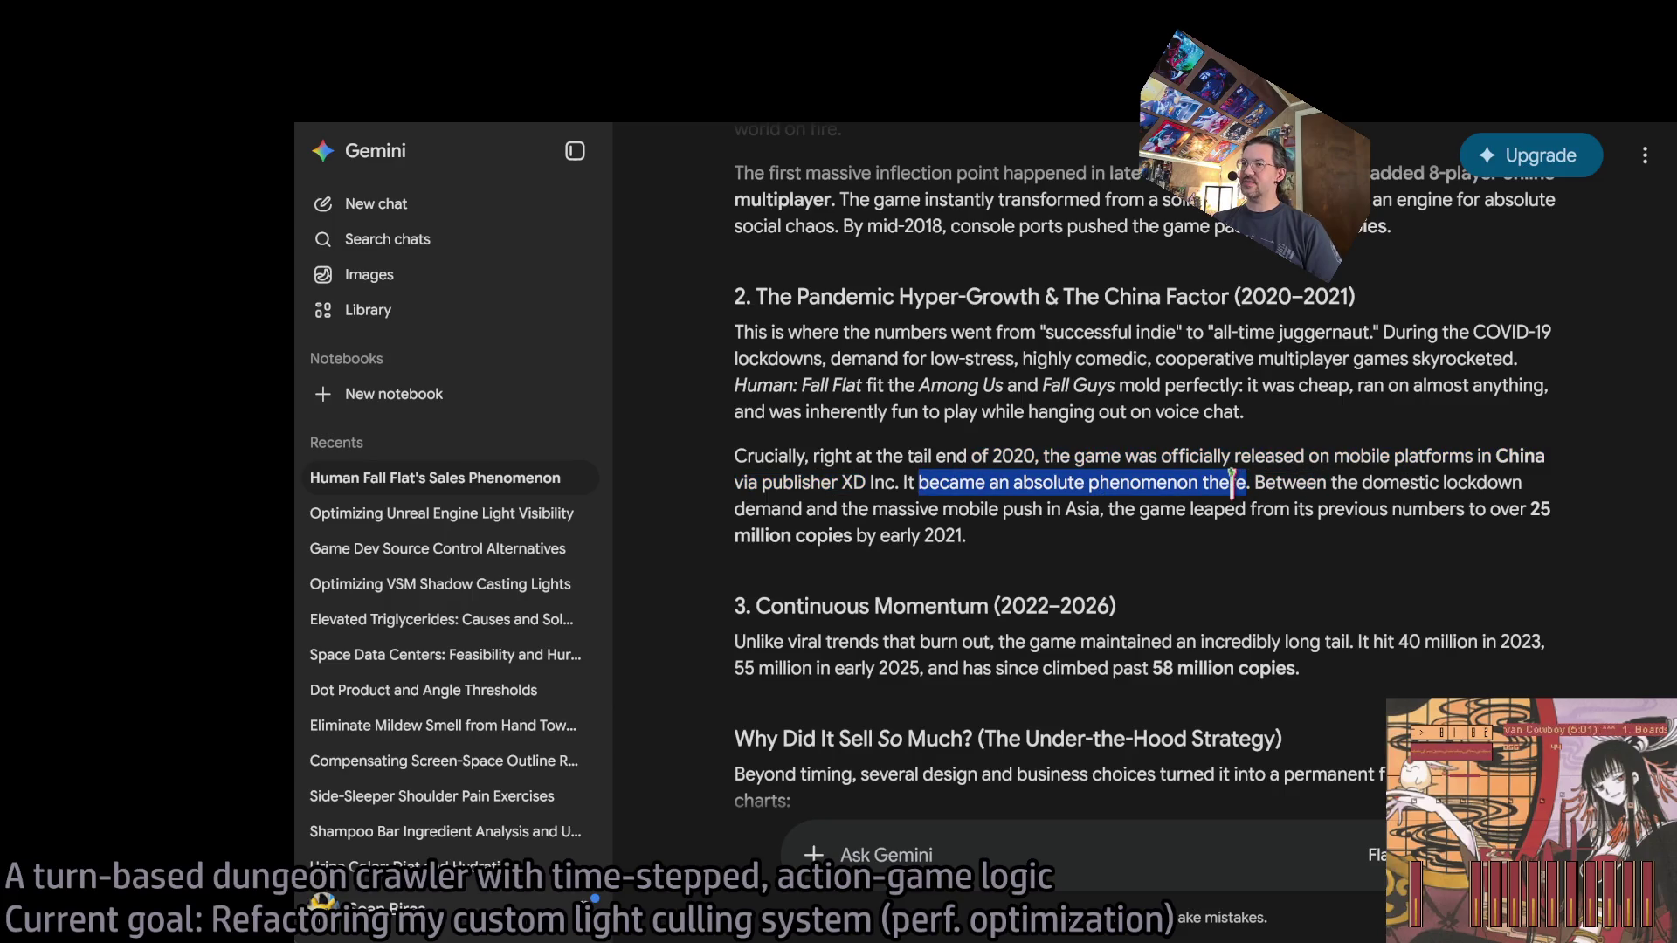
{"action": "mouse_move", "coordinate": [1291, 547]}
{"action": "left_mouse_down"}
{"action": "mouse_move", "coordinate": [1333, 456]}
{"action": "mouse_move", "coordinate": [1401, 432]}
{"action": "left_mouse_up"}
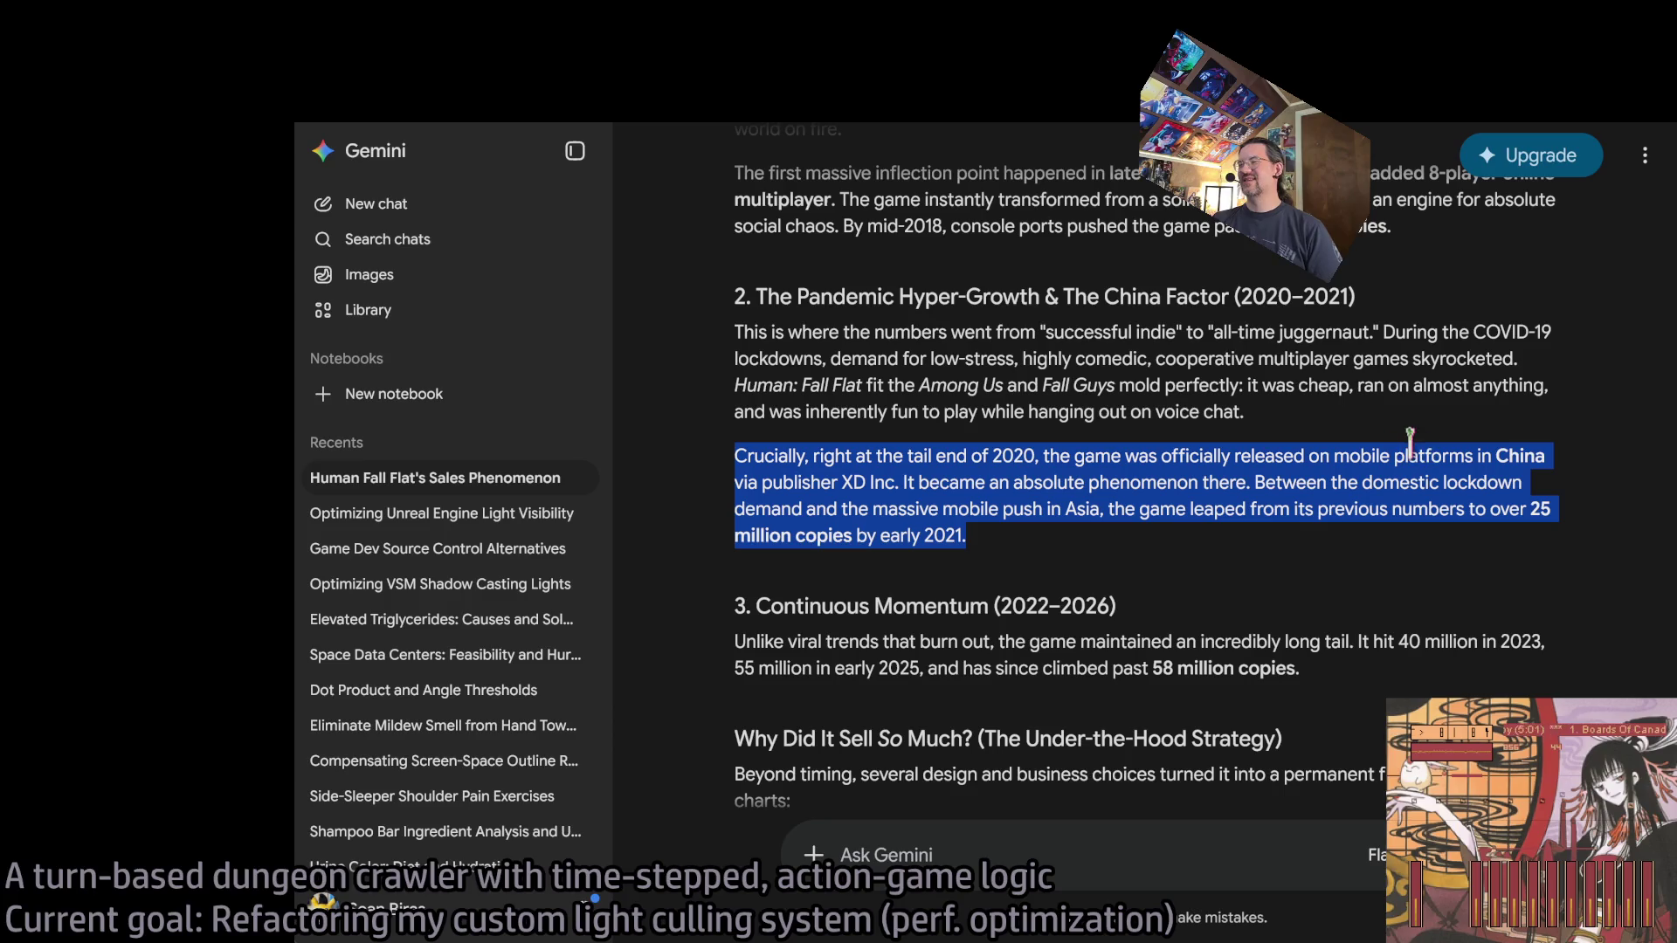
{"action": "left_click", "coordinate": [1345, 543]}
{"action": "mouse_move", "coordinate": [1290, 489]}
{"action": "left_mouse_down"}
{"action": "mouse_move", "coordinate": [998, 507]}
{"action": "mouse_move", "coordinate": [1088, 506]}
{"action": "mouse_move", "coordinate": [1140, 543]}
{"action": "mouse_move", "coordinate": [1123, 511]}
{"action": "mouse_move", "coordinate": [1144, 543]}
{"action": "left_mouse_up"}
{"action": "left_click", "coordinate": [1139, 545]}
{"action": "left_click", "coordinate": [1144, 543]}
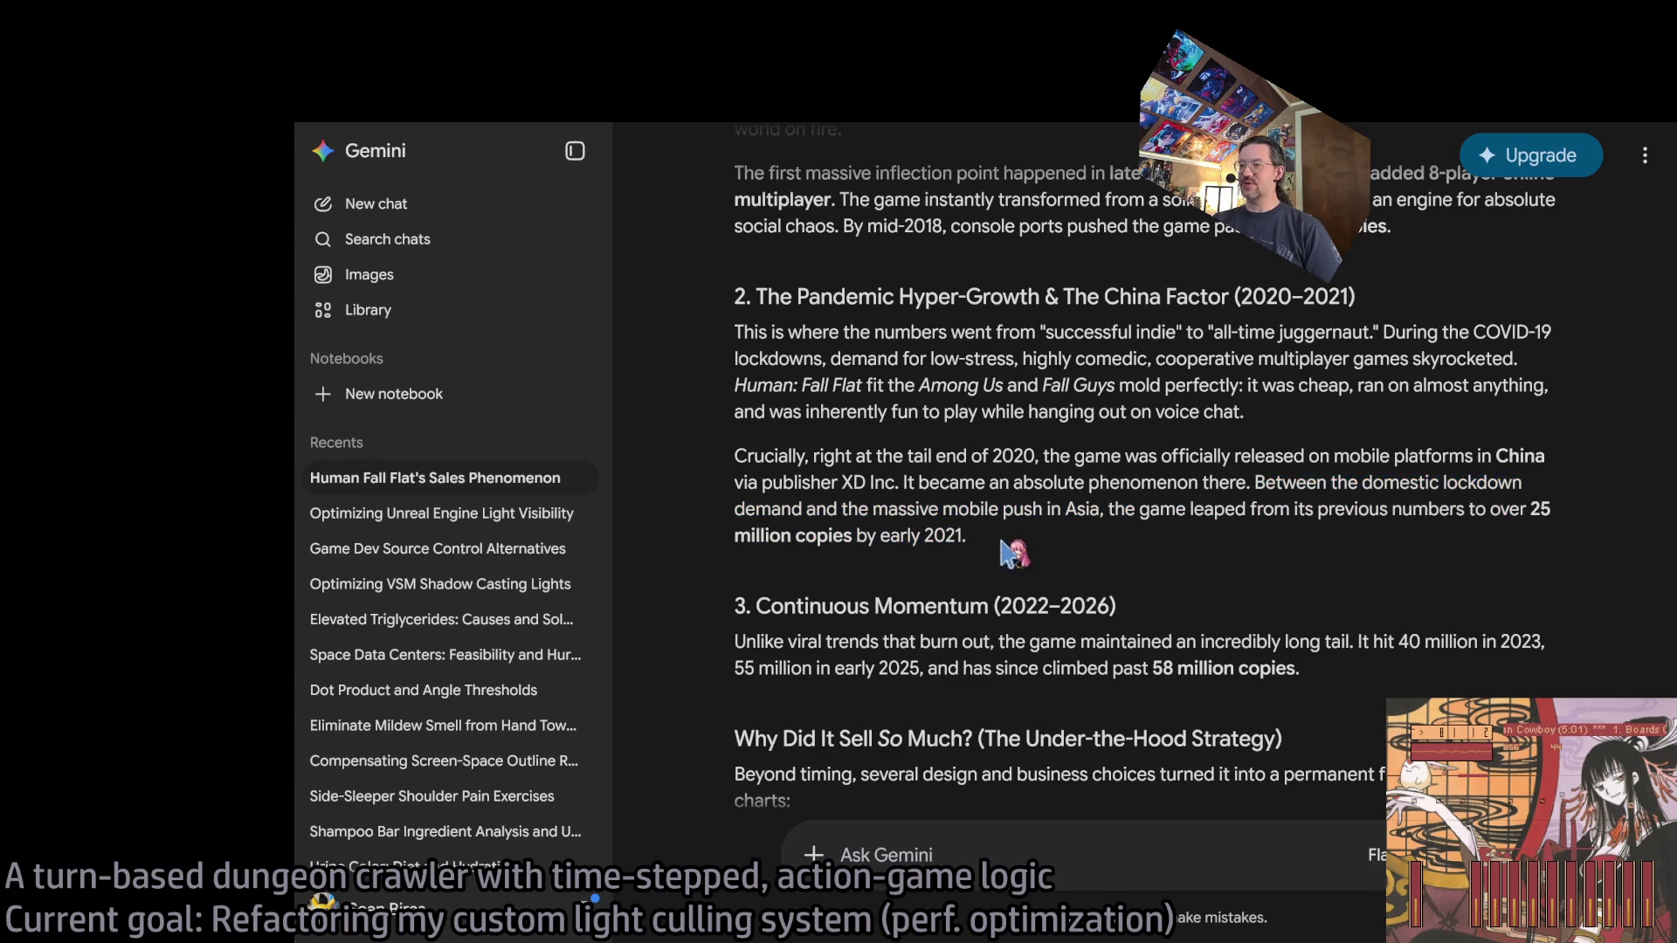
{"action": "scroll", "coordinate": [1082, 550], "scroll_direction": "down", "scroll_amount": 2}
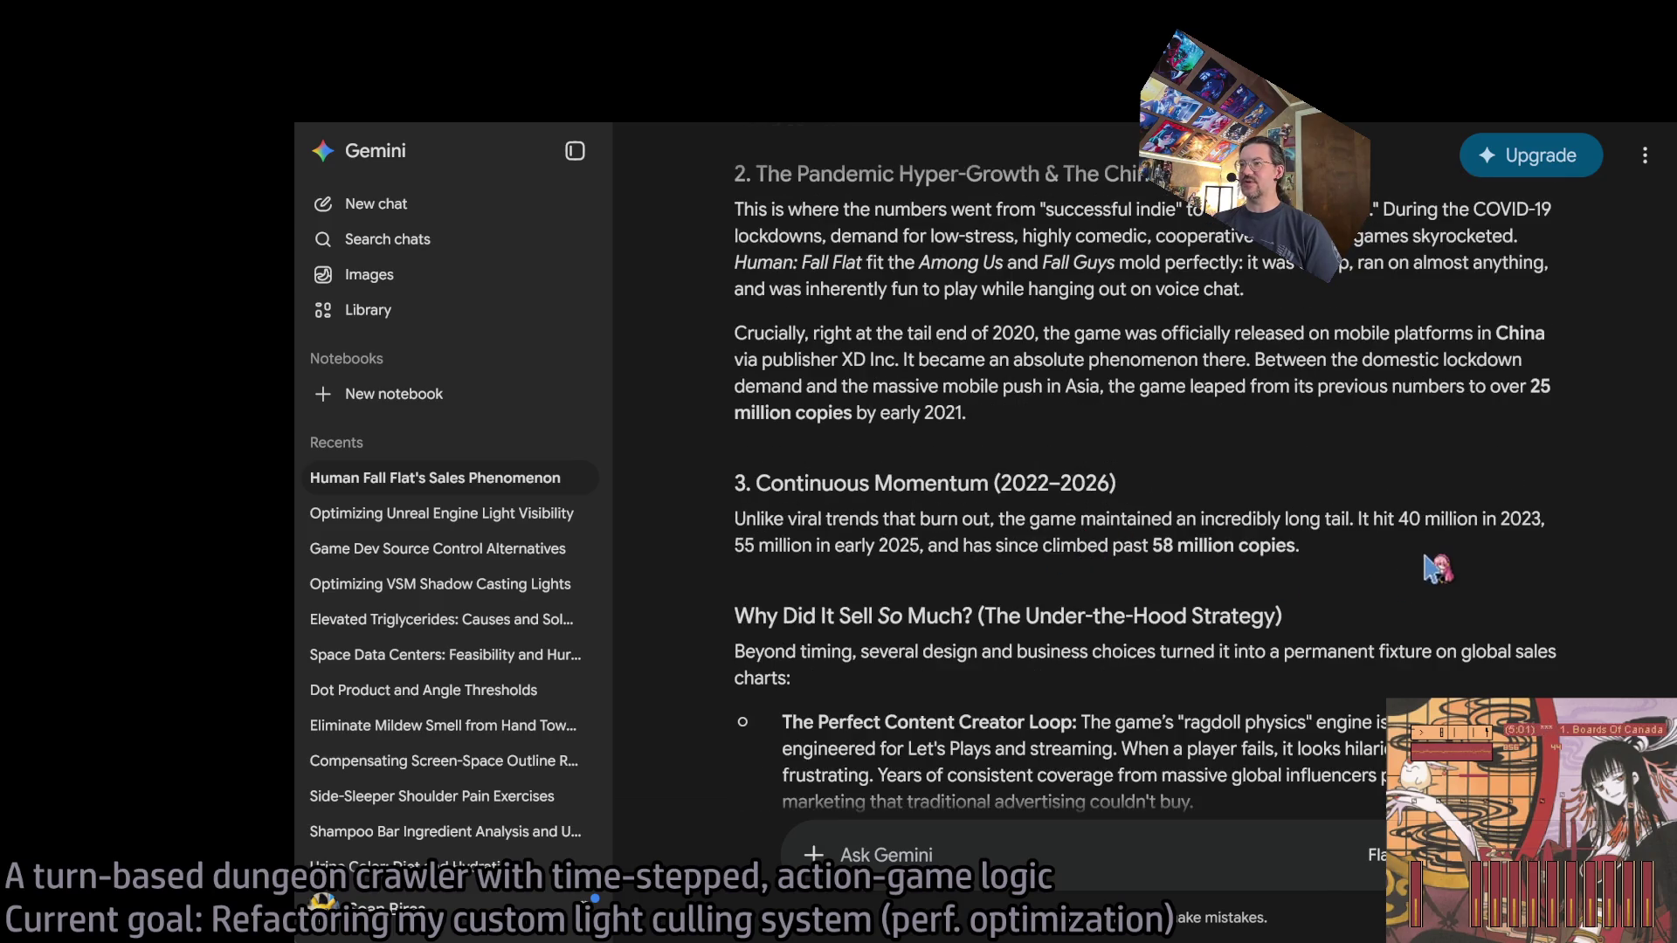
{"action": "mouse_move", "coordinate": [1429, 552]}
{"action": "left_mouse_down"}
{"action": "mouse_move", "coordinate": [1360, 466]}
{"action": "mouse_move", "coordinate": [1364, 431]}
{"action": "left_mouse_up"}
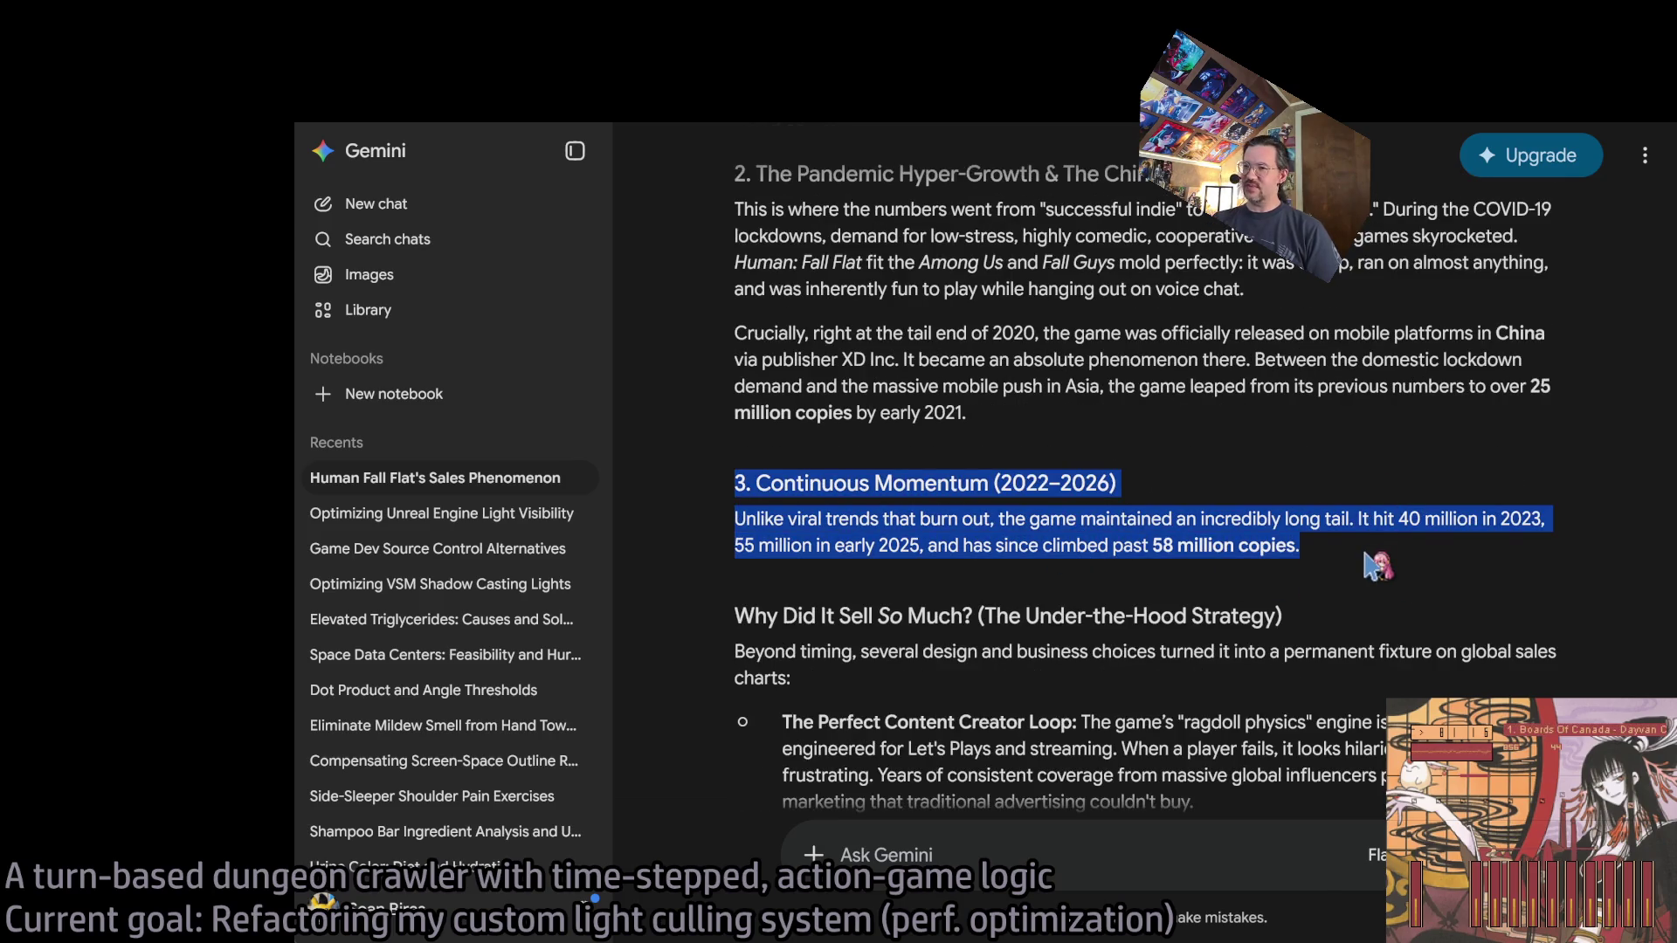
{"action": "scroll", "coordinate": [1364, 551], "scroll_direction": "down", "scroll_amount": 2}
{"action": "left_click", "coordinate": [1296, 553]}
{"action": "scroll", "coordinate": [1323, 520], "scroll_direction": "down", "scroll_amount": 2}
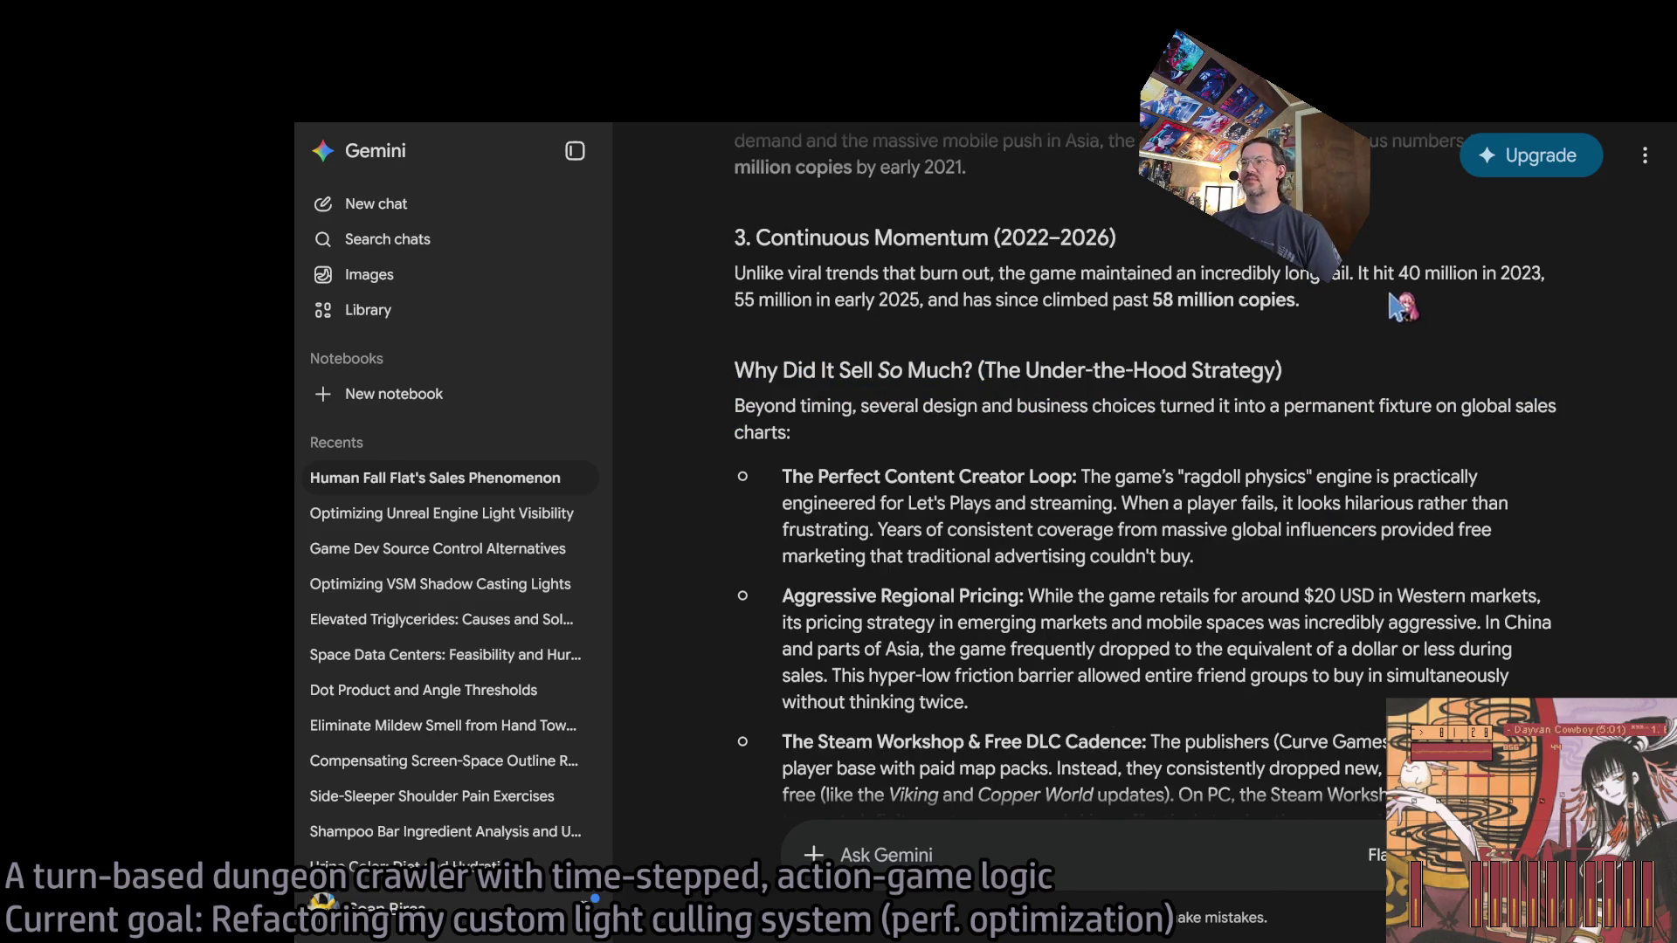
{"action": "scroll", "coordinate": [1397, 306], "scroll_direction": "down", "scroll_amount": 2}
{"action": "scroll", "coordinate": [1487, 406], "scroll_direction": "down", "scroll_amount": 2}
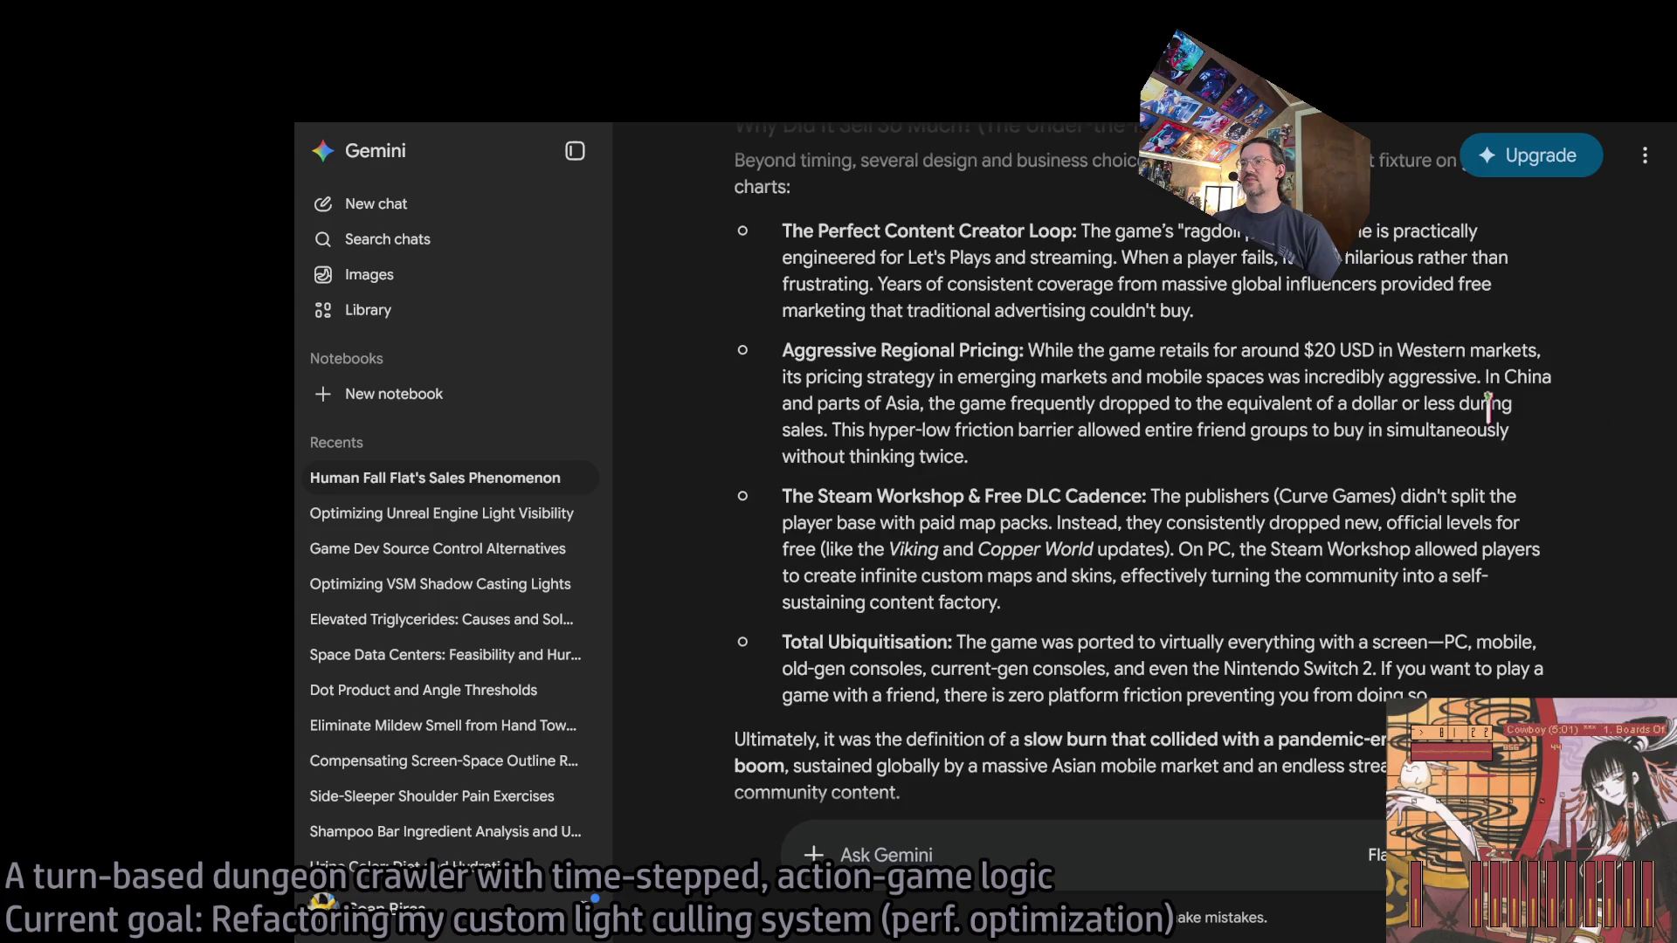
{"action": "scroll", "coordinate": [1543, 454], "scroll_direction": "down", "scroll_amount": 1}
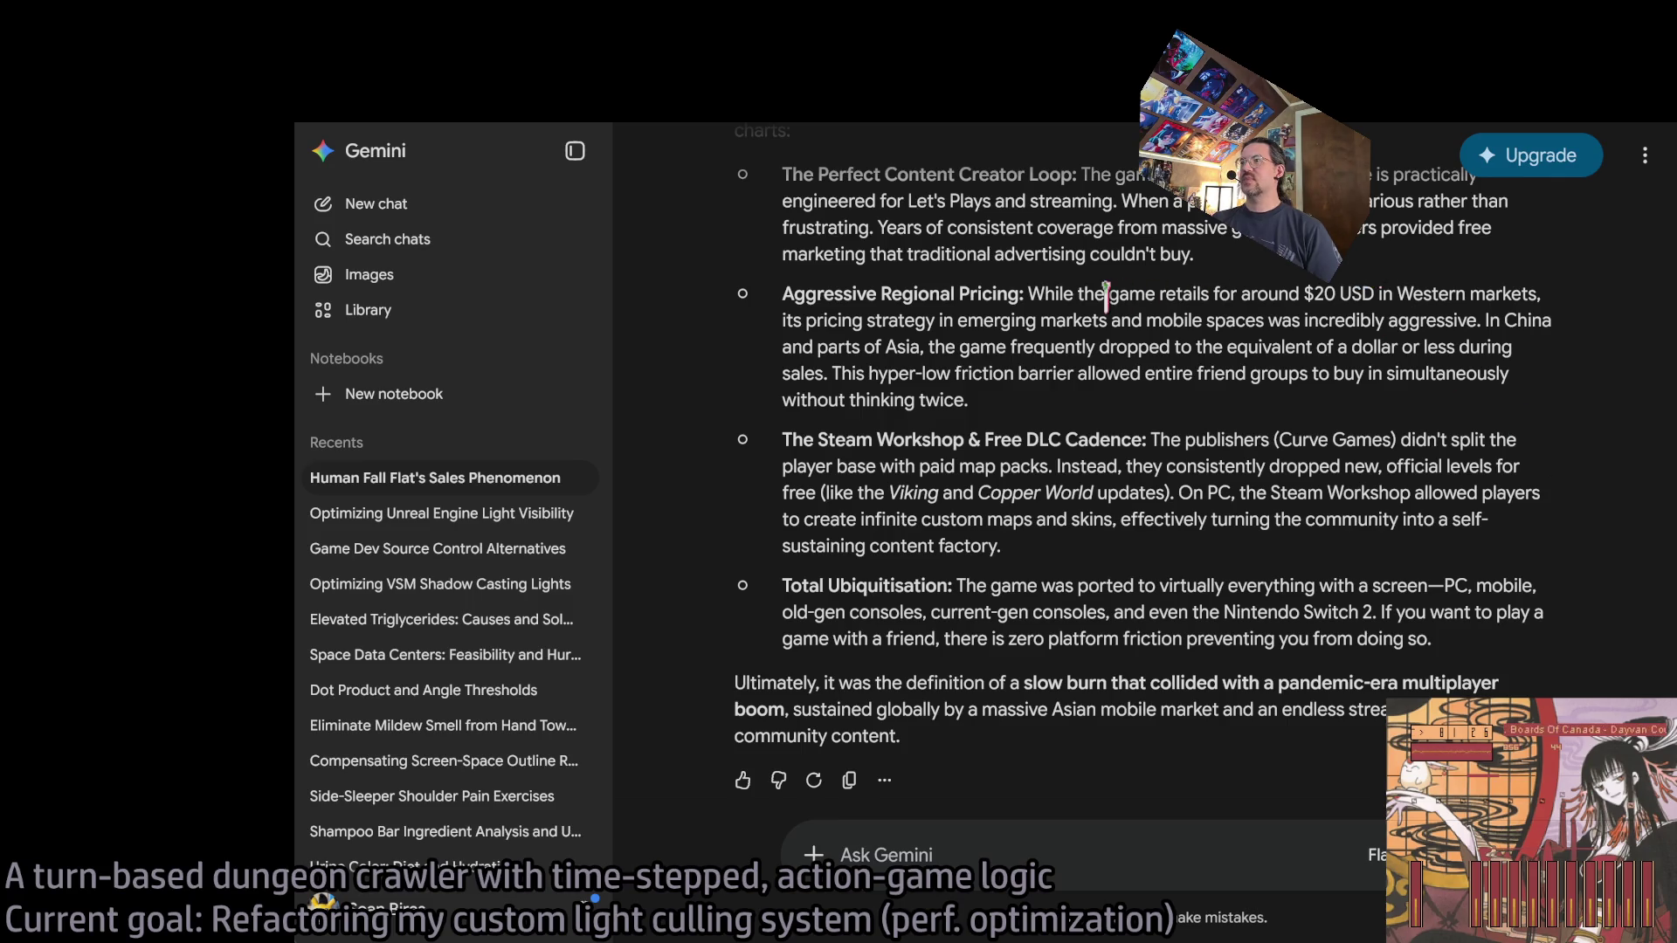
{"action": "mouse_move", "coordinate": [1073, 294]}
{"action": "left_mouse_down"}
{"action": "mouse_move", "coordinate": [1244, 374]}
{"action": "mouse_move", "coordinate": [1328, 349]}
{"action": "mouse_move", "coordinate": [1512, 350]}
{"action": "mouse_move", "coordinate": [1504, 371]}
{"action": "left_mouse_up"}
{"action": "mouse_move", "coordinate": [824, 320]}
{"action": "left_mouse_down"}
{"action": "mouse_move", "coordinate": [1192, 297]}
{"action": "mouse_move", "coordinate": [1490, 314]}
{"action": "left_mouse_up"}
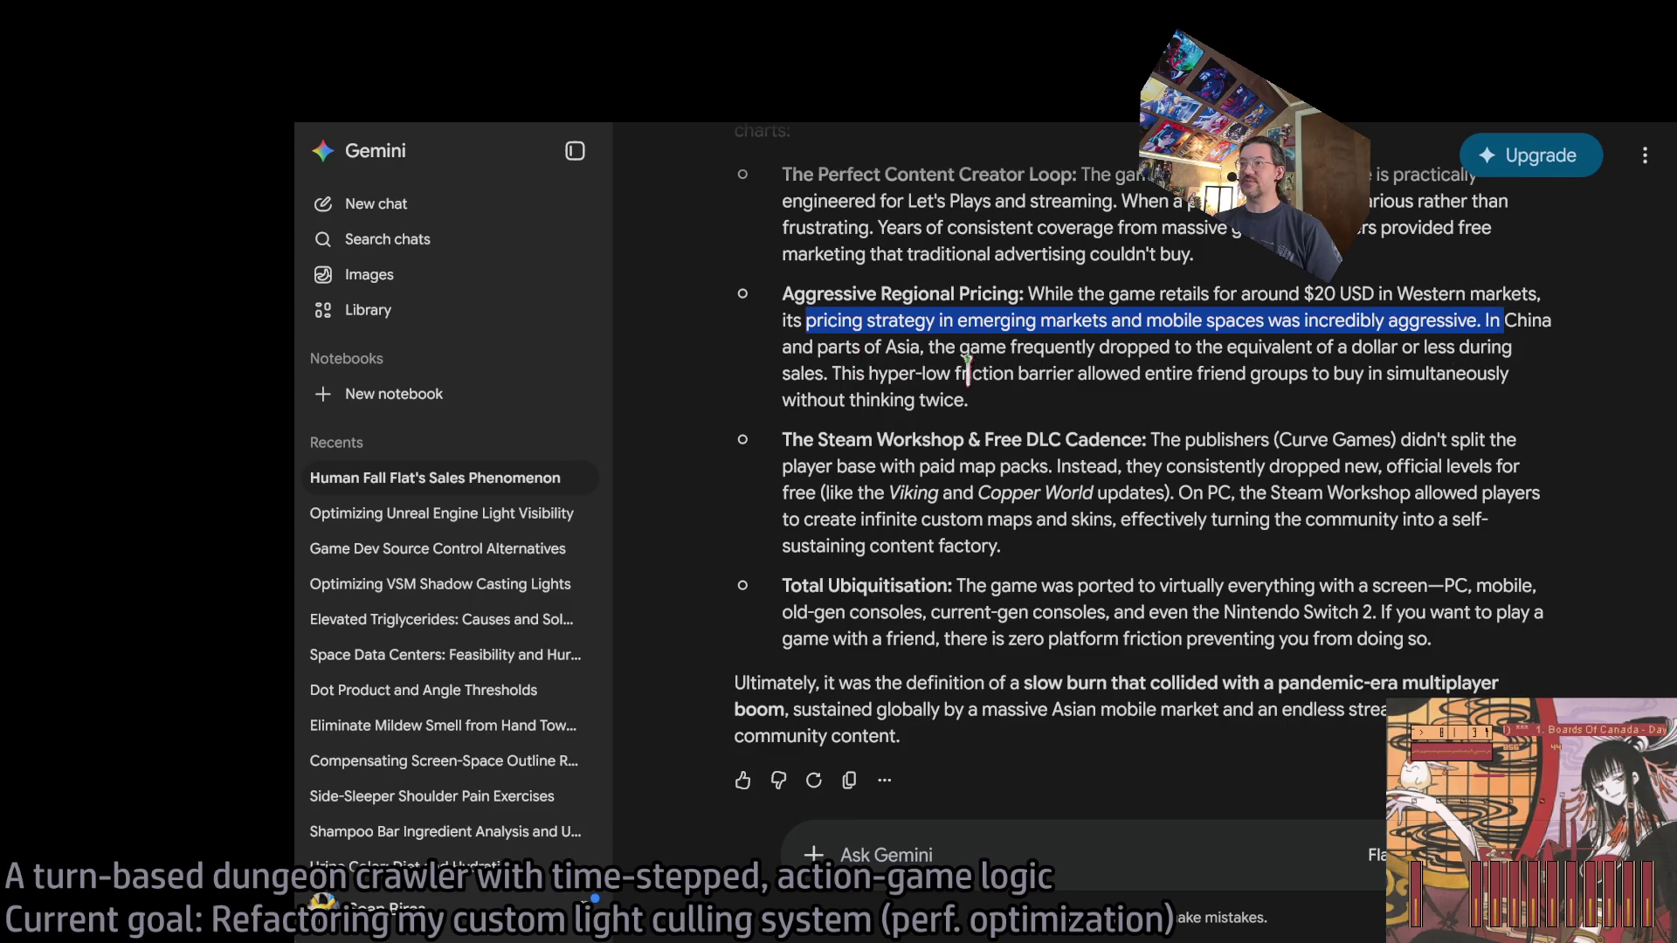
{"action": "mouse_move", "coordinate": [1010, 347]}
{"action": "left_mouse_down"}
{"action": "mouse_move", "coordinate": [1397, 347]}
{"action": "mouse_move", "coordinate": [802, 378]}
{"action": "left_mouse_up"}
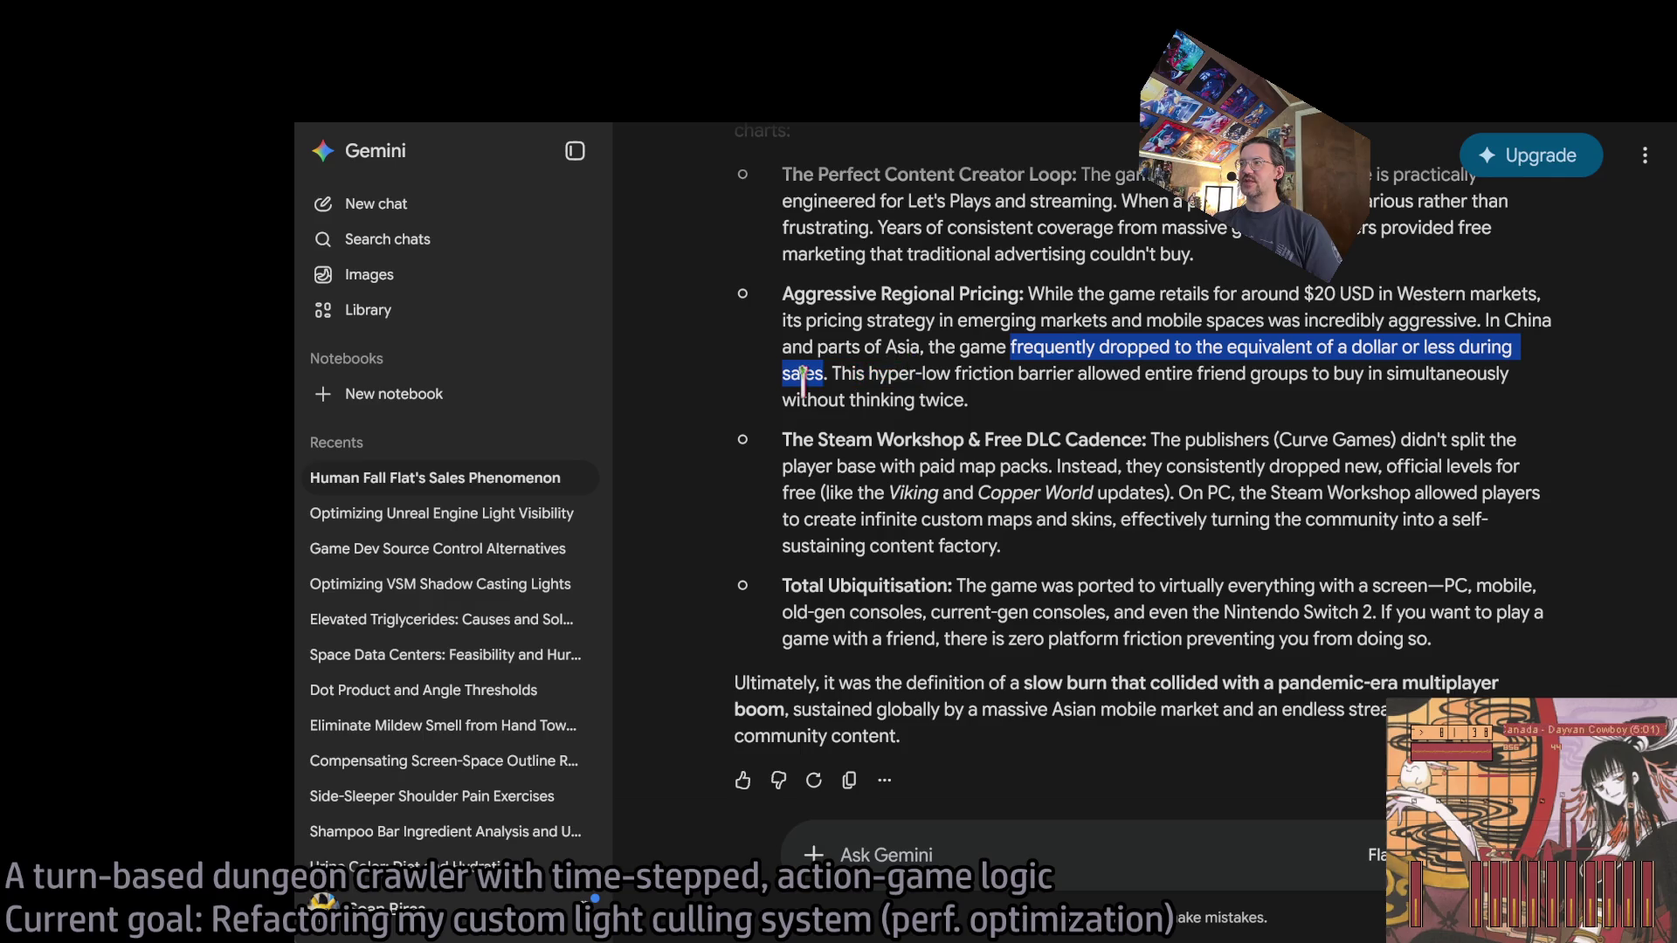
{"action": "left_click", "coordinate": [1121, 373]}
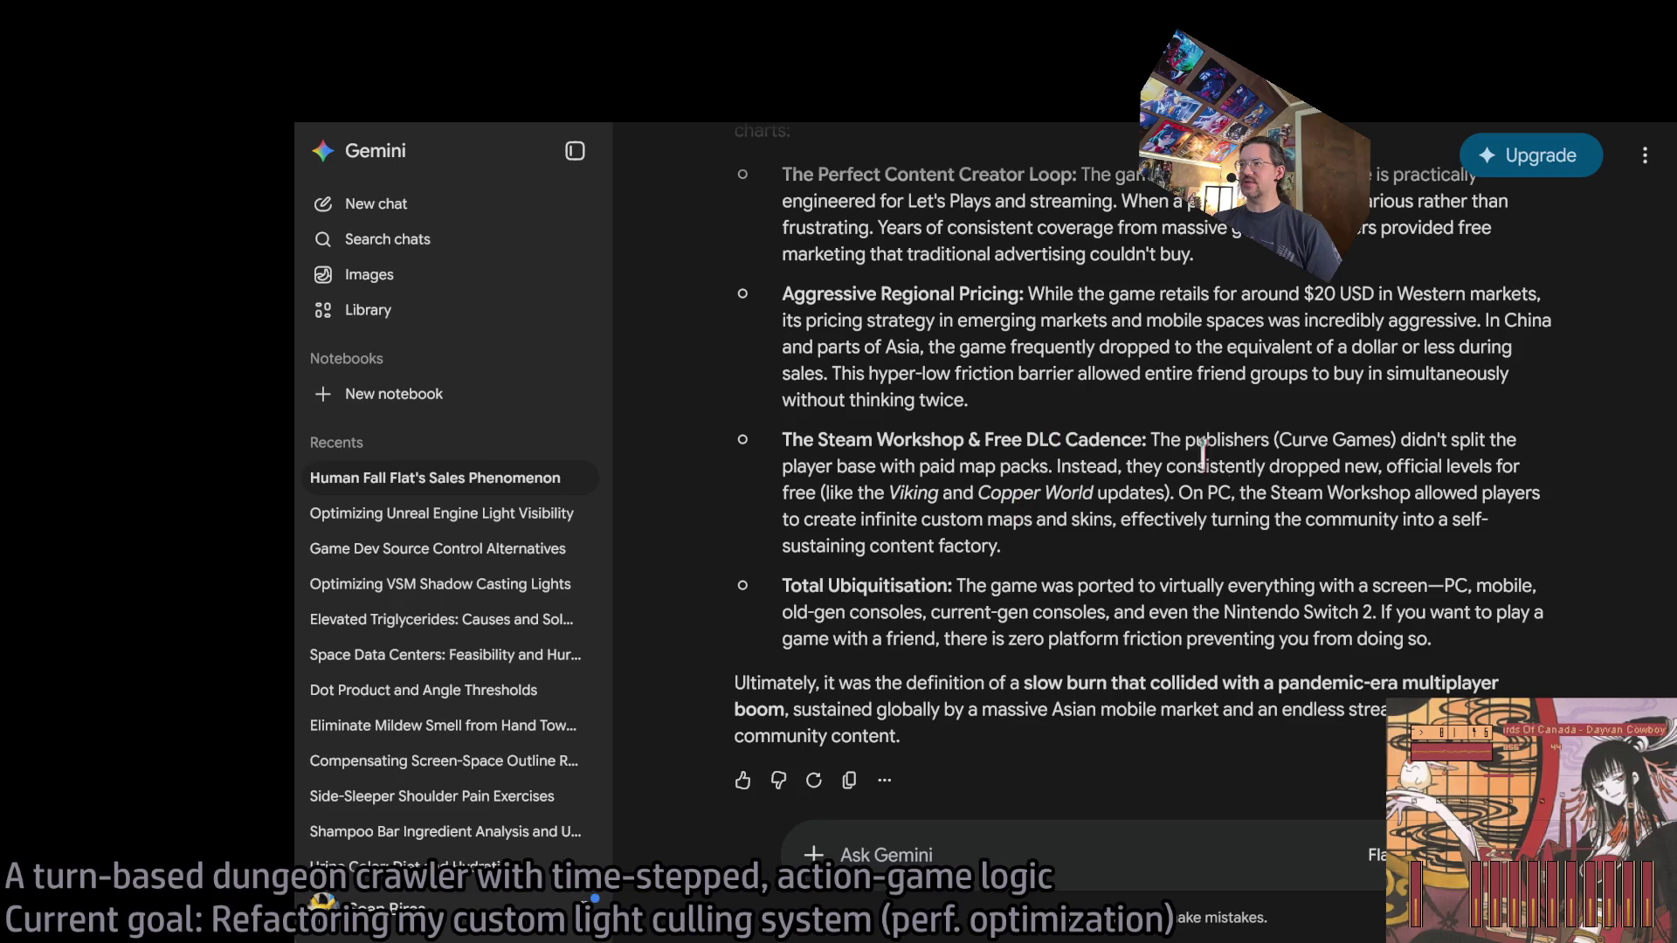
{"action": "mouse_move", "coordinate": [1178, 497]}
{"action": "left_mouse_down"}
{"action": "mouse_move", "coordinate": [1192, 520]}
{"action": "mouse_move", "coordinate": [1319, 494]}
{"action": "mouse_move", "coordinate": [1353, 518]}
{"action": "mouse_move", "coordinate": [909, 463]}
{"action": "mouse_move", "coordinate": [912, 441]}
{"action": "left_mouse_up"}
{"action": "left_click", "coordinate": [1179, 496]}
{"action": "left_click", "coordinate": [1256, 573]}
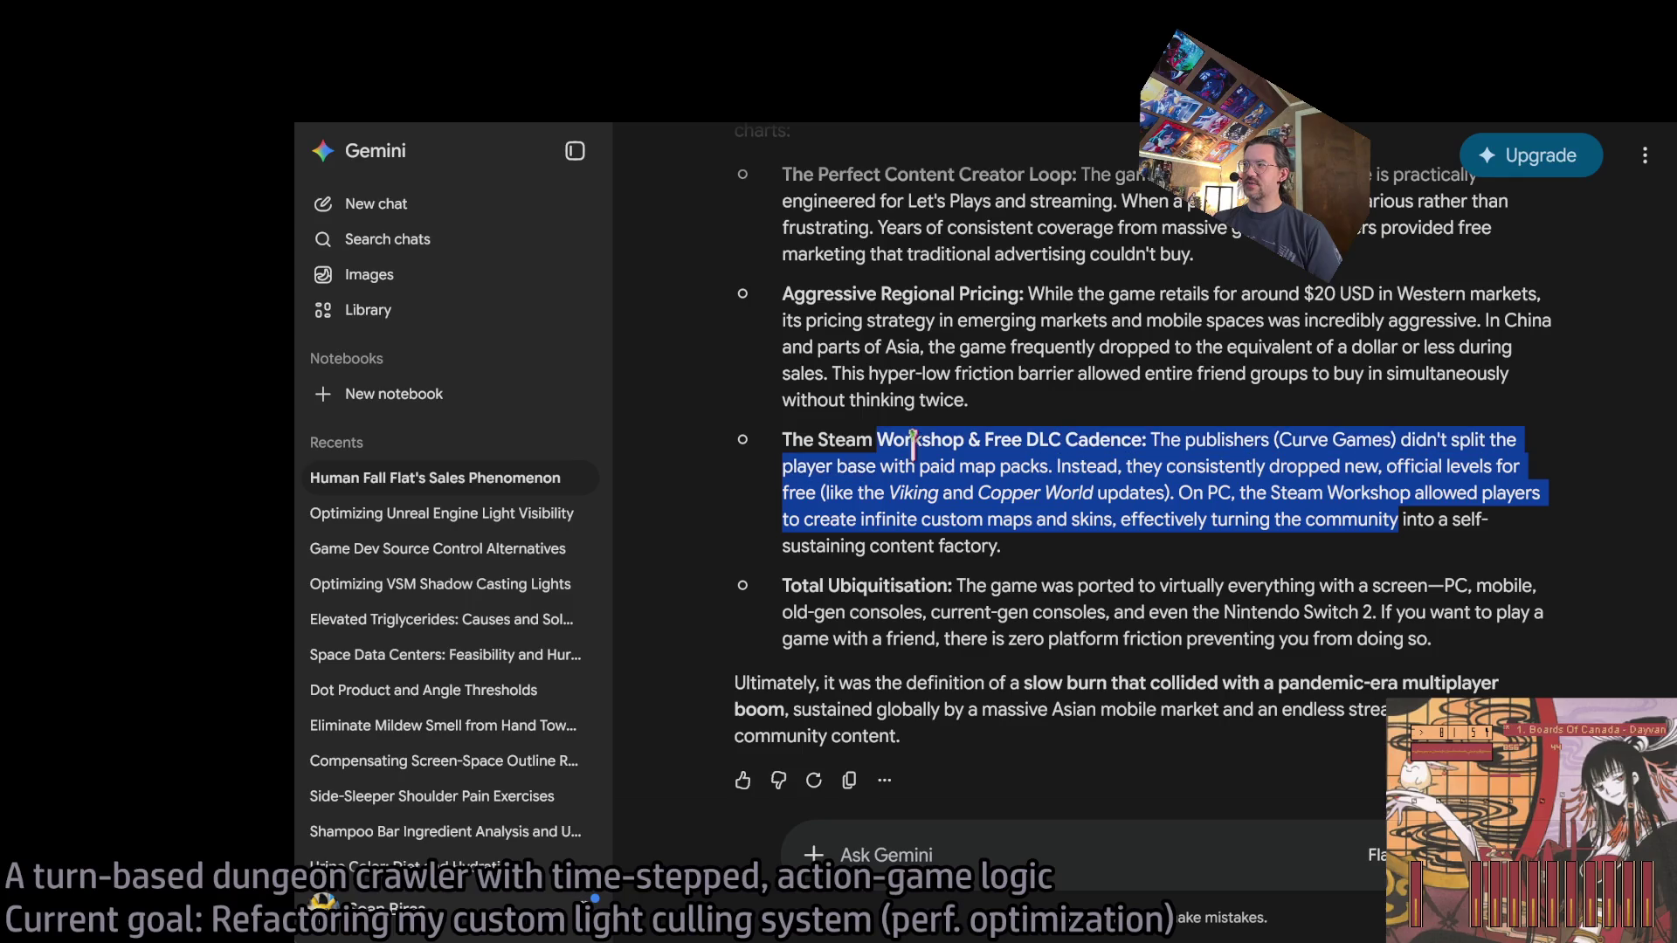
{"action": "left_click_drag", "start_coordinate": [958, 586], "coordinate": [1299, 637]}
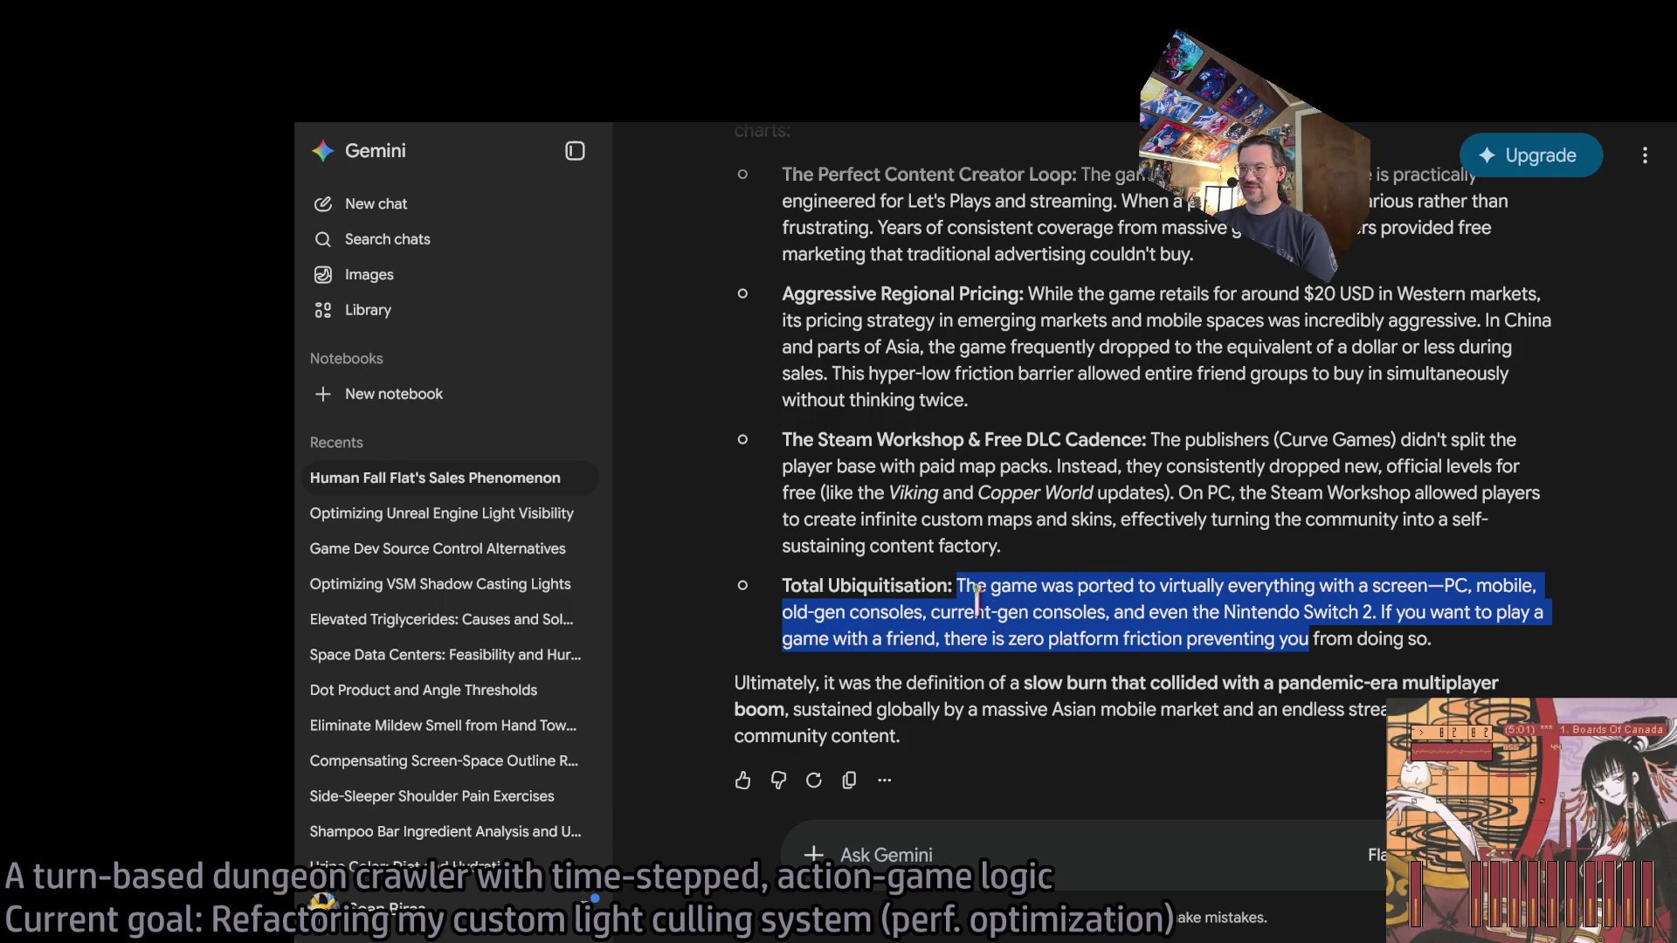
{"action": "left_click", "coordinate": [985, 699]}
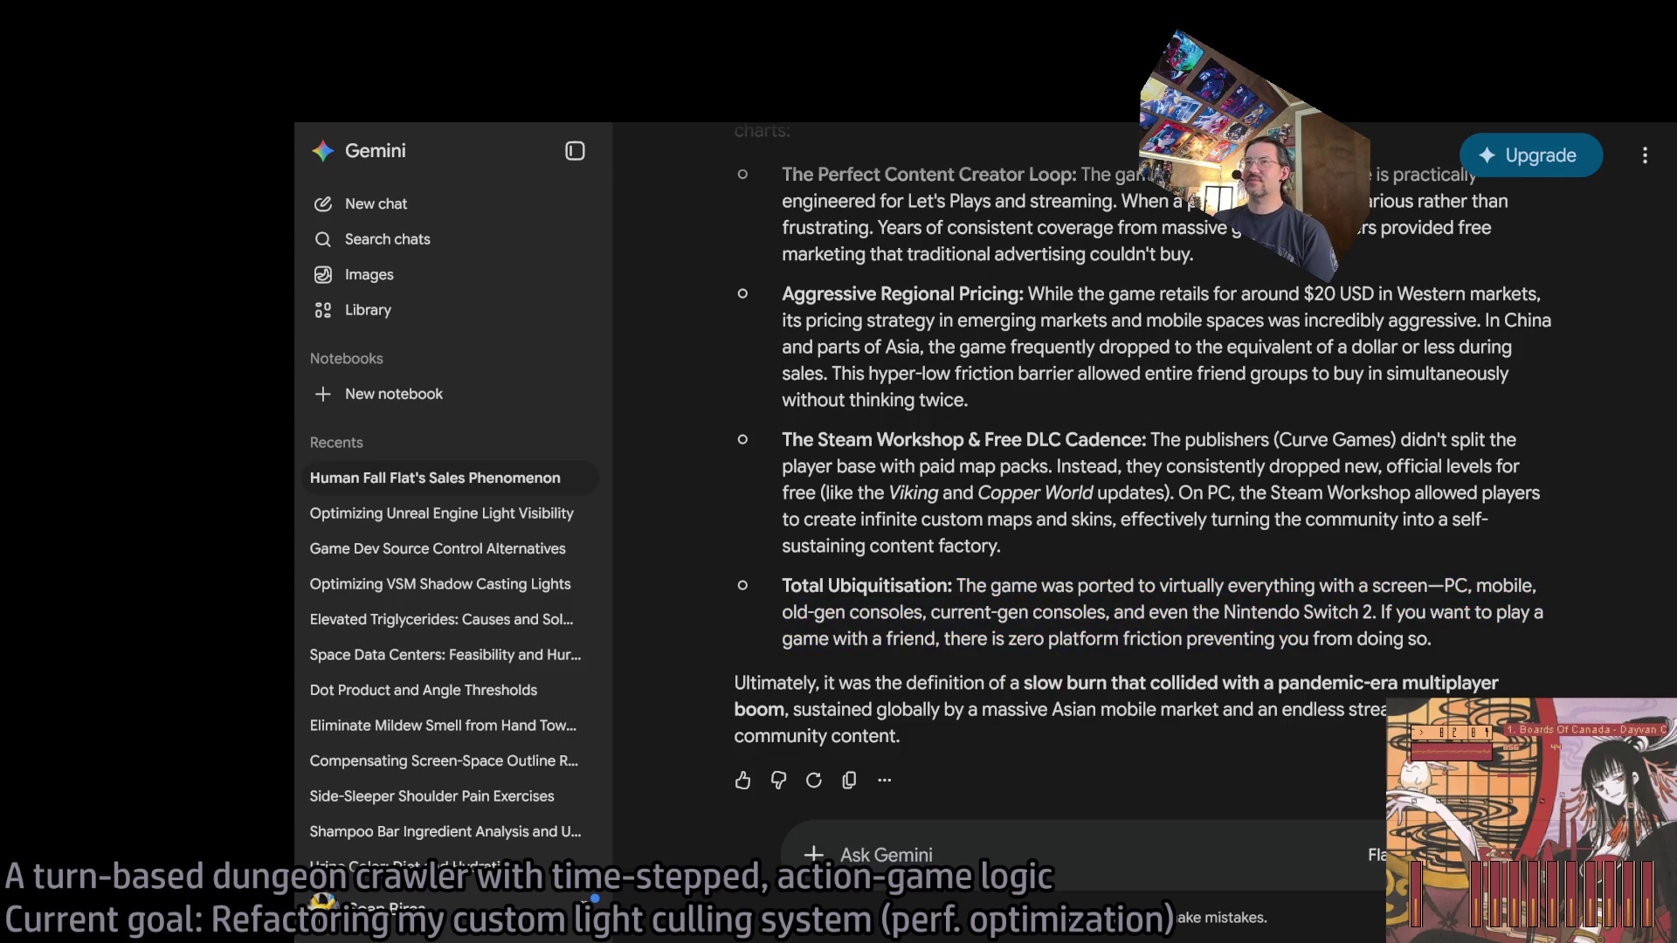
Open the Optimizing Unreal Engine Light Visibility chat and scroll through its answer.
{"action": "left_click", "coordinate": [437, 513]}
{"action": "scroll", "coordinate": [1059, 581], "scroll_direction": "down", "scroll_amount": 6}
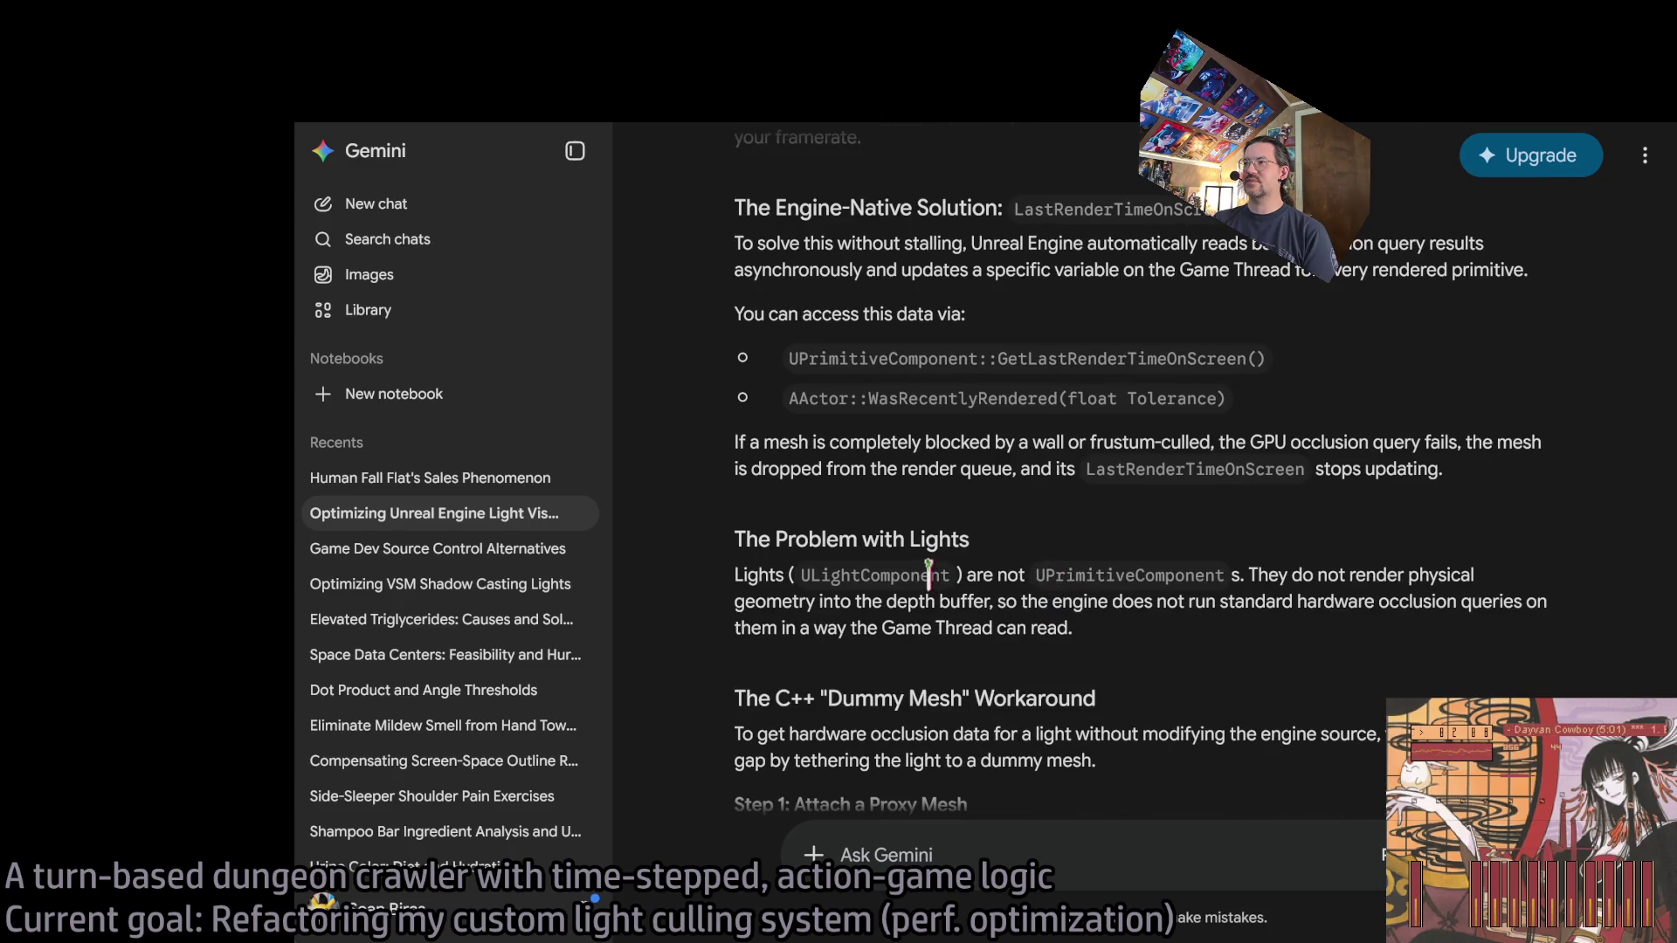
{"action": "scroll", "coordinate": [929, 573], "scroll_direction": "down", "scroll_amount": 7}
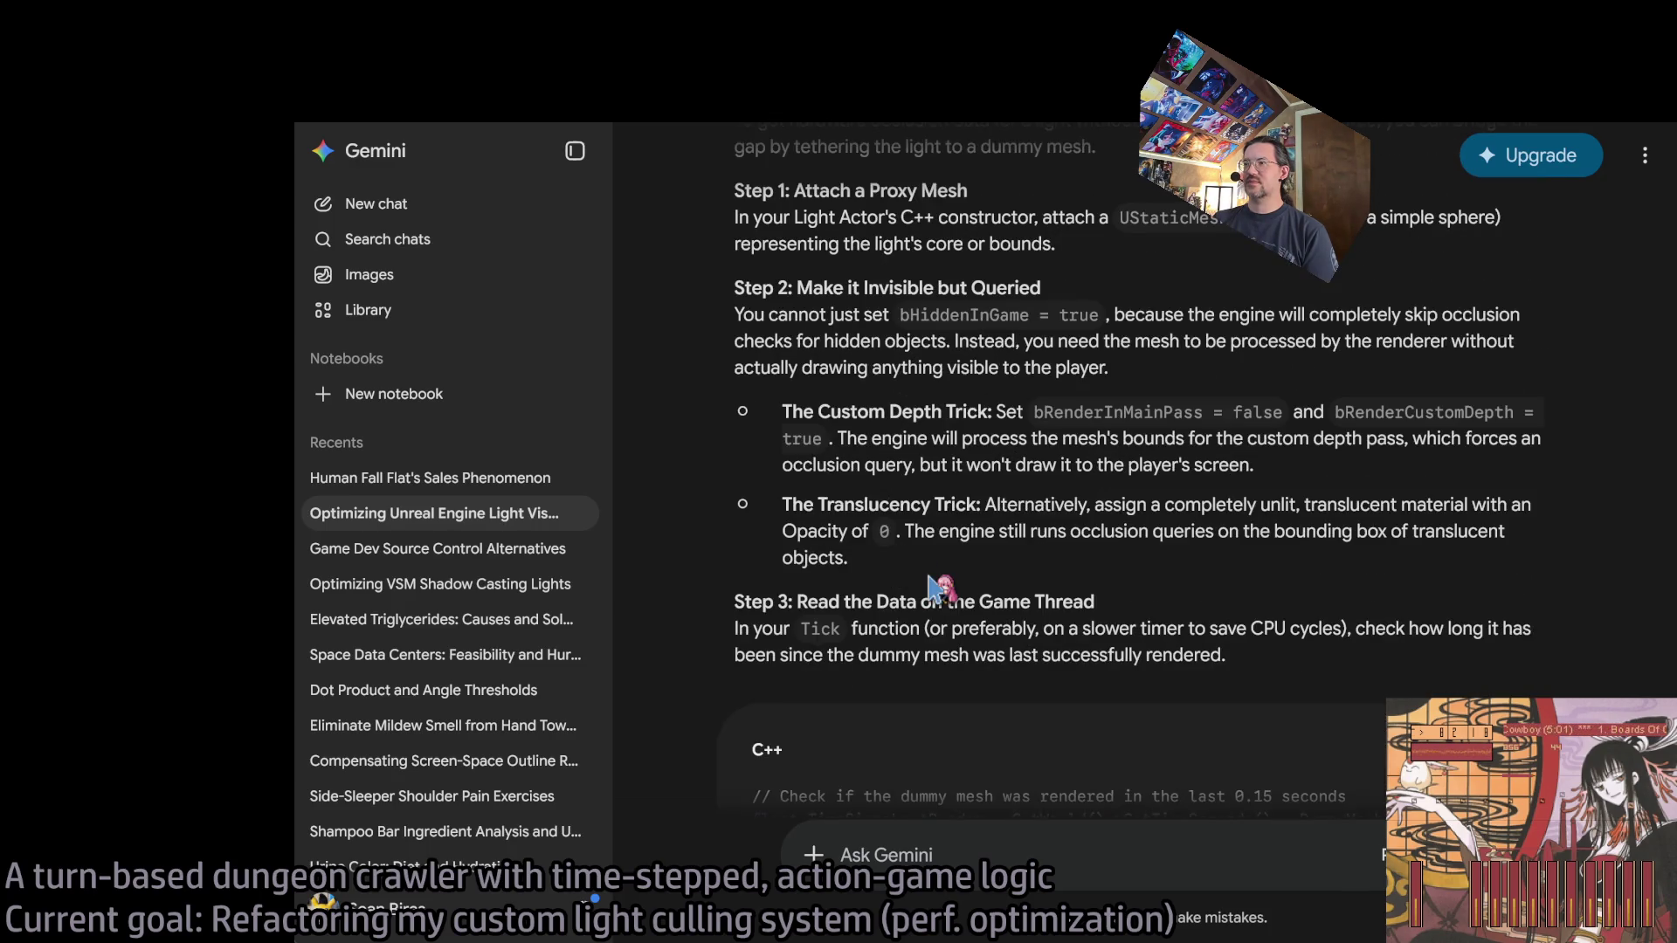
{"action": "scroll", "coordinate": [929, 587], "scroll_direction": "down", "scroll_amount": 4}
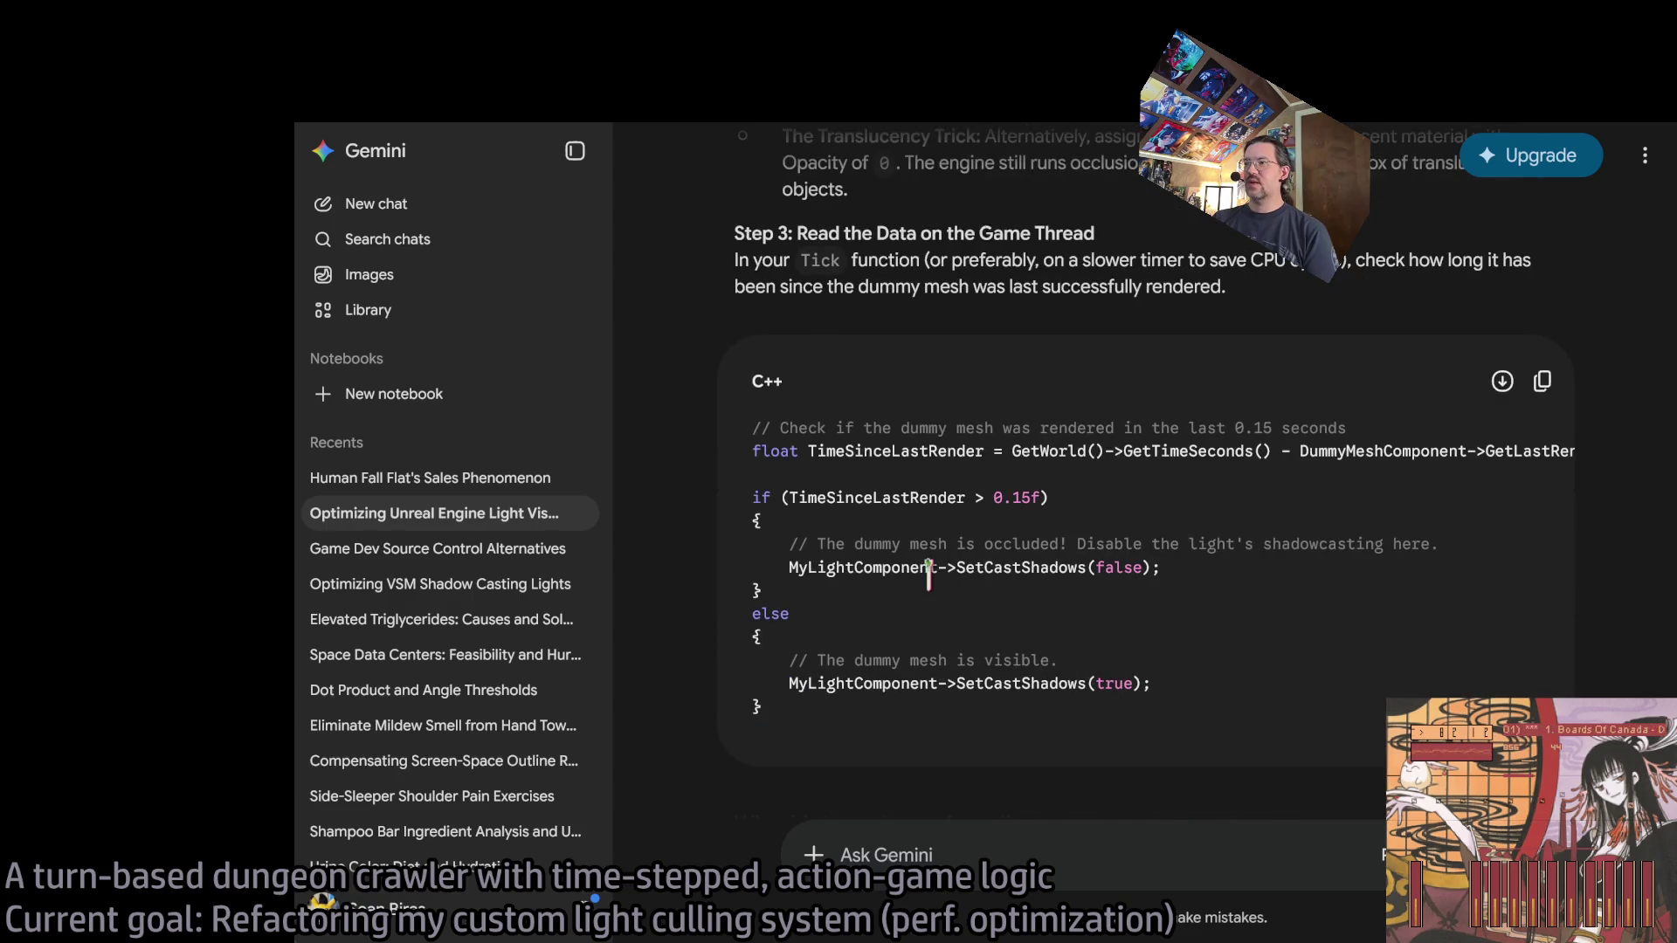
{"action": "scroll", "coordinate": [1102, 616], "scroll_direction": "down", "scroll_amount": 1}
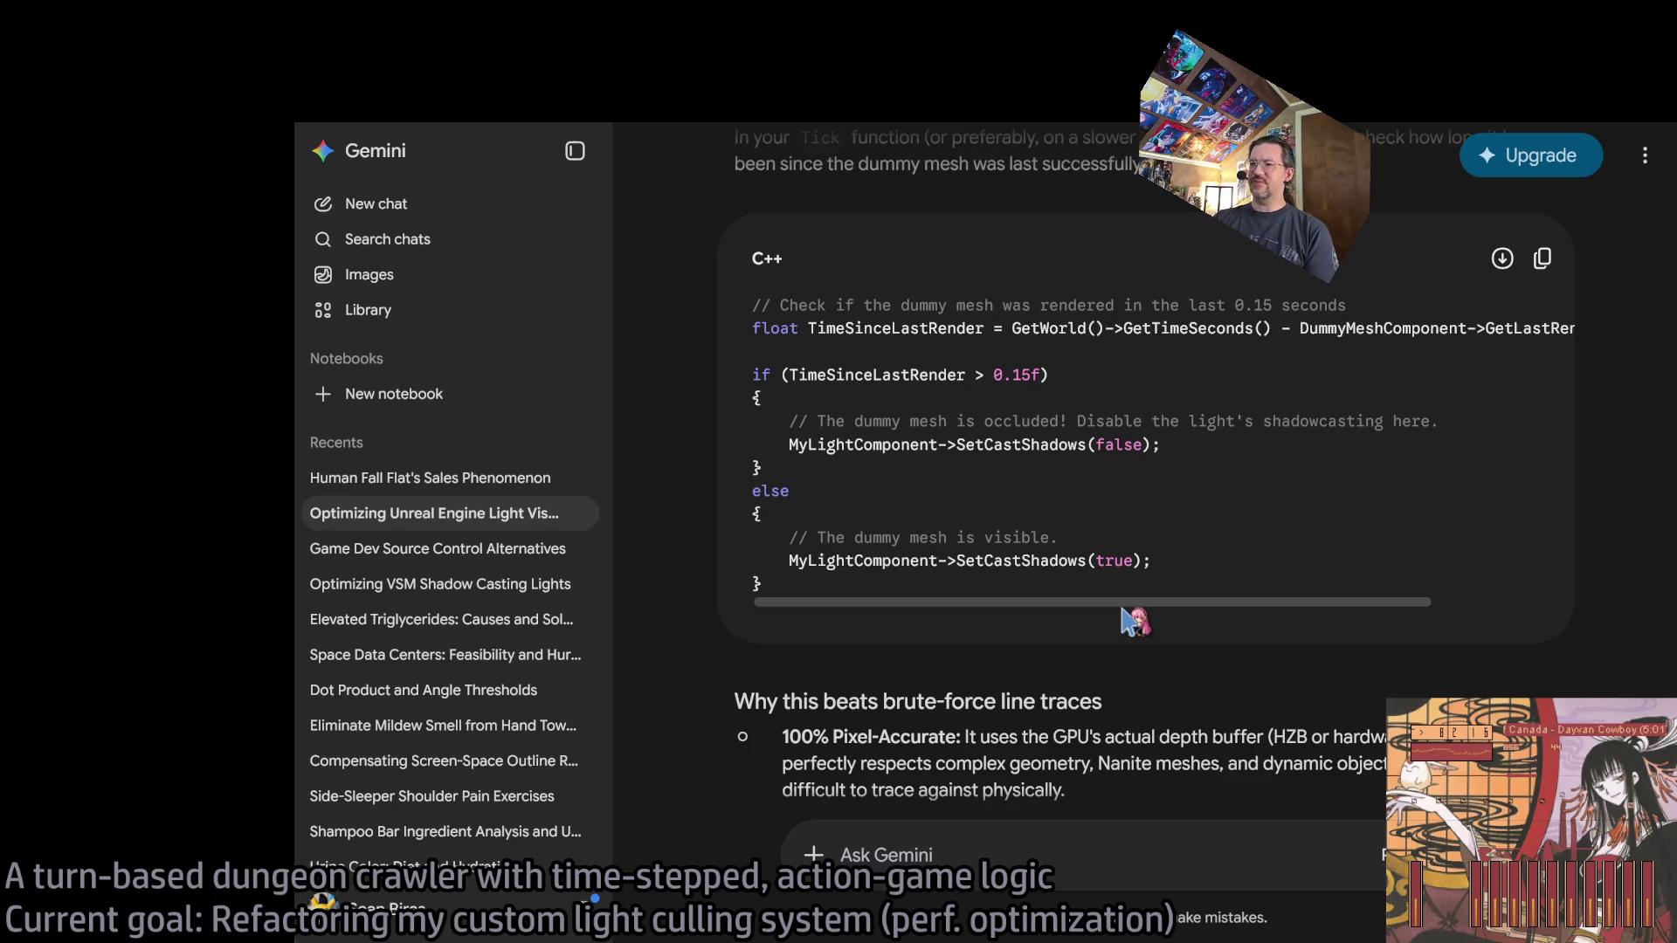
{"action": "scroll", "coordinate": [1277, 752], "scroll_direction": "up", "scroll_amount": 1}
{"action": "scroll", "coordinate": [1288, 766], "scroll_direction": "down", "scroll_amount": 1}
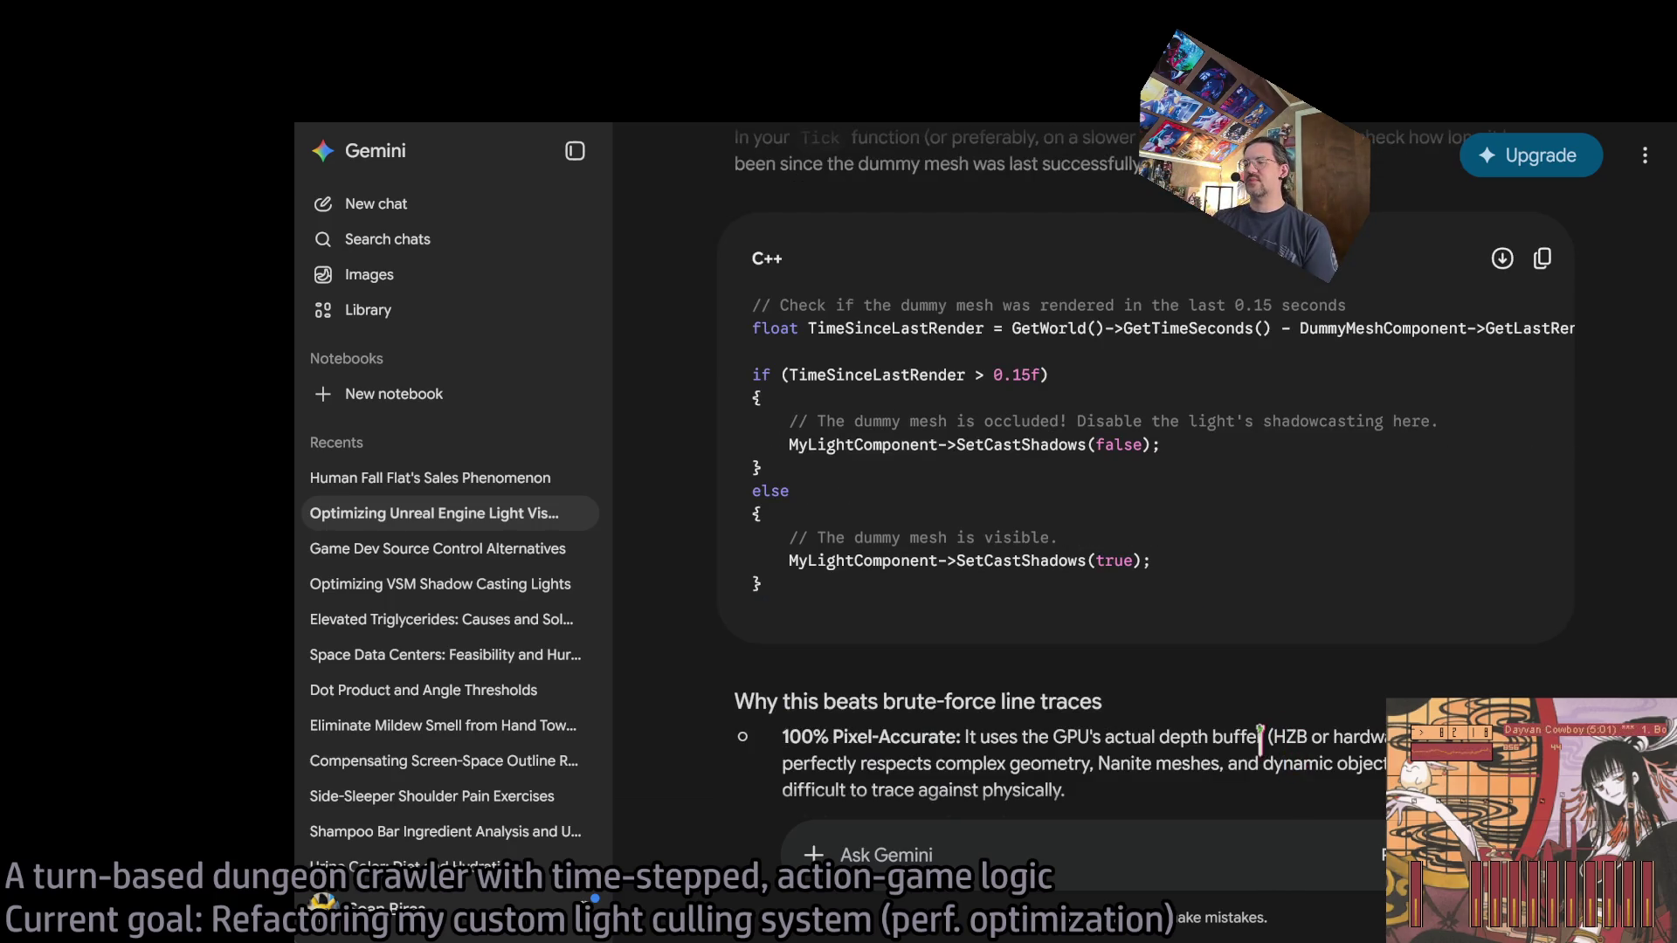
{"action": "scroll", "coordinate": [1162, 721], "scroll_direction": "down", "scroll_amount": 1}
{"action": "scroll", "coordinate": [1113, 690], "scroll_direction": "up", "scroll_amount": 1}
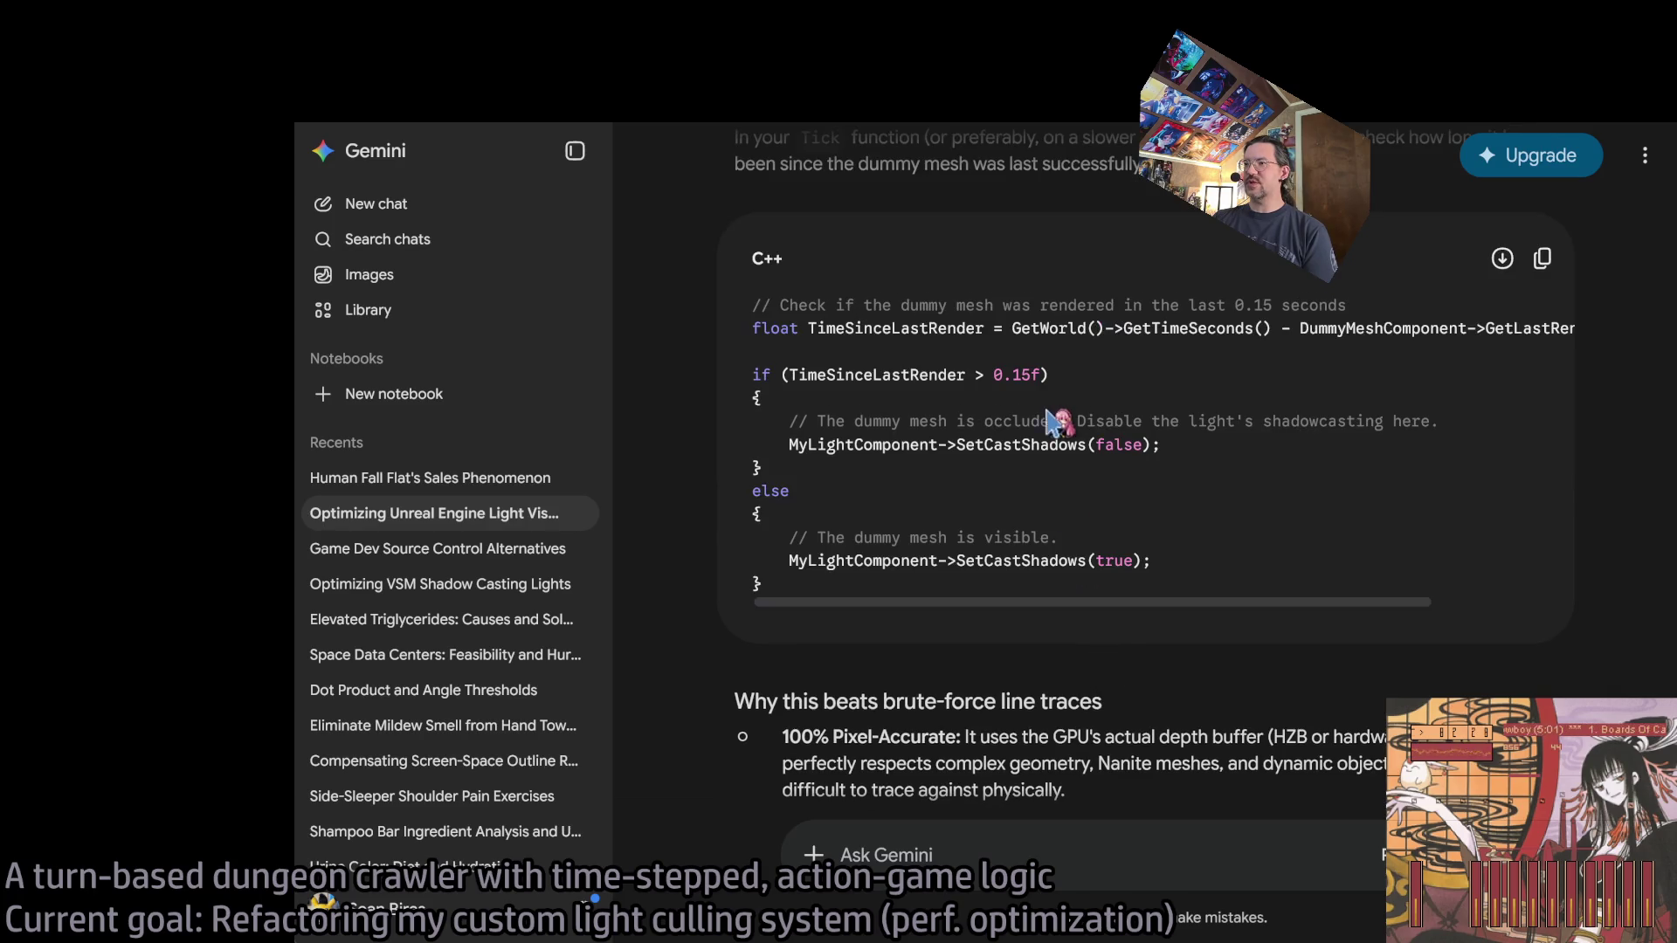
{"action": "scroll", "coordinate": [1035, 533], "scroll_direction": "down", "scroll_amount": 3}
Scroll back up and open the Optimizing VSM Shadow Casting Lights chat.
{"action": "scroll", "coordinate": [1096, 578], "scroll_direction": "up", "scroll_amount": 2}
{"action": "scroll", "coordinate": [1097, 583], "scroll_direction": "up", "scroll_amount": 5}
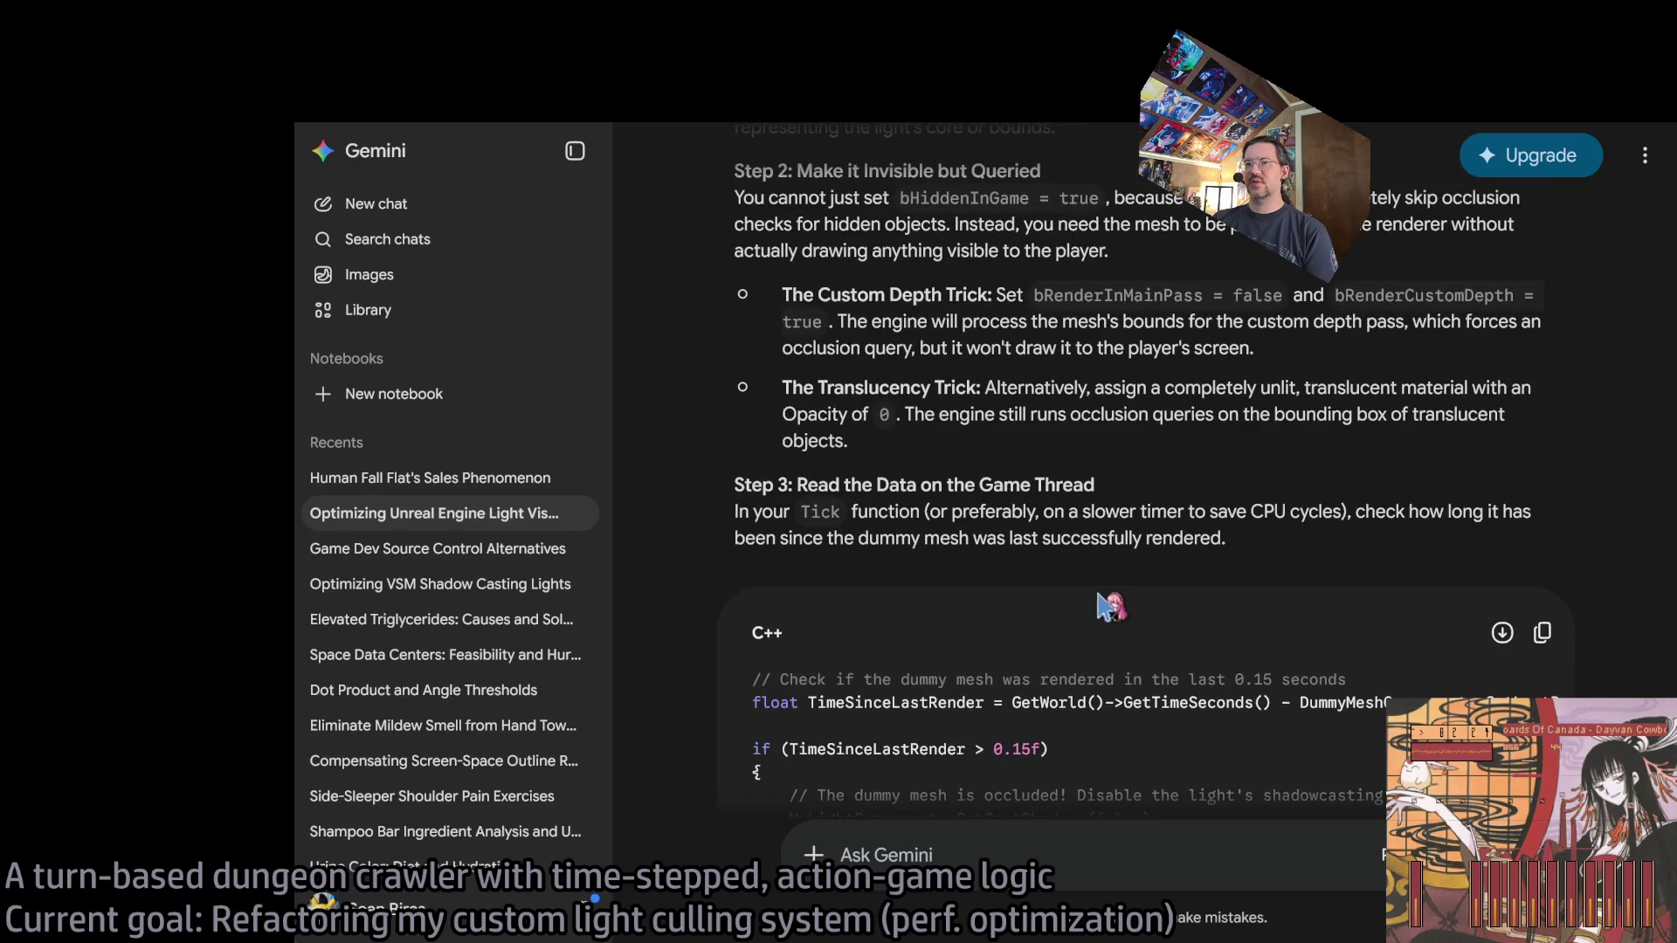
{"action": "scroll", "coordinate": [1131, 615], "scroll_direction": "up", "scroll_amount": 1}
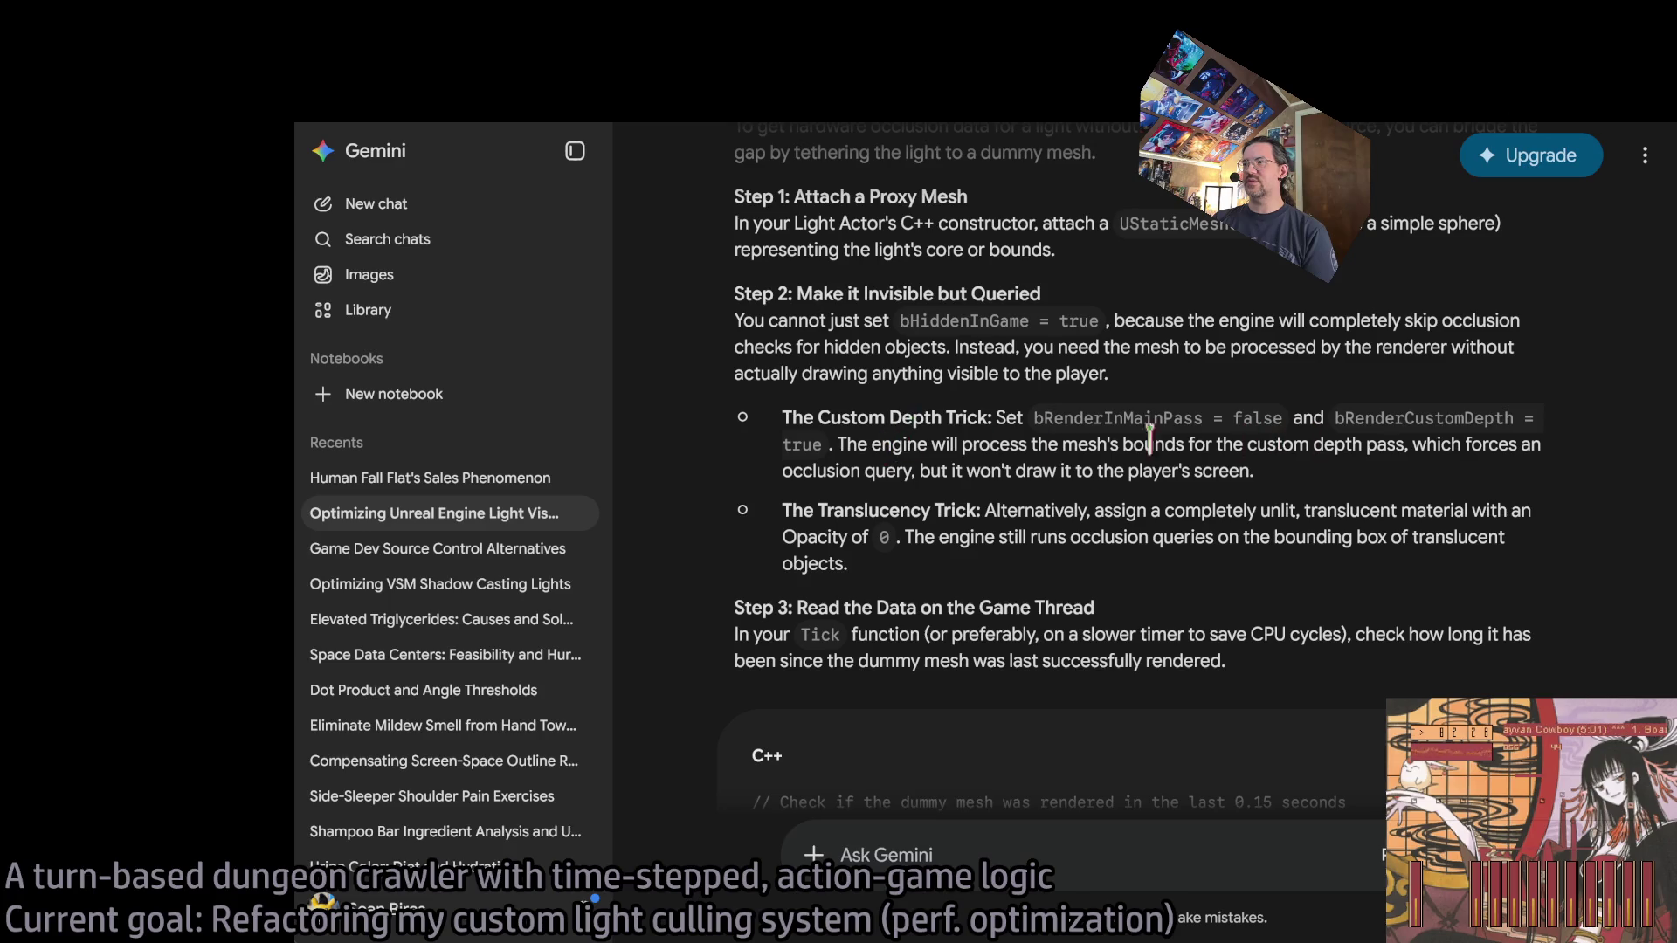
{"action": "scroll", "coordinate": [815, 614], "scroll_direction": "up", "scroll_amount": 6}
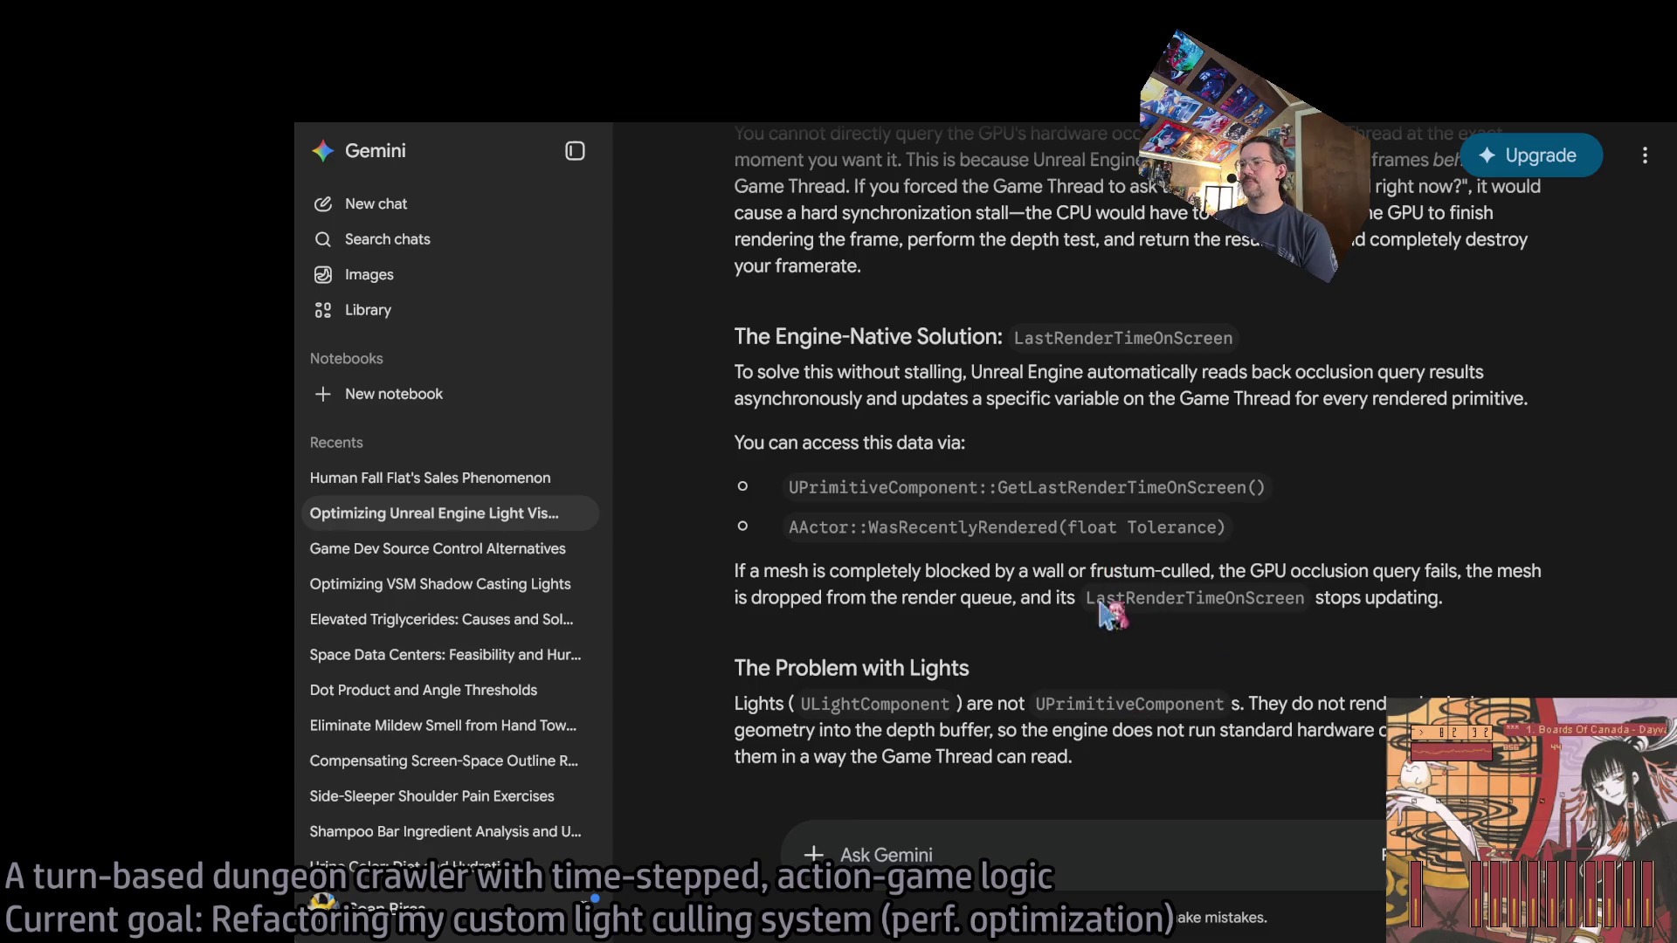
{"action": "scroll", "coordinate": [1184, 629], "scroll_direction": "up", "scroll_amount": 10}
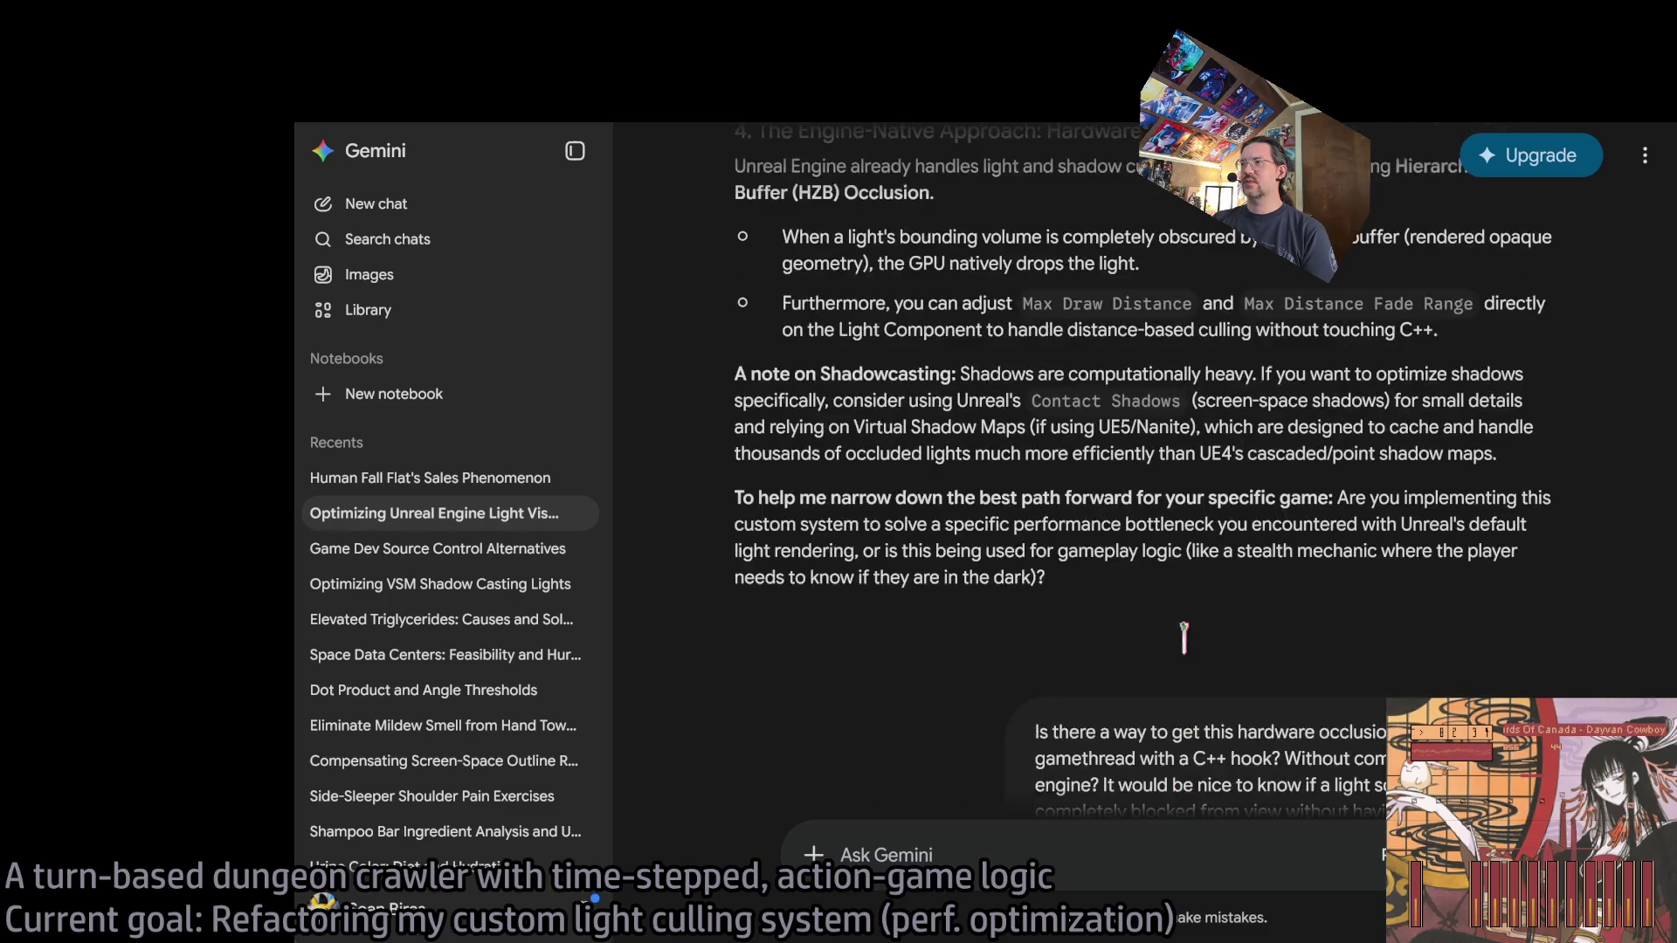
{"action": "scroll", "coordinate": [1184, 637], "scroll_direction": "up", "scroll_amount": 3}
{"action": "scroll", "coordinate": [1127, 624], "scroll_direction": "up", "scroll_amount": 3}
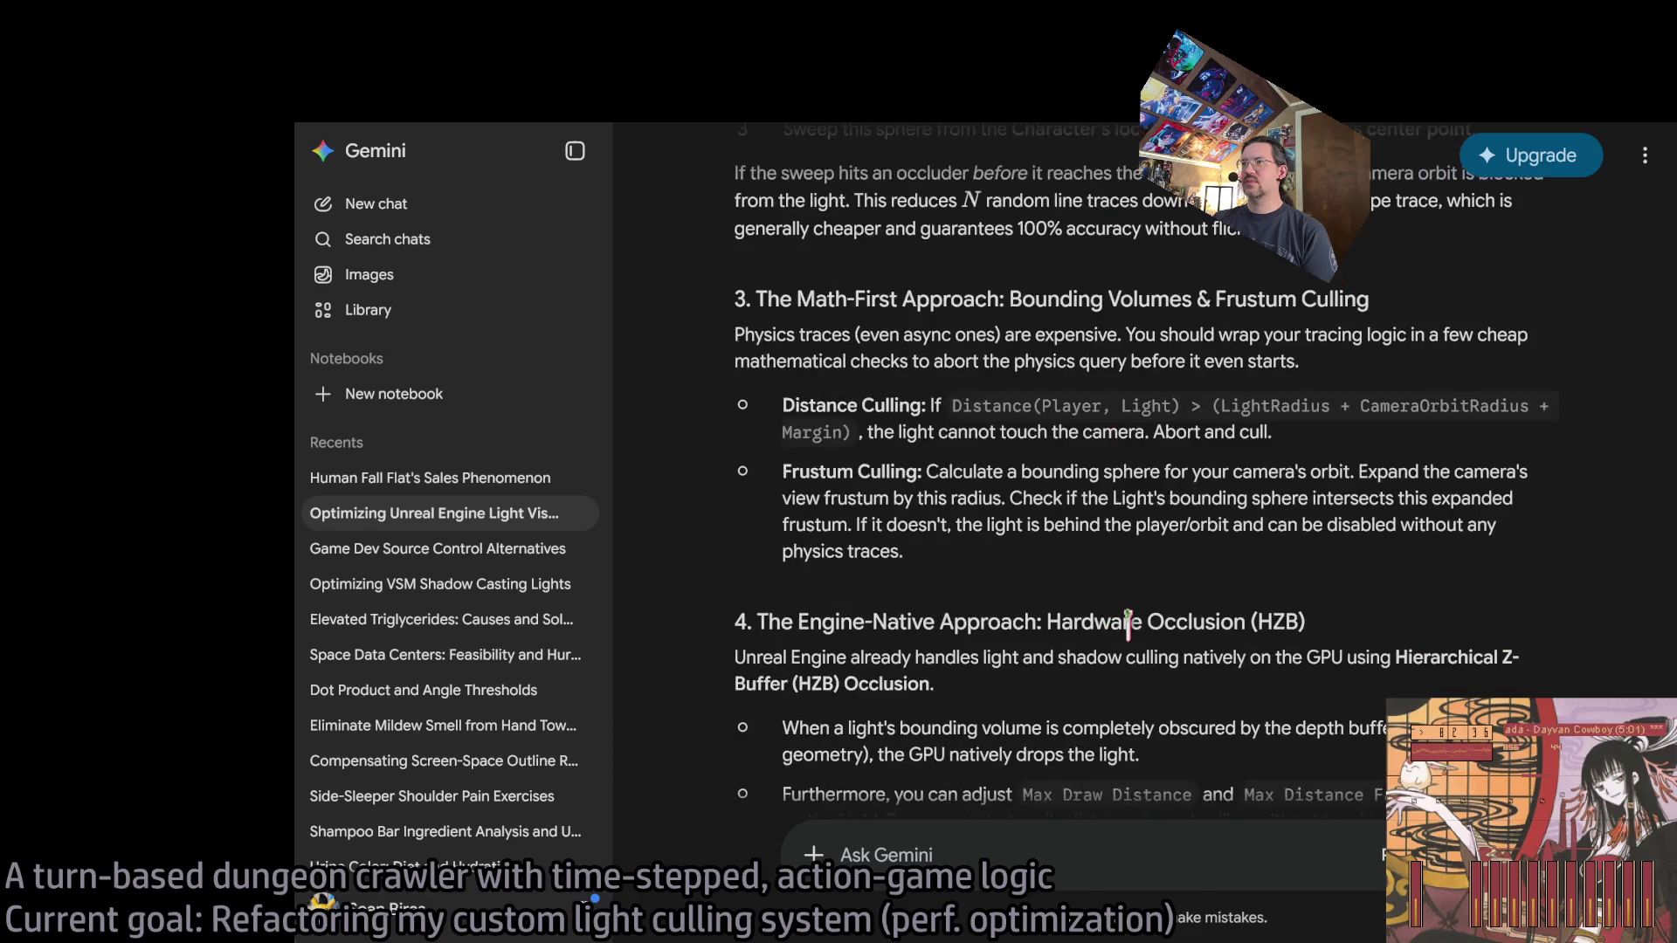
{"action": "scroll", "coordinate": [1291, 650], "scroll_direction": "up", "scroll_amount": 7}
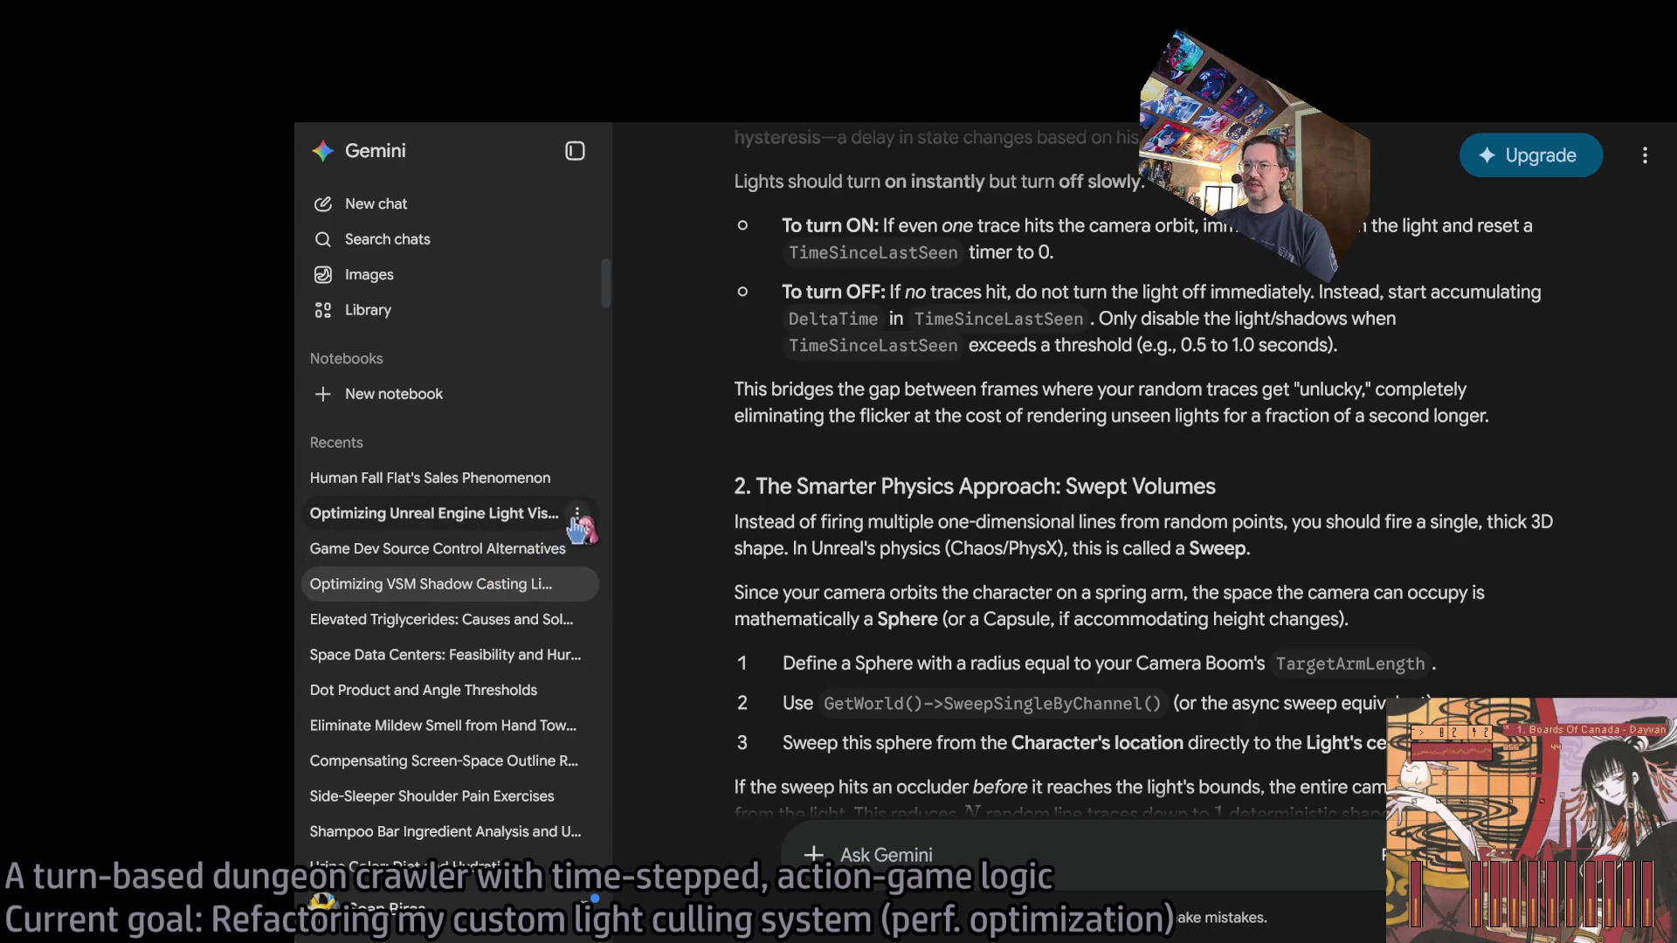
{"action": "left_click", "coordinate": [529, 597]}
Delete the Optimizing Unreal Engine Light Visibility chat.
{"action": "left_click", "coordinate": [576, 583]}
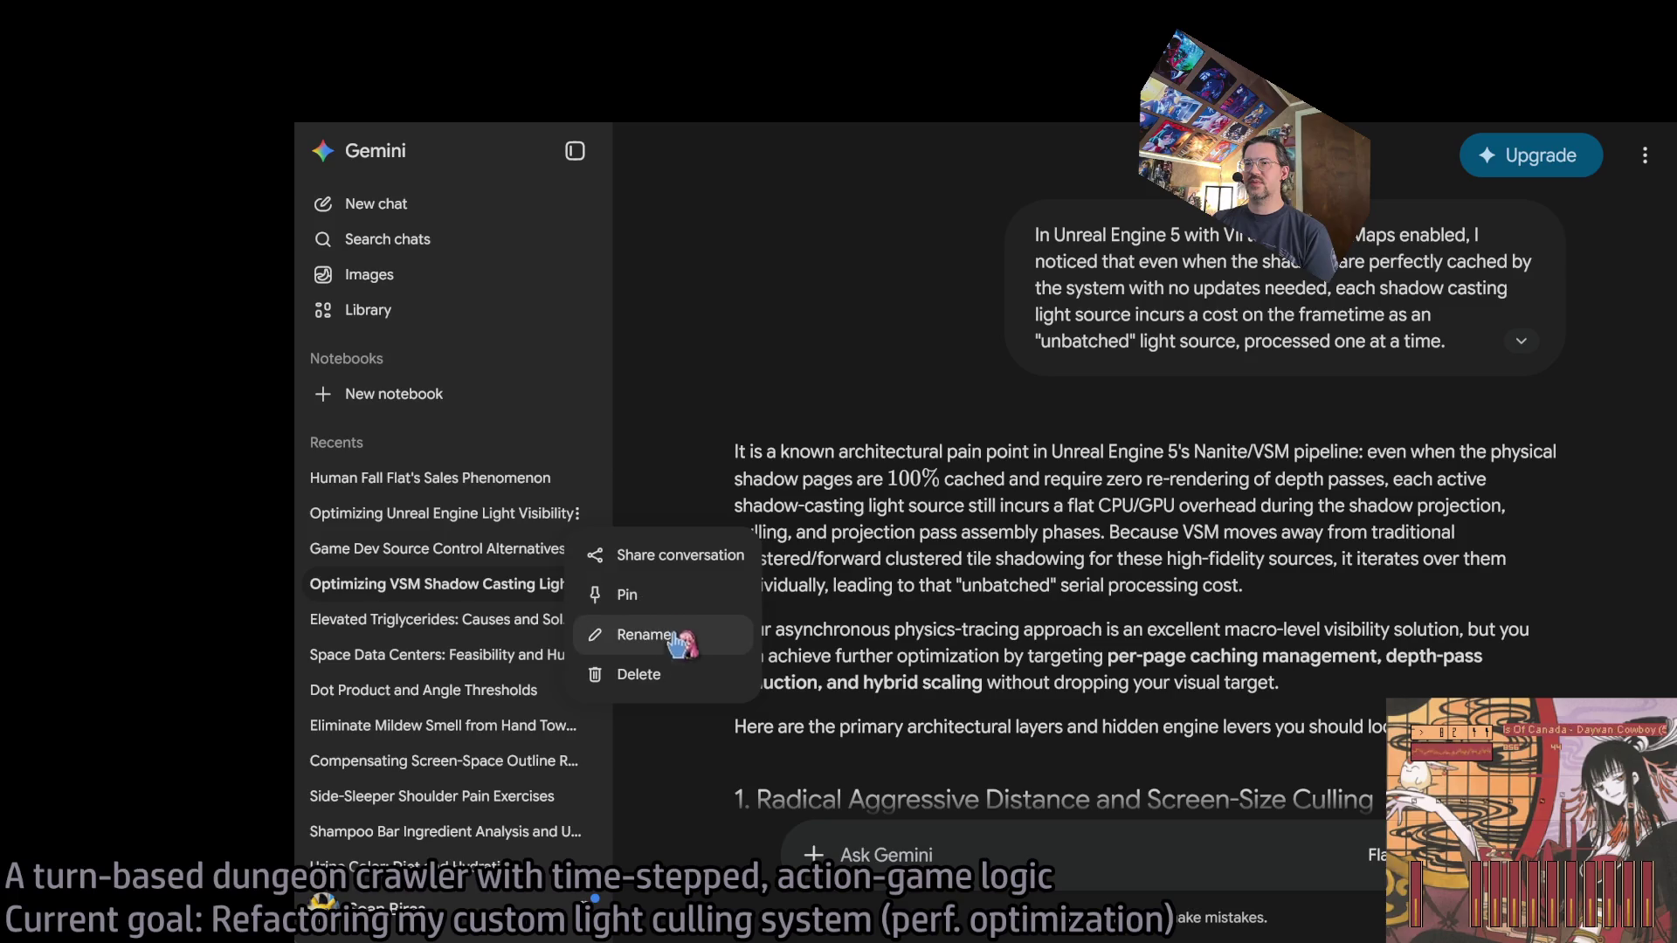
{"action": "left_click", "coordinate": [642, 674]}
{"action": "left_click", "coordinate": [1262, 604]}
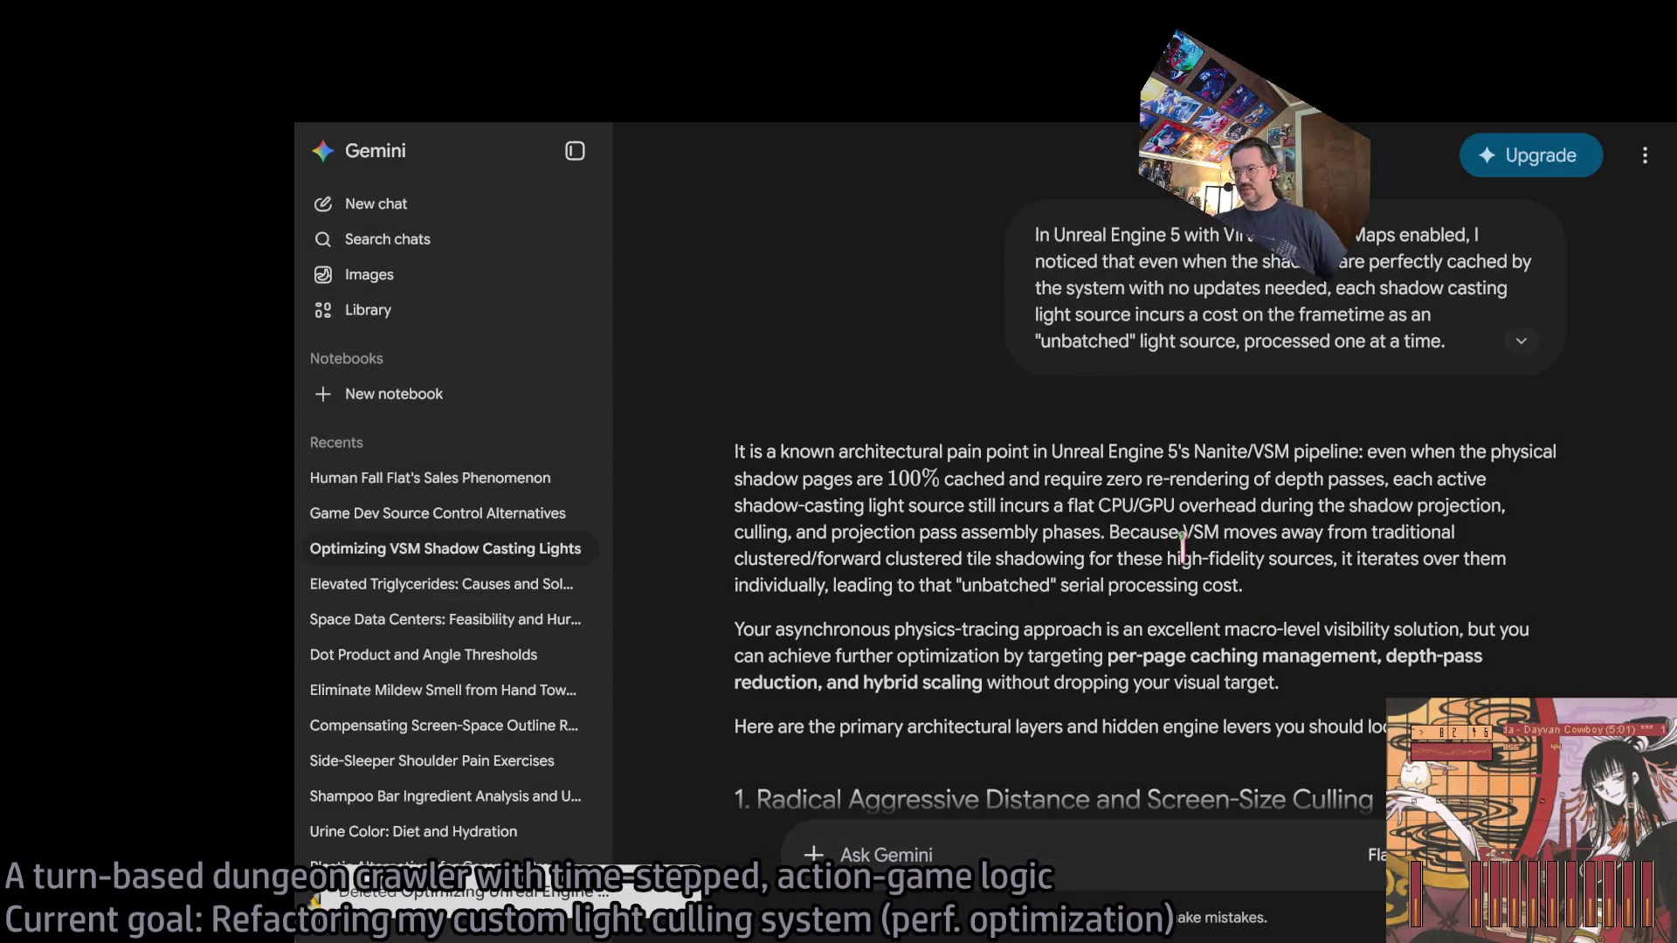
Read the VSM chat, highlighting the r.Shadow.Virtual.MaxPhysicalPages setting.
{"action": "scroll", "coordinate": [1183, 548], "scroll_direction": "down", "scroll_amount": 4}
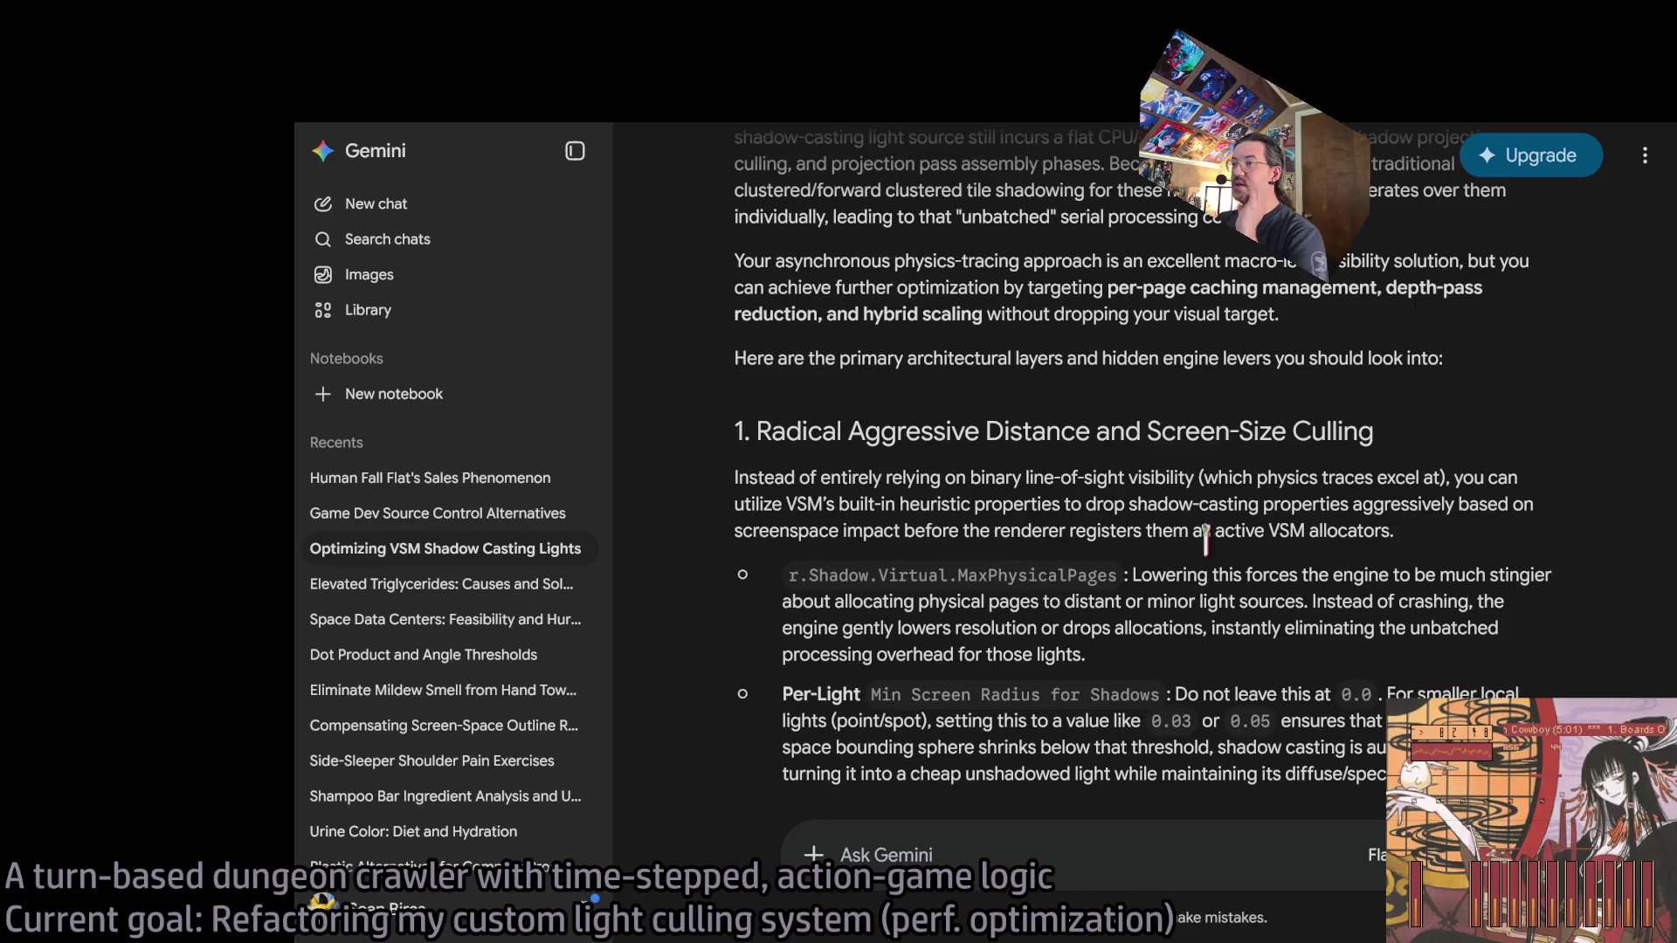
{"action": "scroll", "coordinate": [1012, 500], "scroll_direction": "down", "scroll_amount": 1}
{"action": "left_click_drag", "start_coordinate": [786, 454], "coordinate": [1140, 534]}
{"action": "left_click", "coordinate": [1067, 498]}
{"action": "left_click_drag", "start_coordinate": [1118, 452], "coordinate": [781, 463]}
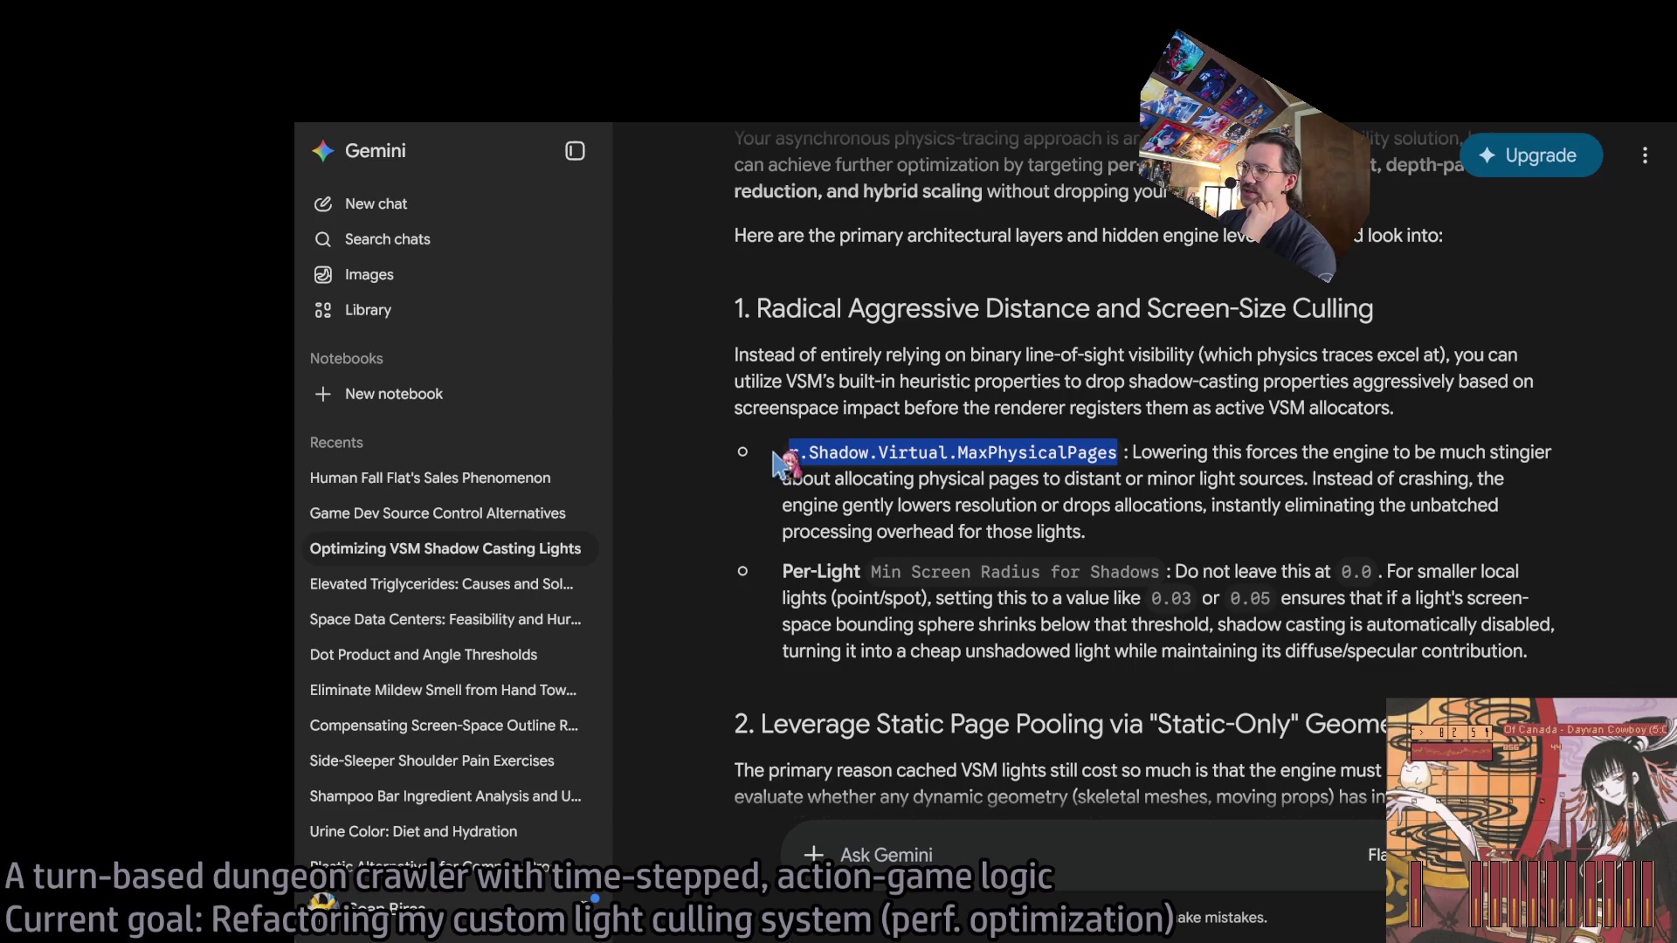
{"action": "left_click", "coordinate": [1067, 509]}
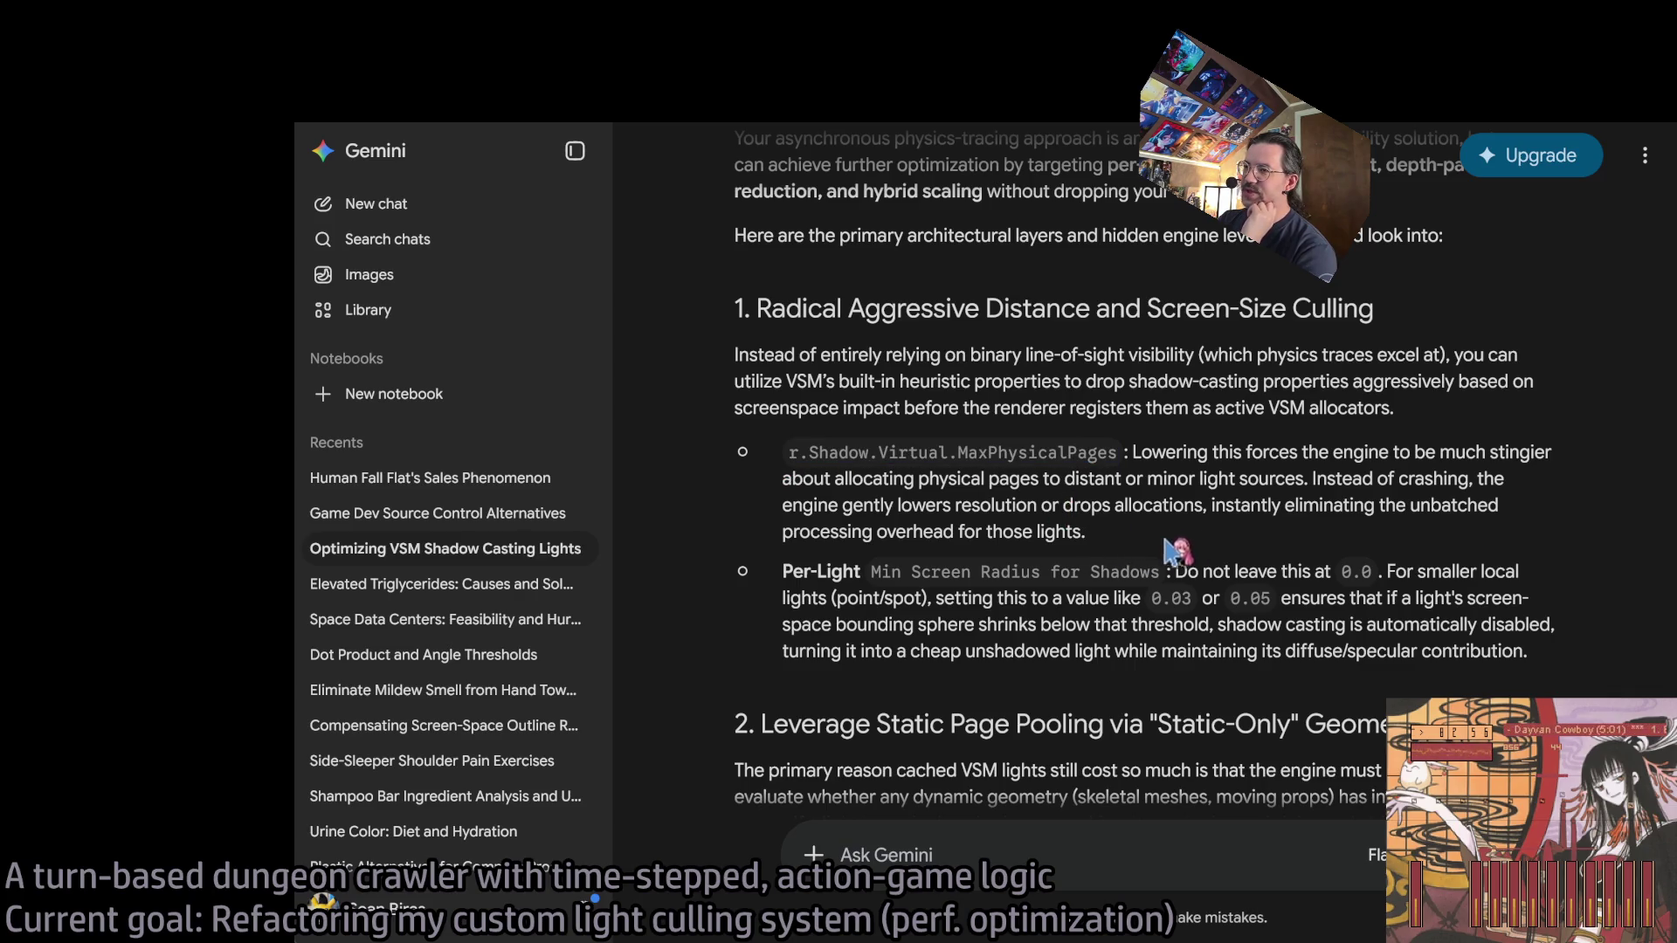
Note the Min Screen Radius for Shadows tip and 0.0 default, then select Room_SpotLight9 in Unreal.
{"action": "scroll", "coordinate": [969, 537], "scroll_direction": "down", "scroll_amount": 1}
{"action": "left_click_drag", "start_coordinate": [885, 448], "coordinate": [1288, 529]}
{"action": "left_click", "coordinate": [1044, 474]}
{"action": "left_click_drag", "start_coordinate": [885, 448], "coordinate": [1128, 448]}
{"action": "left_click", "coordinate": [1275, 461]}
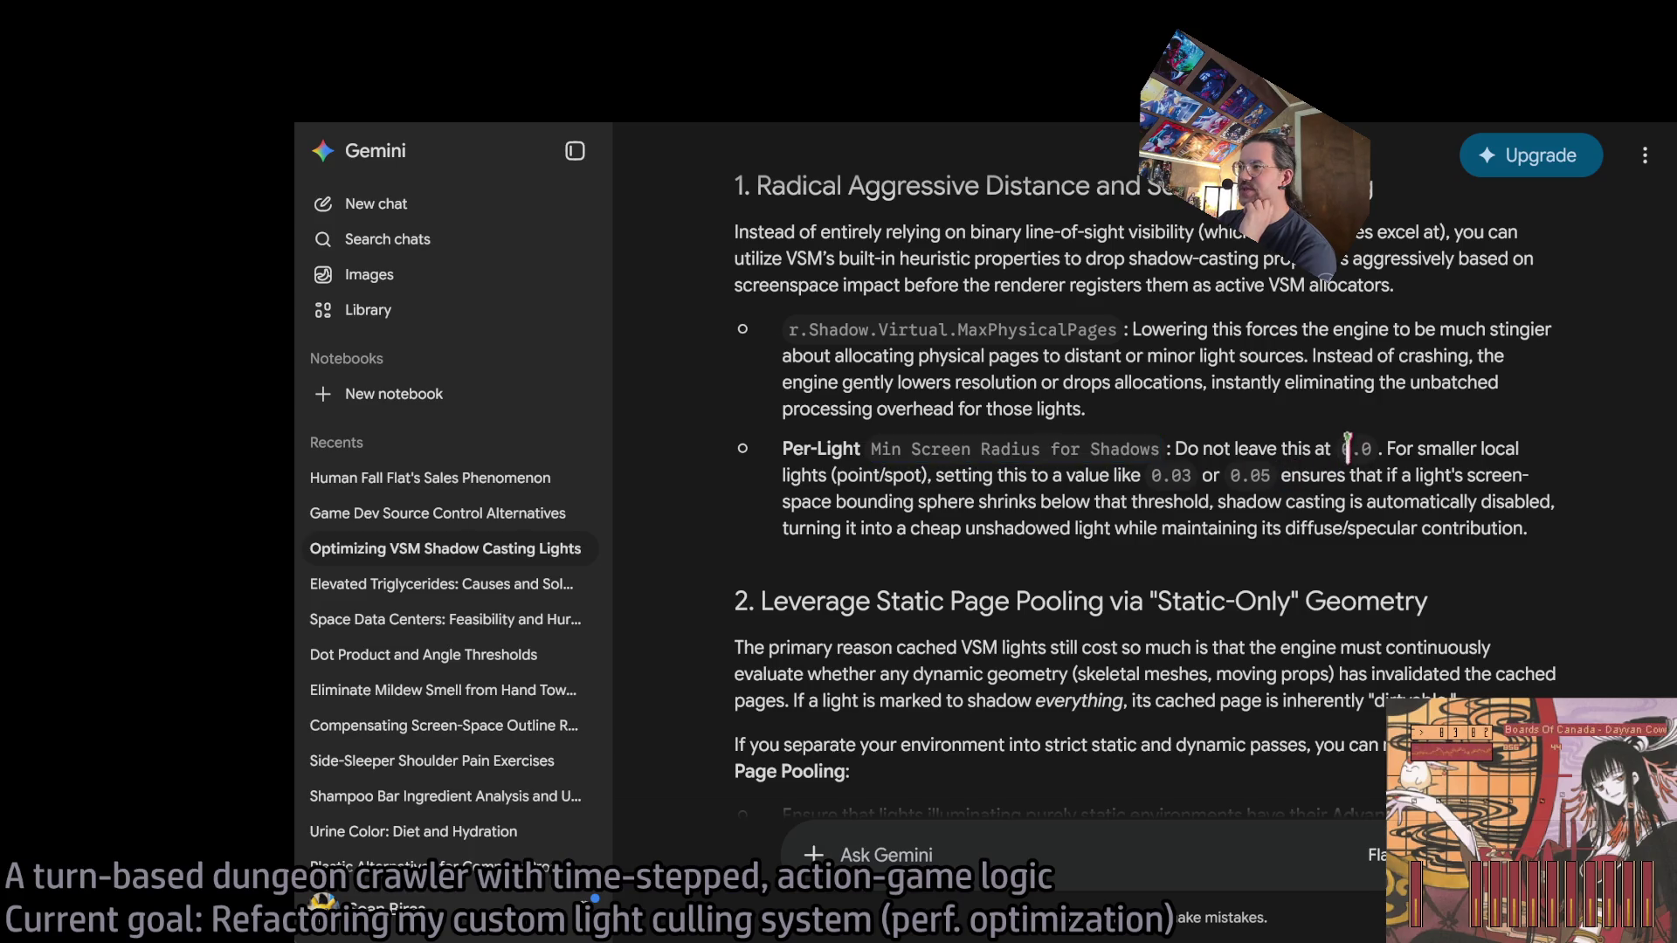
{"action": "left_click_drag", "start_coordinate": [1350, 448], "coordinate": [1377, 448]}
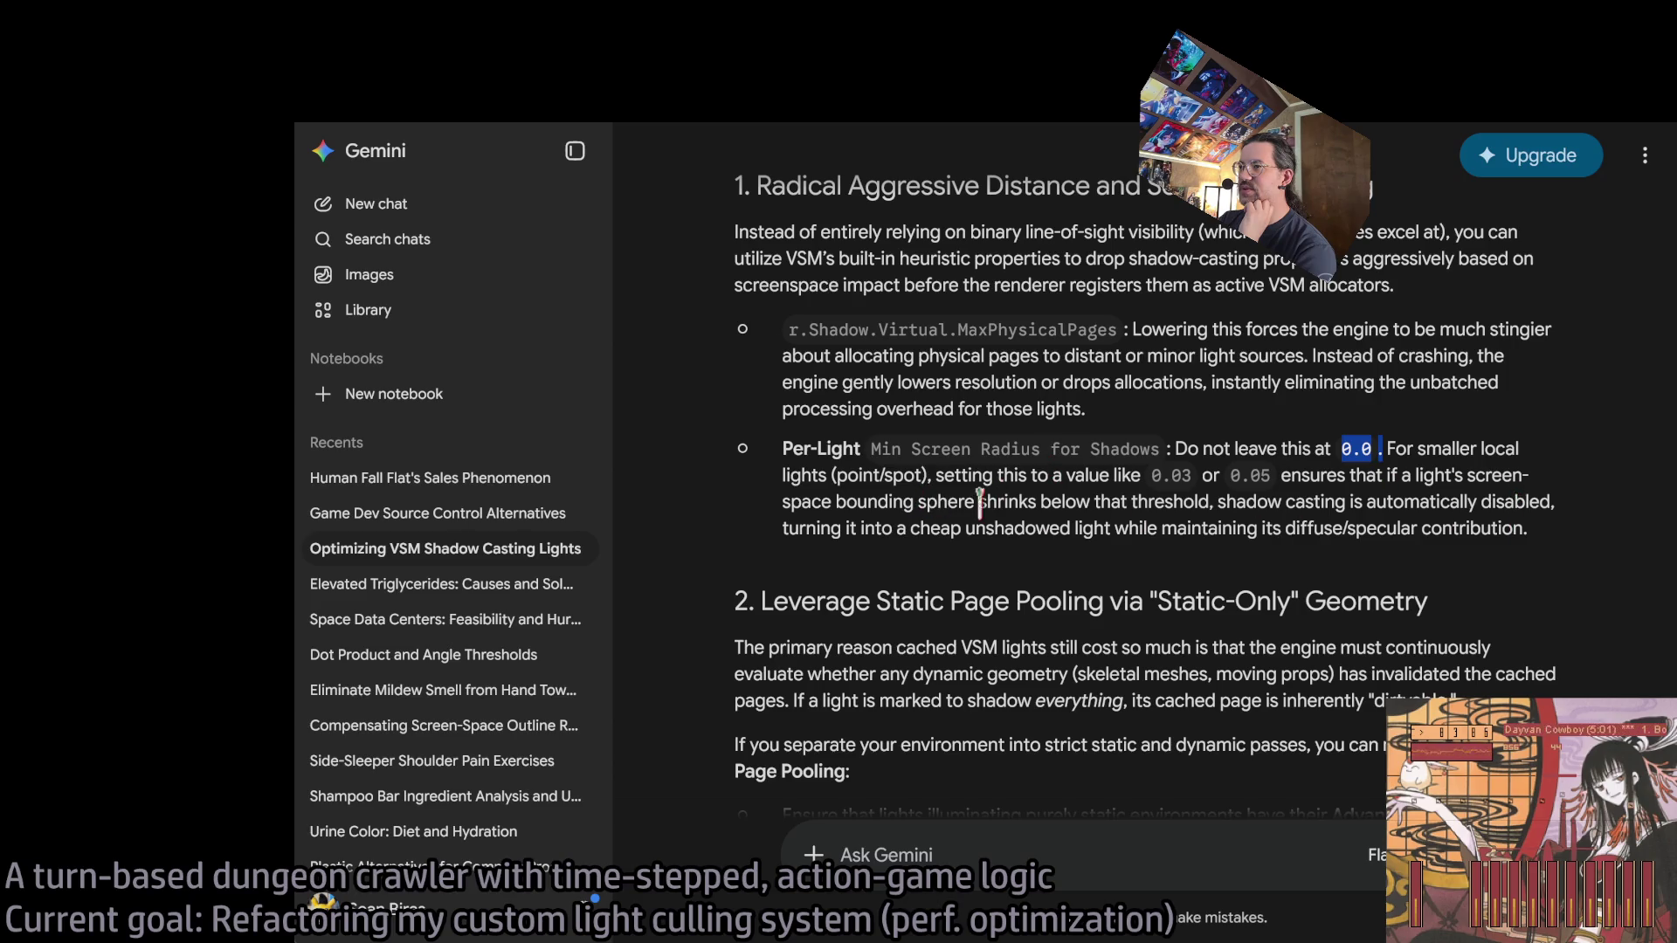
{"action": "mouse_move", "coordinate": [907, 448]}
{"action": "left_mouse_down"}
{"action": "mouse_move", "coordinate": [980, 448]}
{"action": "mouse_move", "coordinate": [873, 448]}
{"action": "mouse_move", "coordinate": [1161, 448]}
{"action": "left_mouse_up"}
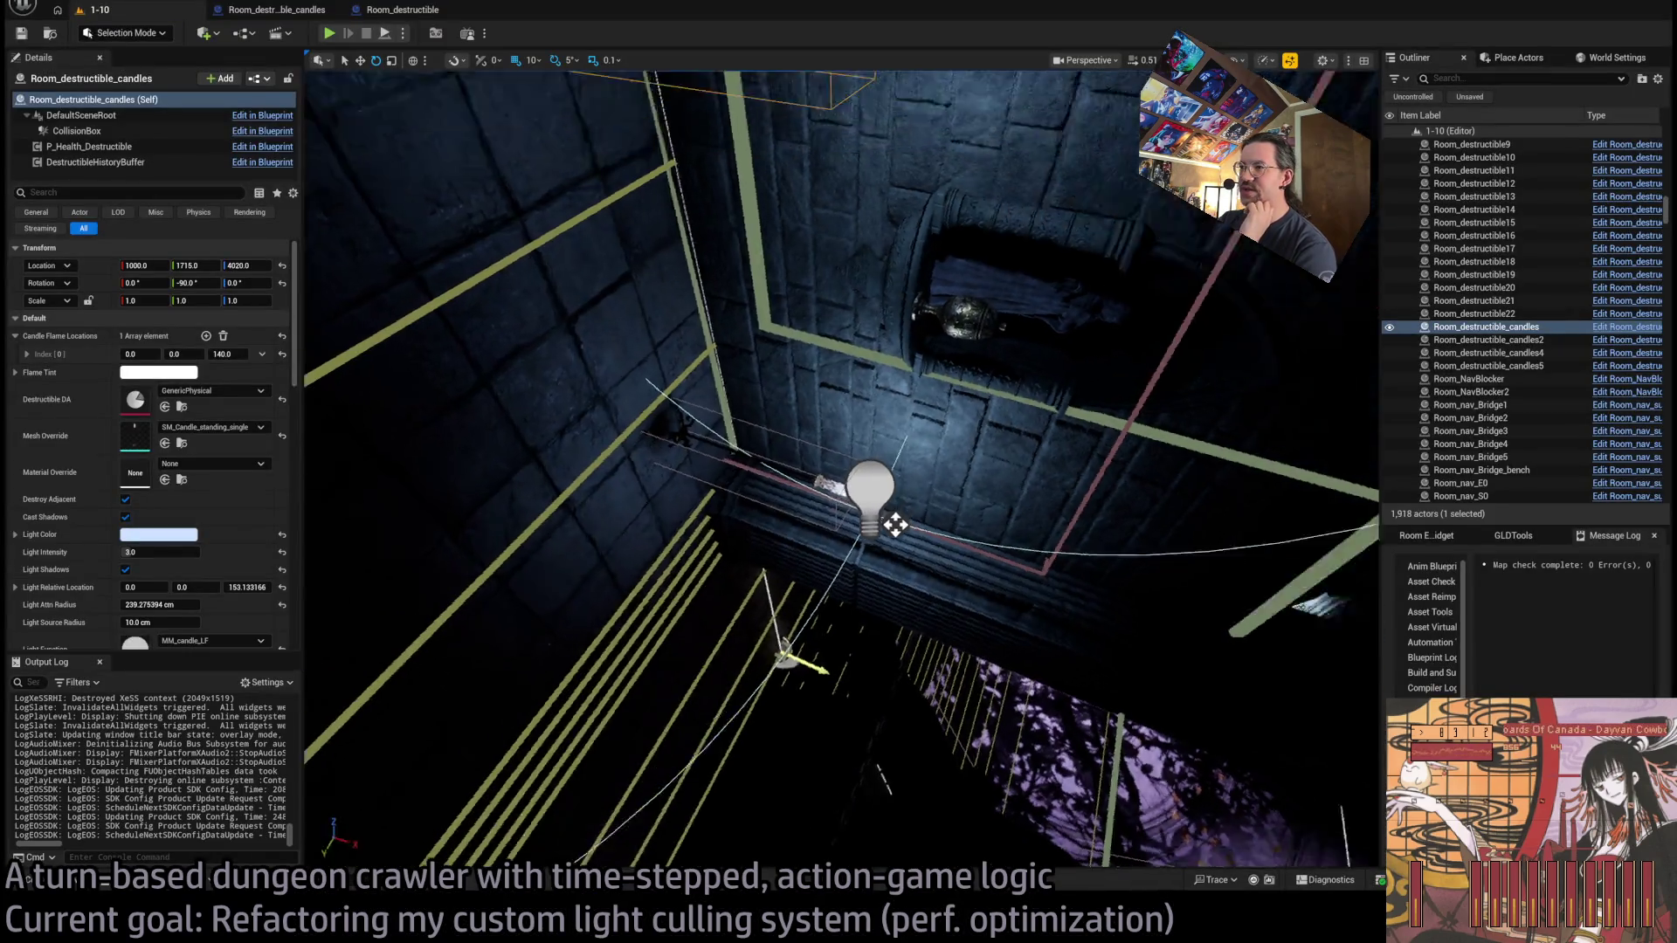
{"action": "left_click_drag", "start_coordinate": [841, 471], "coordinate": [812, 463]}
{"action": "left_click", "coordinate": [816, 456]}
Filter Room_SpotLight9's Details by 'radius' and 'shad' to inspect its shadow settings.
{"action": "scroll", "coordinate": [150, 535], "scroll_direction": "down", "scroll_amount": 3}
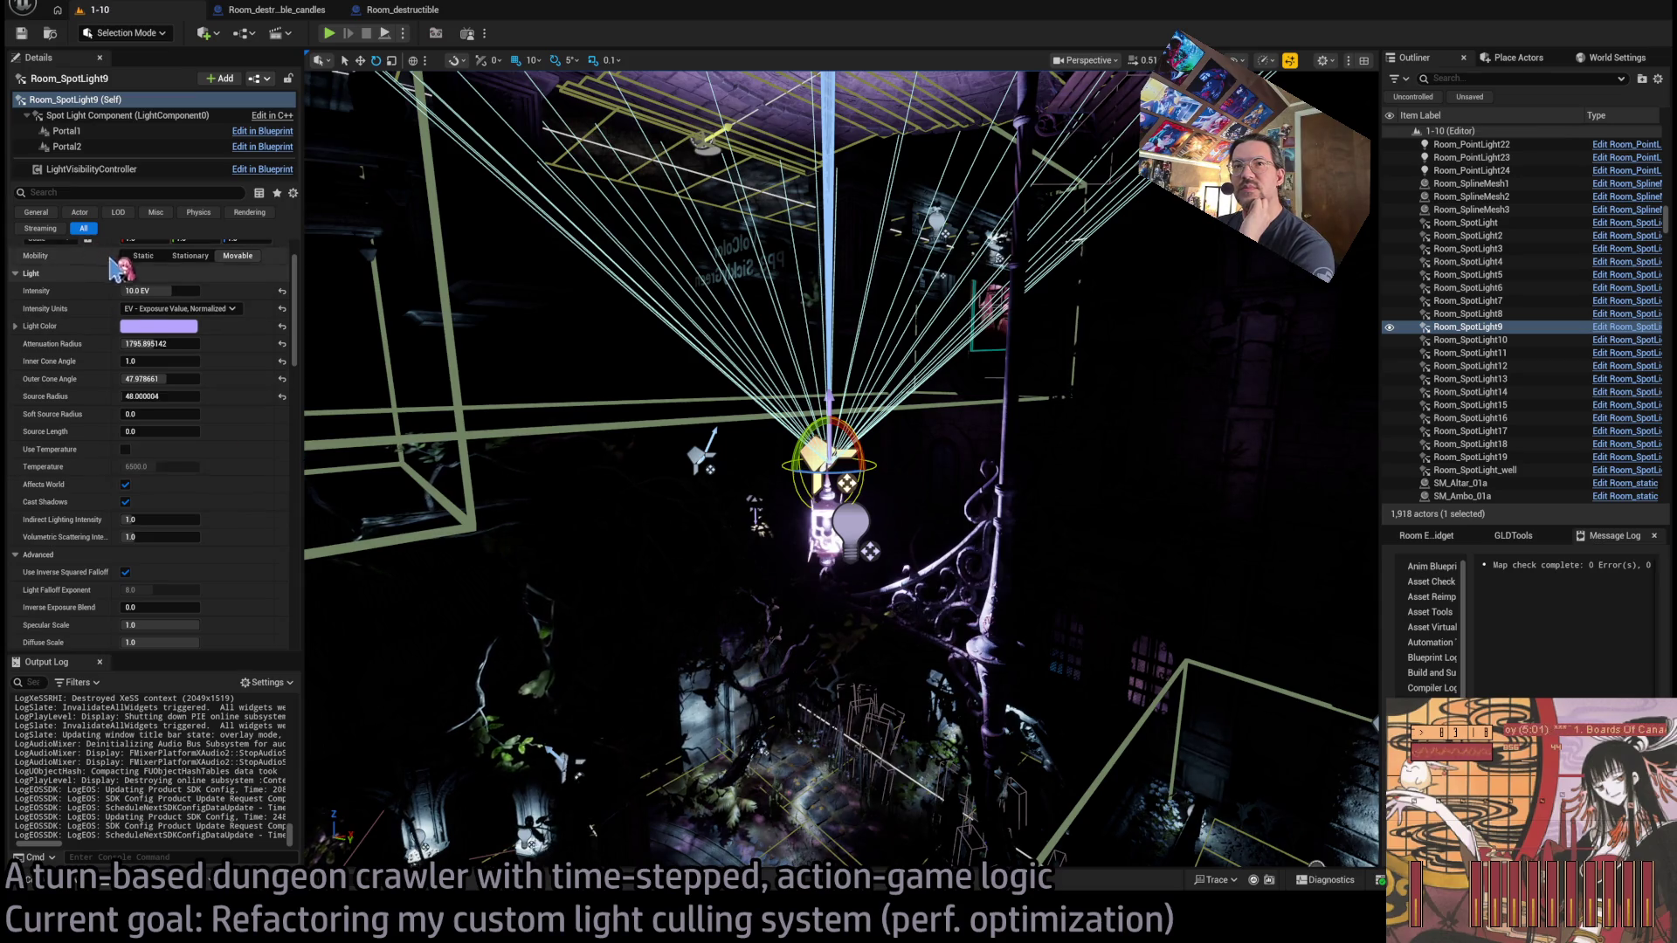
{"action": "scroll", "coordinate": [87, 345], "scroll_direction": "up", "scroll_amount": 3}
{"action": "left_click", "coordinate": [103, 191]}
{"action": "type", "text": "radius"}
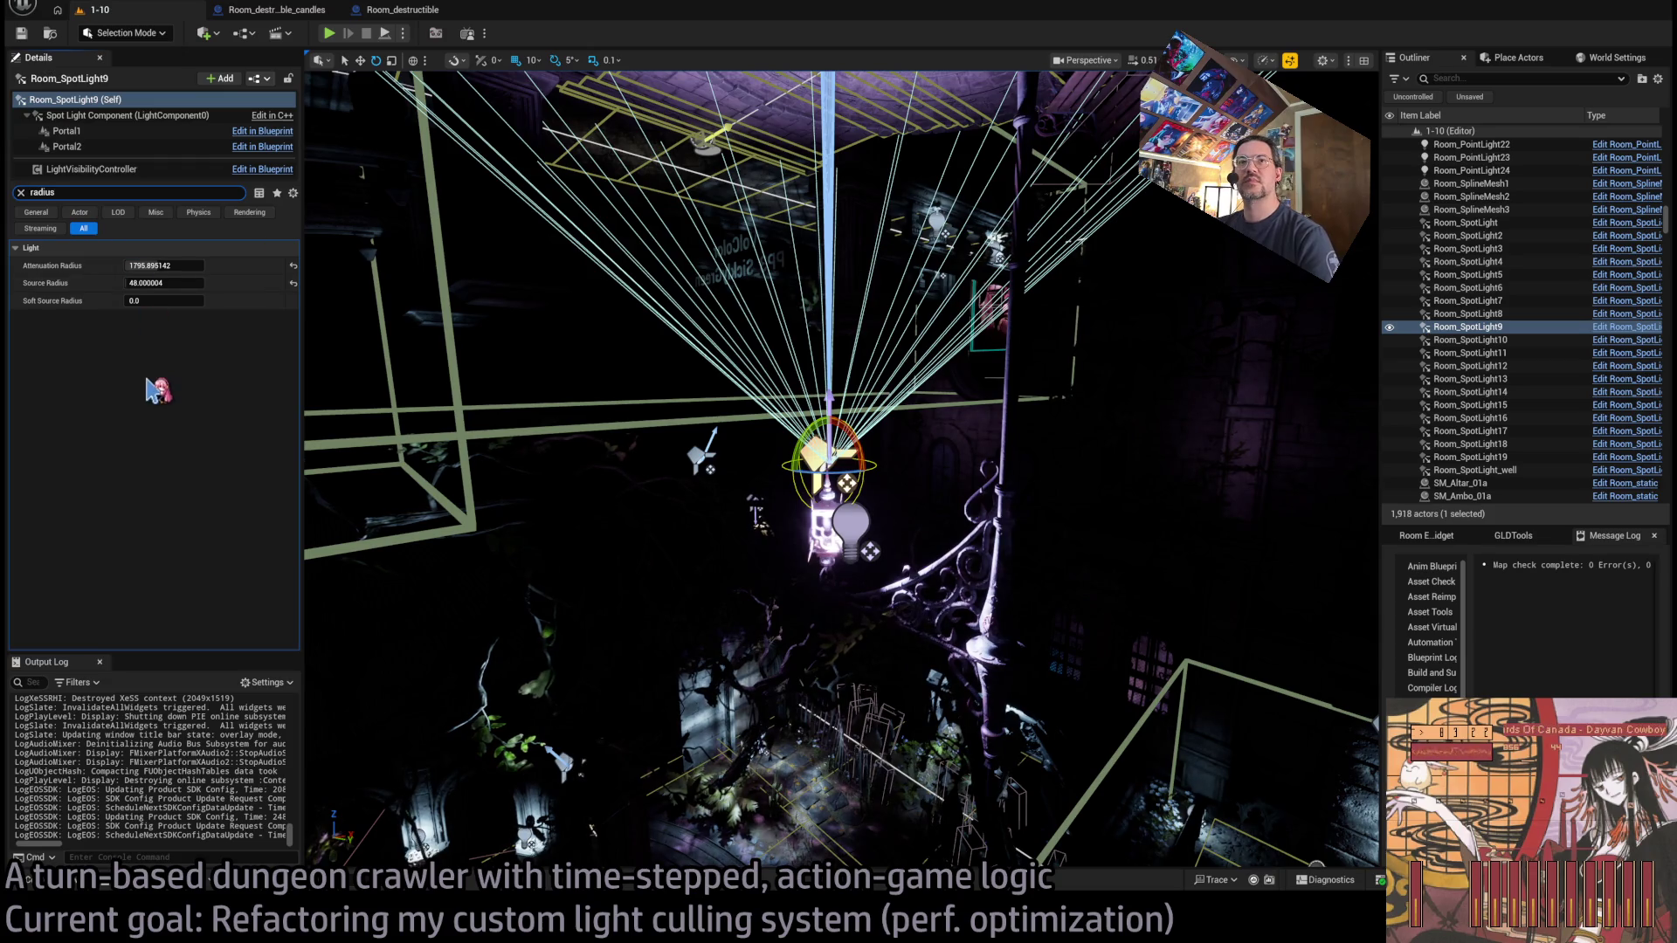
{"action": "type", "text": "shad"}
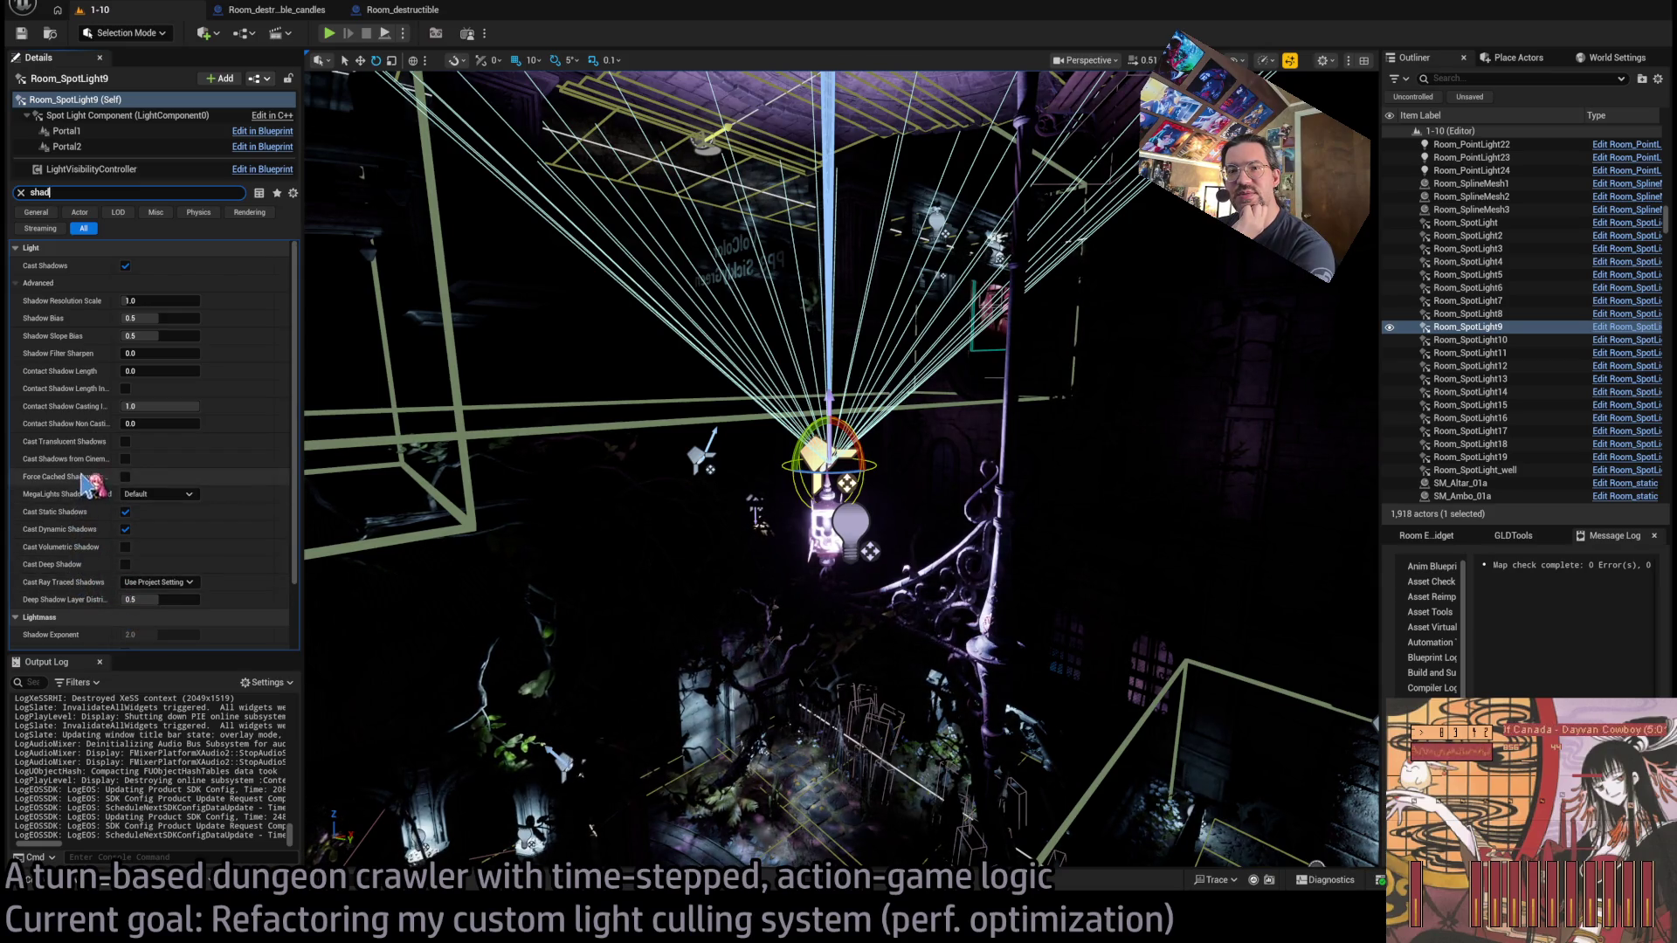
{"action": "scroll", "coordinate": [77, 485], "scroll_direction": "down", "scroll_amount": 3}
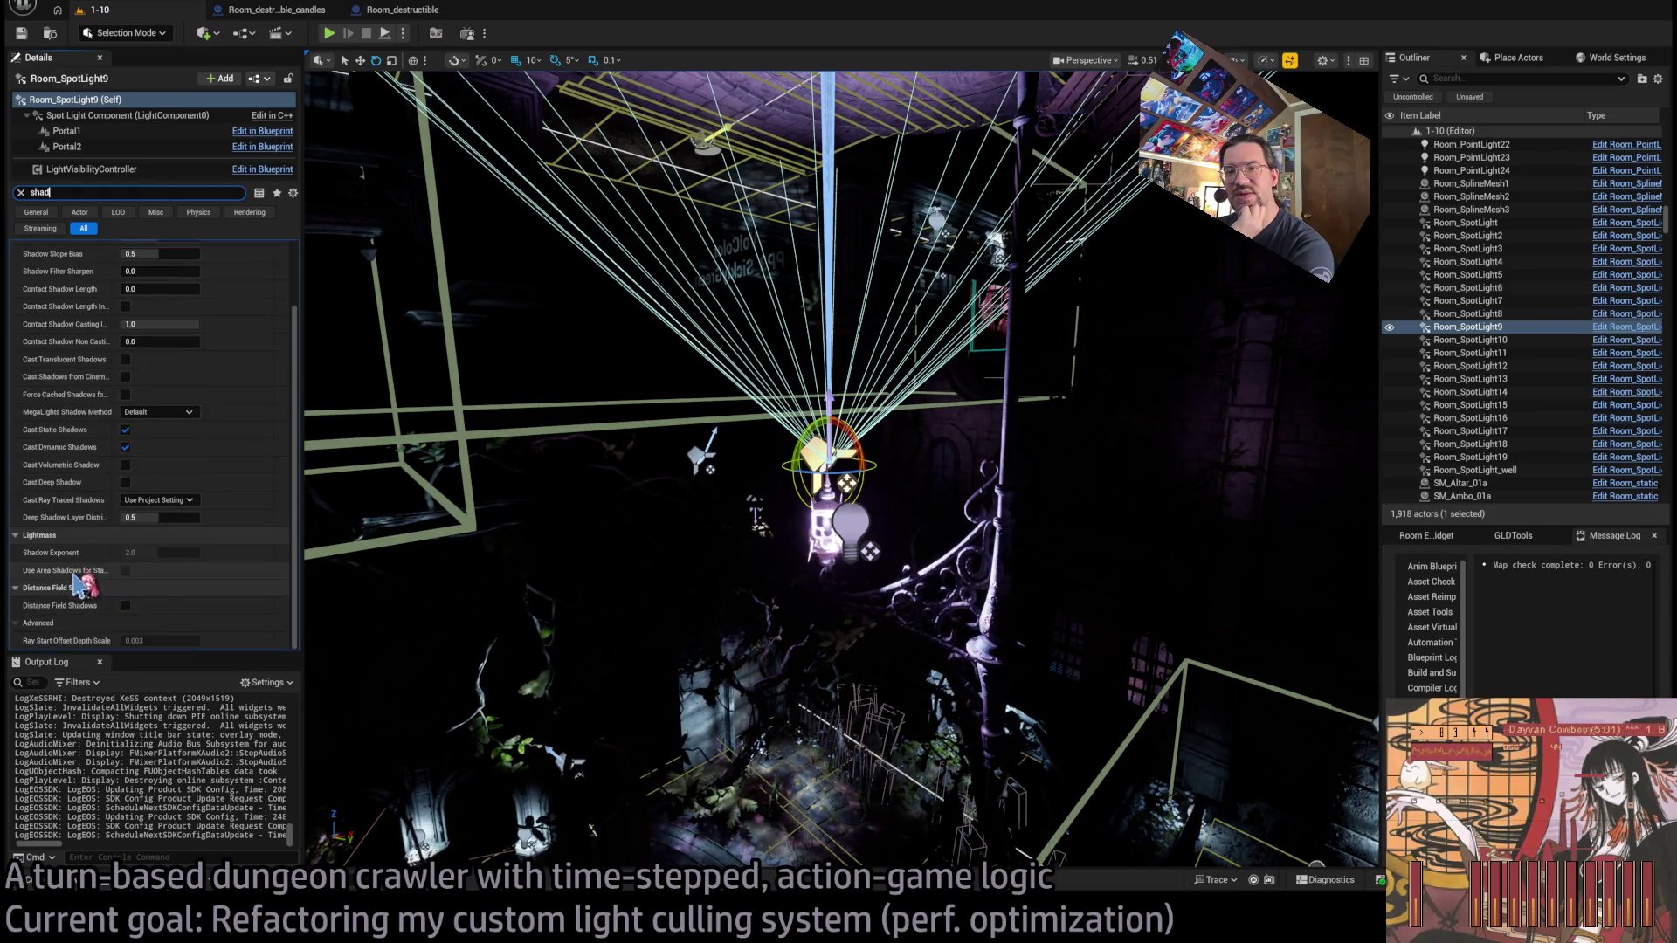
{"action": "scroll", "coordinate": [77, 524], "scroll_direction": "up", "scroll_amount": 3}
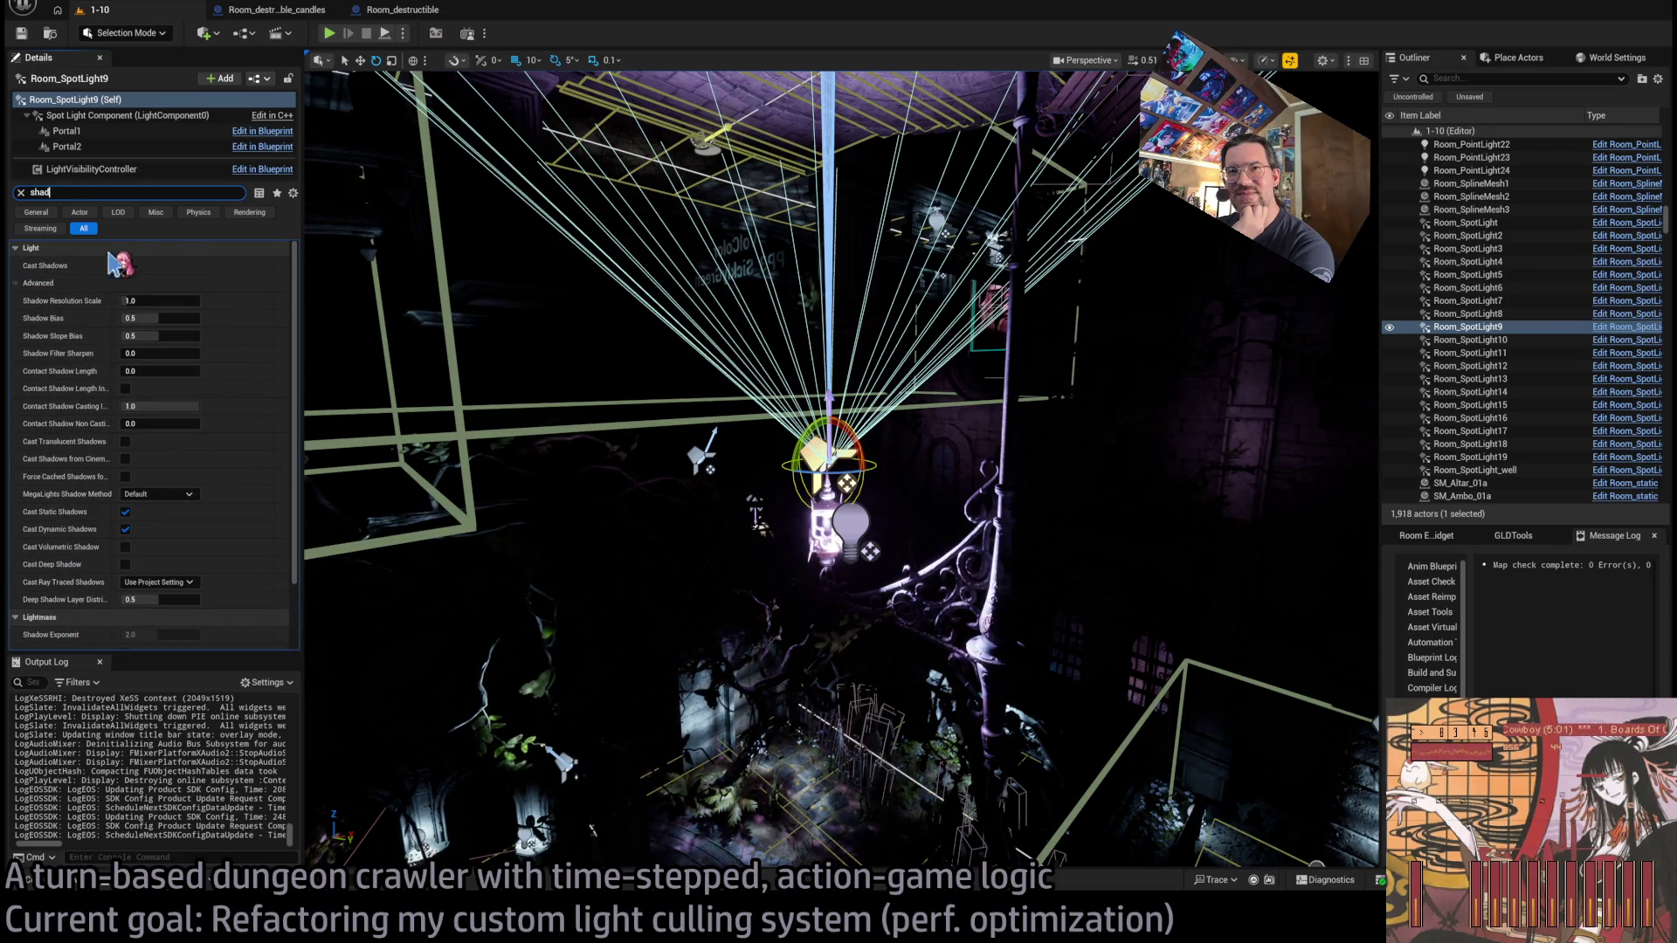
Clear the property filter and return to Gemini's Per-Light Min Screen Radius advice.
{"action": "left_click", "coordinate": [20, 192]}
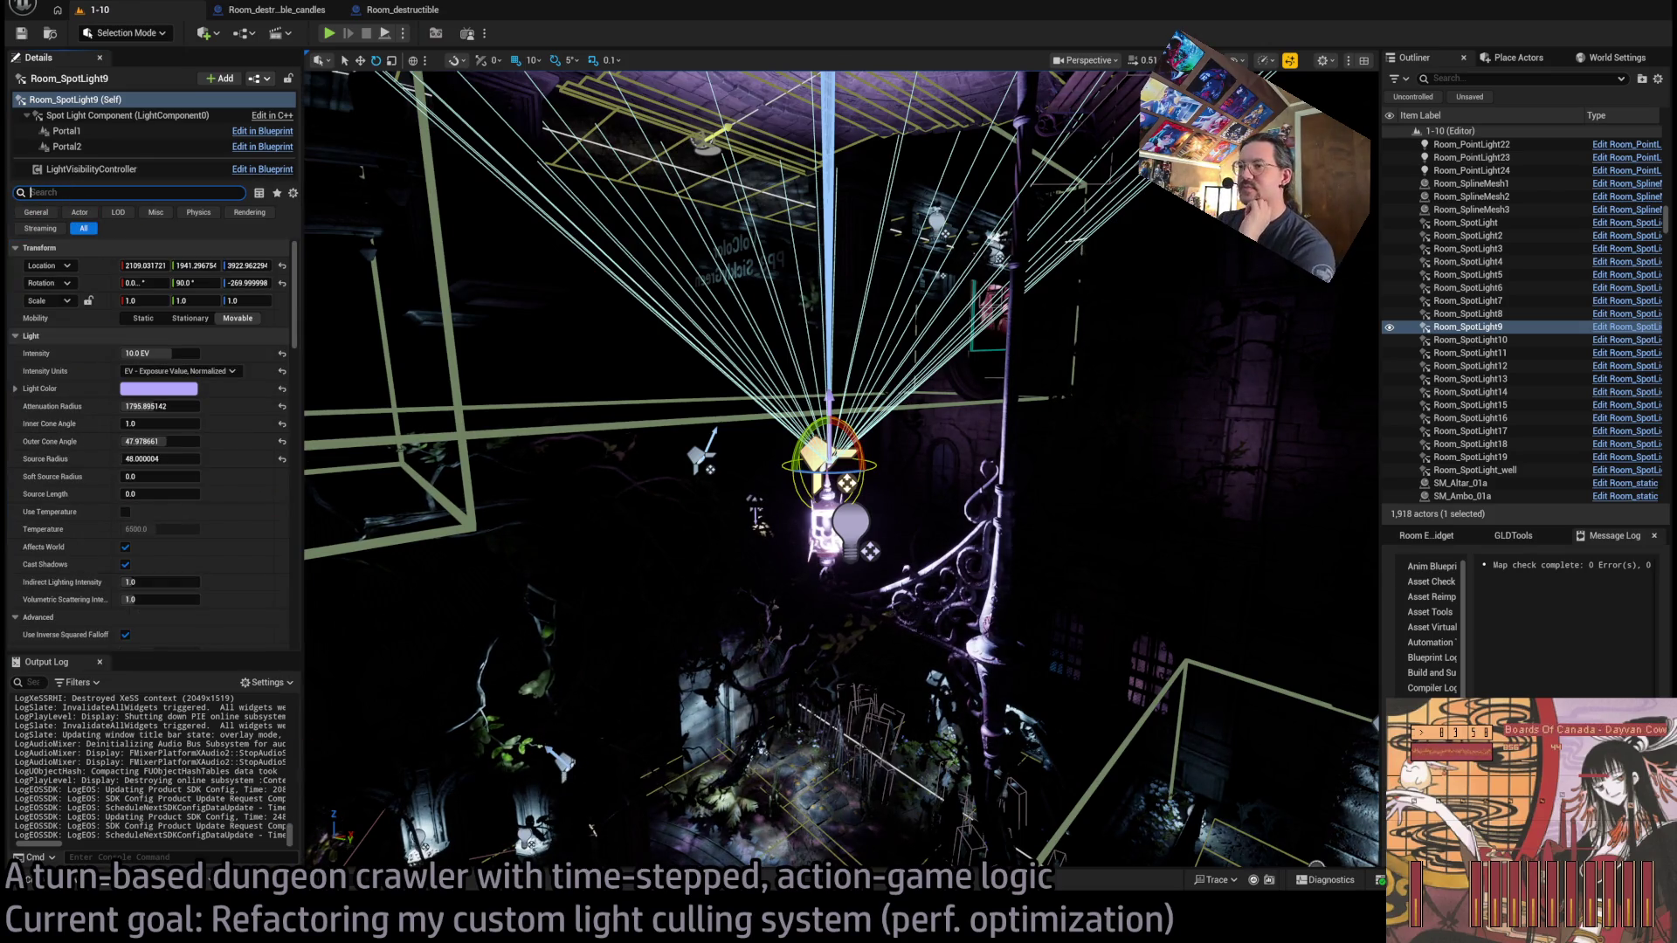
{"action": "key", "text": "alt+Tab"}
{"action": "mouse_move", "coordinate": [784, 448]}
{"action": "left_mouse_down"}
{"action": "mouse_move", "coordinate": [1379, 460]}
{"action": "mouse_move", "coordinate": [1117, 448]}
{"action": "left_mouse_up"}
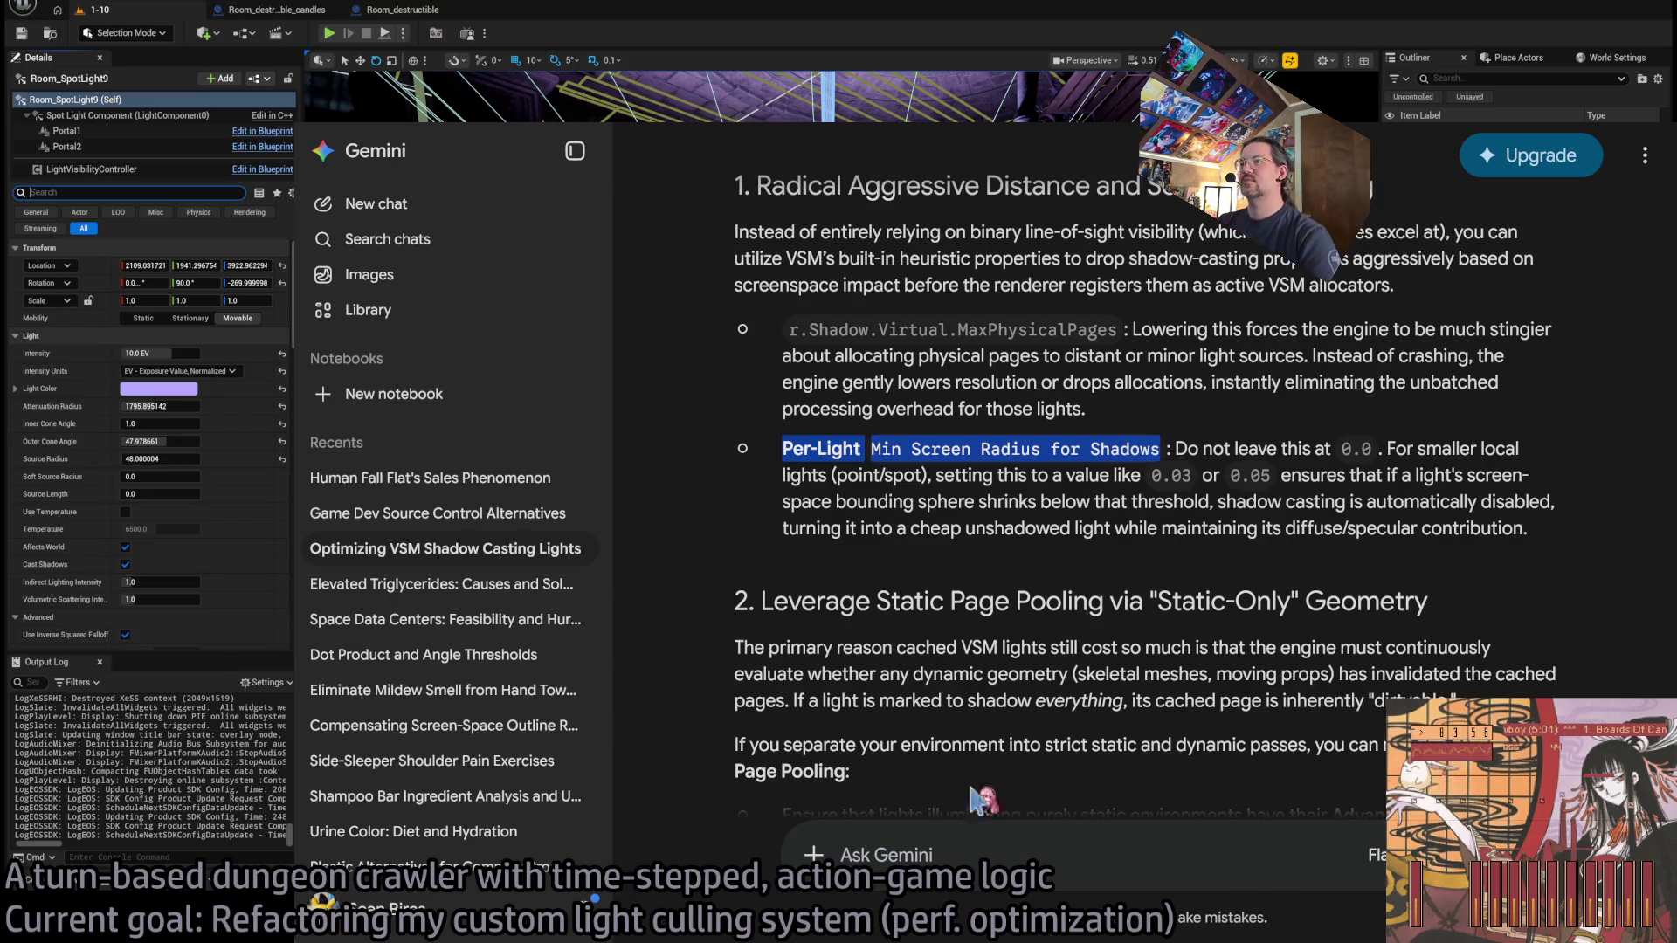
Scroll the Gemini answer down to section 3 of the recommendations.
{"action": "left_click", "coordinate": [975, 856]}
{"action": "scroll", "coordinate": [1026, 690], "scroll_direction": "down", "scroll_amount": 7}
{"action": "scroll", "coordinate": [1029, 637], "scroll_direction": "down", "scroll_amount": 2}
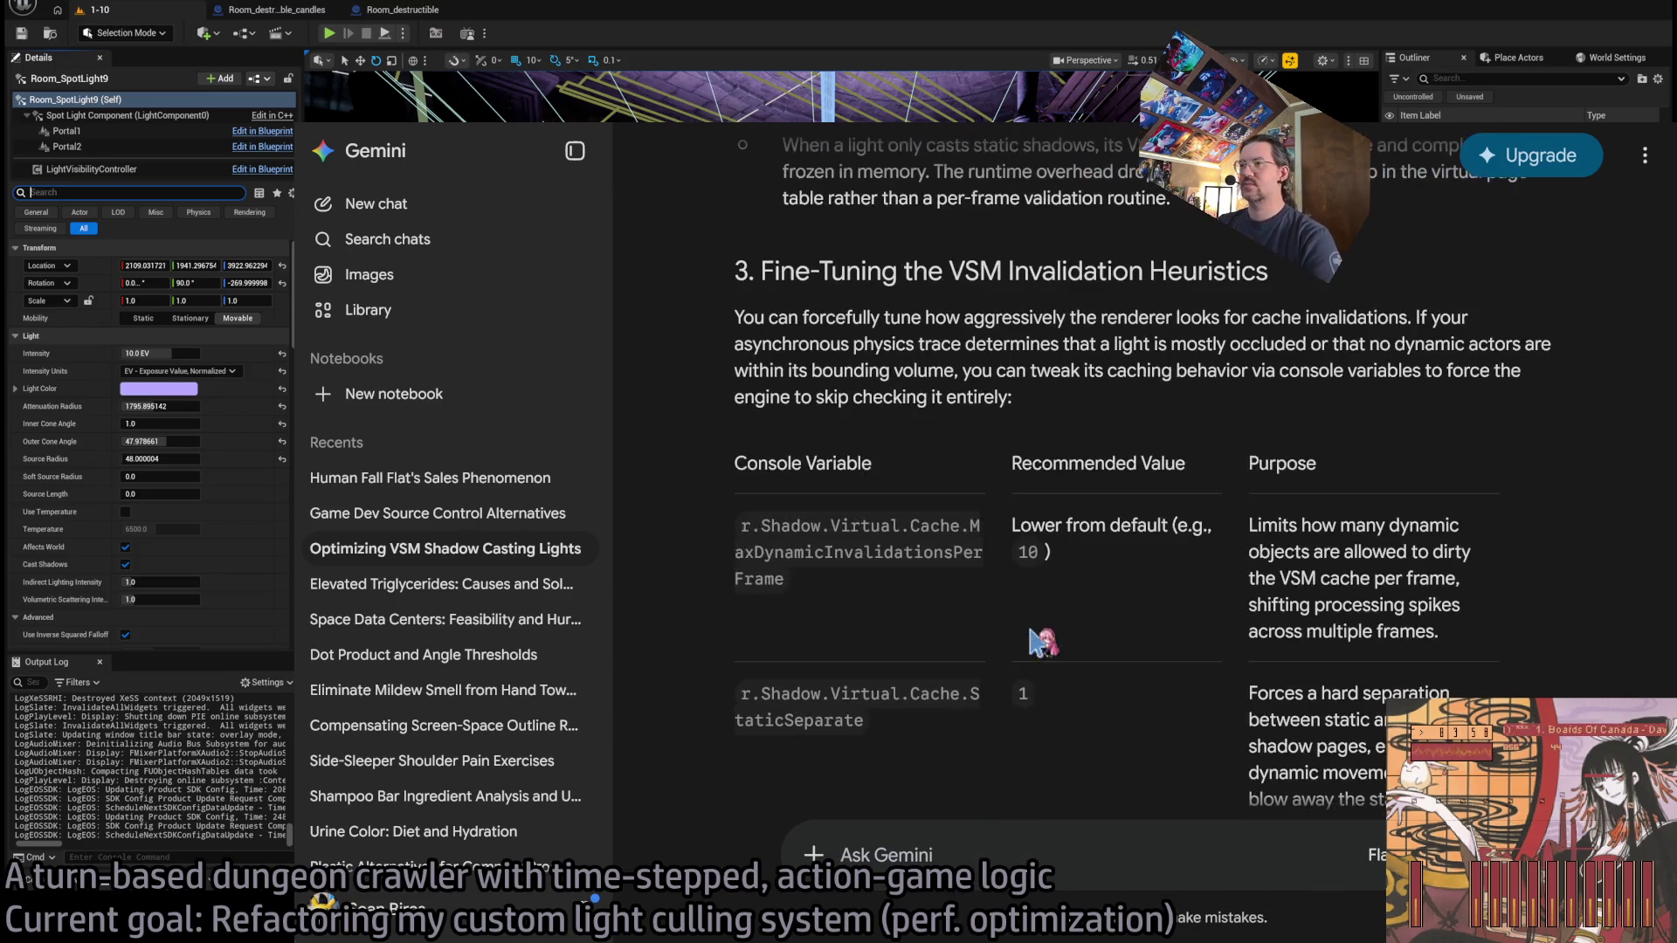
{"action": "scroll", "coordinate": [1061, 623], "scroll_direction": "down", "scroll_amount": 1}
{"action": "scroll", "coordinate": [1061, 624], "scroll_direction": "up", "scroll_amount": 1}
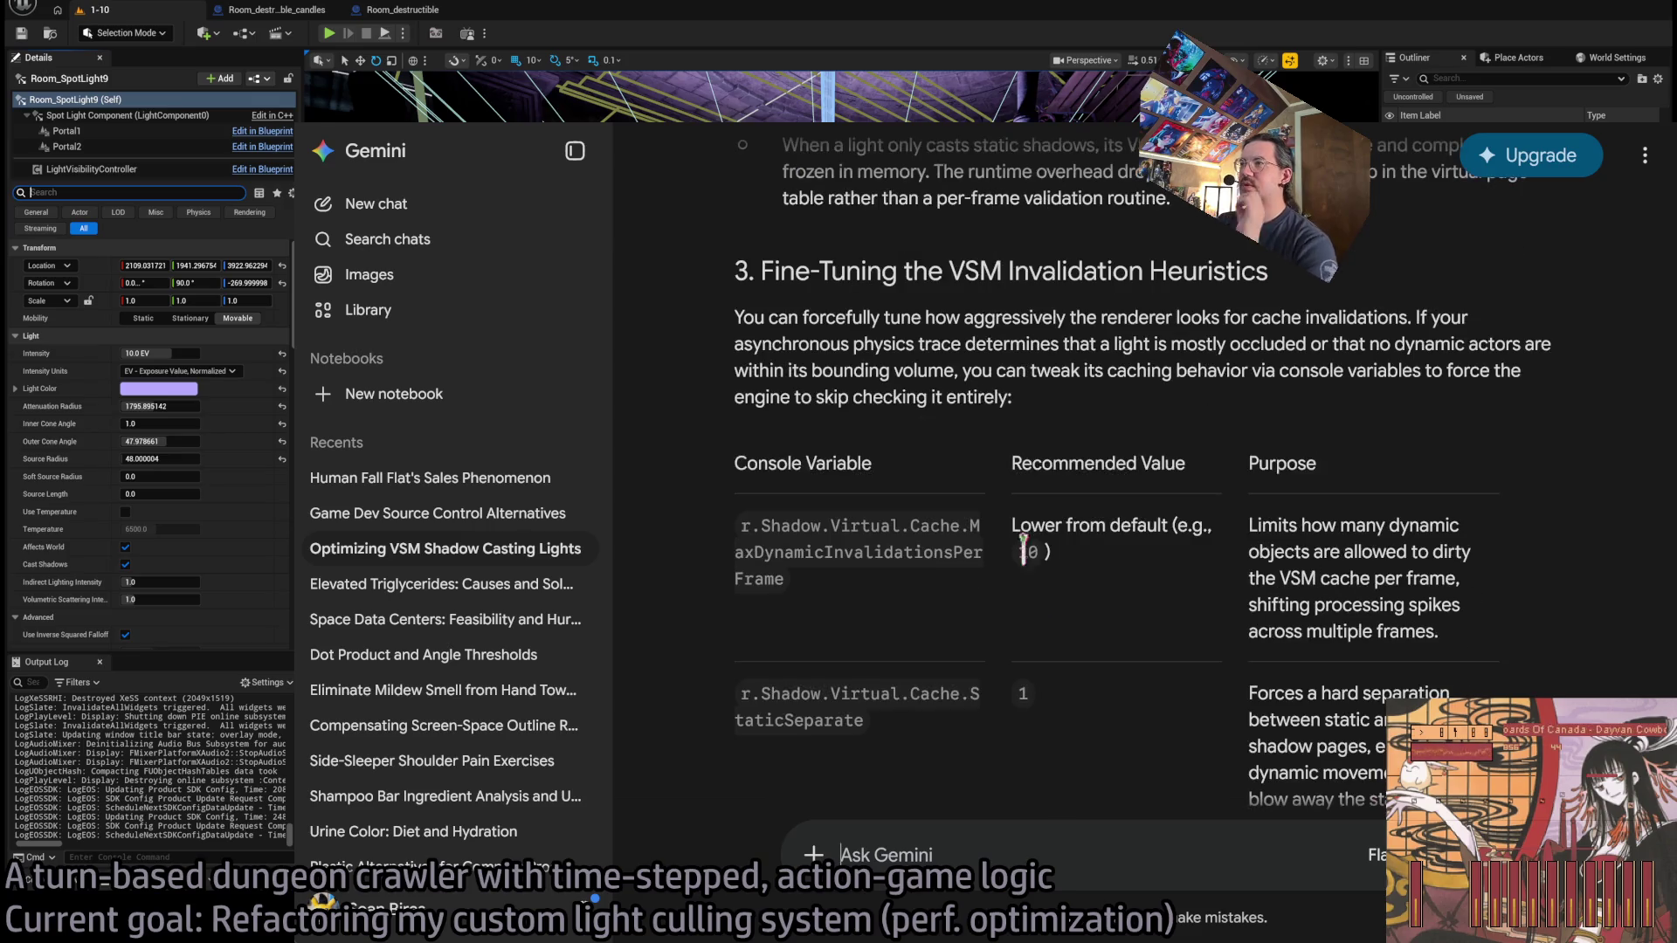
{"action": "double_click", "coordinate": [794, 262]}
{"action": "left_click_drag", "start_coordinate": [794, 262], "coordinate": [1179, 407]}
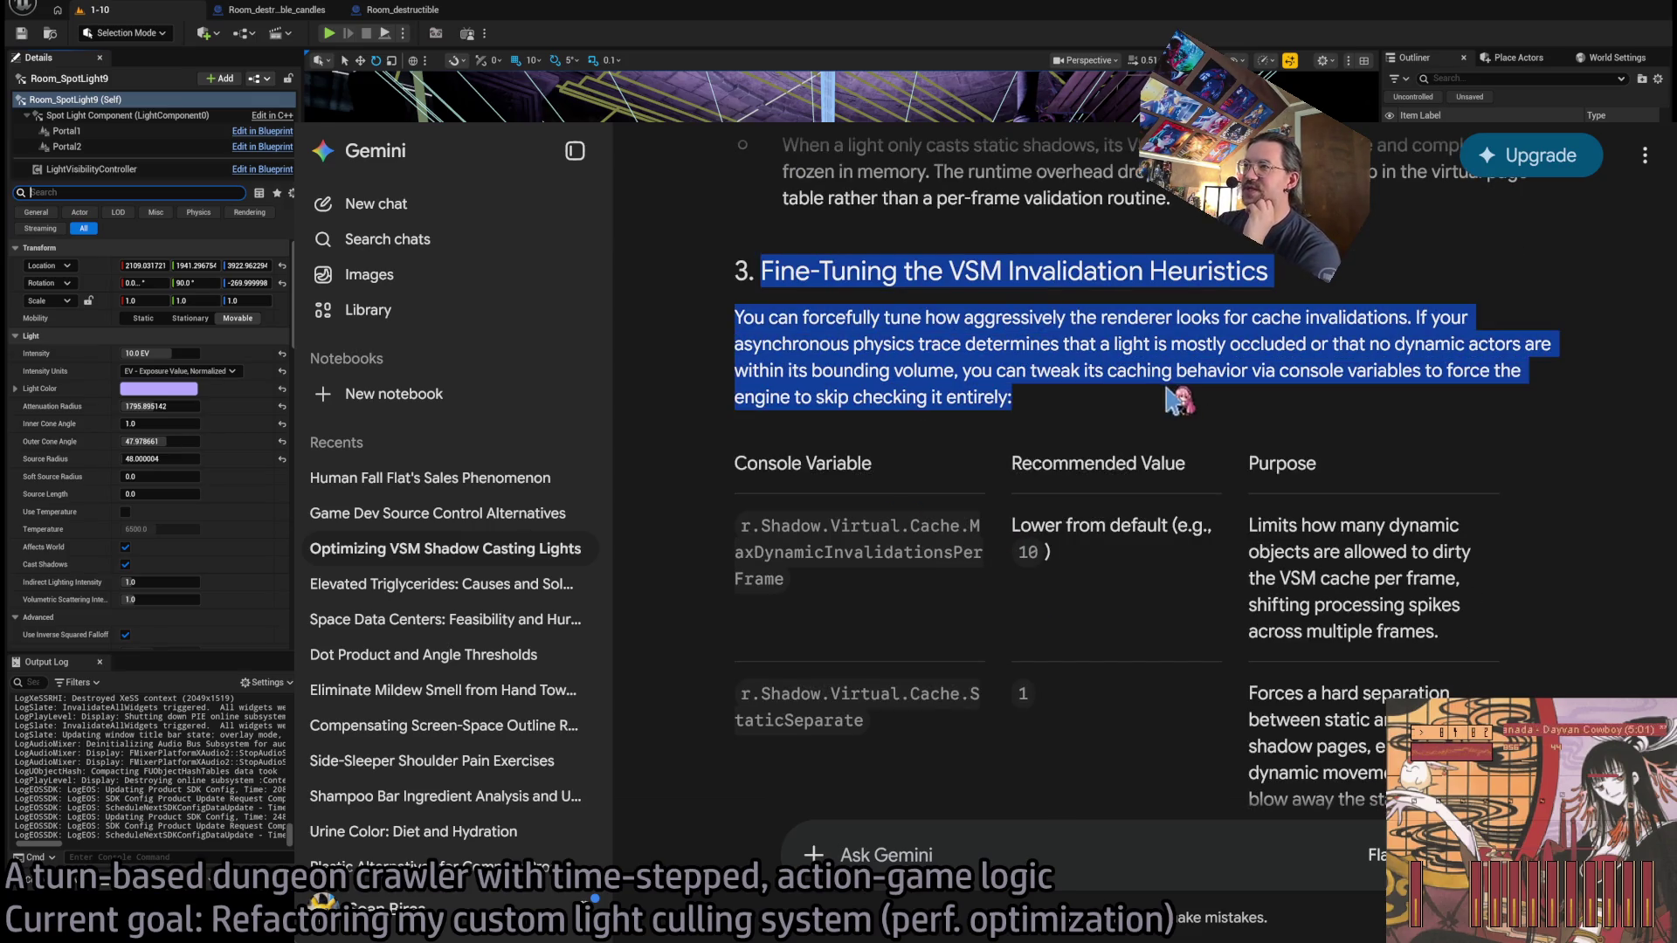
{"action": "left_click", "coordinate": [1092, 415]}
{"action": "scroll", "coordinate": [840, 469], "scroll_direction": "down", "scroll_amount": 1}
Select the MaxDynamicInvalidationsPerFrame variable name and read its Purpose description.
{"action": "double_click", "coordinate": [764, 424]}
{"action": "left_click", "coordinate": [904, 489]}
{"action": "double_click", "coordinate": [969, 403]}
{"action": "double_click", "coordinate": [973, 407]}
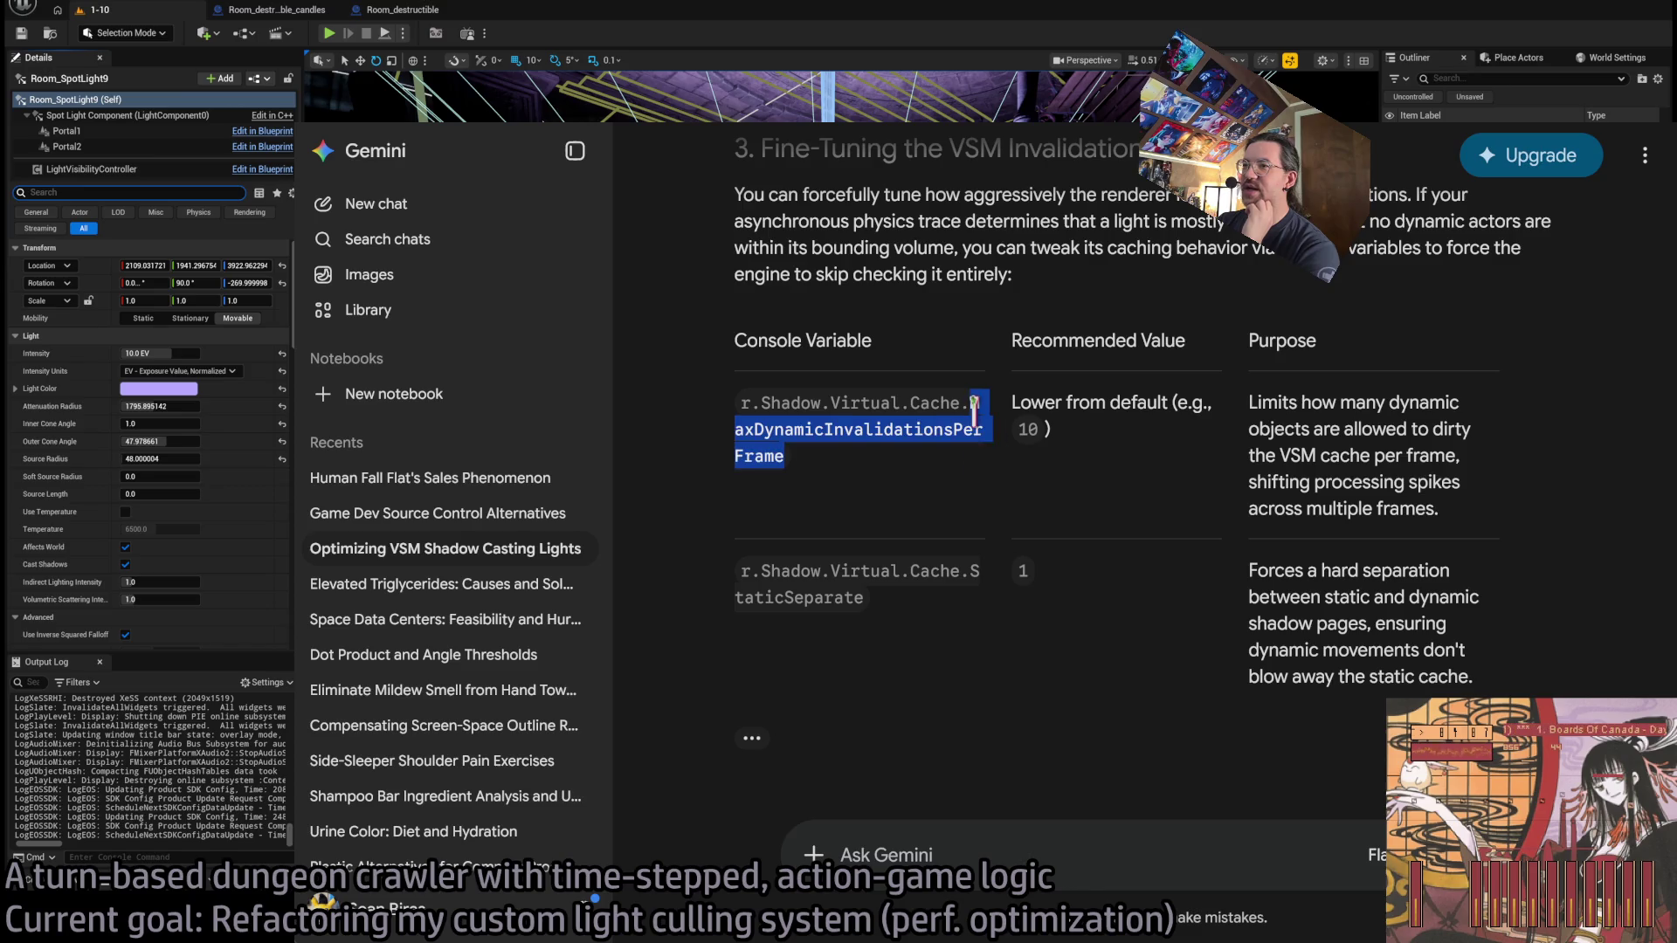
{"action": "left_click", "coordinate": [978, 480]}
{"action": "double_click", "coordinate": [974, 405]}
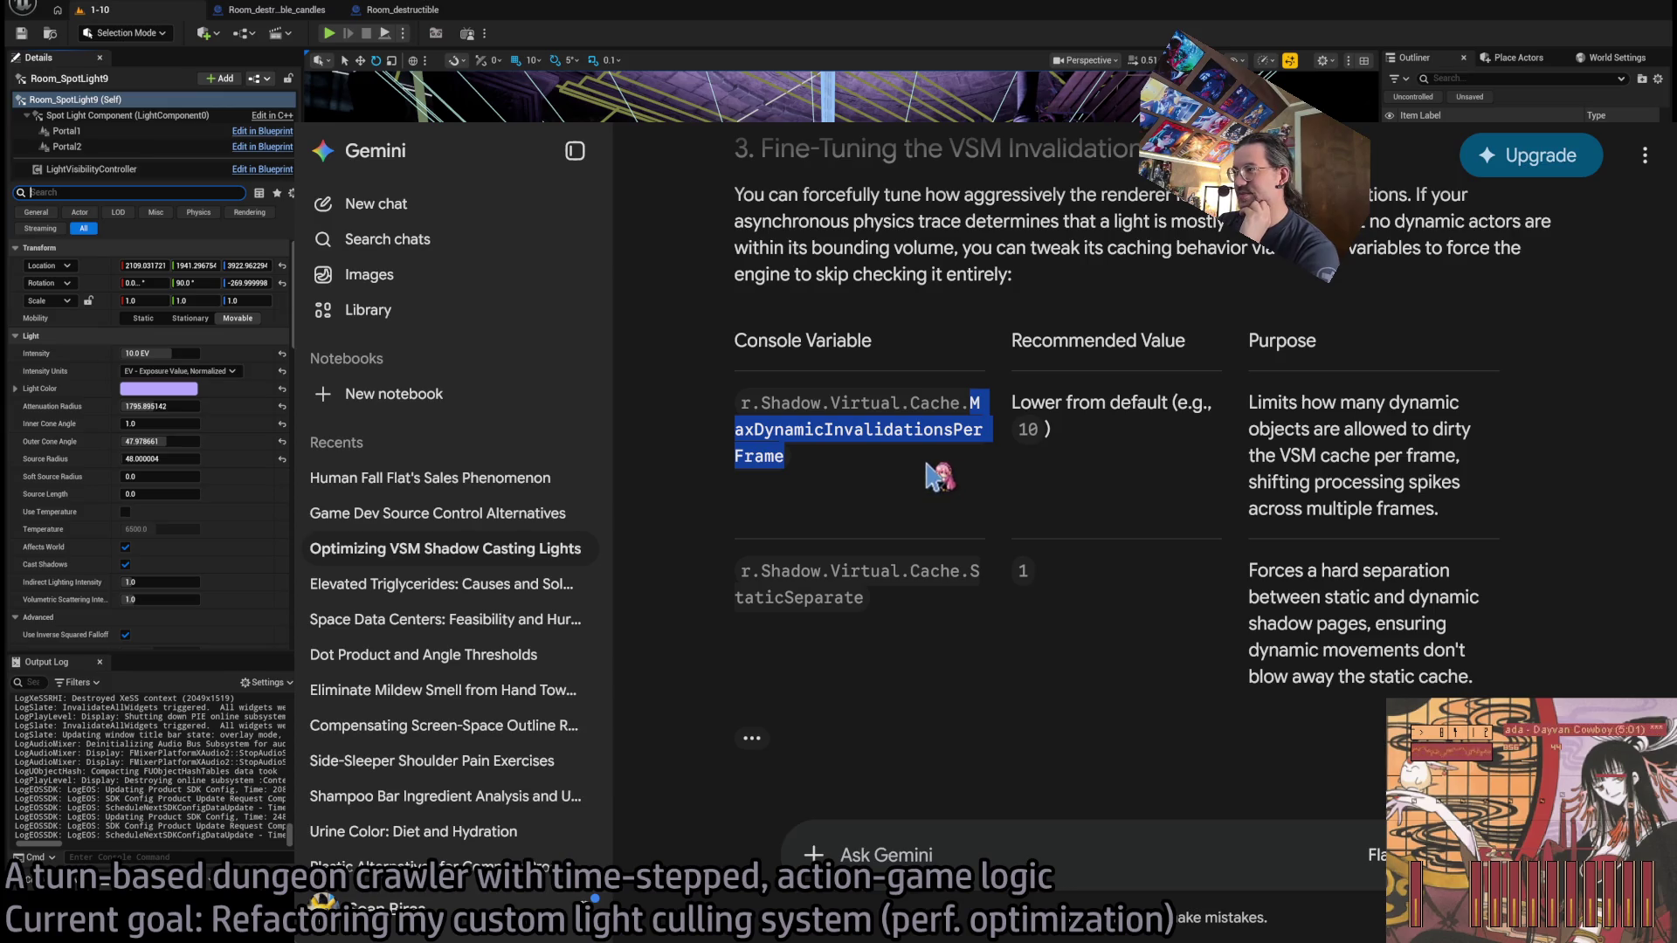
{"action": "left_click_drag", "start_coordinate": [1249, 397], "coordinate": [1458, 528]}
{"action": "left_click", "coordinate": [1236, 480]}
Select the full r.Shadow.Virtual.Cache.MaxDynamicInvalidationsPerFrame name, then return to Unreal and start Play In Editor.
{"action": "double_click", "coordinate": [968, 417]}
{"action": "left_click", "coordinate": [969, 420]}
{"action": "double_click", "coordinate": [976, 402]}
{"action": "left_click", "coordinate": [978, 399]}
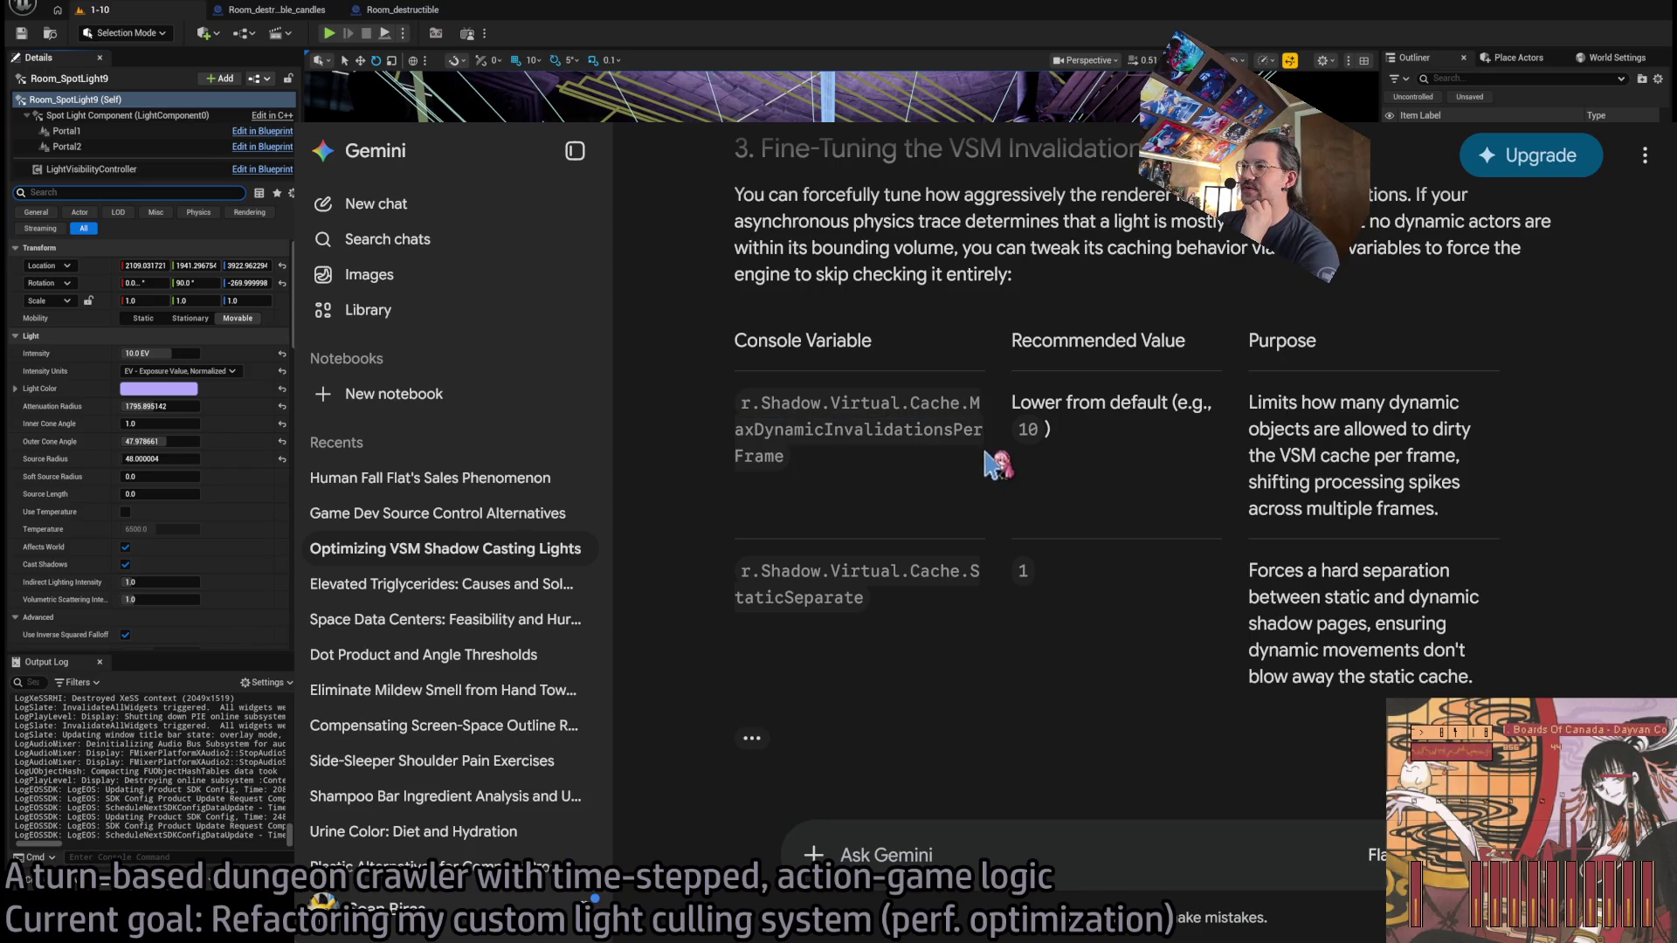
{"action": "double_click", "coordinate": [754, 399]}
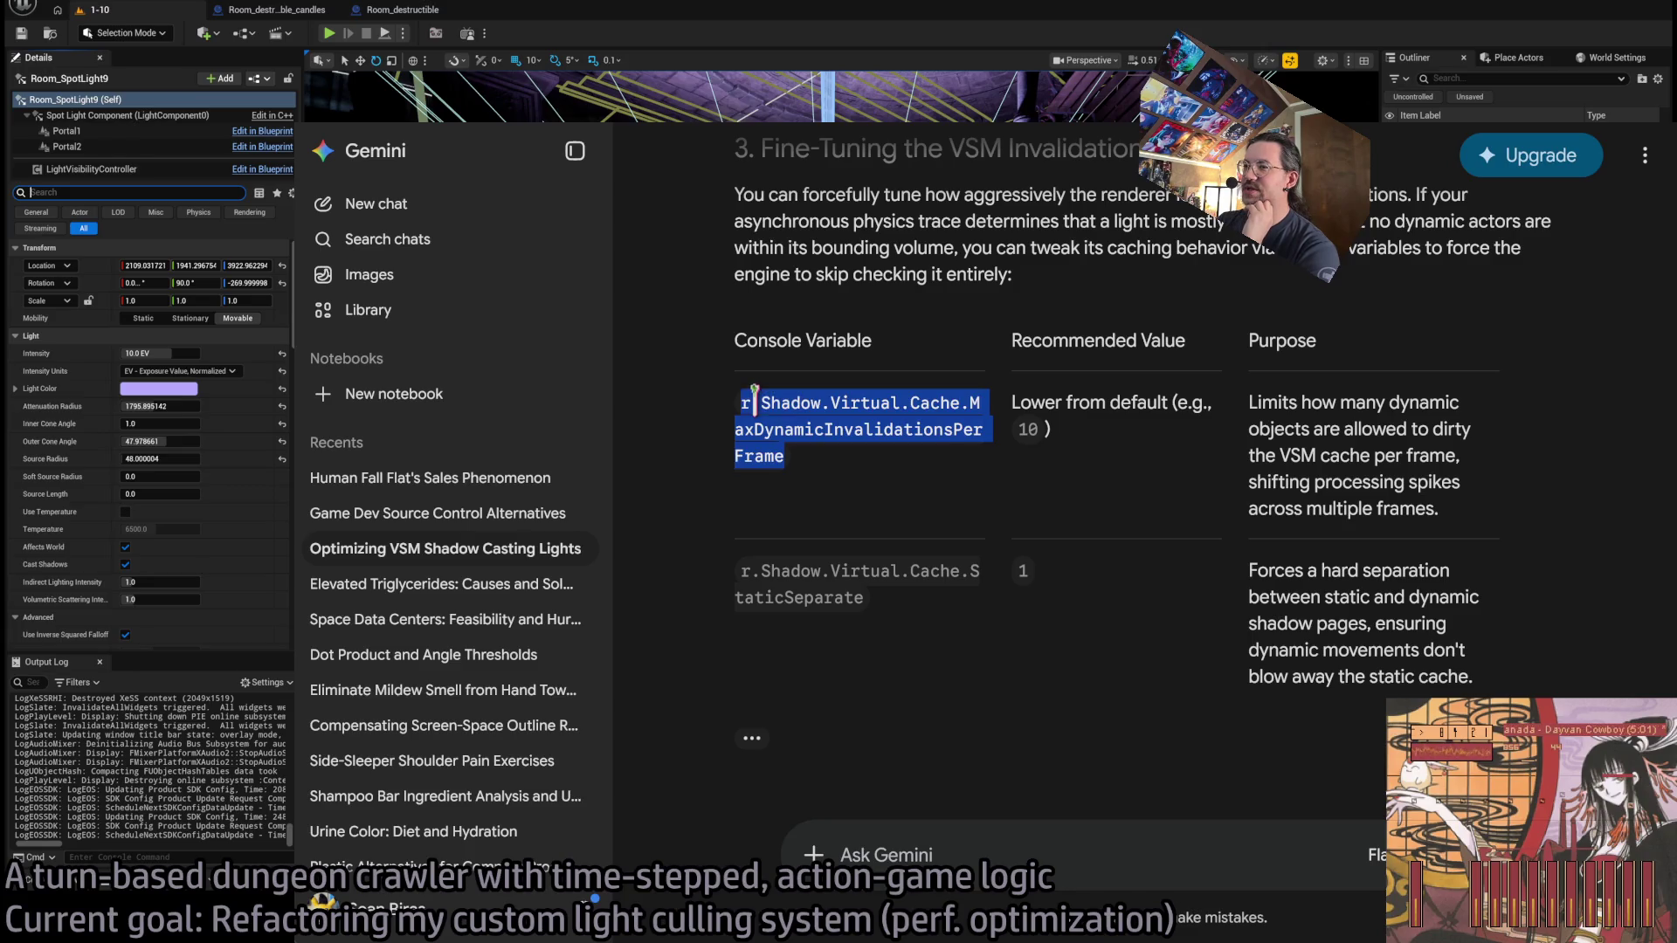
{"action": "left_click", "coordinate": [802, 476]}
{"action": "double_click", "coordinate": [744, 404]}
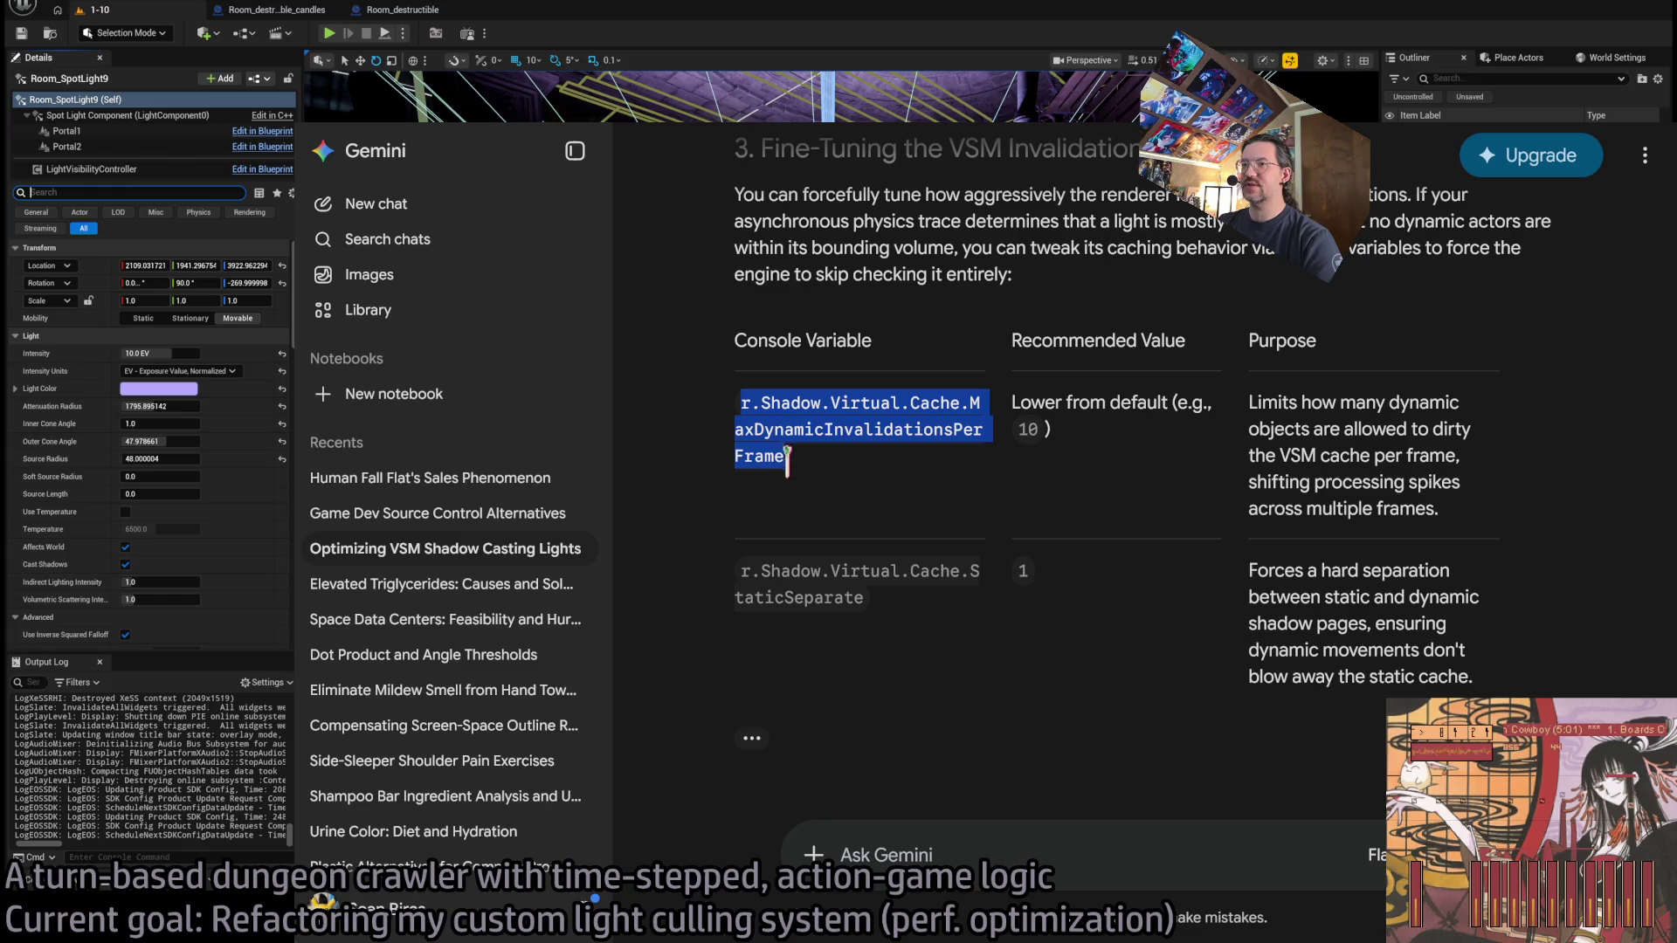
{"action": "key", "text": "alt+Tab"}
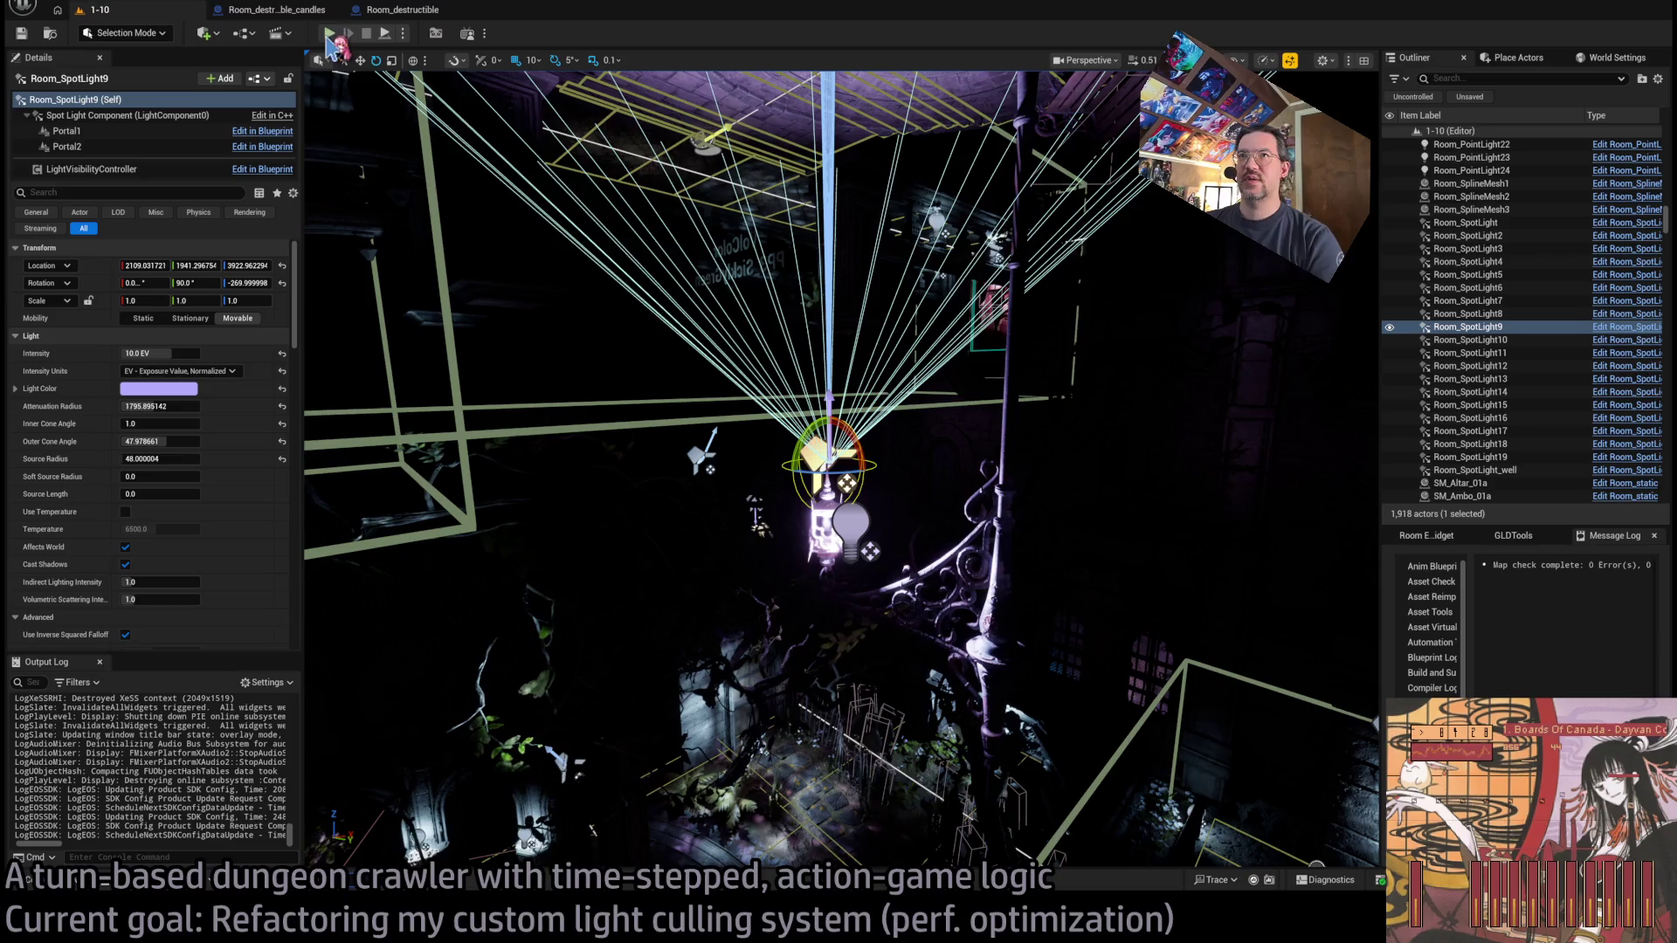
{"action": "key", "text": "alt+p"}
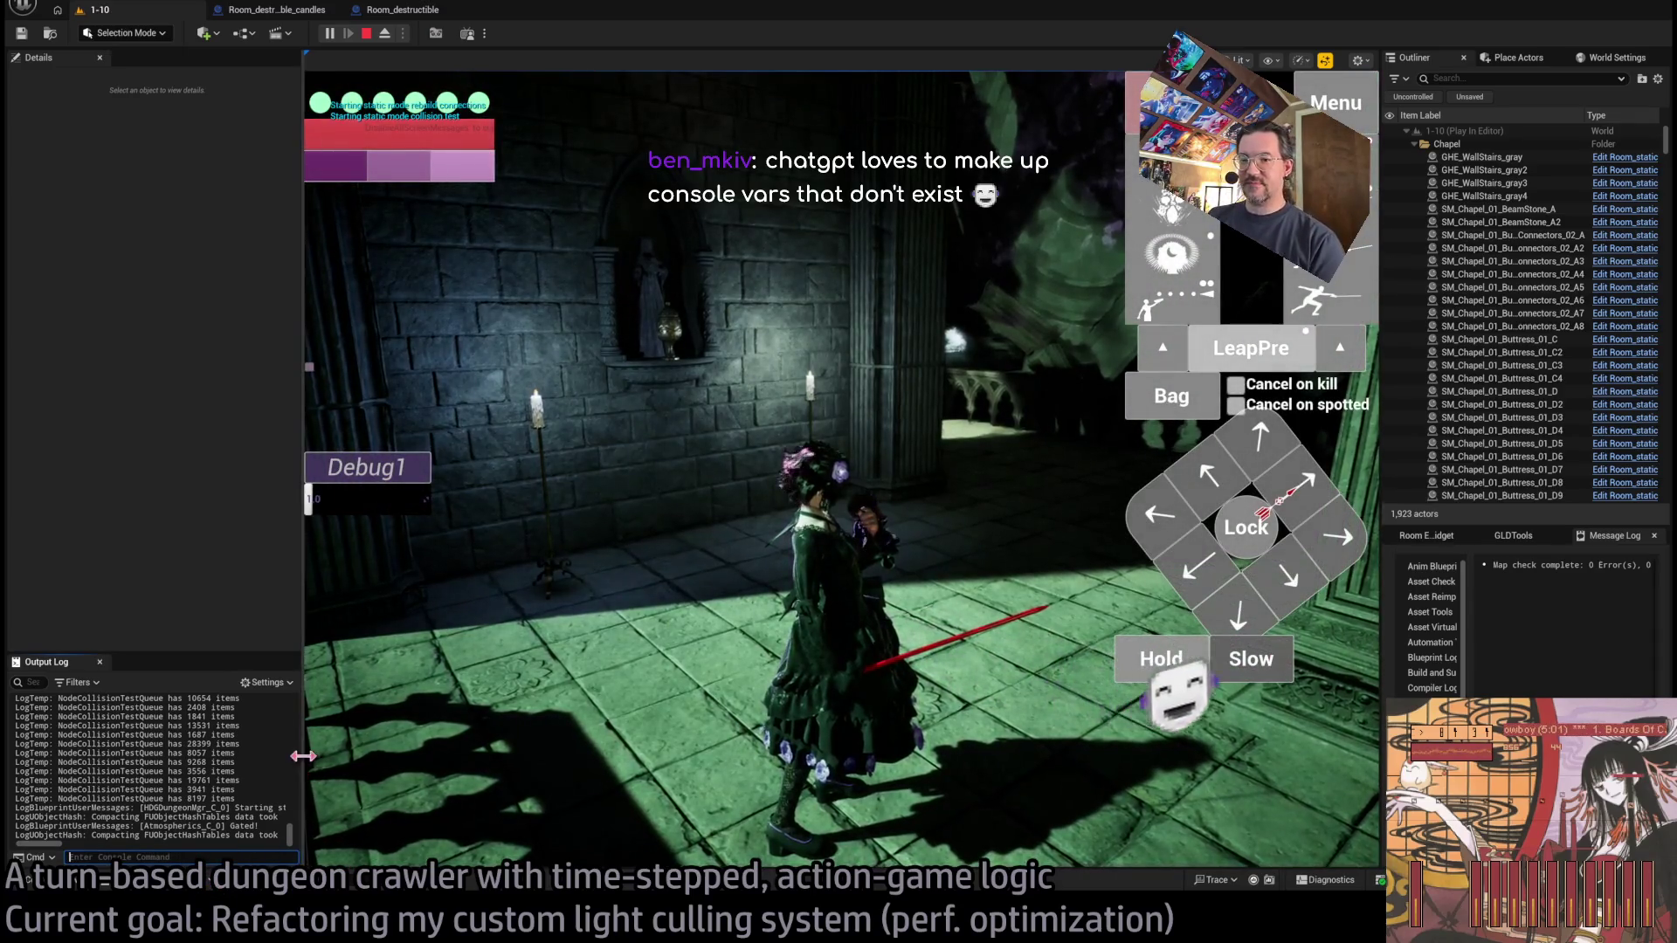
Widen the Output Log and run the pasted MaxDynamicInvalidationsPerFrame cvar with ' ?' for help.
{"action": "left_click_drag", "start_coordinate": [301, 768], "coordinate": [590, 768]}
{"action": "right_click", "coordinate": [410, 776]}
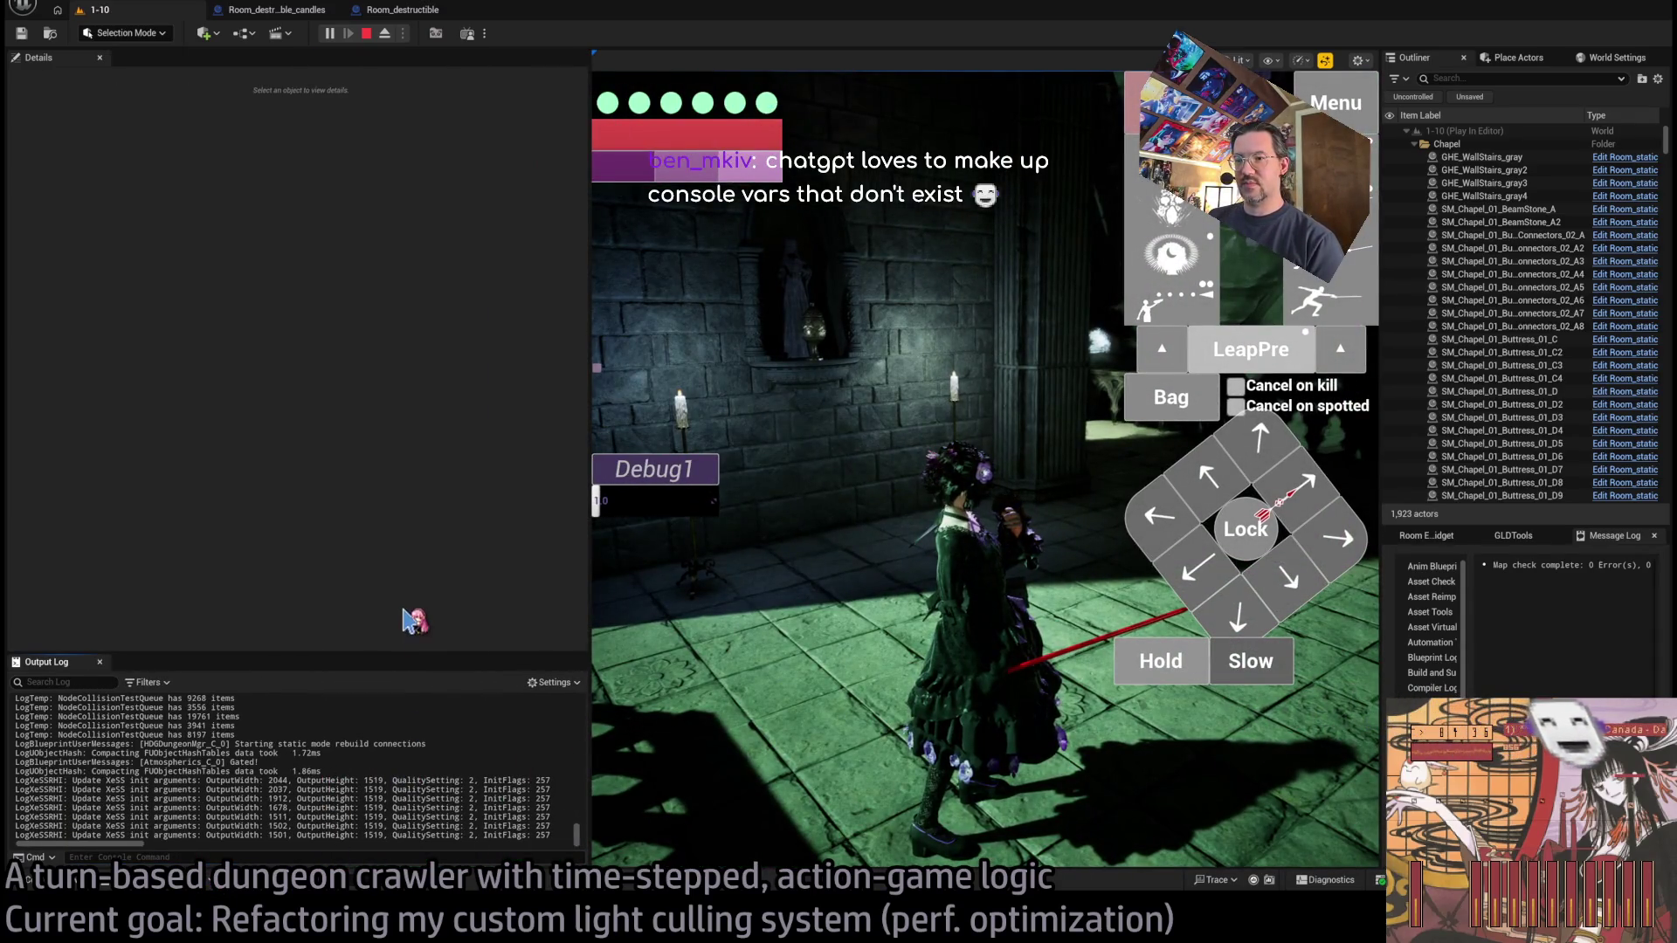
{"action": "left_click", "coordinate": [415, 621]}
{"action": "left_click", "coordinate": [262, 857]}
{"action": "key", "text": "ctrl+v"}
{"action": "type", "text": "?"}
{"action": "key", "text": "Return"}
Autocomplete to r.Shadow.Virtual.Cache.MaxPageAgeSinceLastRequest and show its help, reporting value 1000.
{"action": "key", "text": "Up"}
{"action": "key", "text": "BackSpace"}
{"action": "key", "text": "BackSpace"}
{"action": "key", "text": "BackSpace"}
{"action": "key", "text": "BackSpace"}
{"action": "key", "text": "BackSpace"}
{"action": "key", "text": "BackSpace"}
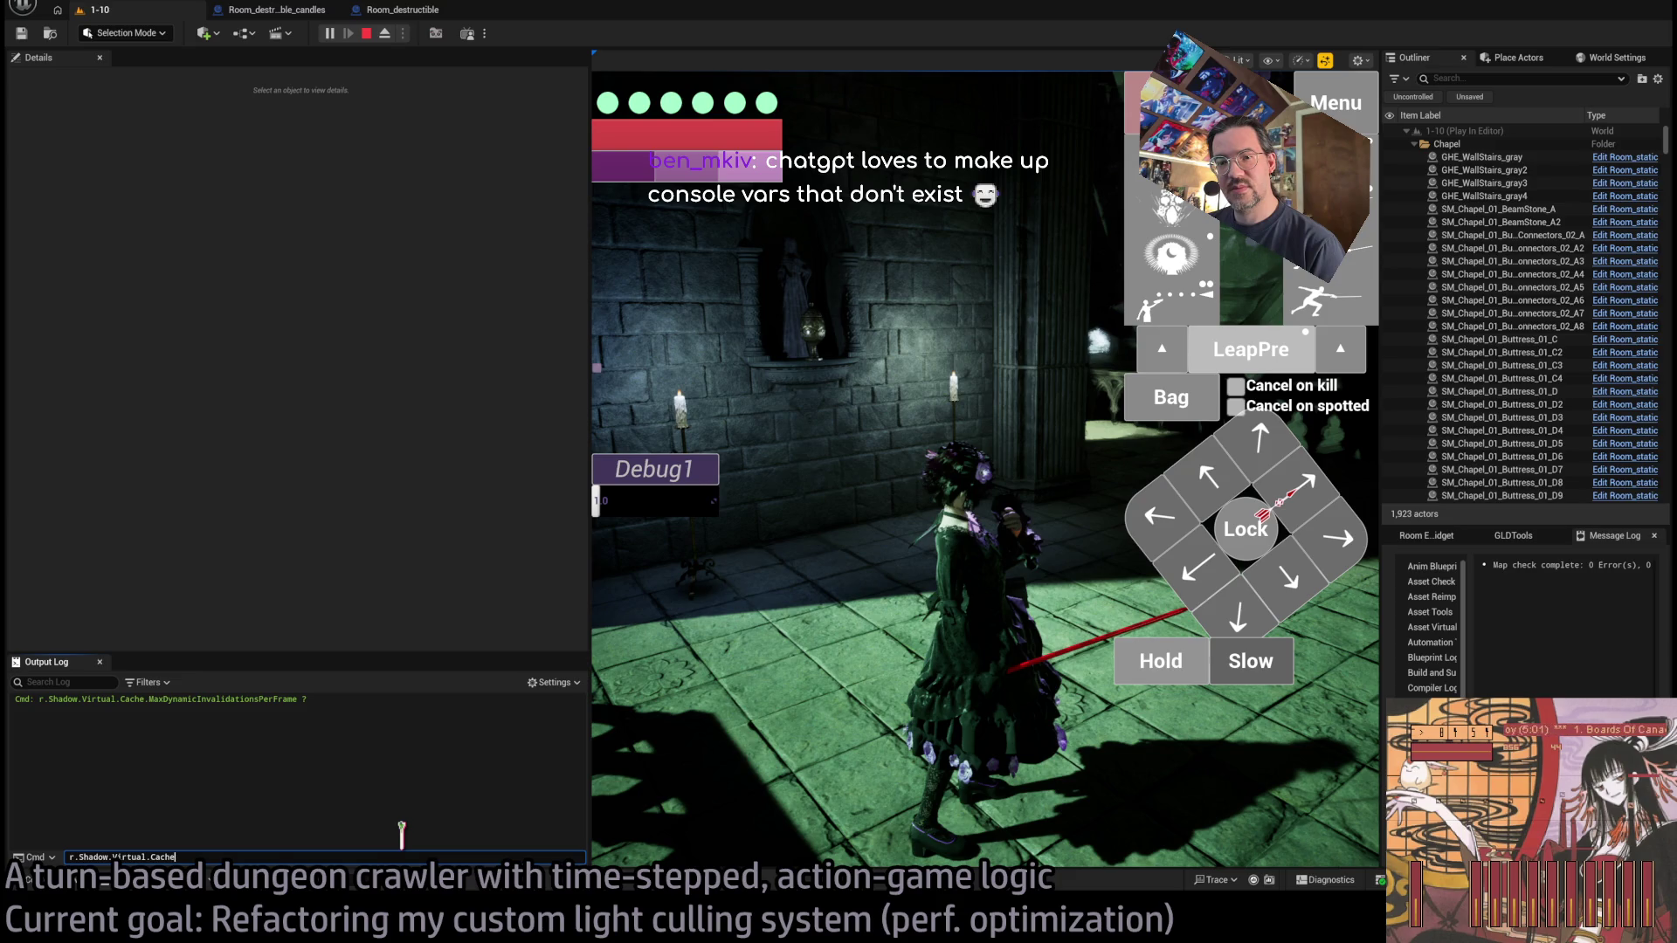
{"action": "key", "text": "Tab"}
{"action": "key", "text": "Tab"}
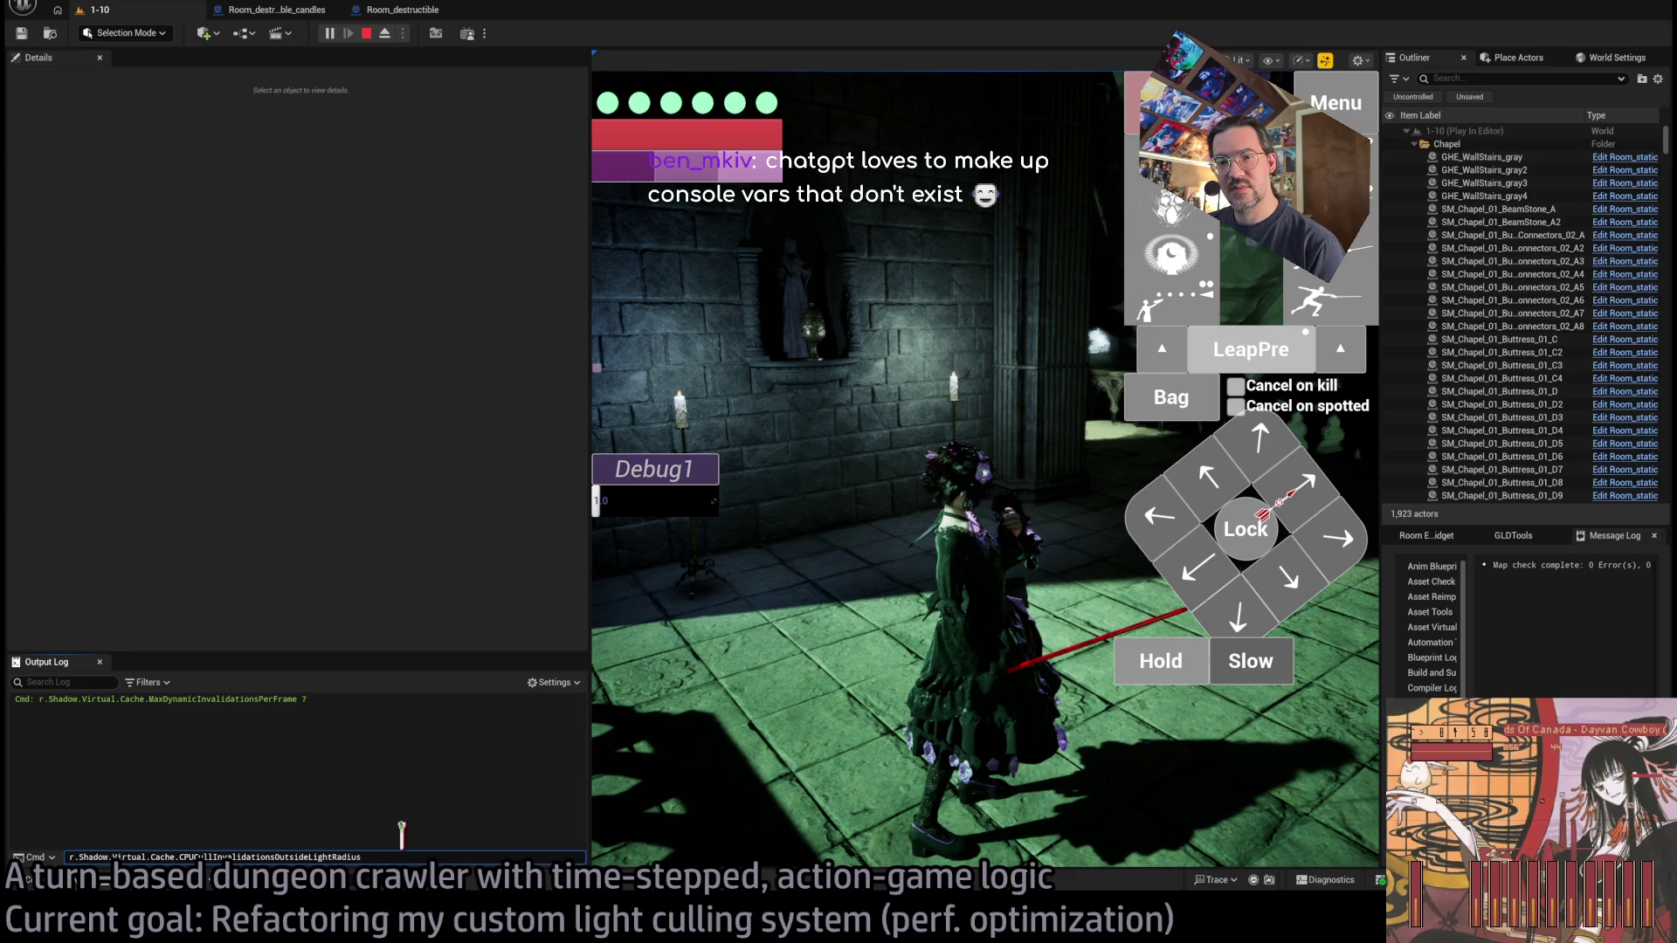
{"action": "key", "text": "Tab"}
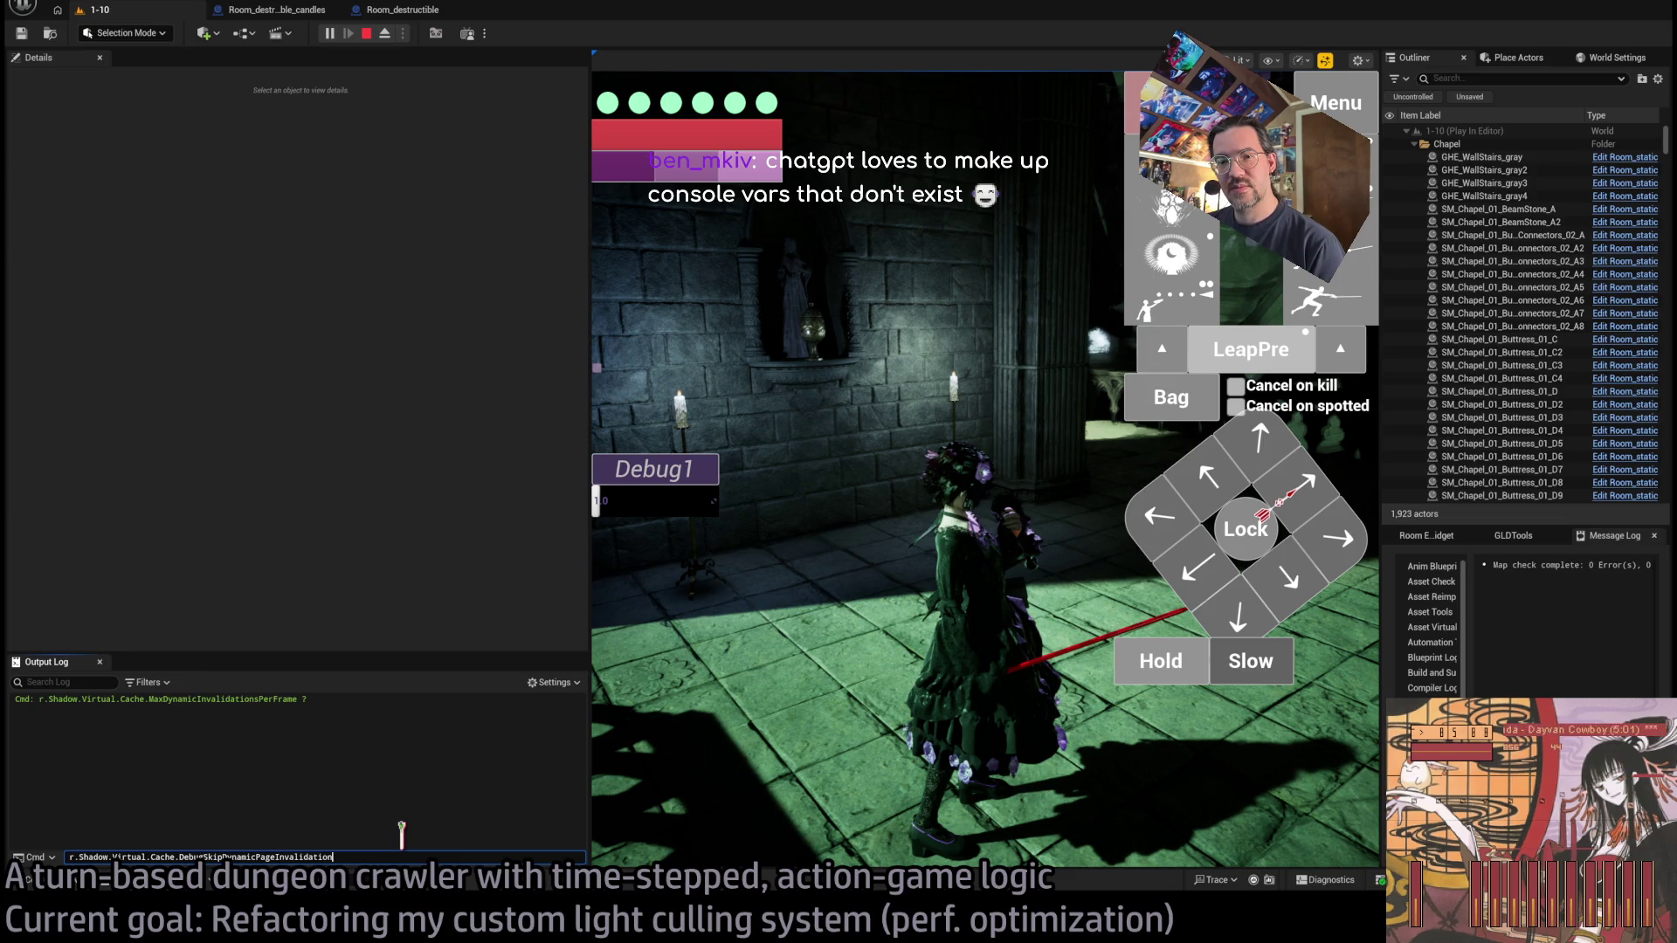
{"action": "key", "text": "Tab"}
{"action": "key", "text": "Tab"}
{"action": "key", "text": "Tab"}
{"action": "key", "text": "Tab"}
{"action": "key", "text": "Tab"}
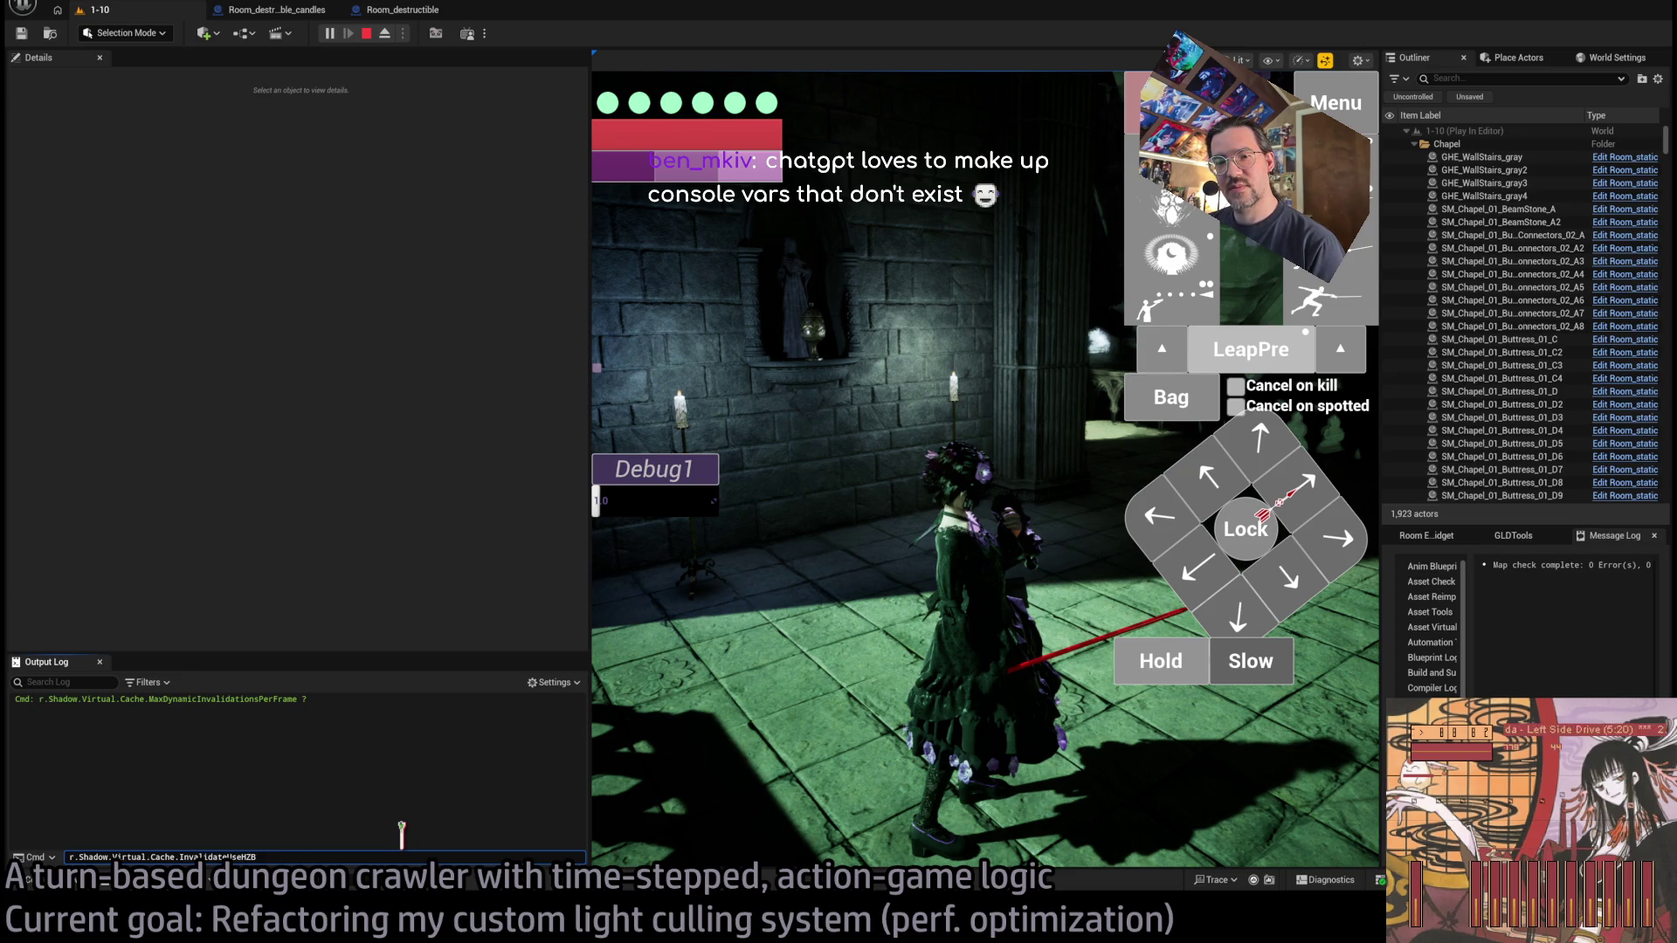
{"action": "key", "text": "Tab"}
{"action": "key", "text": "Tab"}
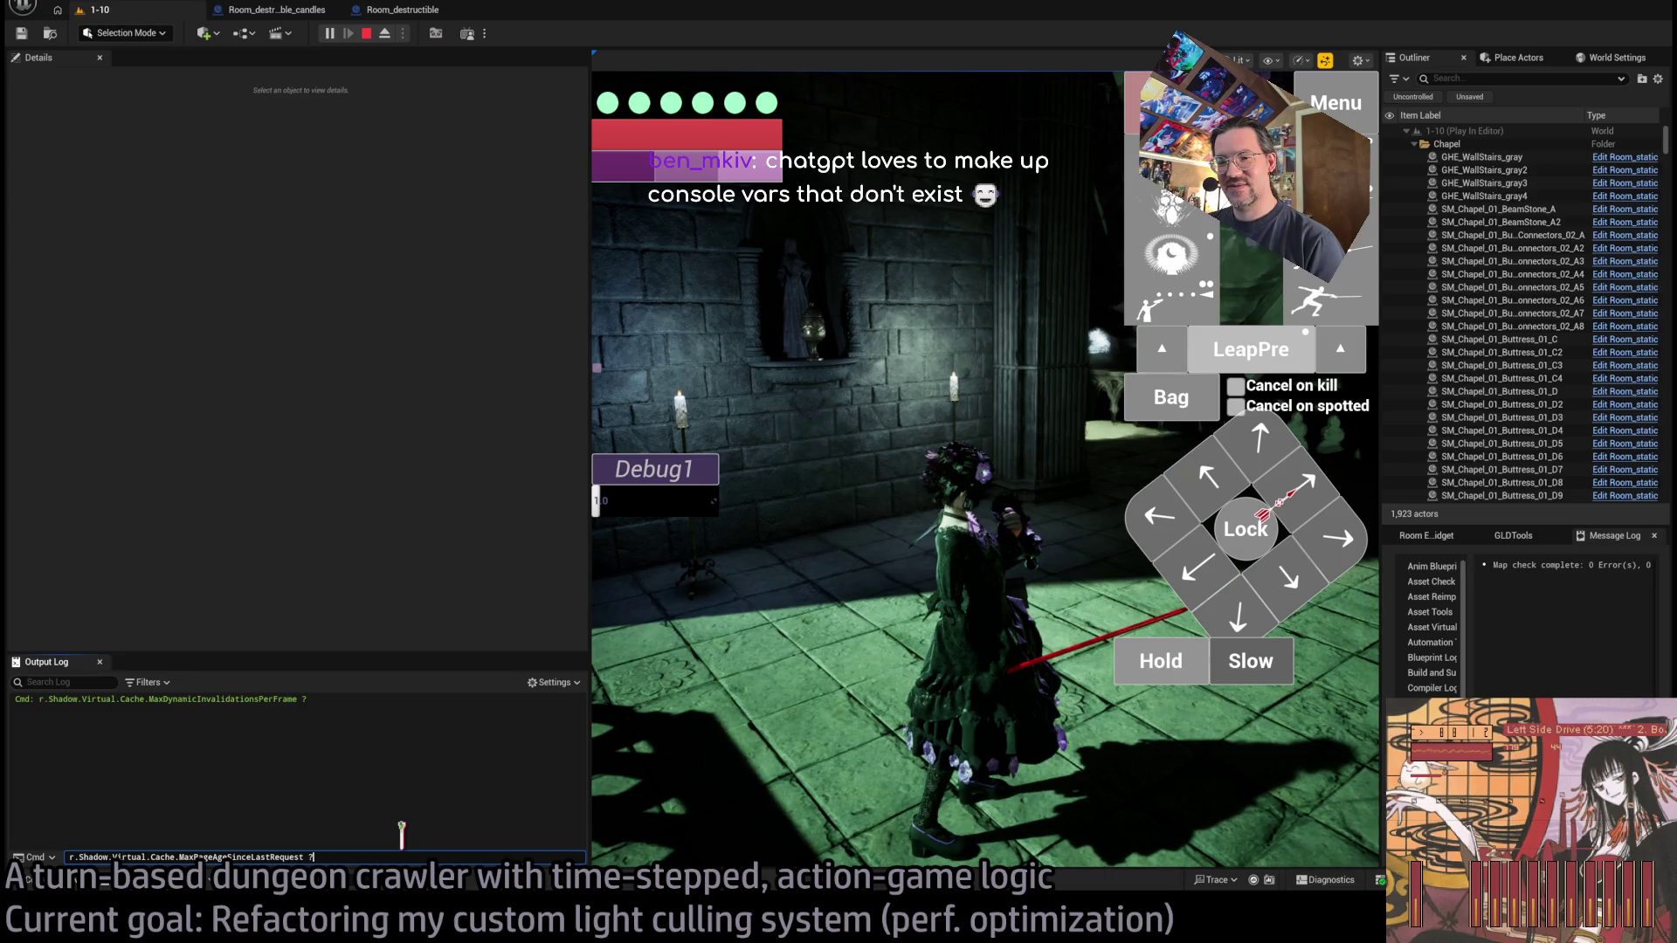
{"action": "type", "text": "?"}
{"action": "key", "text": "Return"}
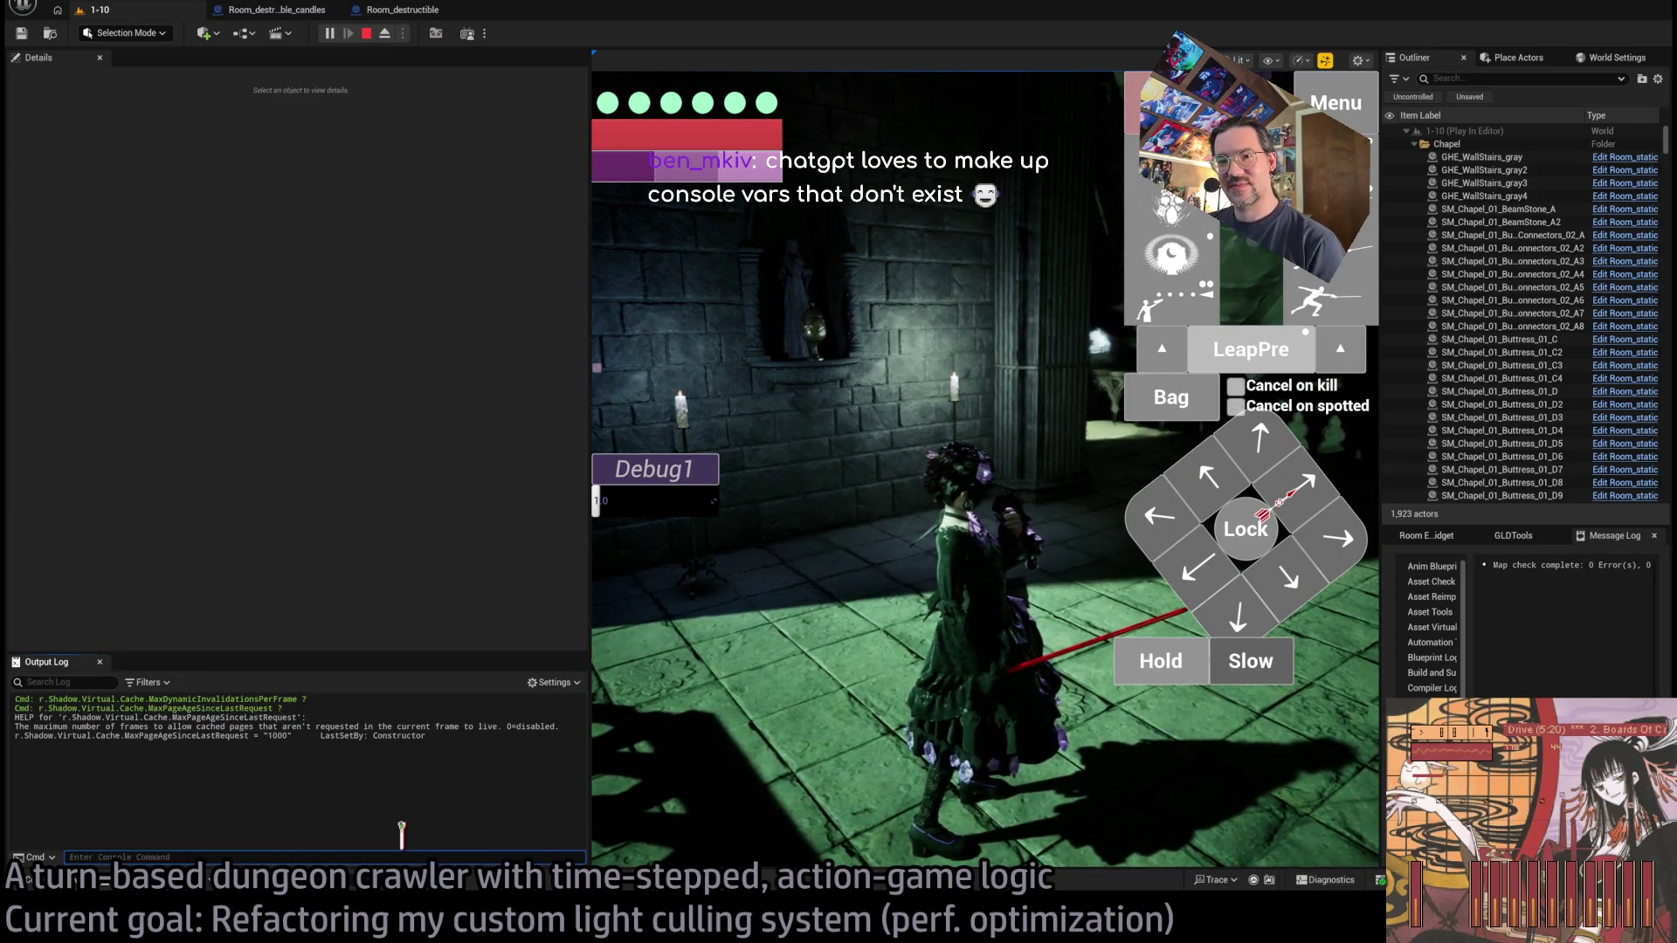
Recall the last console command and trim it back to the r.Shadow.Virtual prefix.
{"action": "key", "text": "Up"}
{"action": "key", "text": "Up"}
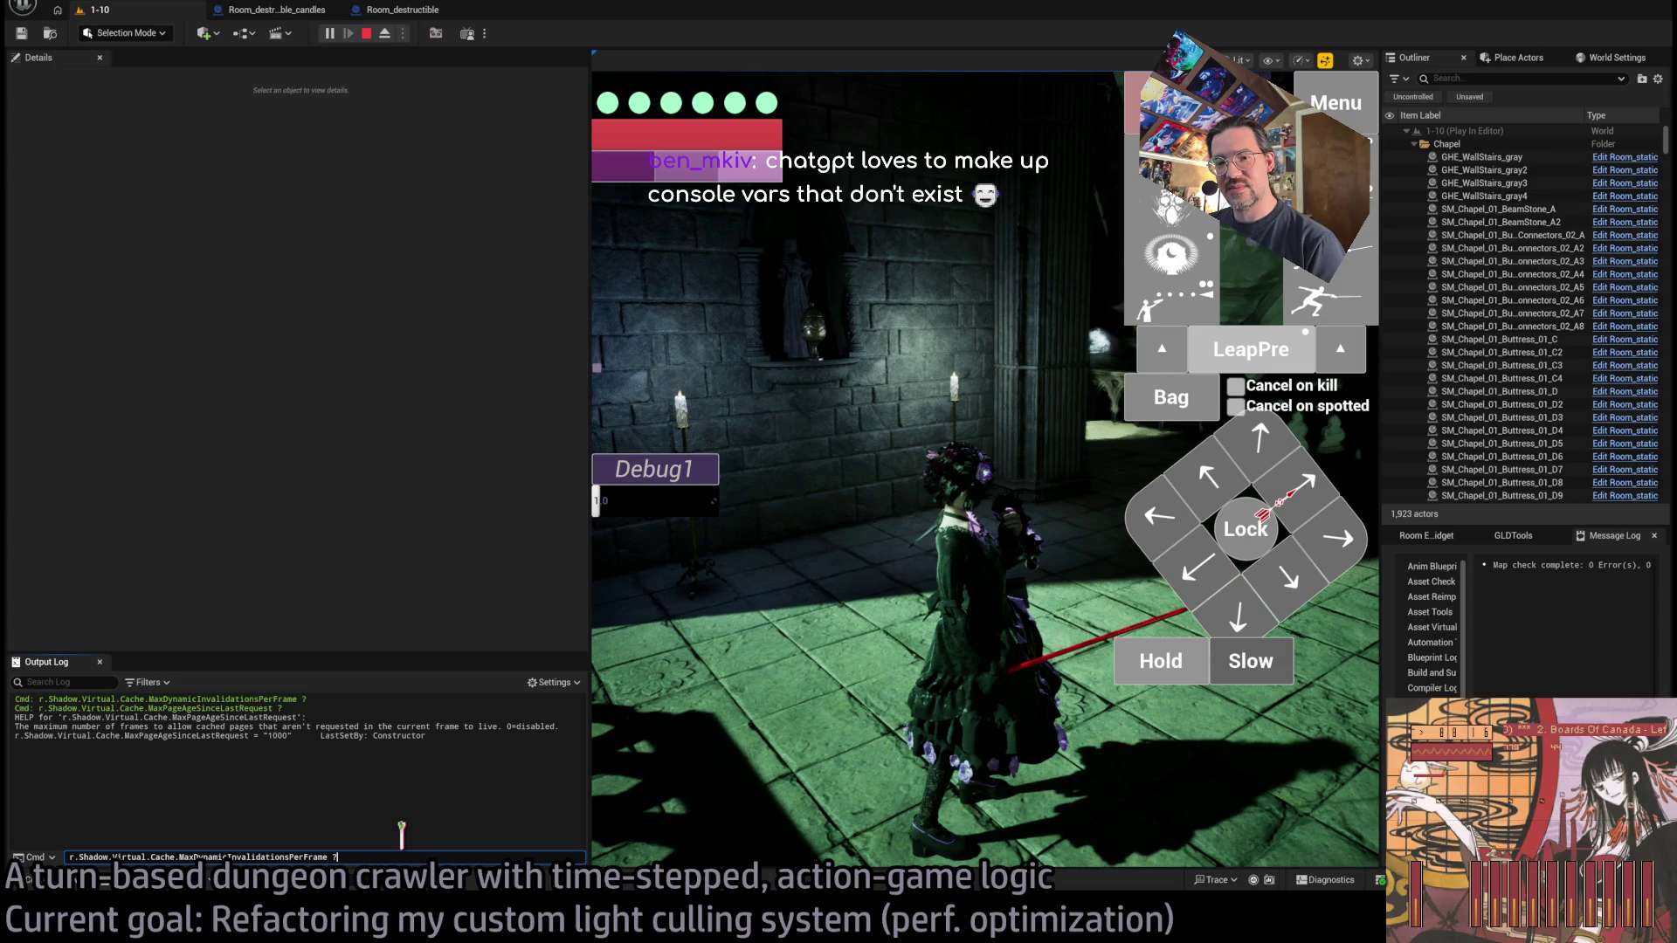
{"action": "key", "text": "Down"}
{"action": "key", "text": "BackSpace"}
{"action": "key", "text": "BackSpace"}
{"action": "key", "text": "BackSpace"}
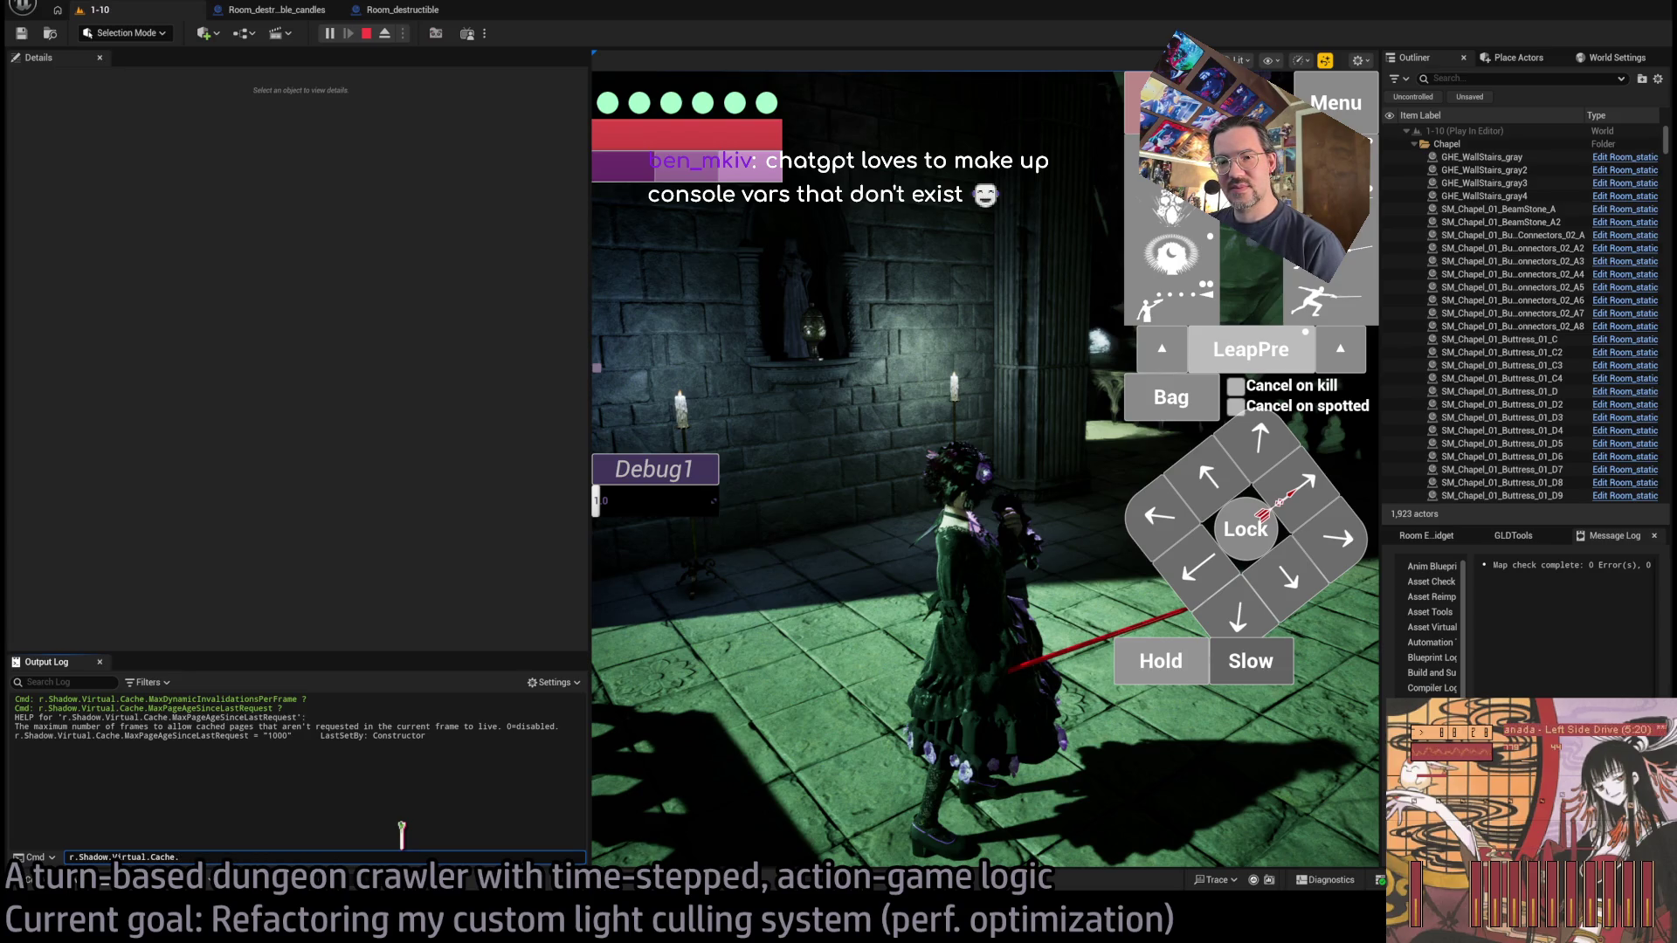
{"action": "key", "text": "BackSpace"}
{"action": "key", "text": "BackSpace"}
{"action": "key", "text": "BackSpace"}
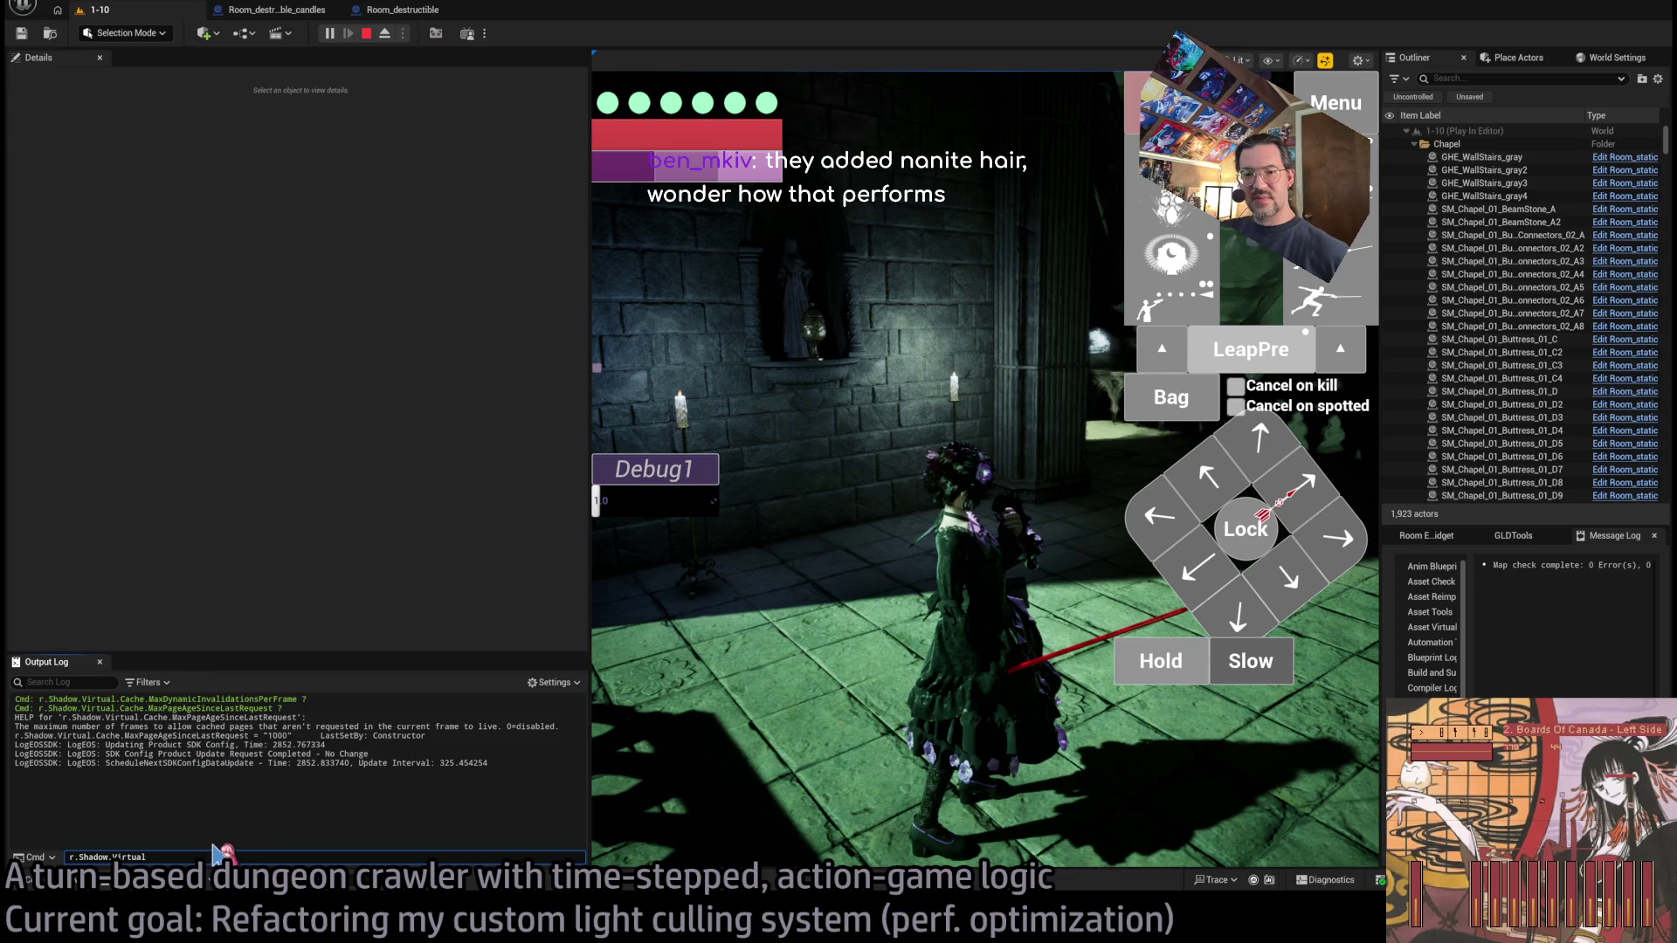
Empty the console Cmd field and bring Gemini's VSM invalidation cvar table to the front.
{"action": "left_click", "coordinate": [410, 781]}
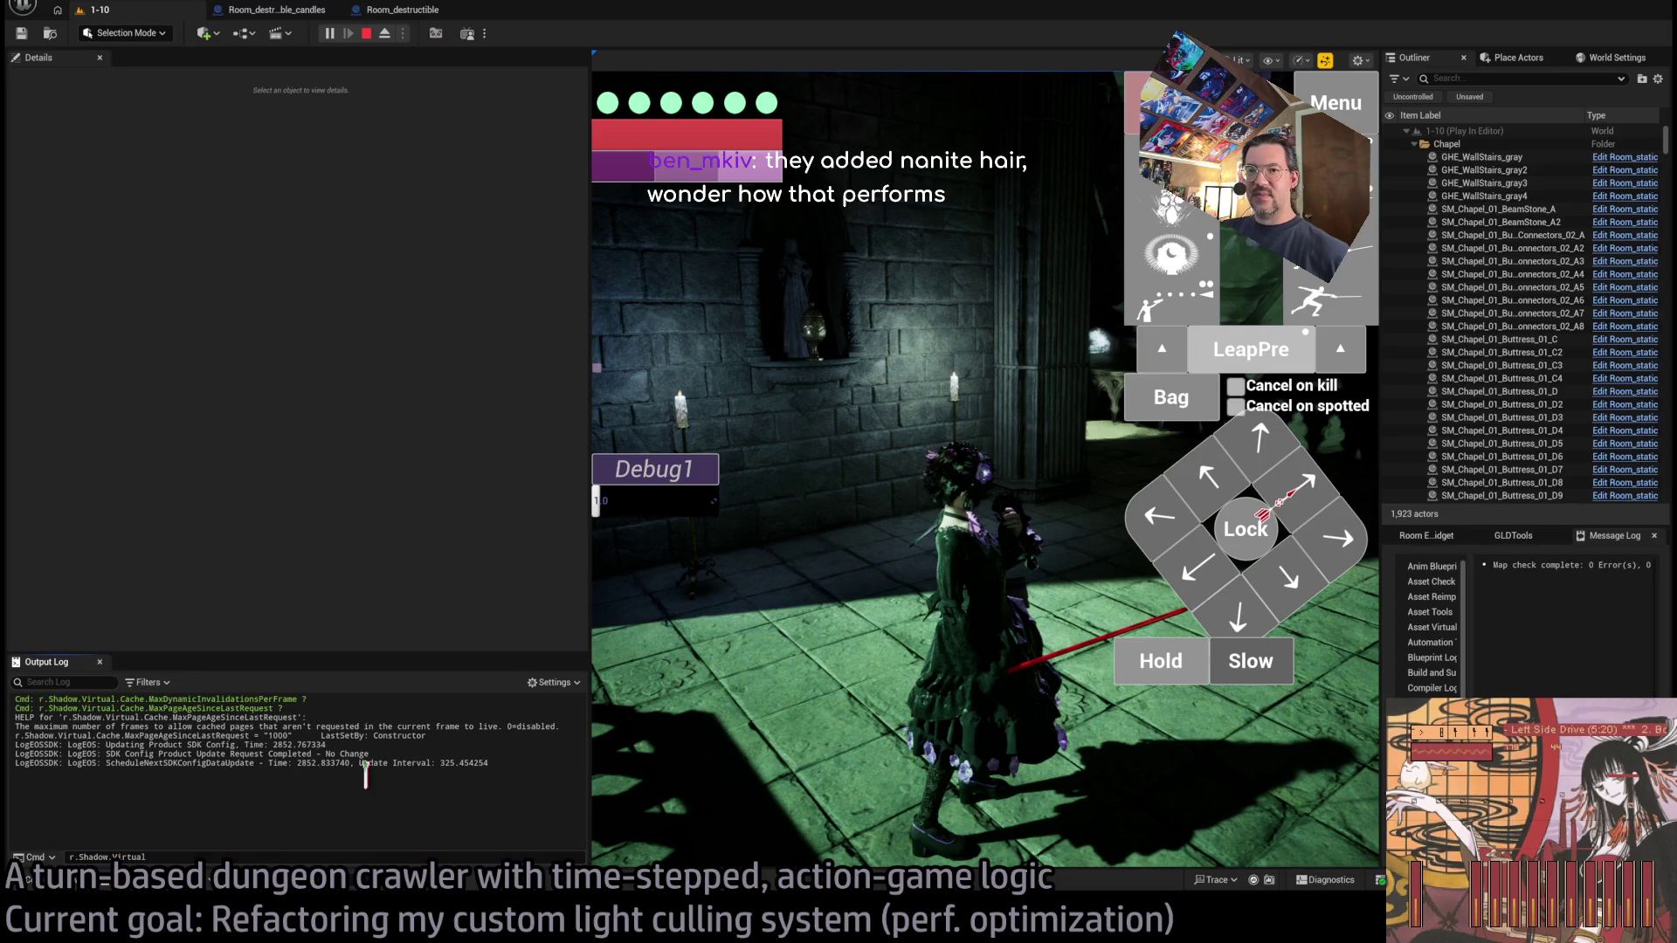
{"action": "key", "text": "grave"}
{"action": "type", "text": ".UseReceiverMaskLocal"}
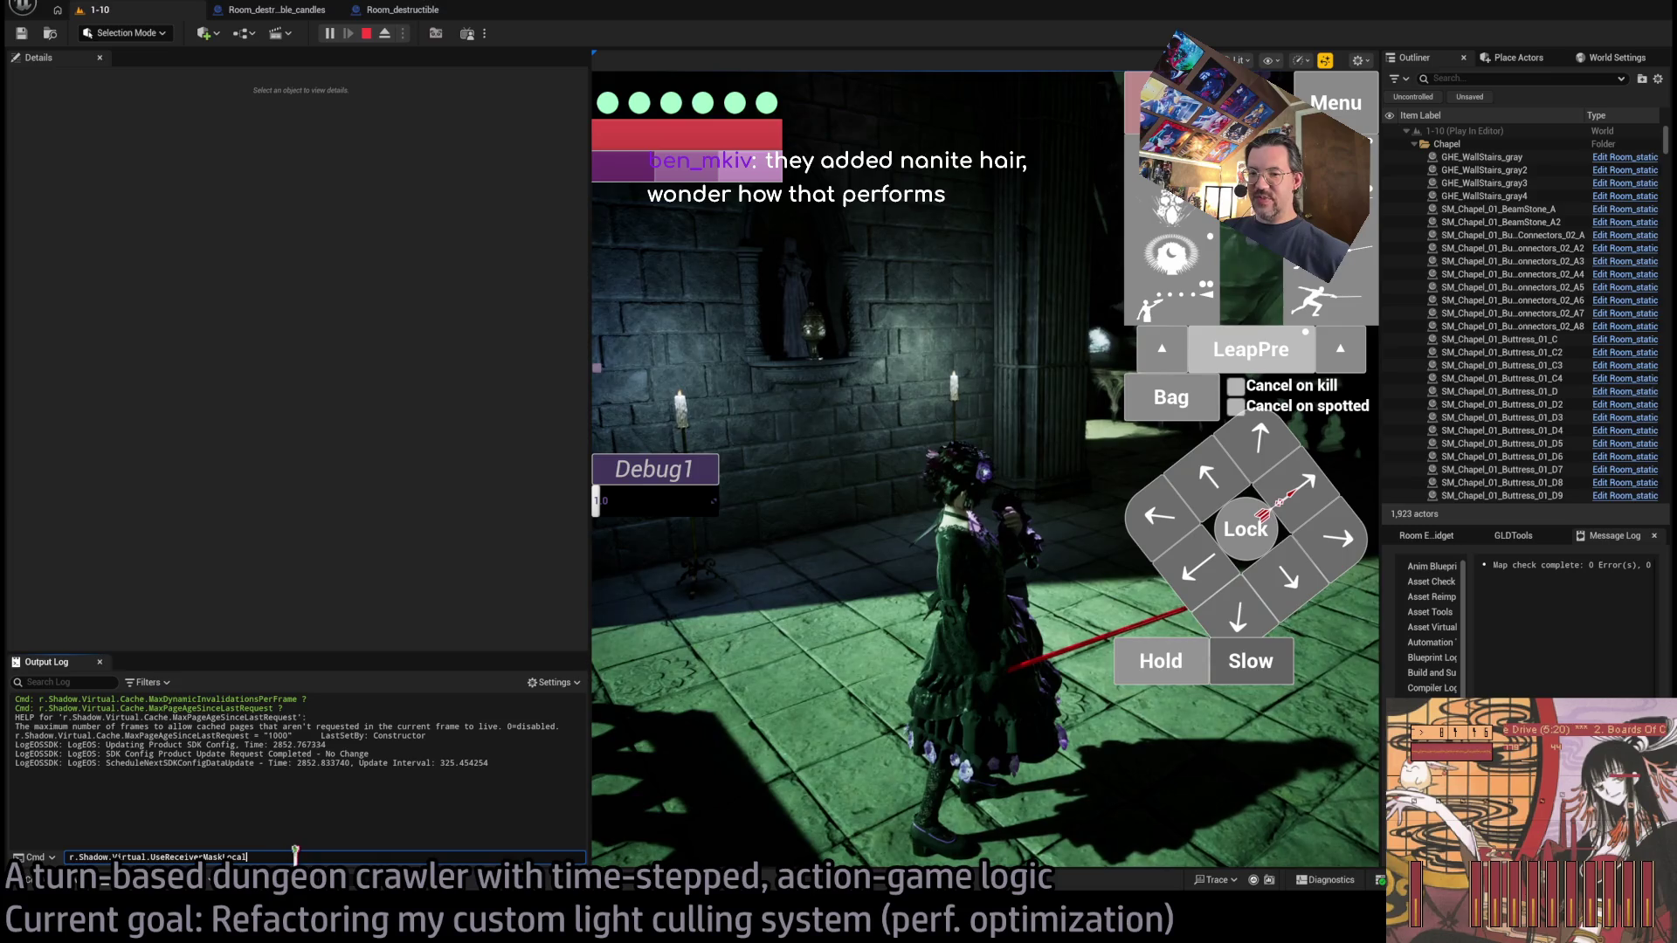
{"action": "key", "text": "Up"}
{"action": "key", "text": "BackSpace"}
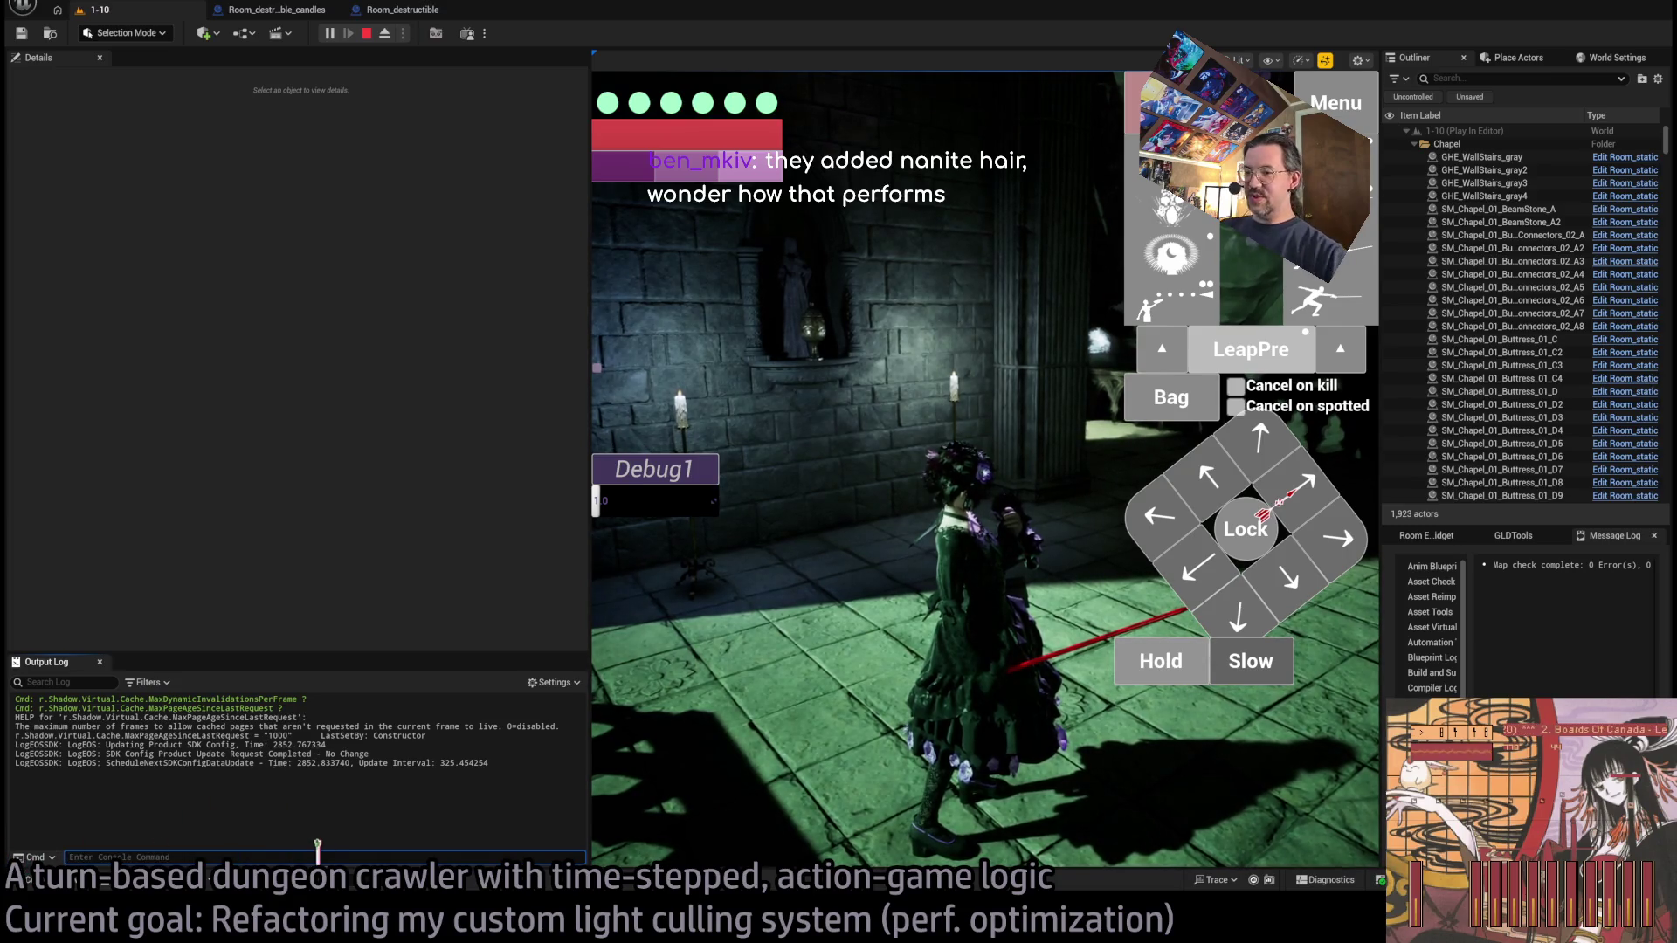
{"action": "key", "text": "alt+Tab"}
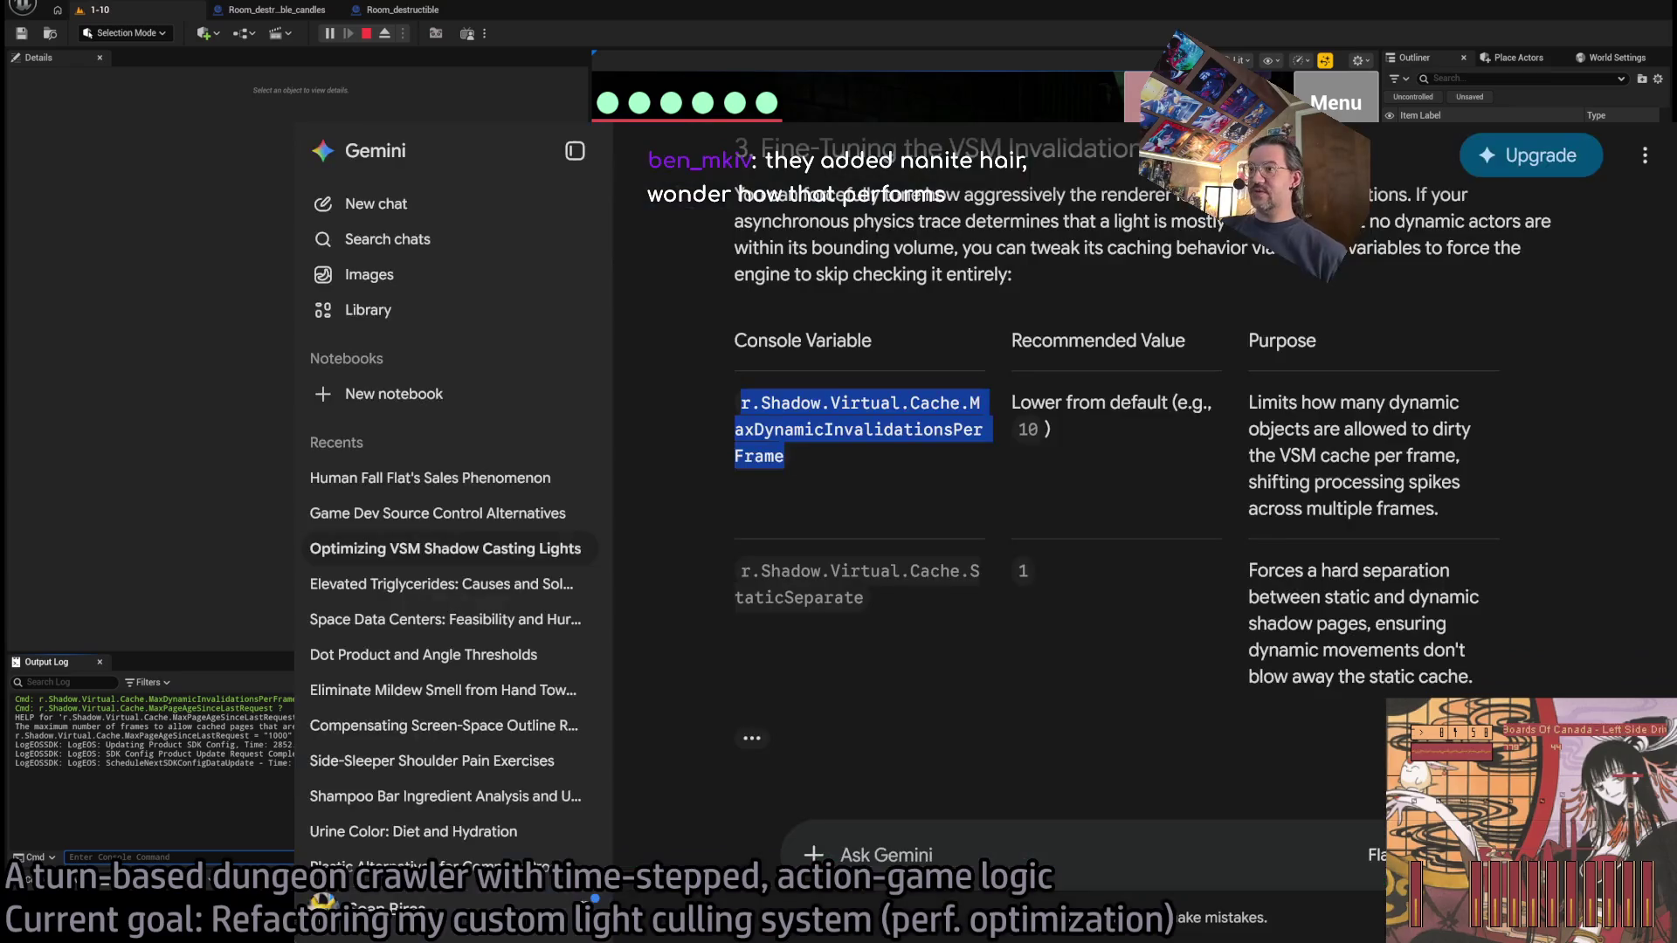
Read the StaticSeparate purpose description and scroll through Gemini's console variable table.
{"action": "left_click", "coordinate": [1050, 590]}
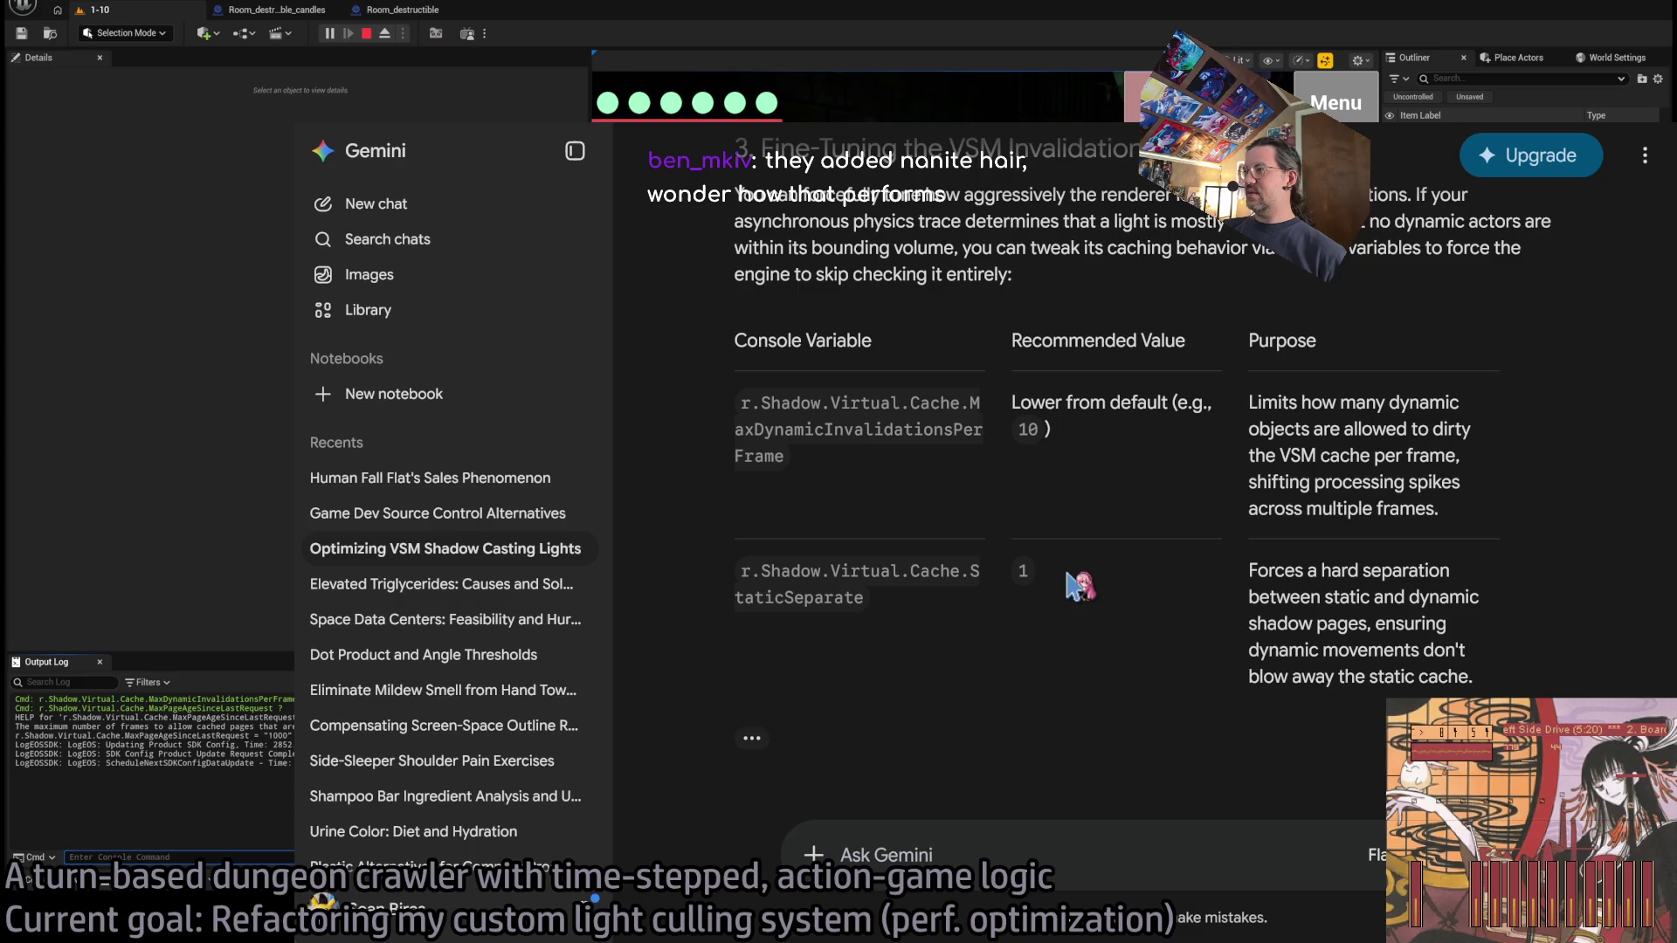
{"action": "double_click", "coordinate": [1249, 569]}
{"action": "left_click_drag", "start_coordinate": [1250, 570], "coordinate": [1488, 689]}
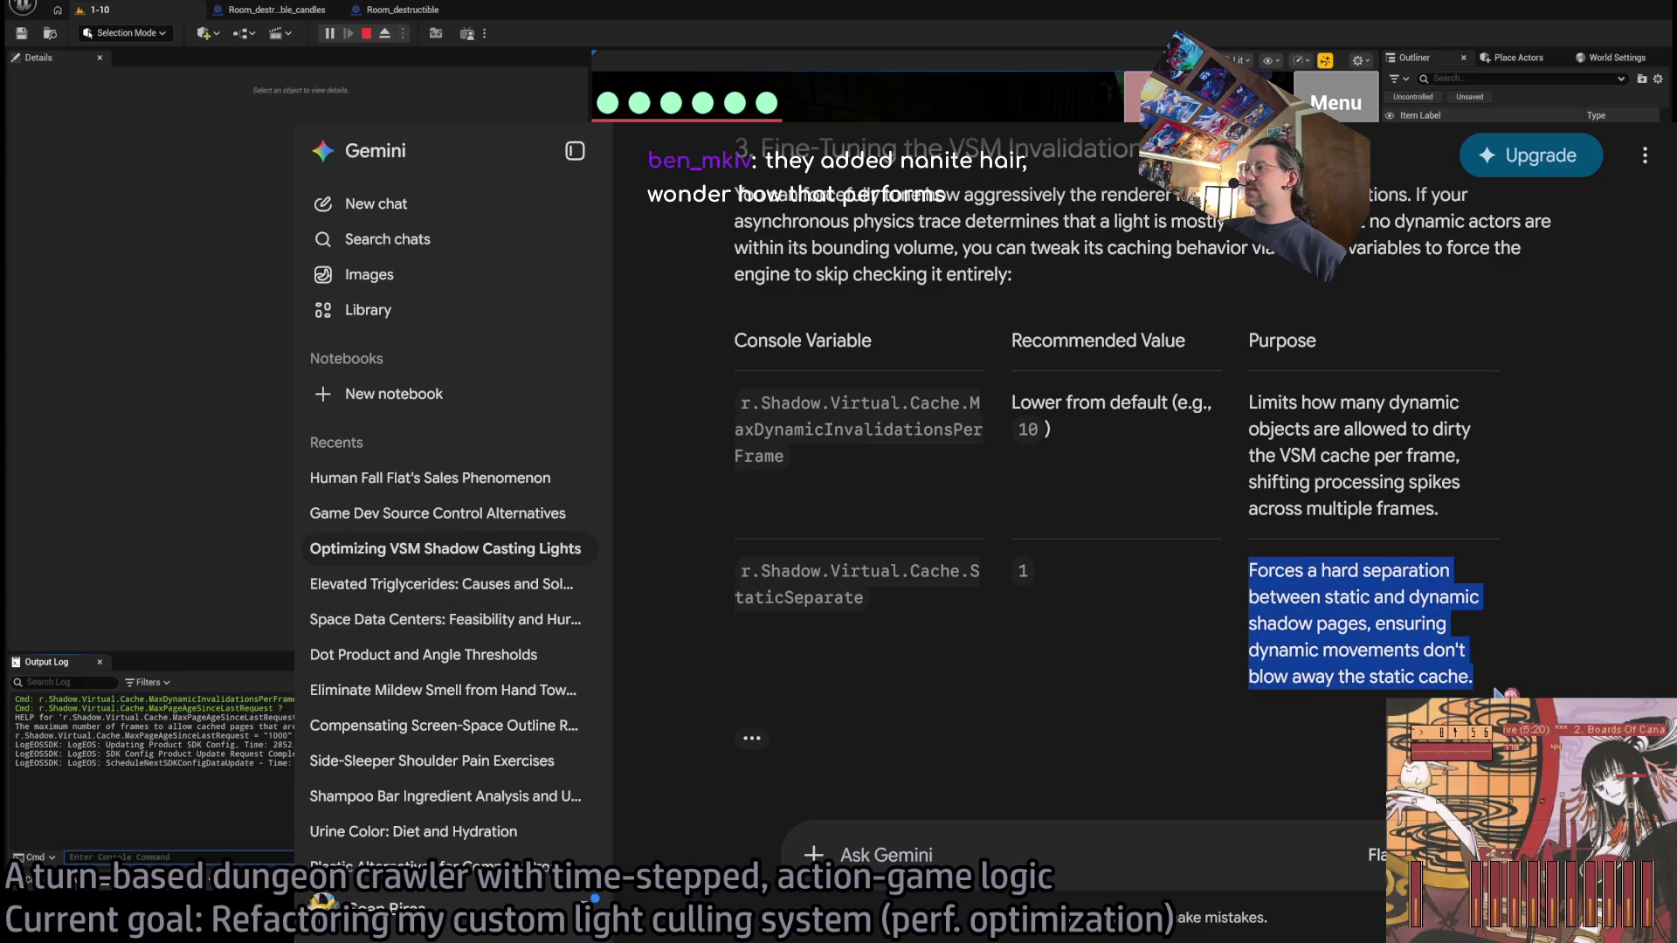
{"action": "left_click", "coordinate": [1362, 674]}
{"action": "scroll", "coordinate": [947, 650], "scroll_direction": "down", "scroll_amount": 4}
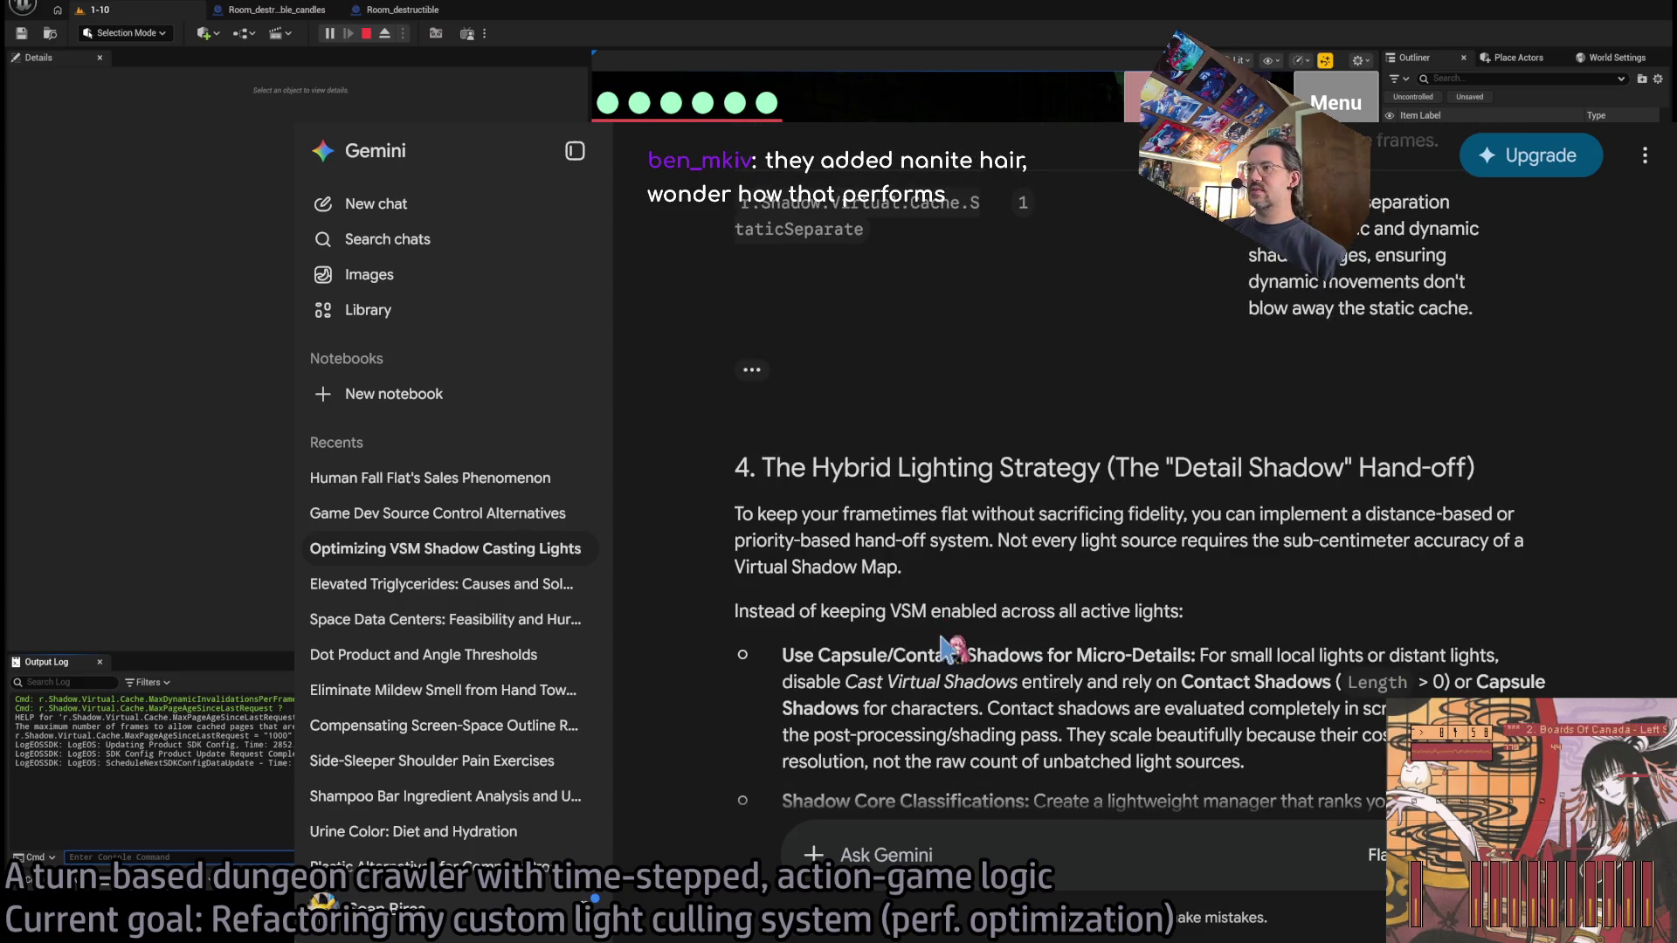
{"action": "scroll", "coordinate": [948, 651], "scroll_direction": "up", "scroll_amount": 4}
{"action": "scroll", "coordinate": [950, 668], "scroll_direction": "down", "scroll_amount": 7}
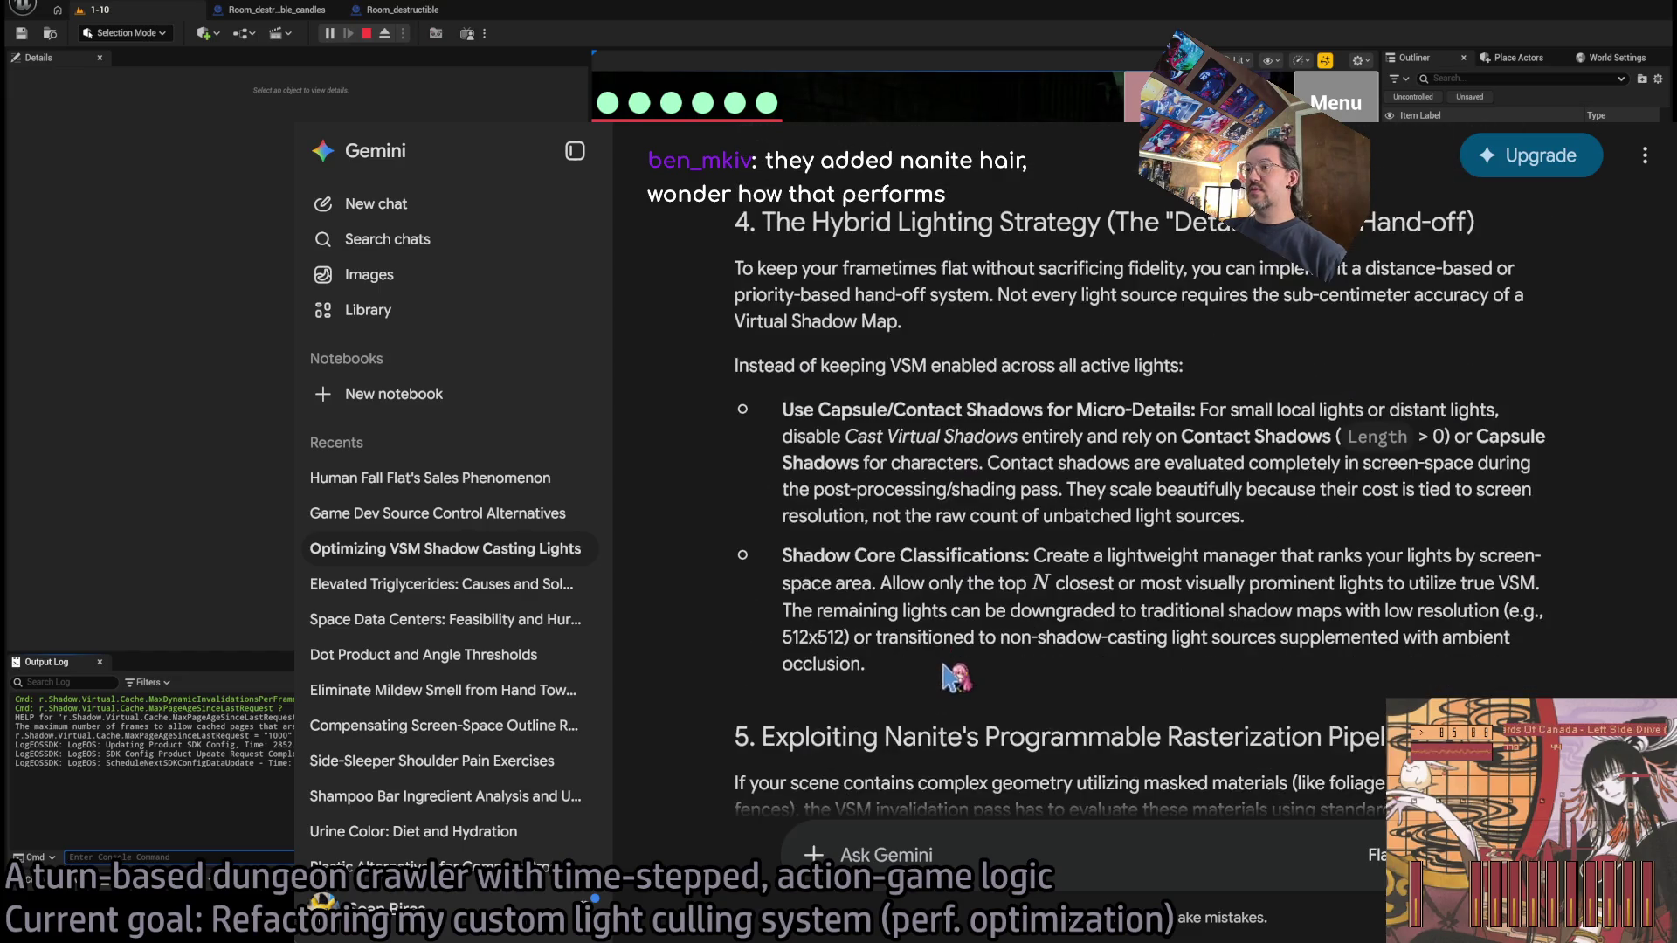
{"action": "scroll", "coordinate": [947, 677], "scroll_direction": "down", "scroll_amount": 5}
{"action": "scroll", "coordinate": [948, 664], "scroll_direction": "up", "scroll_amount": 20}
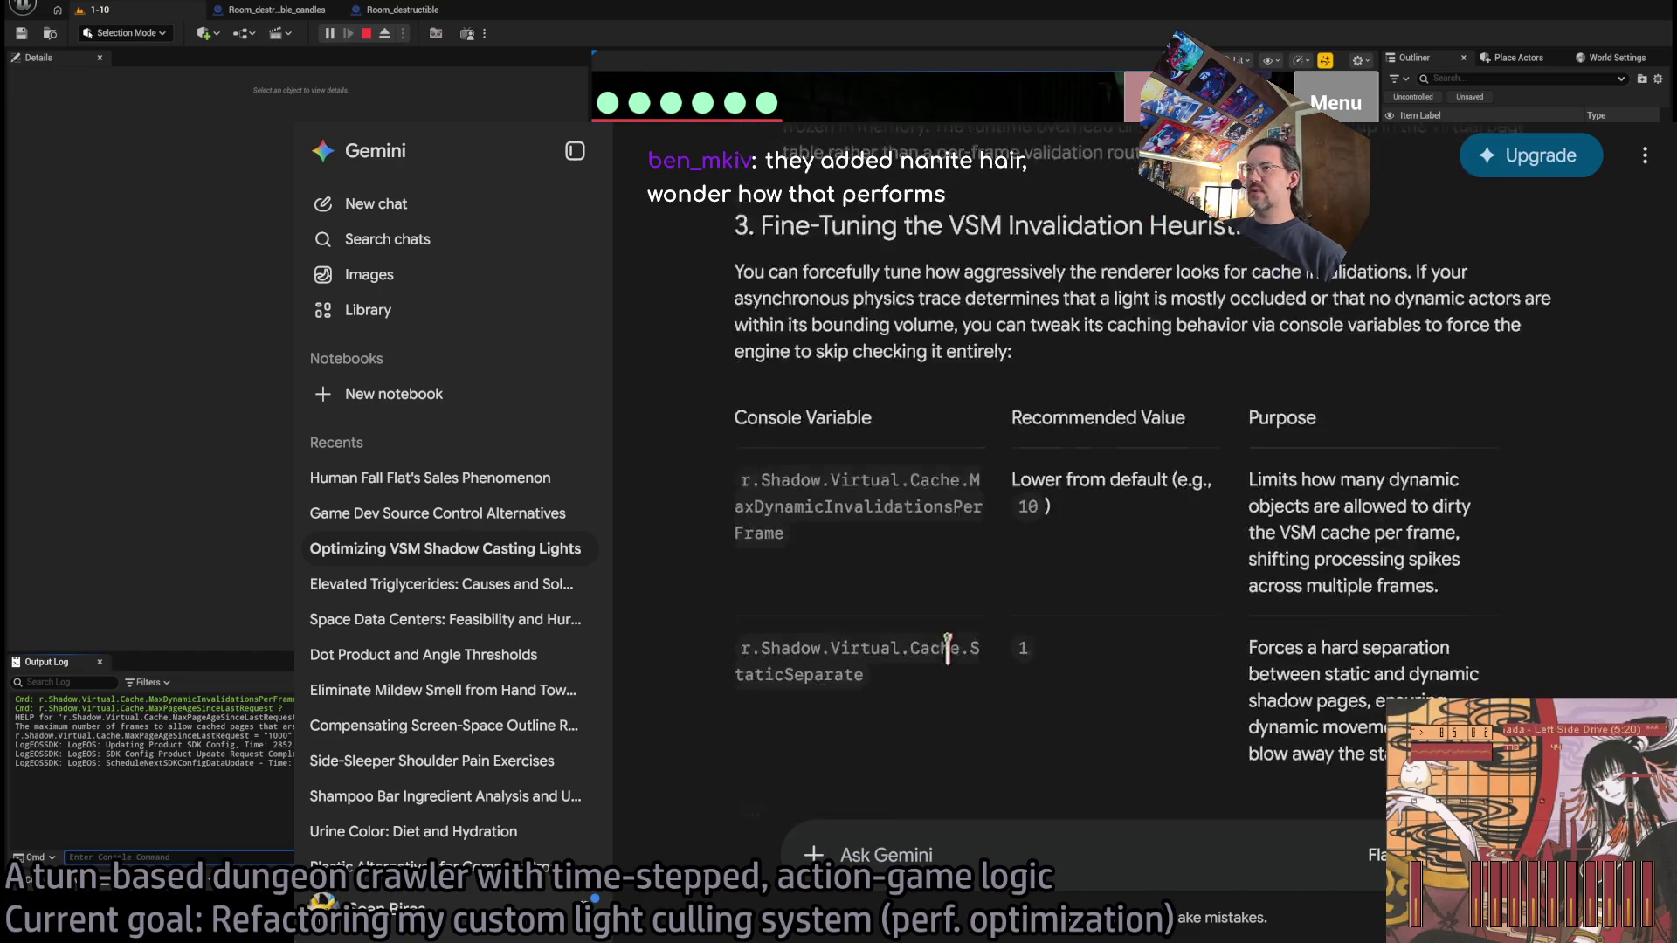
{"action": "scroll", "coordinate": [948, 646], "scroll_direction": "down", "scroll_amount": 4}
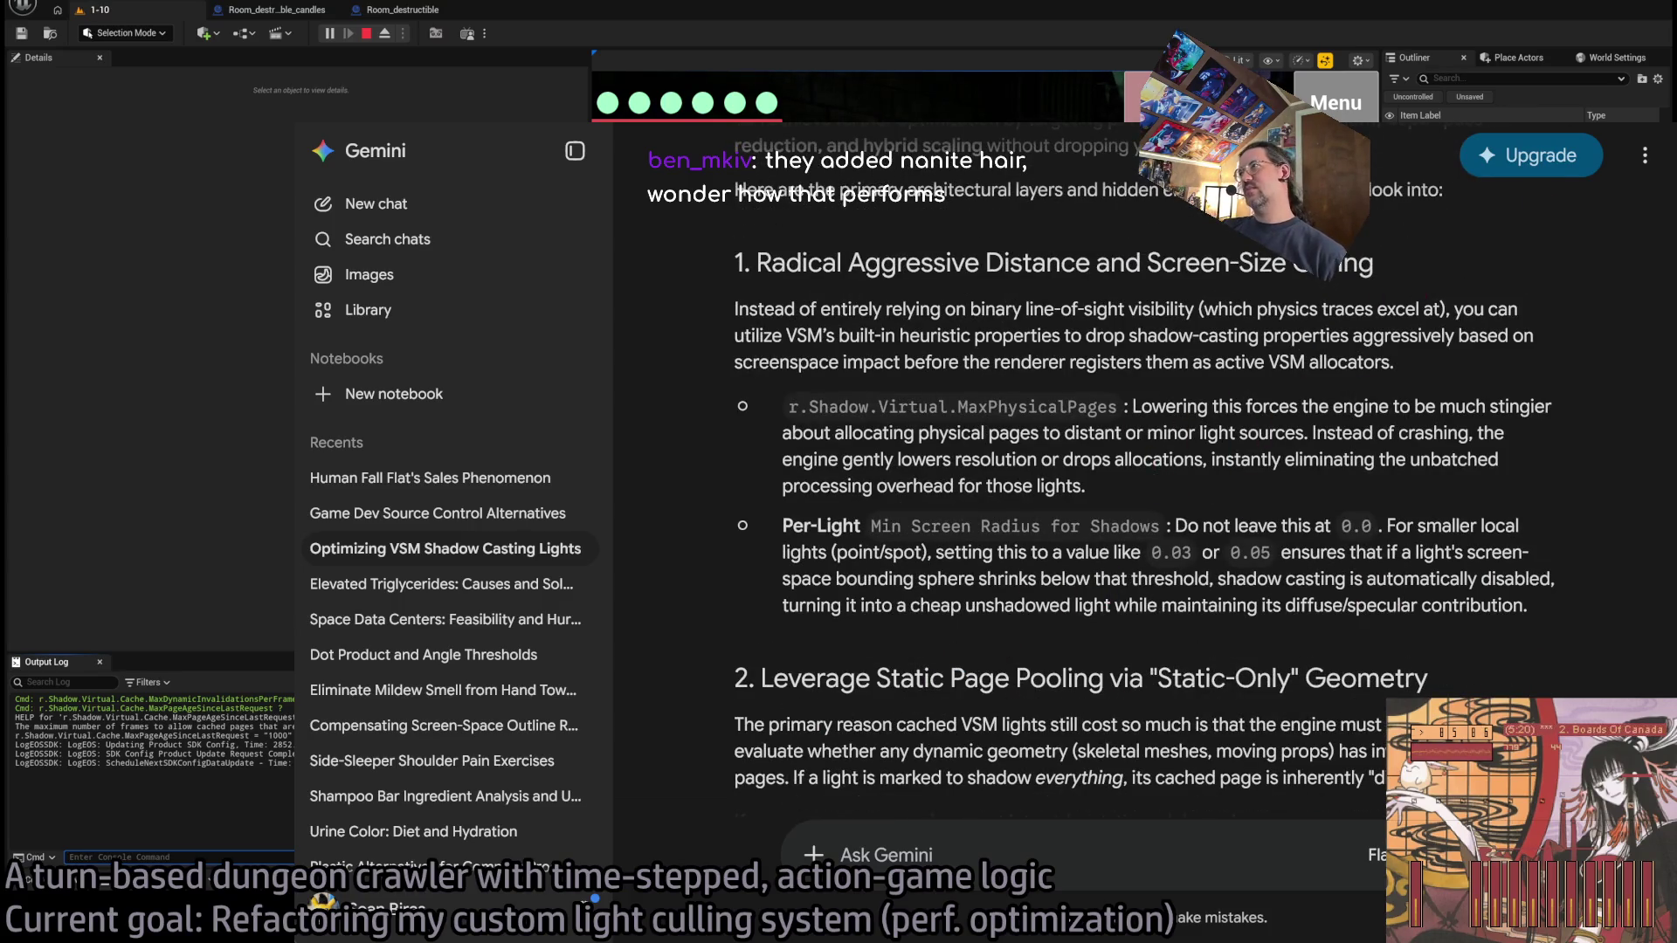
Delete the 'Optimizing VSM Shadow Casting Lights' chat and return to the Unreal play session.
{"action": "key", "text": "alt+Tab"}
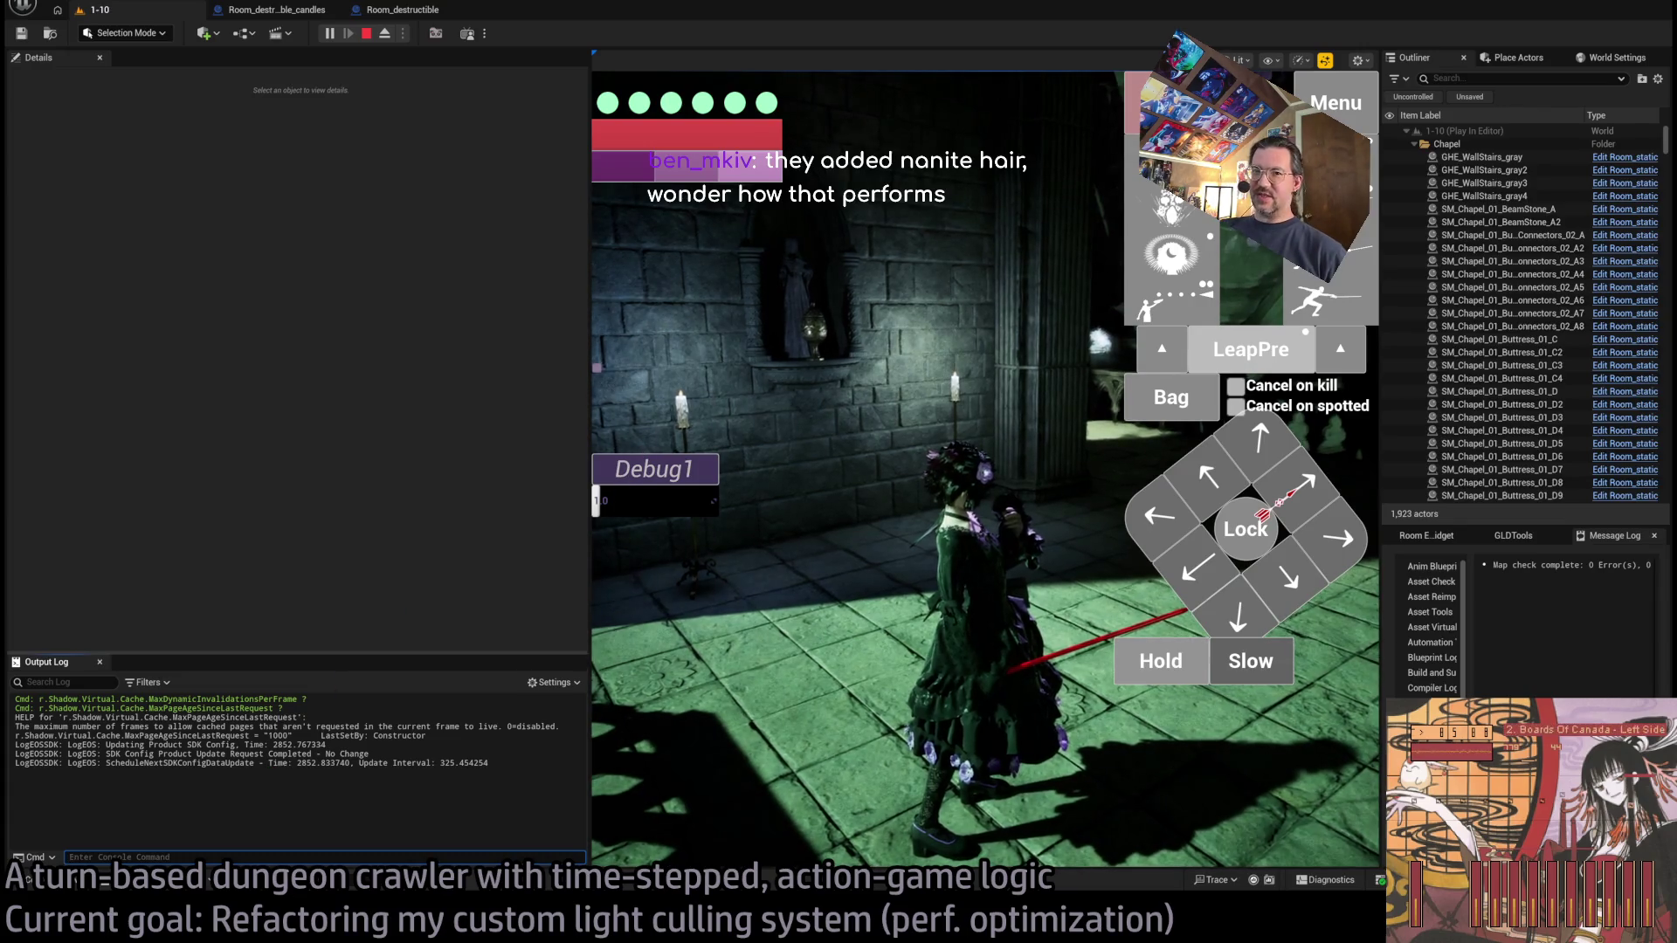
{"action": "key", "text": "alt+Tab"}
{"action": "left_click", "coordinate": [583, 548]}
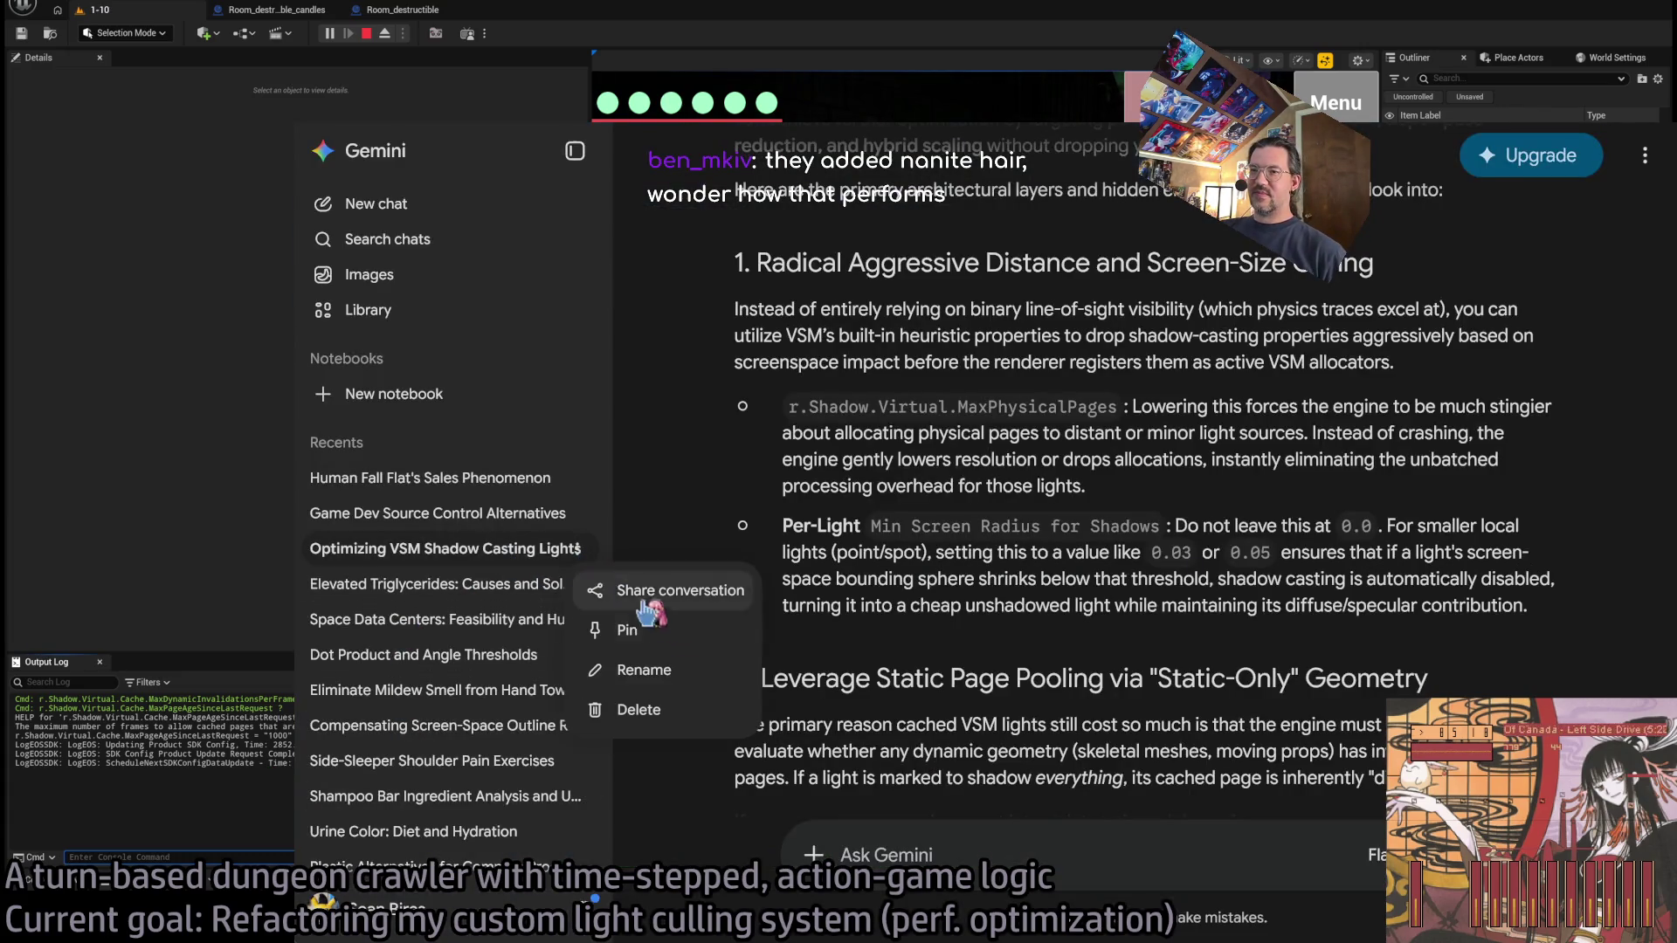
{"action": "left_click", "coordinate": [638, 710]}
{"action": "left_click", "coordinate": [1266, 600]}
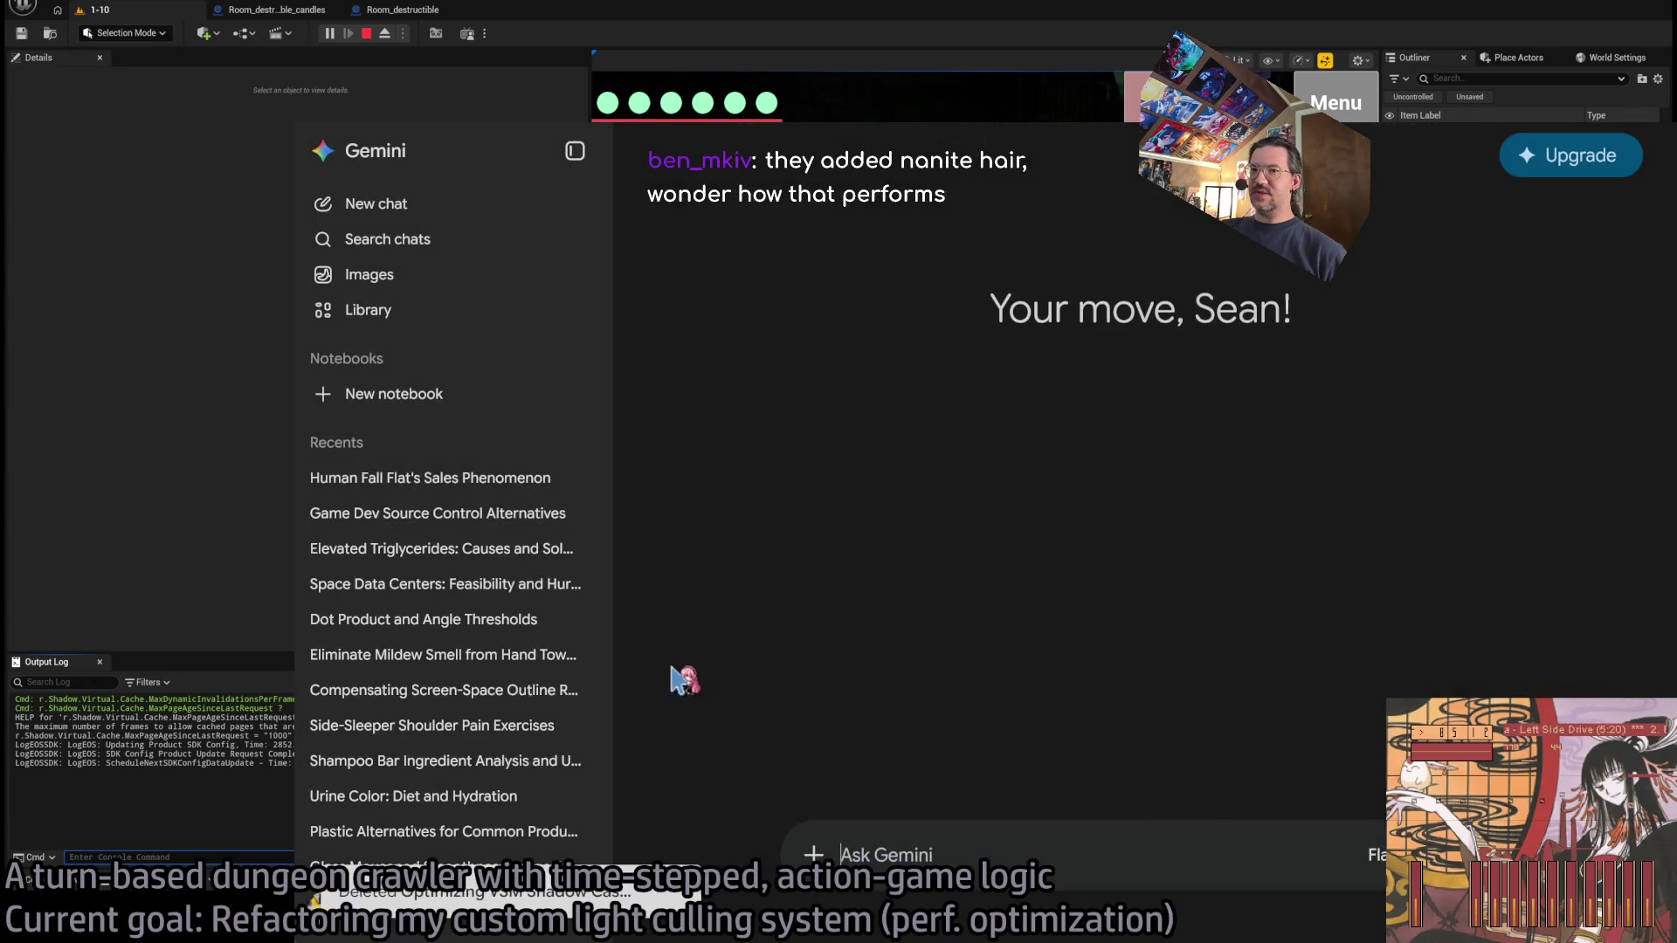
{"action": "key", "text": "alt+Tab"}
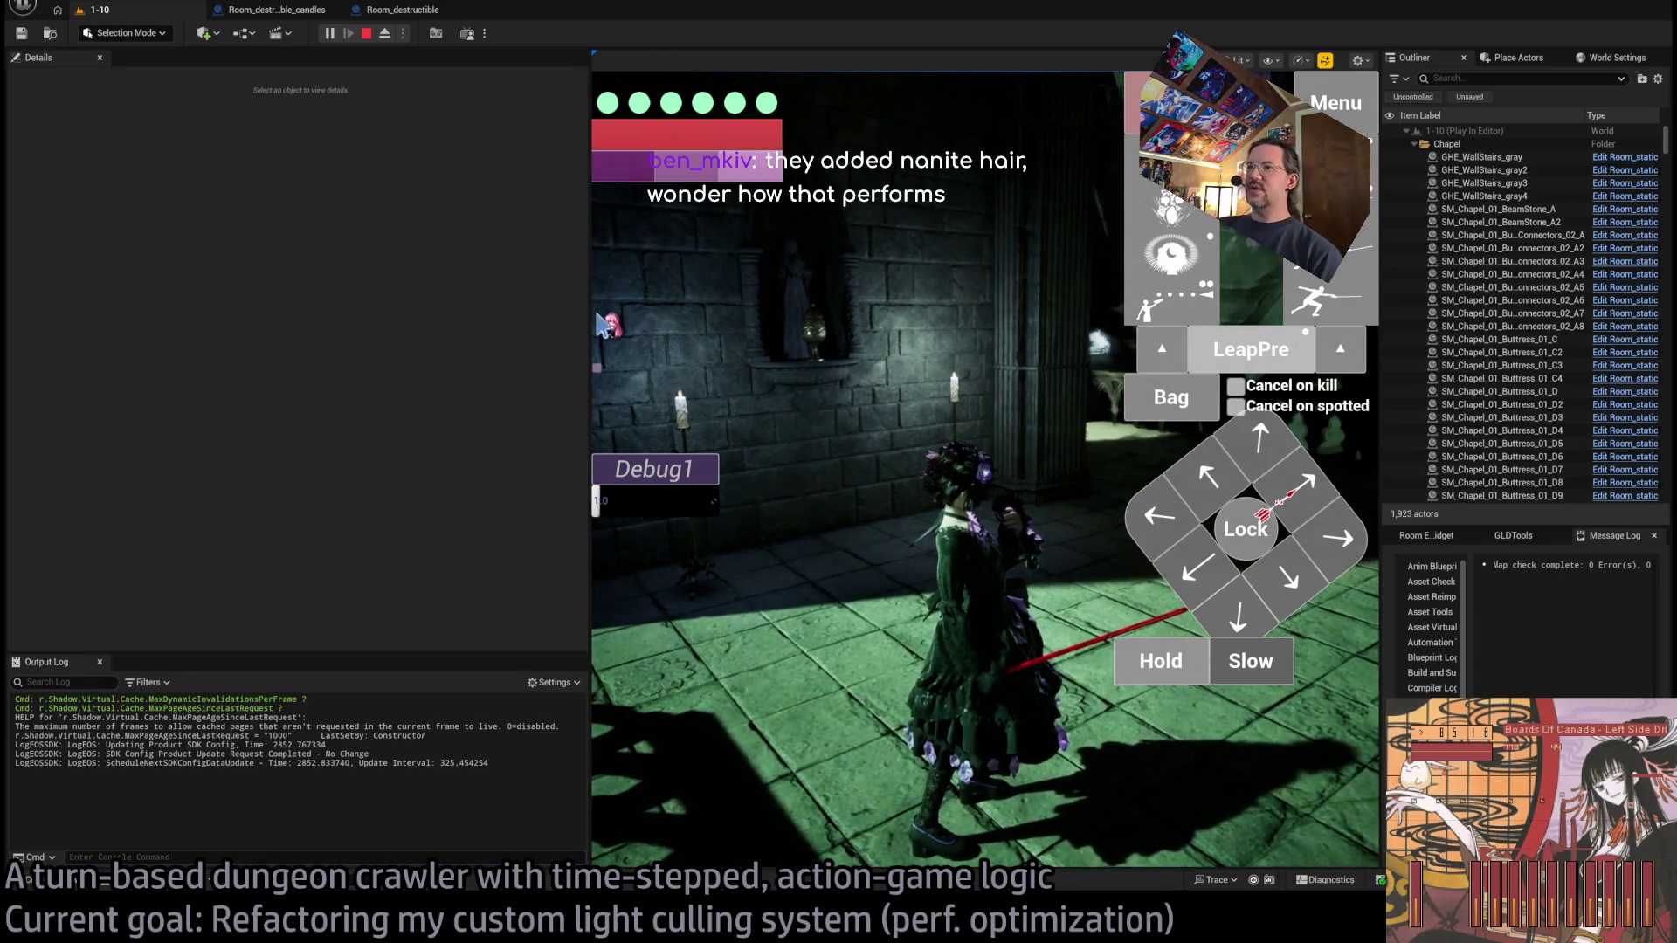
Widen the game view, stop the play session, frame Room_SpotLight9, and bring up Google.
{"action": "left_click_drag", "start_coordinate": [587, 314], "coordinate": [223, 358]}
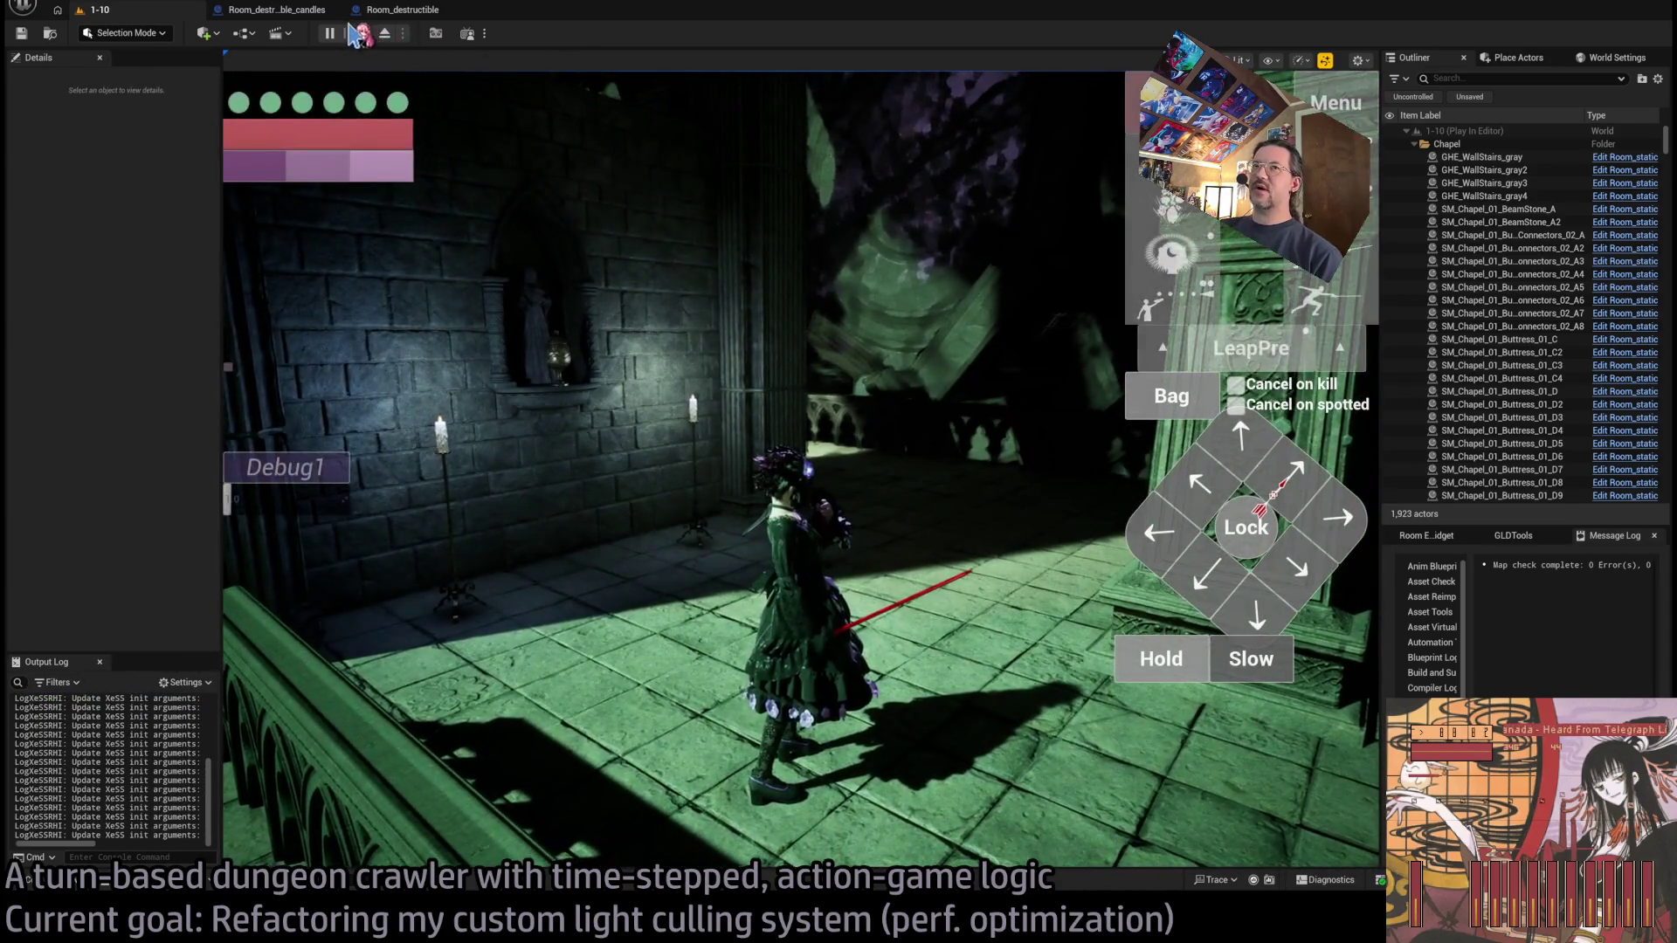
{"action": "left_click", "coordinate": [366, 33]}
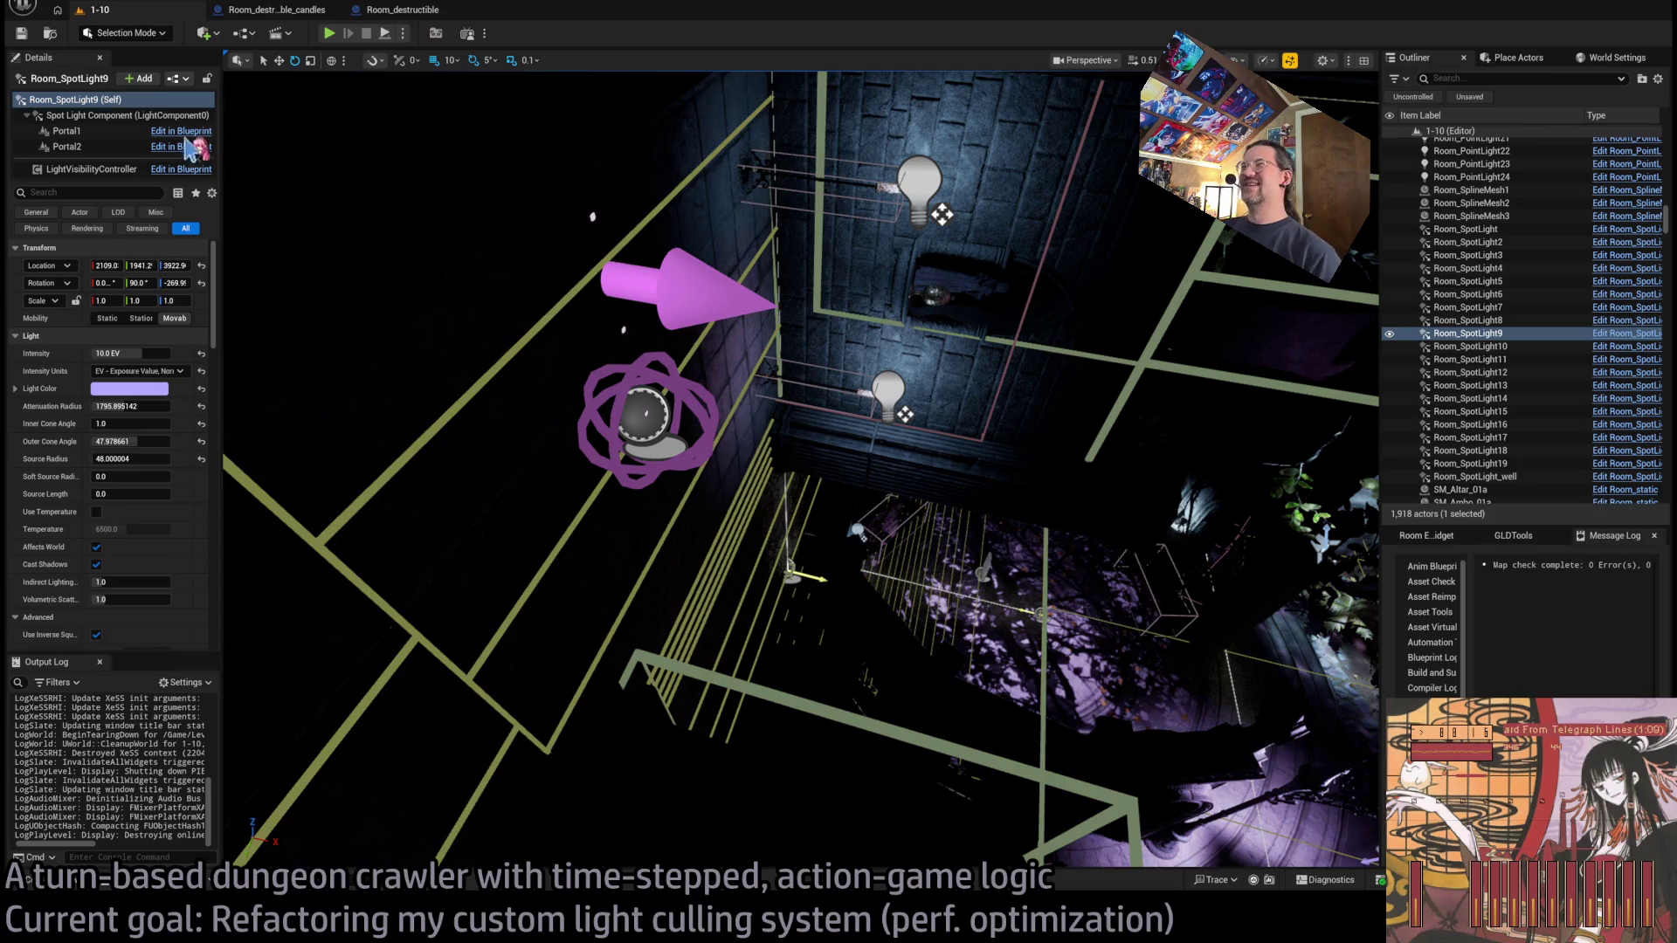
{"action": "key", "text": "f"}
{"action": "scroll", "coordinate": [801, 468], "scroll_direction": "up", "scroll_amount": 3}
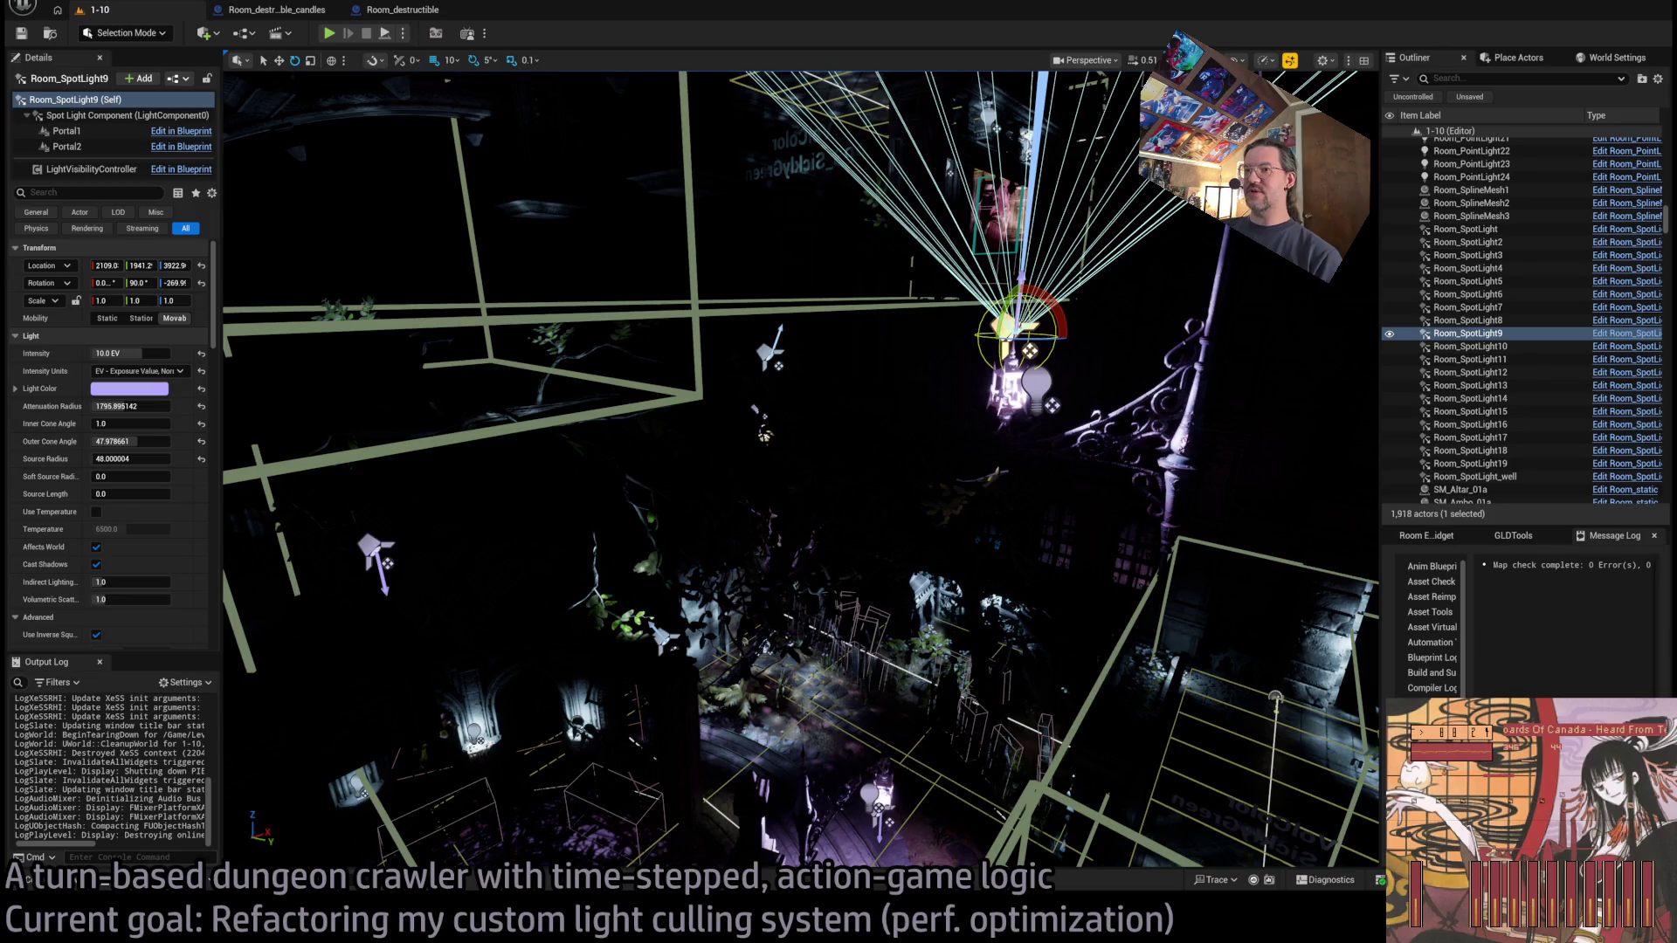
{"action": "key", "text": "alt+Tab"}
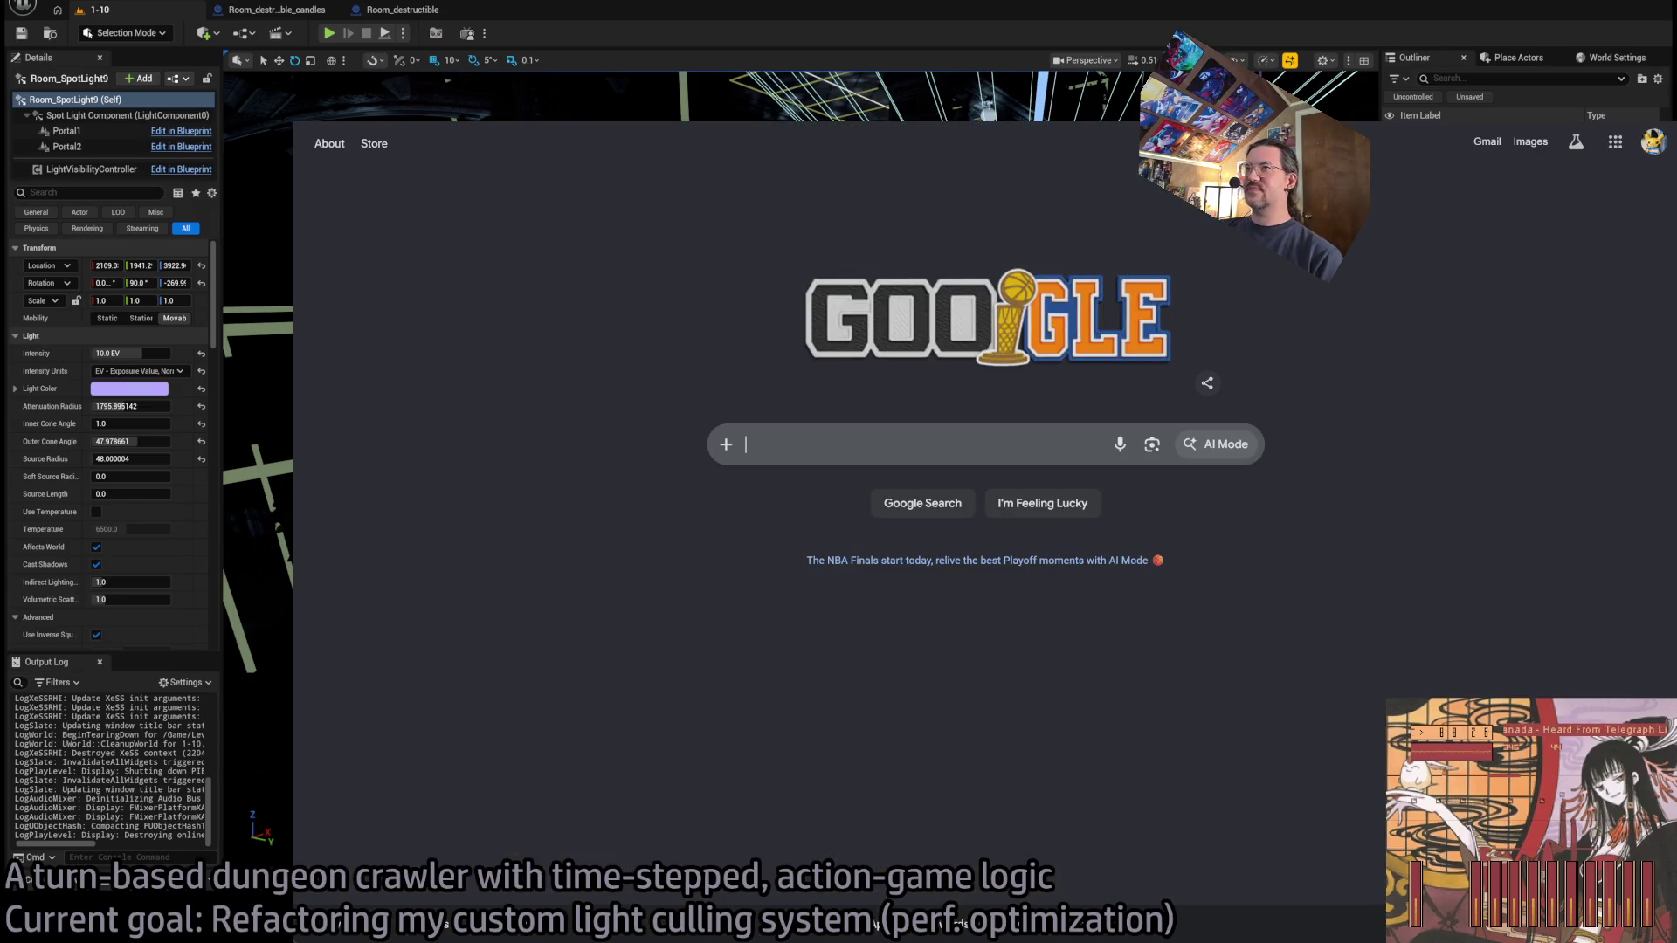
Search Google for 'nanite hair', browse the results, then replace 'hair' with 'unreal engine'.
{"action": "key", "text": "ctrl+l"}
{"action": "type", "text": "nanite hair"}
{"action": "key", "text": "Return"}
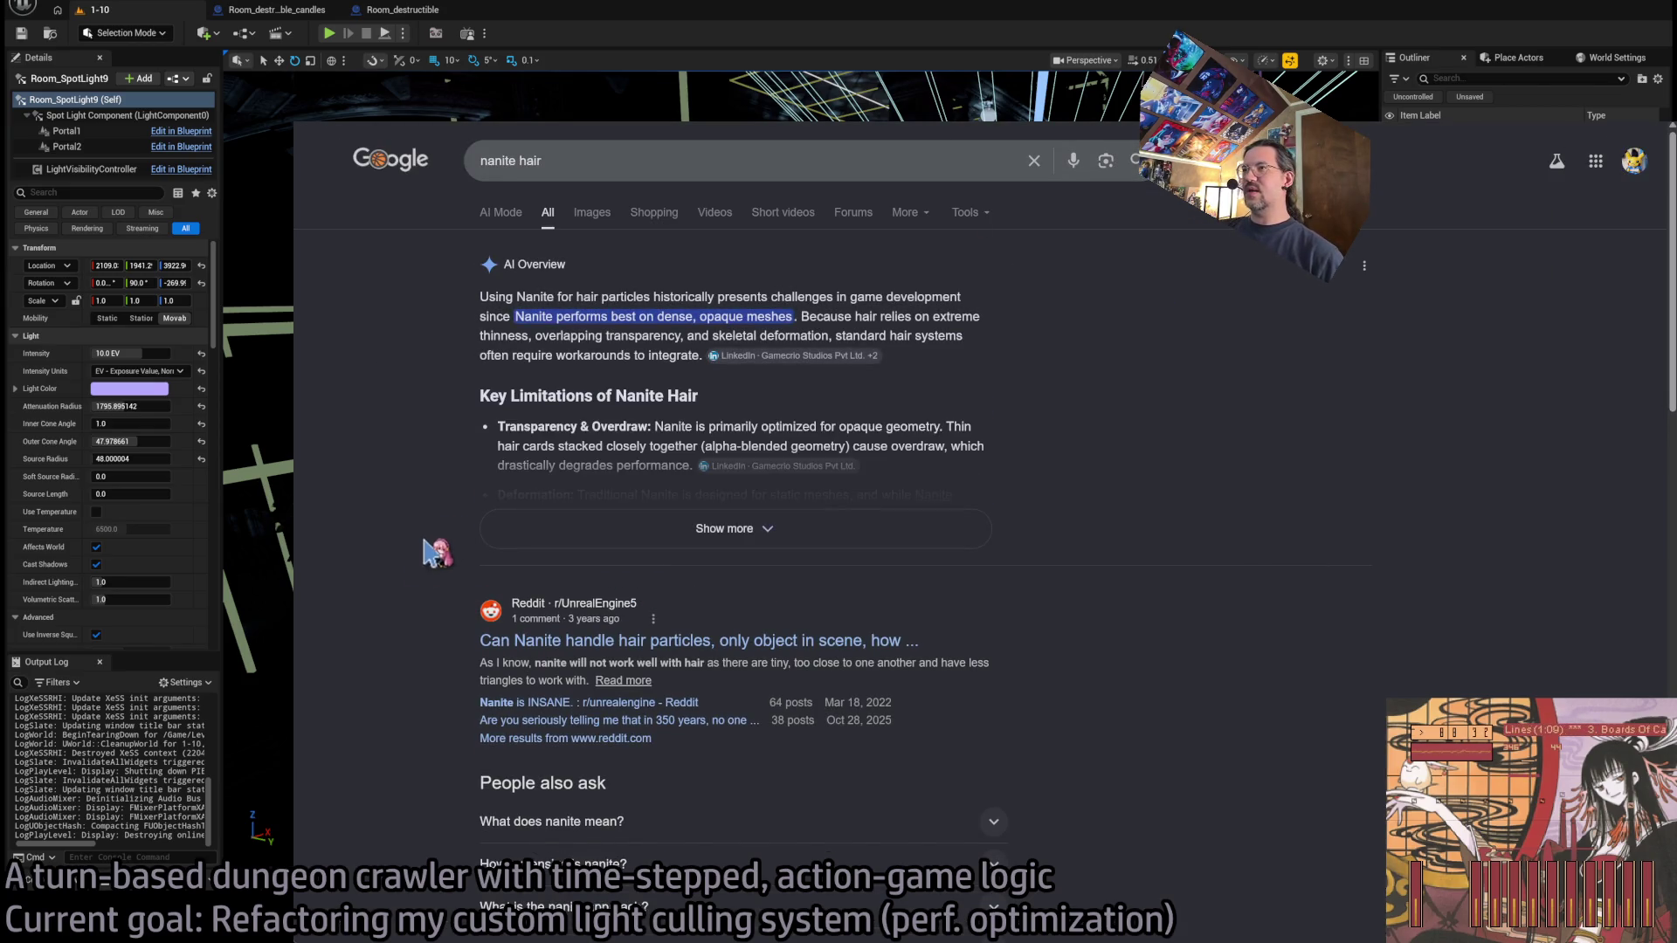
{"action": "scroll", "coordinate": [404, 549], "scroll_direction": "down", "scroll_amount": 7}
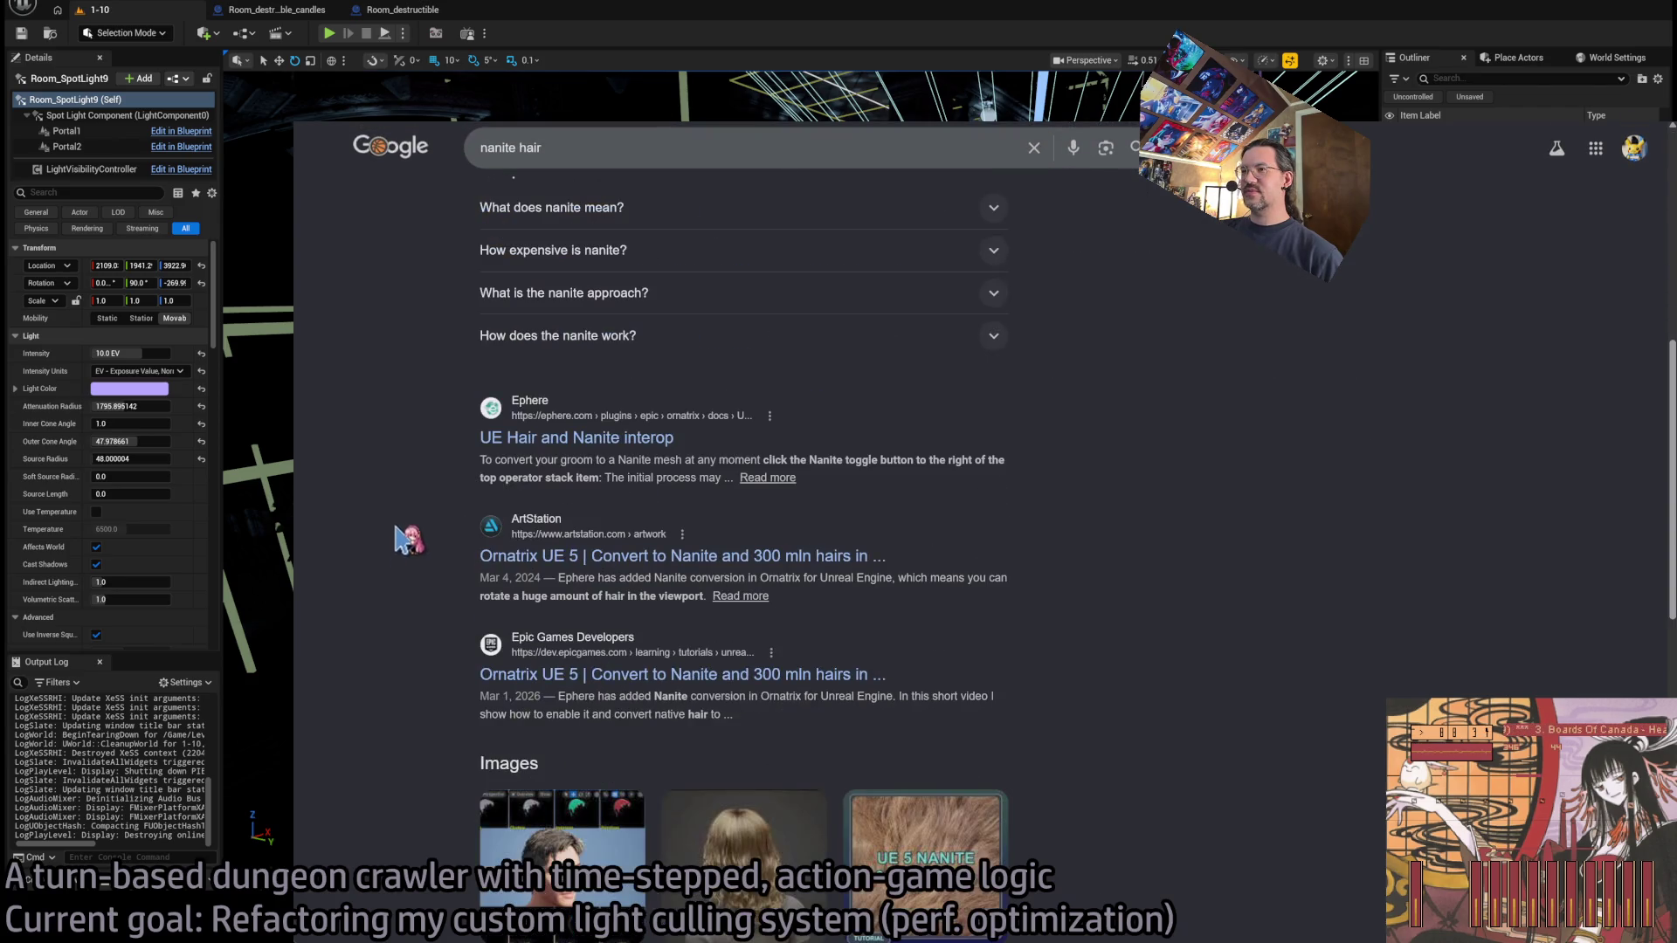
{"action": "scroll", "coordinate": [506, 480], "scroll_direction": "up", "scroll_amount": 7}
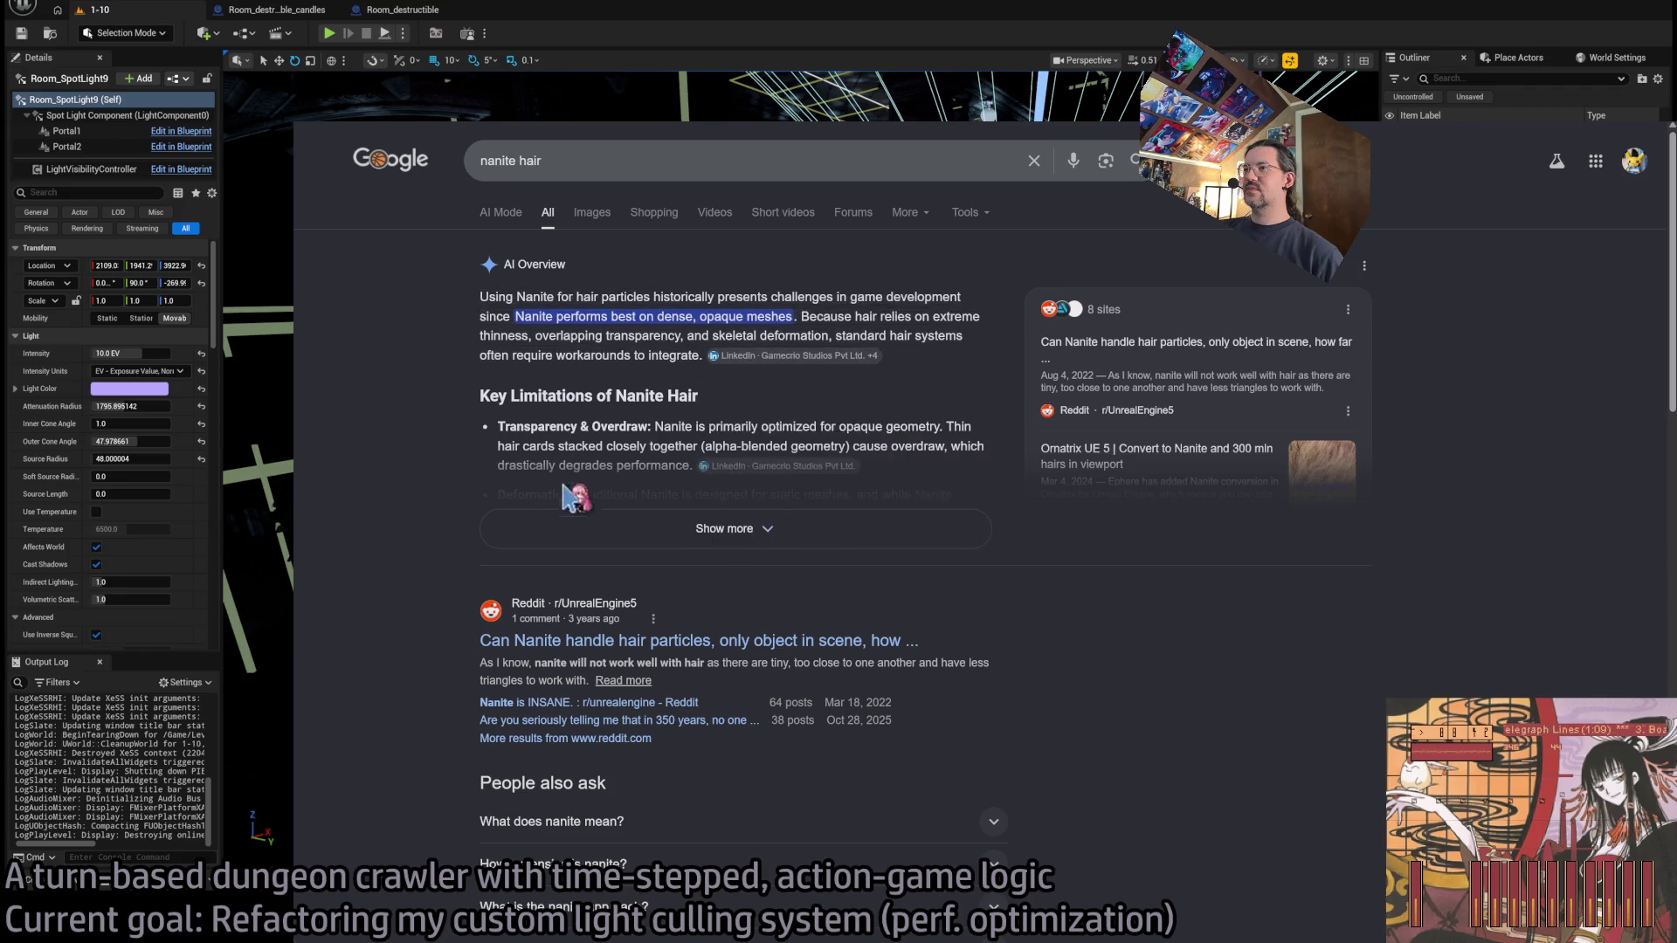
{"action": "scroll", "coordinate": [414, 505], "scroll_direction": "down", "scroll_amount": 4}
{"action": "scroll", "coordinate": [402, 500], "scroll_direction": "up", "scroll_amount": 1}
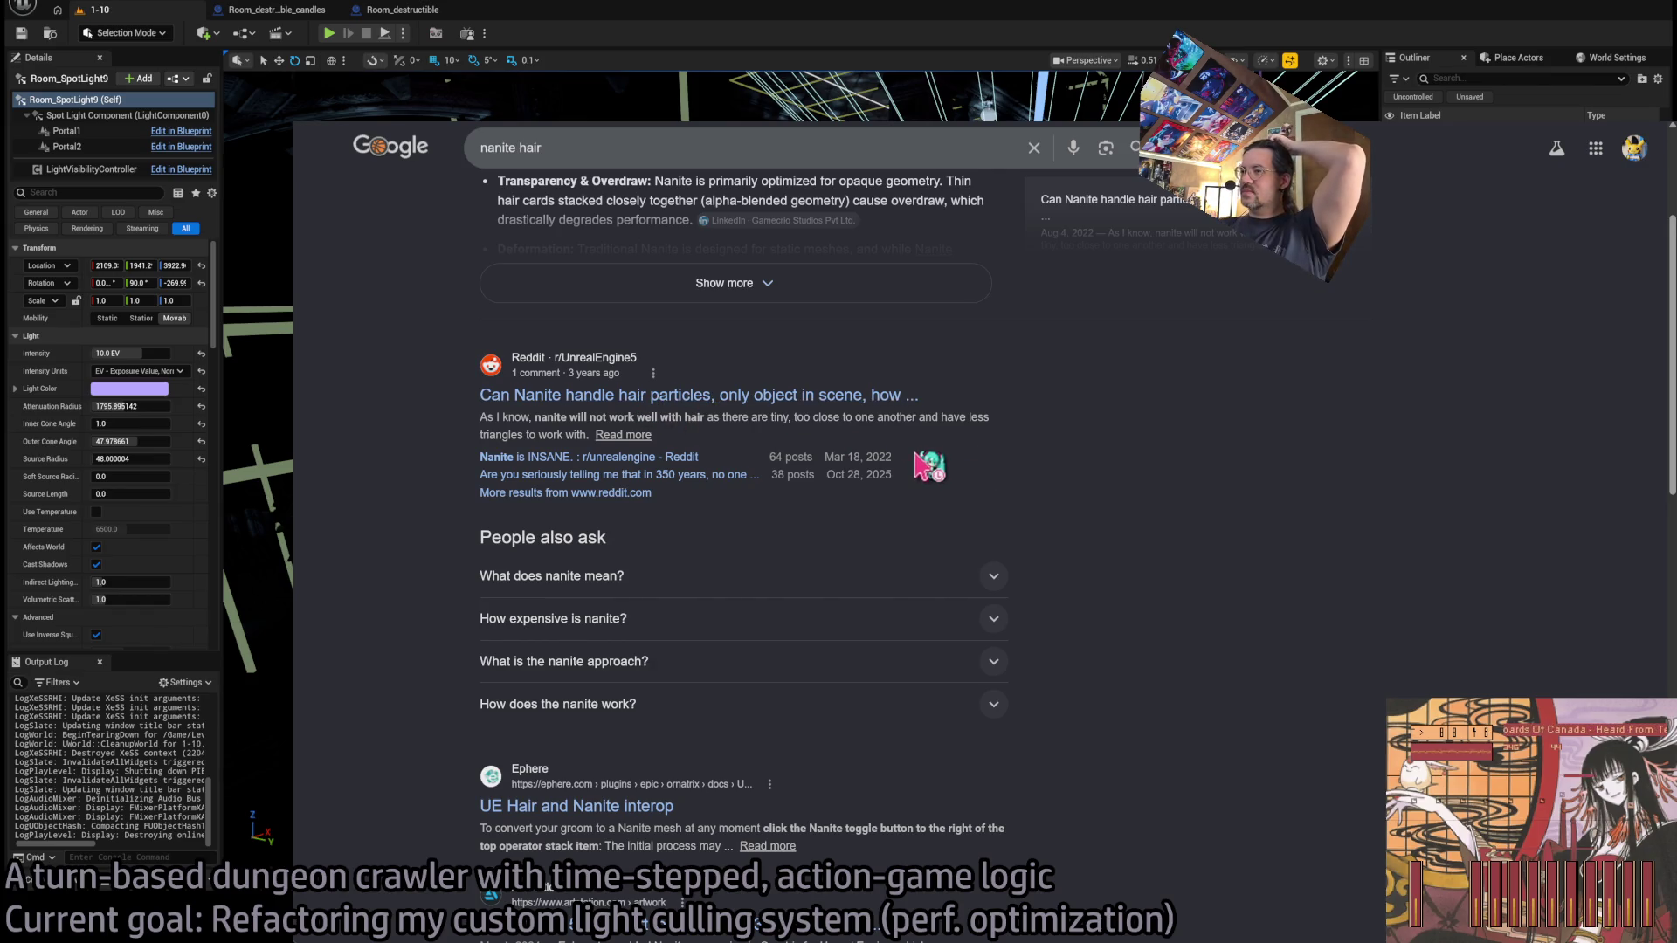
{"action": "scroll", "coordinate": [889, 410], "scroll_direction": "up", "scroll_amount": 3}
{"action": "left_click_drag", "start_coordinate": [520, 160], "coordinate": [643, 158]}
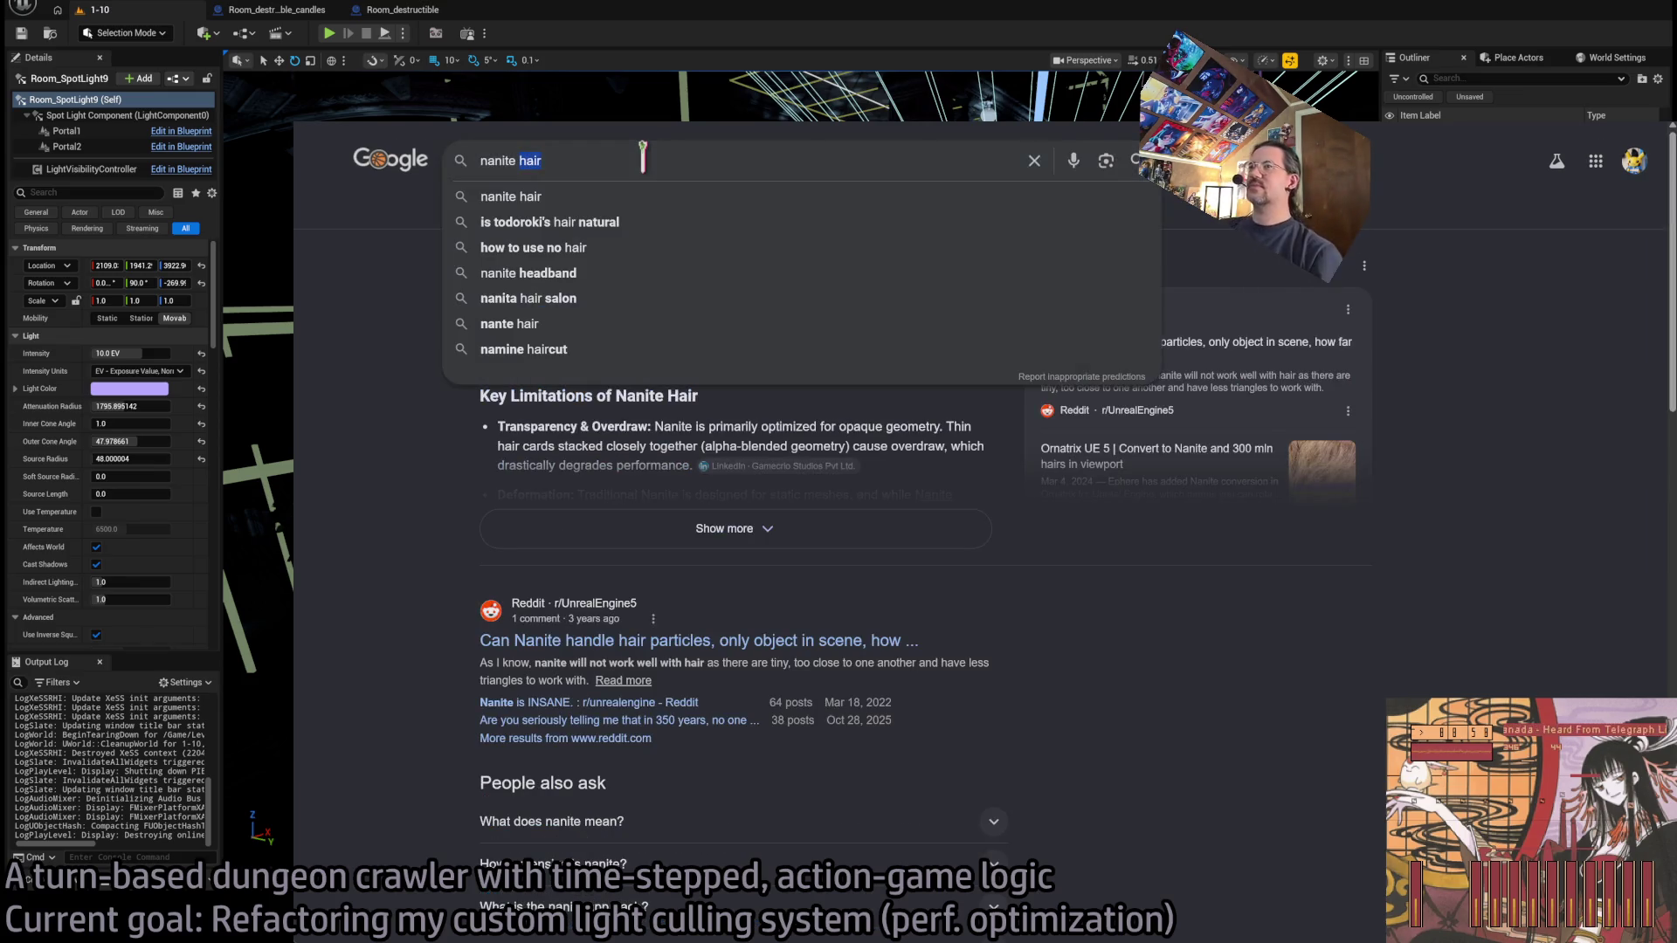
{"action": "type", "text": "unreal engine"}
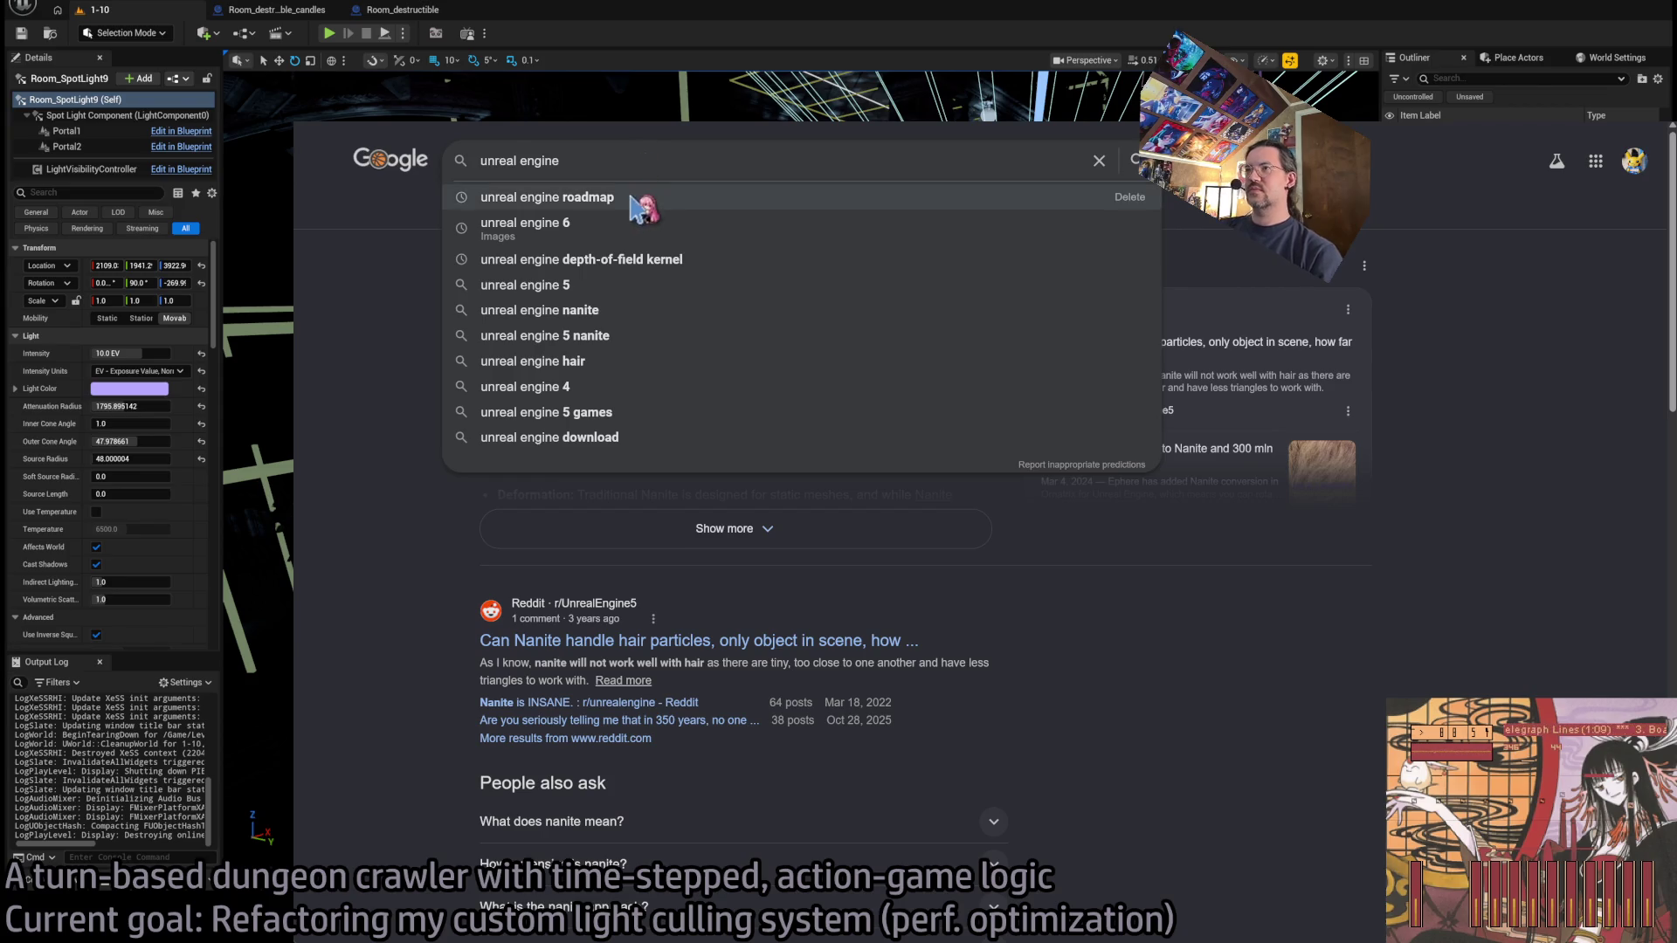
Open the Unreal Engine Public Roadmap and view the Chaos Hair entry.
{"action": "left_click", "coordinate": [644, 199]}
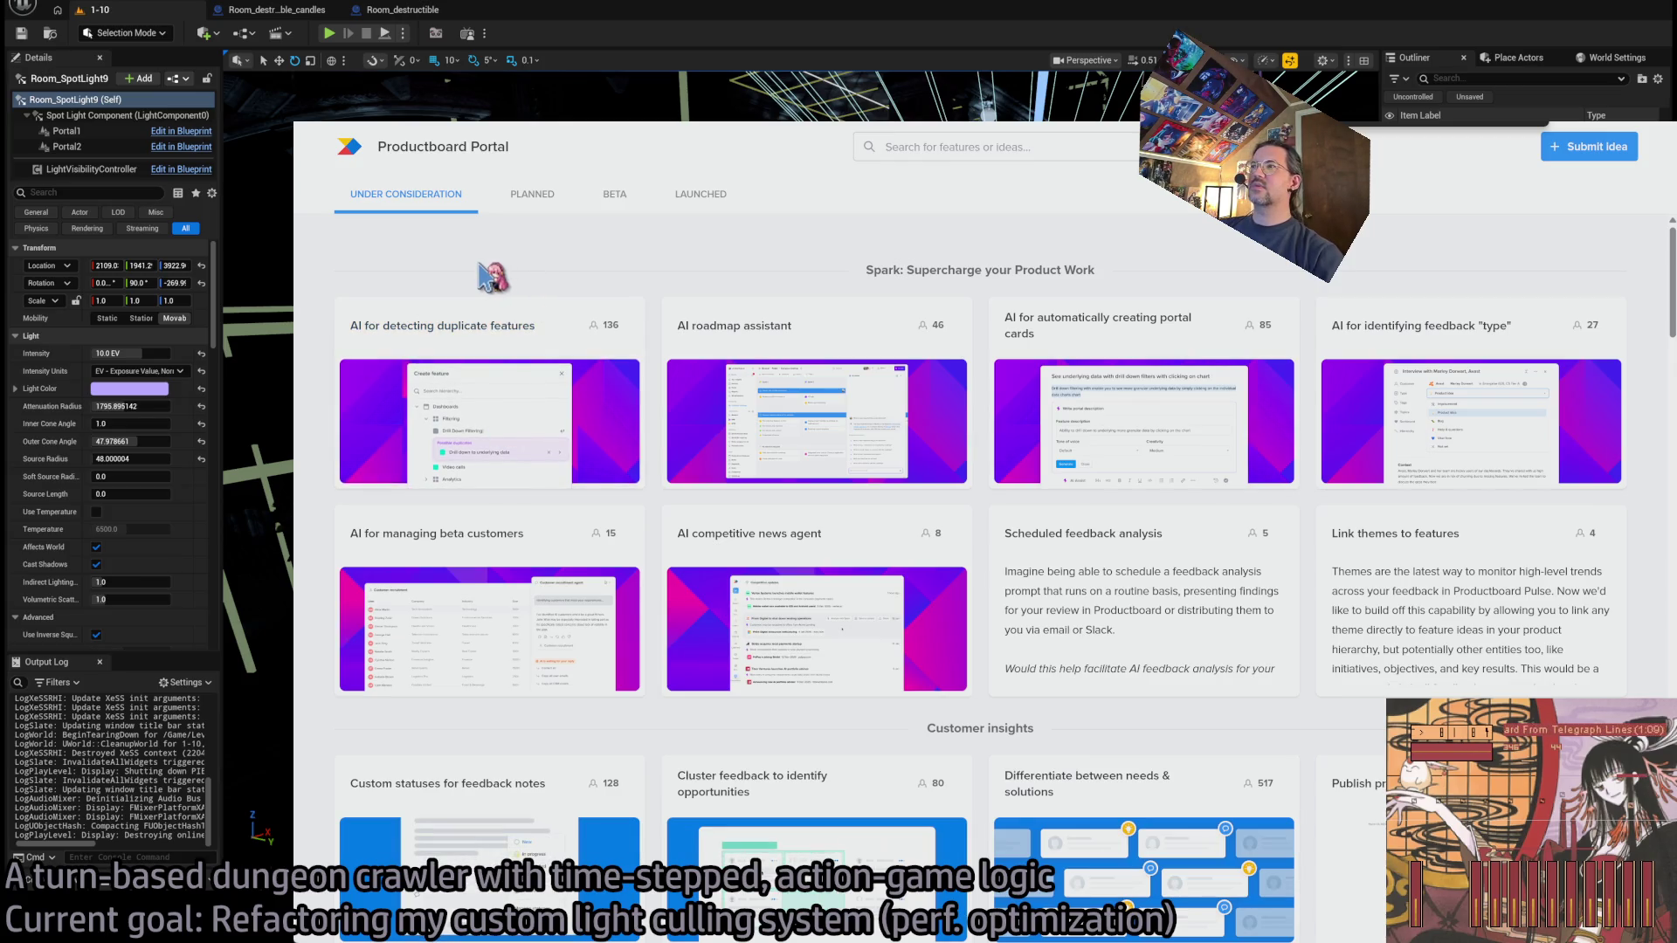
{"action": "key", "text": "alt+Left"}
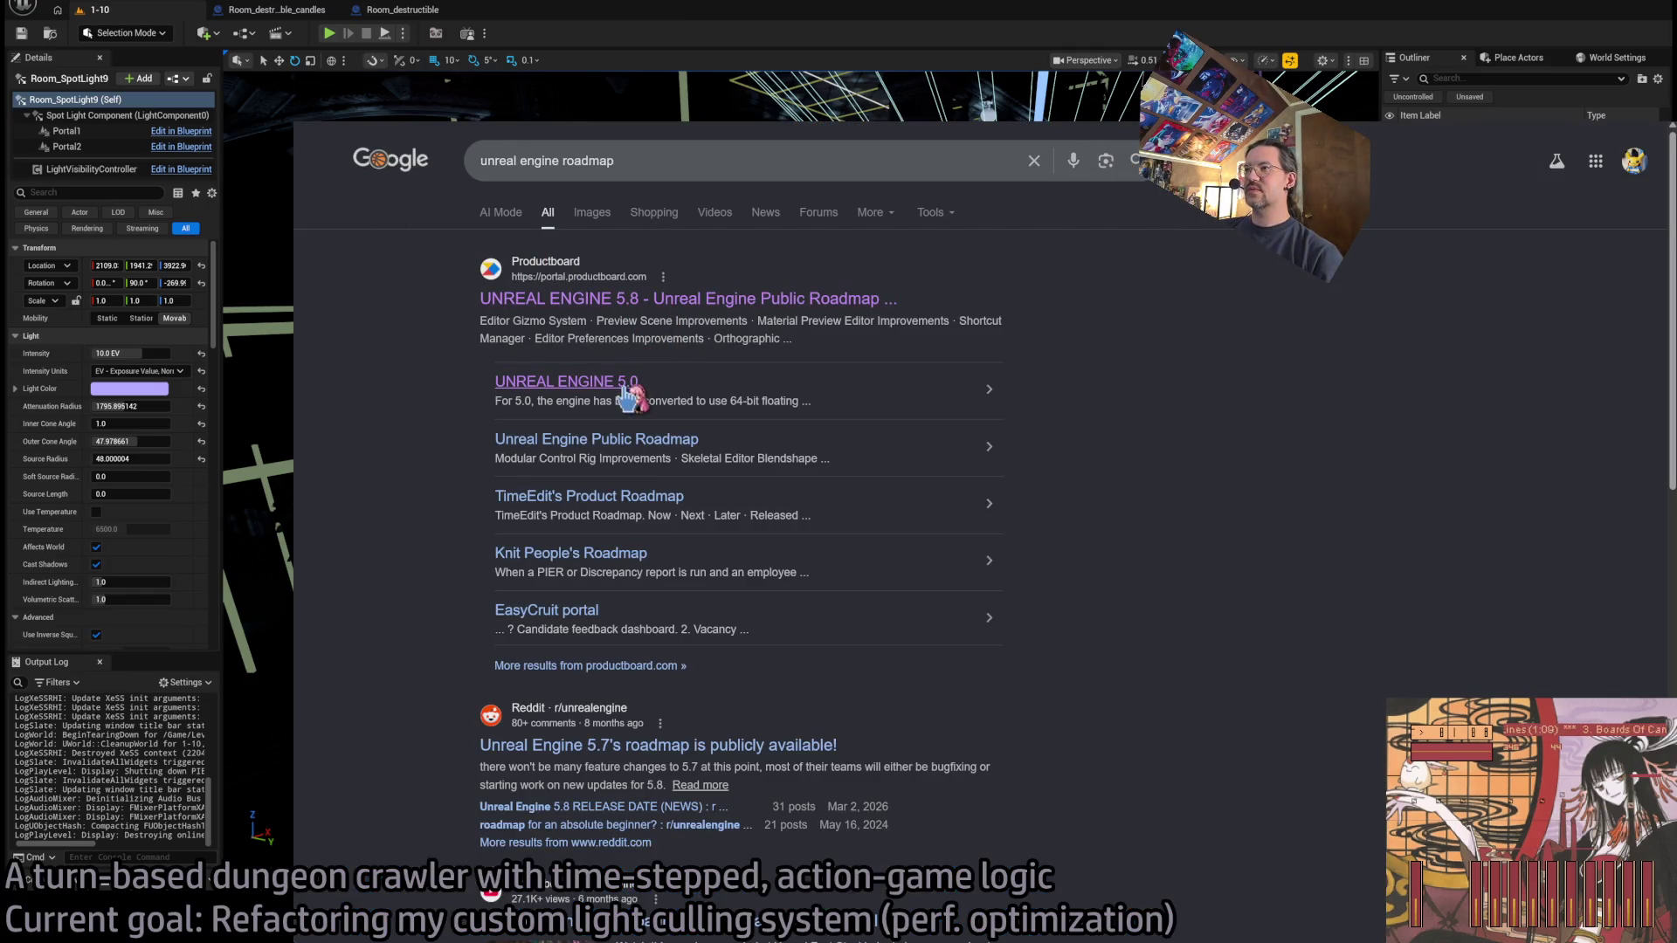
{"action": "key", "text": "alt+Right"}
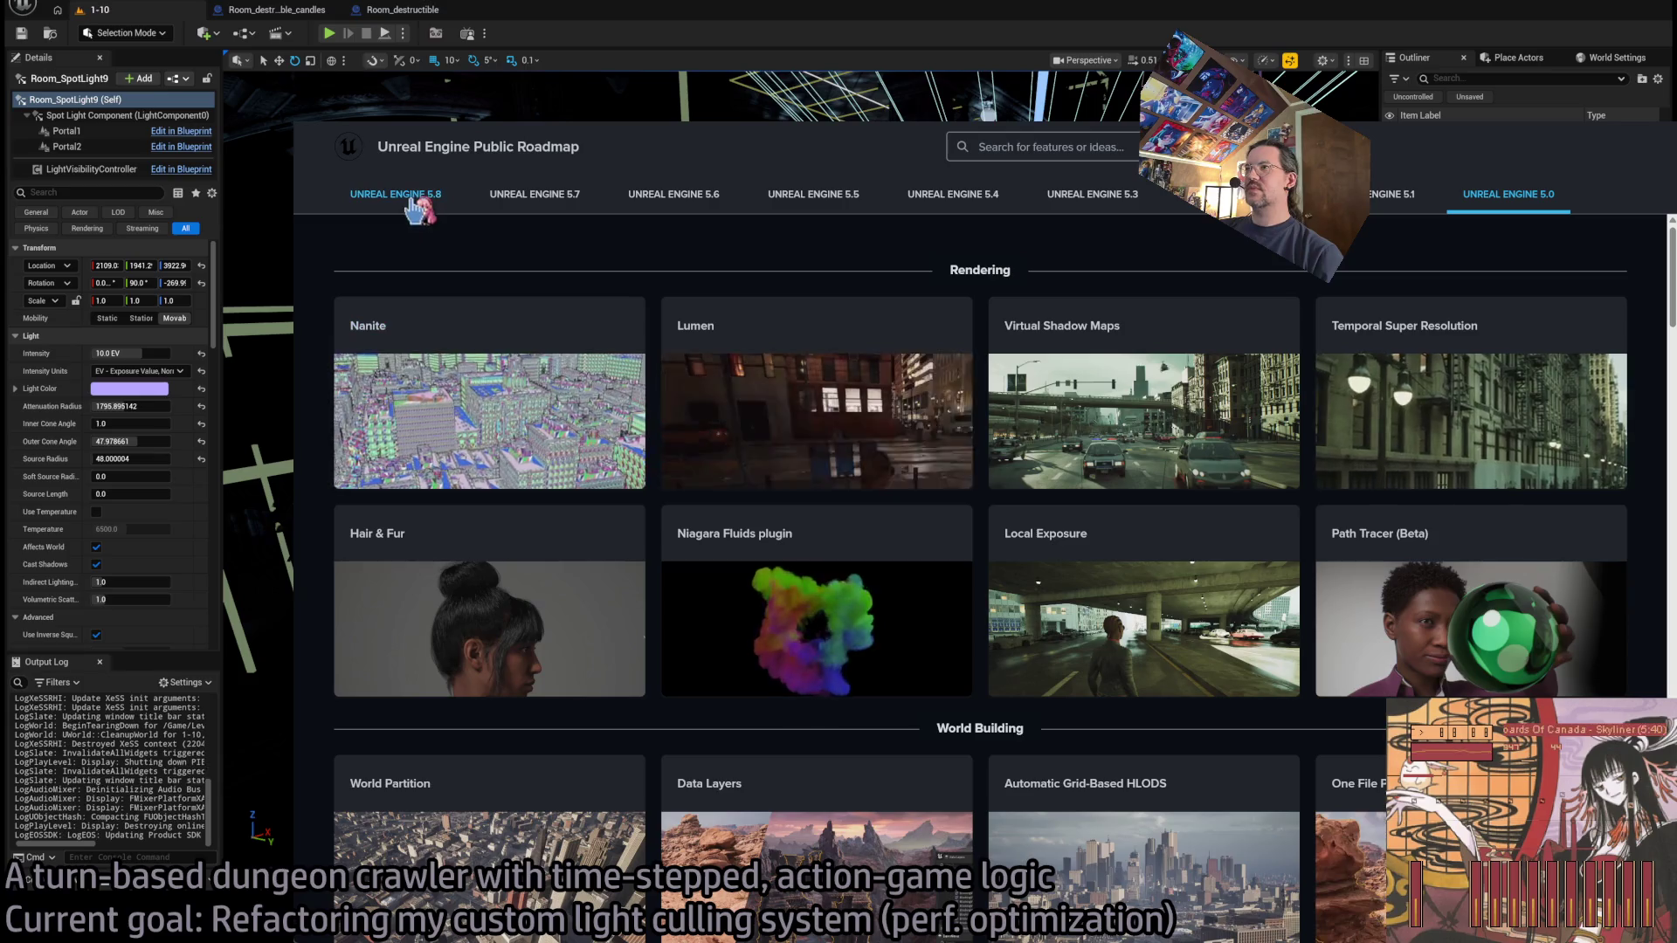
{"action": "scroll", "coordinate": [662, 284], "scroll_direction": "down", "scroll_amount": 8}
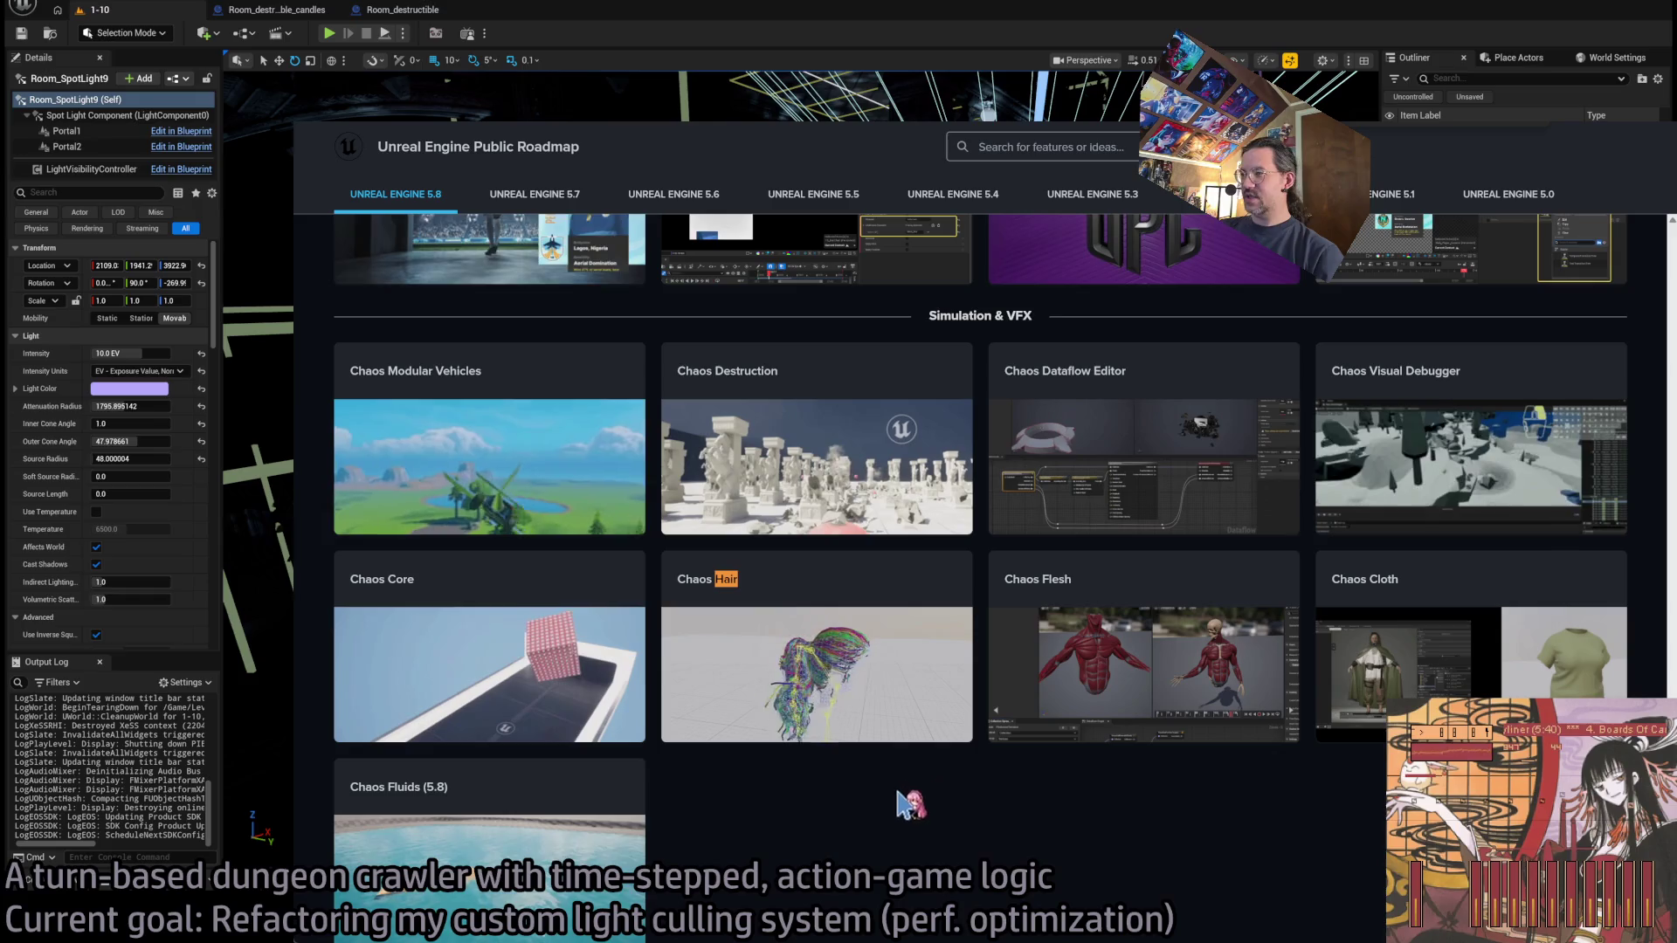
{"action": "left_click", "coordinate": [860, 677]}
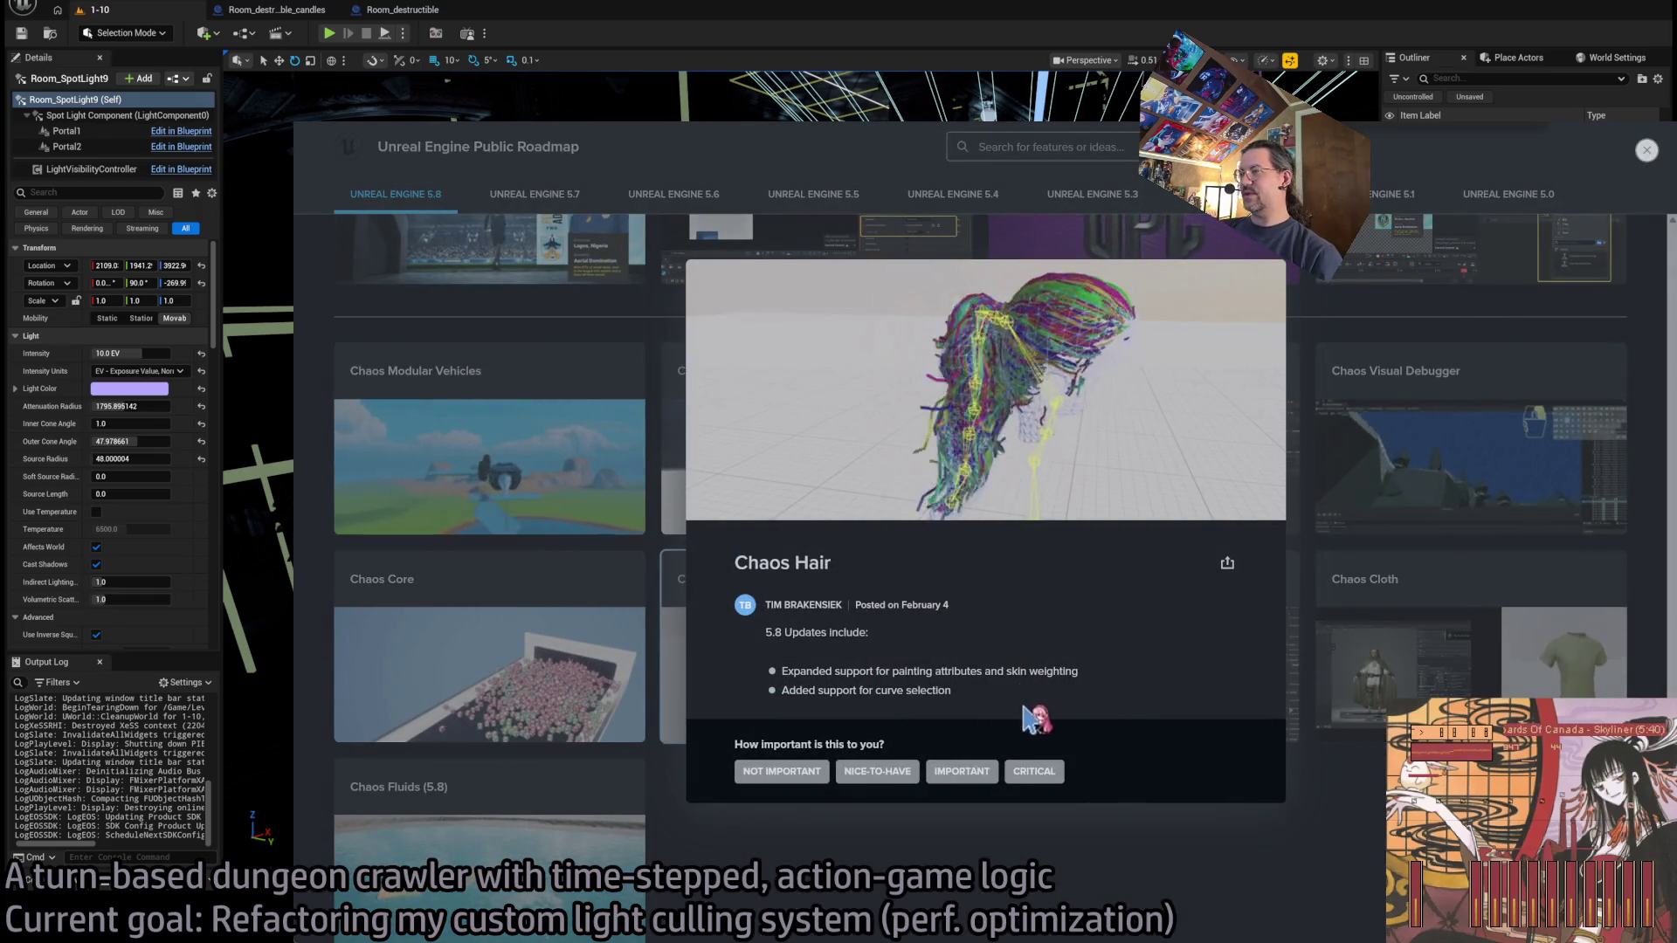
{"action": "left_click", "coordinate": [865, 825]}
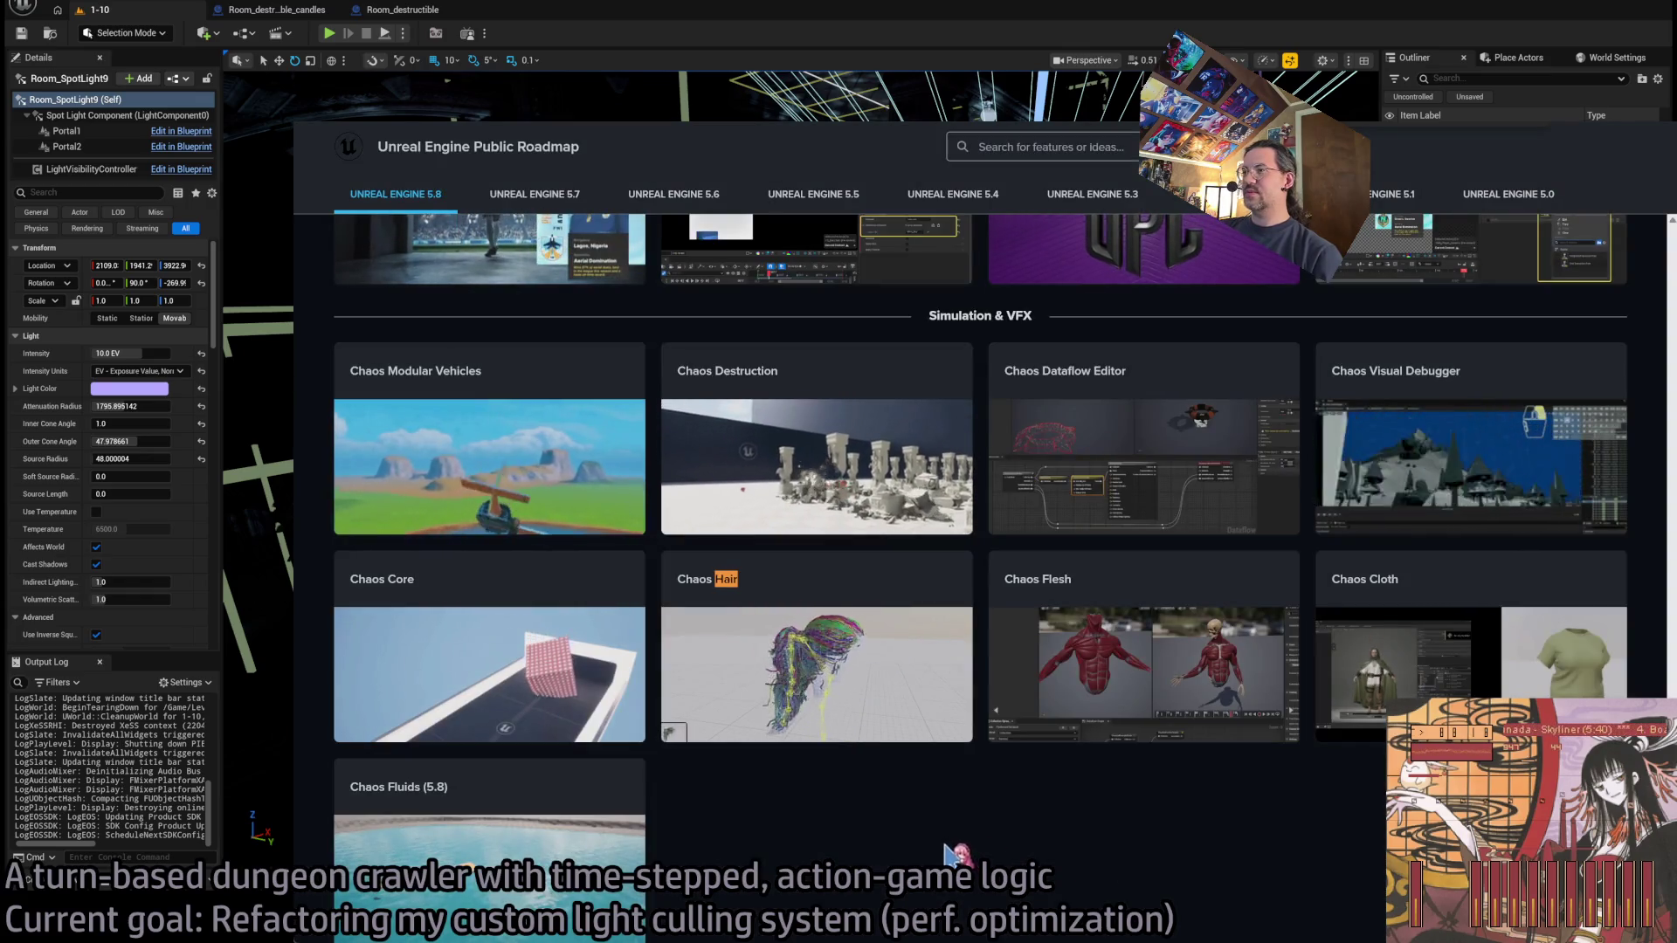
Check the 5.7, 5.6 and 5.5 roadmaps for Chaos Hair, then return to 5.8.
{"action": "left_click", "coordinate": [541, 196]}
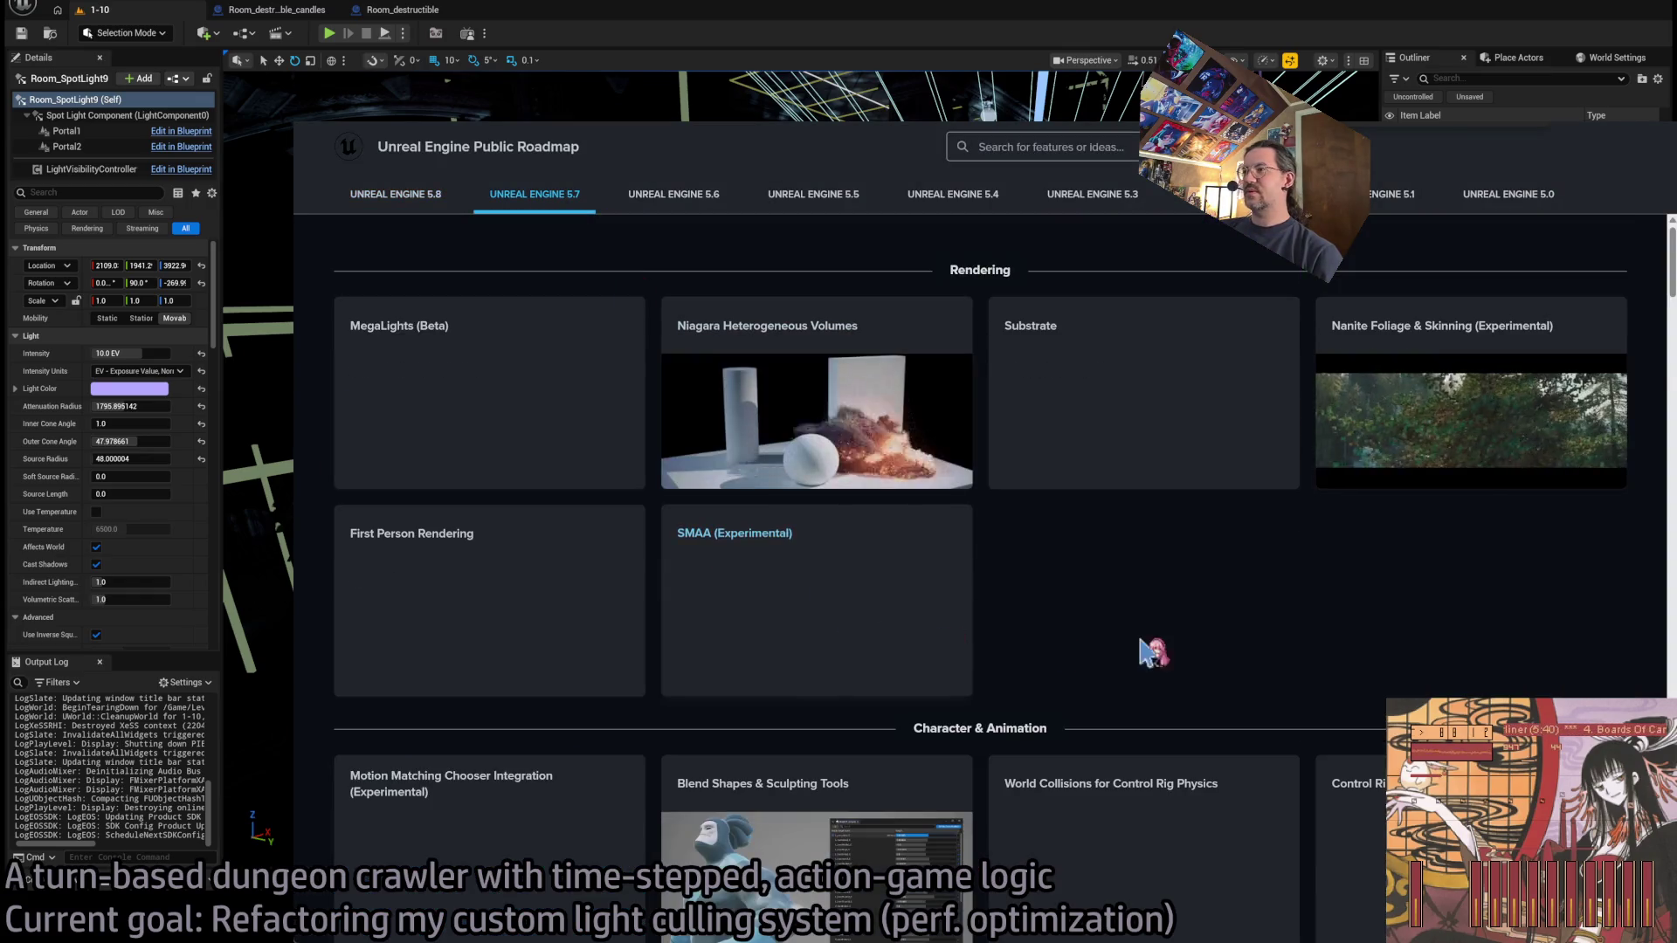
{"action": "scroll", "coordinate": [1174, 638], "scroll_direction": "down", "scroll_amount": 10}
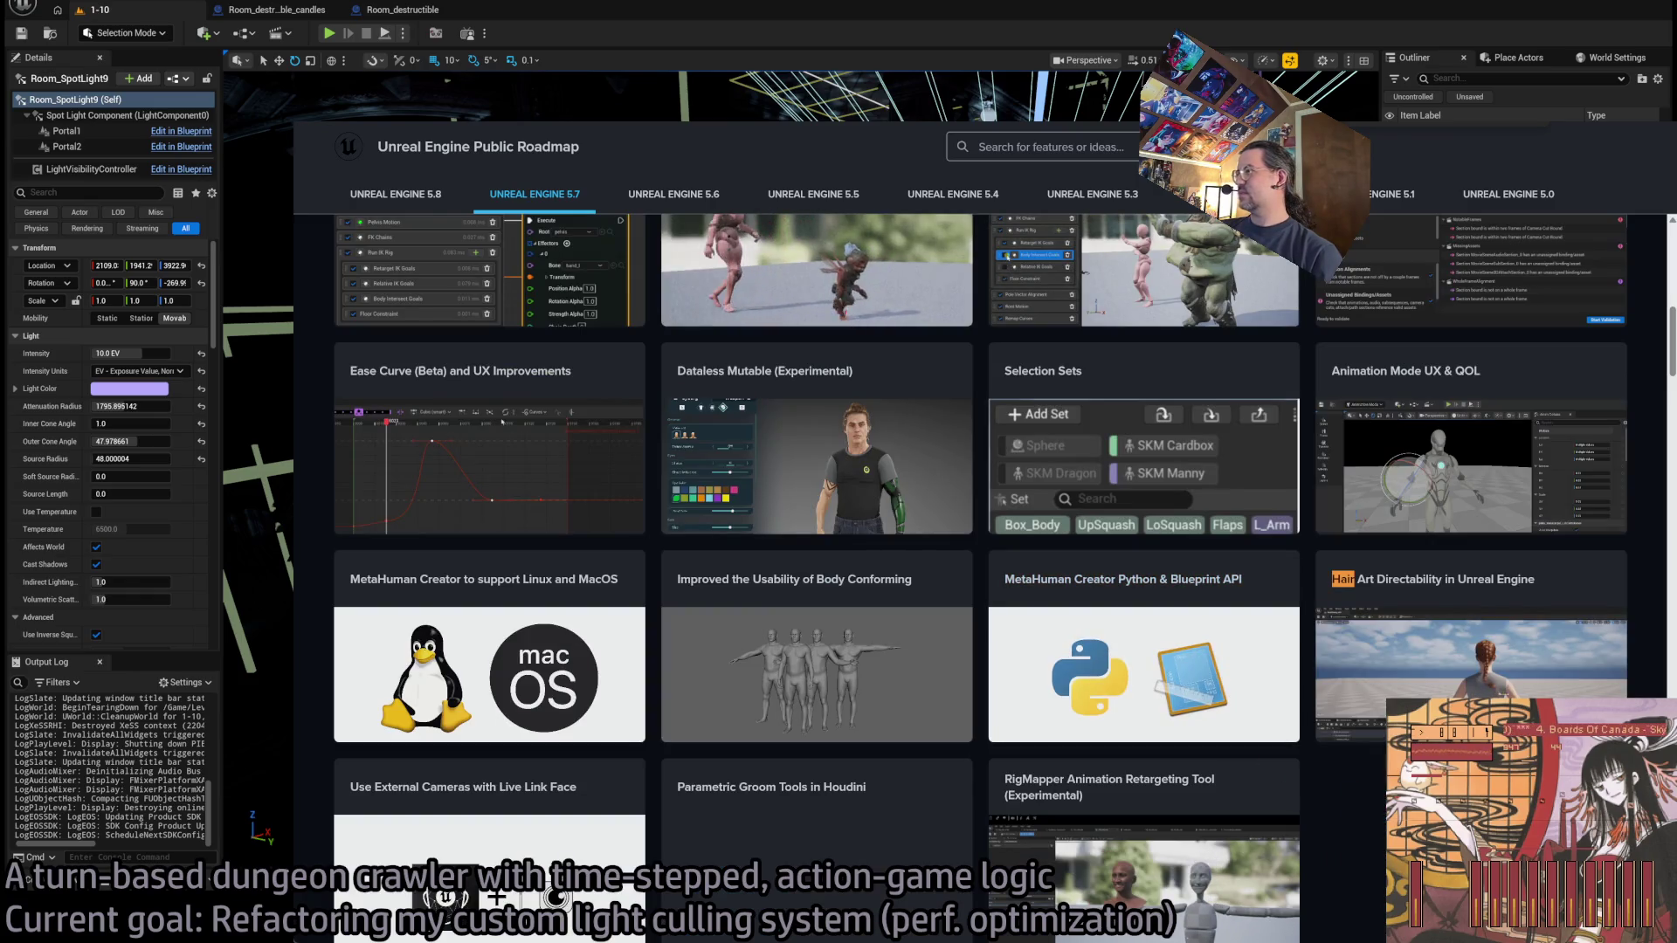
{"action": "key", "text": "Return"}
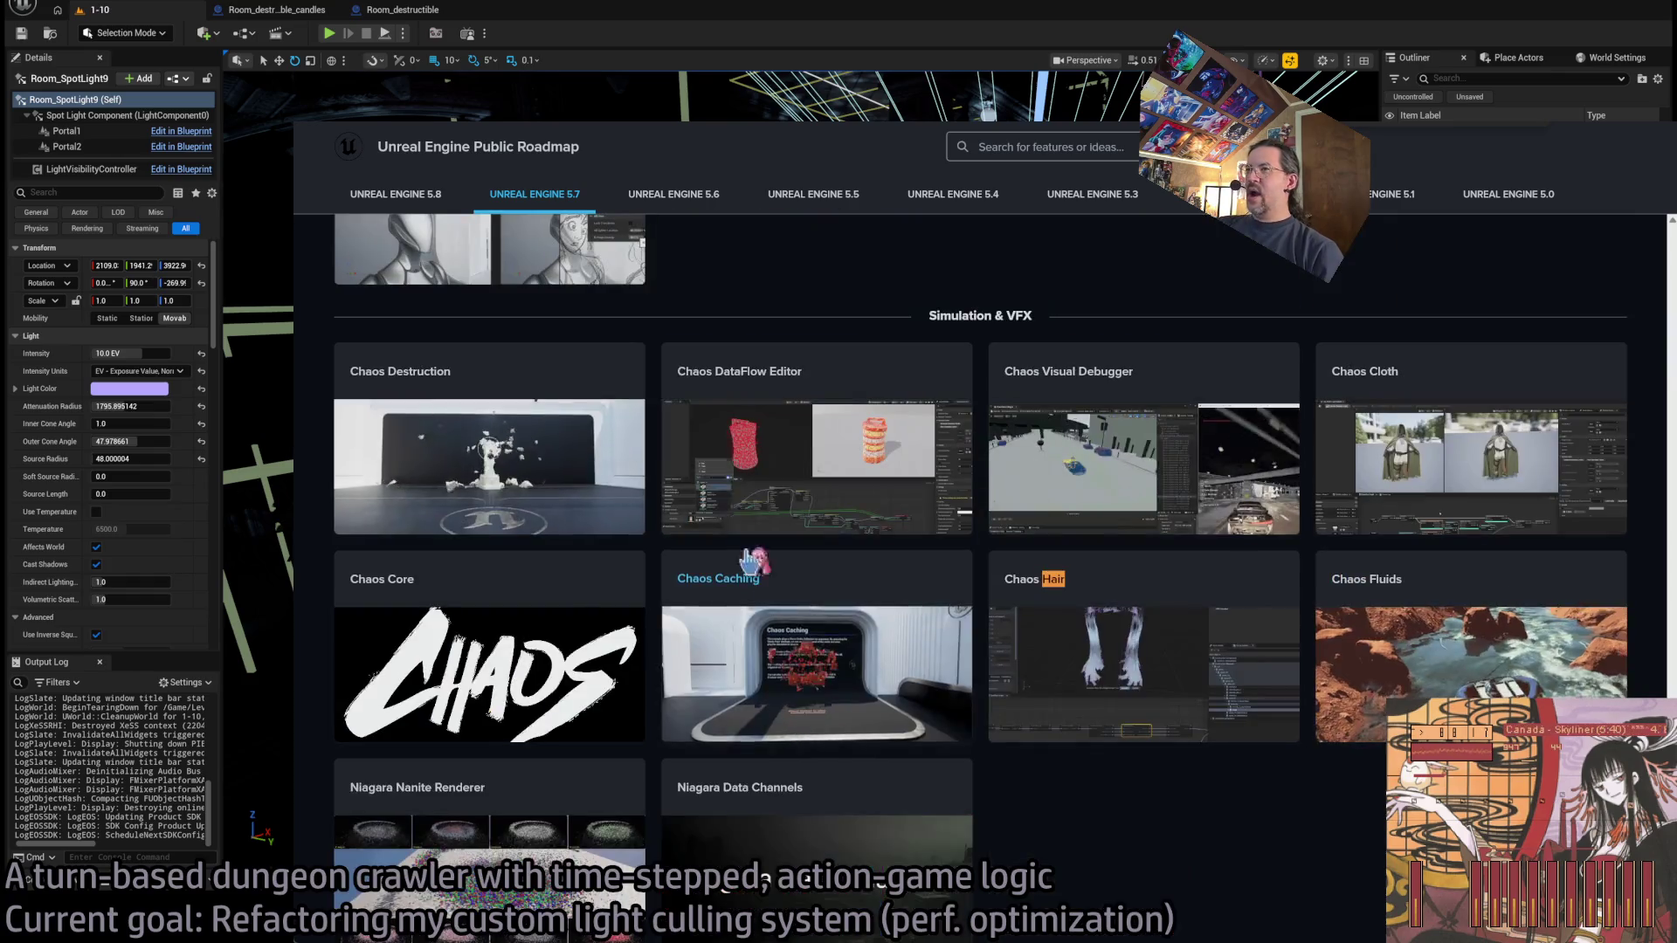
{"action": "left_click", "coordinate": [673, 194]}
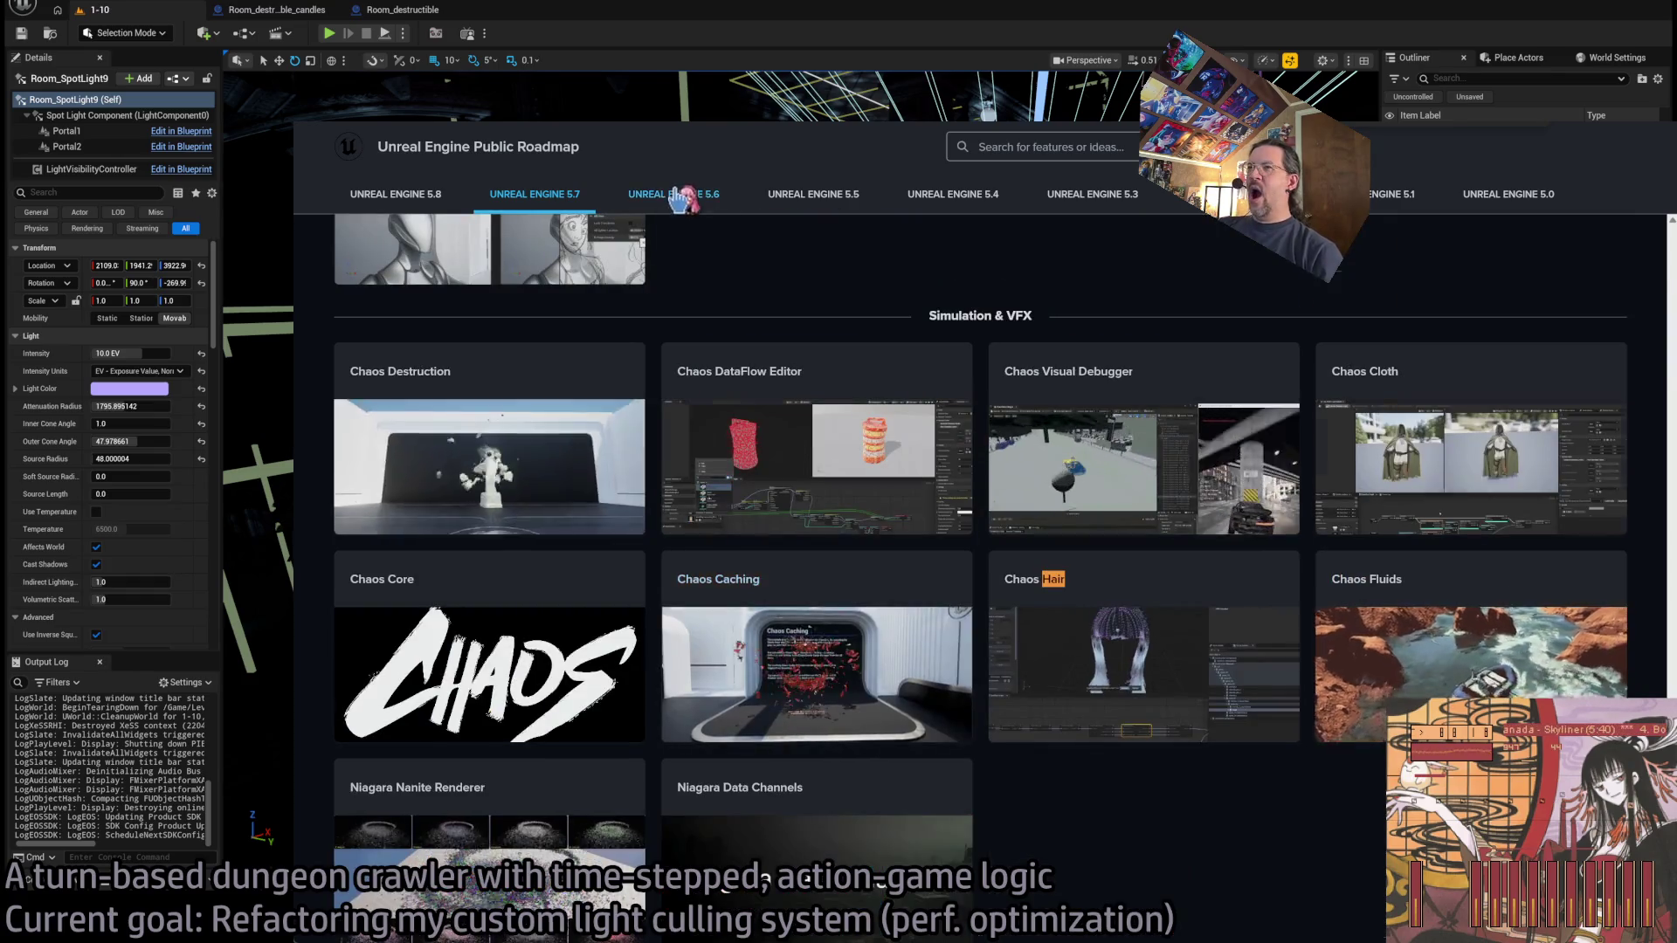
{"action": "key", "text": "Return"}
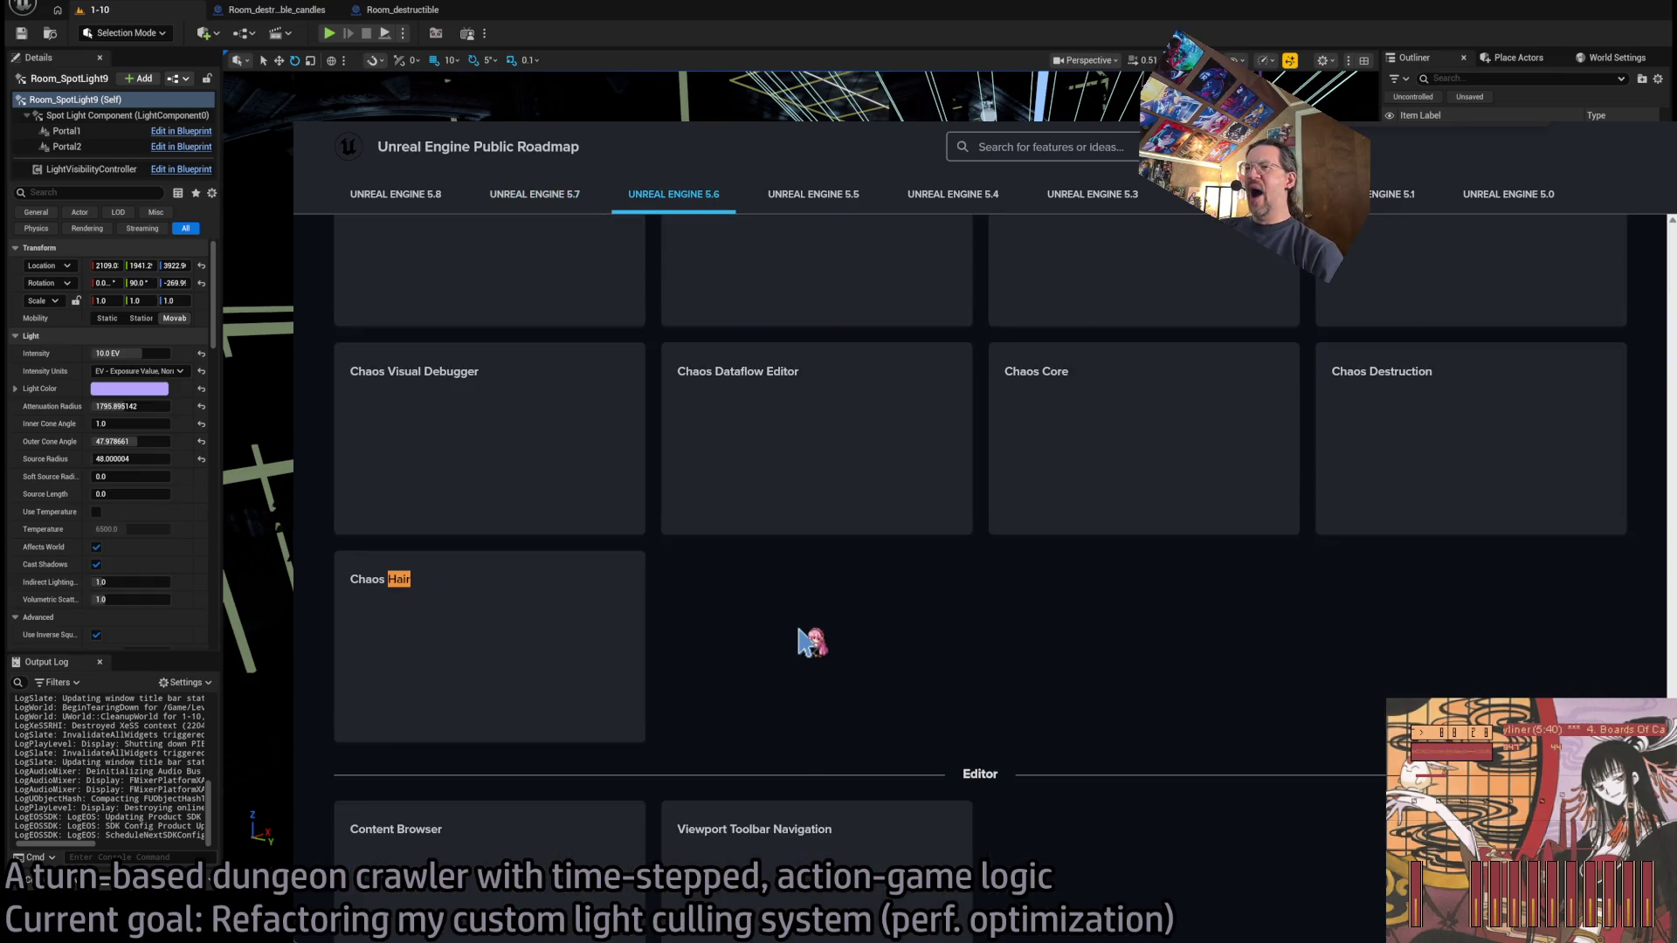
{"action": "left_click", "coordinate": [821, 192]}
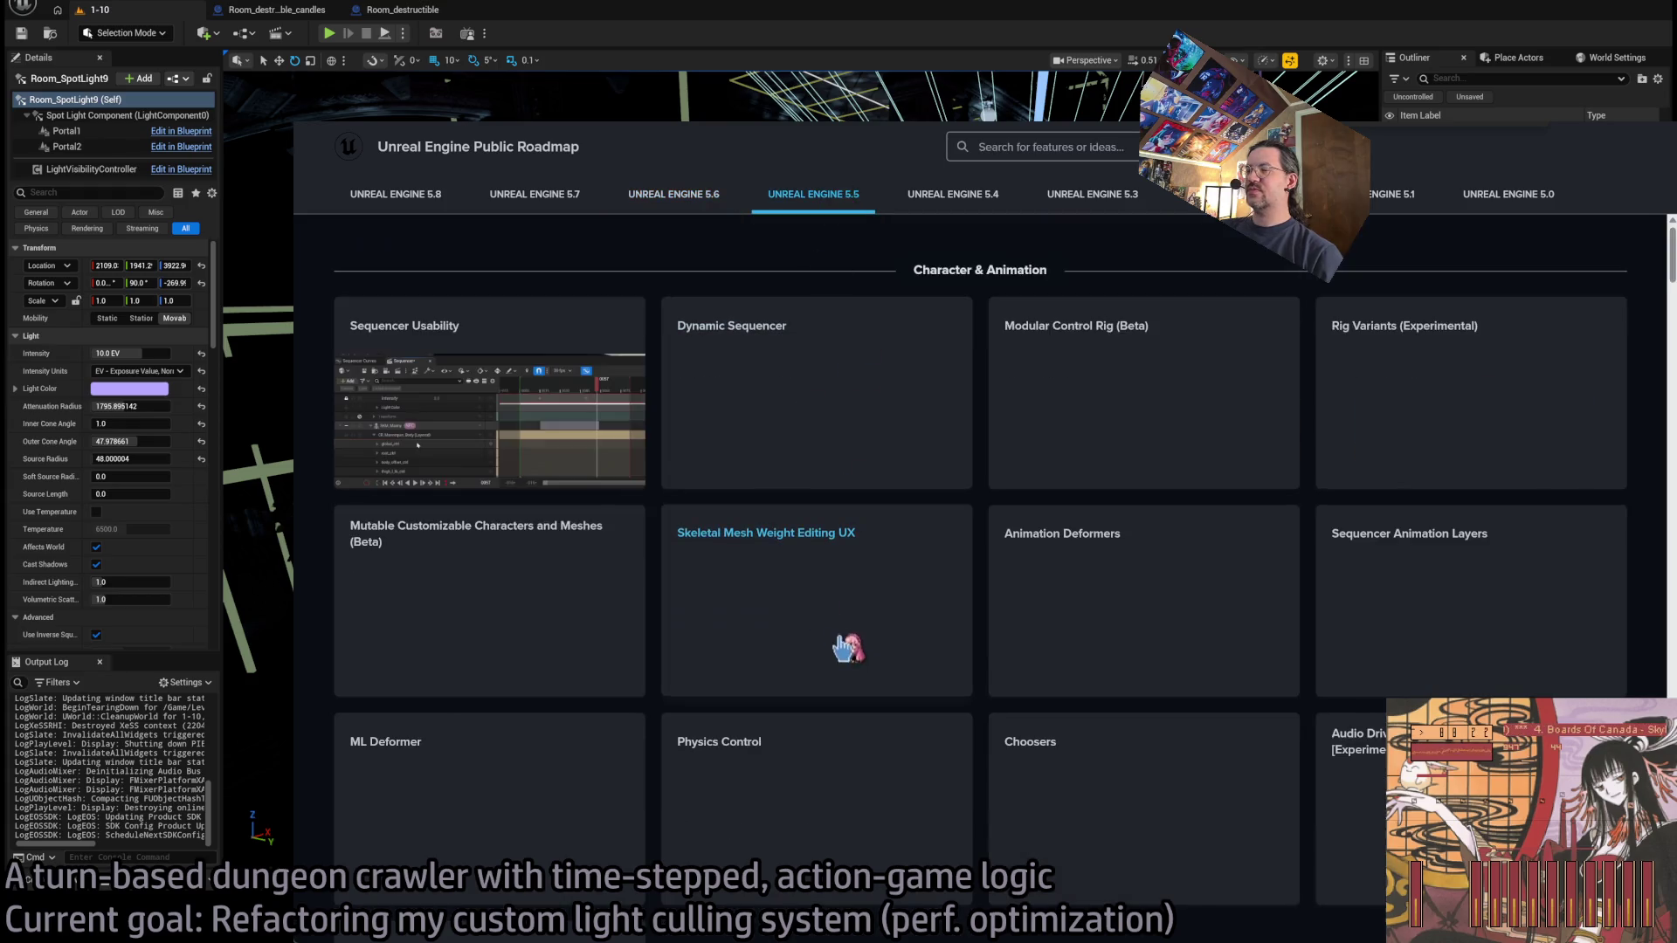
{"action": "left_click", "coordinate": [393, 194]}
{"action": "scroll", "coordinate": [882, 851], "scroll_direction": "down", "scroll_amount": 5}
{"action": "scroll", "coordinate": [881, 852], "scroll_direction": "up", "scroll_amount": 10}
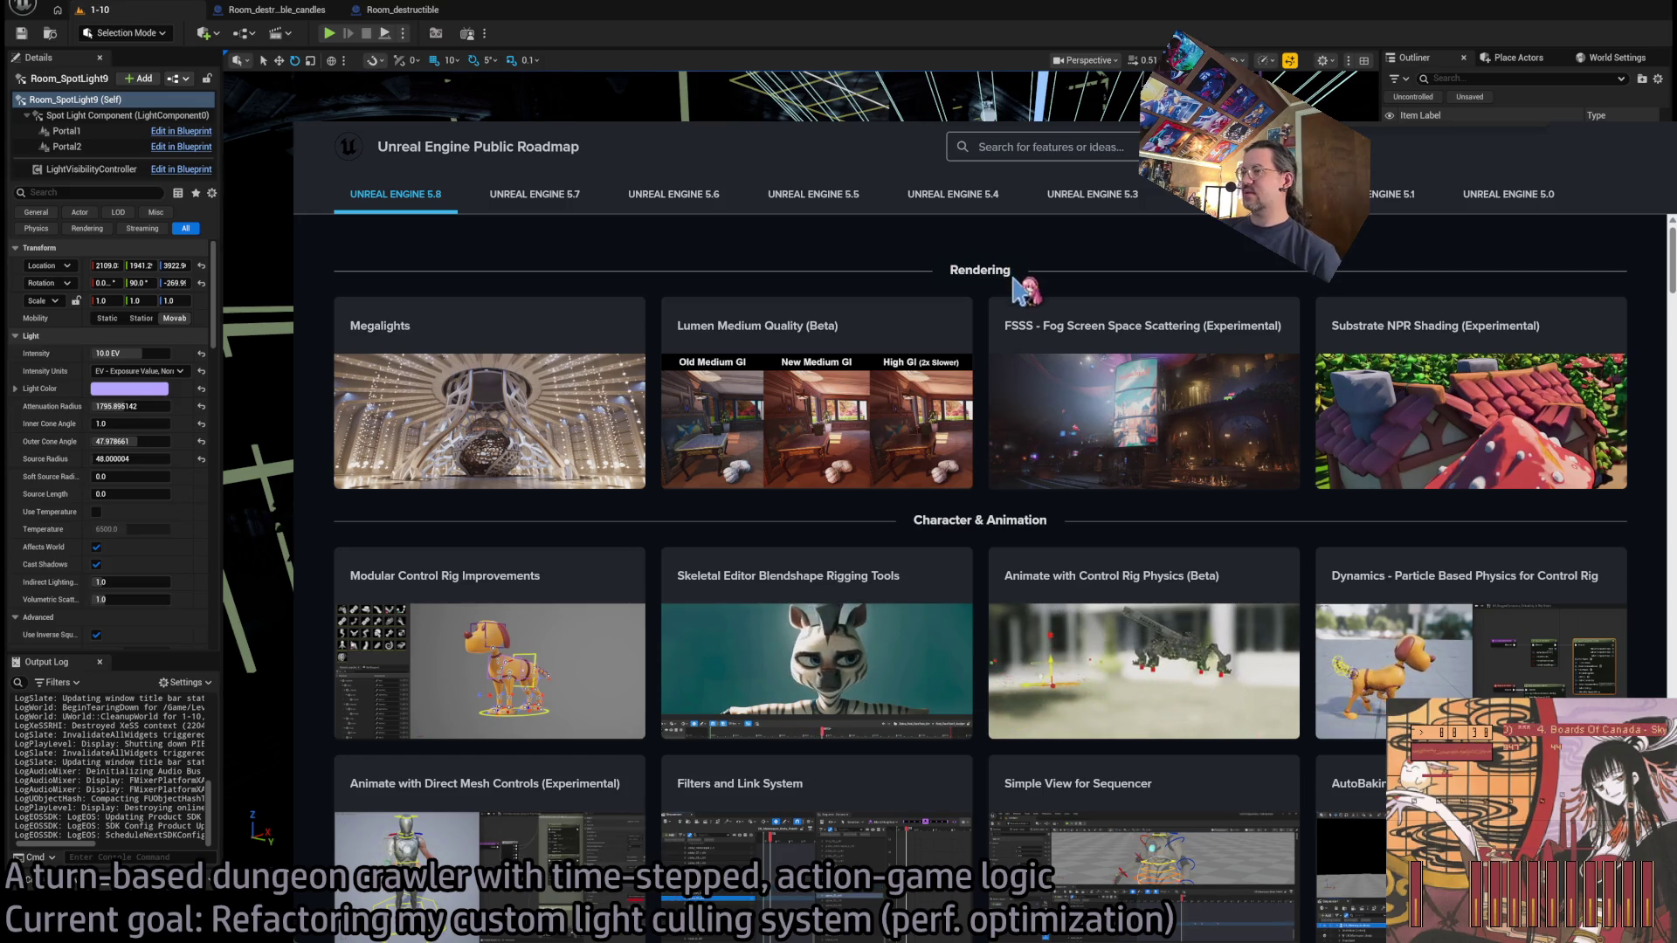
View the Substrate NPR Shading (Experimental) entry, then start a new search for 'nanite unreal engine'.
{"action": "left_click", "coordinate": [1451, 436]}
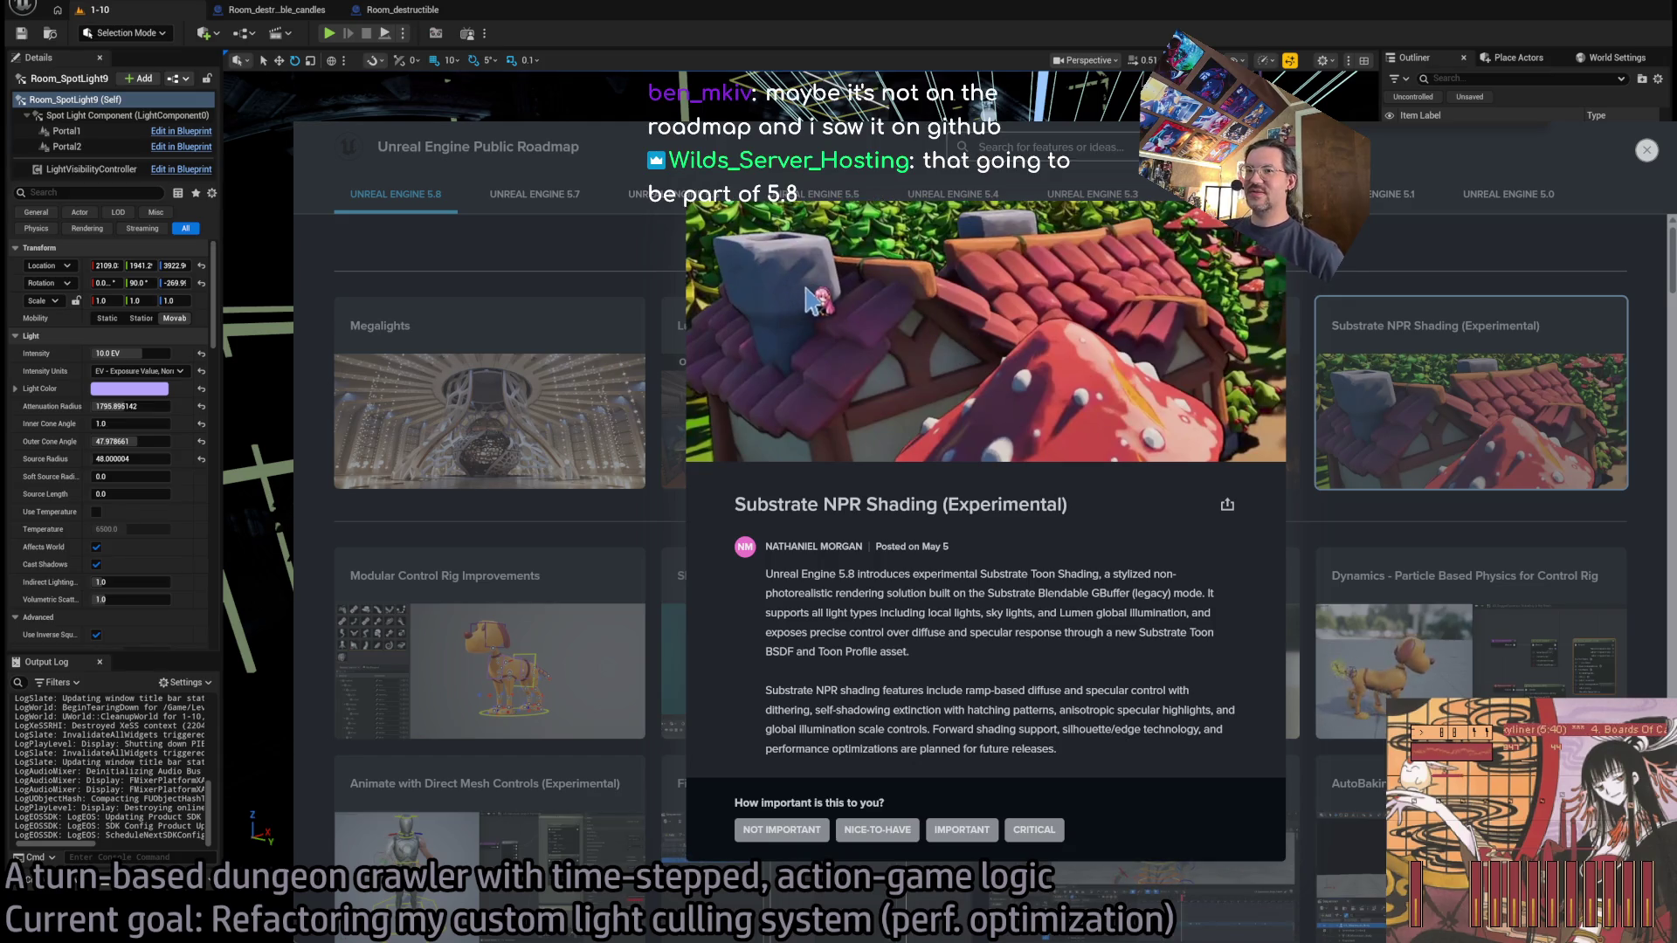
{"action": "left_click", "coordinate": [616, 281]}
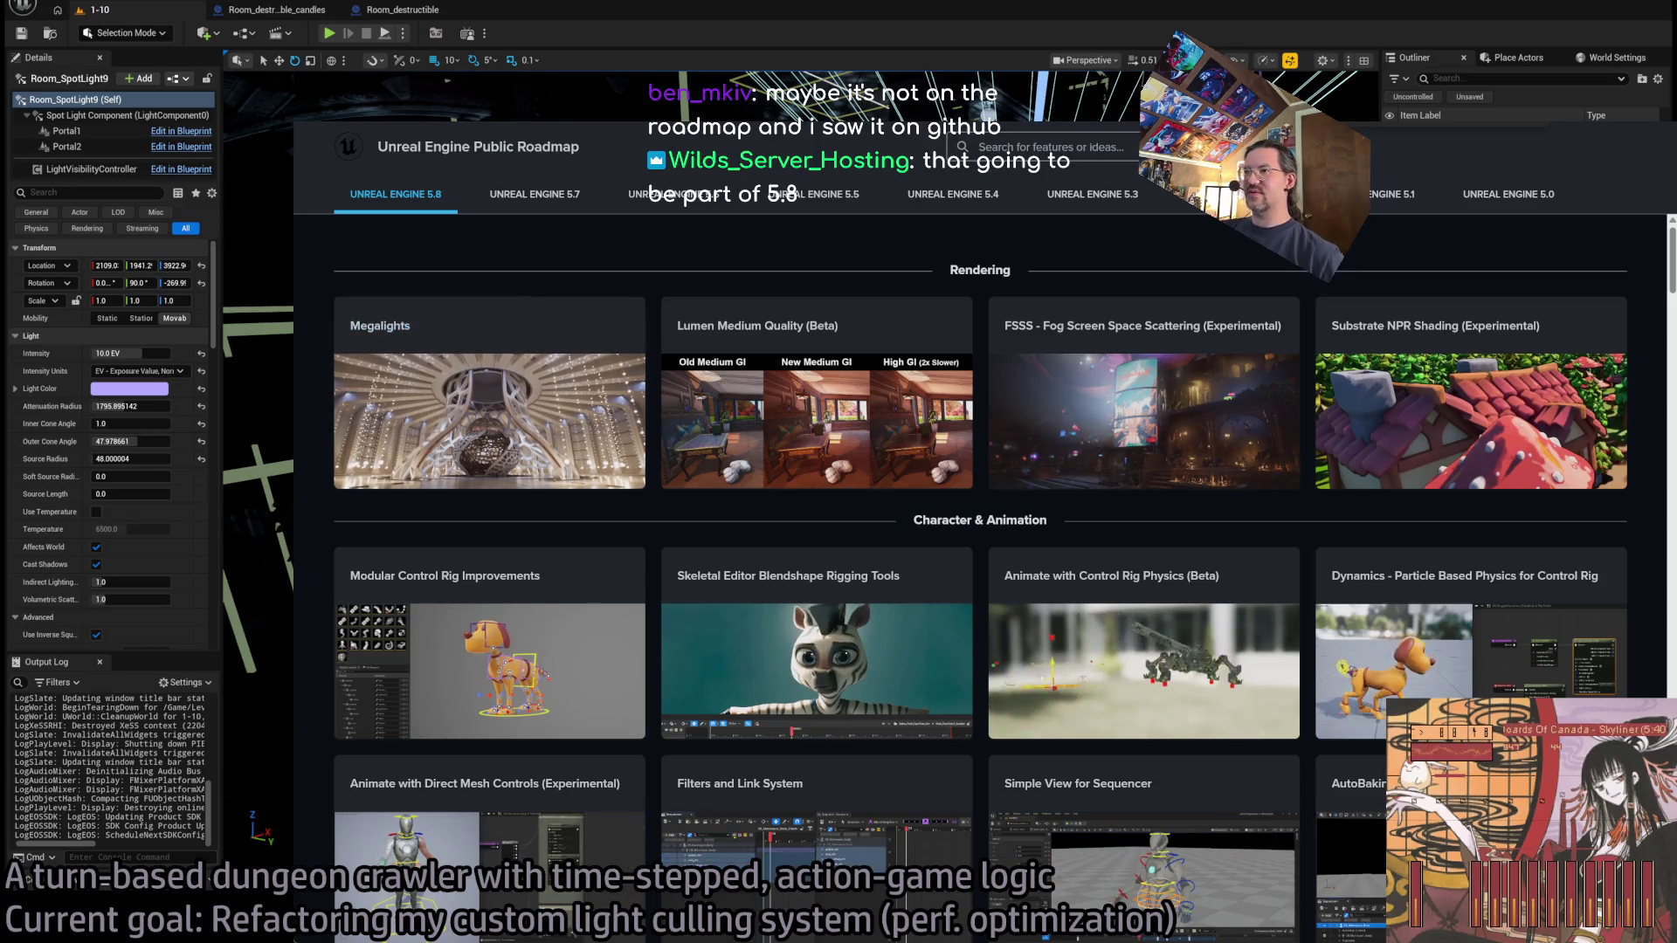
{"action": "key", "text": "ctrl+t"}
{"action": "type", "text": "nan"}
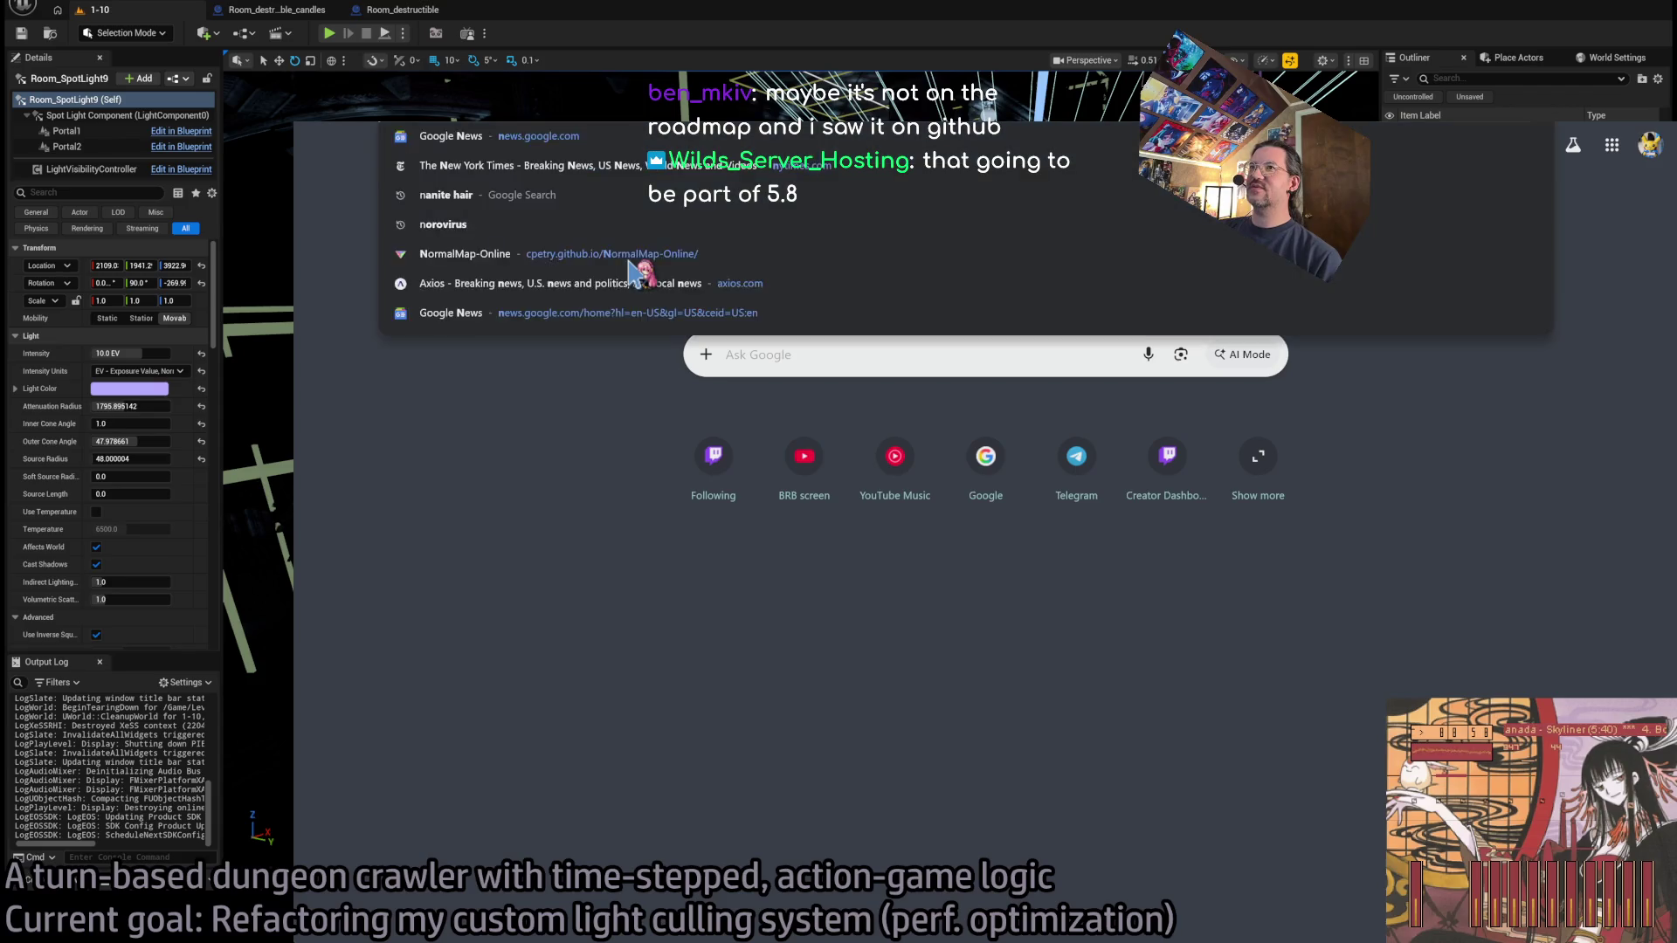
{"action": "type", "text": "ite unreal engine"}
Run the search for Nanite hair in Unreal Engine 5.8 and scroll through the results.
{"action": "key", "text": "Escape"}
{"action": "key", "text": "Return"}
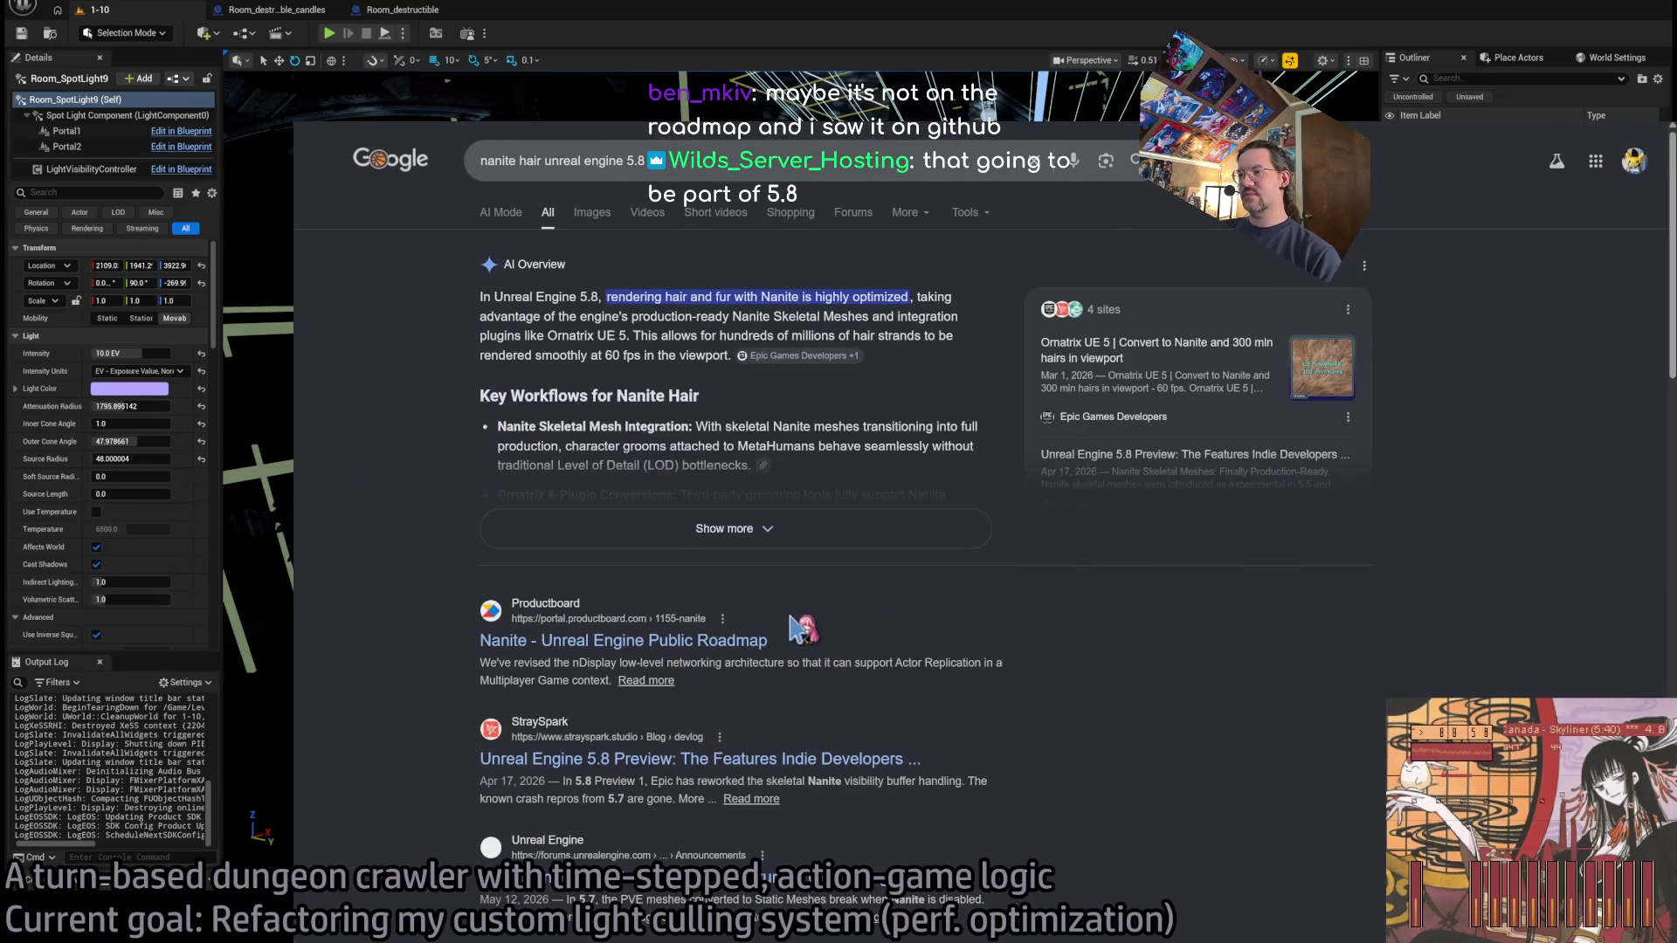
{"action": "scroll", "coordinate": [796, 627], "scroll_direction": "down", "scroll_amount": 2}
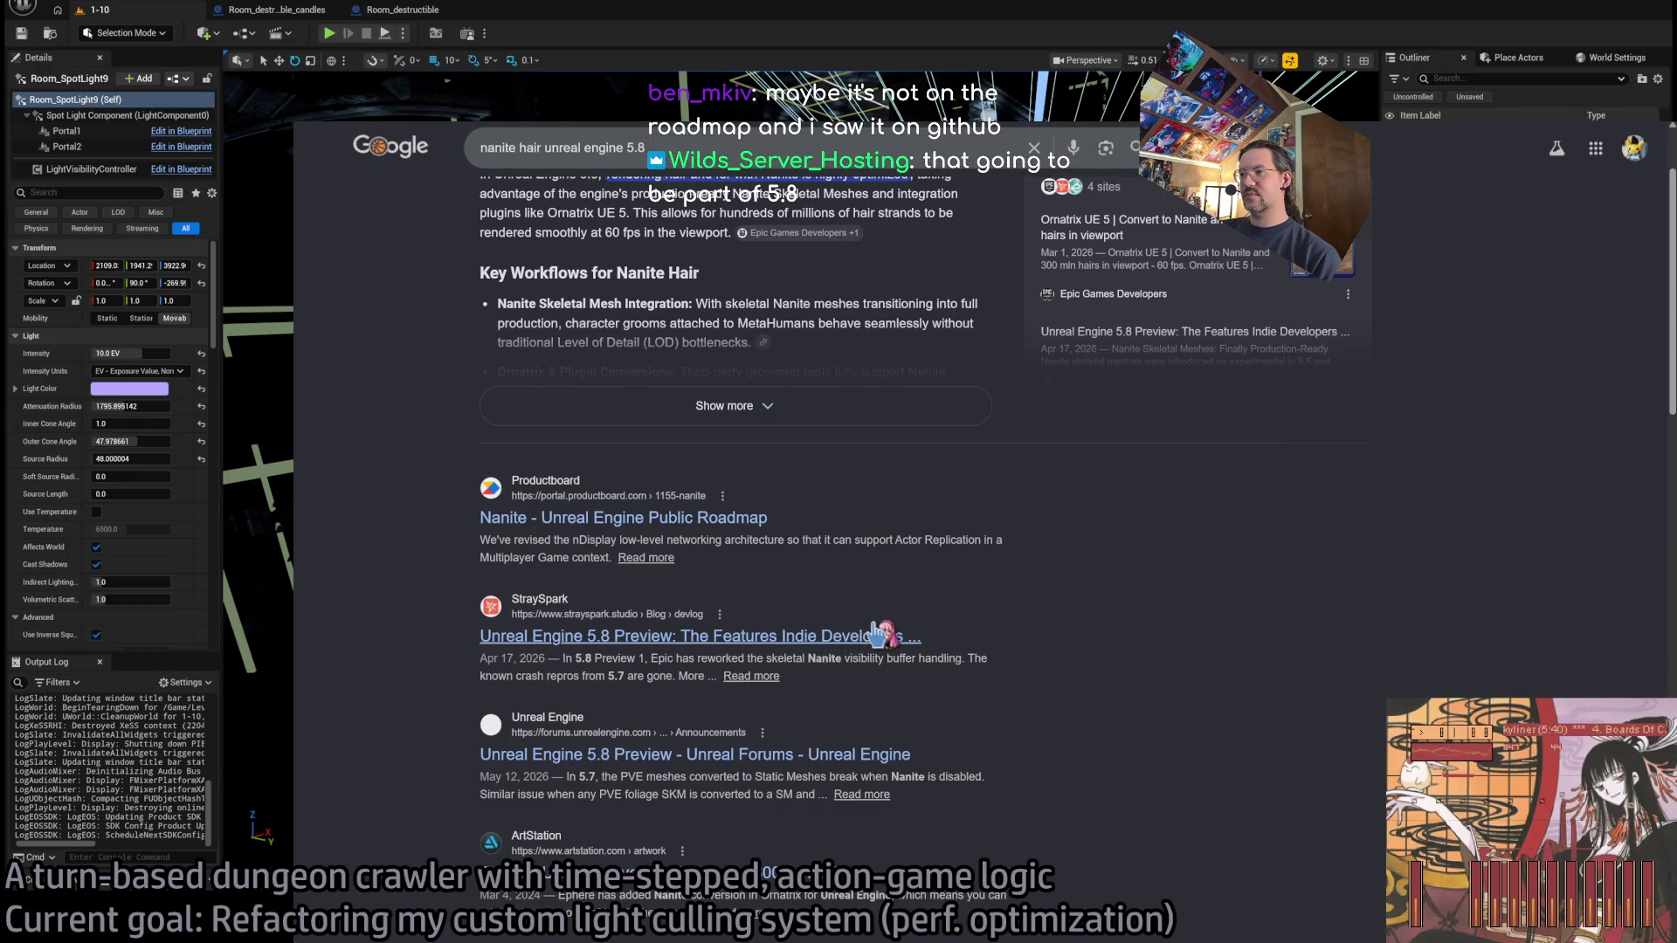
{"action": "scroll", "coordinate": [875, 630], "scroll_direction": "down", "scroll_amount": 2}
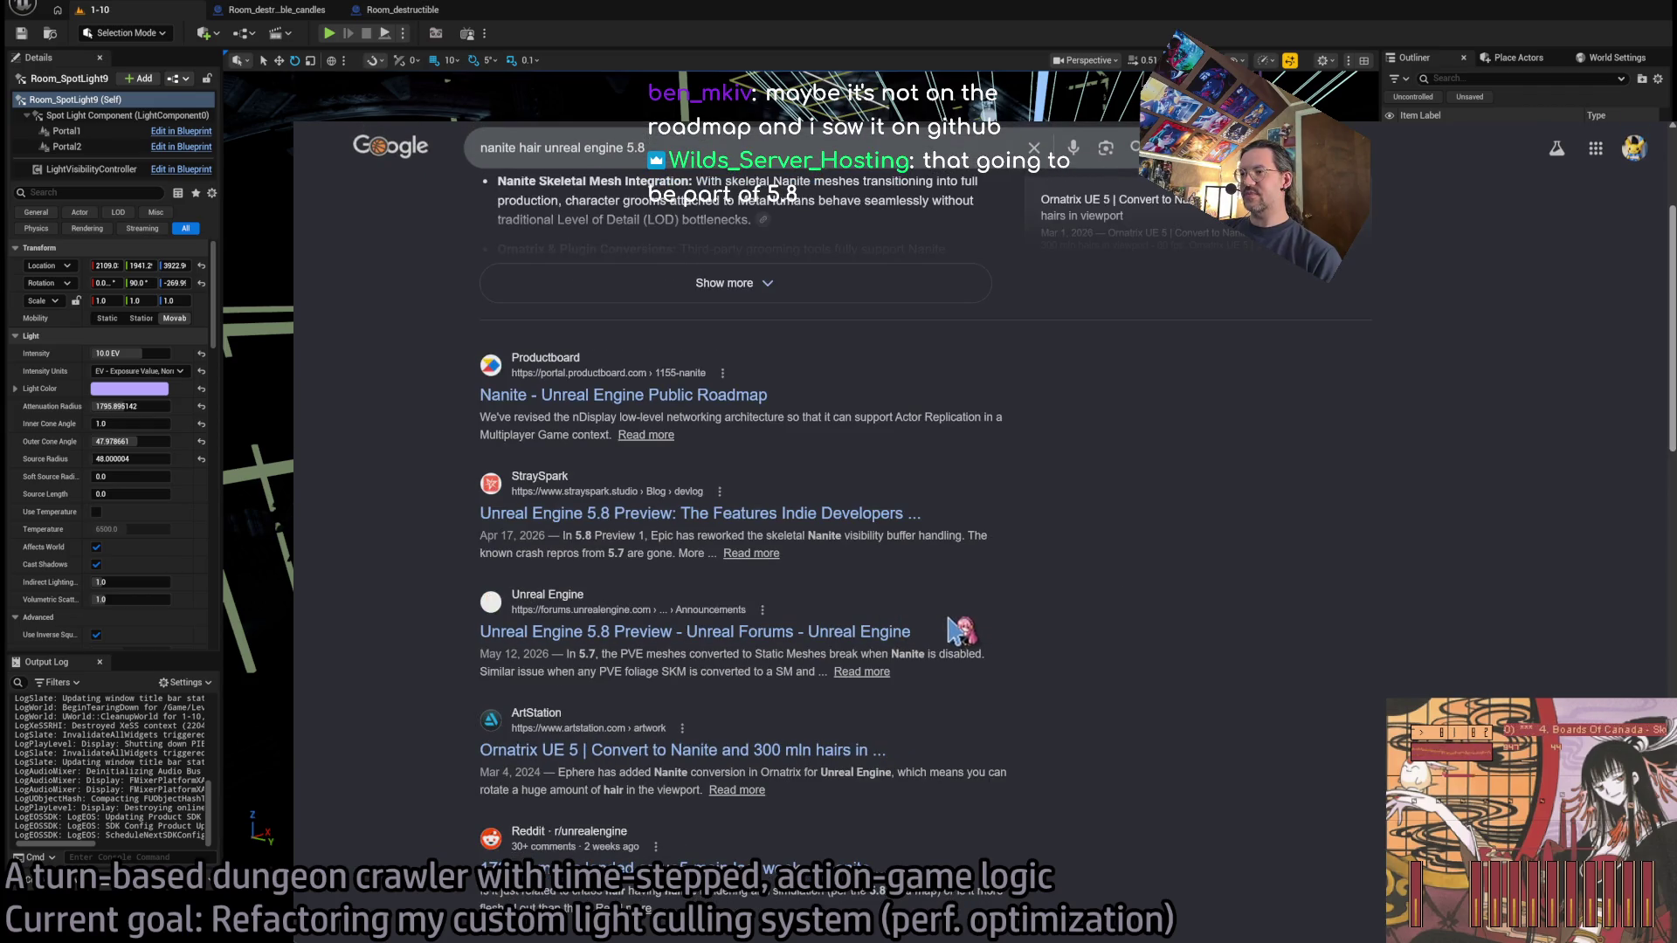
{"action": "scroll", "coordinate": [959, 631], "scroll_direction": "down", "scroll_amount": 4}
{"action": "scroll", "coordinate": [968, 584], "scroll_direction": "down", "scroll_amount": 6}
{"action": "scroll", "coordinate": [998, 663], "scroll_direction": "down", "scroll_amount": 4}
{"action": "scroll", "coordinate": [998, 664], "scroll_direction": "up", "scroll_amount": 15}
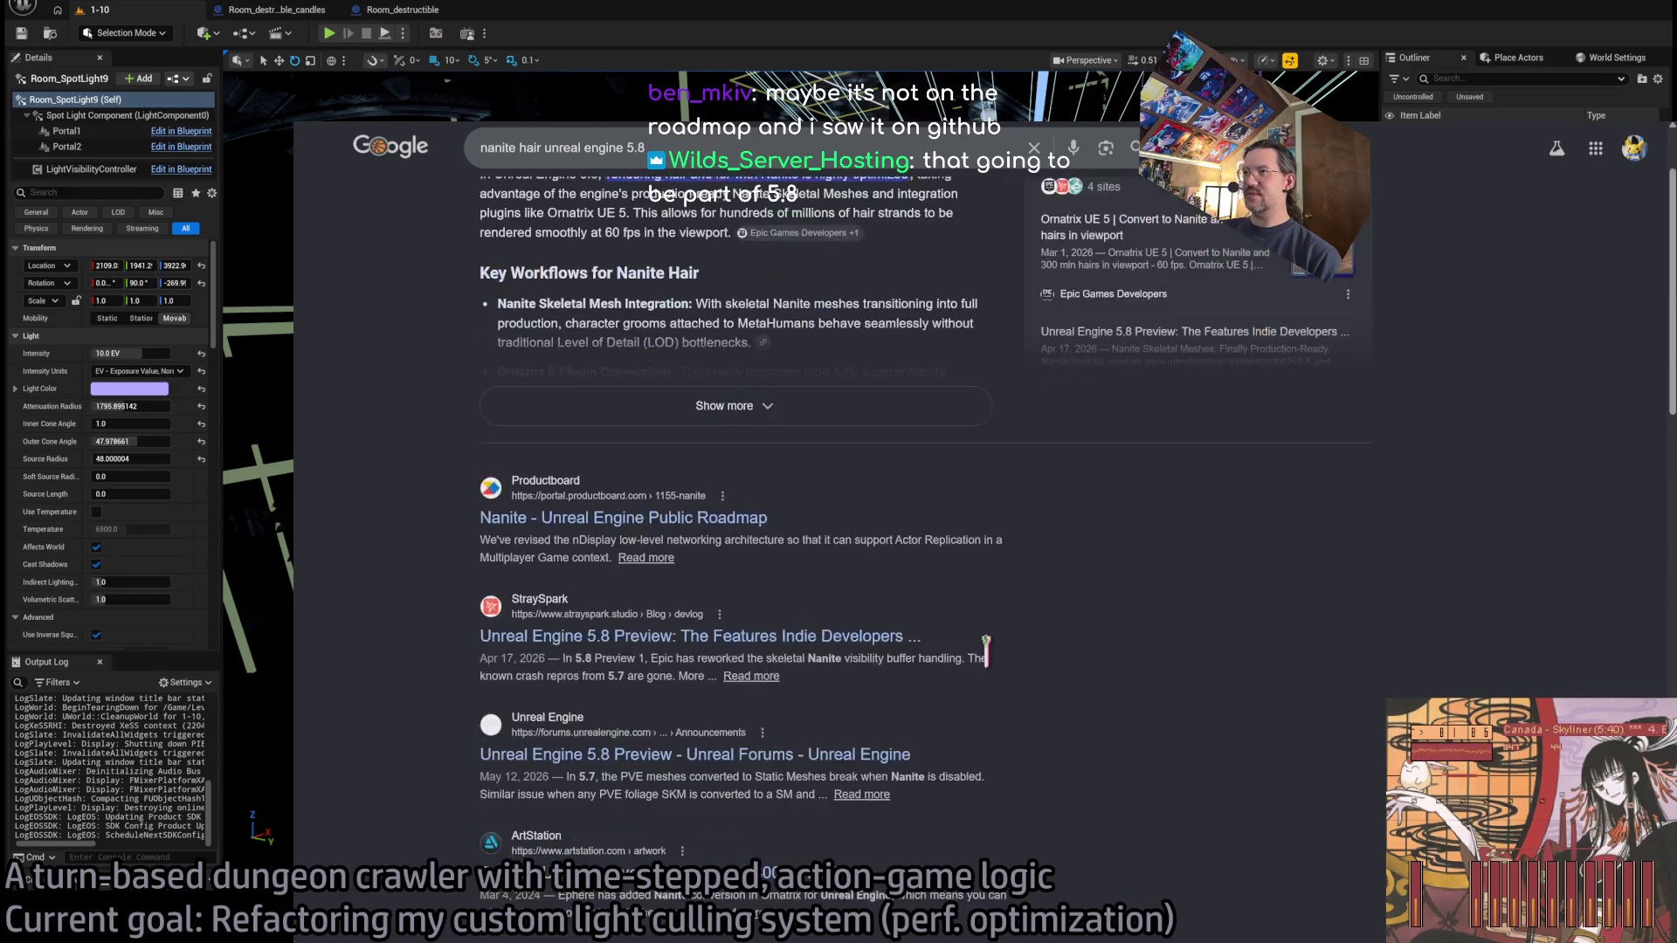
Open the Public Roadmap result and compare the 5.7 and 5.6 feature lists before returning to 5.8.
{"action": "left_click", "coordinate": [623, 640]}
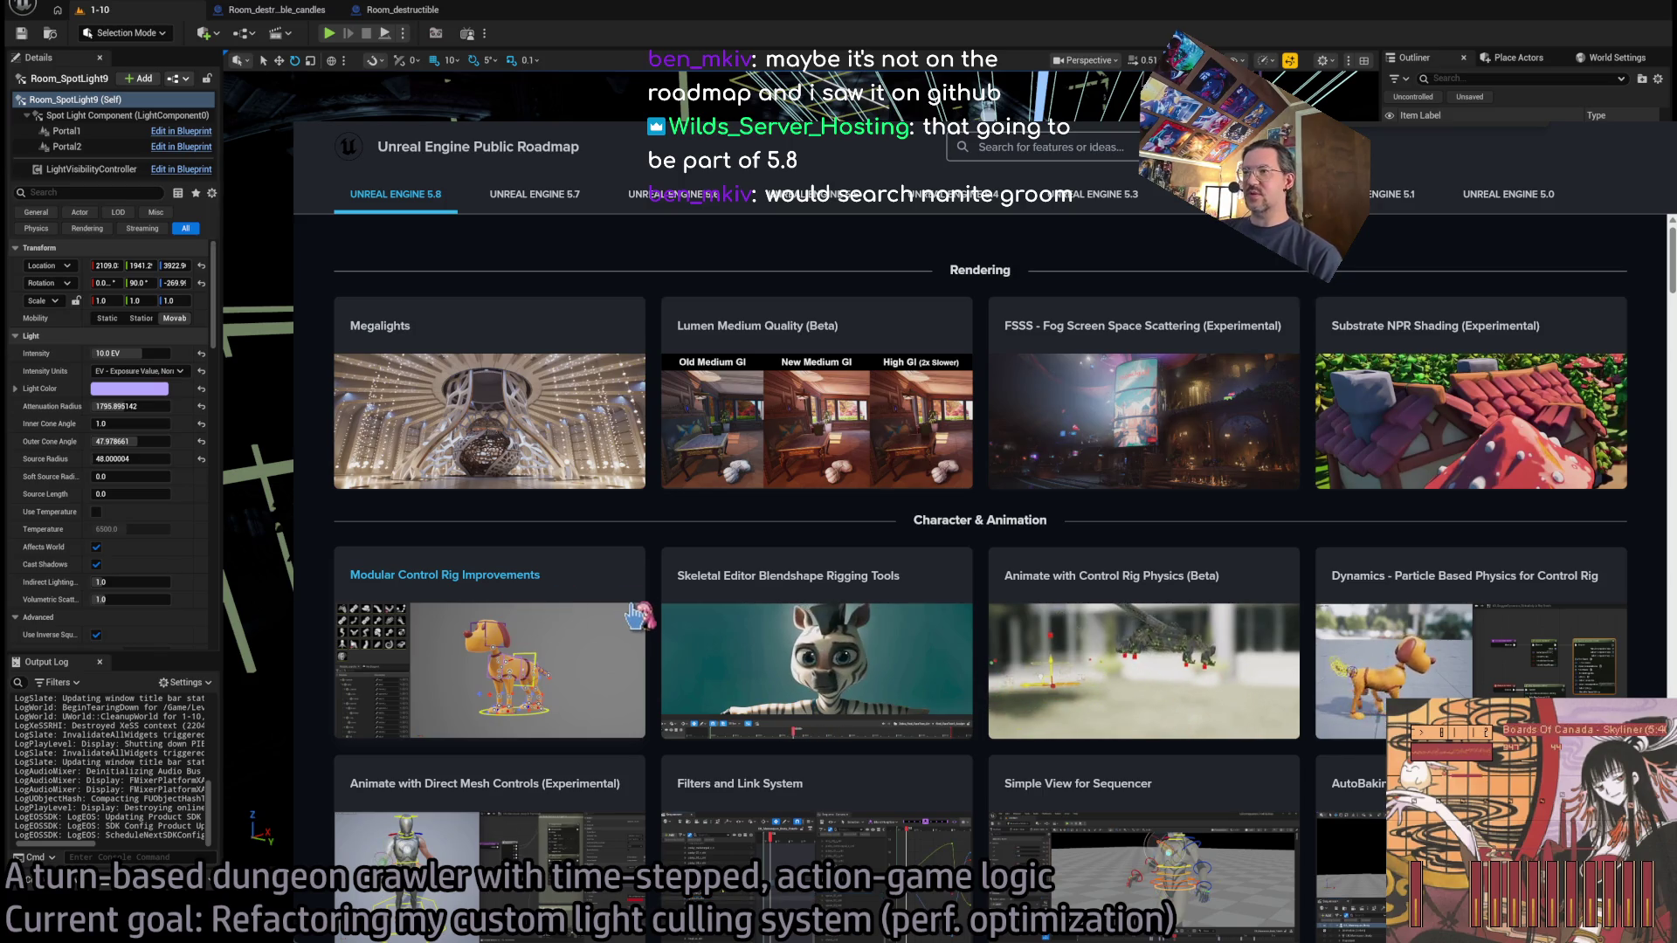
{"action": "left_click", "coordinate": [546, 194]}
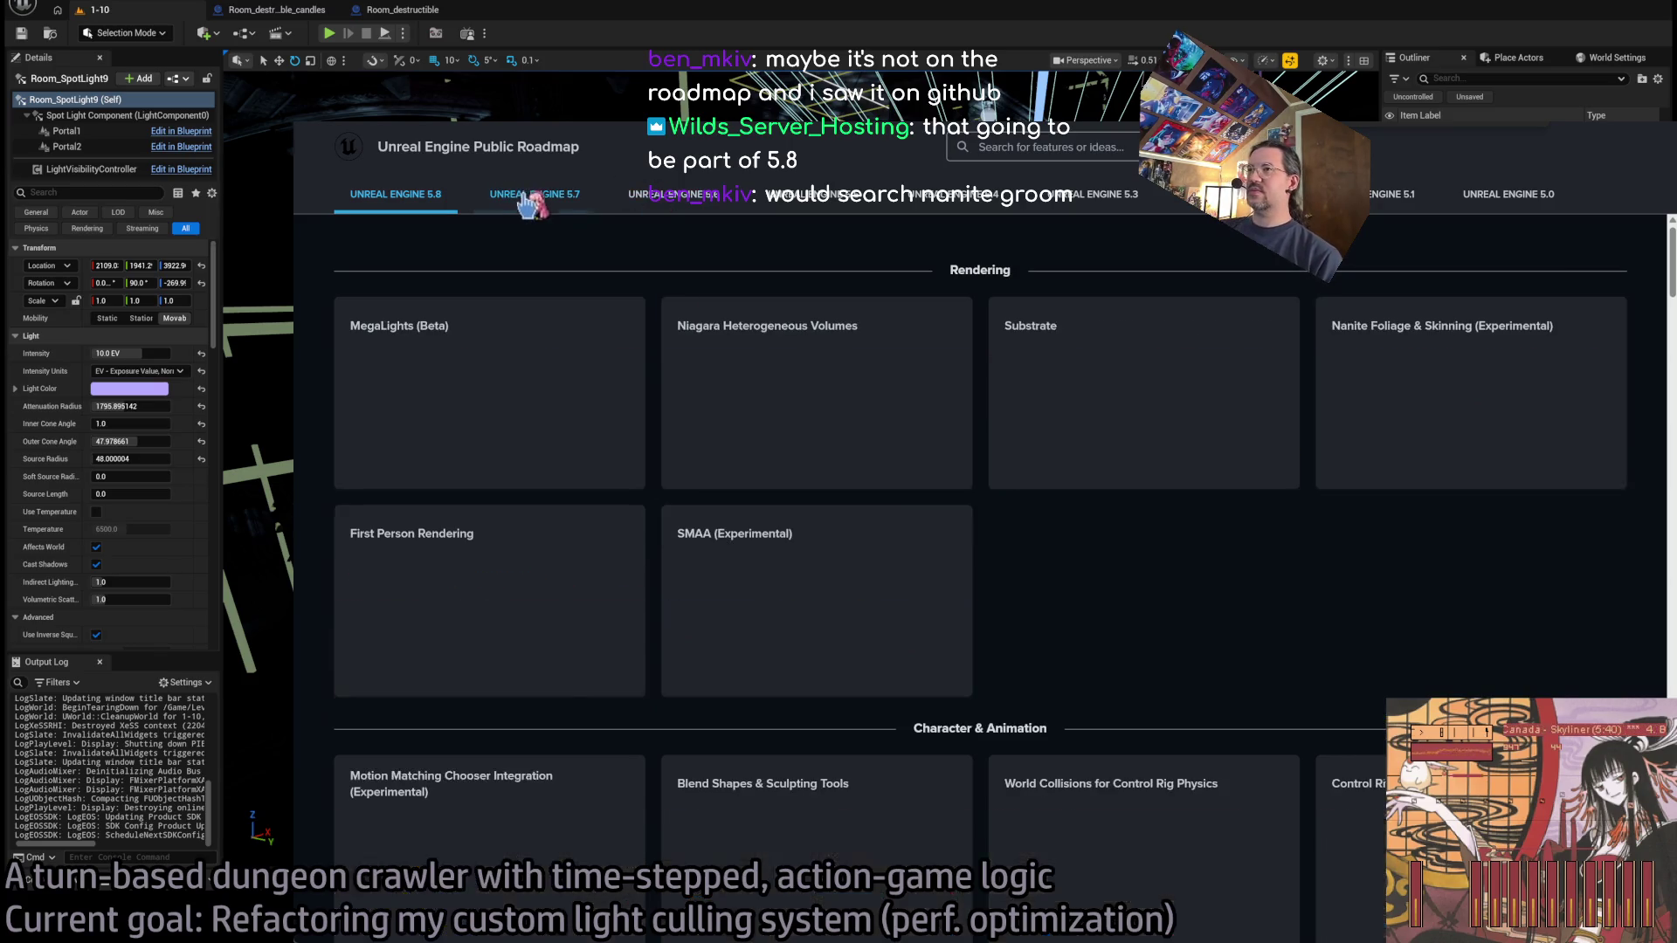
{"action": "scroll", "coordinate": [970, 513], "scroll_direction": "down", "scroll_amount": 10}
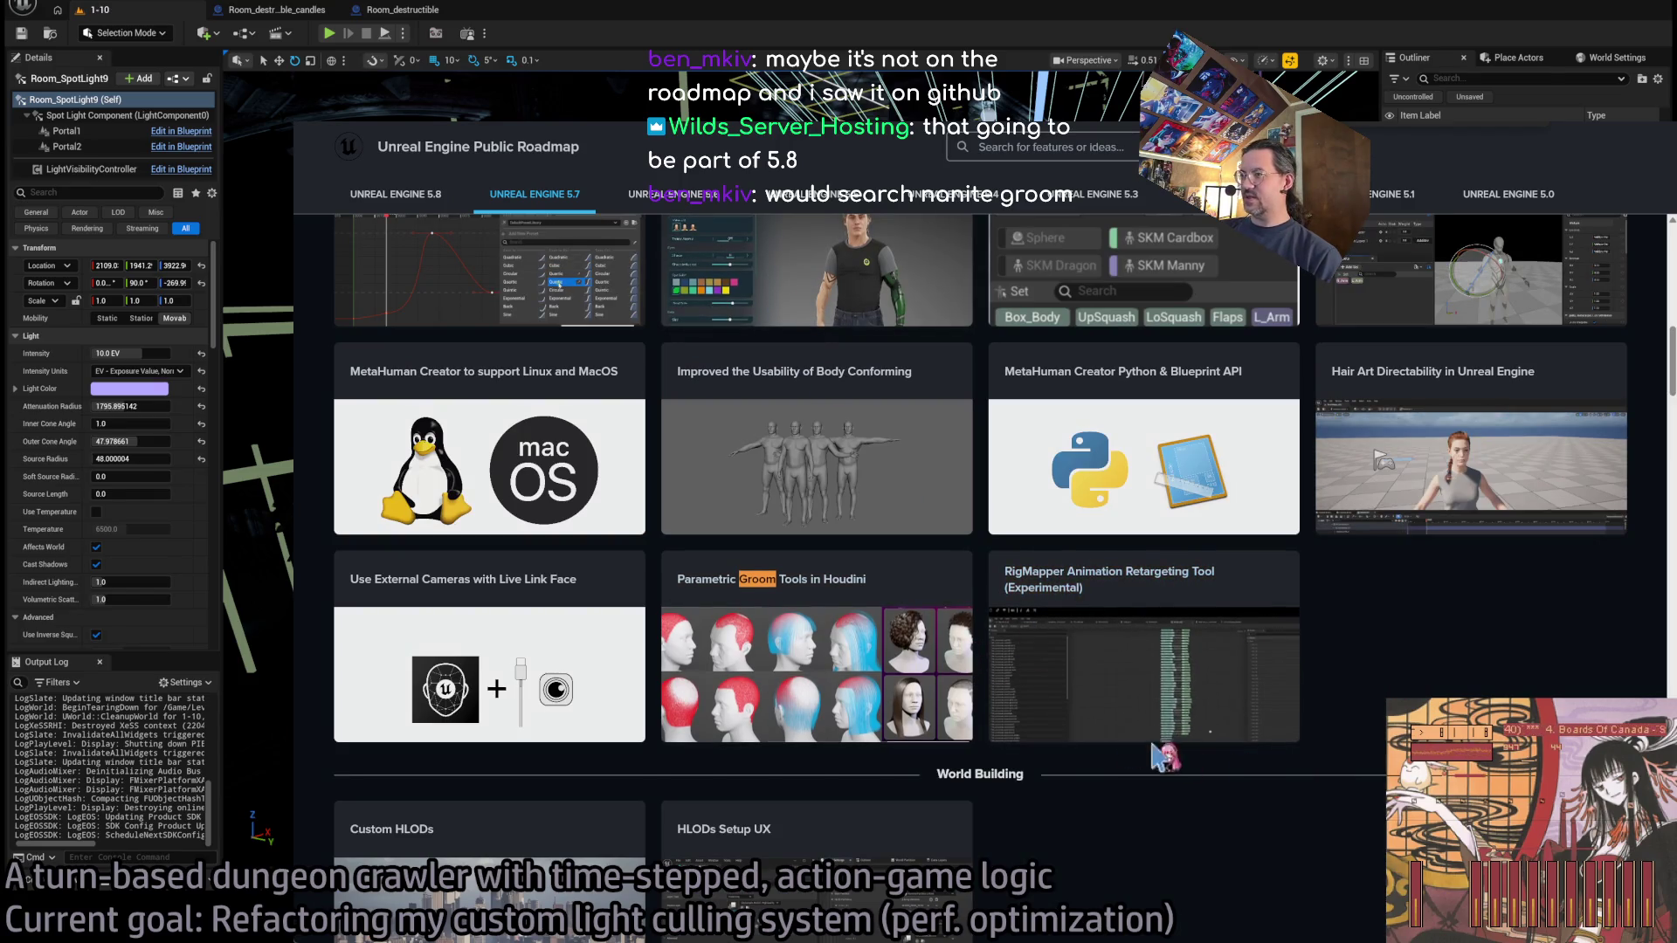
{"action": "left_click", "coordinate": [672, 194]}
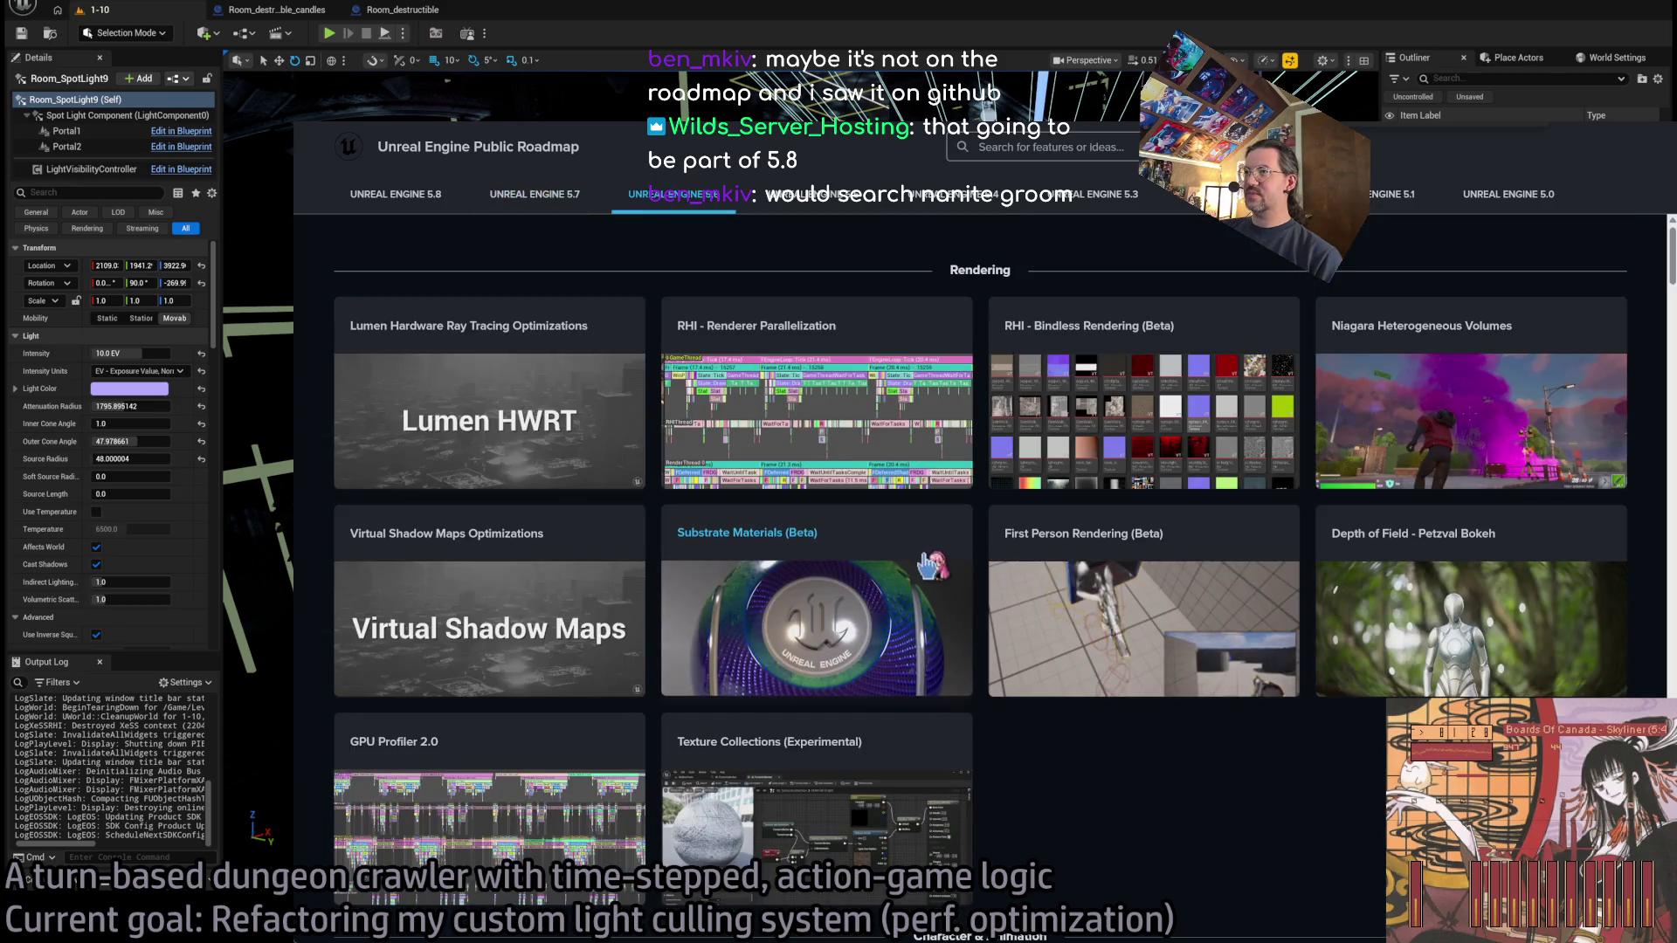
{"action": "scroll", "coordinate": [821, 428], "scroll_direction": "down", "scroll_amount": 5}
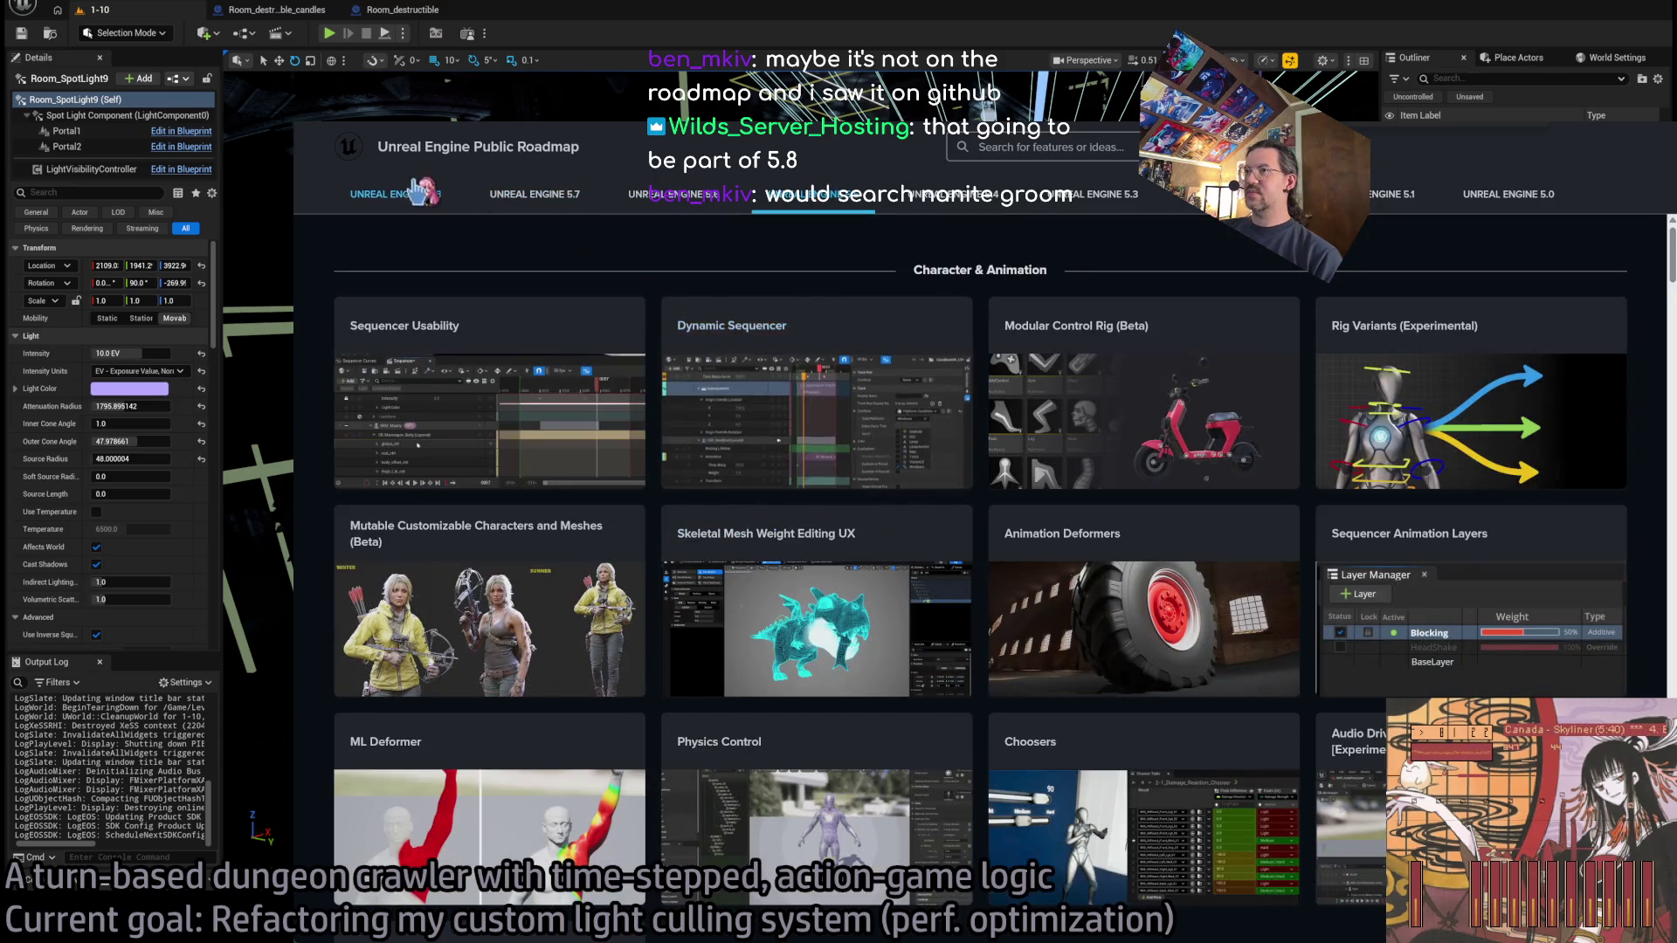
{"action": "left_click", "coordinate": [422, 190]}
{"action": "key", "text": "ctrl+t"}
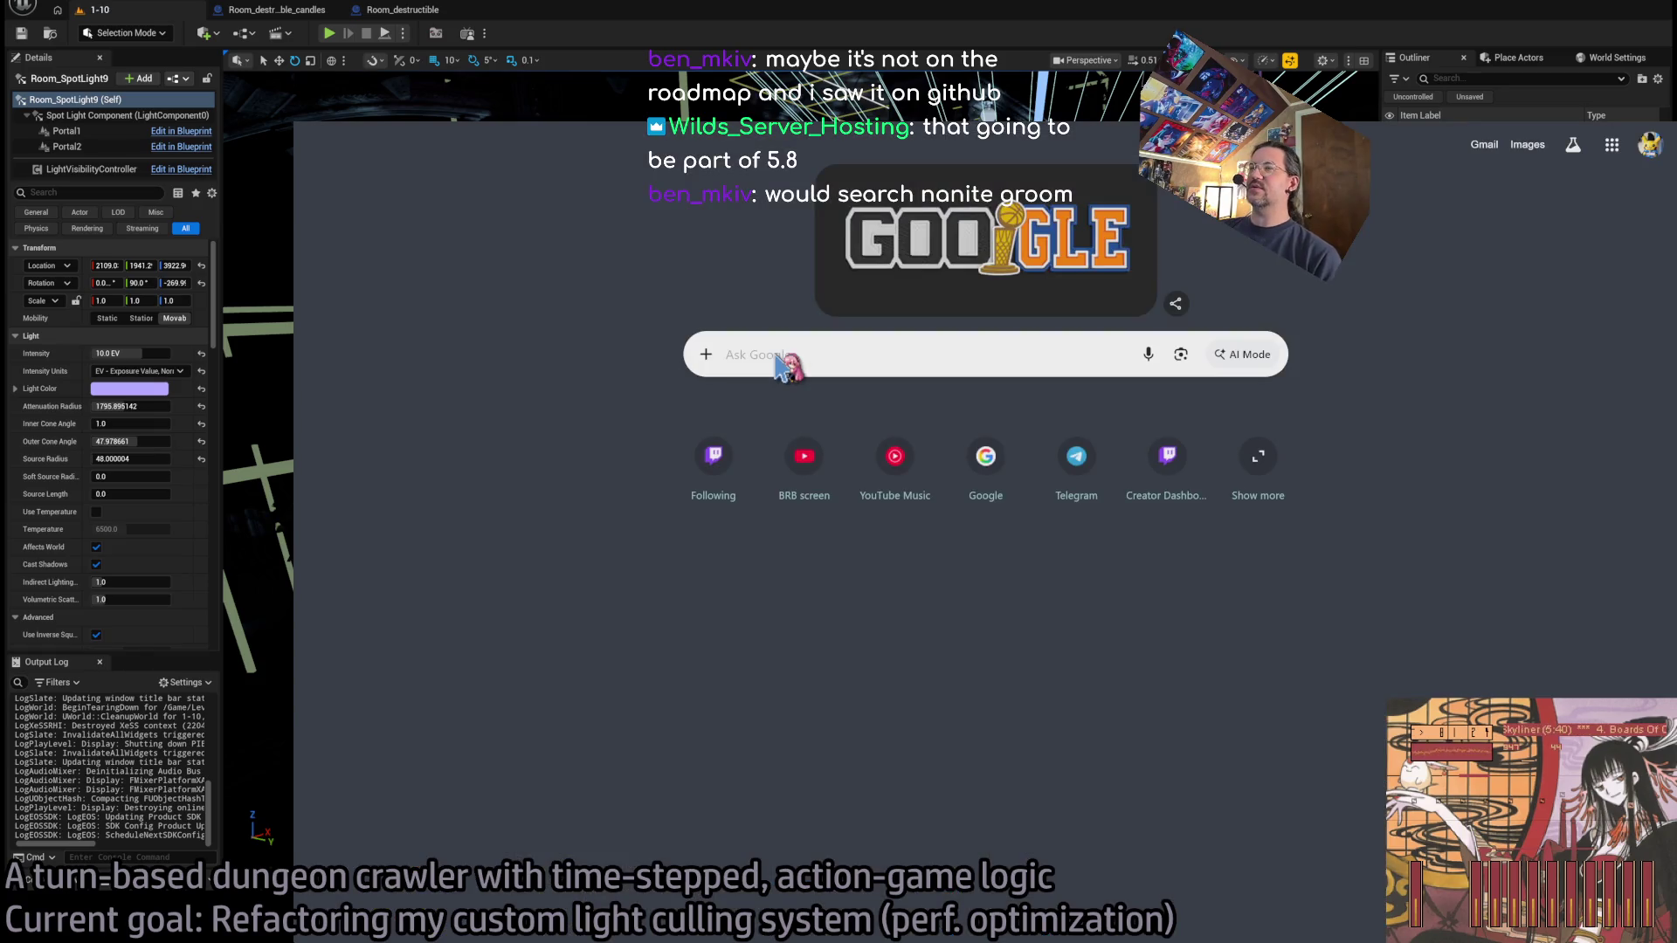
Search Google for 'unreal engine groom', scroll the results, and return to the 5.8 roadmap tab.
{"action": "left_click", "coordinate": [782, 357]}
{"action": "type", "text": "unreal engine groo"}
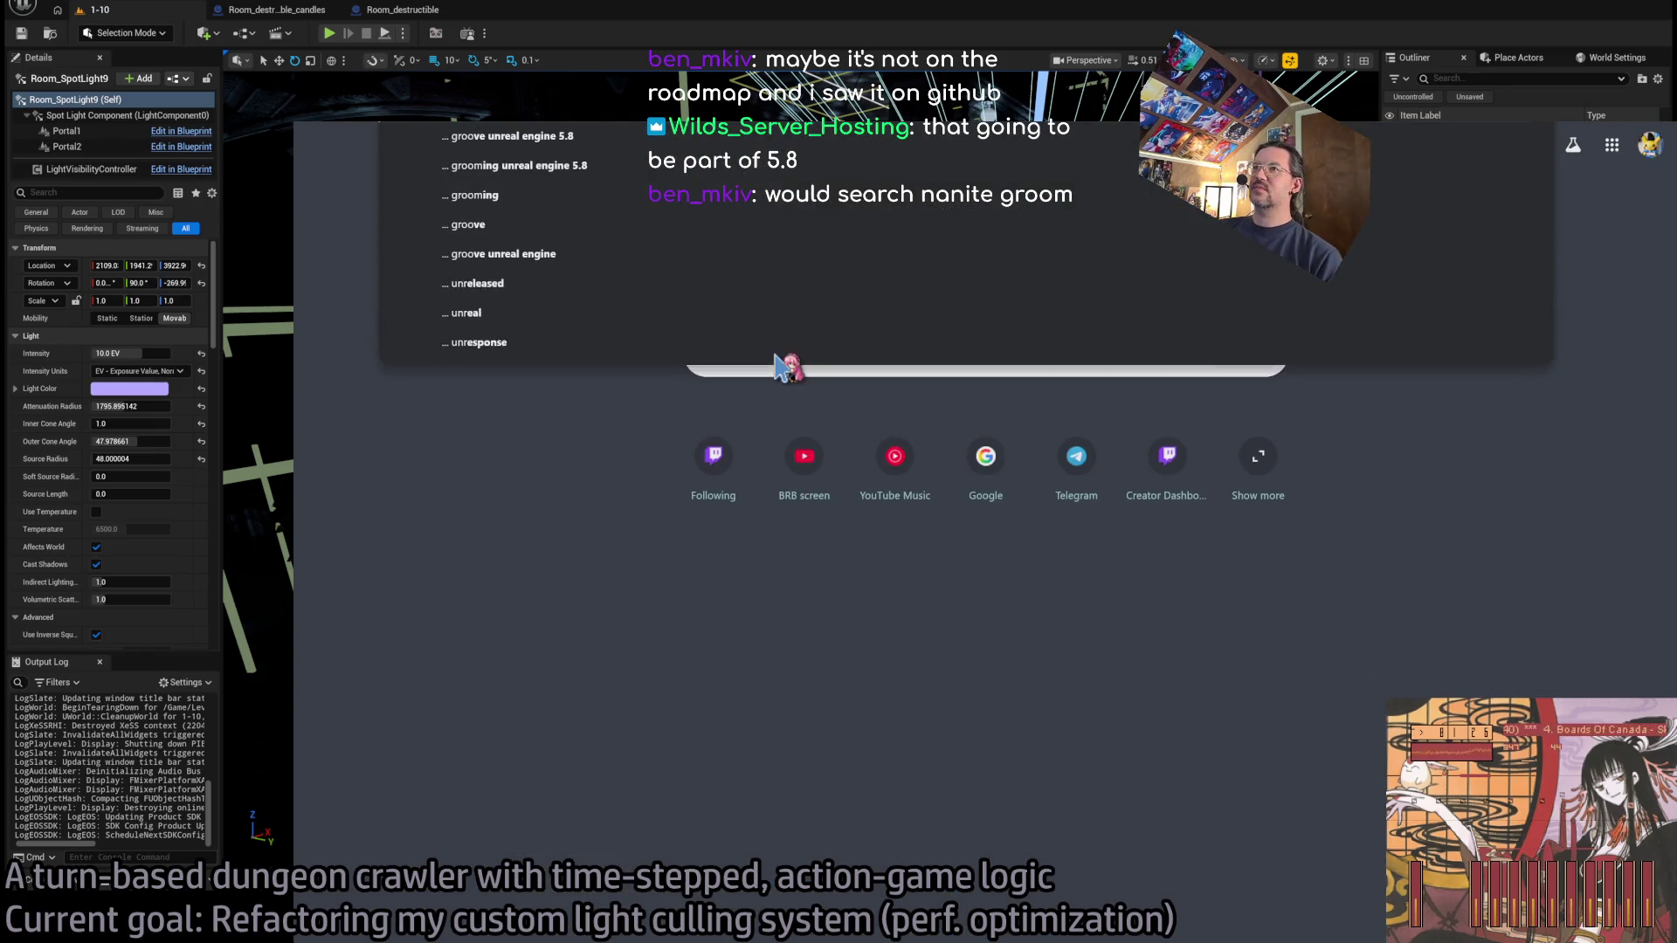
{"action": "type", "text": "m"}
{"action": "key", "text": "Return"}
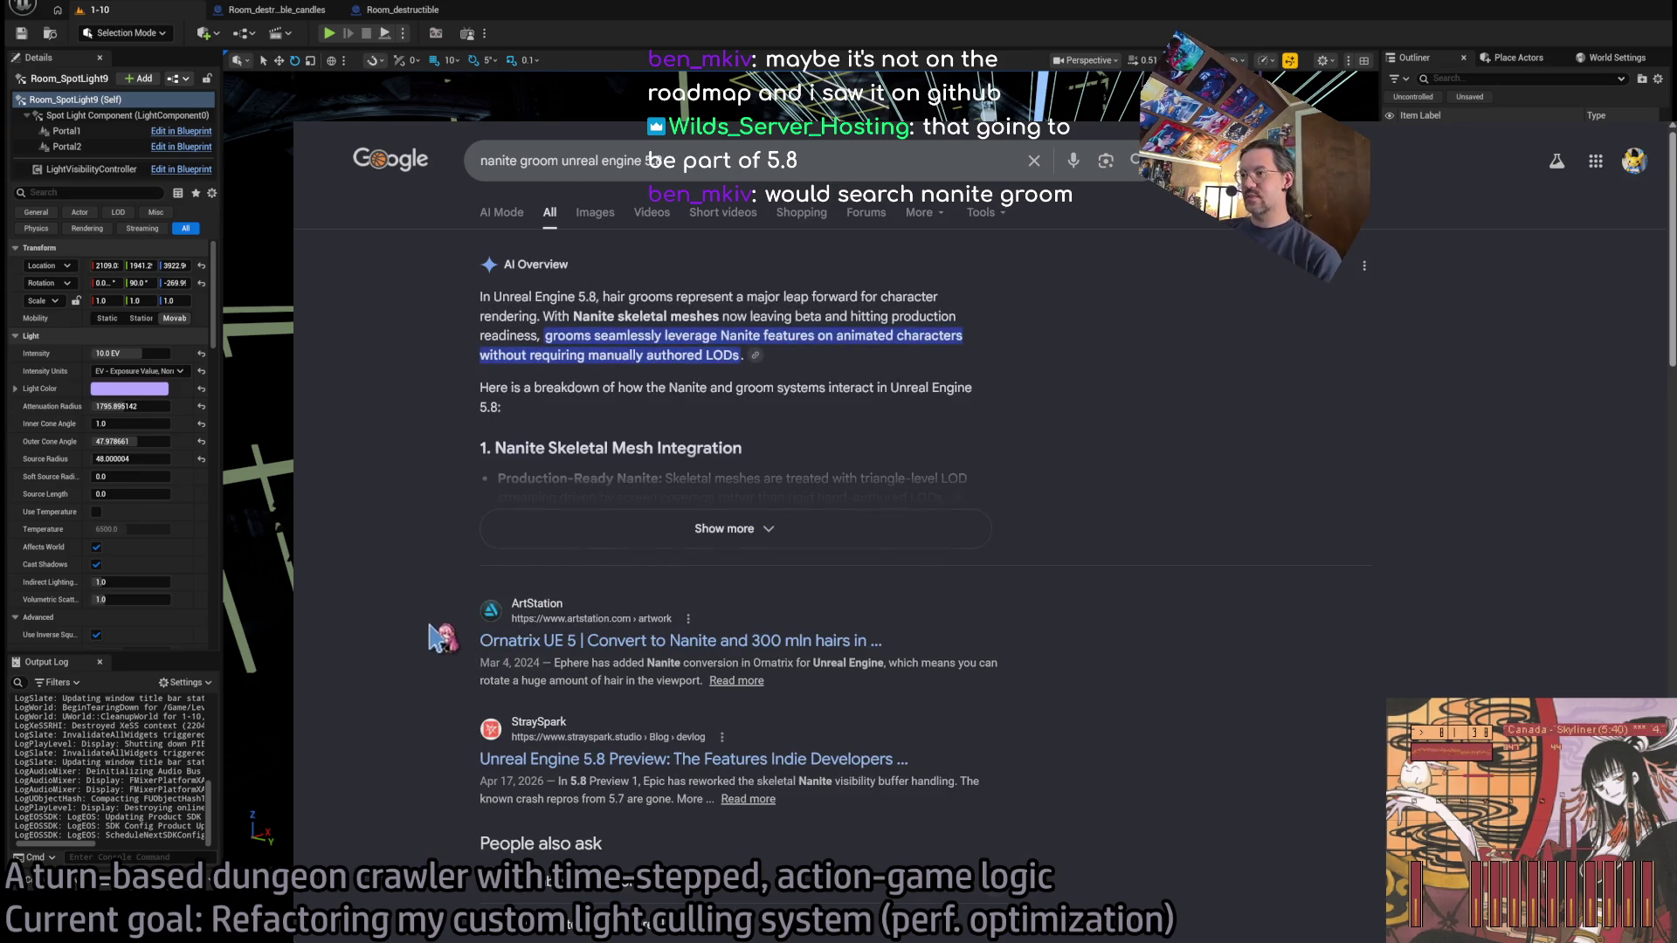
{"action": "scroll", "coordinate": [431, 633], "scroll_direction": "down", "scroll_amount": 2}
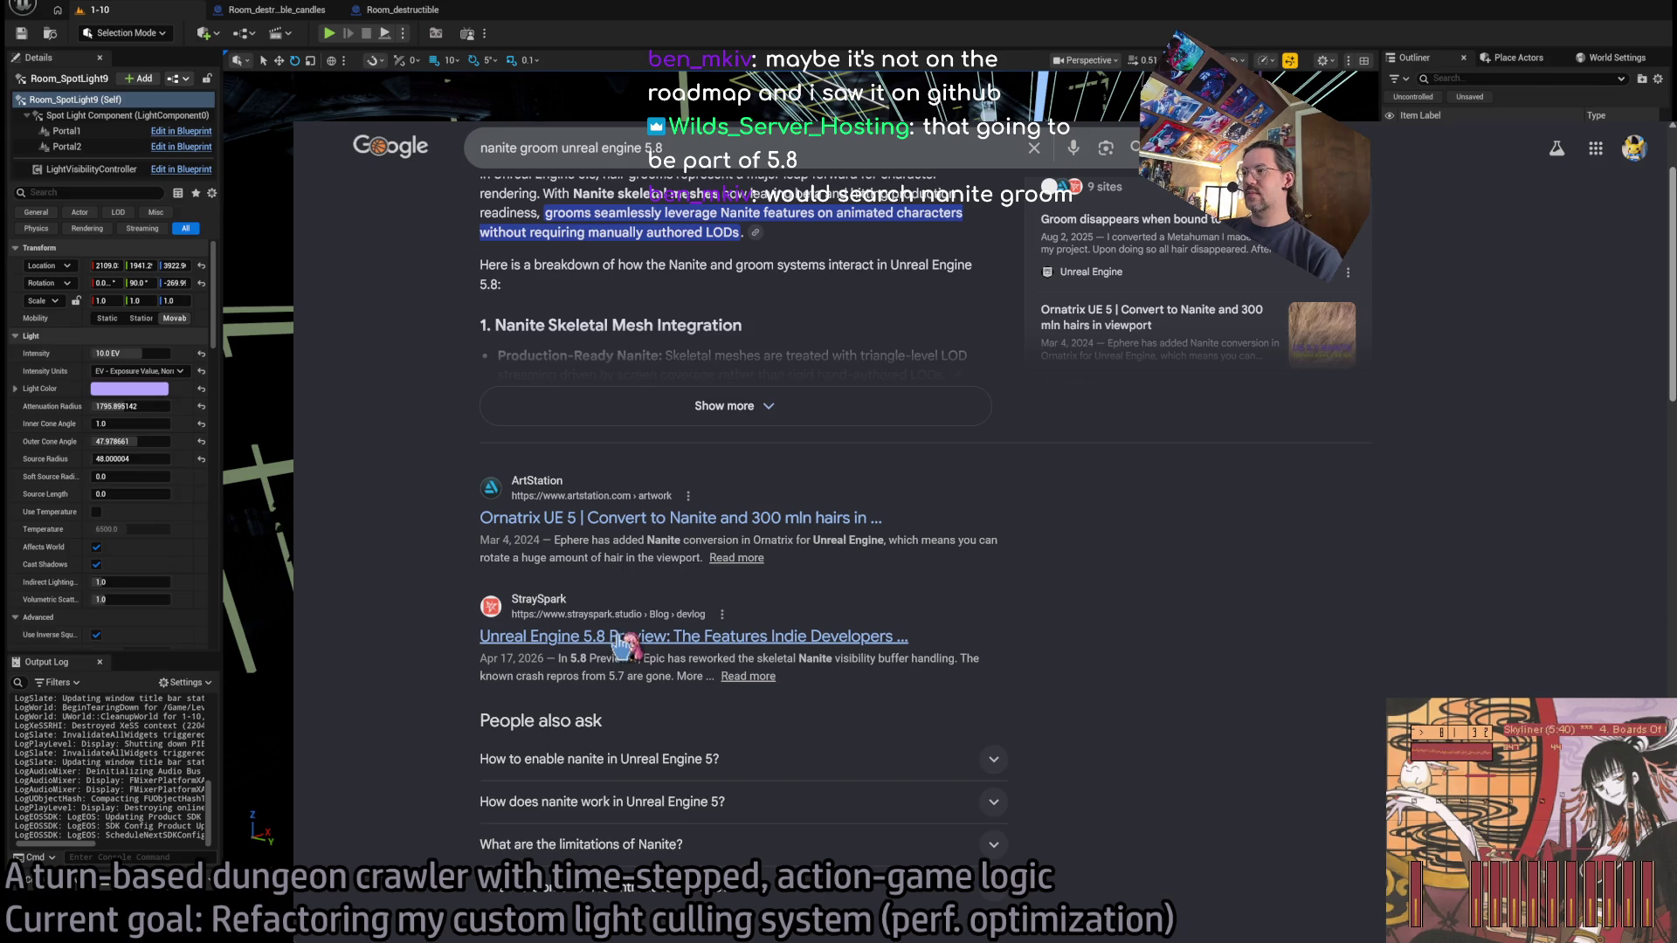
{"action": "scroll", "coordinate": [434, 668], "scroll_direction": "down", "scroll_amount": 4}
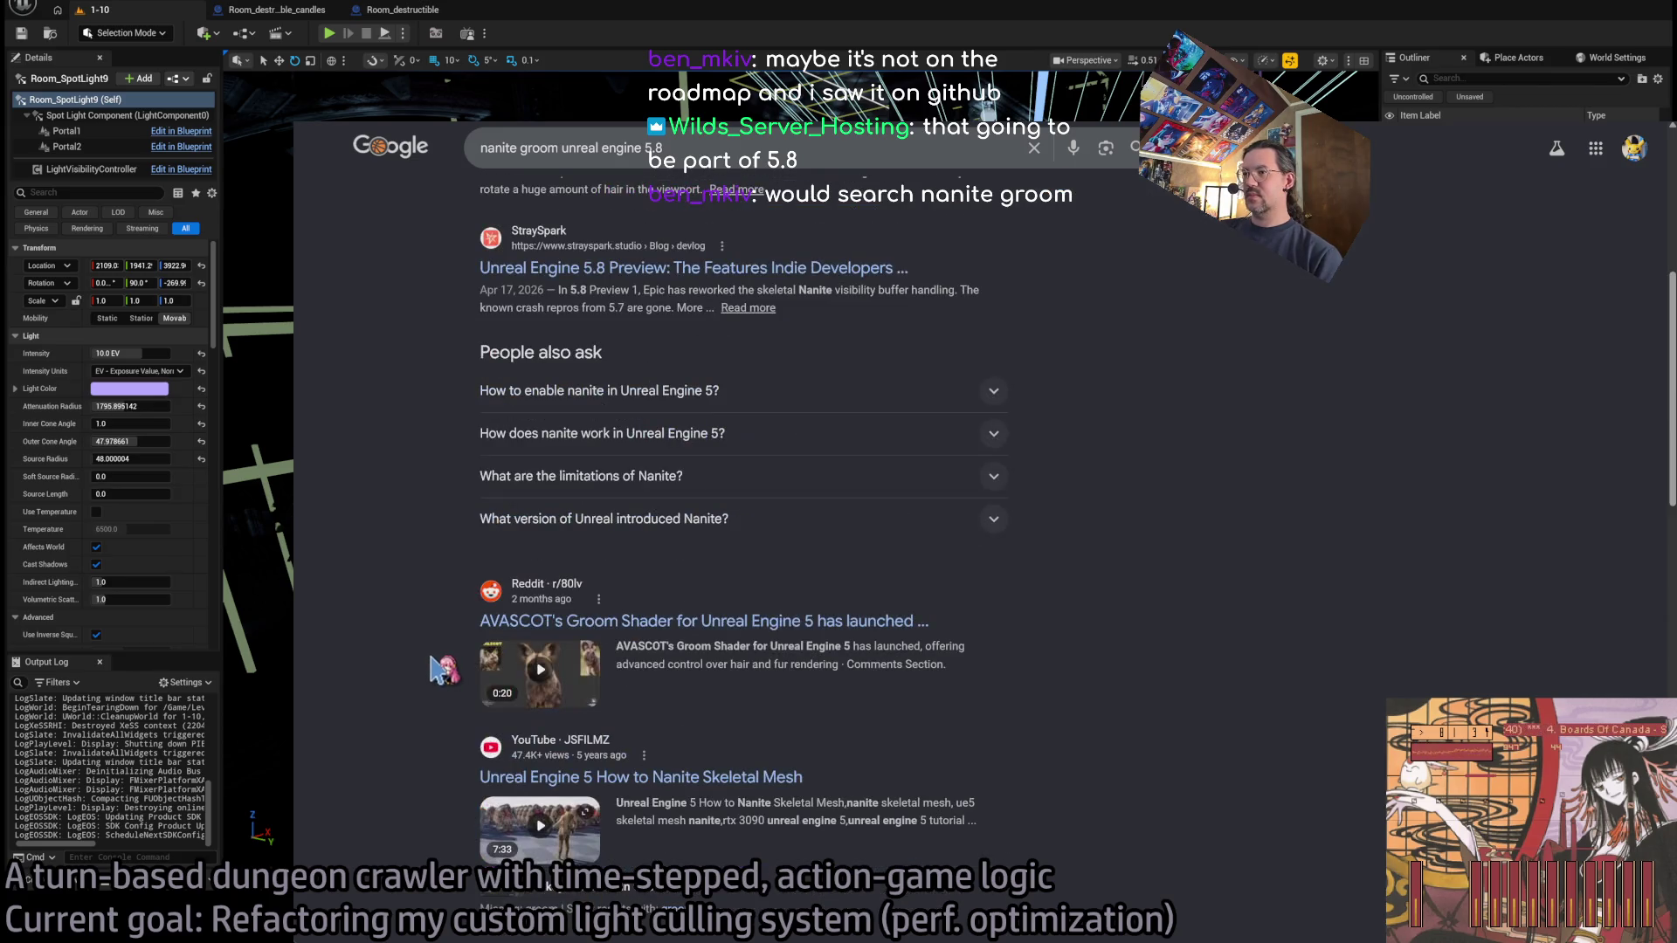
{"action": "scroll", "coordinate": [431, 657], "scroll_direction": "down", "scroll_amount": 1}
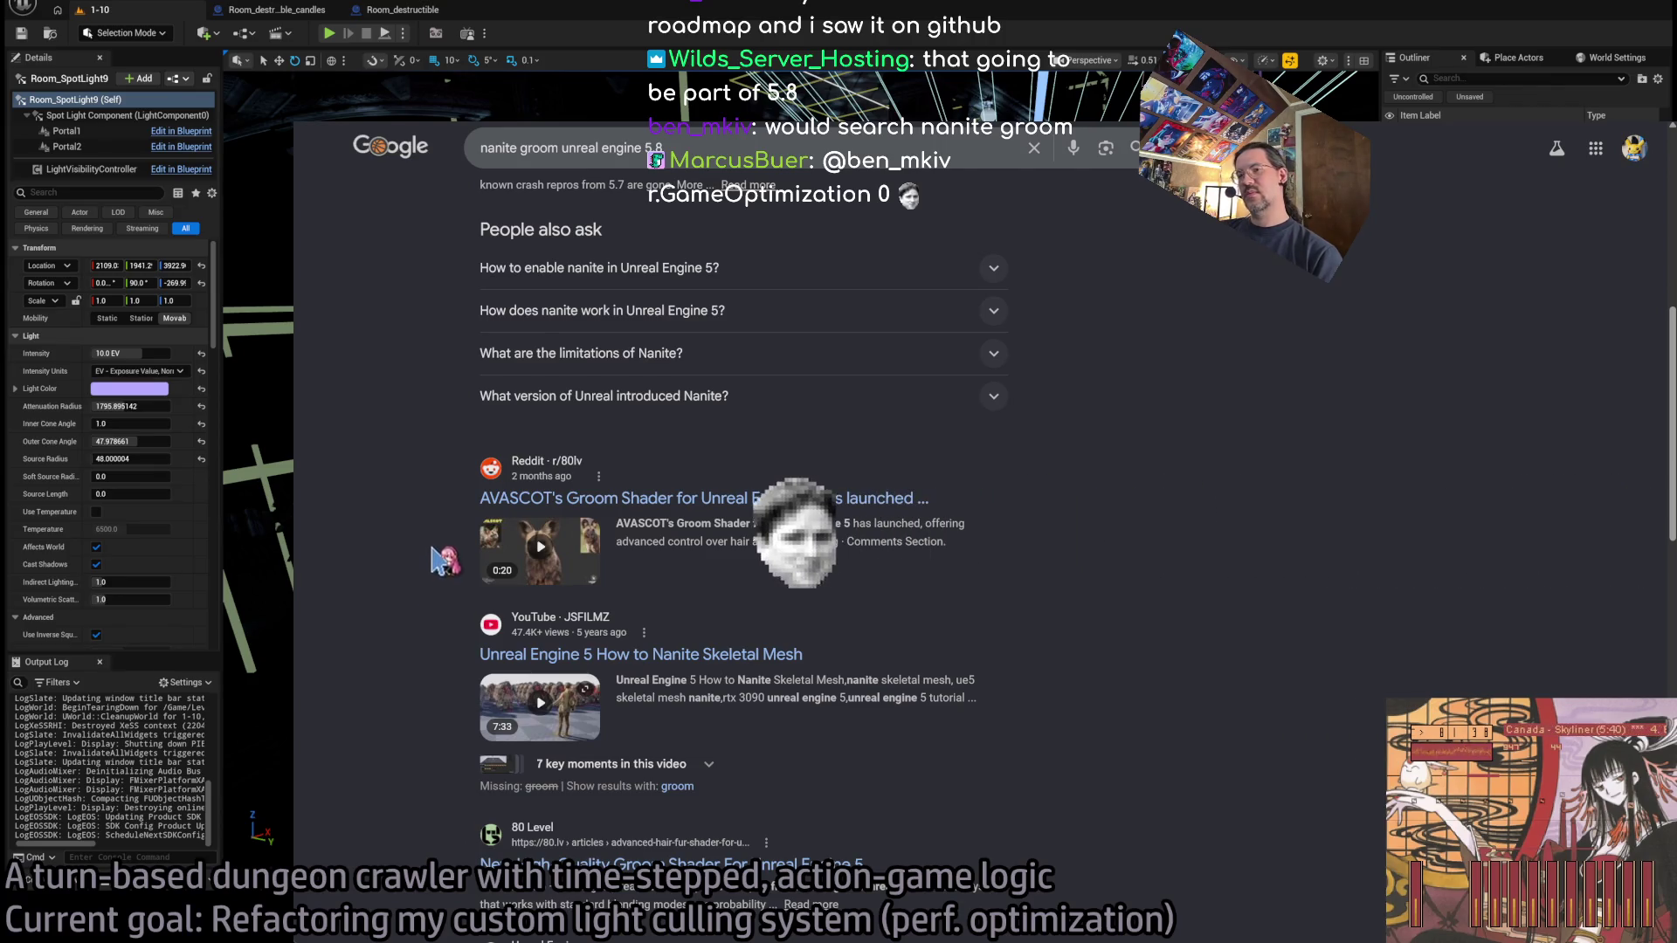
{"action": "scroll", "coordinate": [406, 565], "scroll_direction": "down", "scroll_amount": 1}
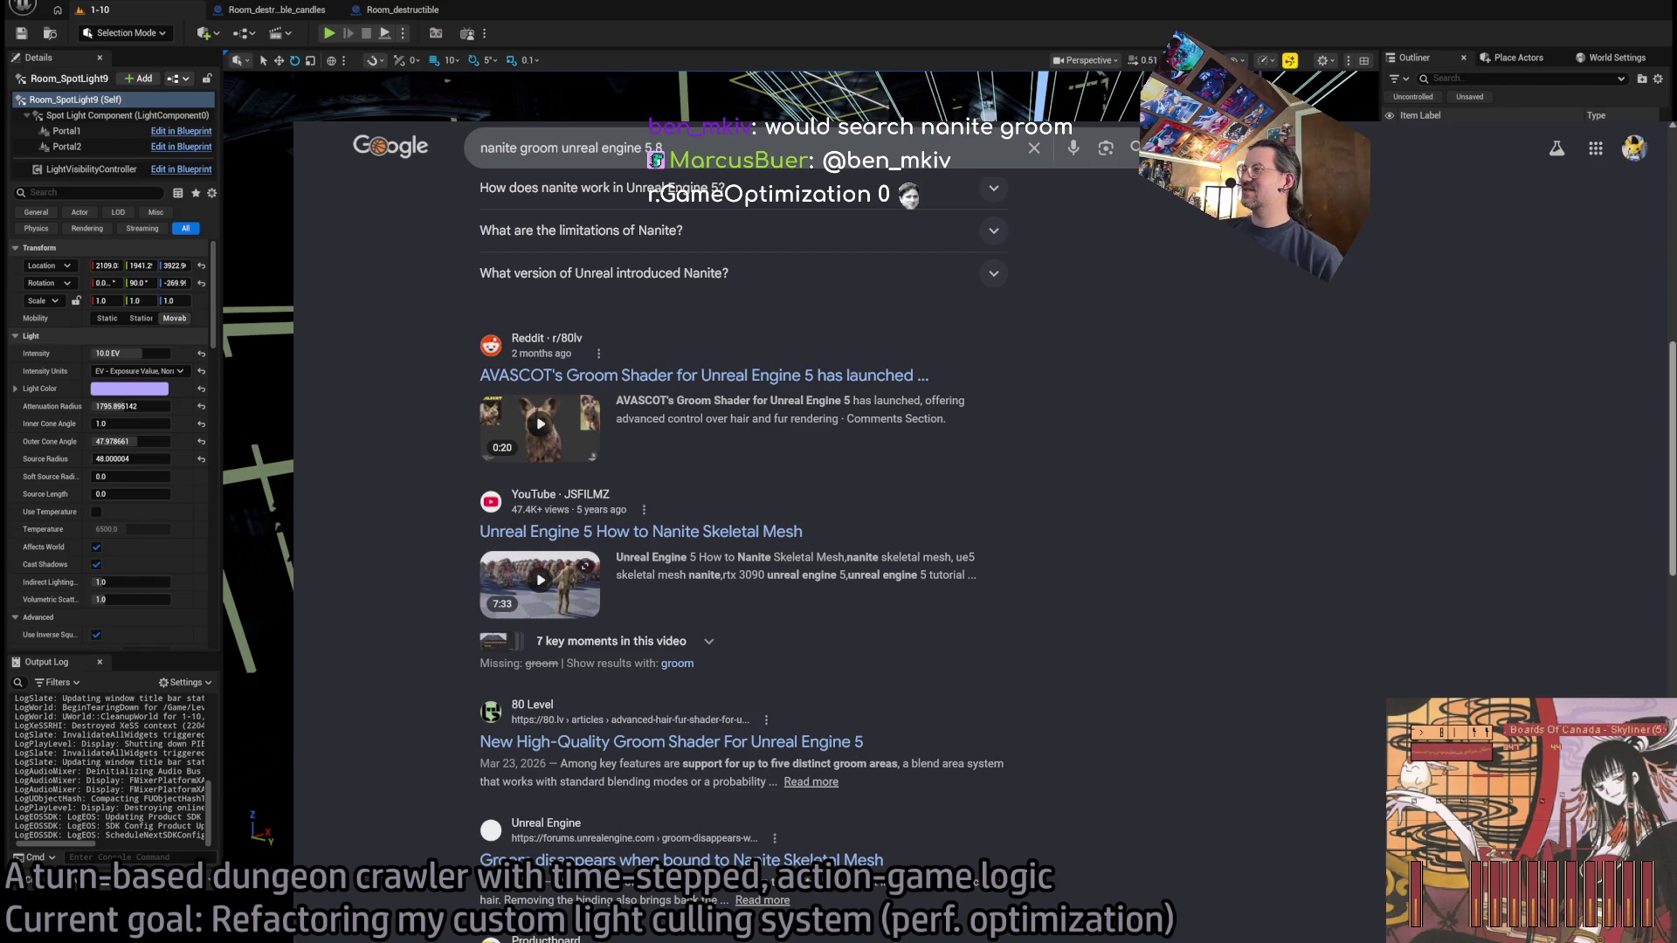
{"action": "key", "text": "ctrl+Tab"}
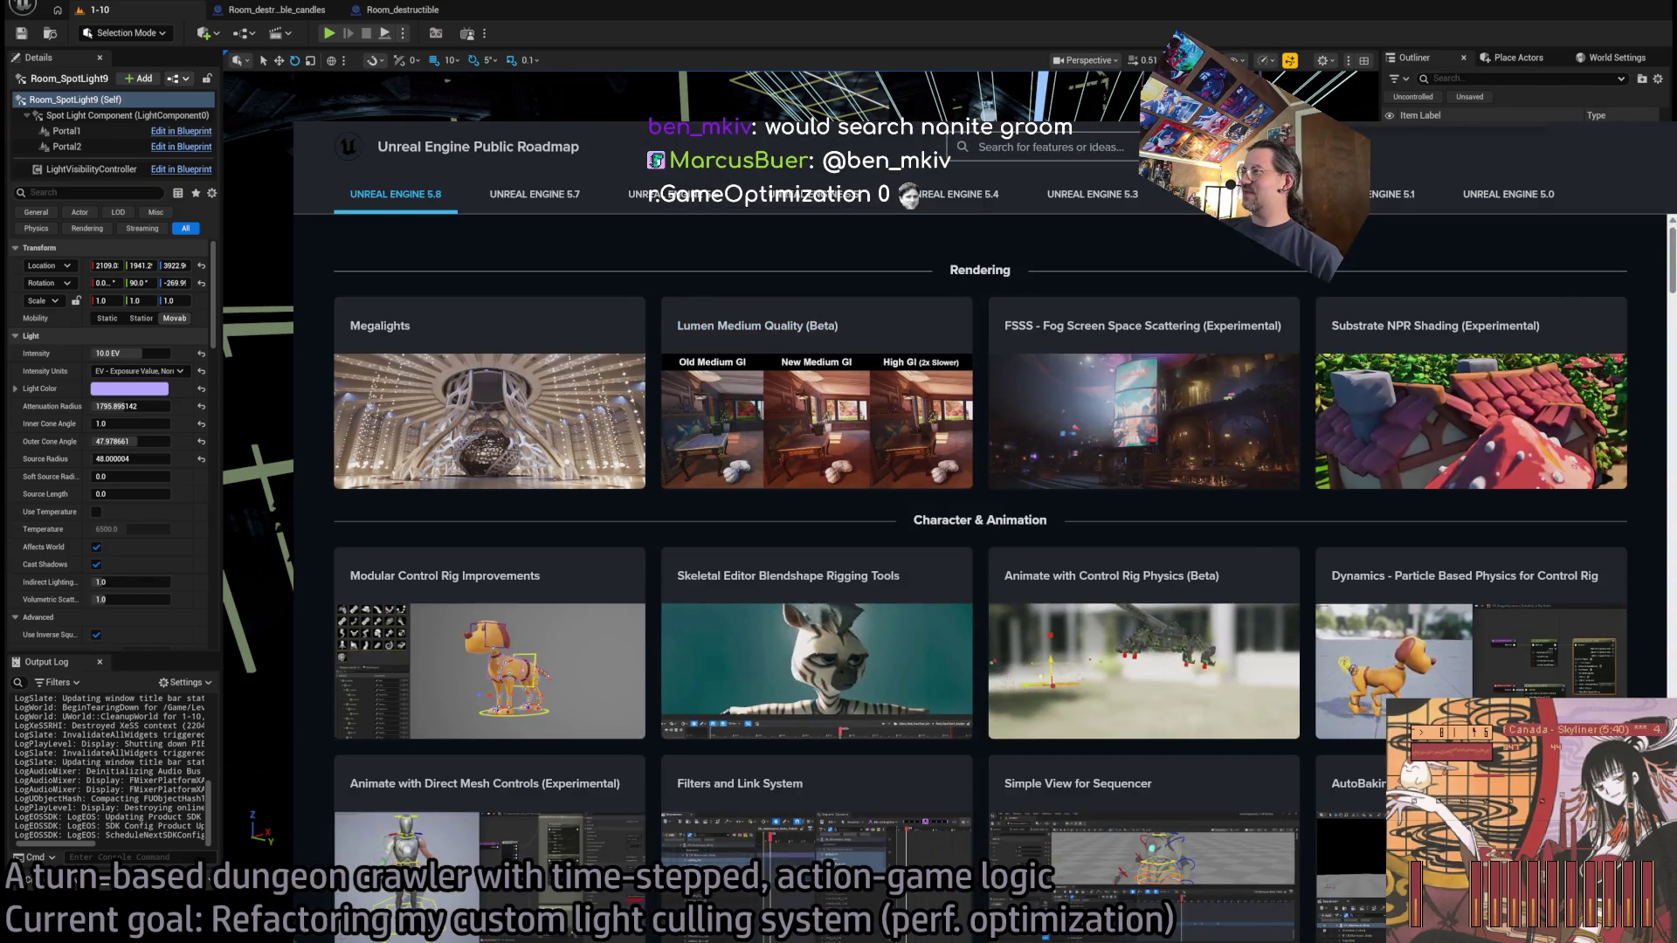
Scroll the 5.8 roadmap down to the Audio section and open the Audio Subtitles (Beta) card.
{"action": "key", "text": "alt+Tab"}
{"action": "left_click_drag", "start_coordinate": [801, 469], "coordinate": [574, 542]}
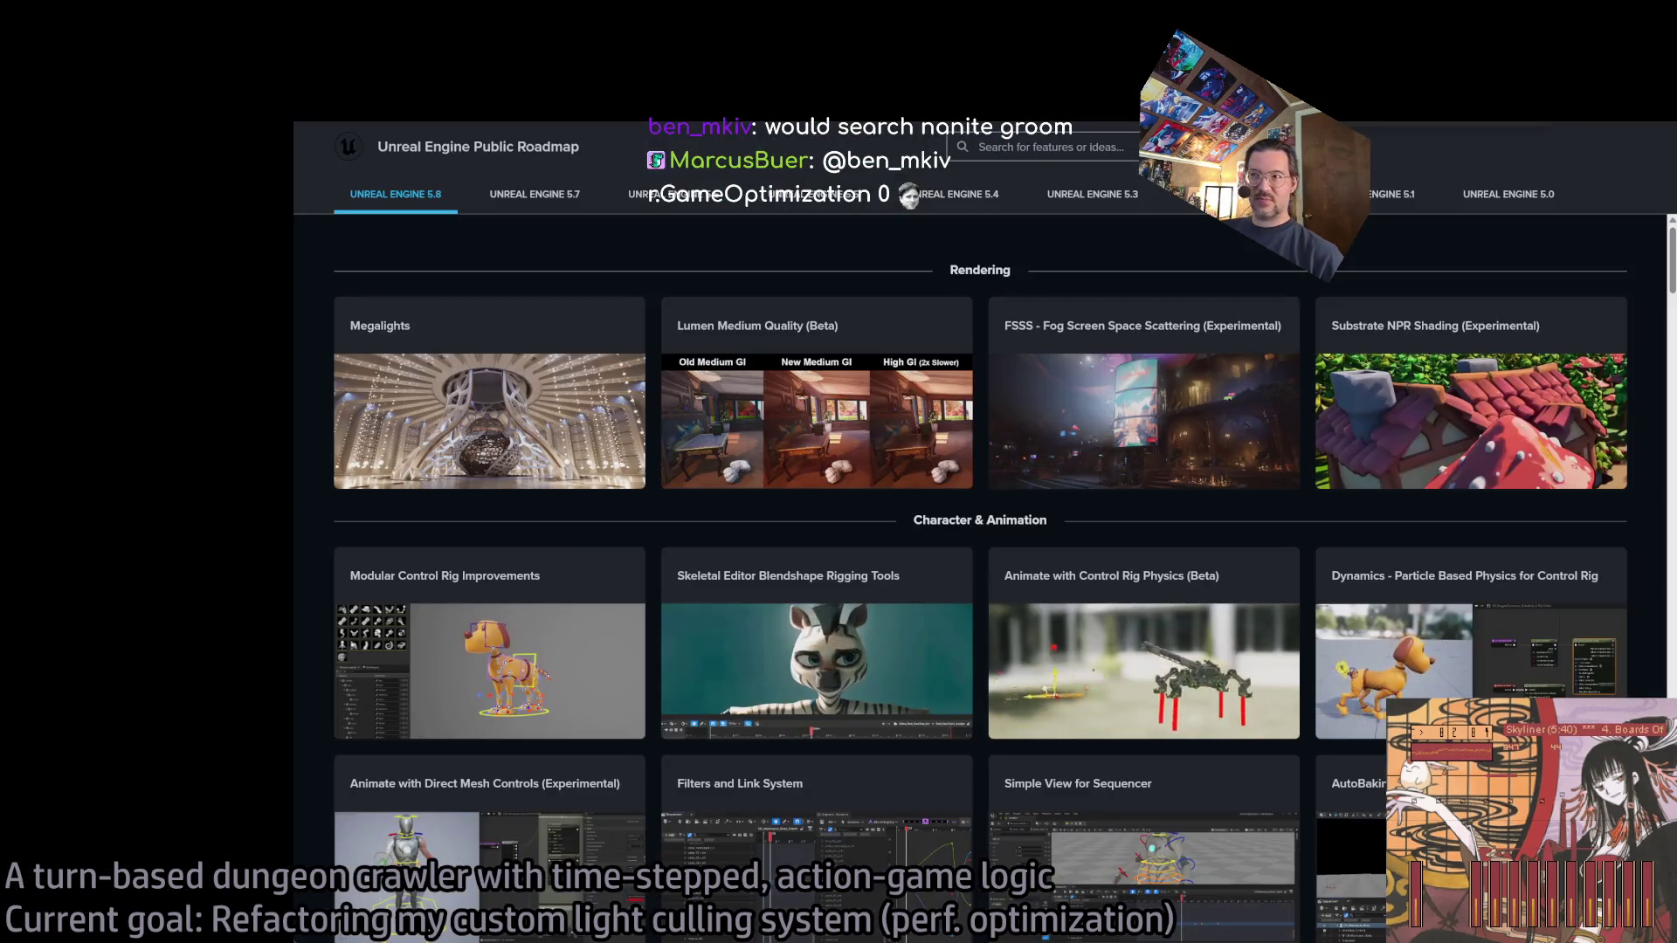
{"action": "scroll", "coordinate": [455, 707], "scroll_direction": "down", "scroll_amount": 3}
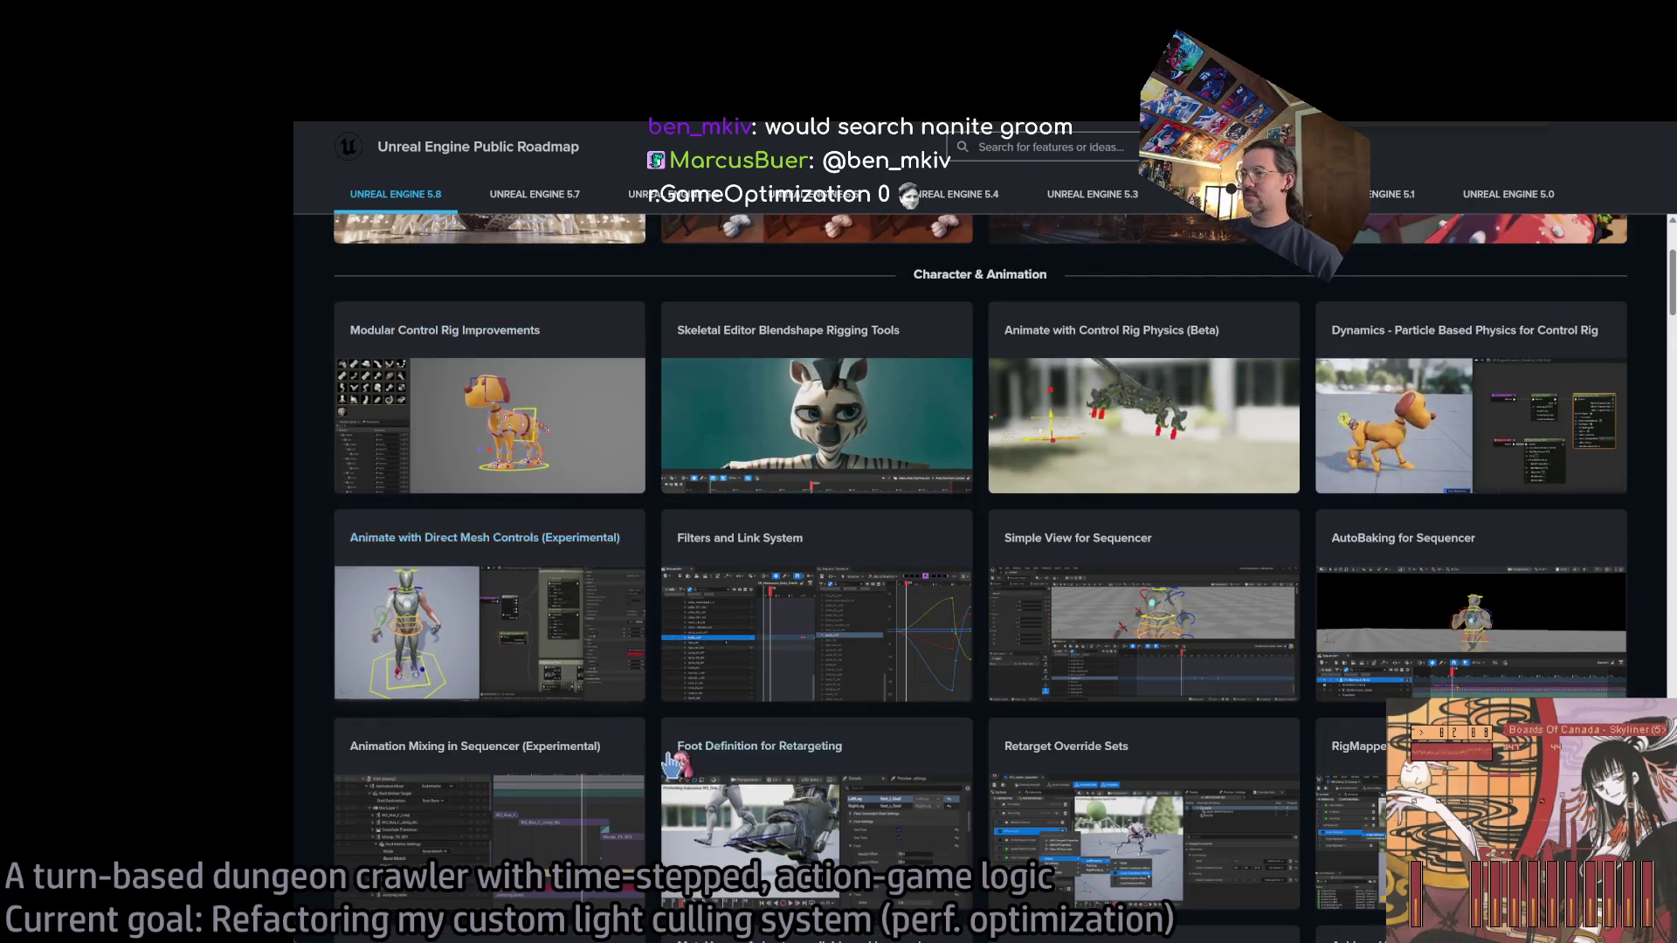
{"action": "scroll", "coordinate": [654, 751], "scroll_direction": "down", "scroll_amount": 4}
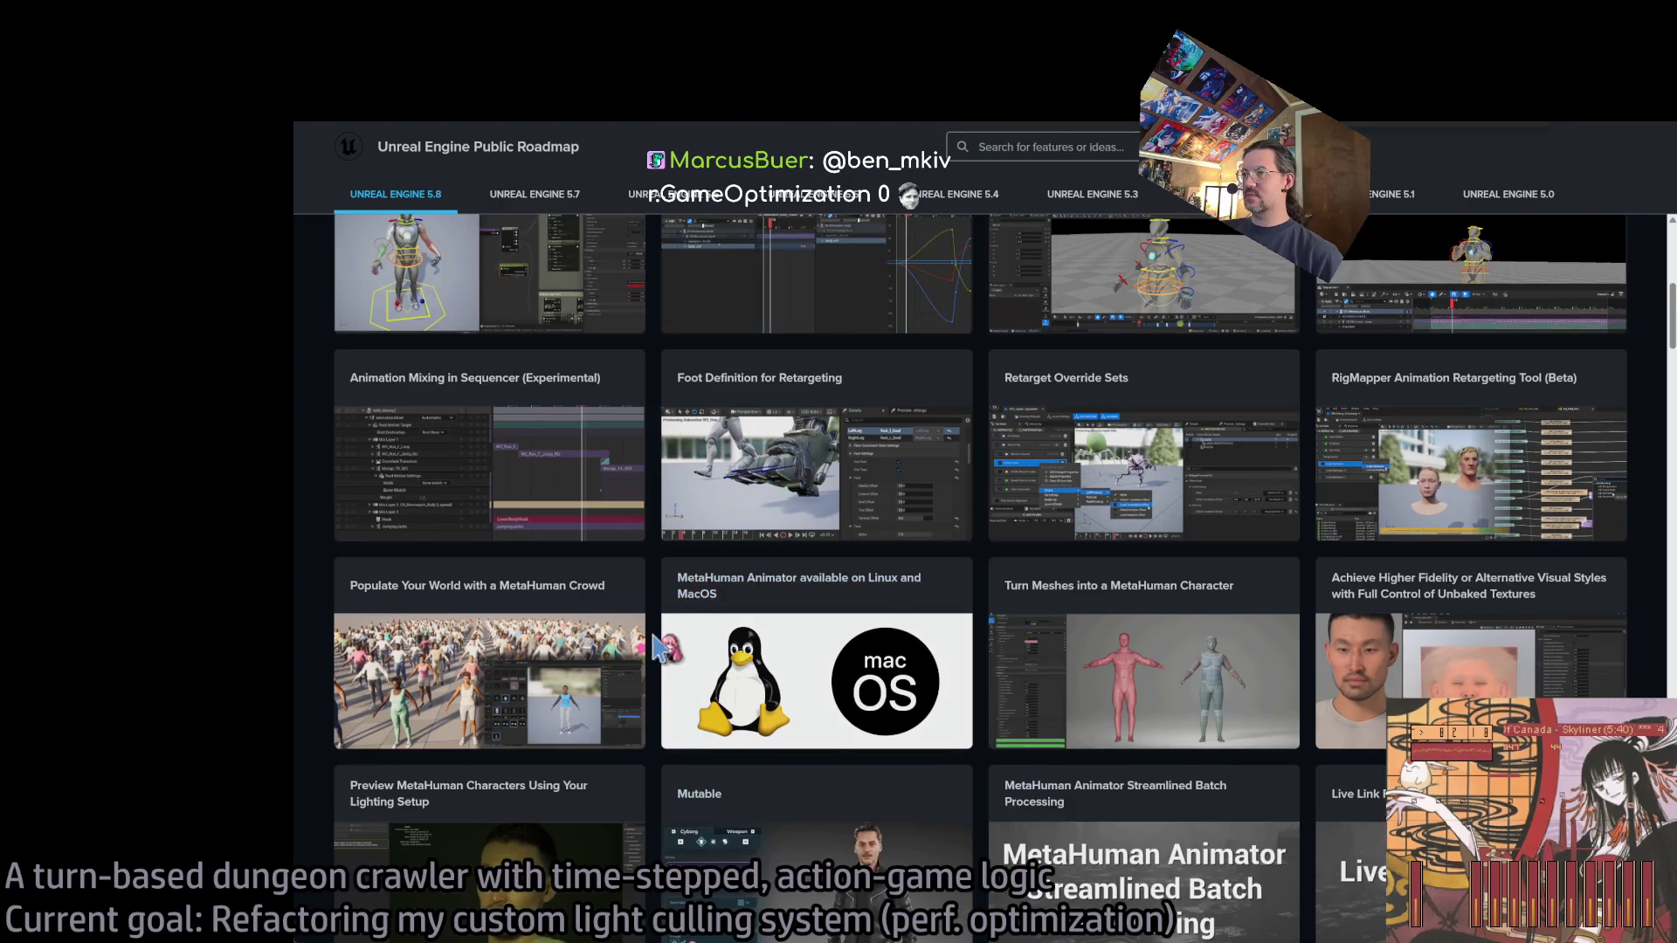
{"action": "scroll", "coordinate": [657, 650], "scroll_direction": "down", "scroll_amount": 1}
{"action": "scroll", "coordinate": [661, 648], "scroll_direction": "down", "scroll_amount": 1}
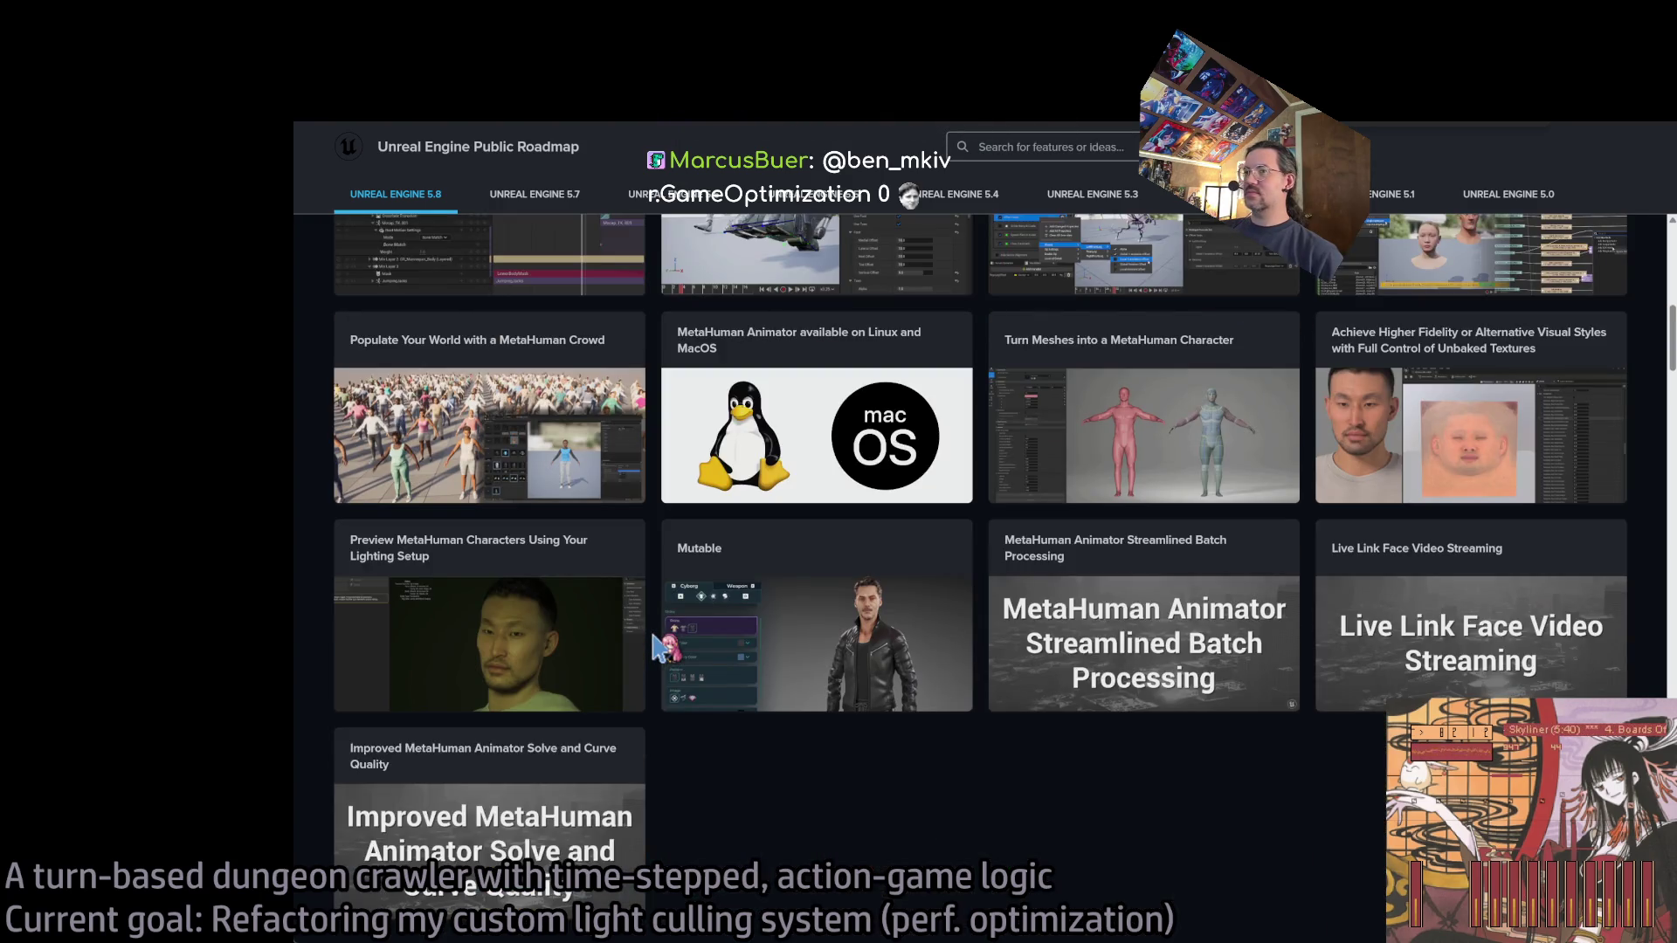
{"action": "scroll", "coordinate": [657, 648], "scroll_direction": "down", "scroll_amount": 2}
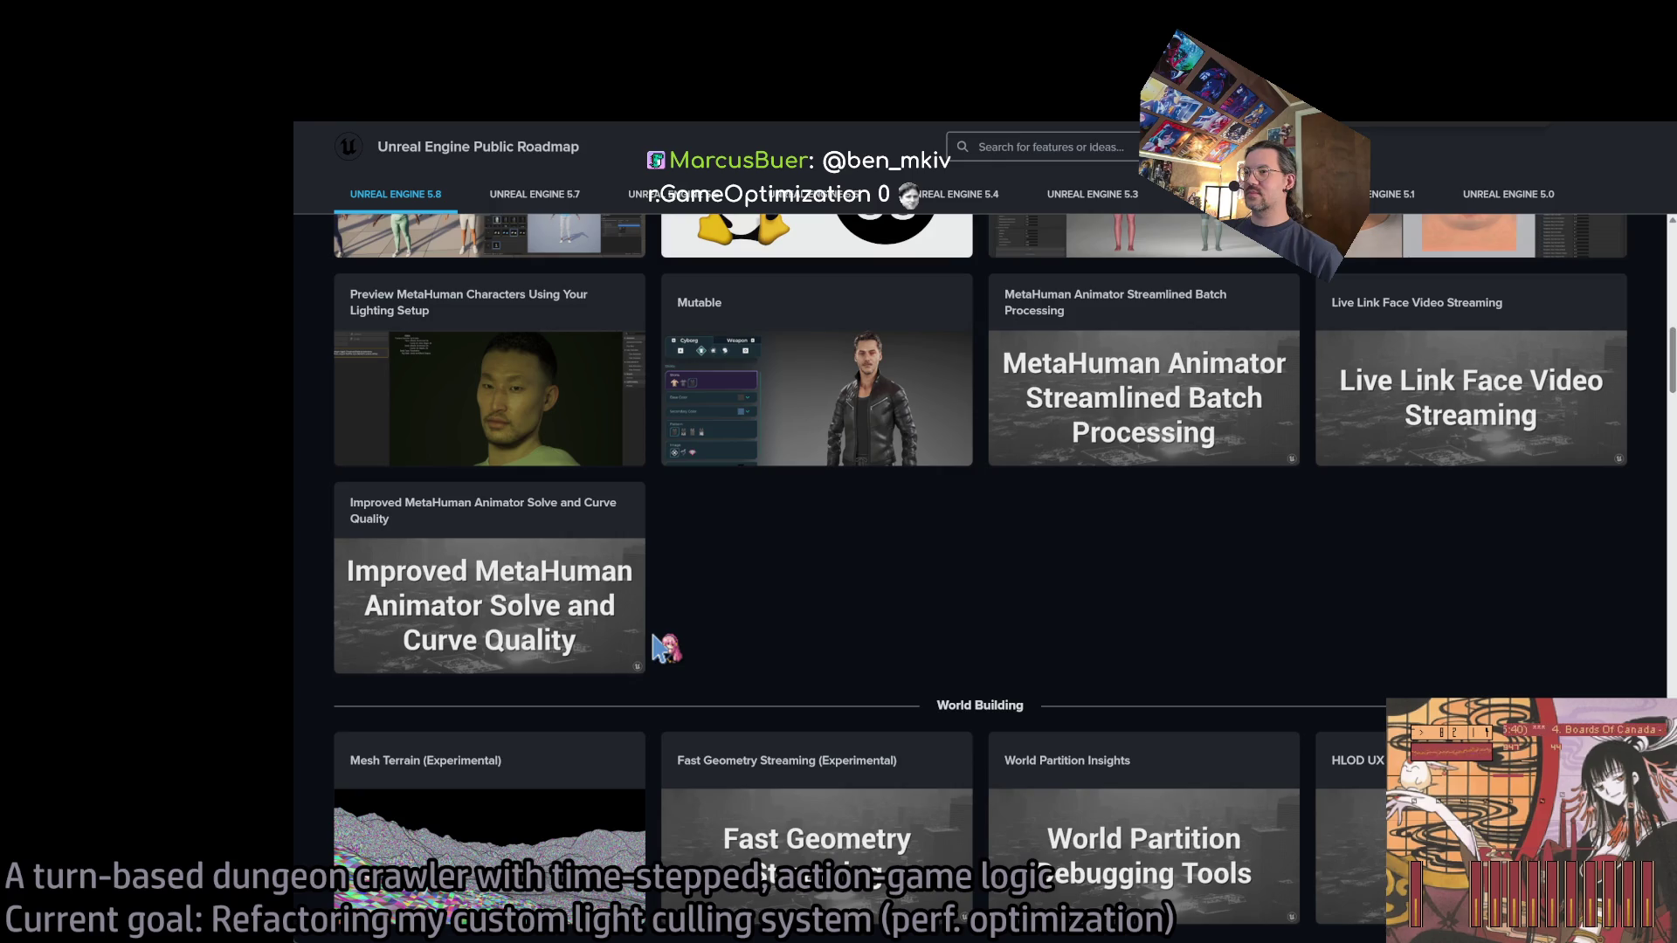
{"action": "scroll", "coordinate": [661, 648], "scroll_direction": "down", "scroll_amount": 3}
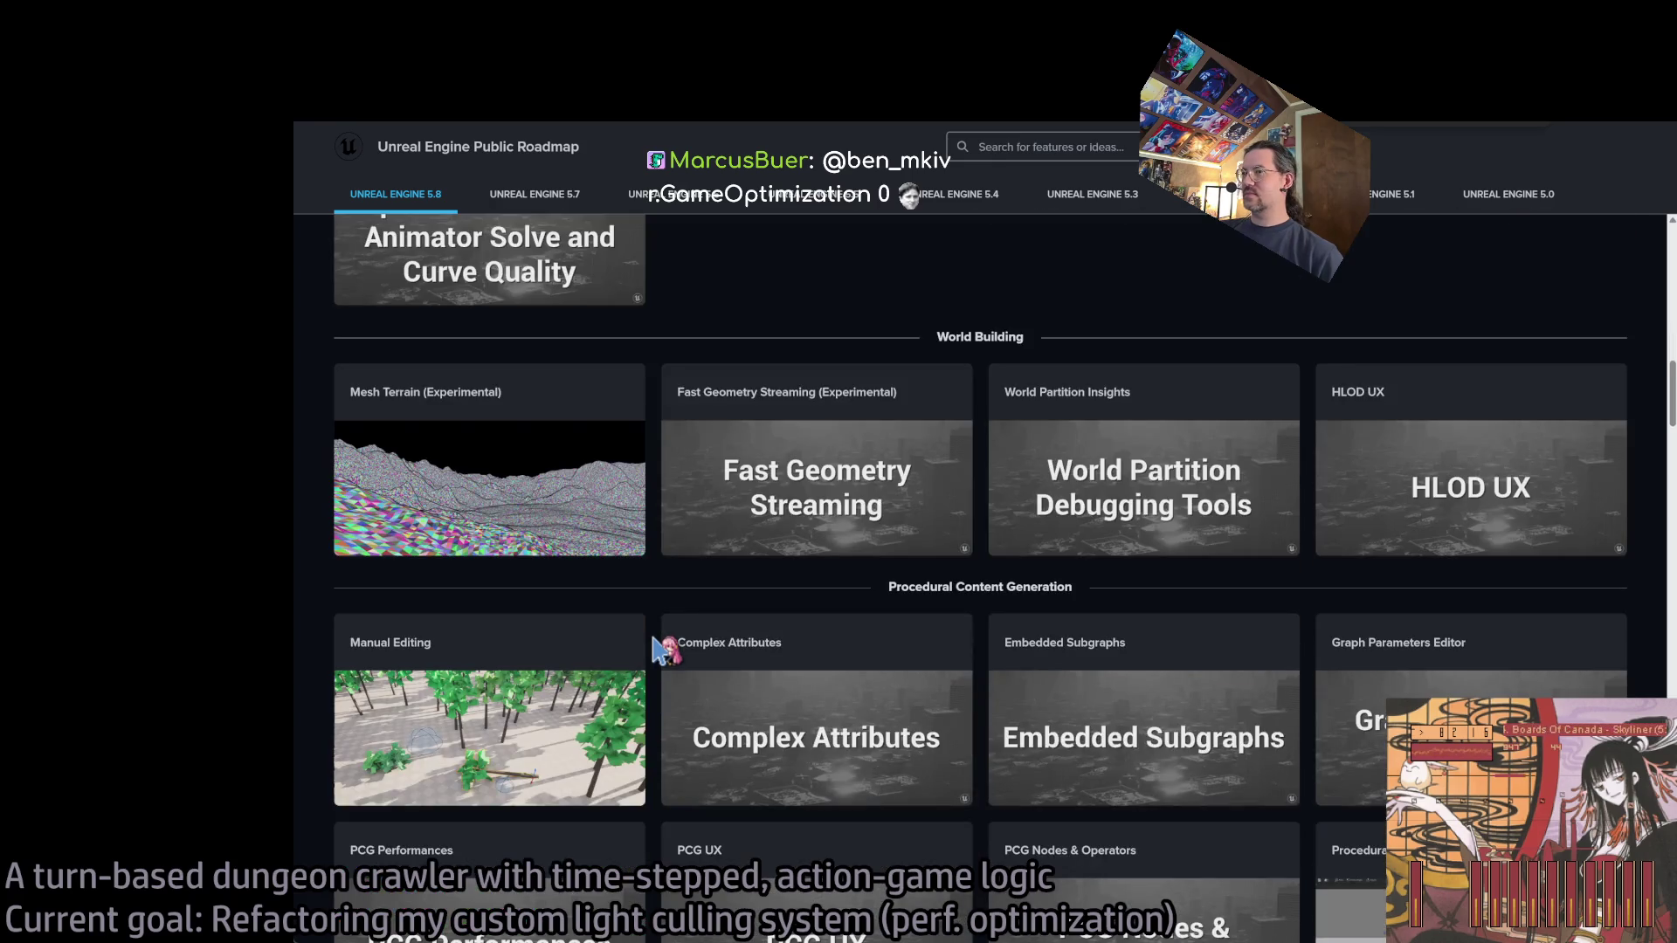
{"action": "scroll", "coordinate": [661, 648], "scroll_direction": "down", "scroll_amount": 4}
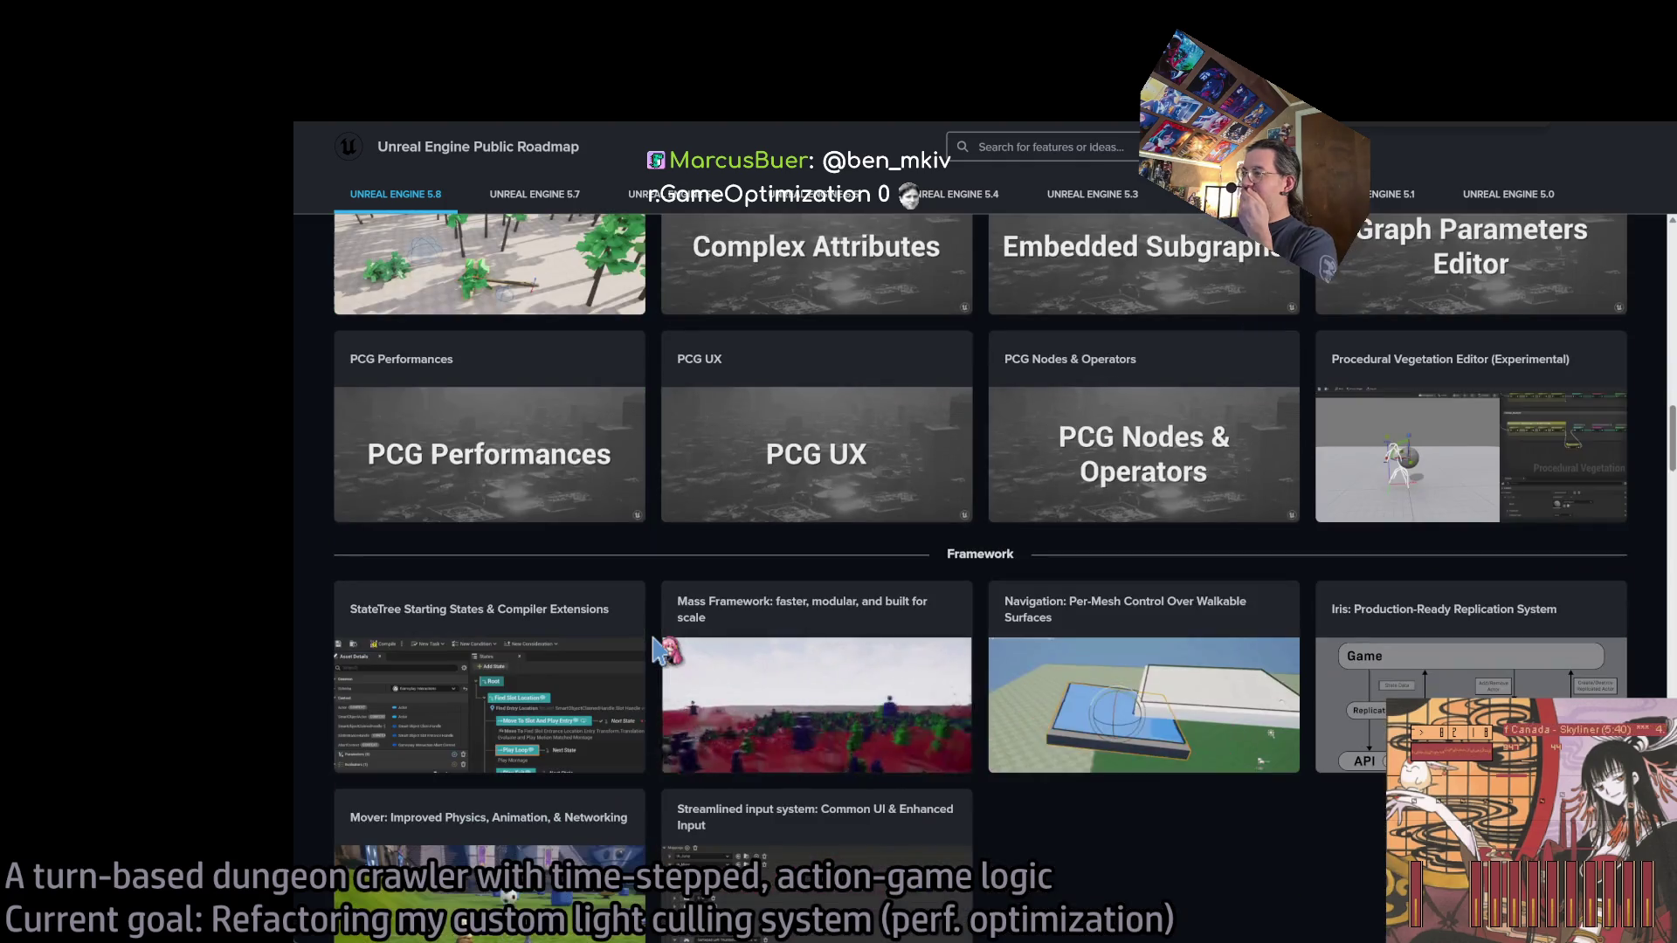
{"action": "scroll", "coordinate": [661, 648], "scroll_direction": "down", "scroll_amount": 5}
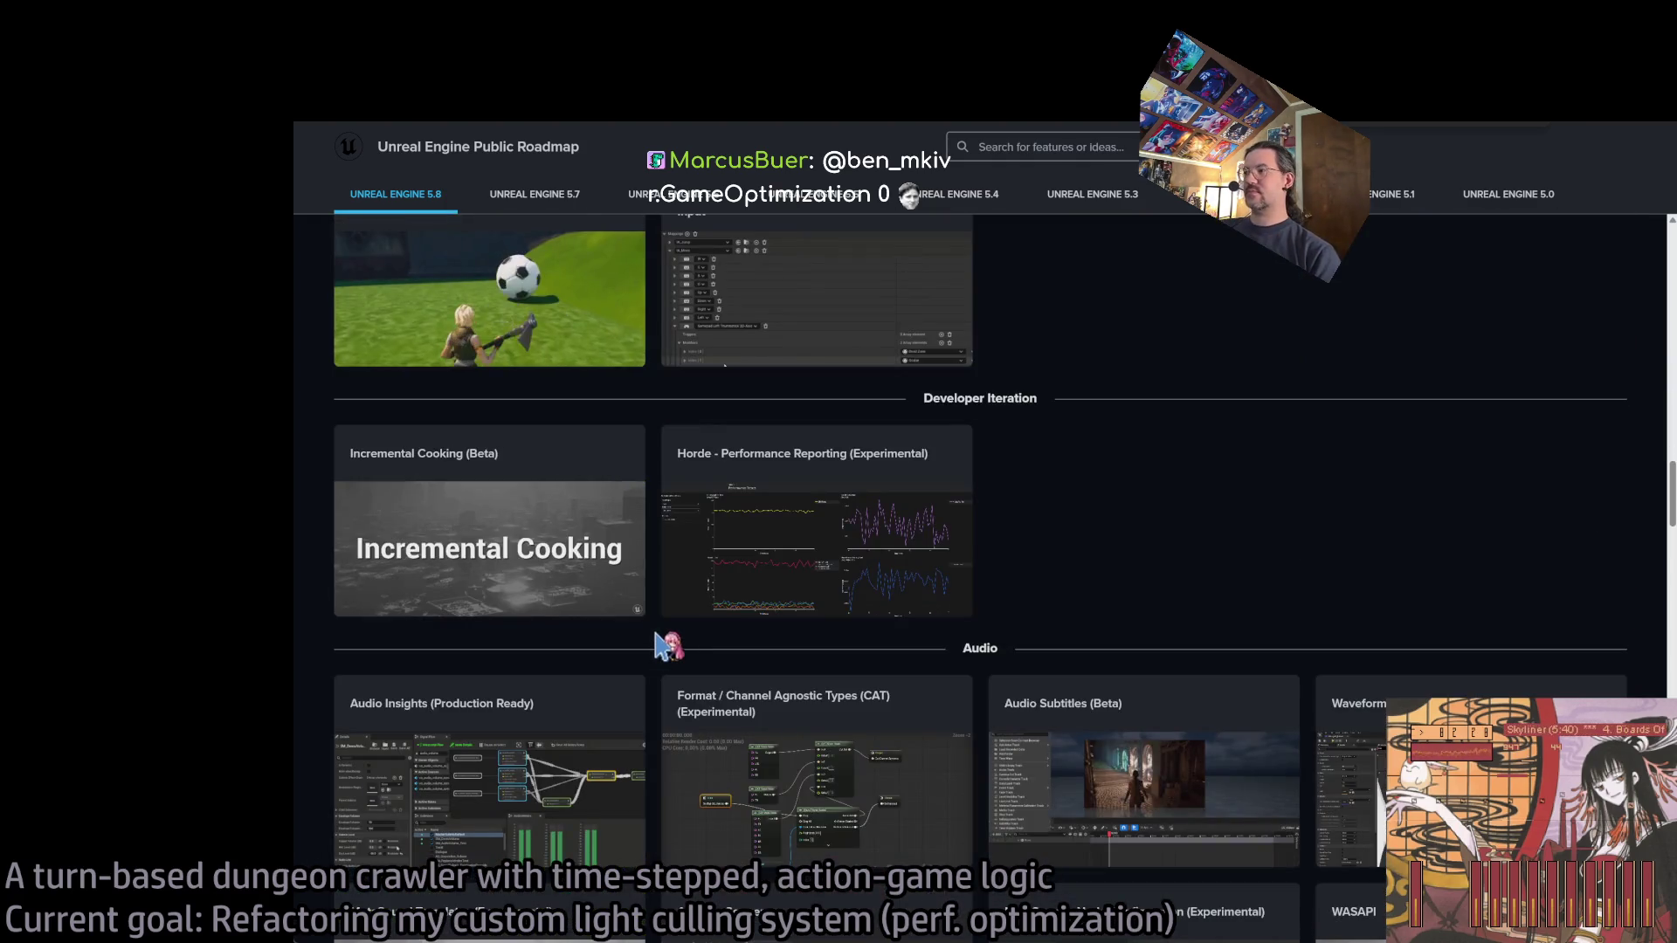
{"action": "scroll", "coordinate": [670, 654], "scroll_direction": "down", "scroll_amount": 1}
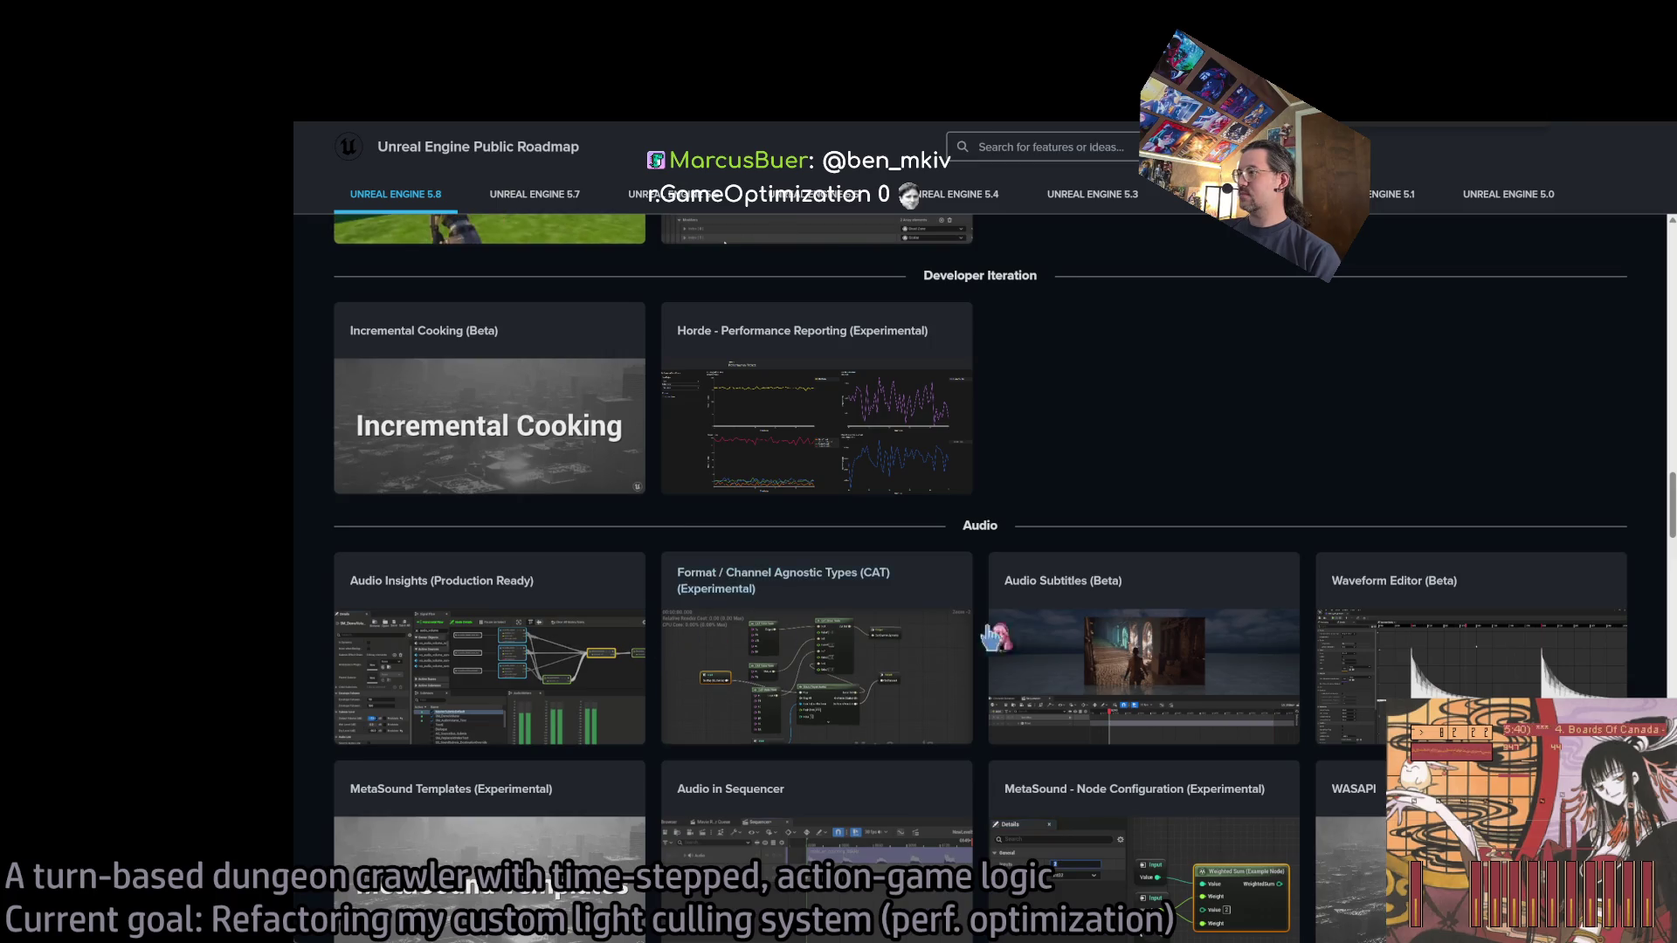
{"action": "left_click", "coordinate": [1005, 602]}
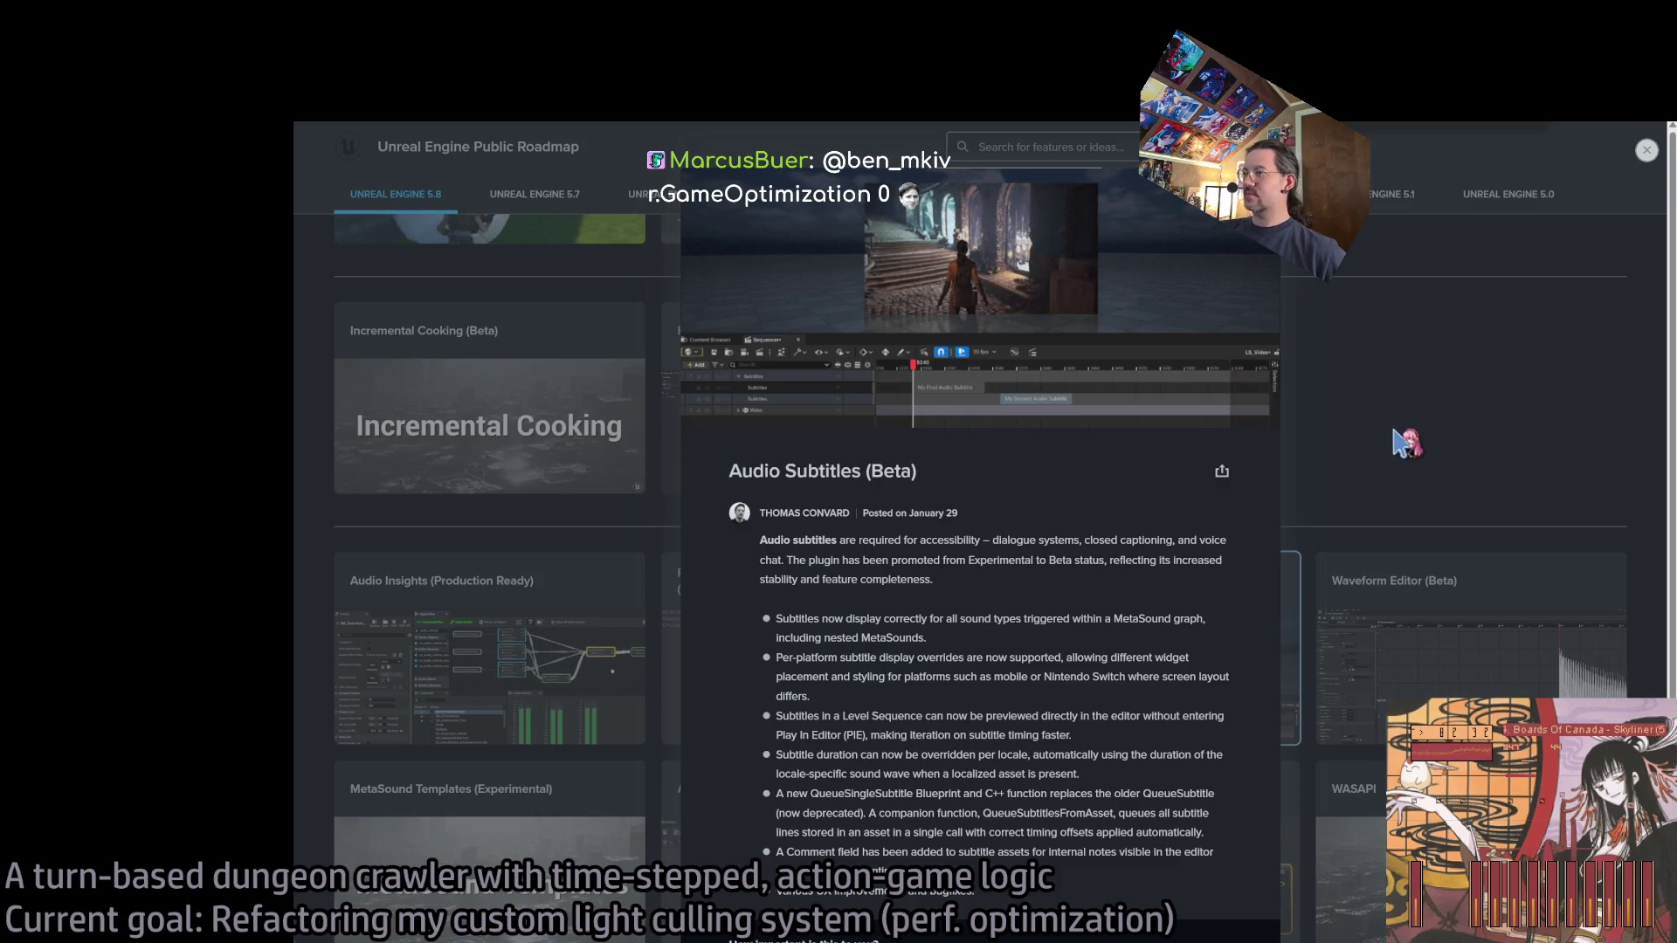
Close the Audio Subtitles details and briefly view the Lumen Medium Quality (Beta) card.
{"action": "left_click", "coordinate": [1620, 441]}
{"action": "scroll", "coordinate": [796, 716], "scroll_direction": "up", "scroll_amount": 10}
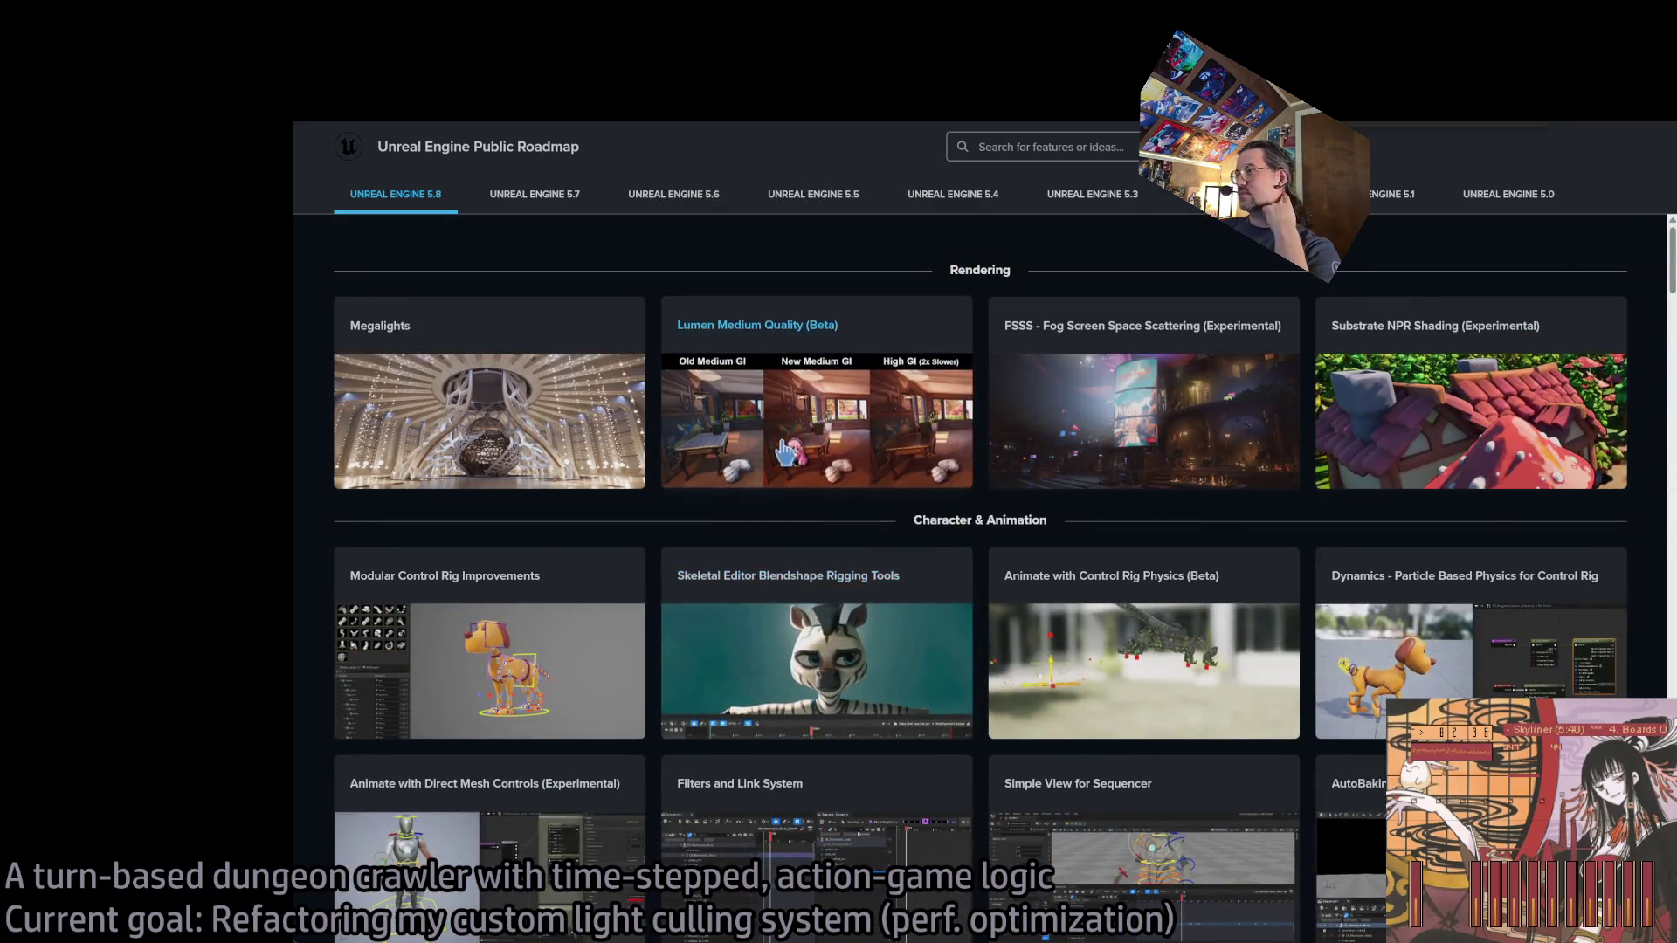
{"action": "left_click", "coordinate": [873, 471]}
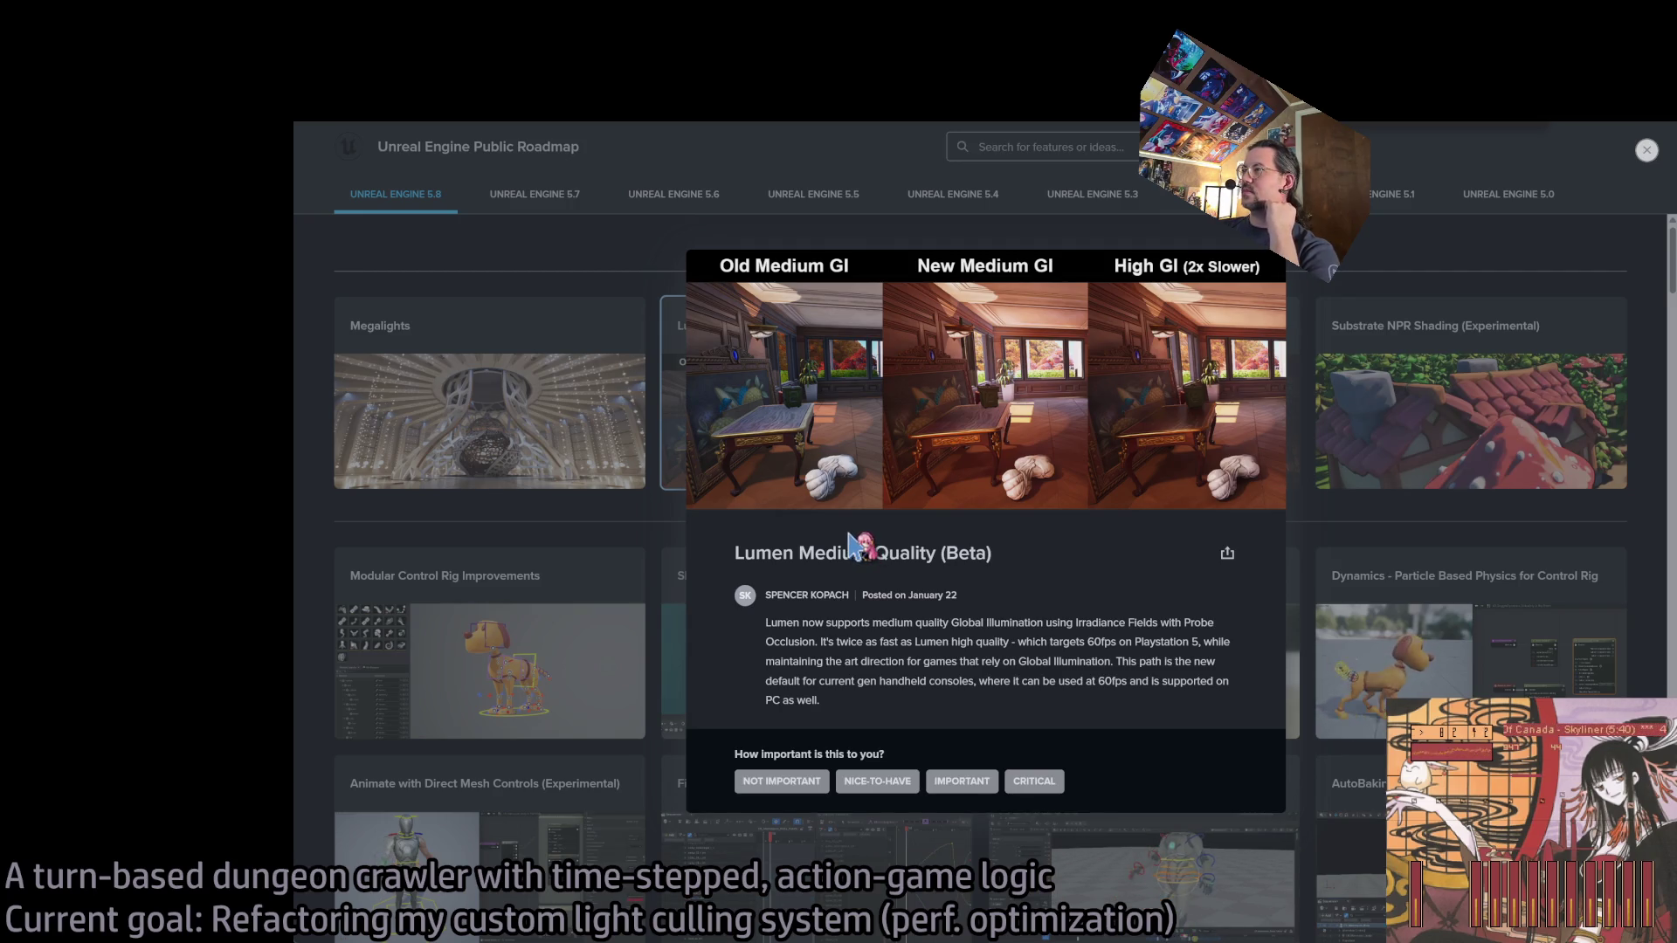
{"action": "left_click", "coordinate": [601, 262]}
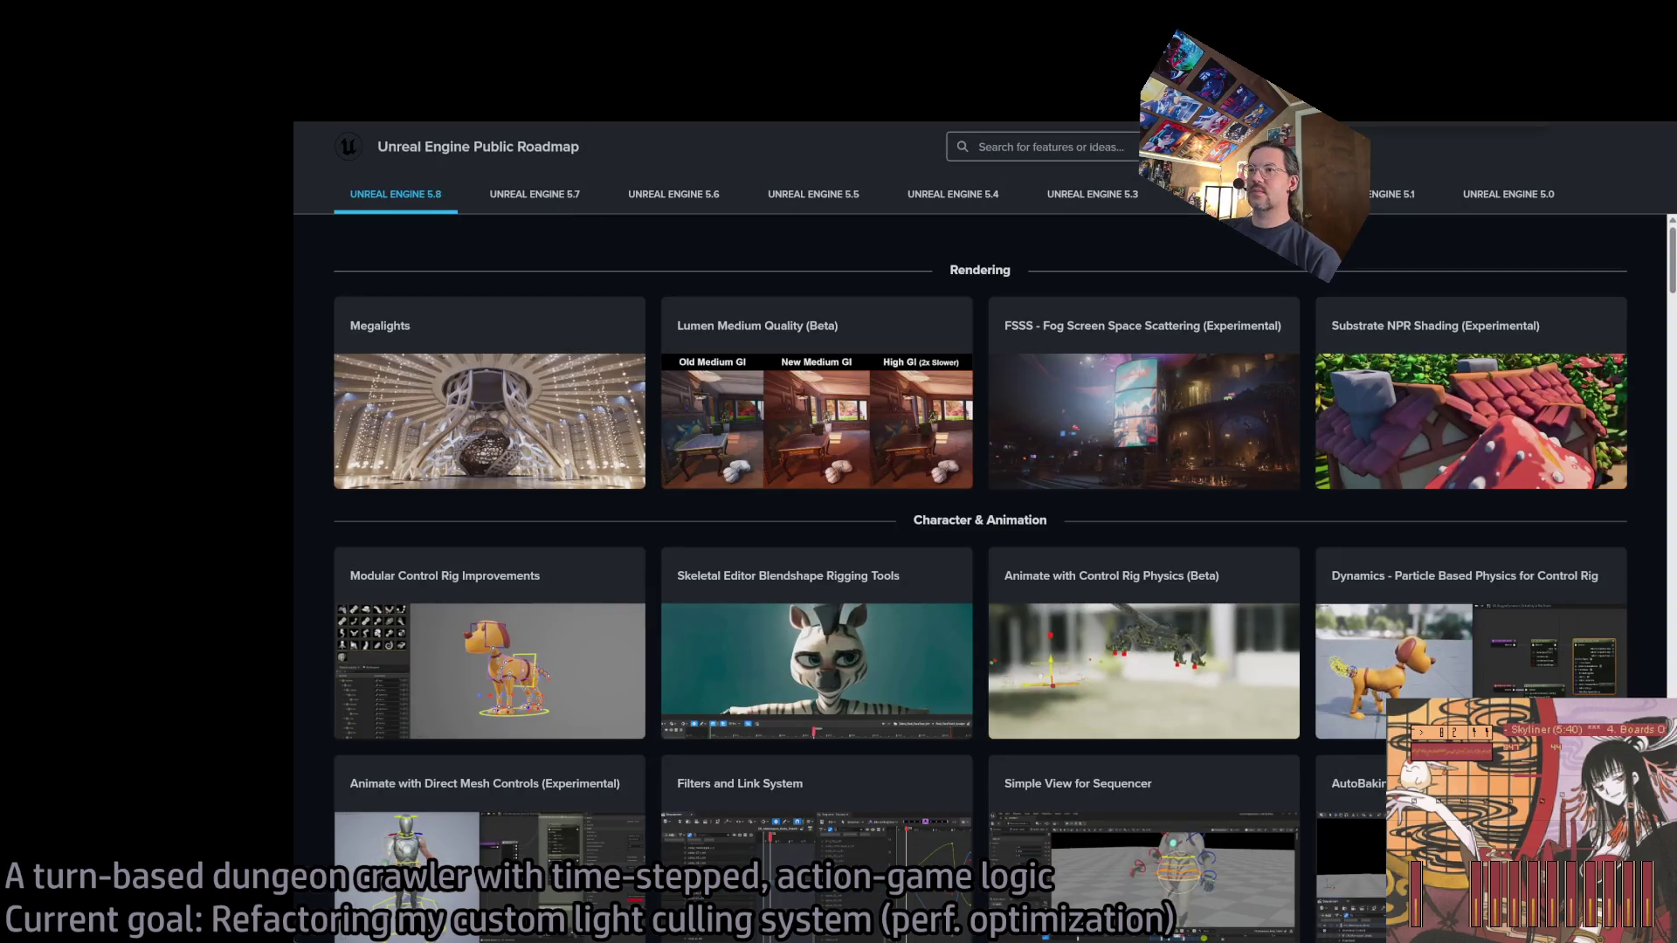
Read through the Megalights 5.8 feature details, then close them and leave the roadmap.
{"action": "left_click", "coordinate": [507, 474]}
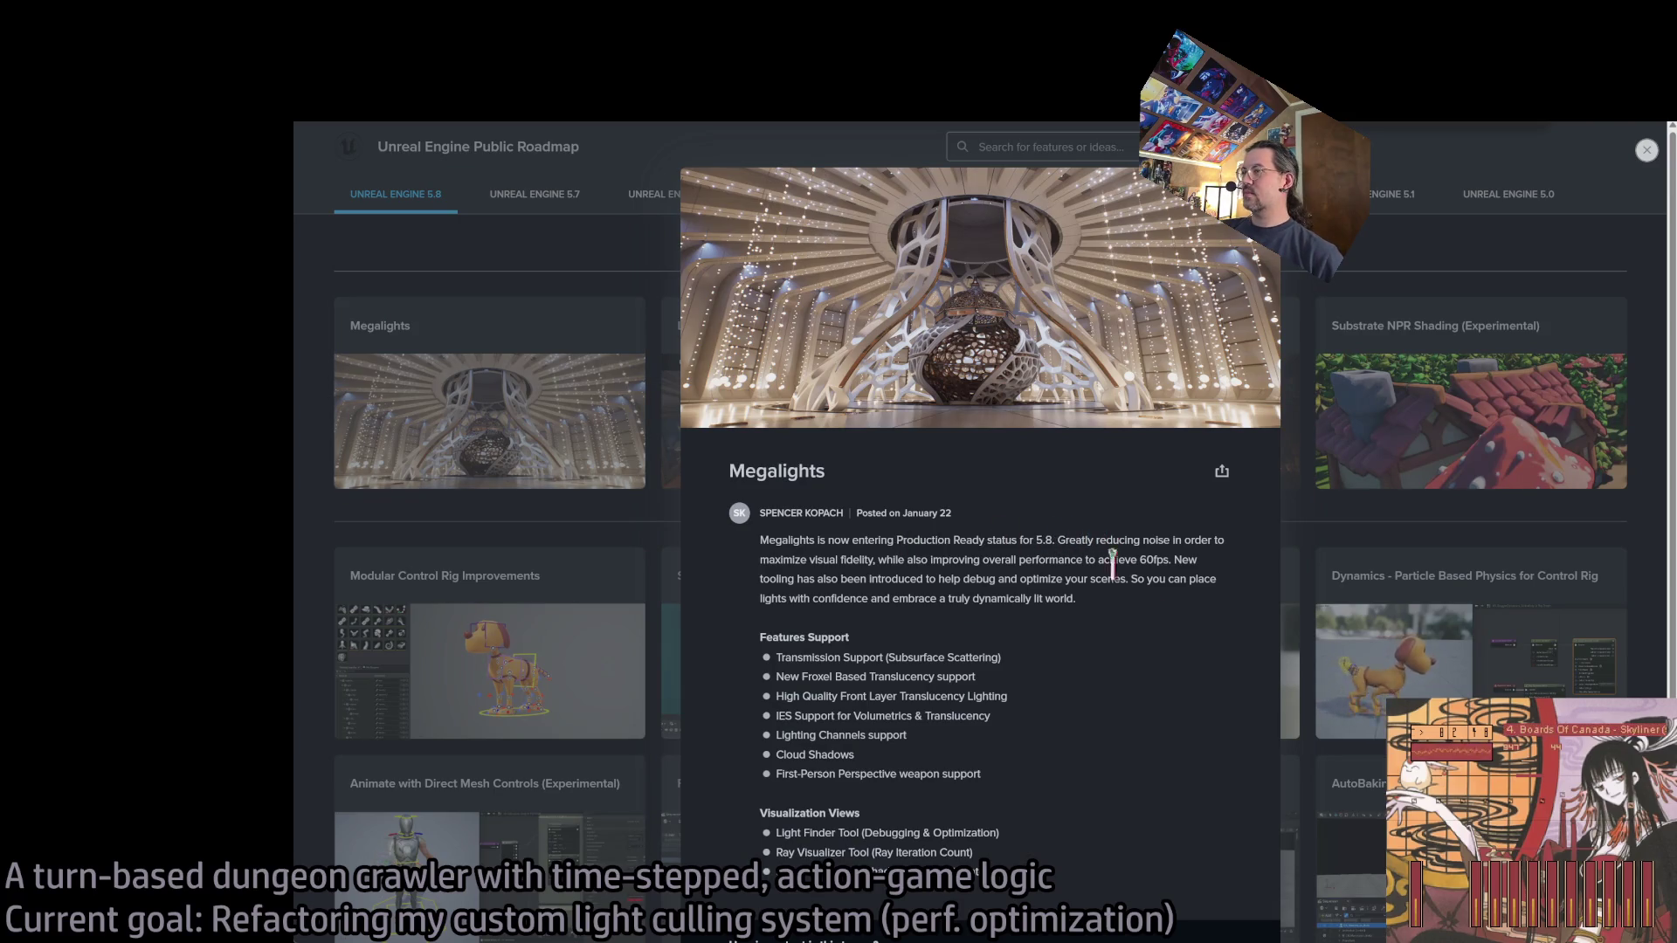
{"action": "left_click_drag", "start_coordinate": [928, 539], "coordinate": [1091, 586]}
{"action": "left_click", "coordinate": [1127, 620]}
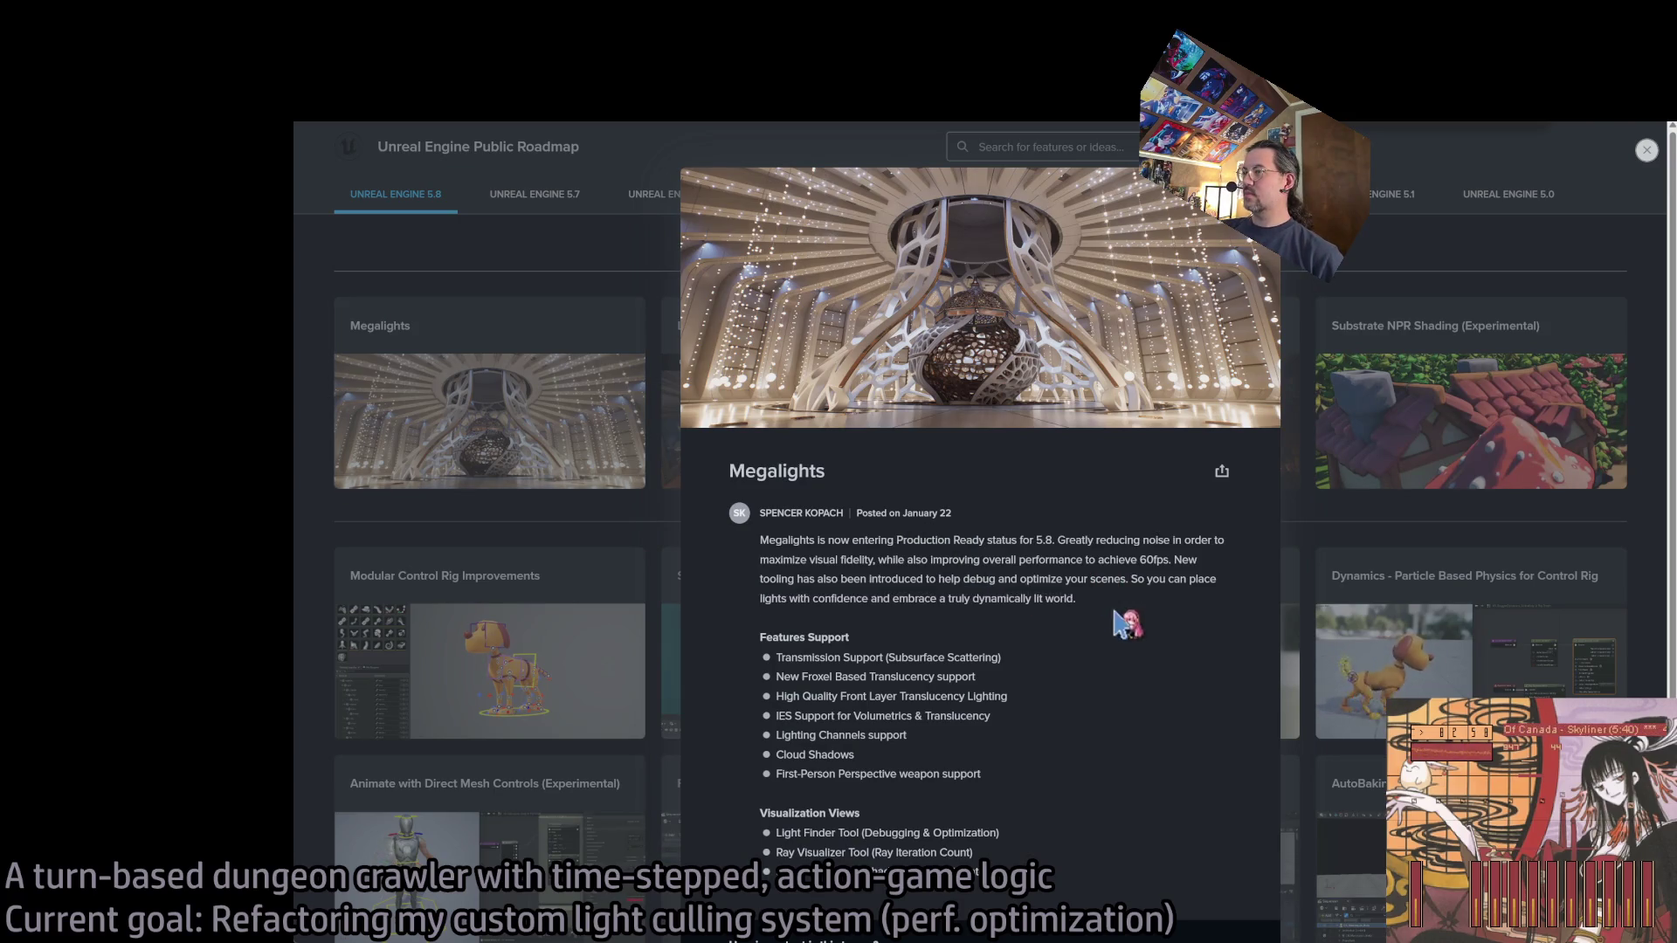
{"action": "scroll", "coordinate": [987, 641], "scroll_direction": "down", "scroll_amount": 1}
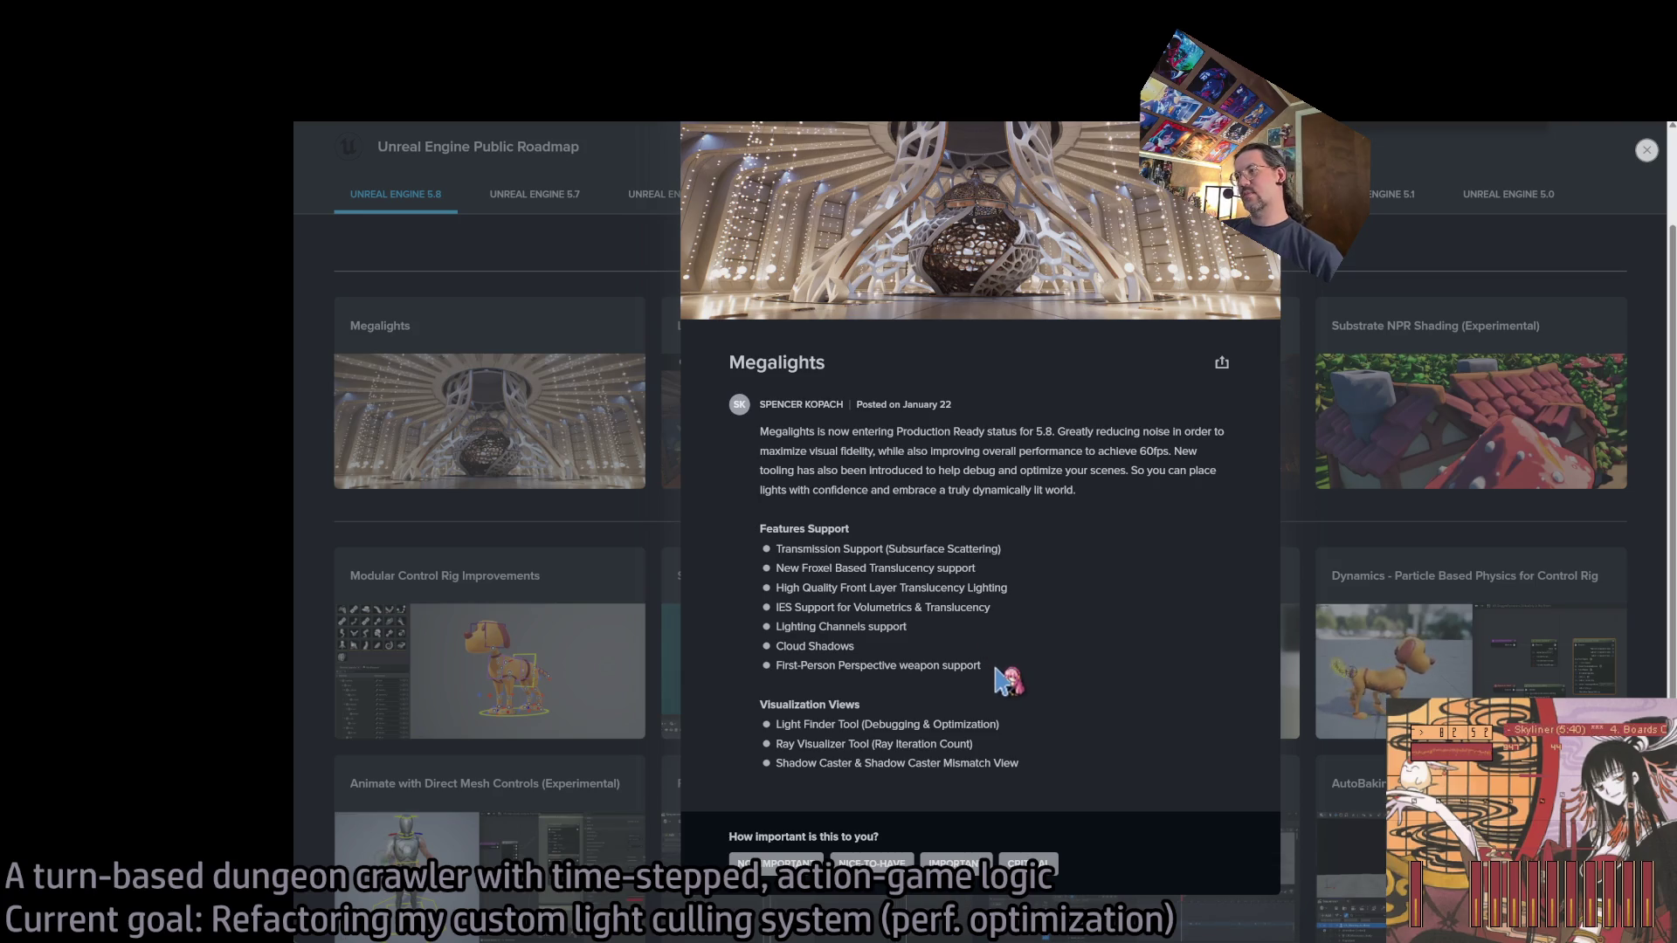
{"action": "left_click_drag", "start_coordinate": [984, 536], "coordinate": [1033, 599]}
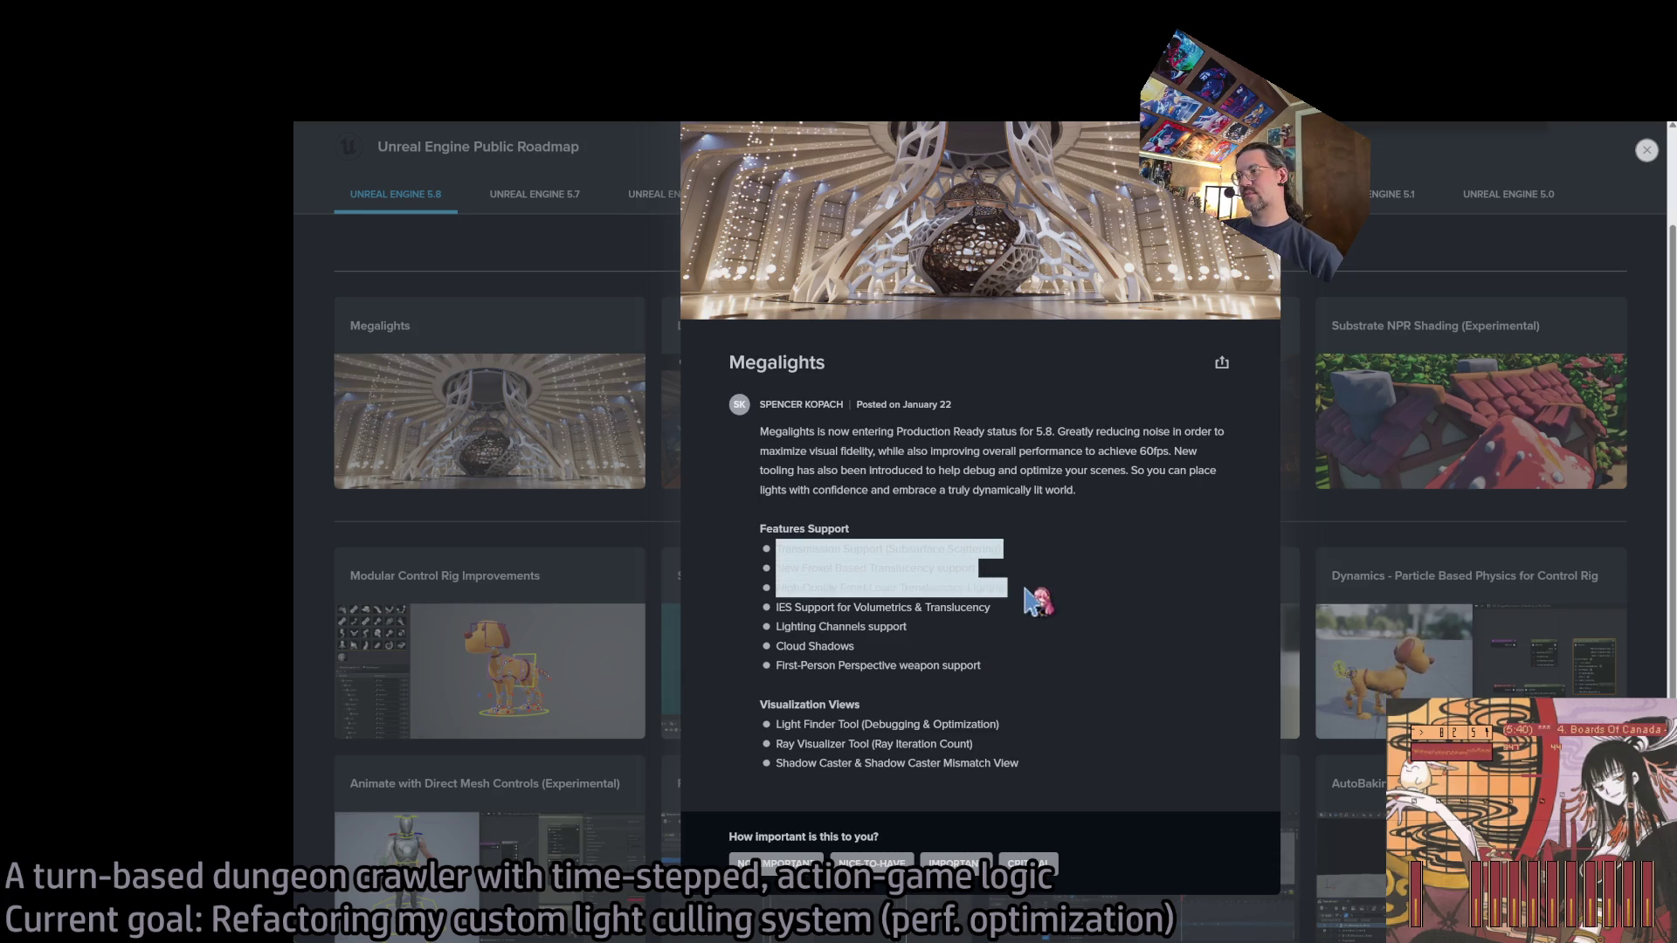
{"action": "left_click", "coordinate": [1020, 602]}
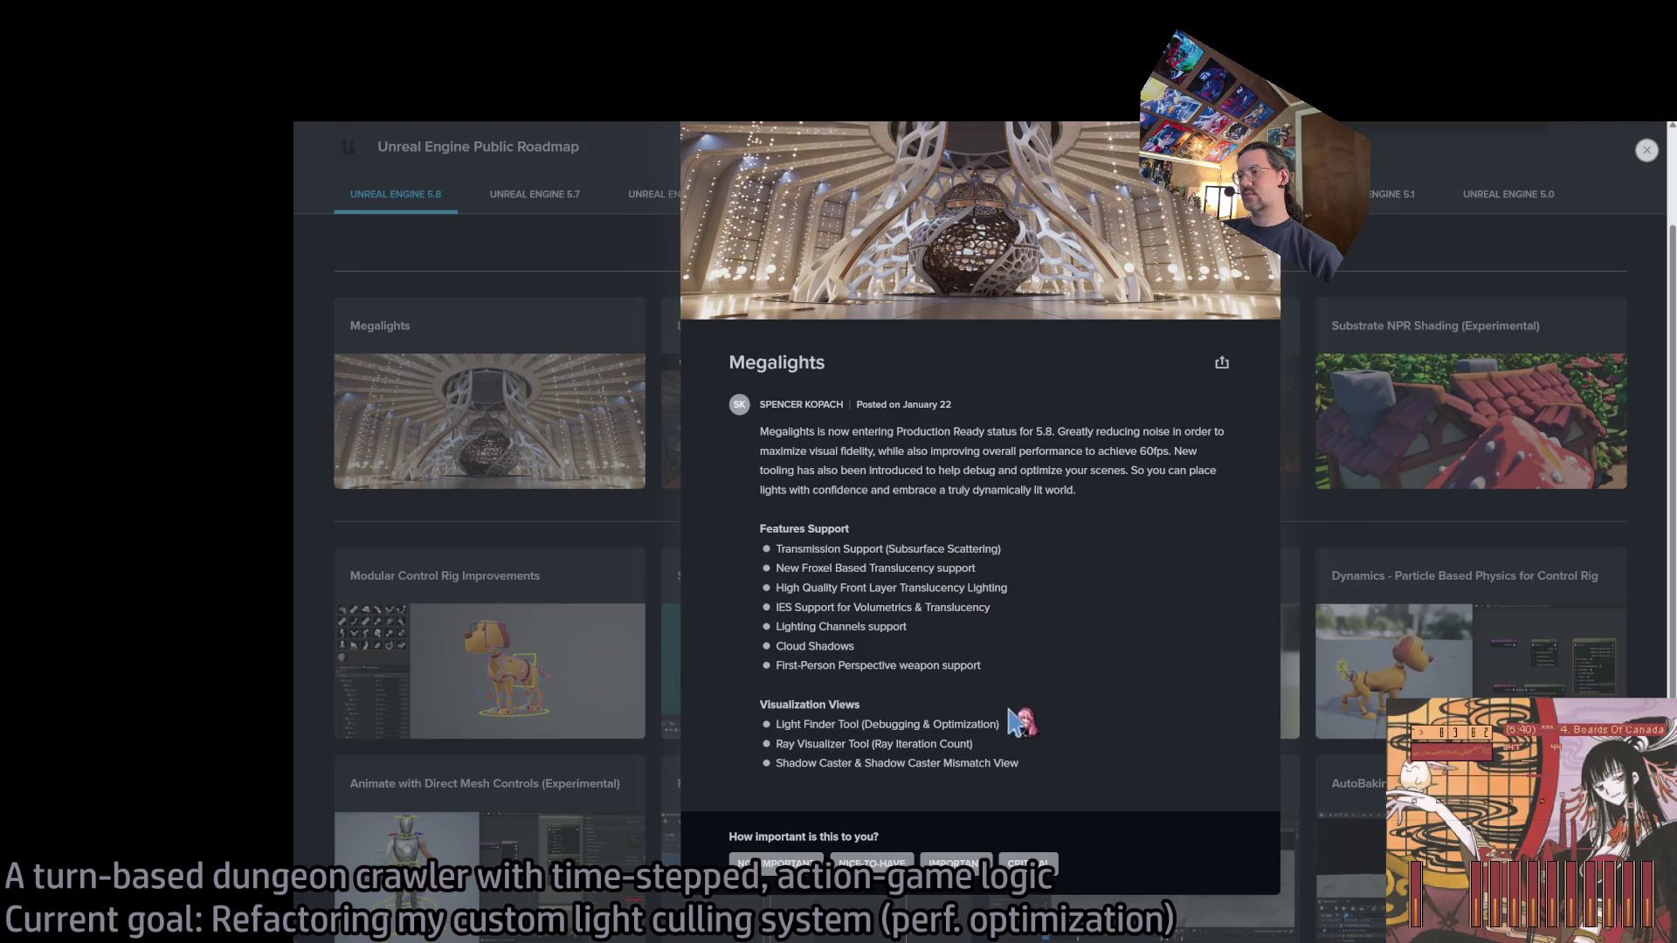
{"action": "left_click", "coordinate": [643, 151]}
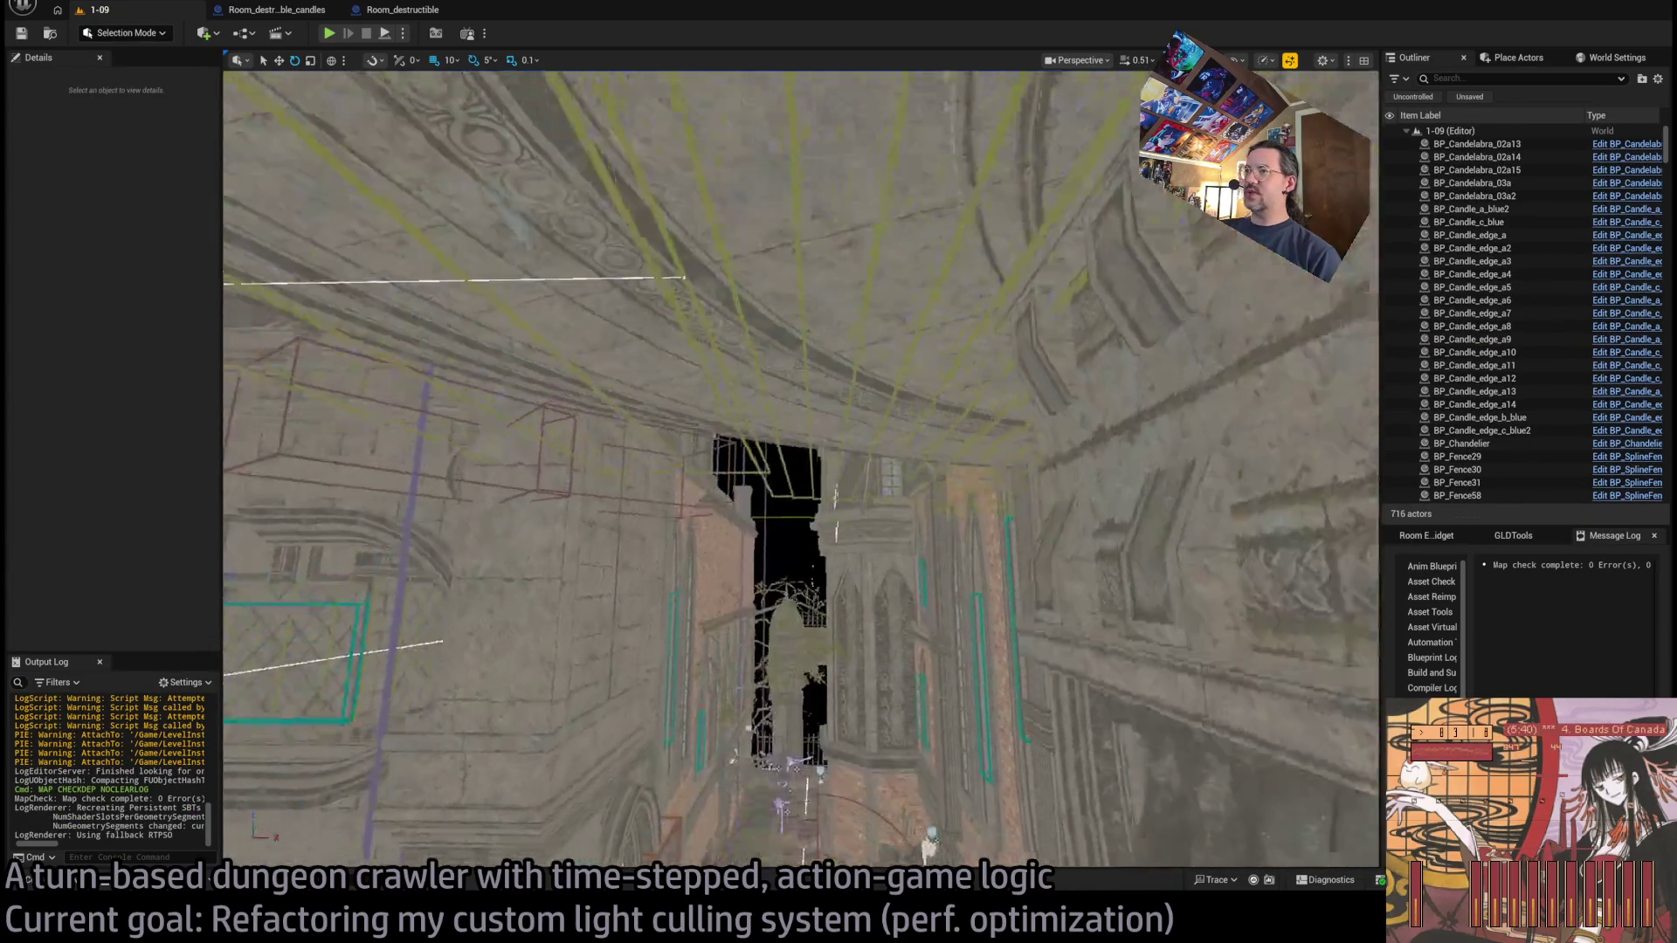
Shorten VolColorMapMarker_Street3 to Z scale 2.1 and lower it closer to the ground.
{"action": "scroll", "coordinate": [926, 664], "scroll_direction": "up", "scroll_amount": 3}
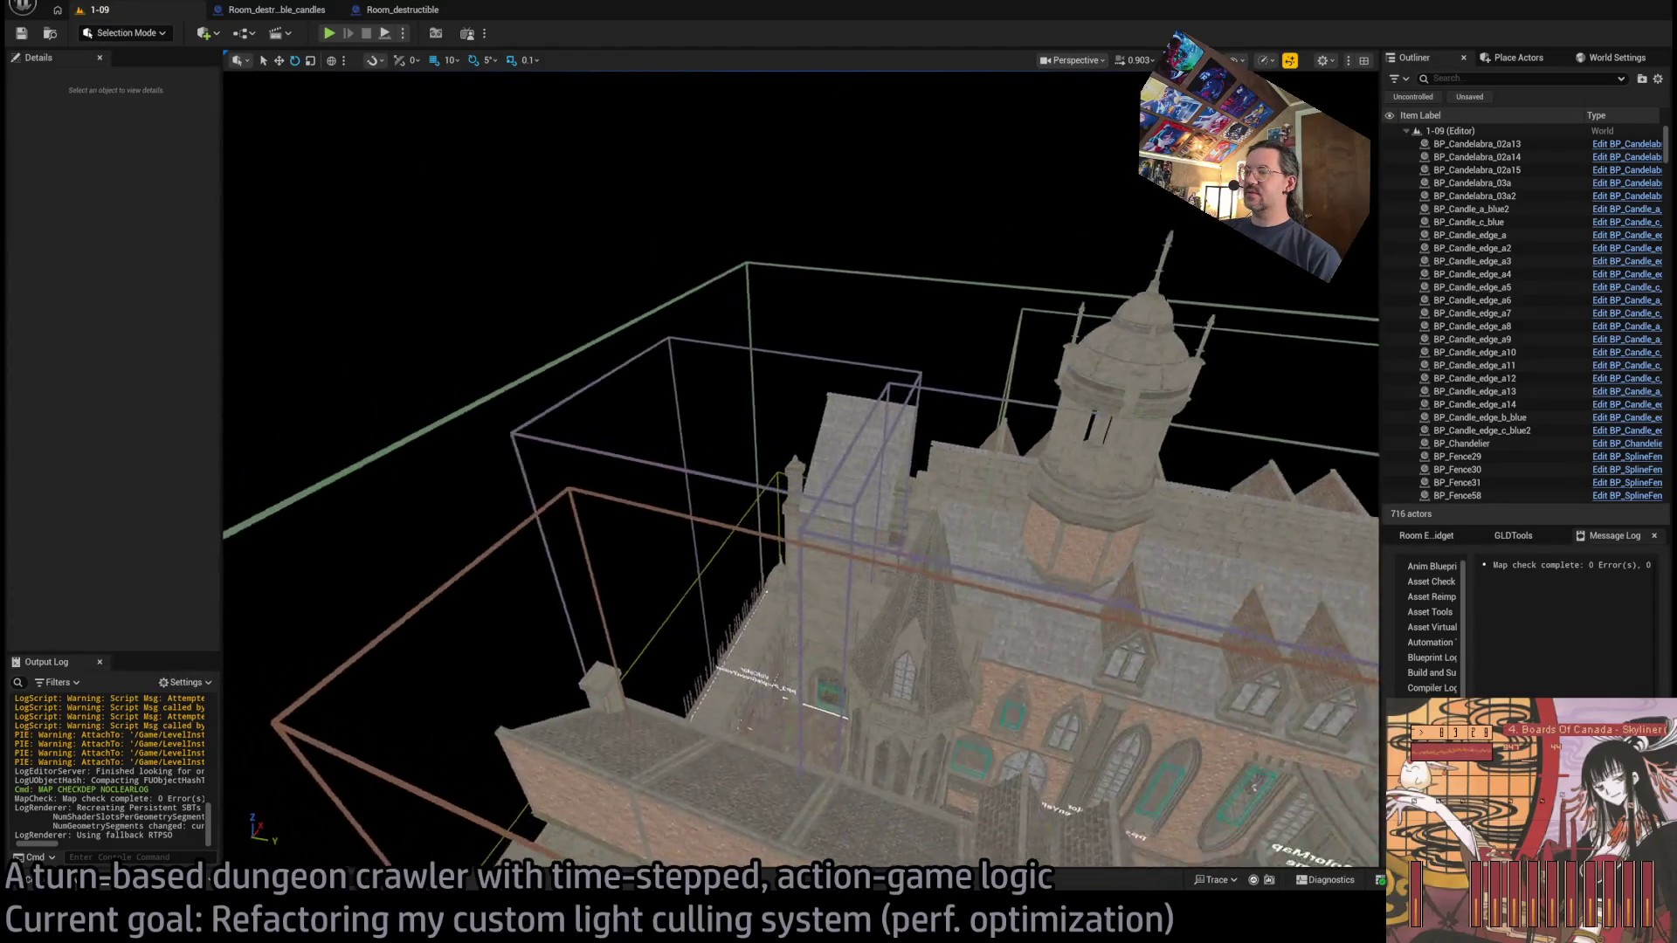
{"action": "left_click", "coordinate": [856, 393]}
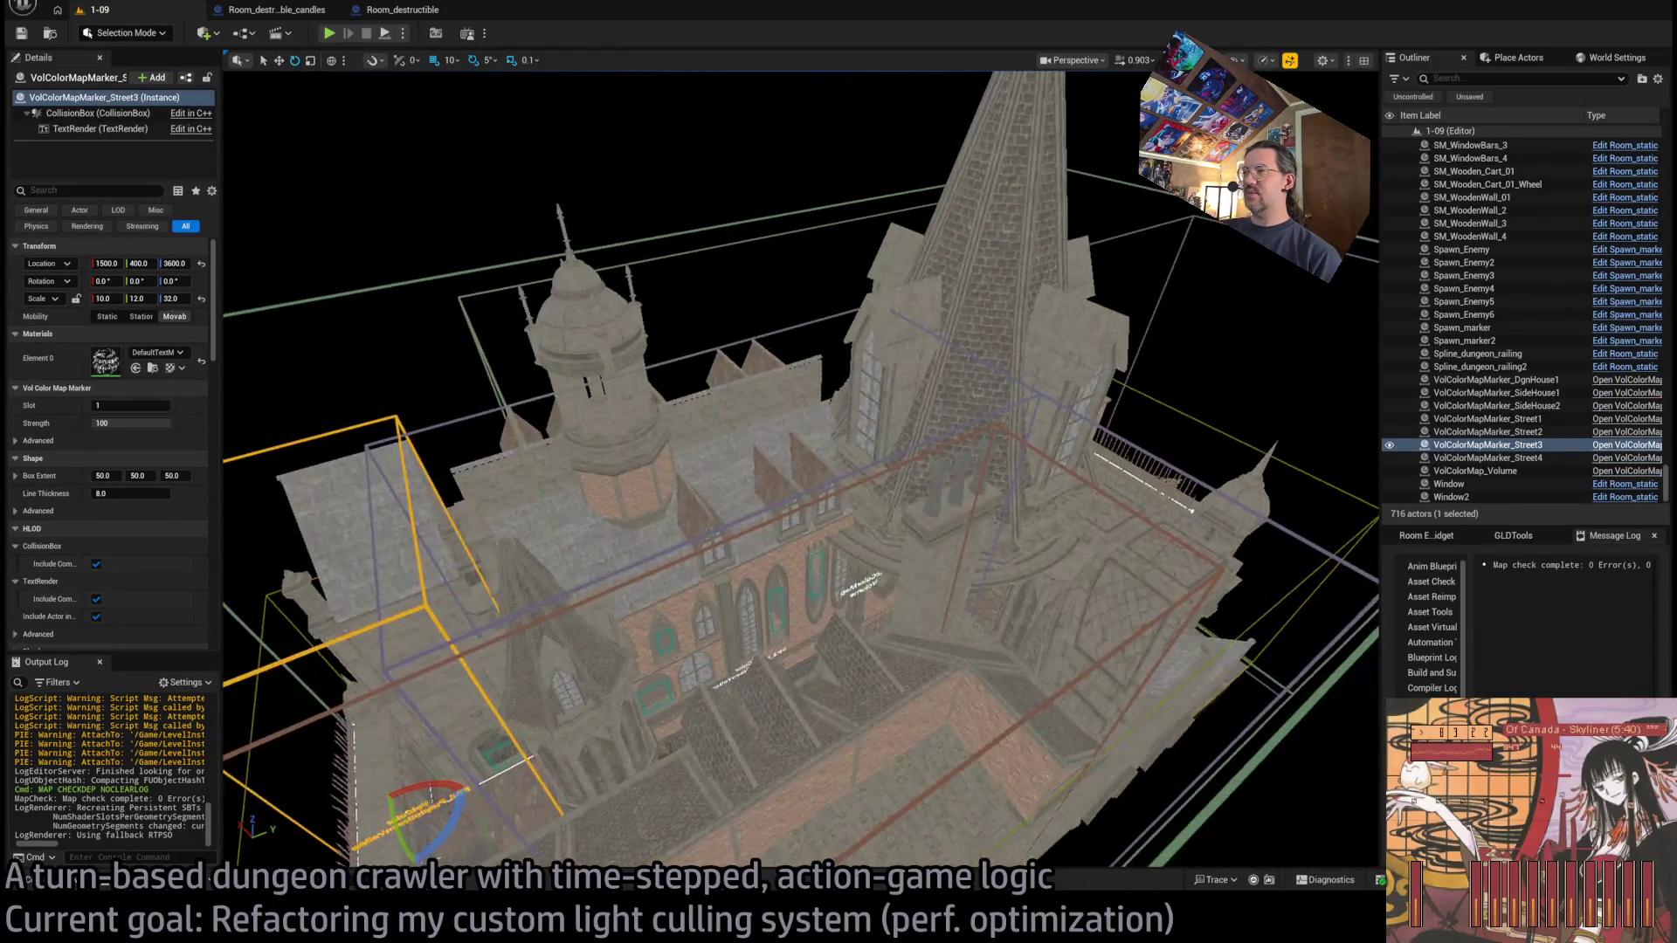
{"action": "scroll", "coordinate": [846, 327], "scroll_direction": "down", "scroll_amount": 5}
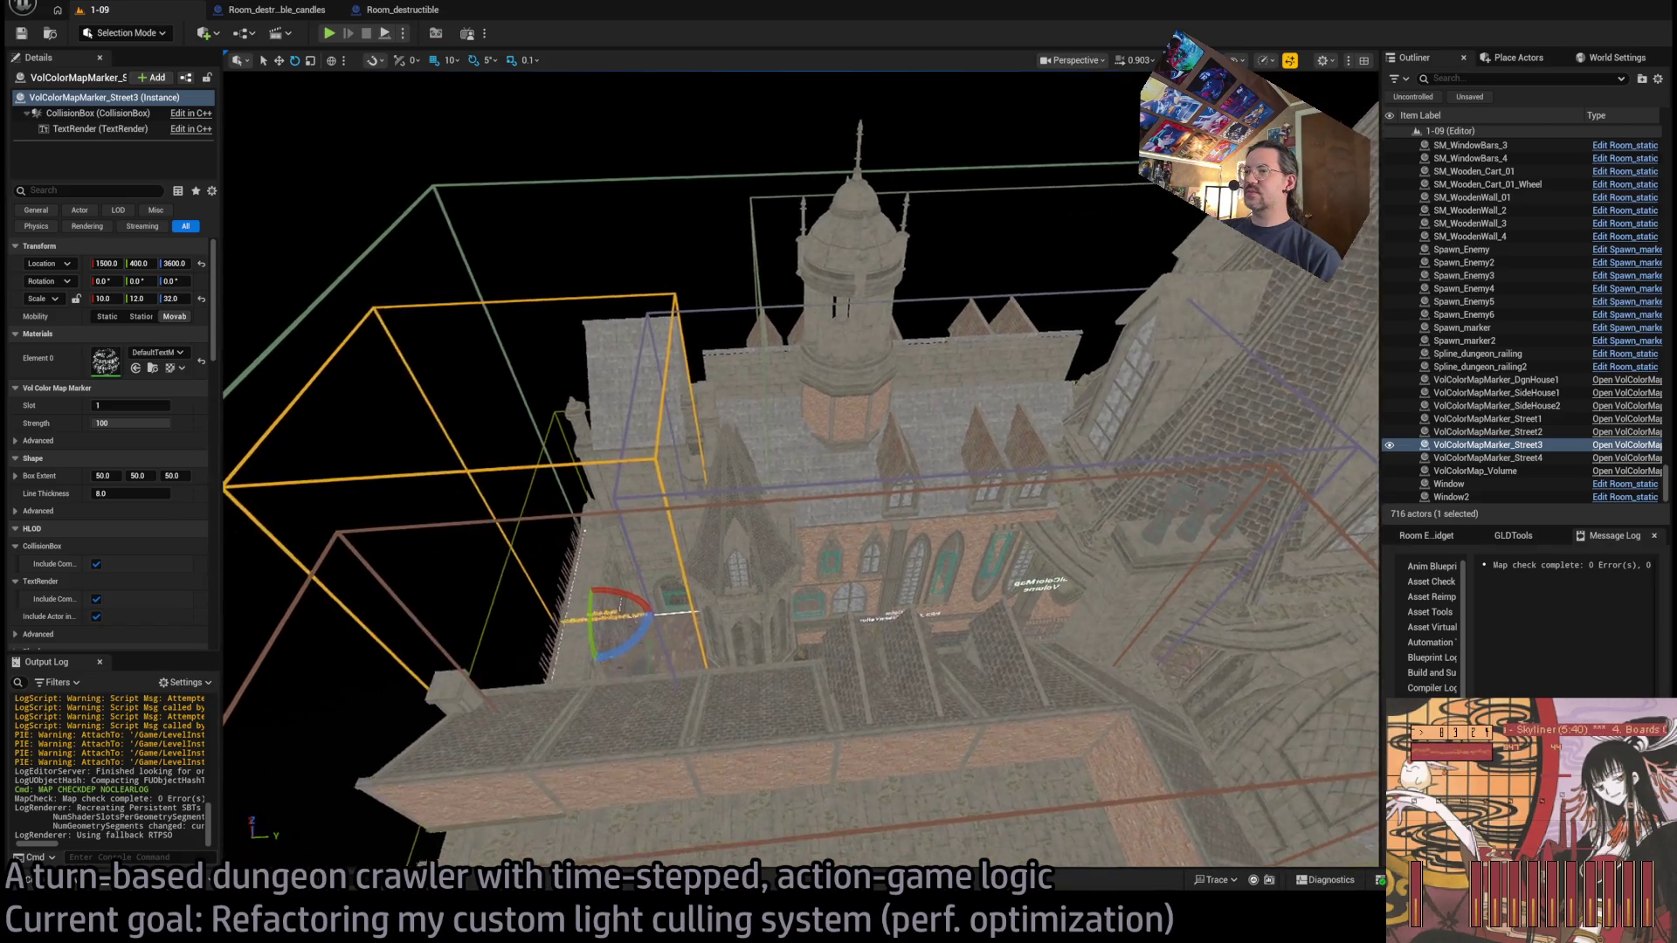
{"action": "scroll", "coordinate": [808, 313], "scroll_direction": "down", "scroll_amount": 2}
{"action": "mouse_move", "coordinate": [902, 458]}
{"action": "left_mouse_down"}
{"action": "mouse_move", "coordinate": [821, 471]}
{"action": "mouse_move", "coordinate": [821, 388]}
{"action": "mouse_move", "coordinate": [853, 402]}
{"action": "mouse_move", "coordinate": [860, 376]}
{"action": "left_mouse_up"}
{"action": "key", "text": "w"}
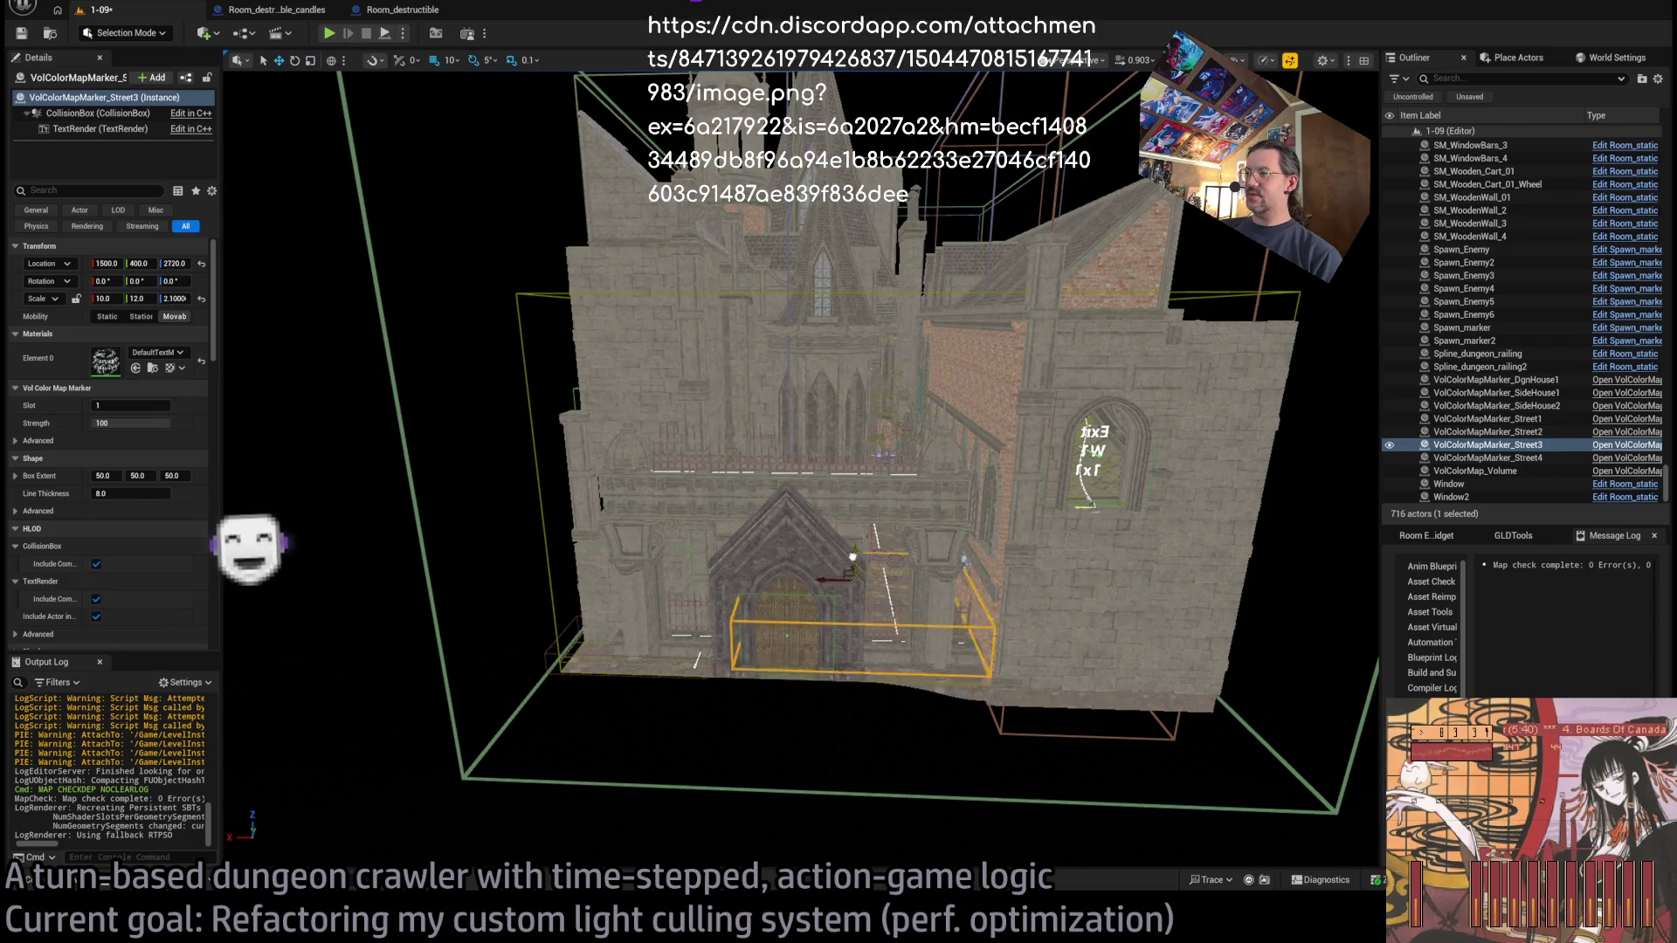
{"action": "key", "text": "f"}
{"action": "key", "text": "End"}
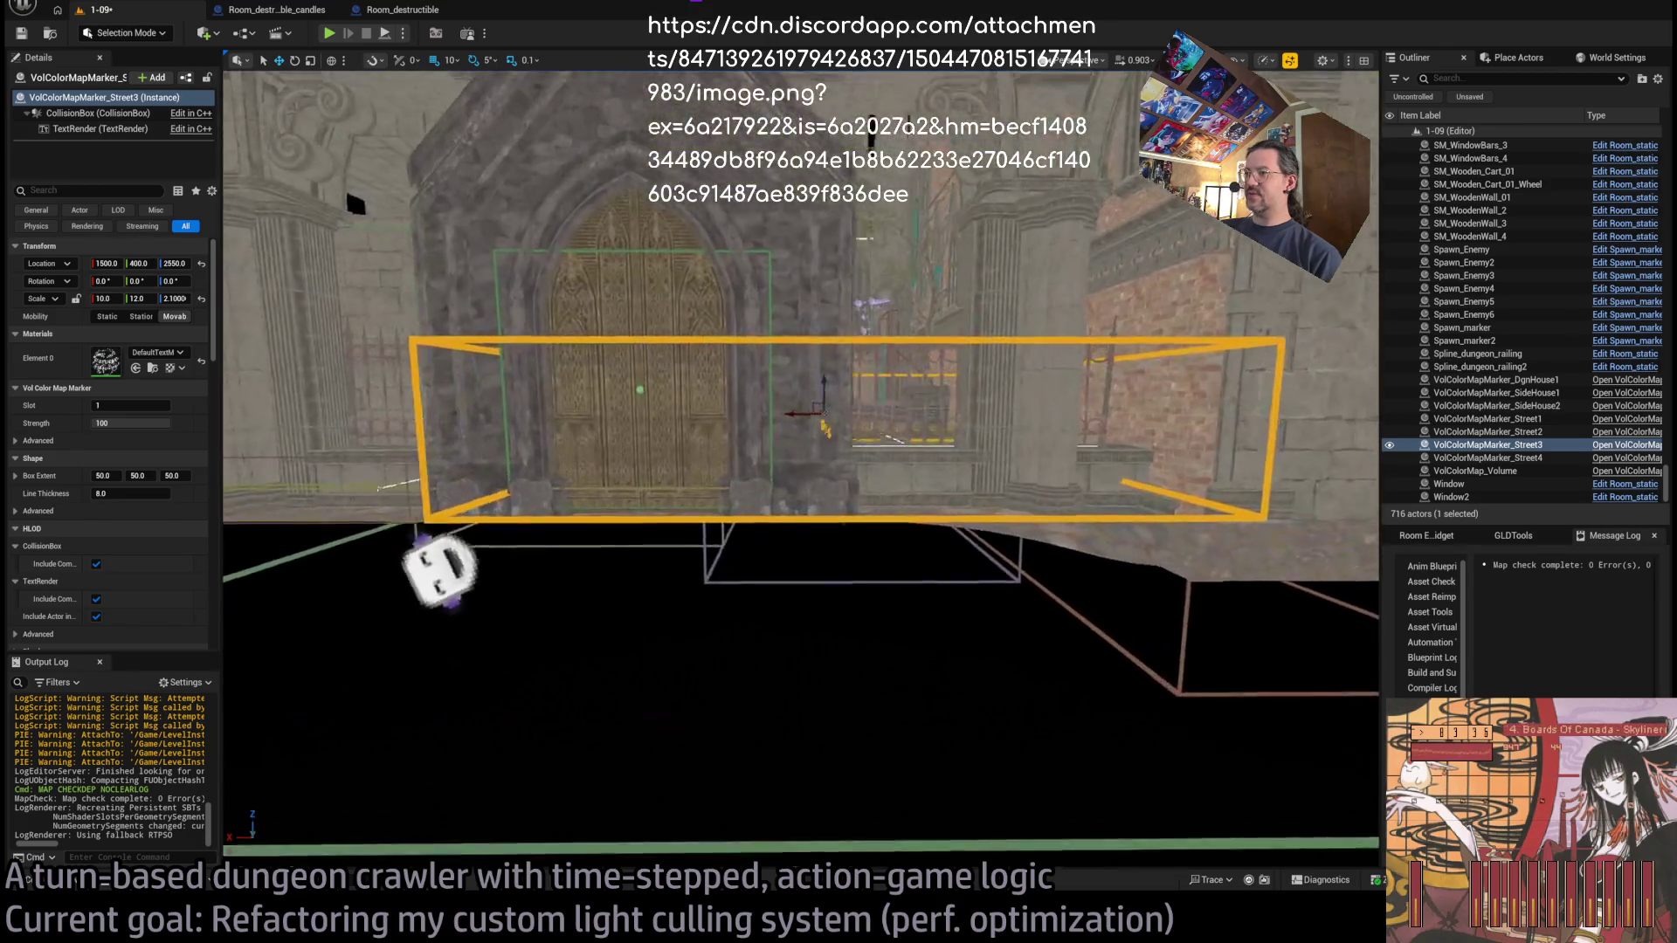
{"action": "left_click_drag", "start_coordinate": [804, 428], "coordinate": [794, 475]}
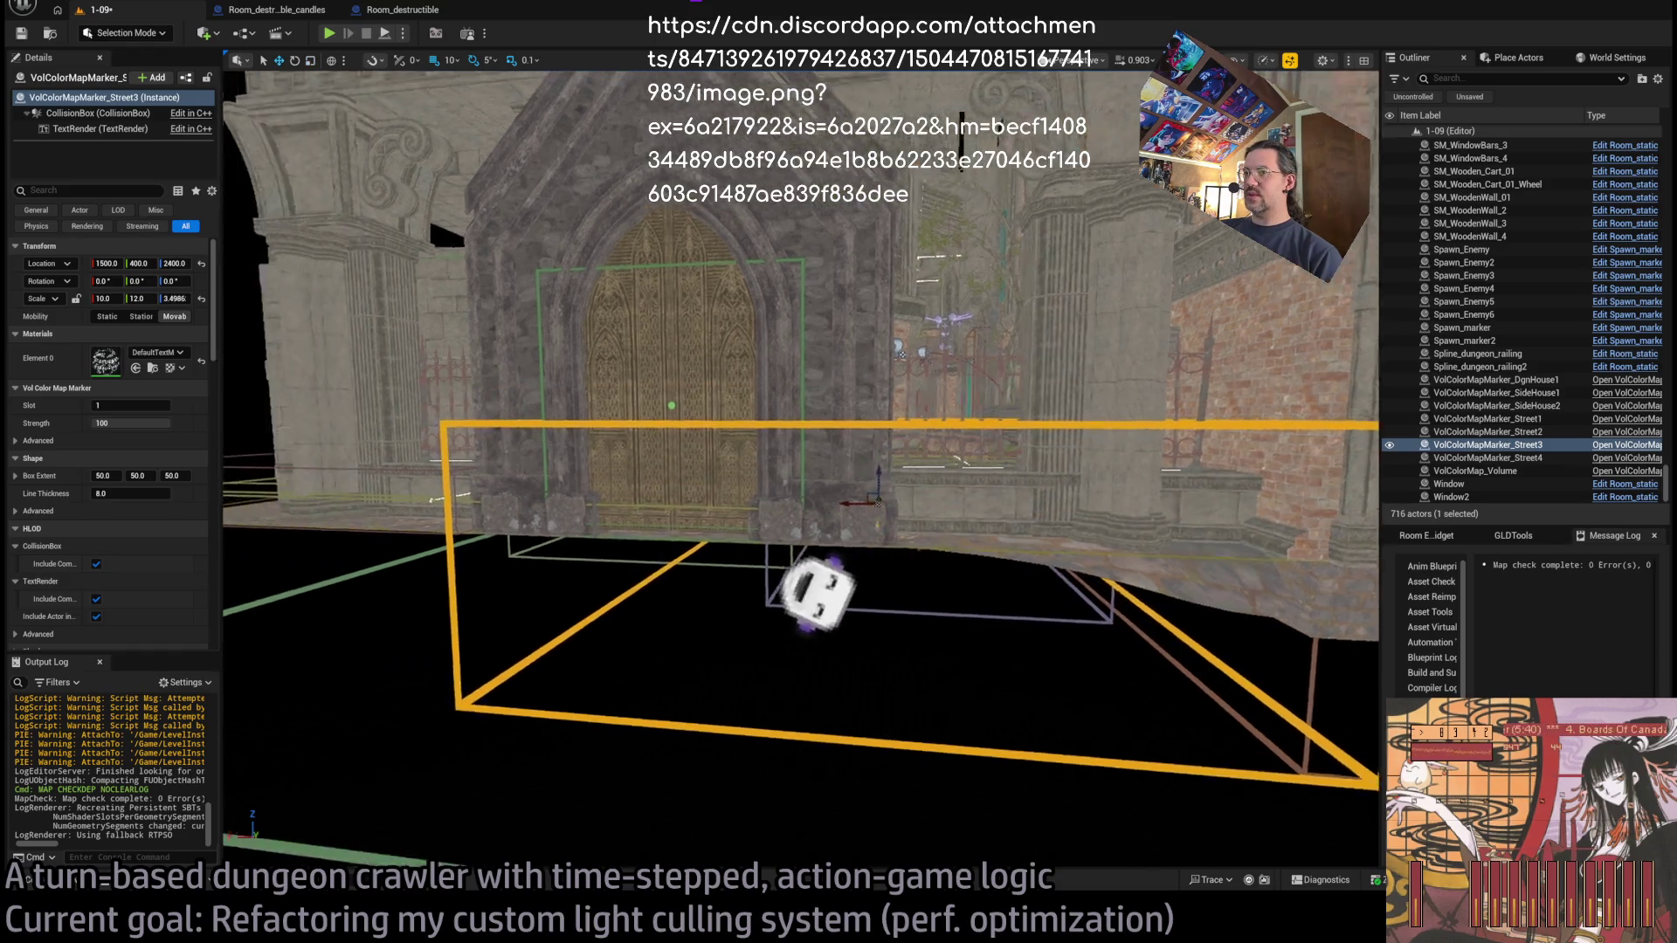
Stretch VolColorMapMarker_Street2 taller, to about Z scale 2.3, and raise it slightly.
{"action": "key", "text": "w"}
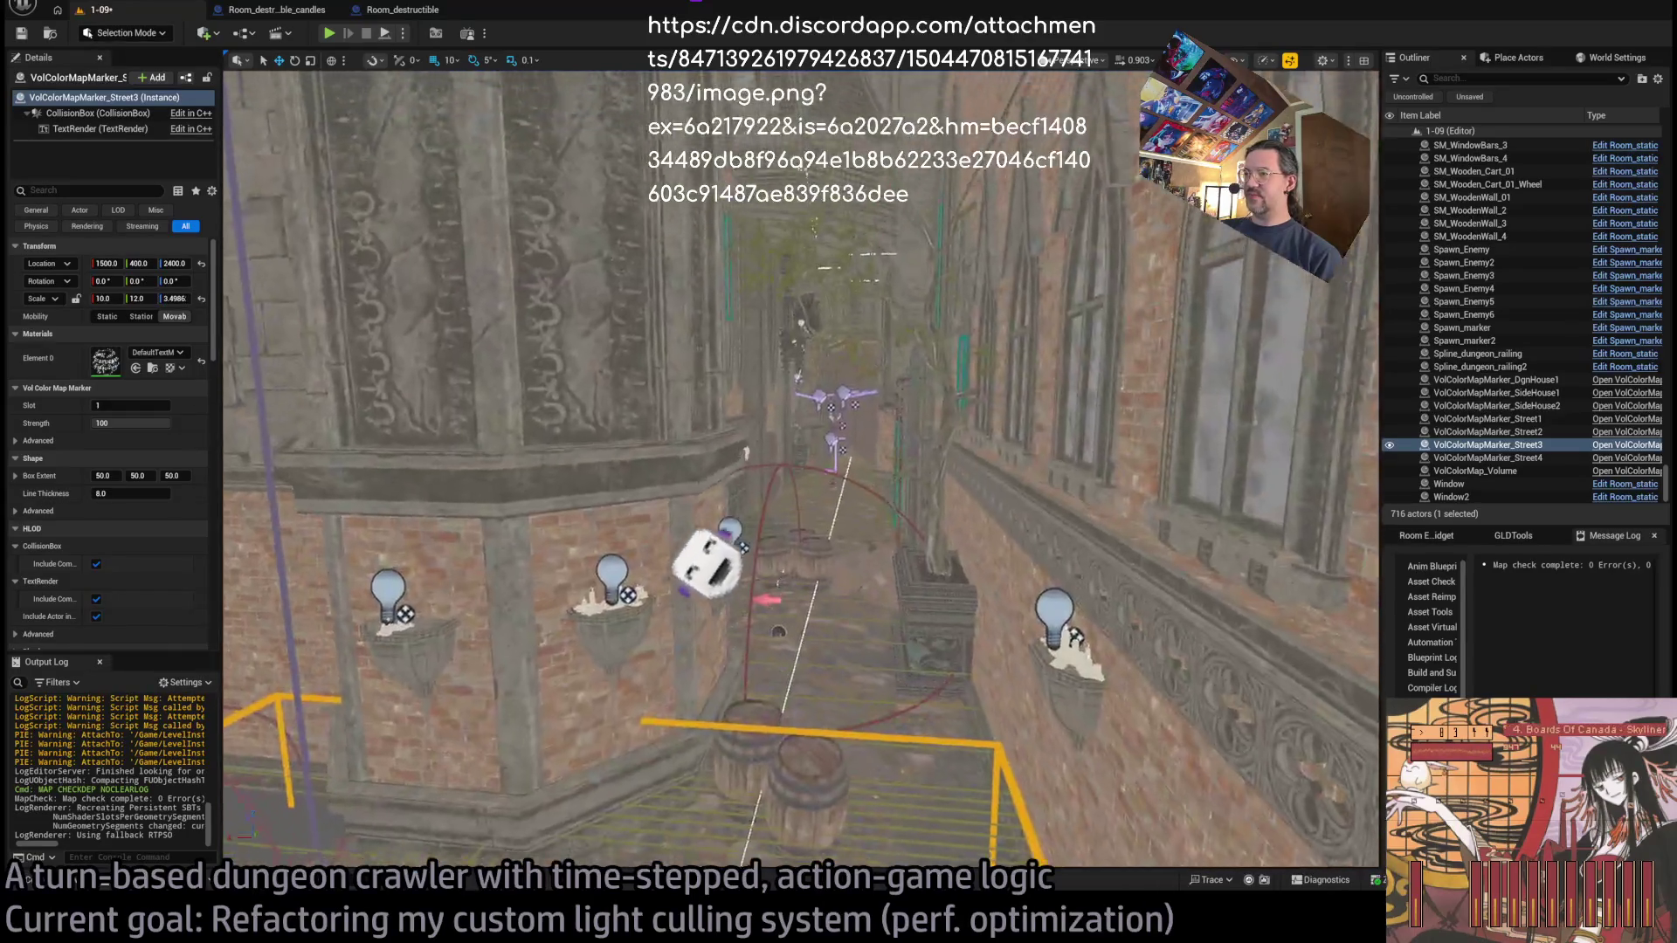
{"action": "key", "text": "e"}
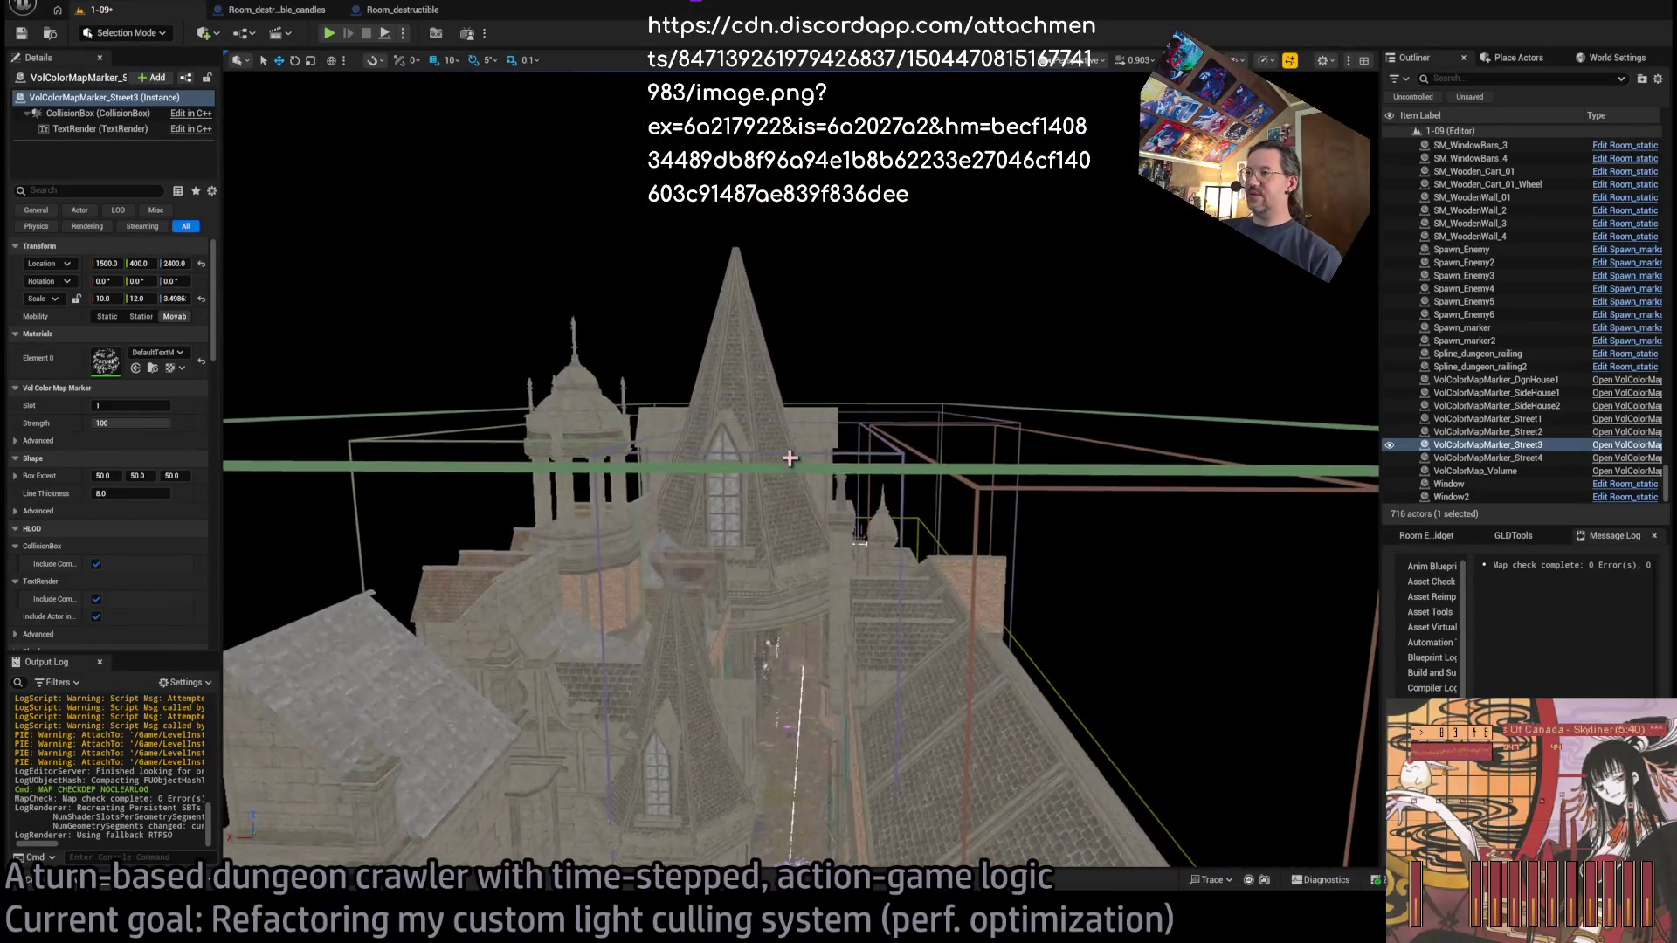
{"action": "left_click", "coordinate": [790, 455]}
{"action": "key", "text": "f"}
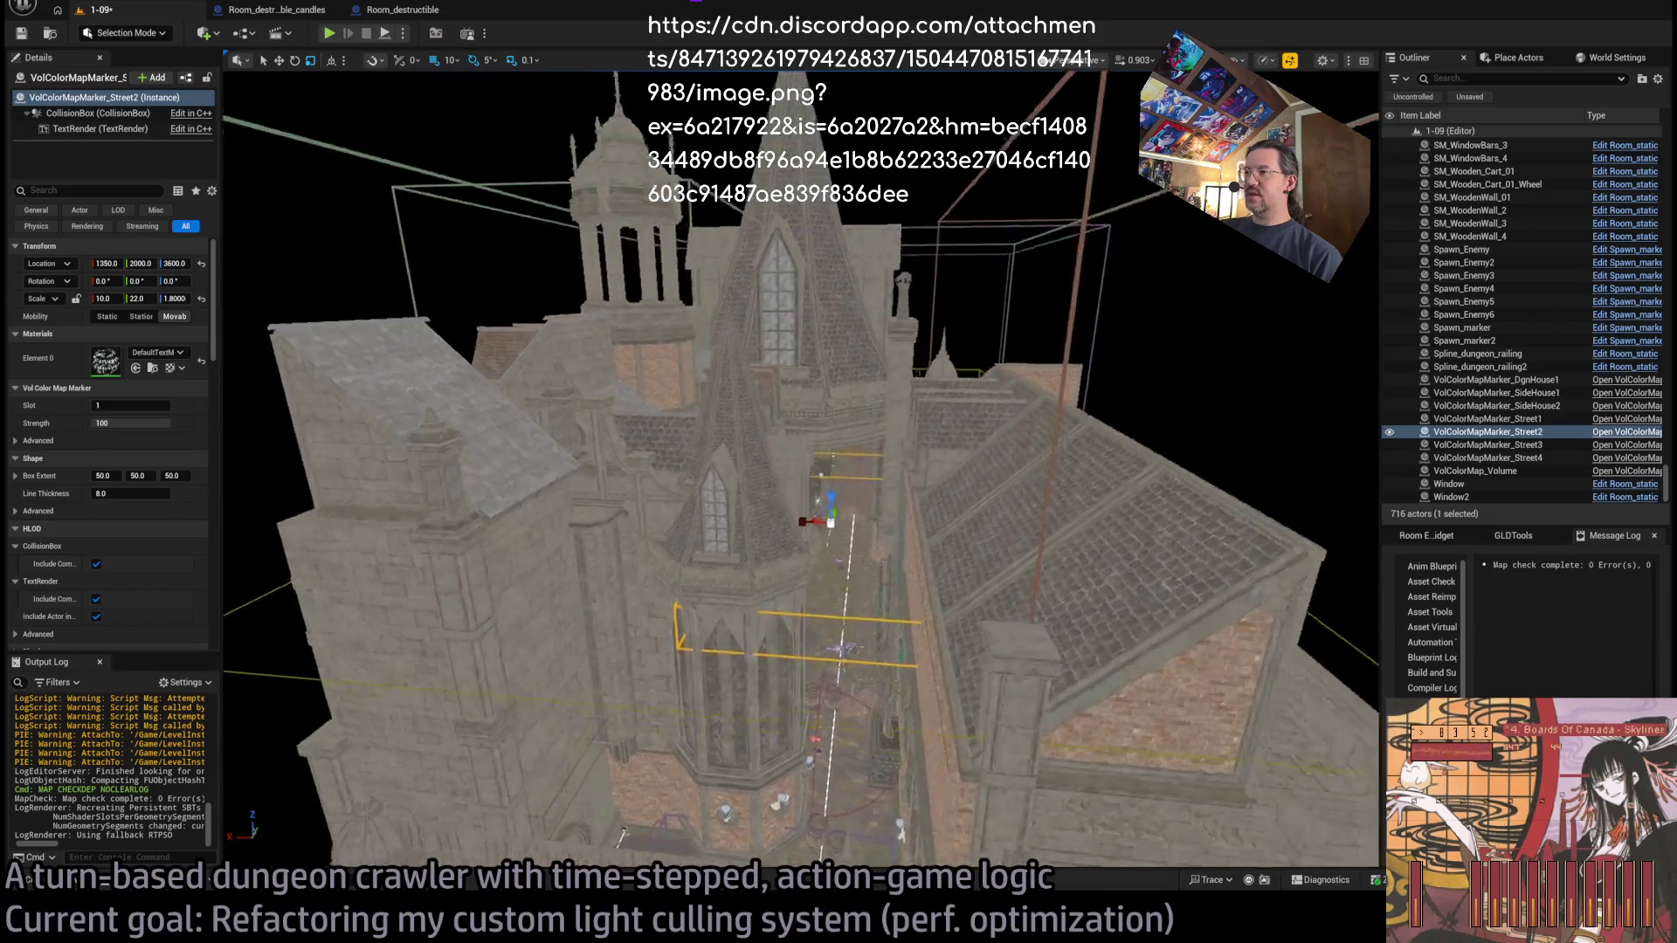
{"action": "left_click_drag", "start_coordinate": [782, 578], "coordinate": [834, 460]}
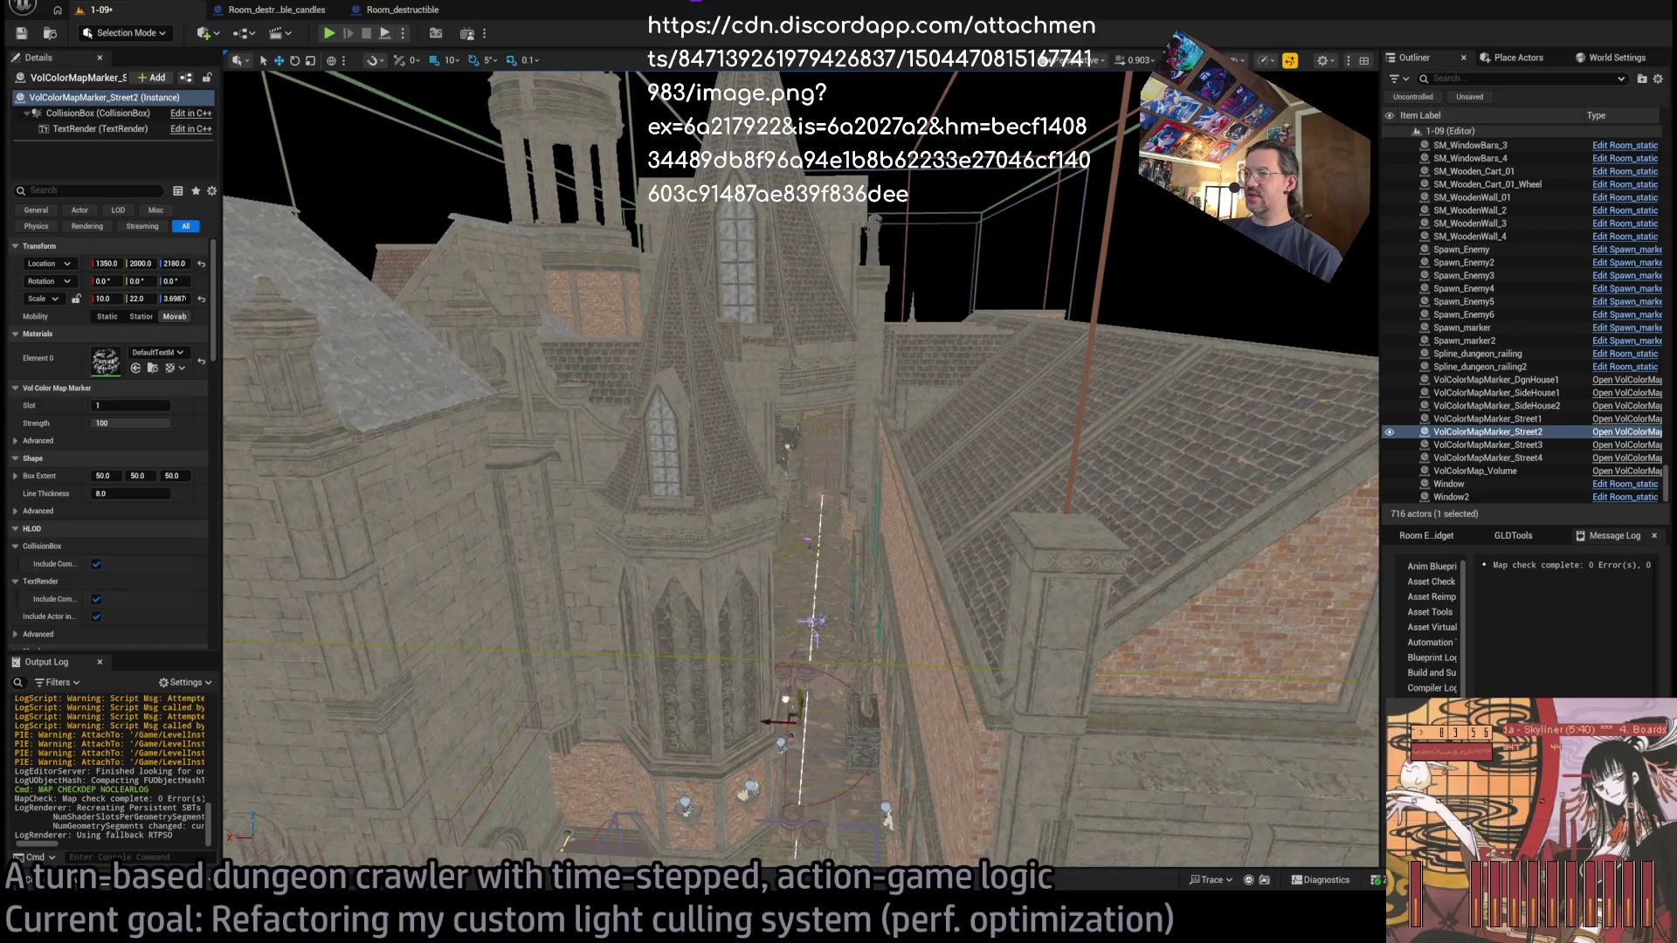
{"action": "key", "text": "f"}
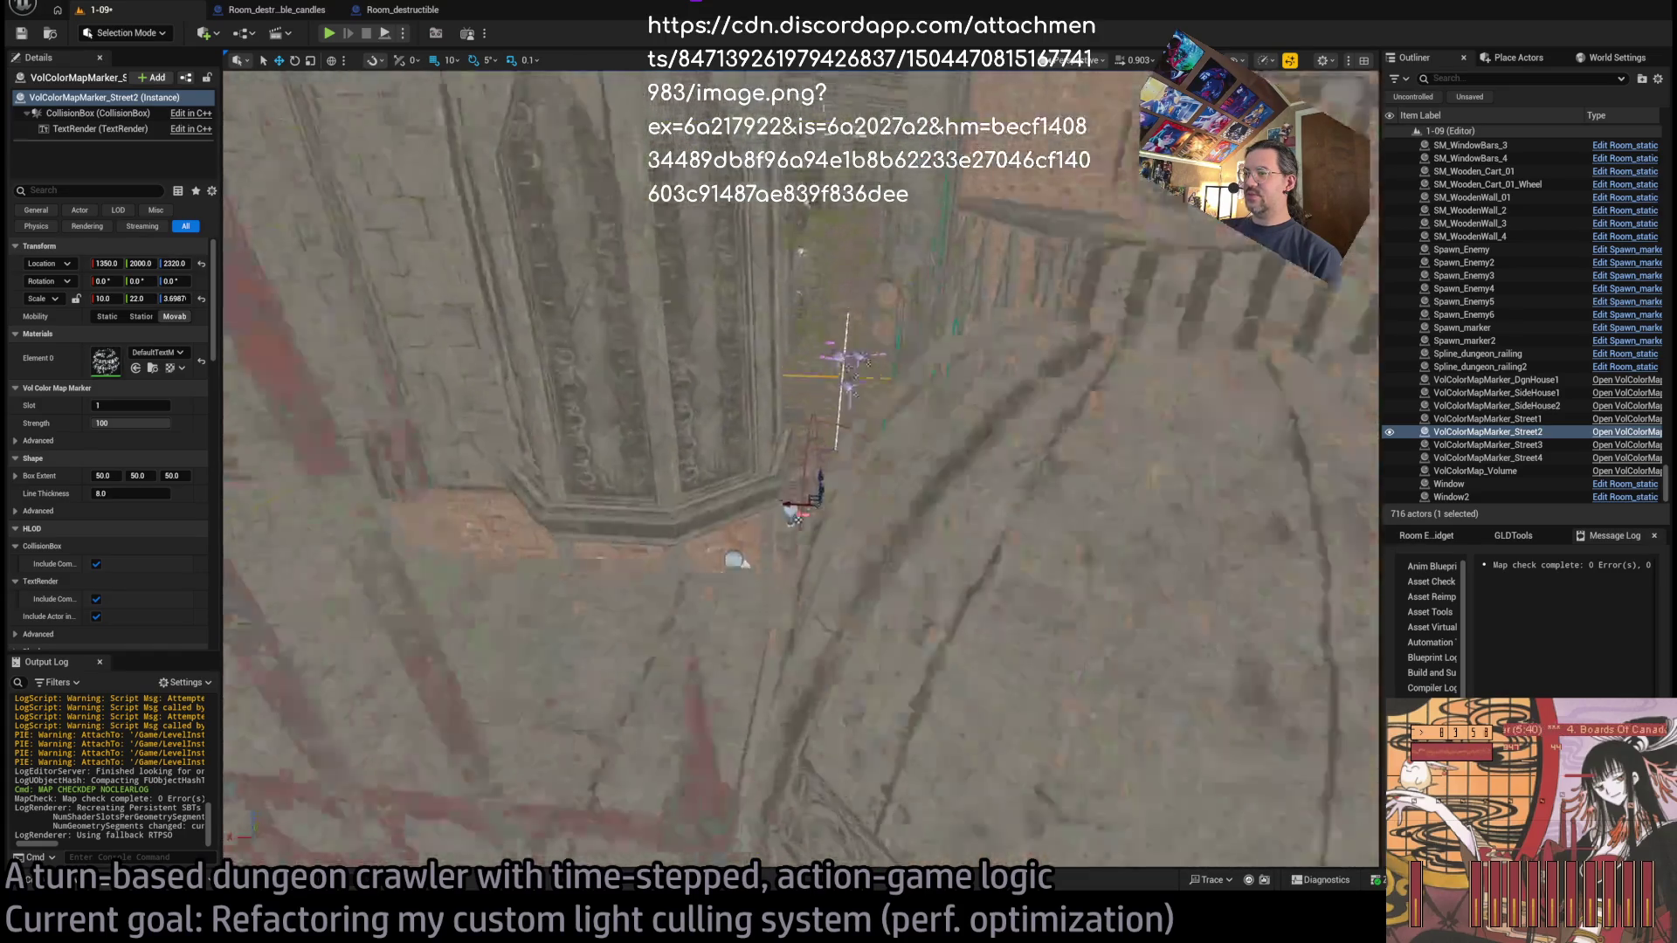
{"action": "scroll", "coordinate": [799, 585], "scroll_direction": "down", "scroll_amount": 5}
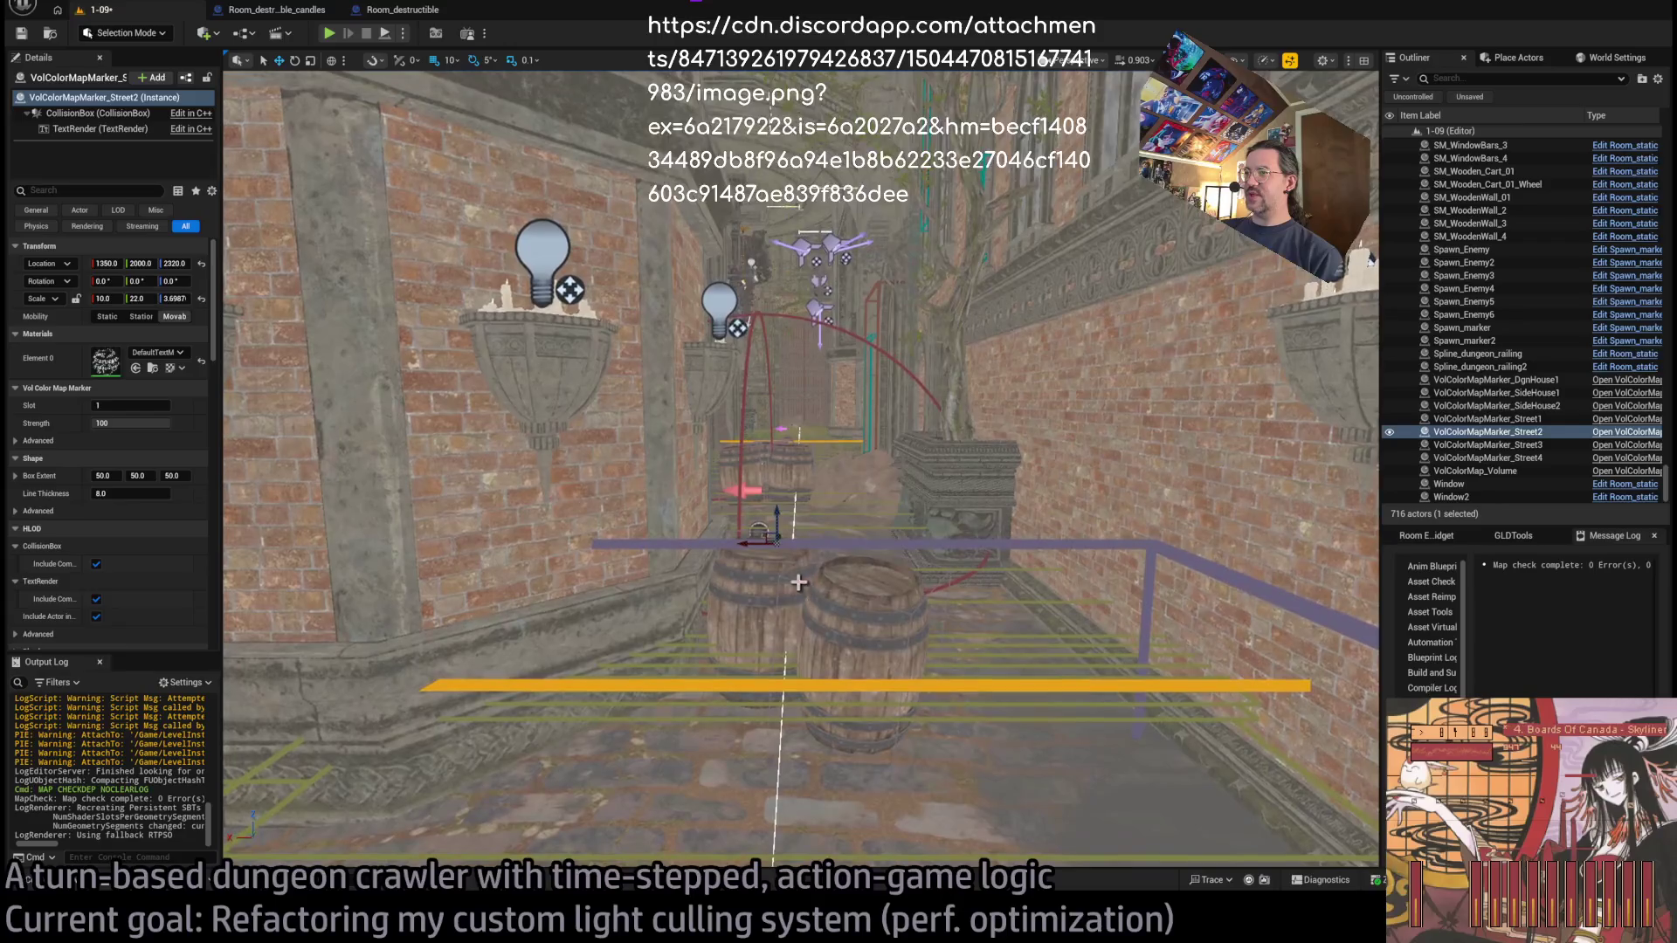
{"action": "left_click_drag", "start_coordinate": [776, 522], "coordinate": [763, 505]}
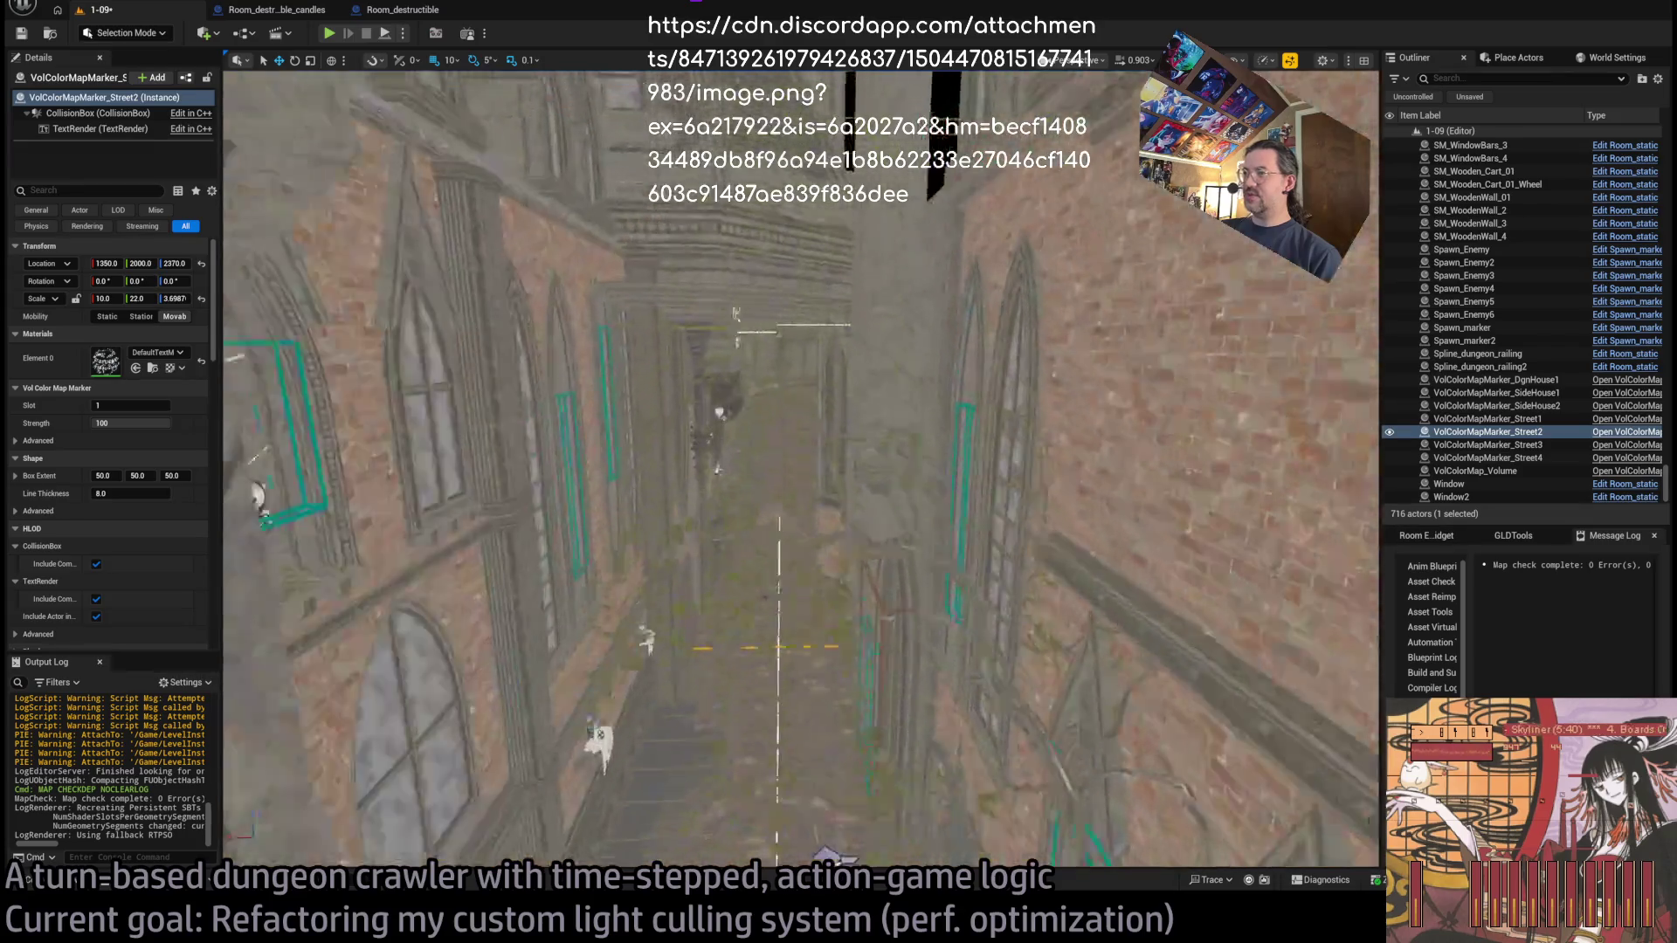
Inspect the Street1 marker from several angles, then select the SideHouse1 marker.
{"action": "left_click_drag", "start_coordinate": [736, 315], "coordinate": [855, 466]}
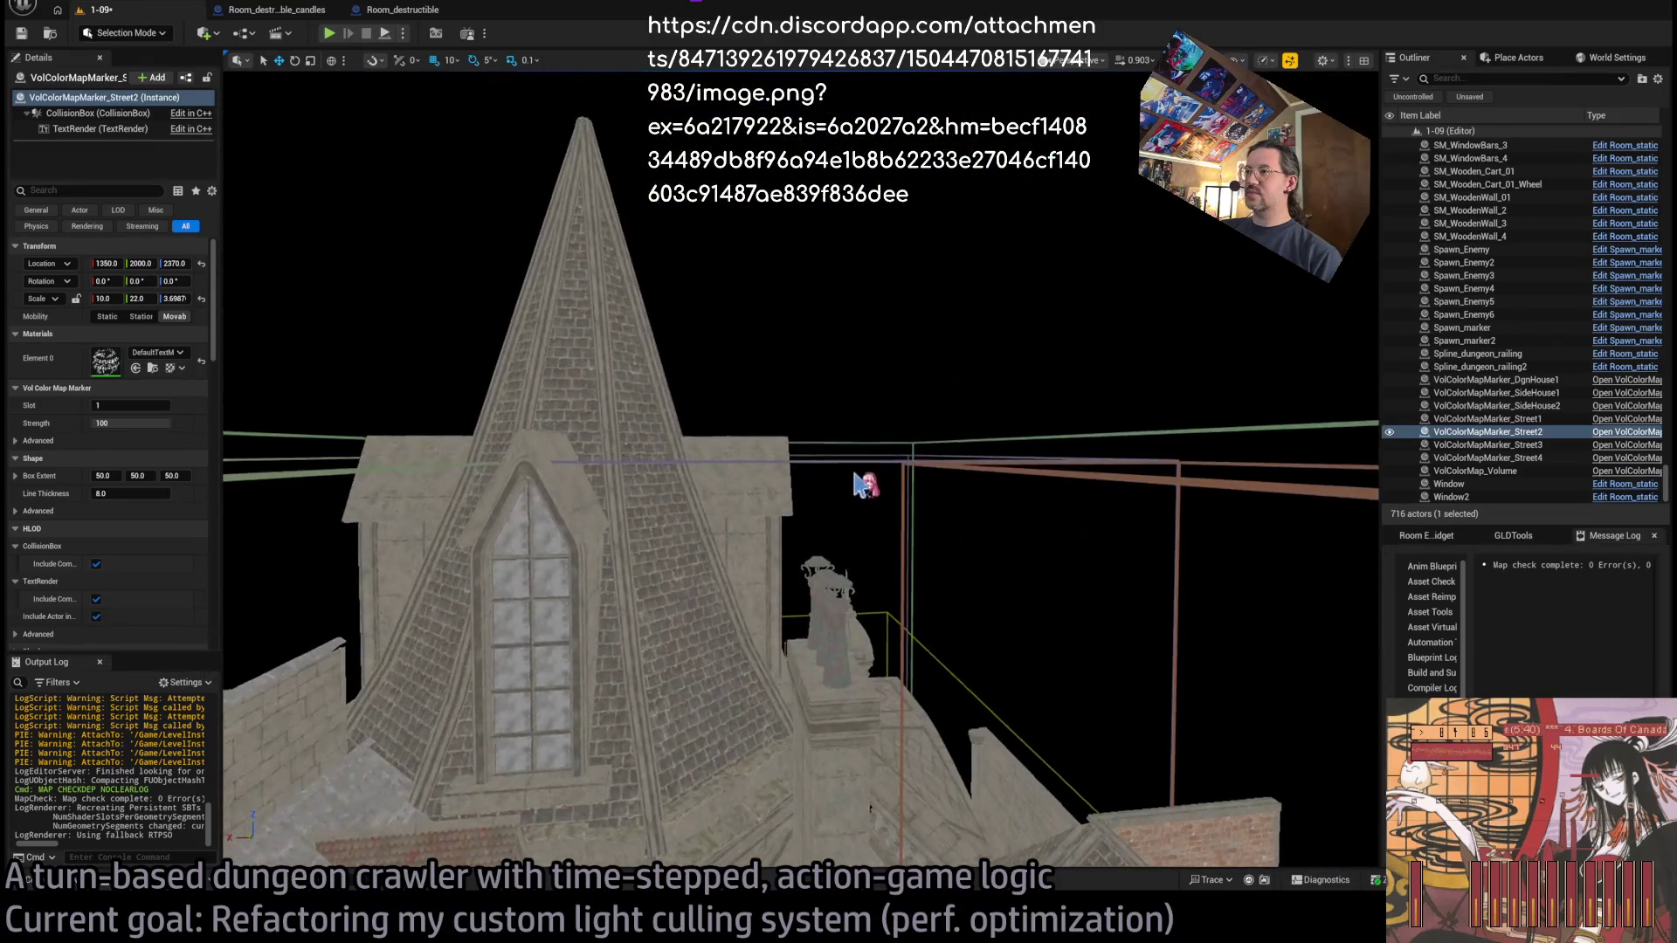
{"action": "left_click", "coordinate": [855, 466]}
{"action": "key", "text": "f"}
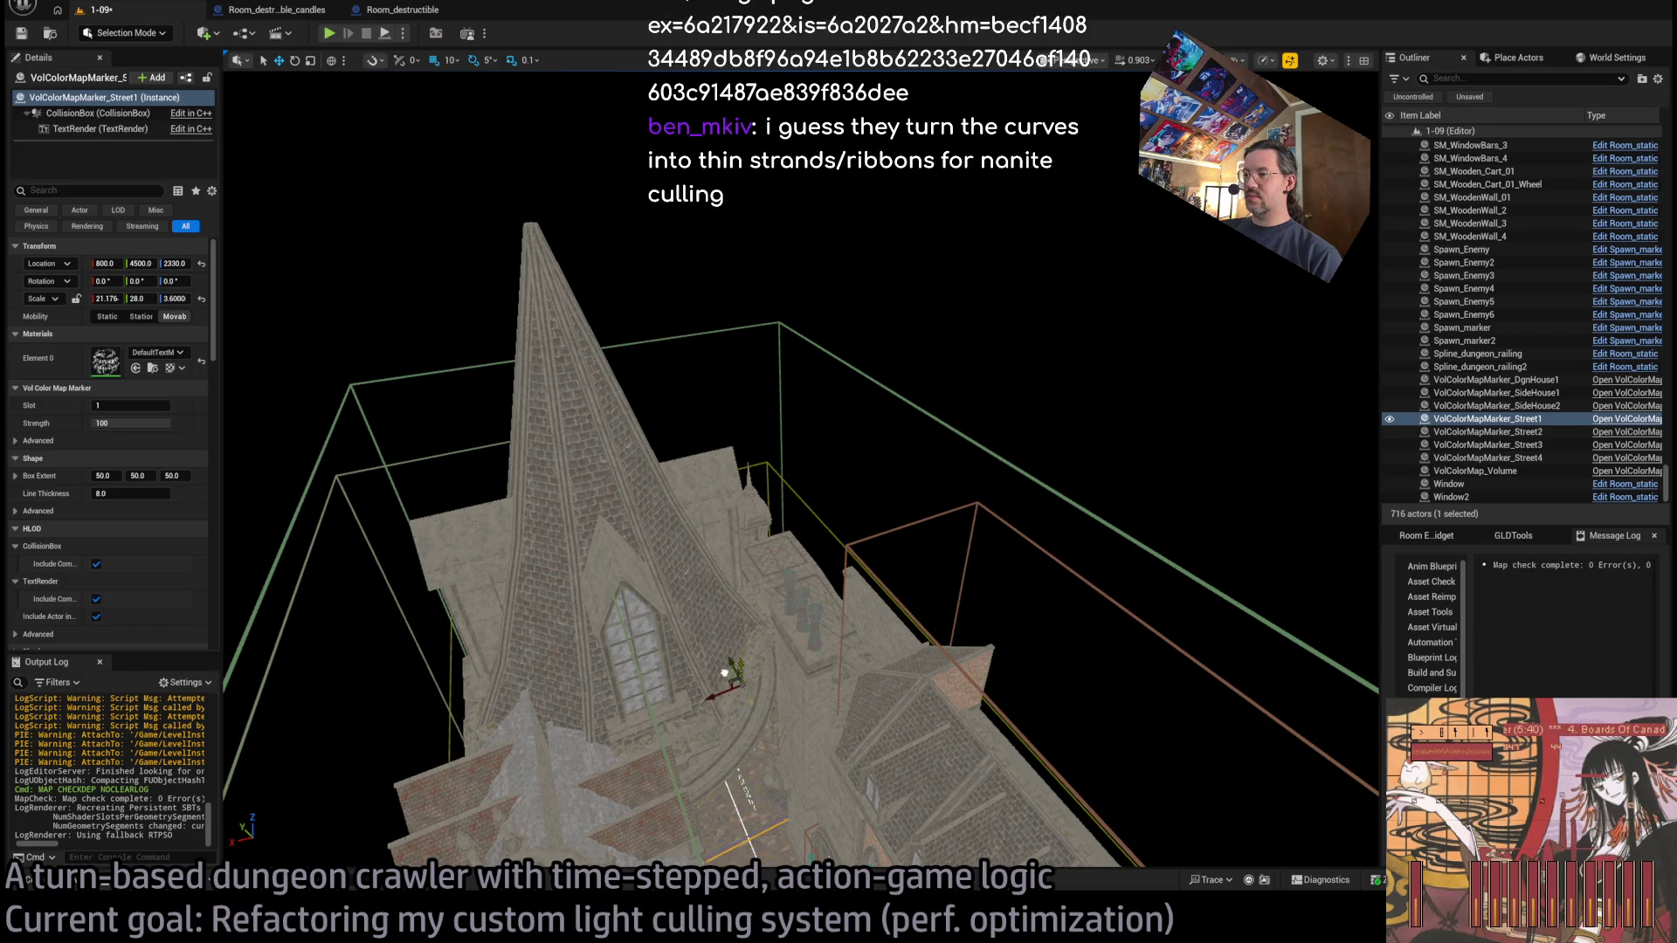
{"action": "key", "text": "f"}
{"action": "left_click_drag", "start_coordinate": [801, 471], "coordinate": [734, 485]}
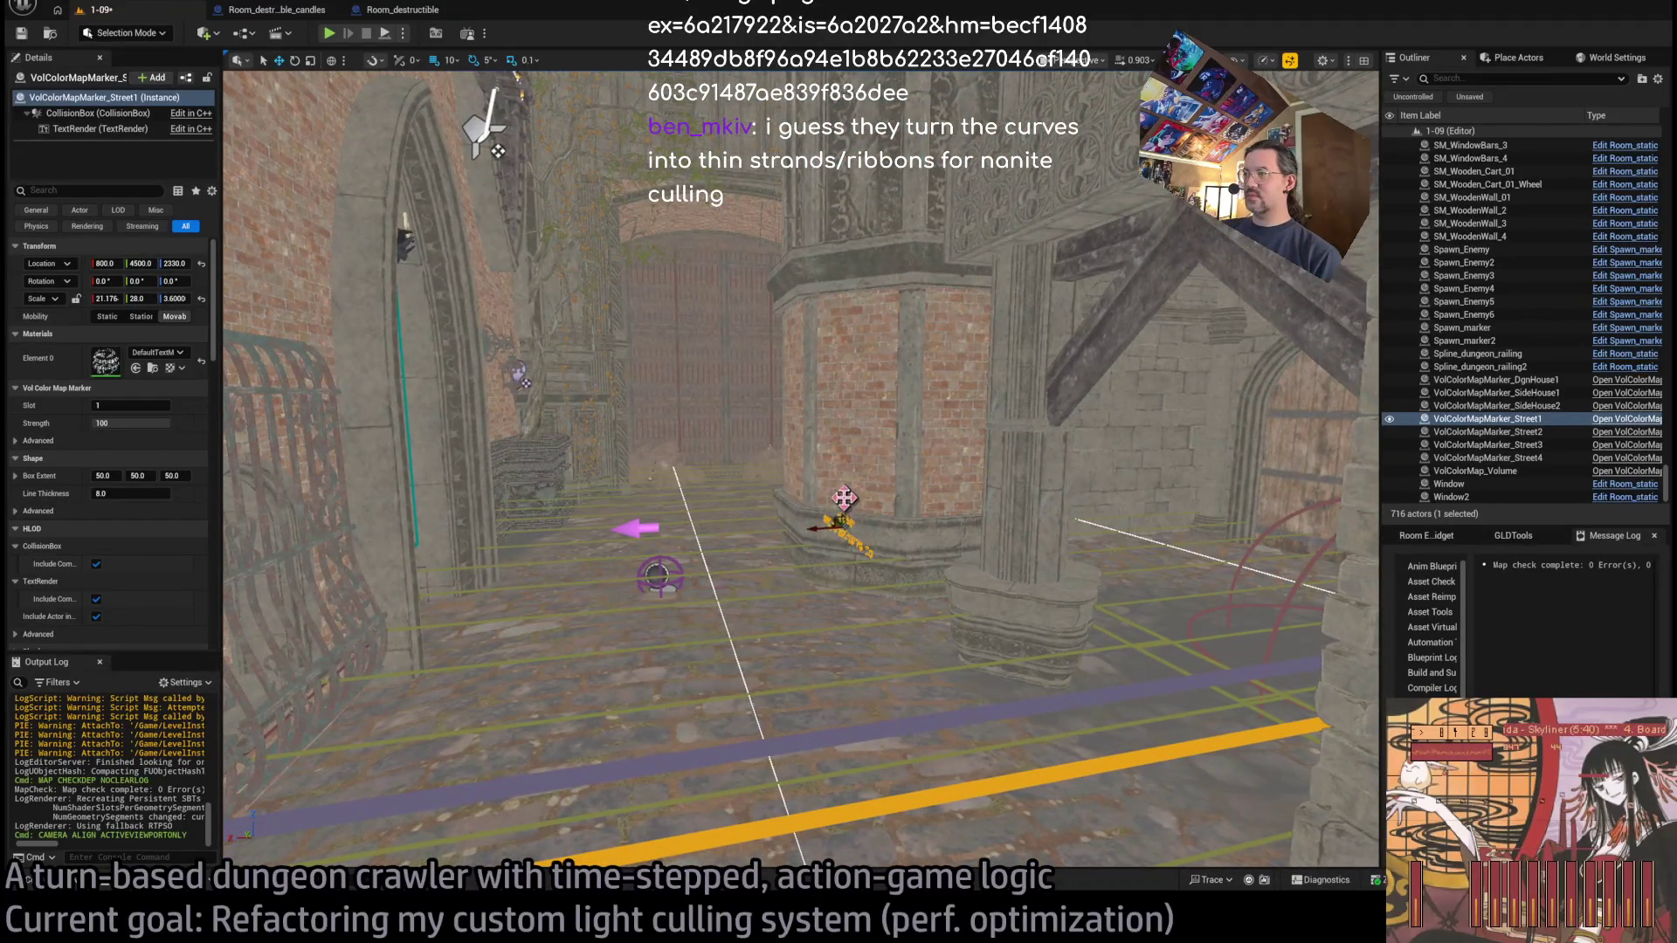
{"action": "left_click_drag", "start_coordinate": [854, 521], "coordinate": [786, 515]}
{"action": "key", "text": "f"}
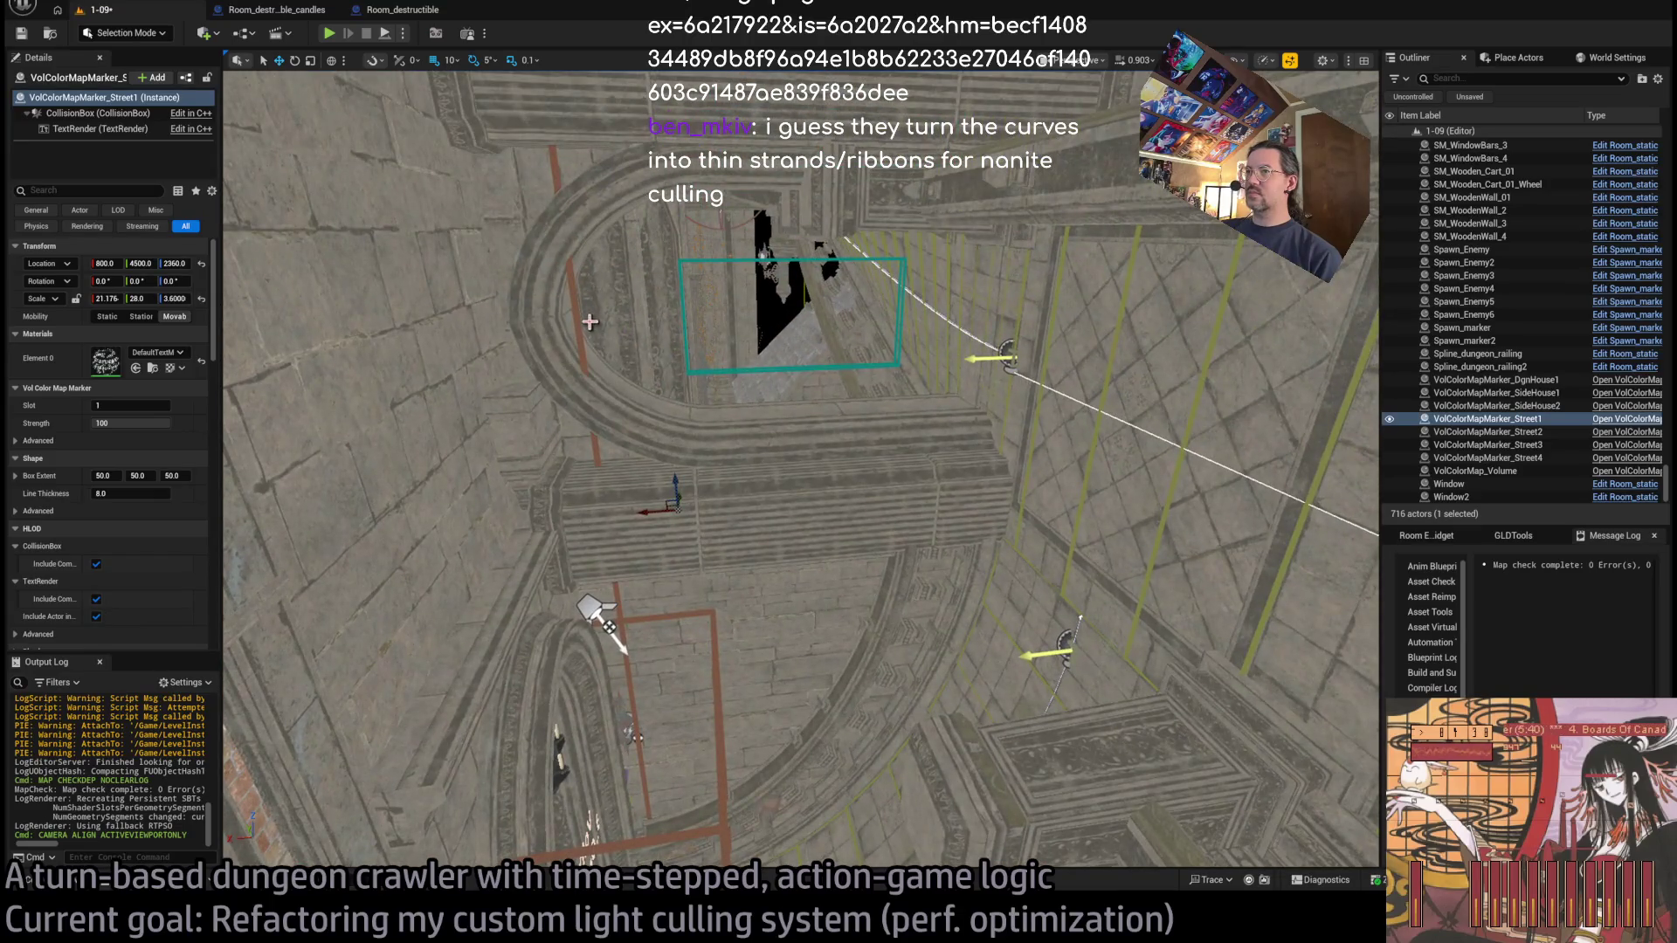
{"action": "left_click", "coordinate": [575, 321]}
Delete the SideHouse1 marker and shift the SideHouse2 volume sideways to fit the chandelier arch.
{"action": "key", "text": "Delete"}
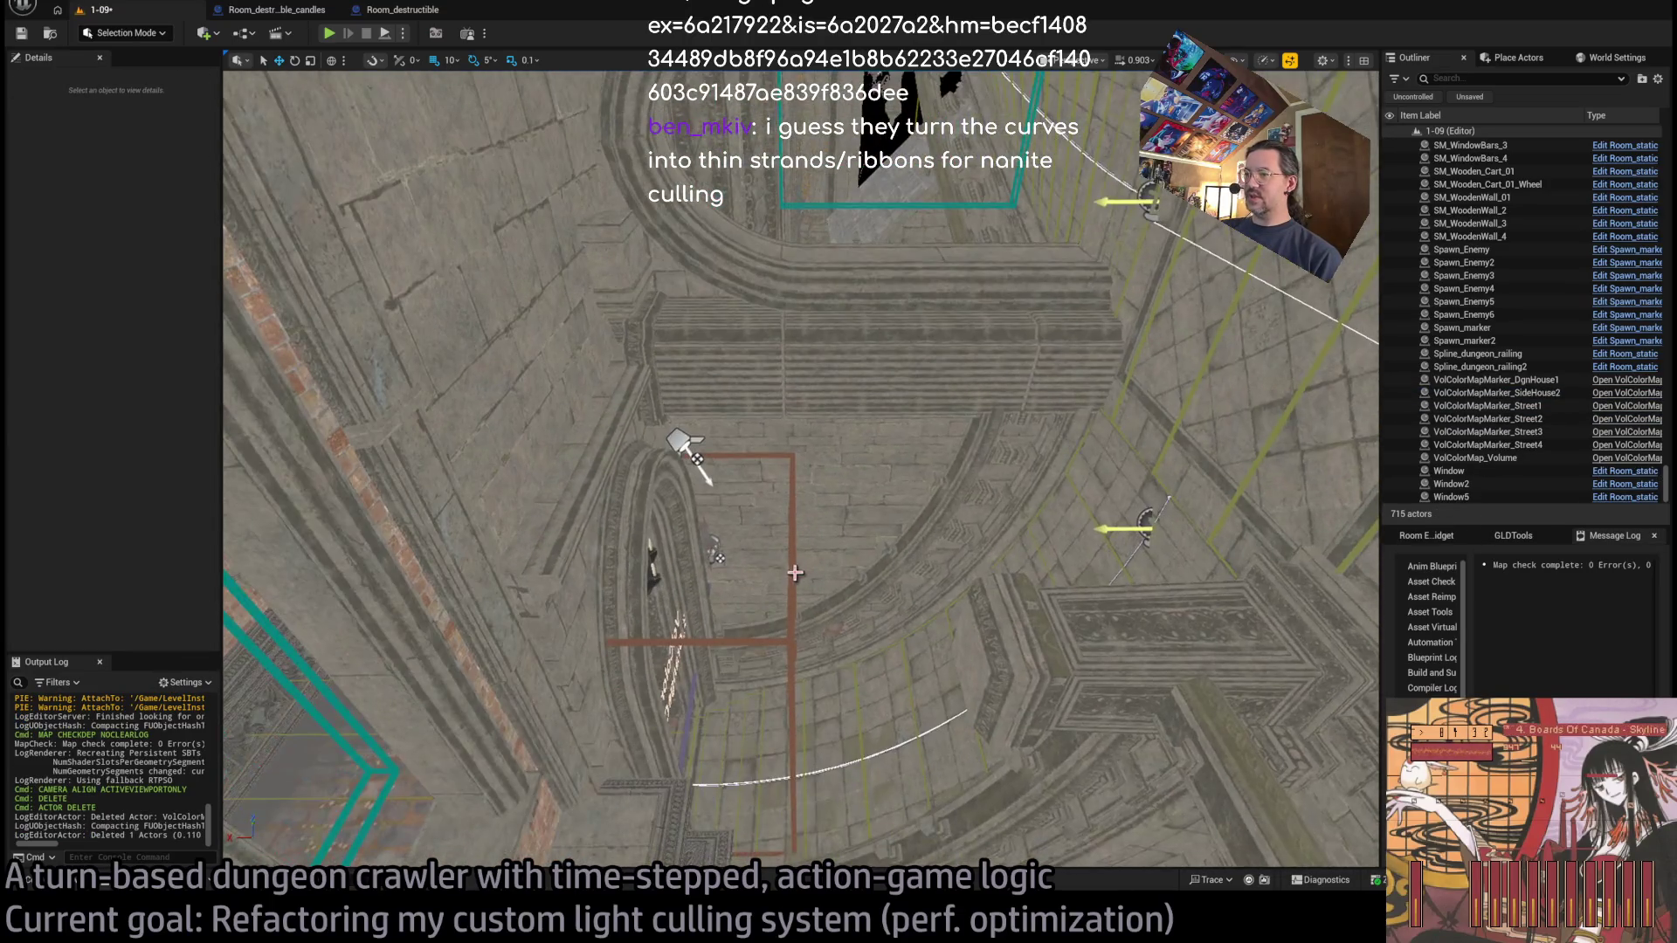
{"action": "left_click", "coordinate": [797, 578]}
{"action": "left_click_drag", "start_coordinate": [796, 578], "coordinate": [720, 589]}
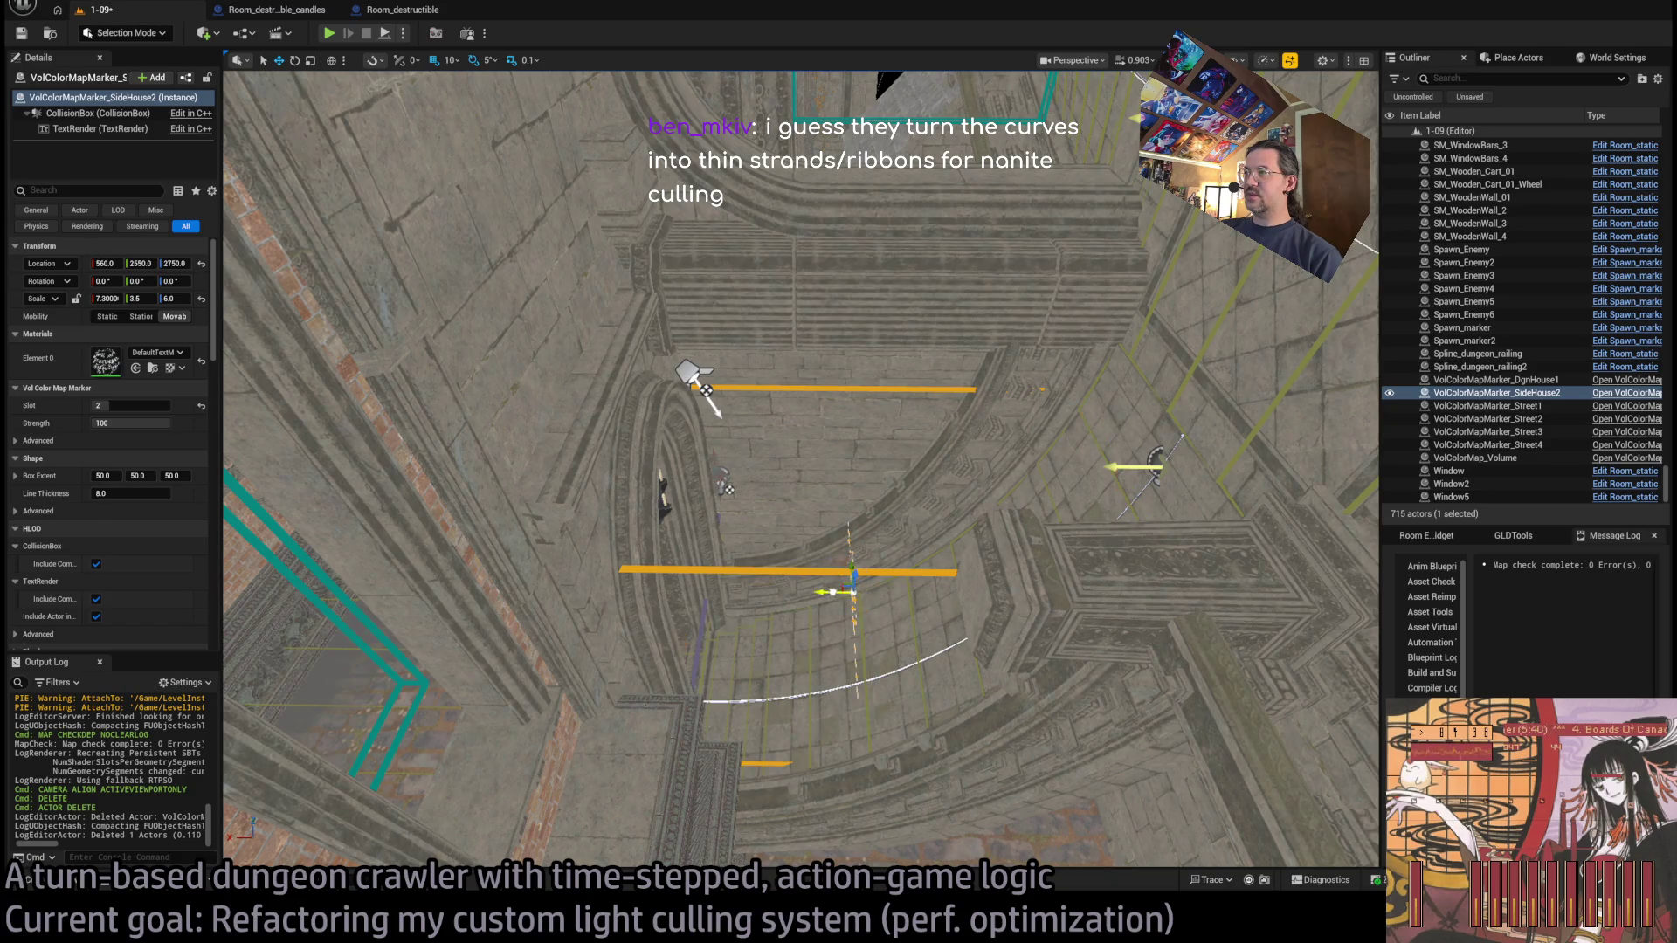
{"action": "mouse_move", "coordinate": [852, 591]}
{"action": "left_mouse_down"}
{"action": "mouse_move", "coordinate": [922, 538]}
{"action": "mouse_move", "coordinate": [957, 552]}
{"action": "mouse_move", "coordinate": [885, 529]}
{"action": "mouse_move", "coordinate": [869, 462]}
{"action": "mouse_move", "coordinate": [1016, 468]}
{"action": "mouse_move", "coordinate": [1052, 451]}
{"action": "left_mouse_up"}
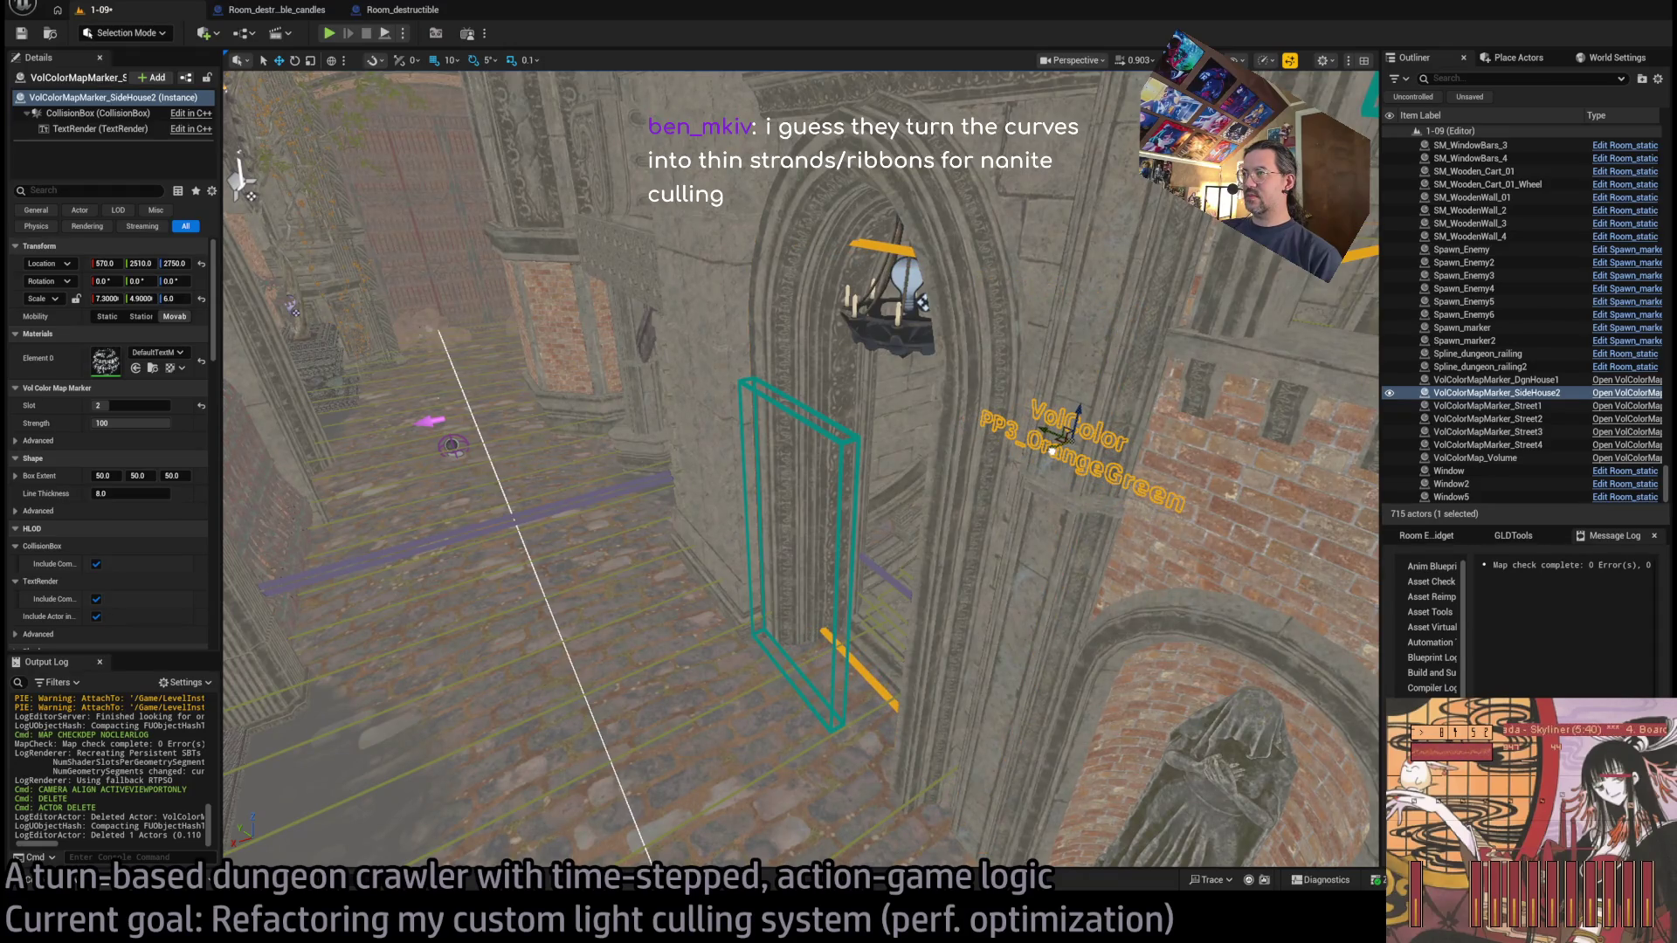
{"action": "key", "text": "f"}
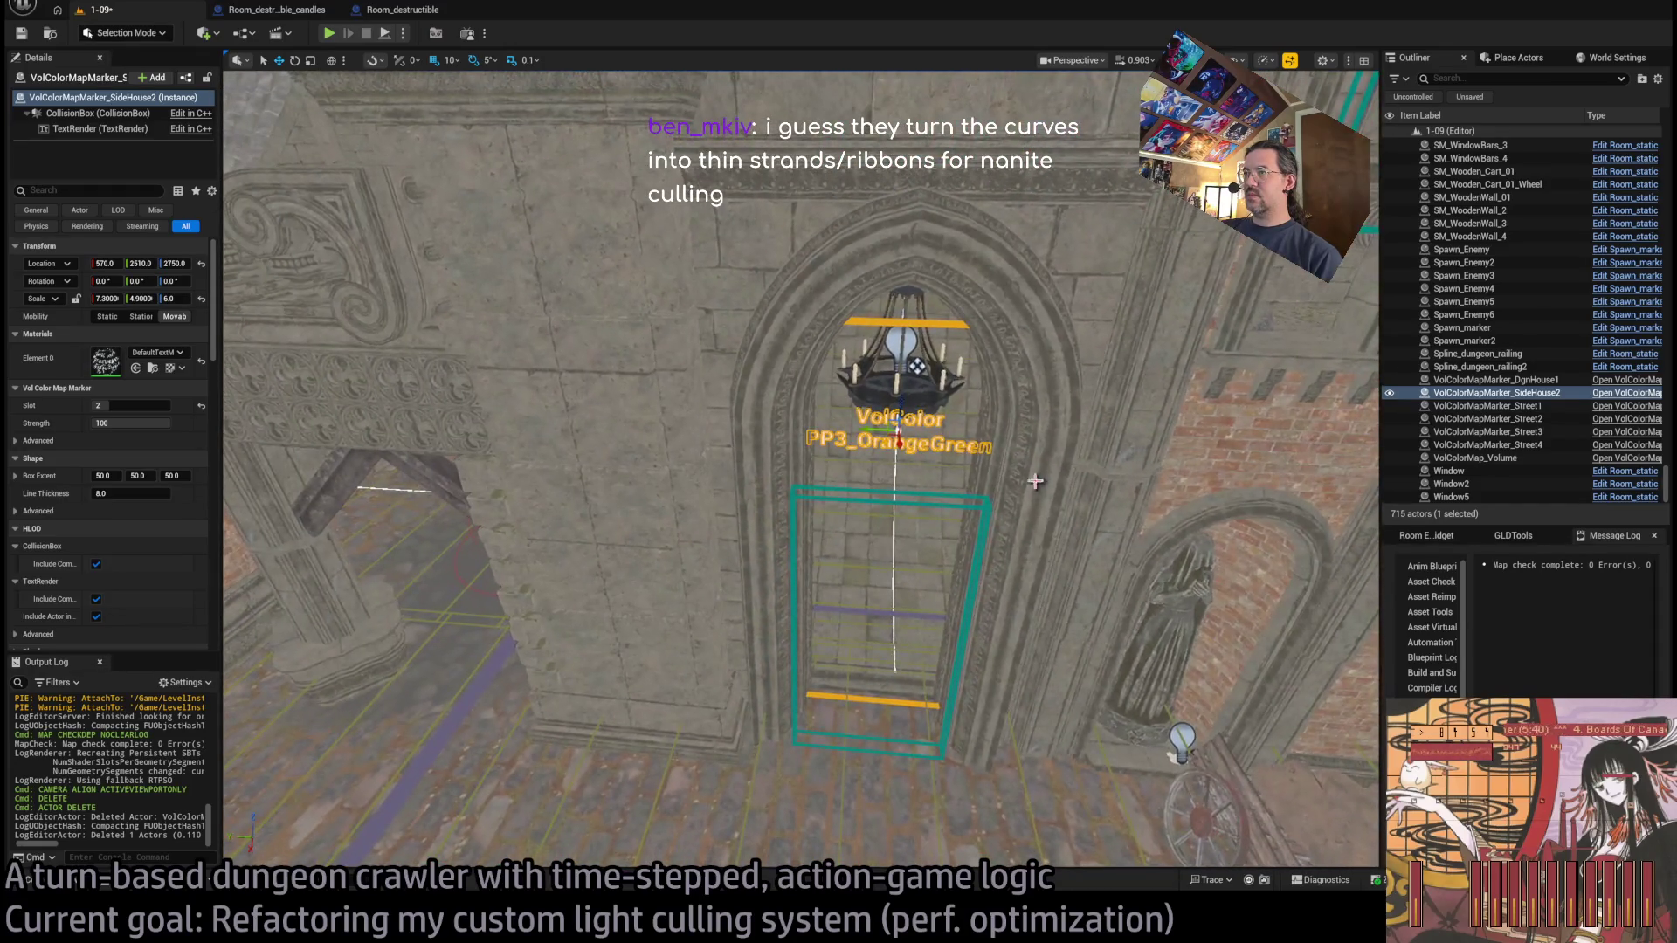
{"action": "left_click_drag", "start_coordinate": [911, 458], "coordinate": [898, 465]}
Orbit around the SideHouse2 marker and pull back to an overhead view of the building.
{"action": "scroll", "coordinate": [899, 452], "scroll_direction": "up", "scroll_amount": 10}
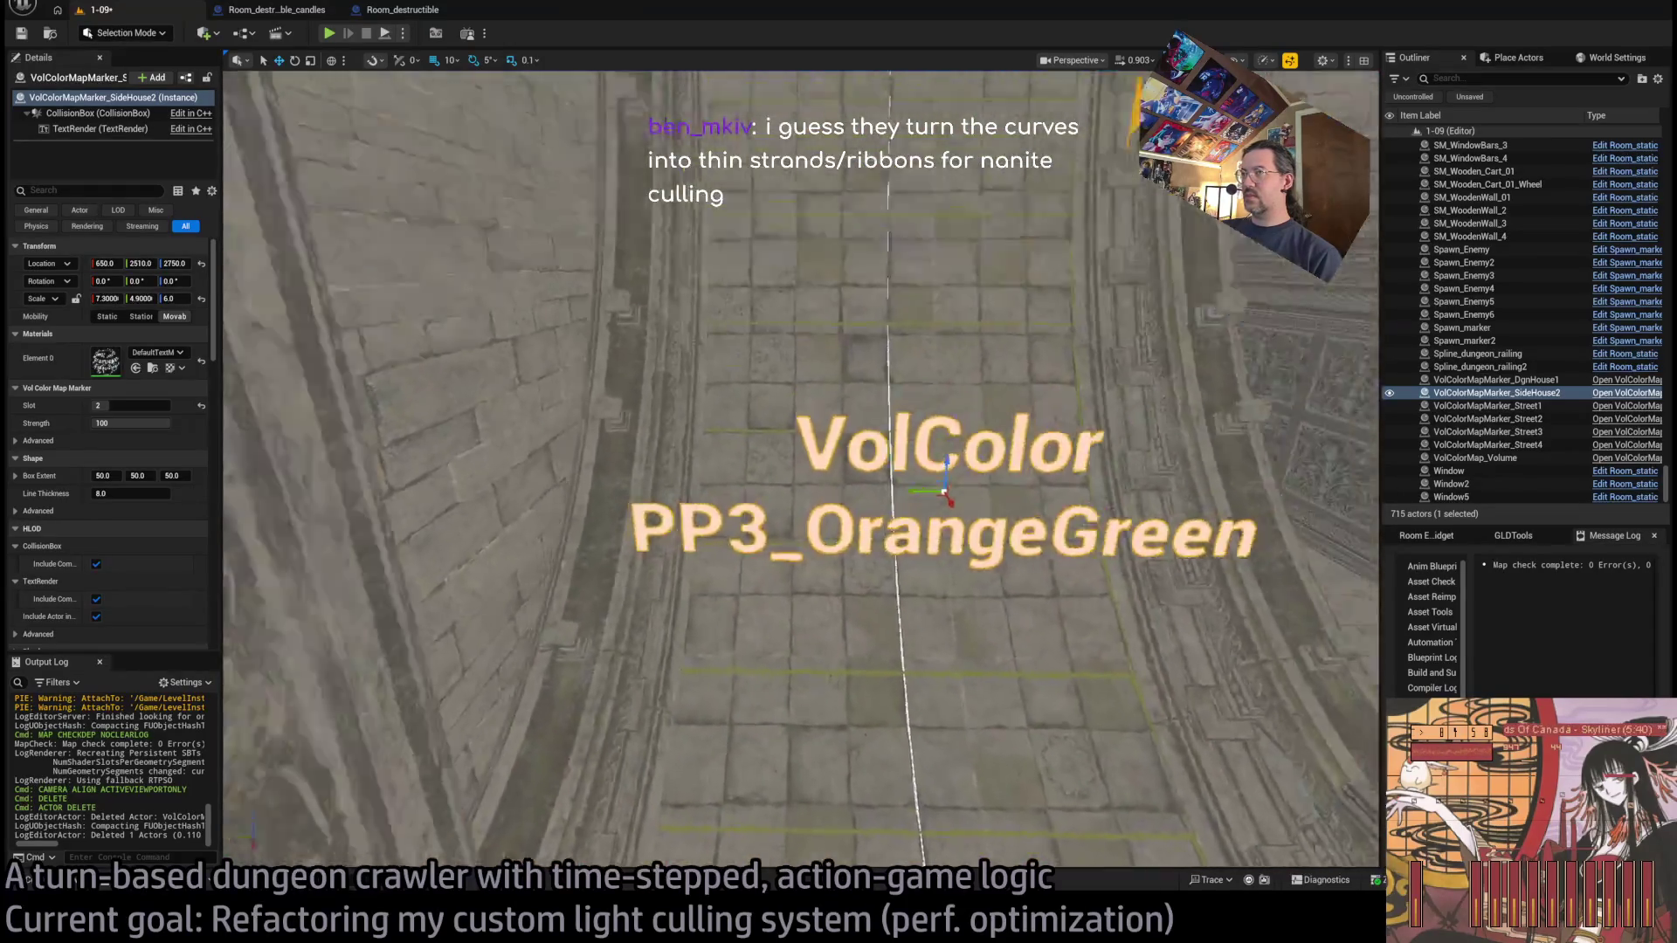
{"action": "scroll", "coordinate": [871, 420], "scroll_direction": "down", "scroll_amount": 10}
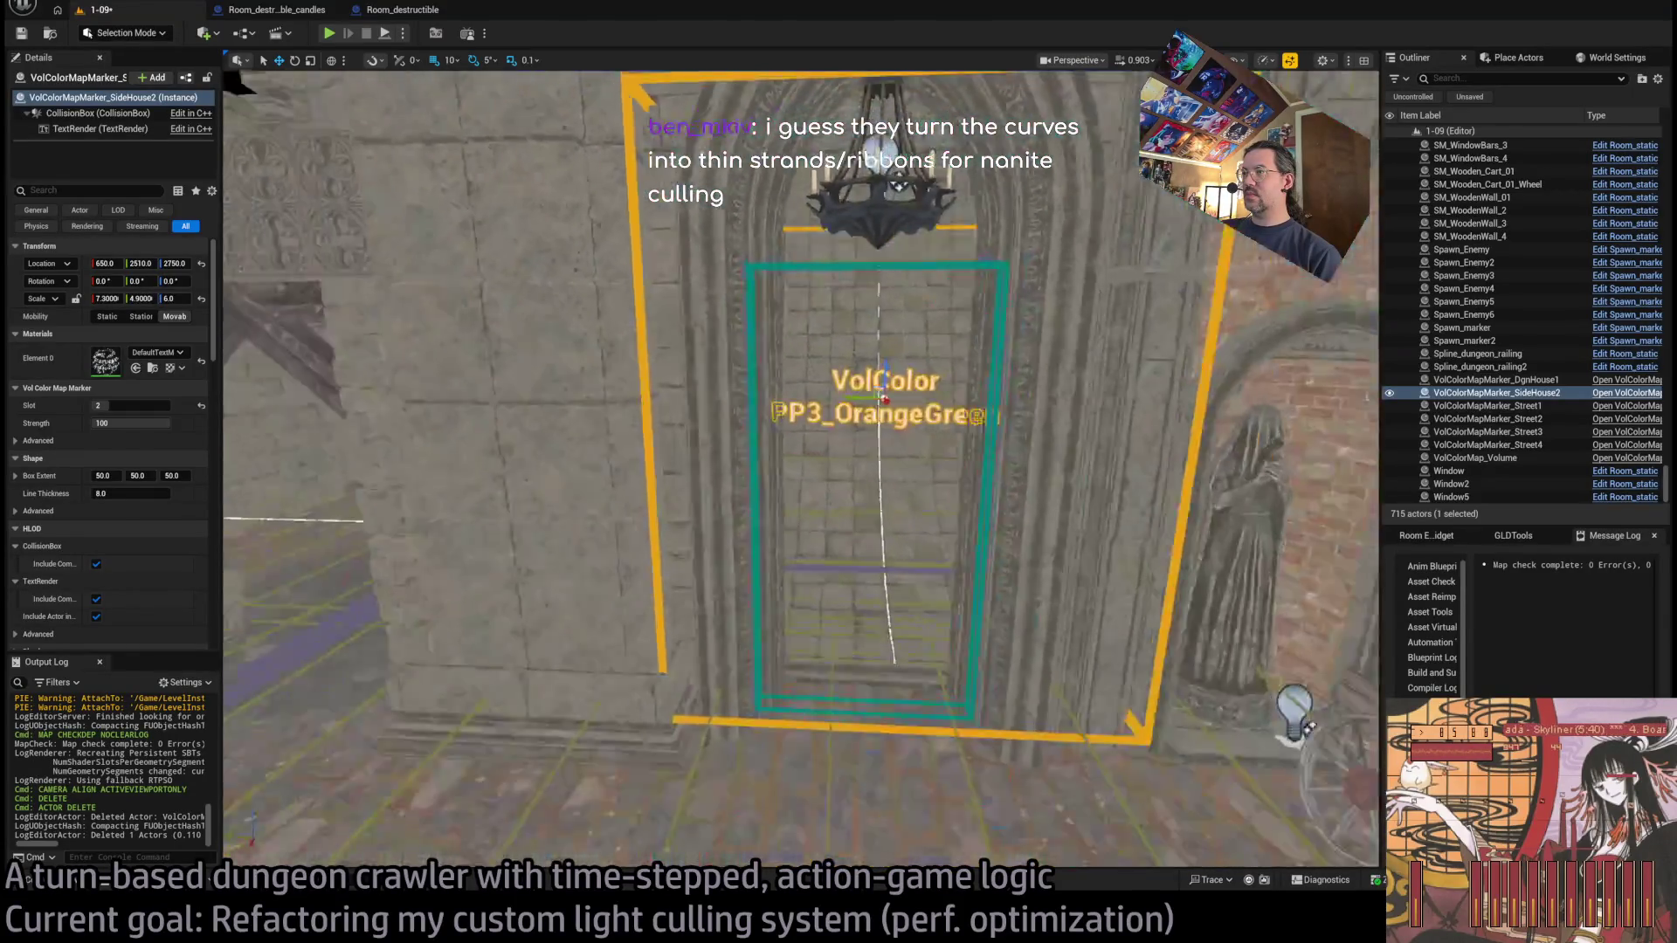
{"action": "left_click_drag", "start_coordinate": [874, 455], "coordinate": [874, 423]}
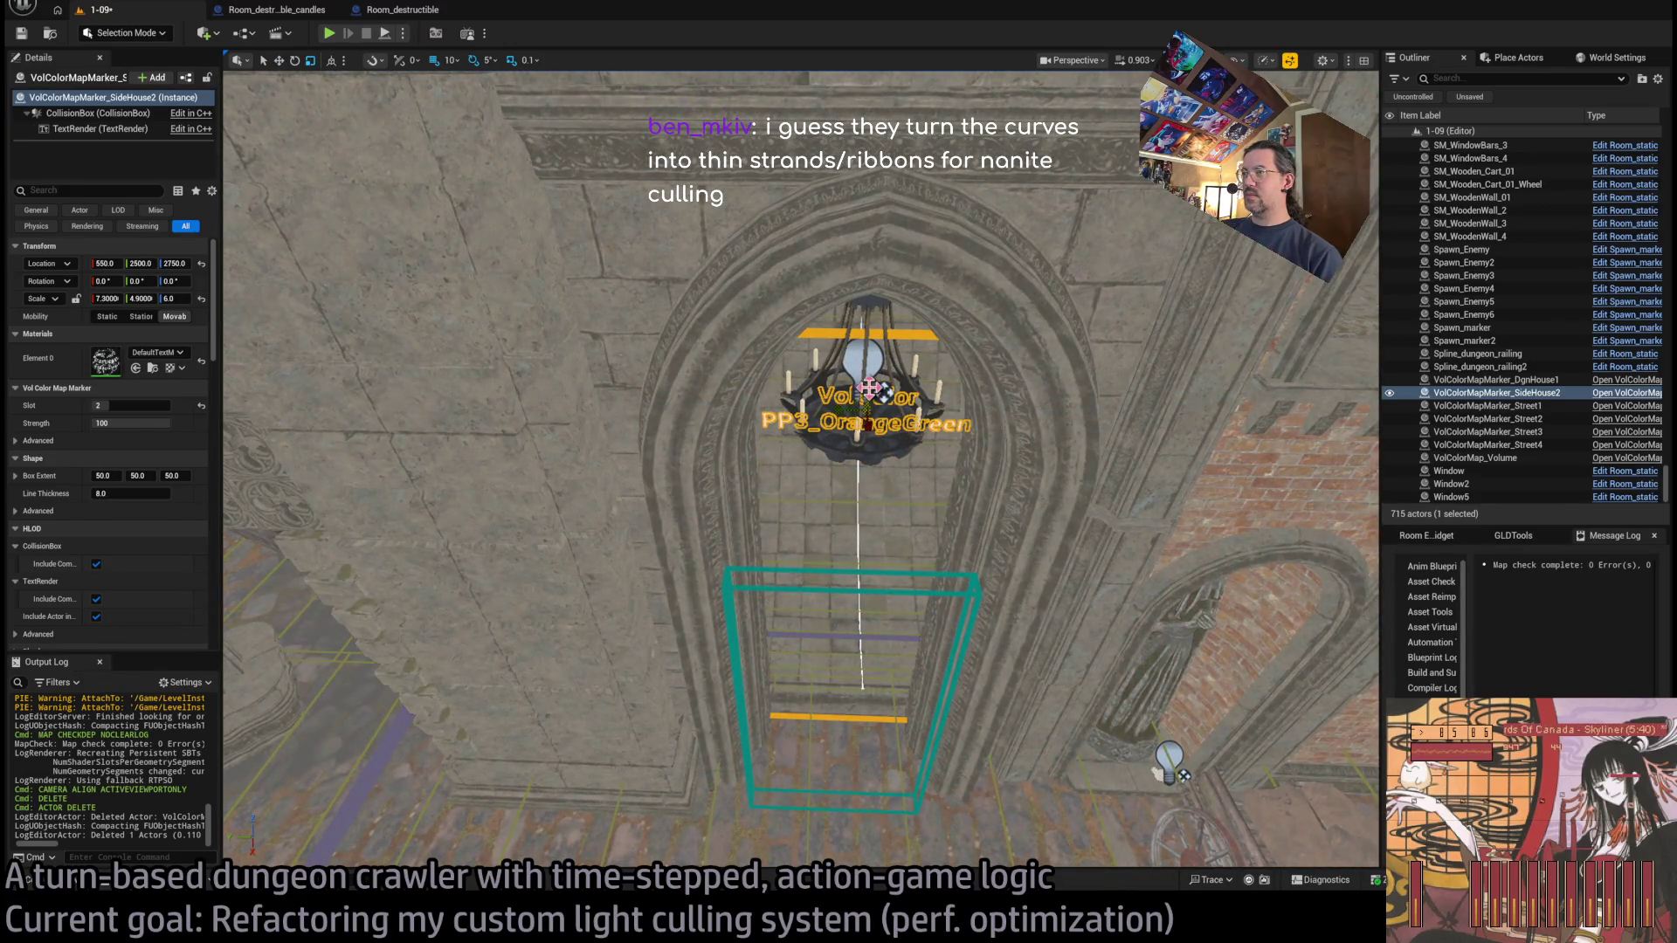
{"action": "left_click_drag", "start_coordinate": [880, 455], "coordinate": [881, 454]}
{"action": "left_click_drag", "start_coordinate": [694, 146], "coordinate": [694, 146]}
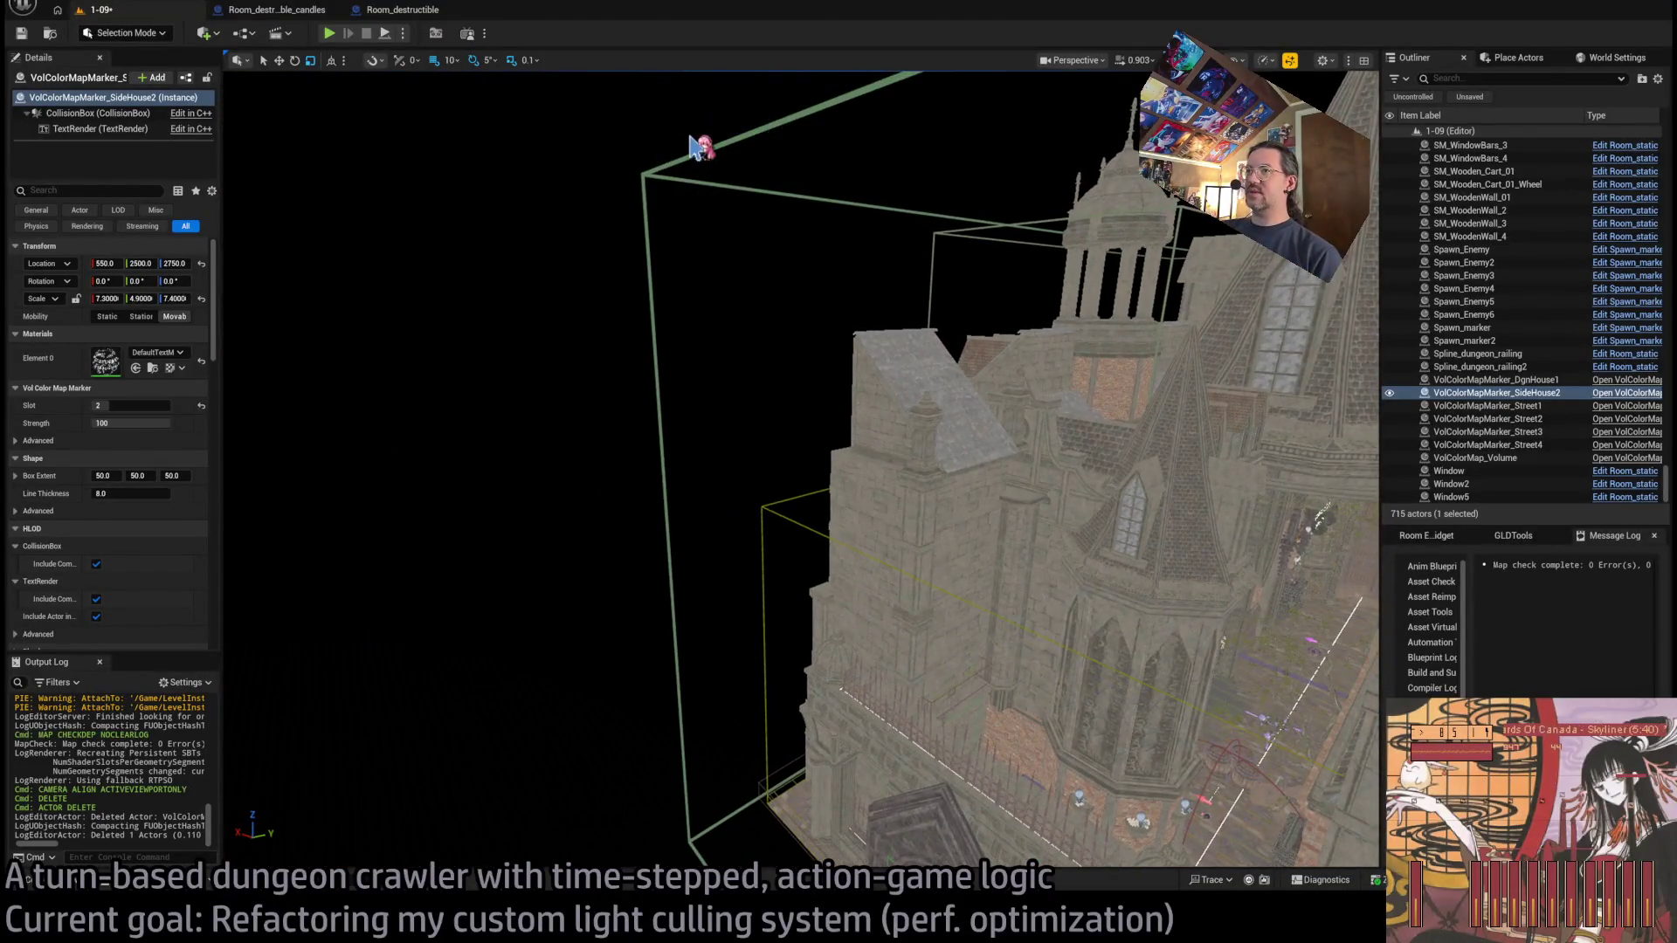
Save the level and bake VolColorMap_Volume with GLDTools' Bake VolColorMap.
{"action": "key", "text": "ctrl+s"}
{"action": "left_click", "coordinate": [710, 189]}
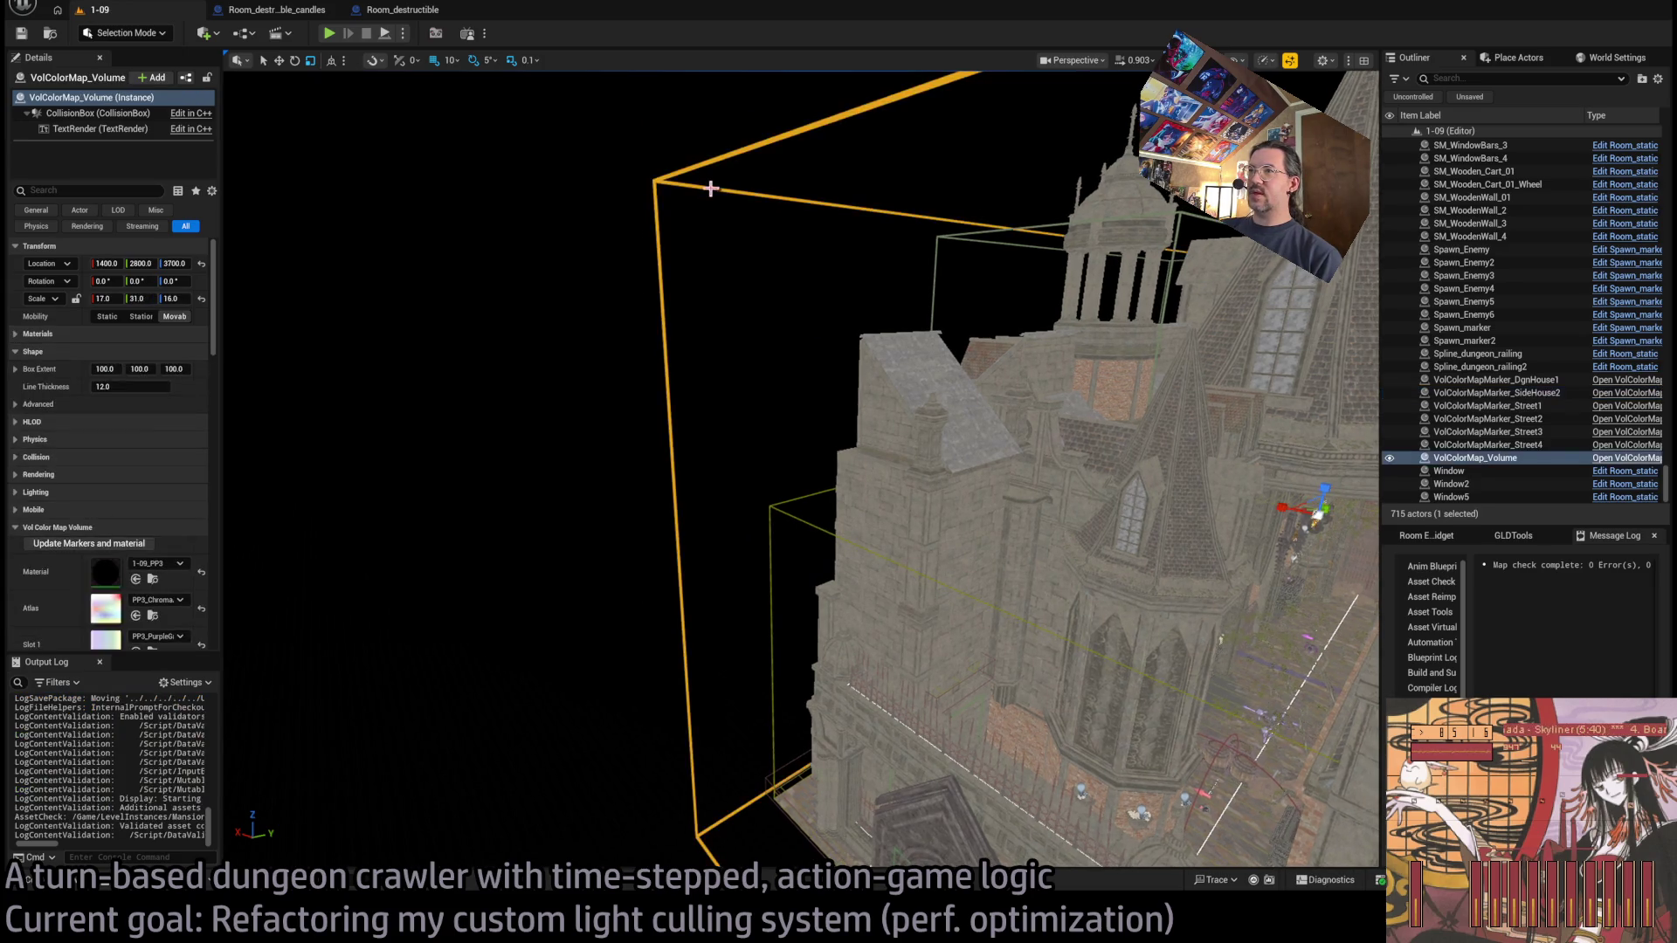
{"action": "left_click", "coordinate": [1512, 535]}
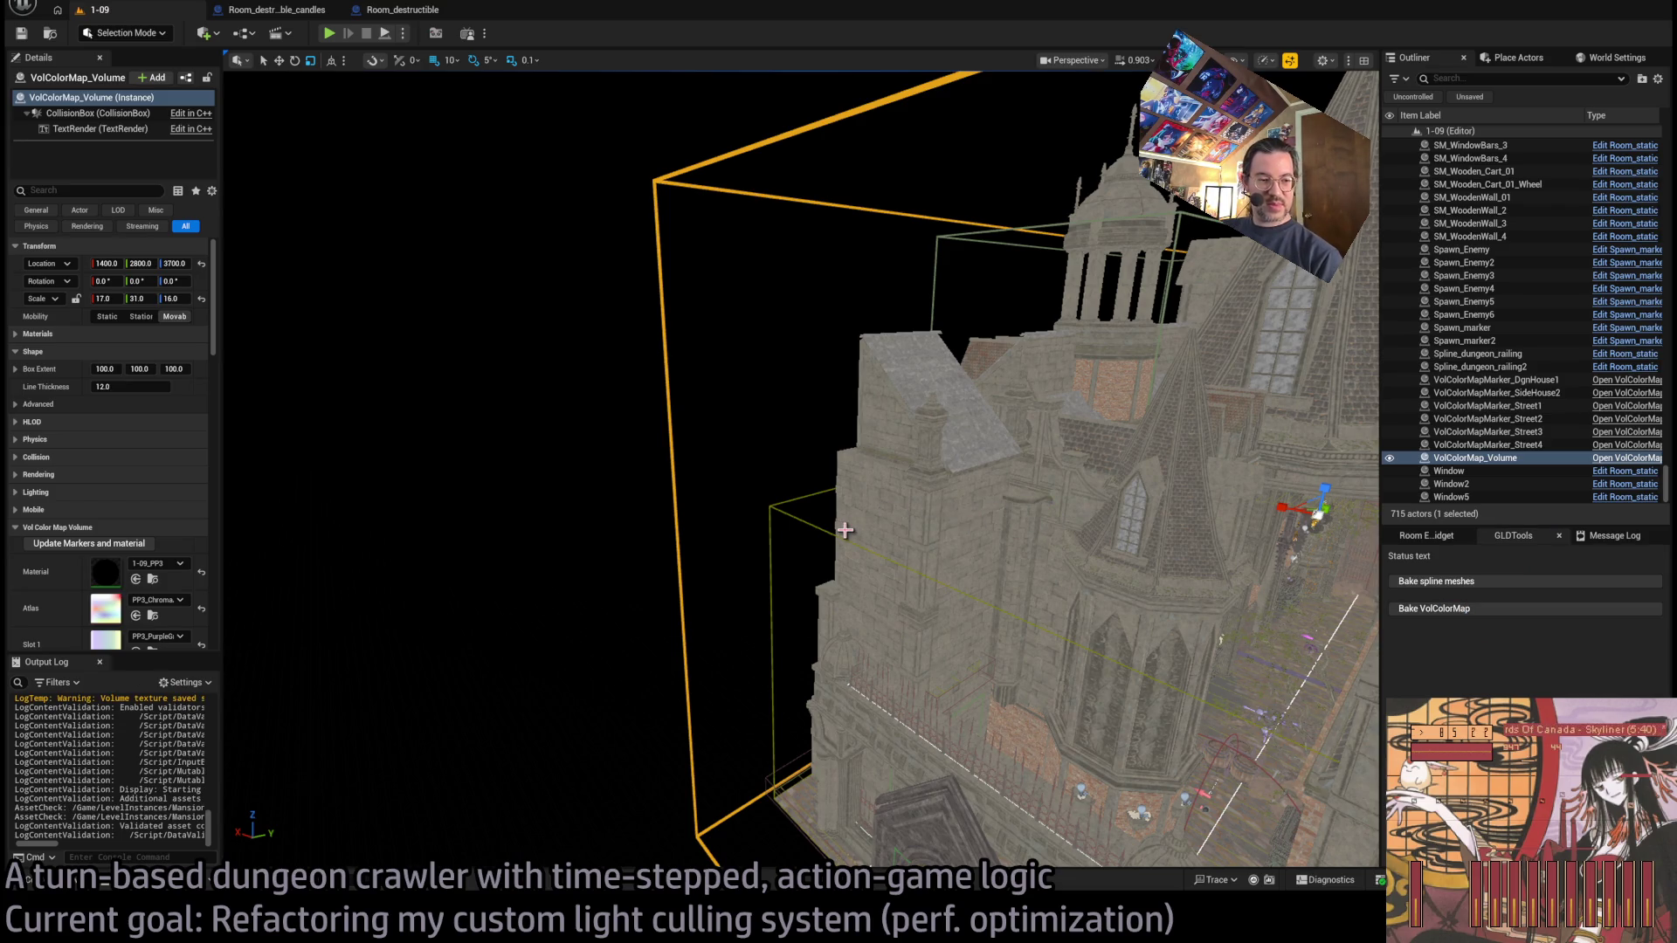
{"action": "key", "text": "f"}
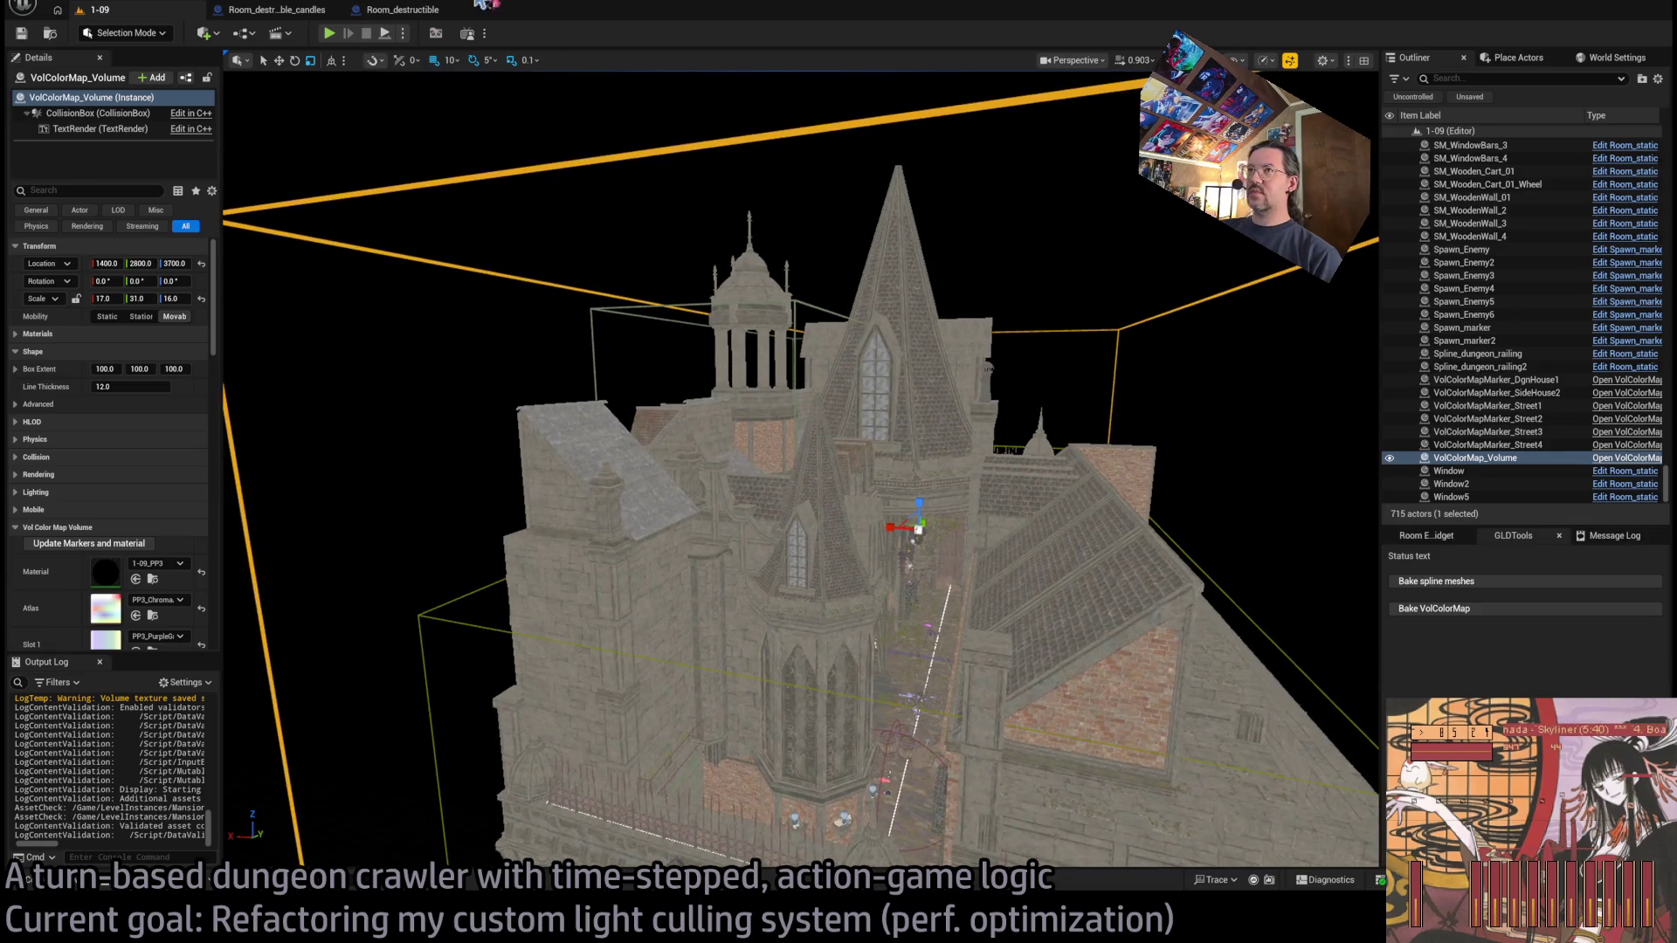
Run a brief Alt+P play test of the new lighting, then stop it.
{"action": "key", "text": "alt+p"}
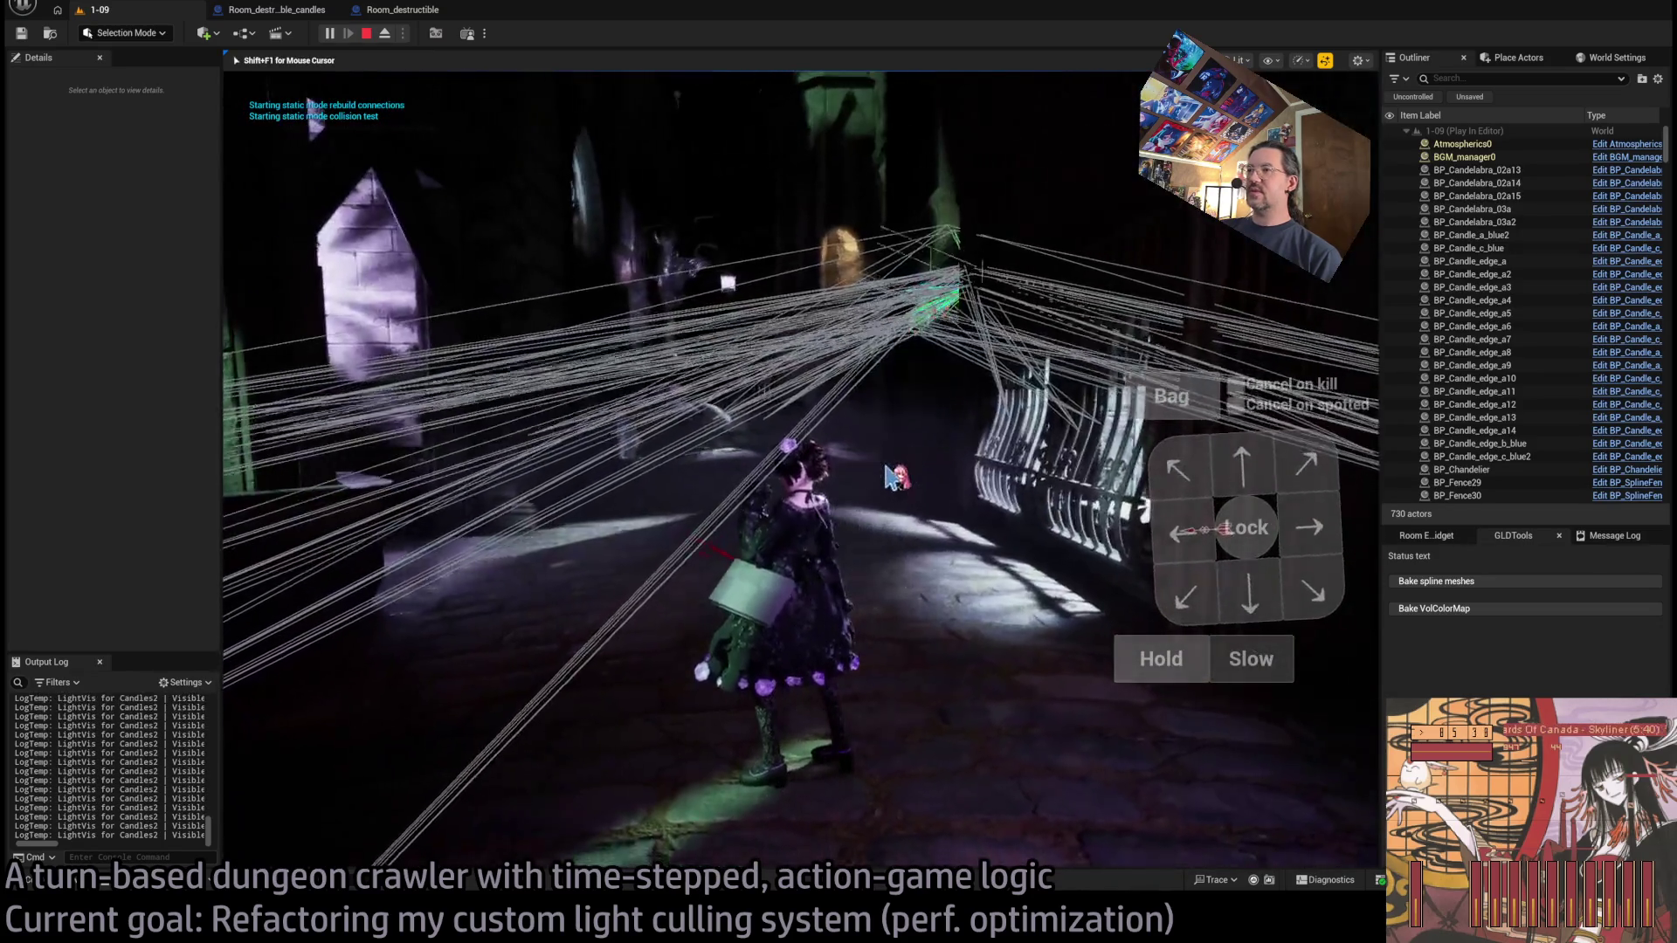
{"action": "key", "text": "Escape"}
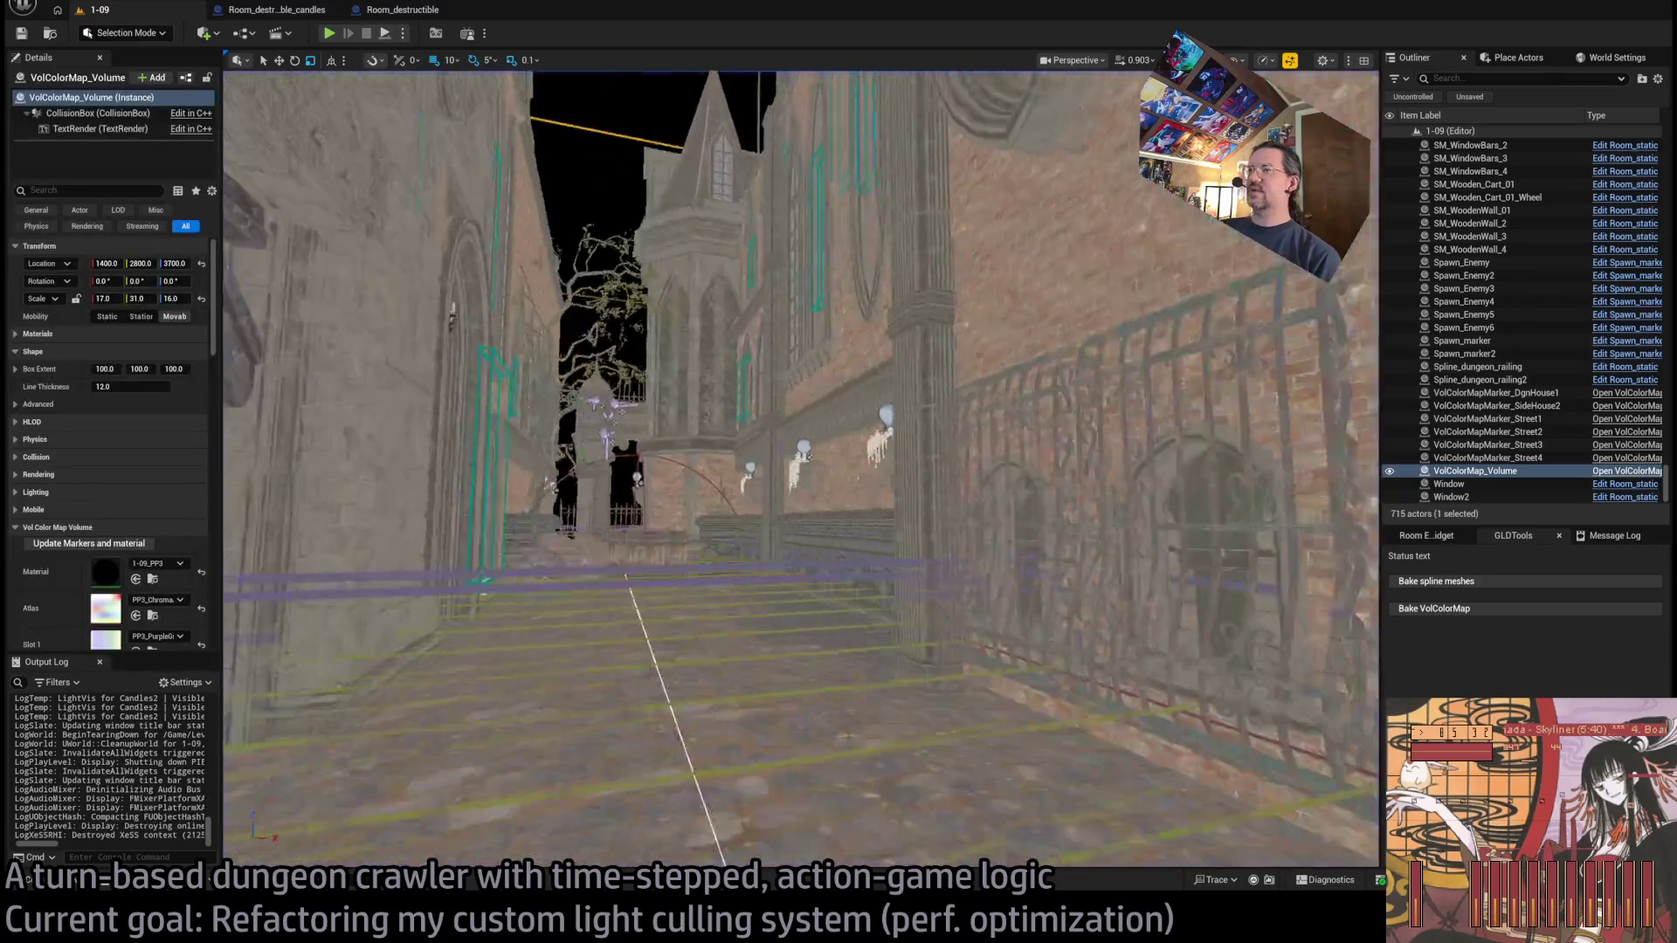
{"action": "scroll", "coordinate": [78, 572], "scroll_direction": "down", "scroll_amount": 10}
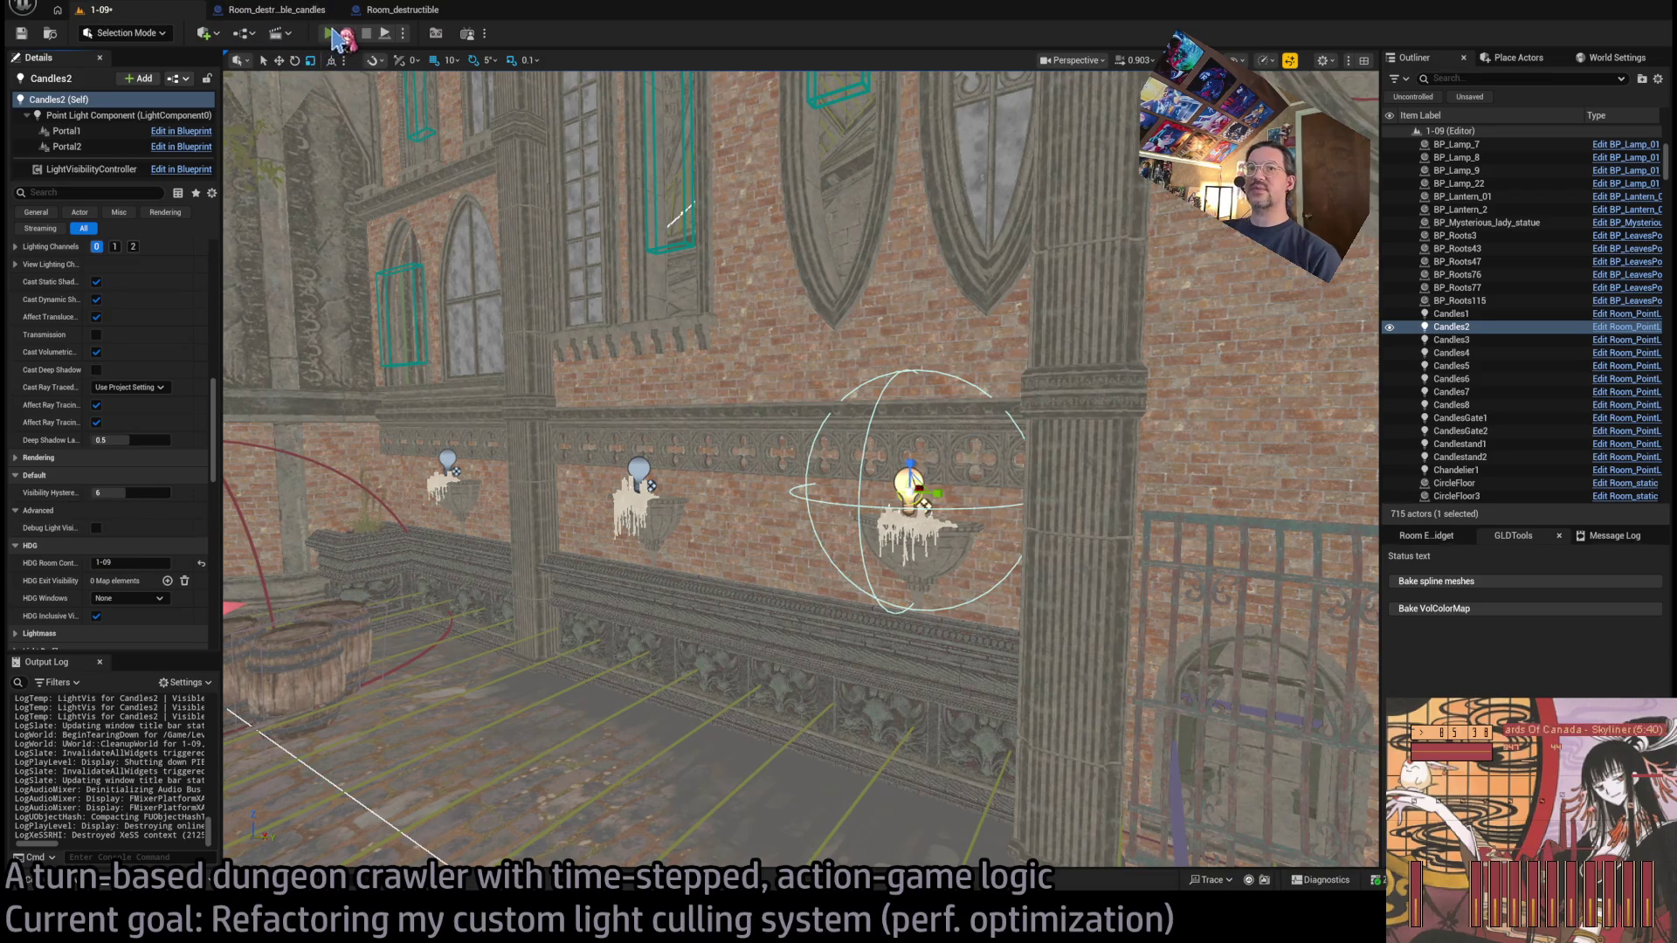
{"action": "left_click", "coordinate": [332, 35]}
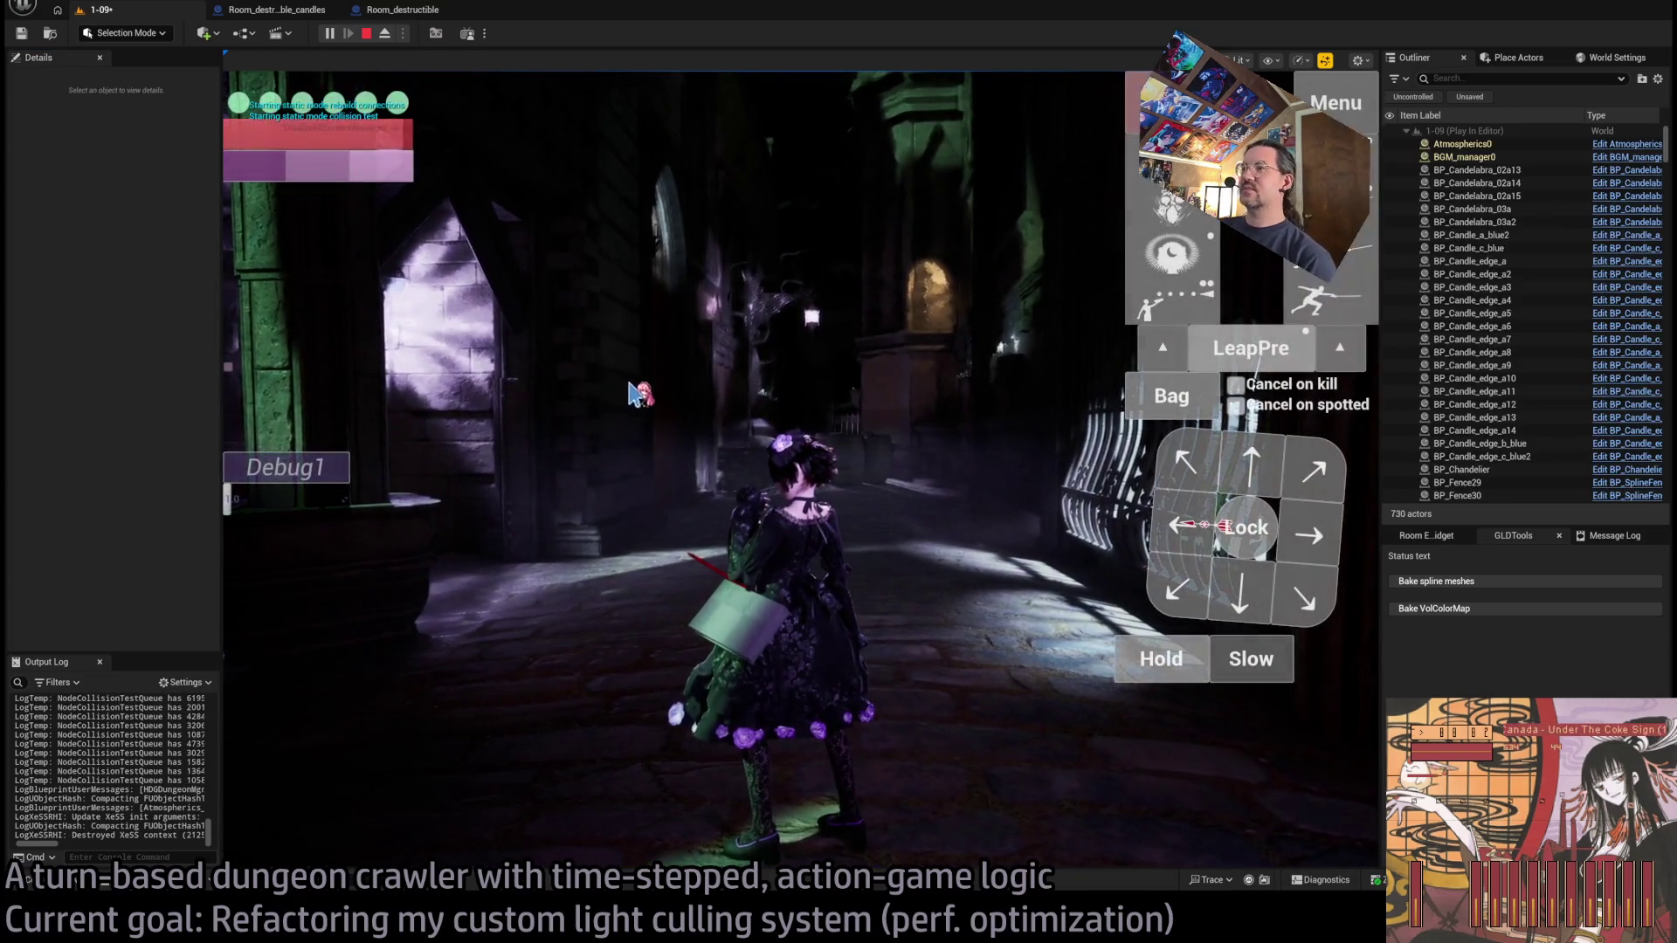
{"action": "left_click", "coordinate": [758, 409]}
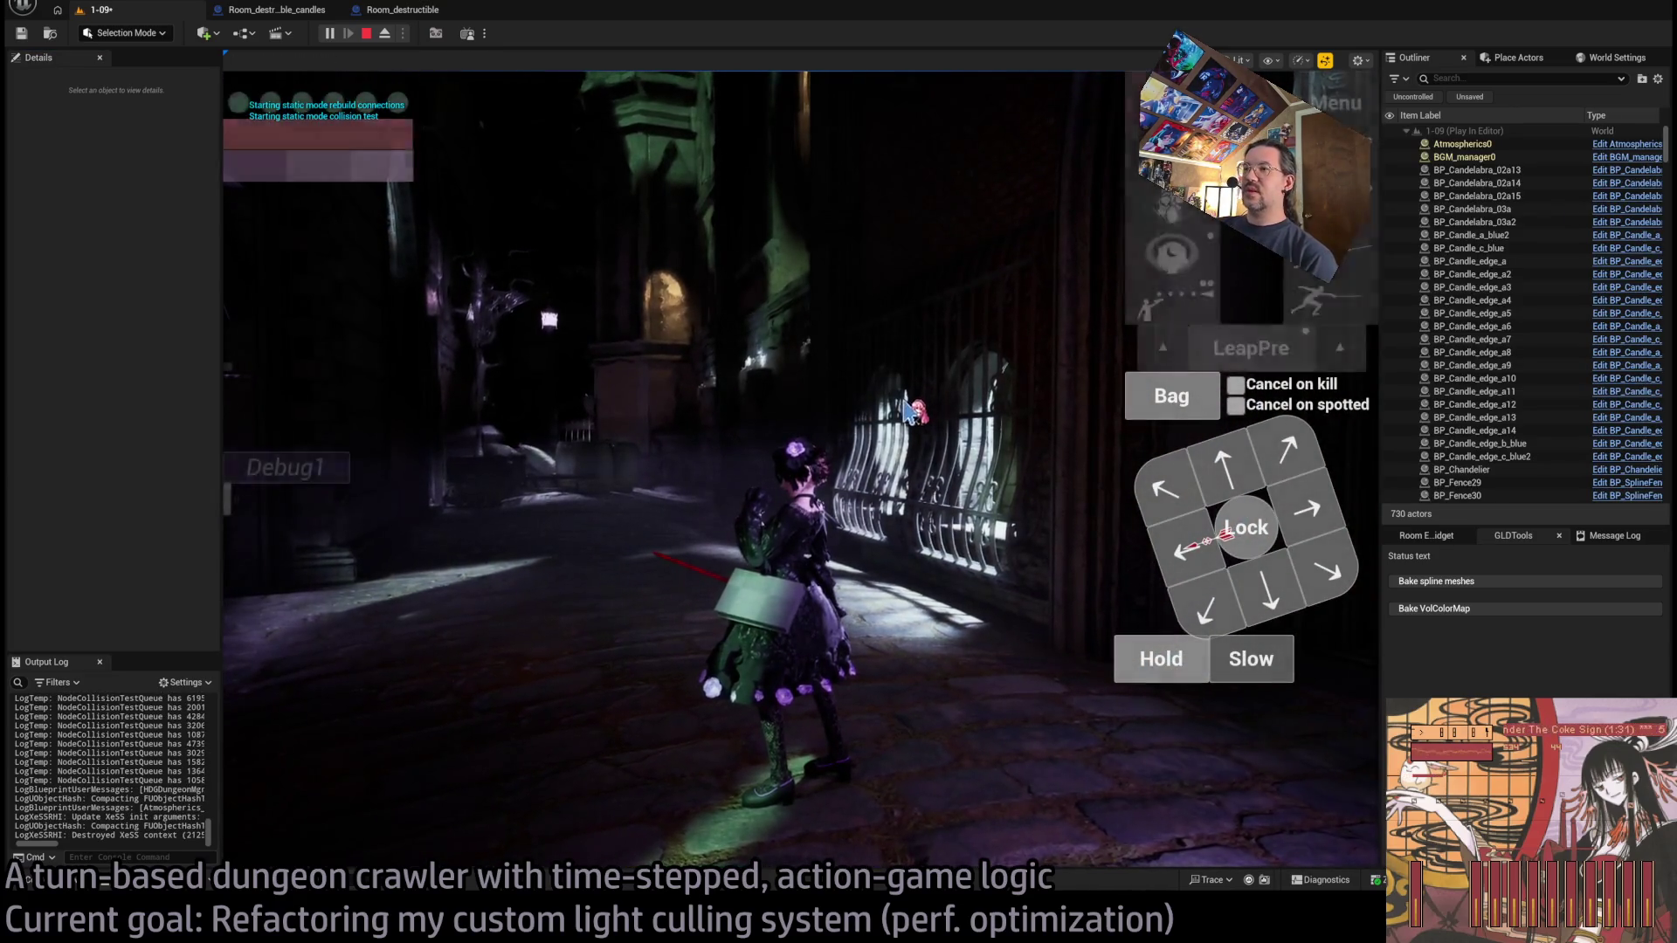
{"action": "left_click_drag", "start_coordinate": [880, 409], "coordinate": [483, 510]}
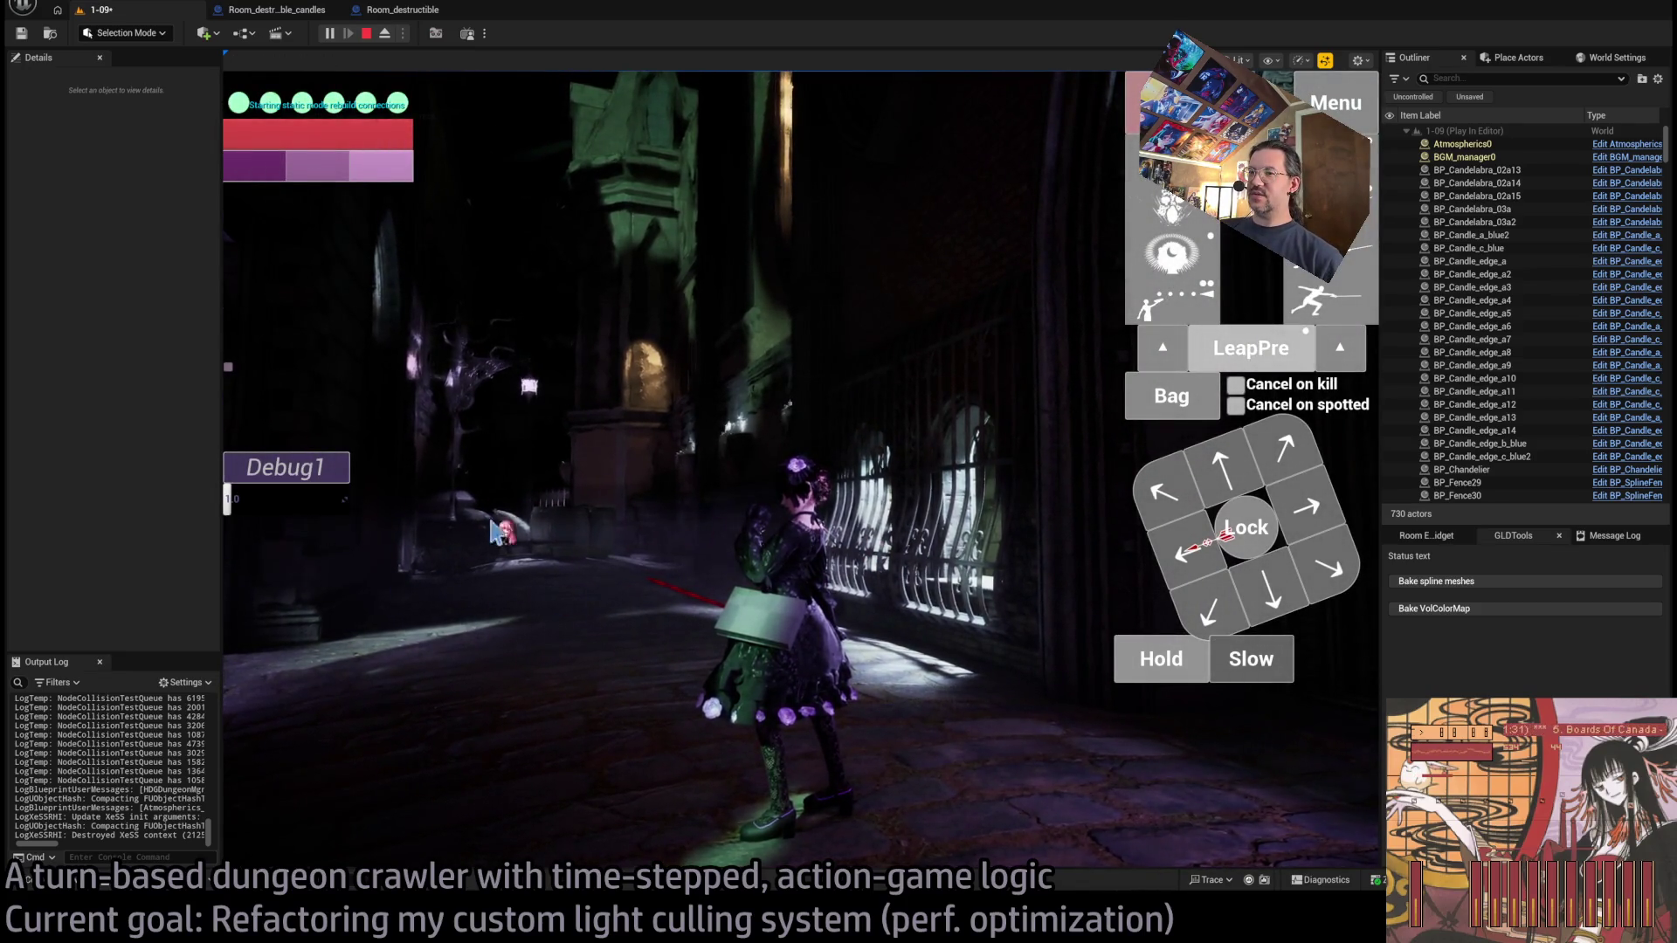
{"action": "left_click", "coordinate": [673, 694]}
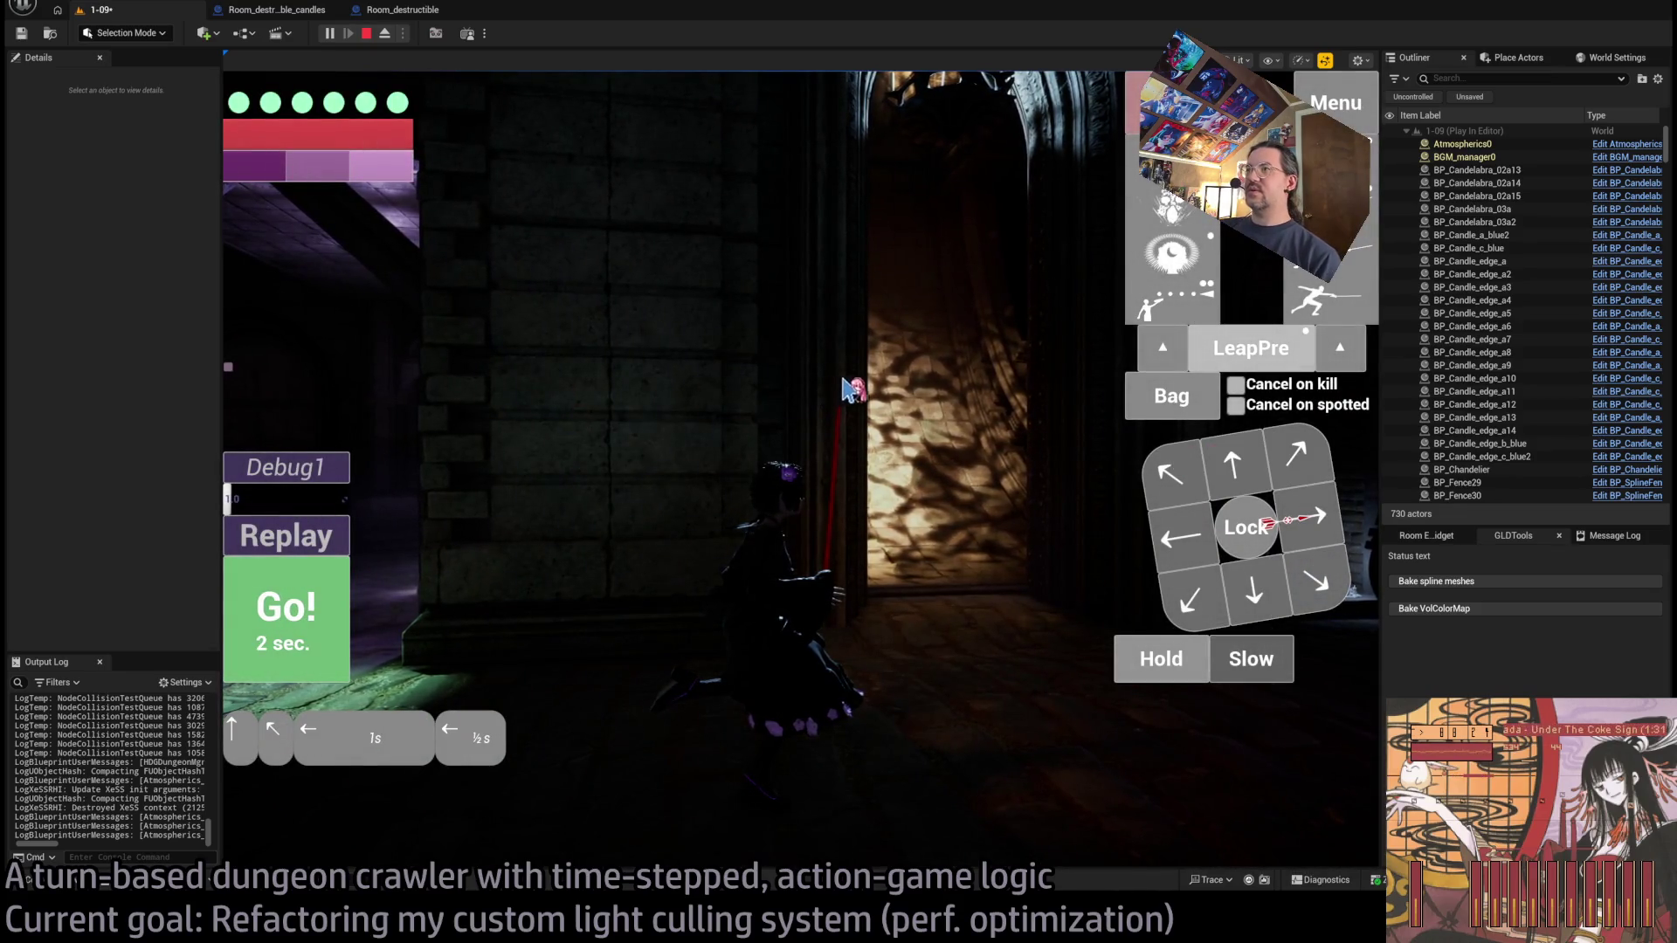
{"action": "key", "text": "Escape"}
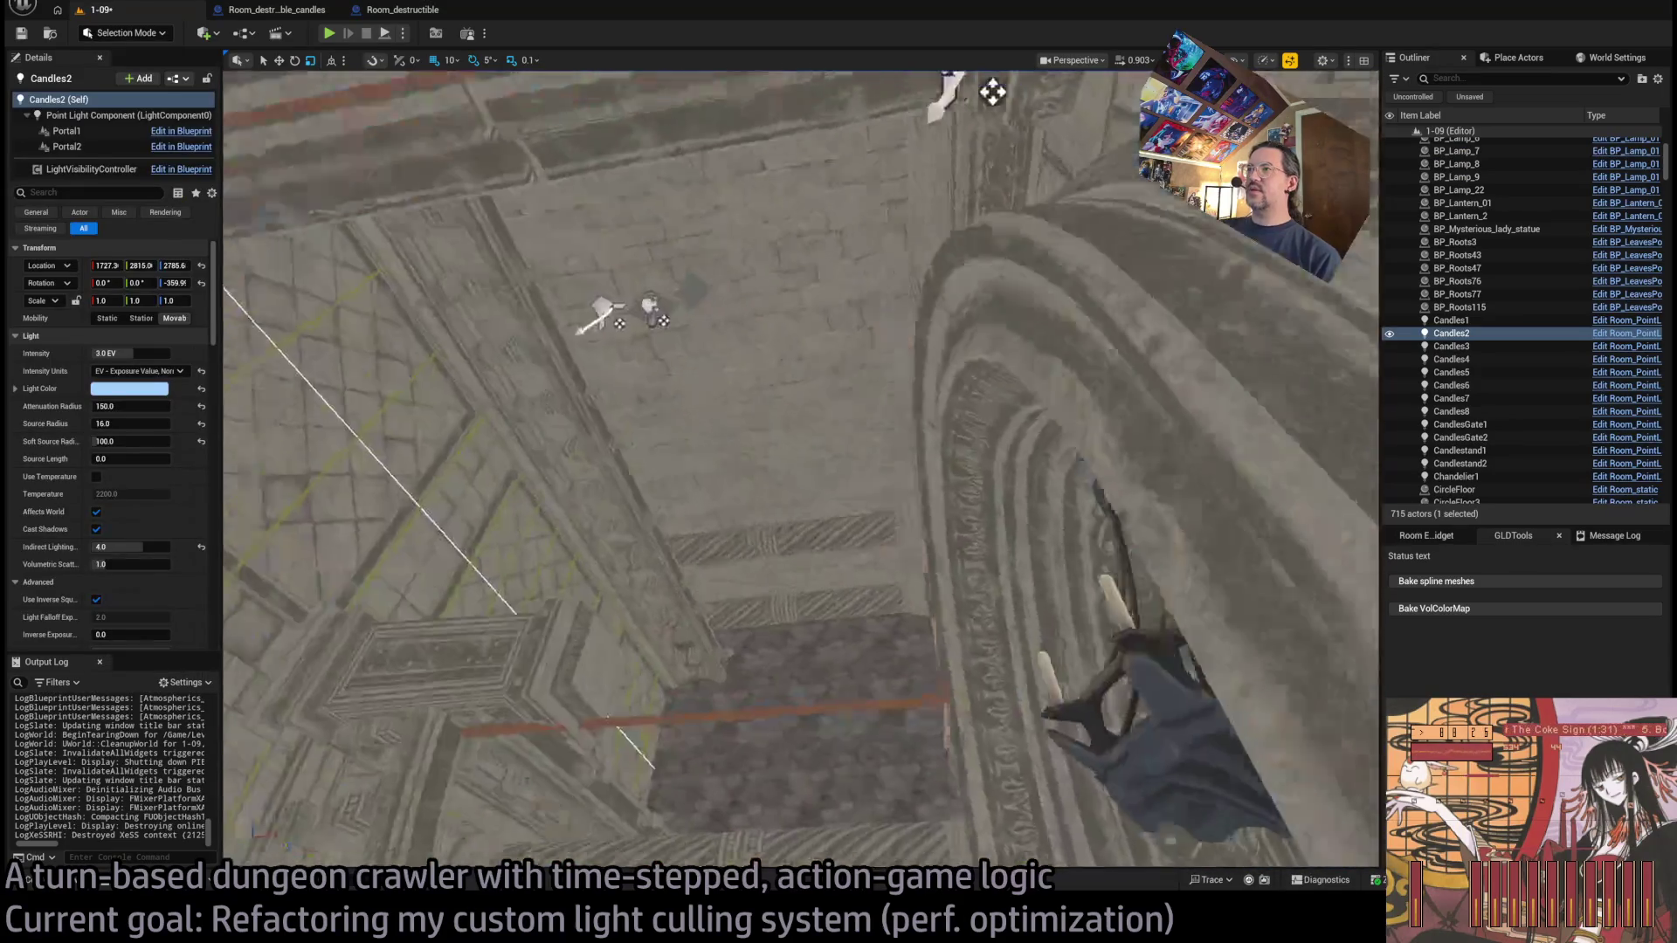
Move Room_SpotLight4's Portal1 into the chandelier arch at 255.988, -237.78, 417.853.
{"action": "left_click", "coordinate": [912, 353]}
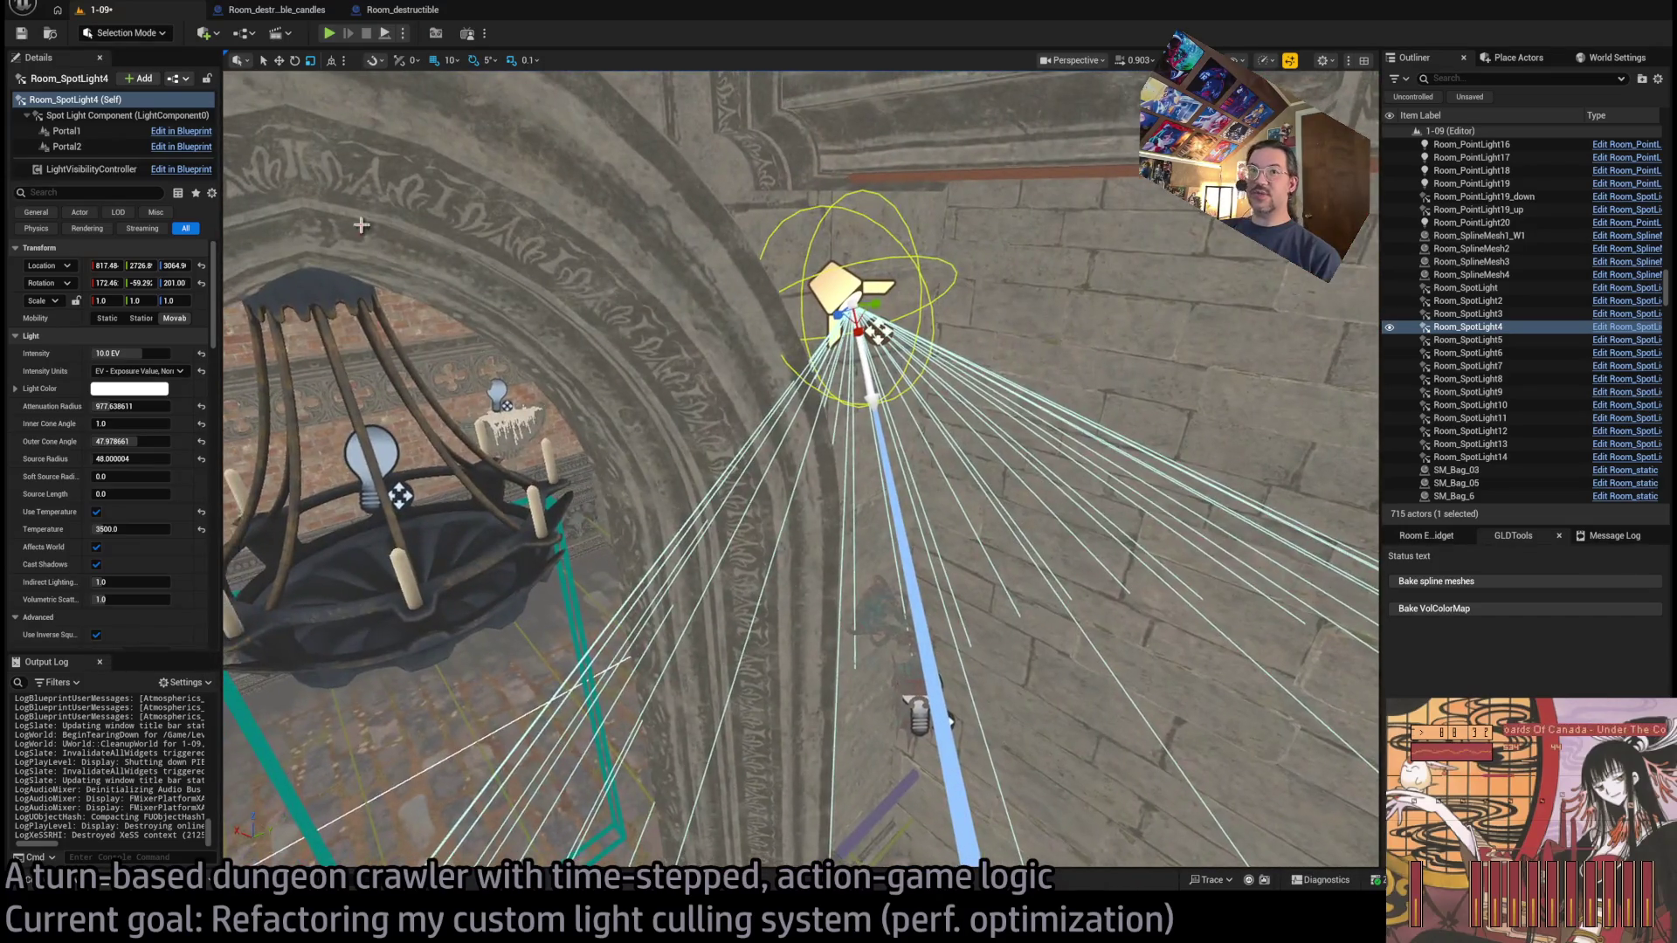
{"action": "left_click", "coordinate": [66, 130]}
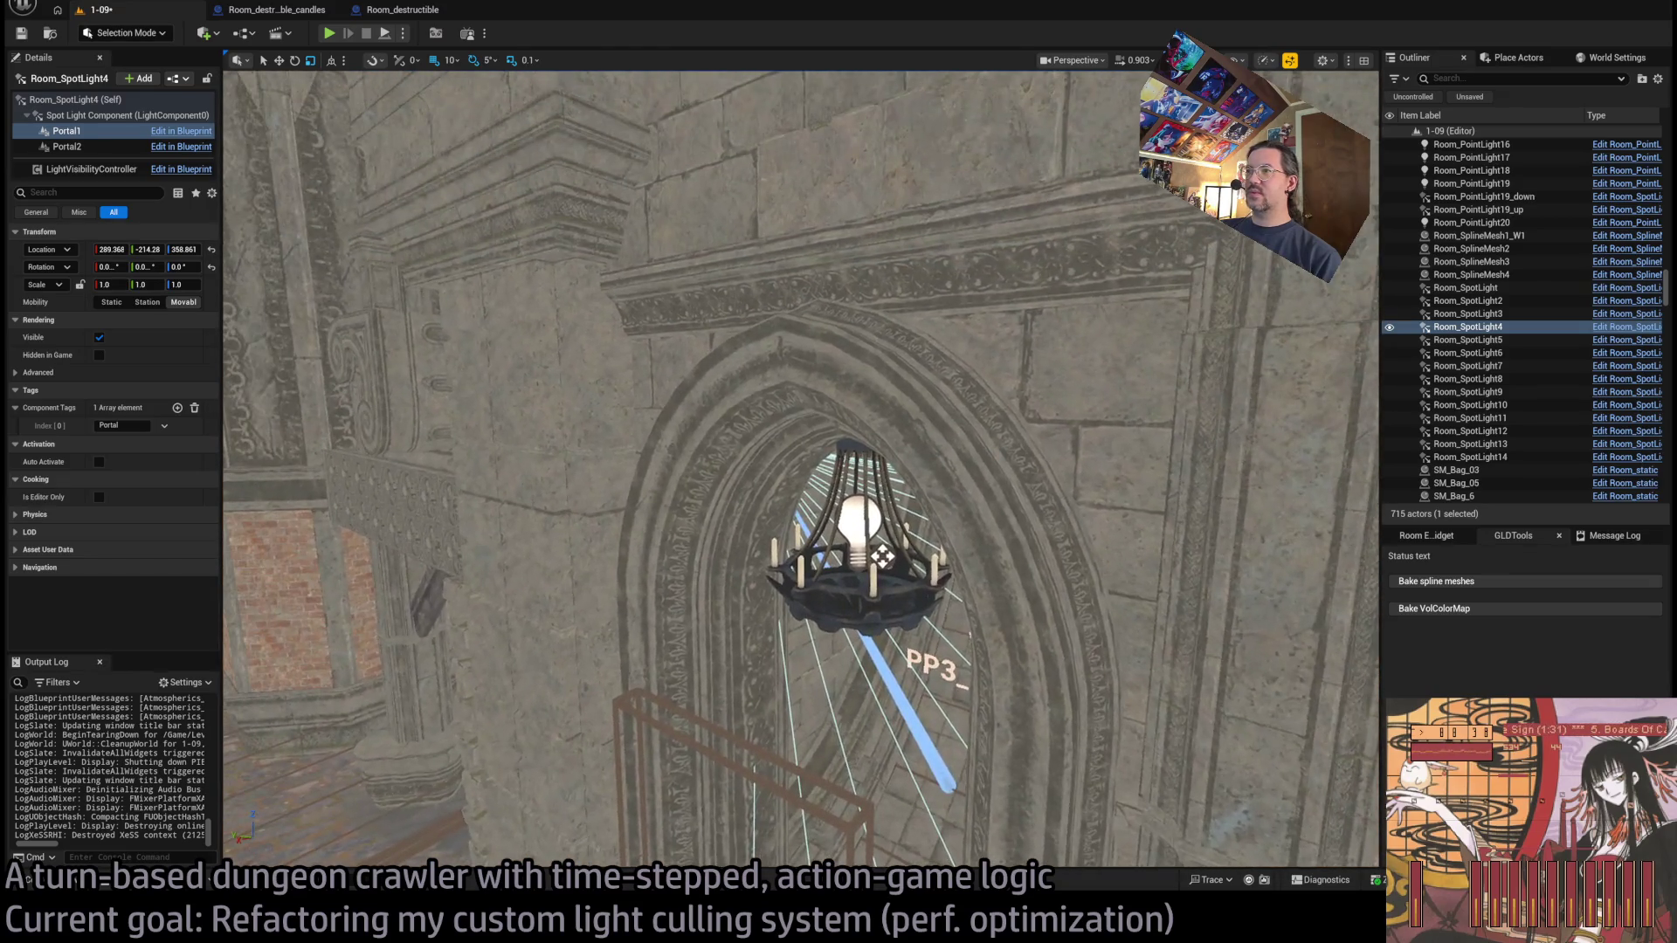
{"action": "key", "text": "f"}
{"action": "key", "text": "f"}
{"action": "left_click", "coordinate": [85, 131]}
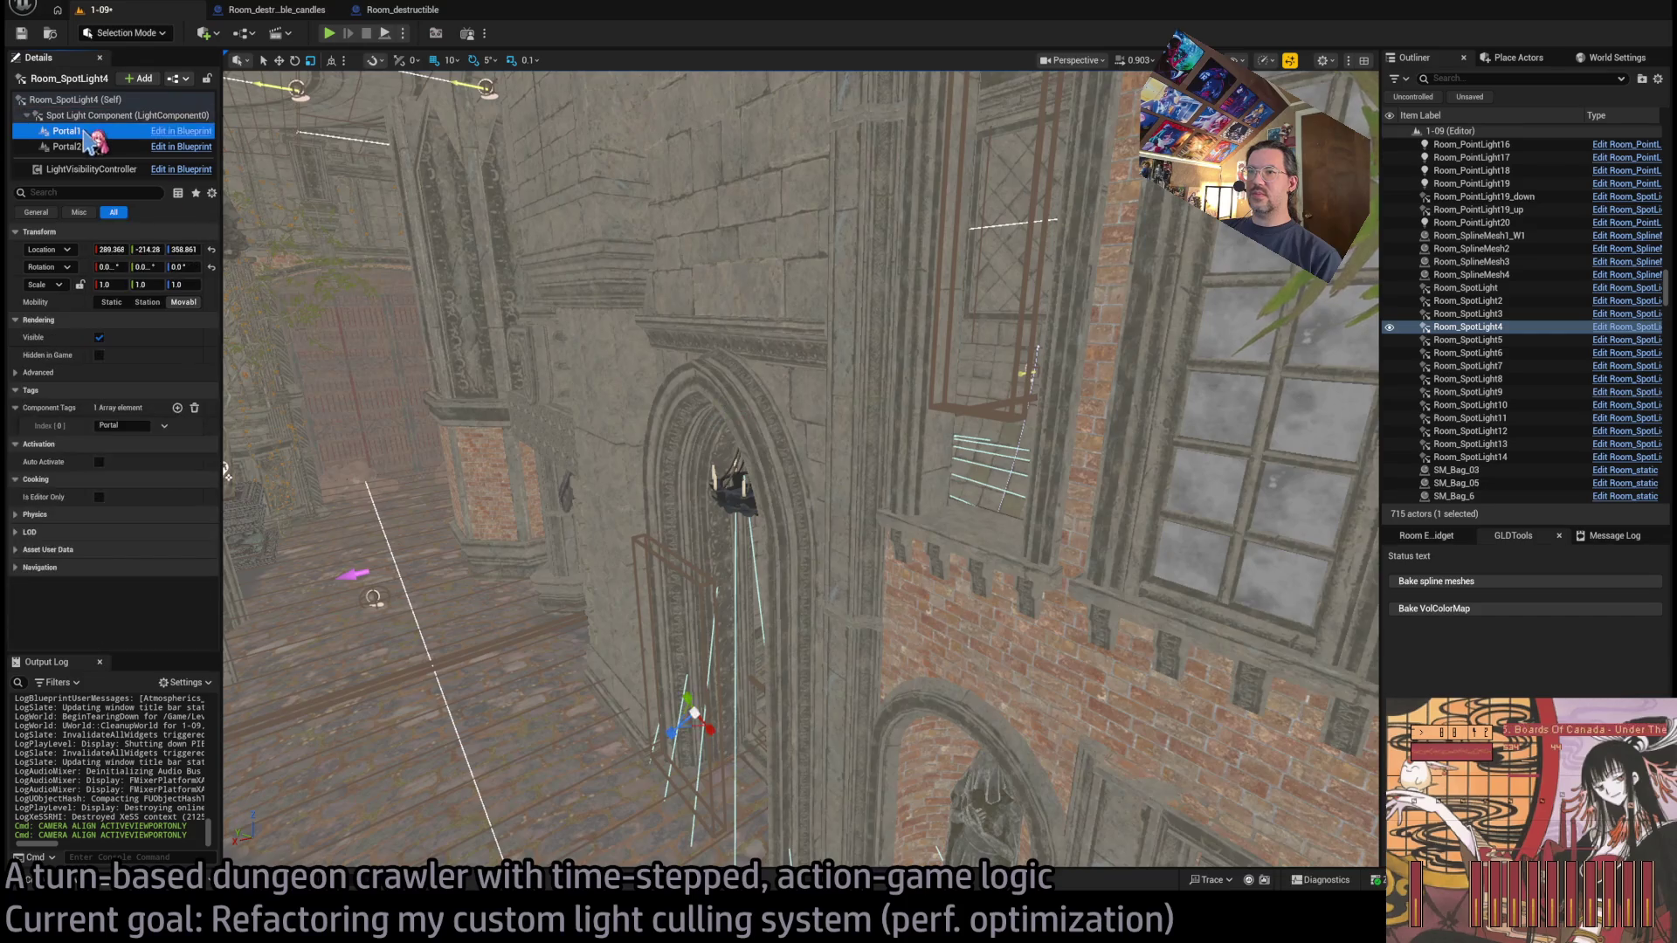
{"action": "left_click_drag", "start_coordinate": [629, 467], "coordinate": [558, 467]}
{"action": "mouse_move", "coordinate": [942, 673]}
{"action": "left_mouse_down"}
{"action": "mouse_move", "coordinate": [942, 611]}
{"action": "mouse_move", "coordinate": [813, 541]}
{"action": "mouse_move", "coordinate": [541, 187]}
{"action": "left_mouse_up"}
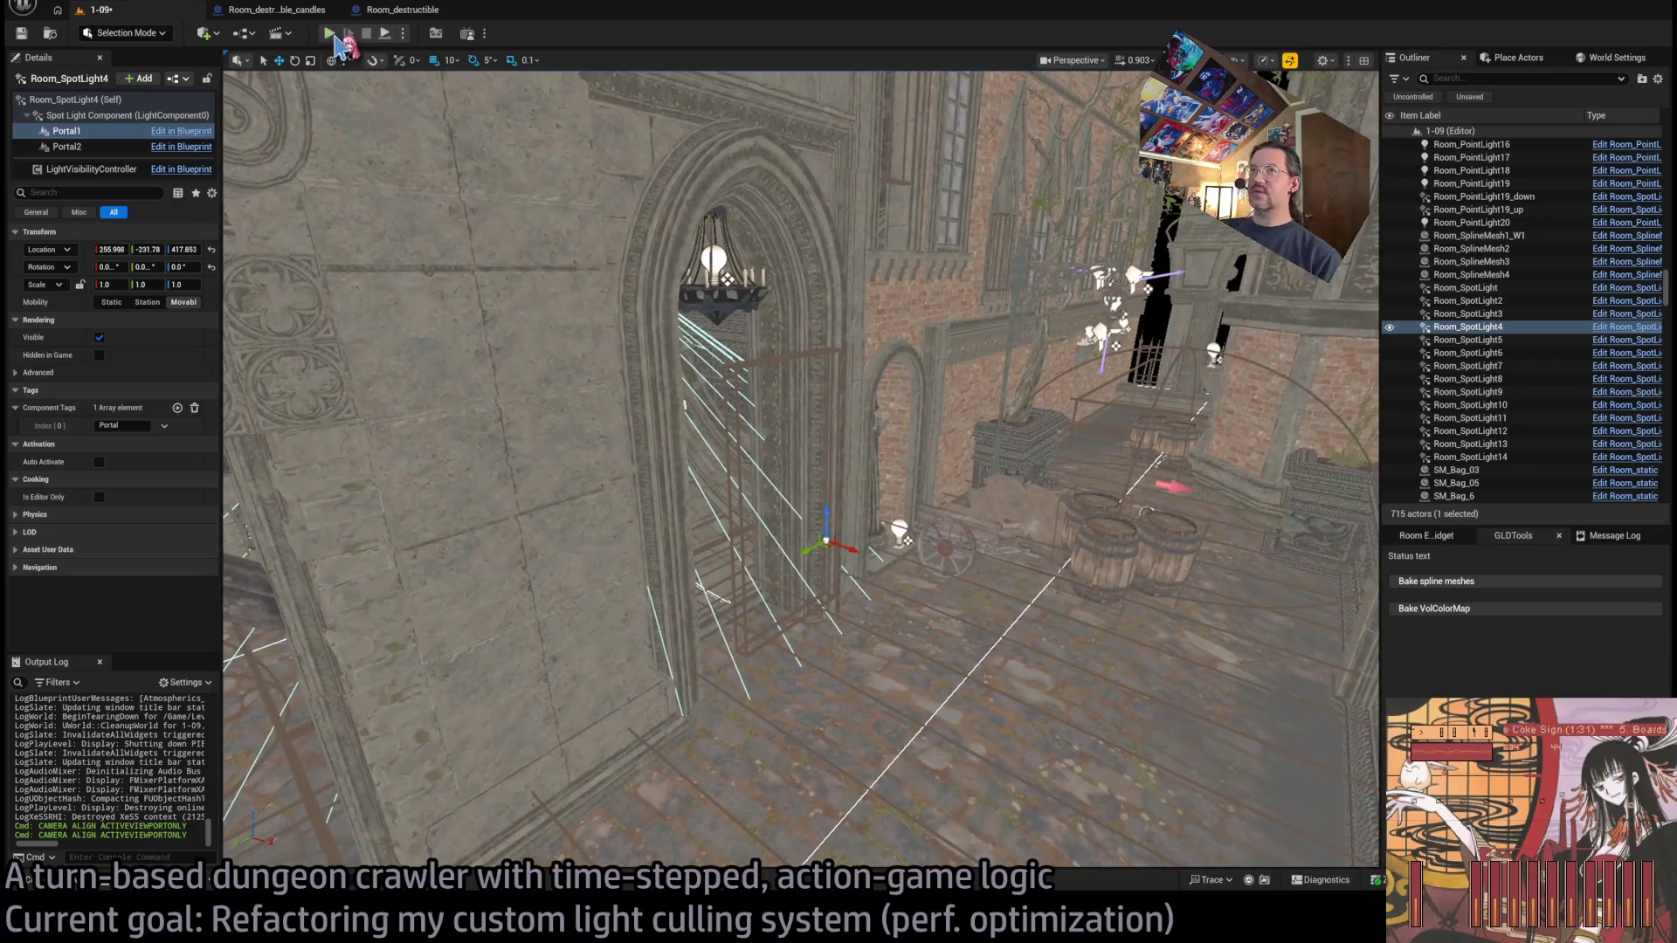
Play level 1-09, send the character down the corridor with two queued moves, then switch to Chrome.
{"action": "left_click", "coordinate": [338, 40]}
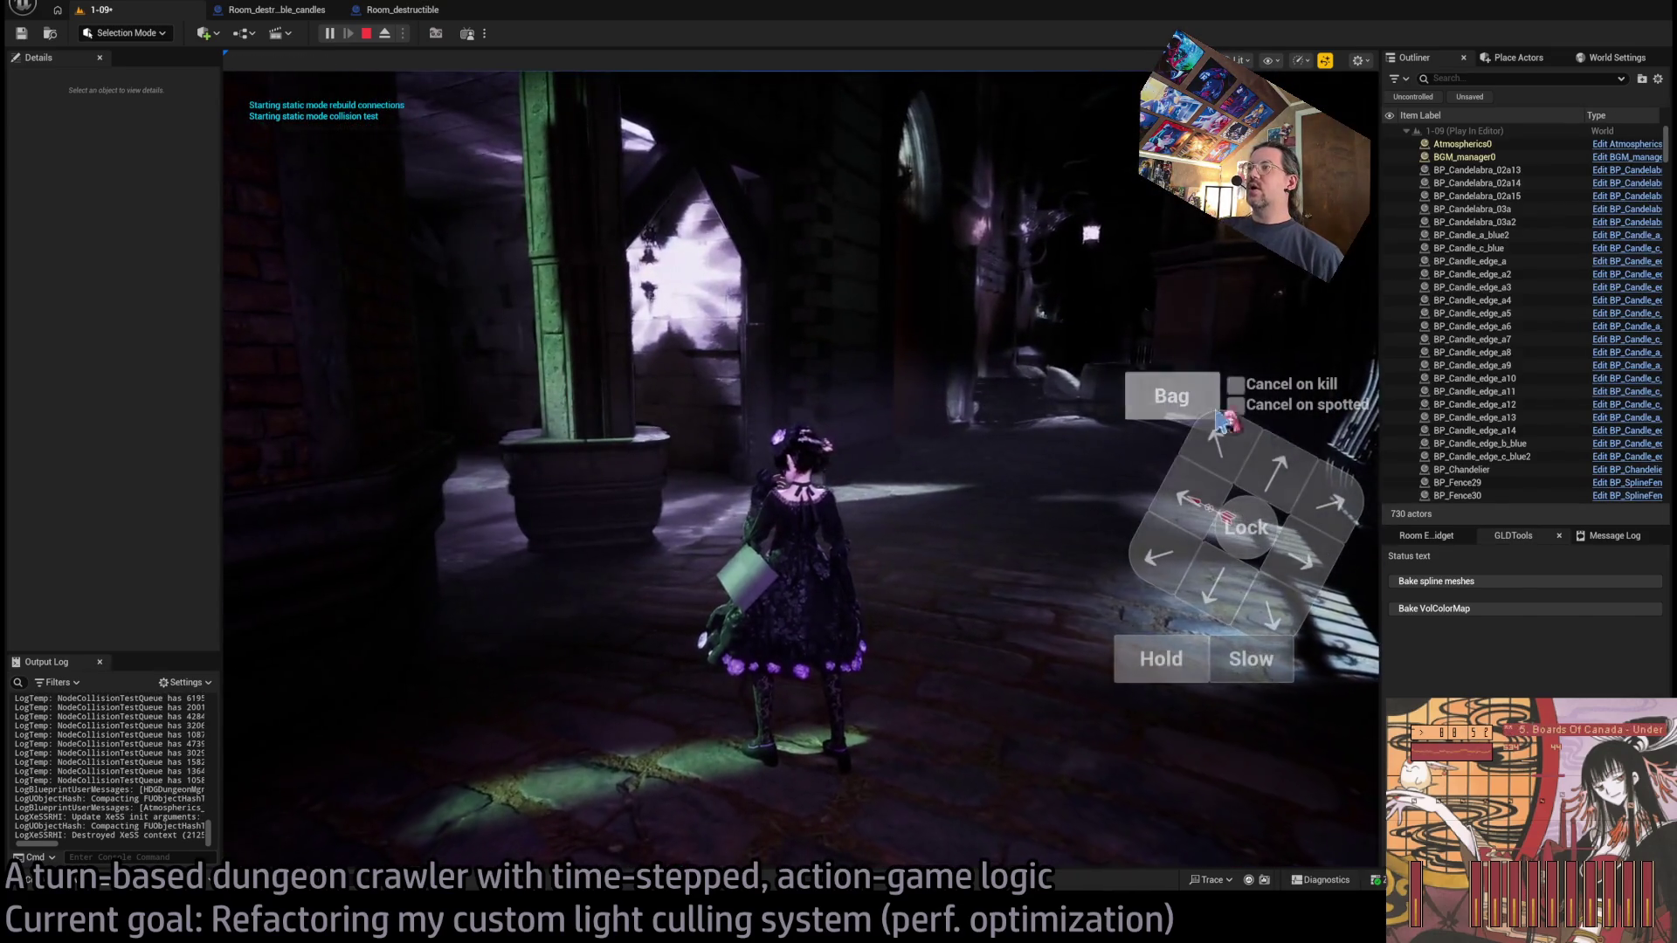
{"action": "left_click", "coordinate": [1266, 487]}
{"action": "left_click", "coordinate": [1266, 486]}
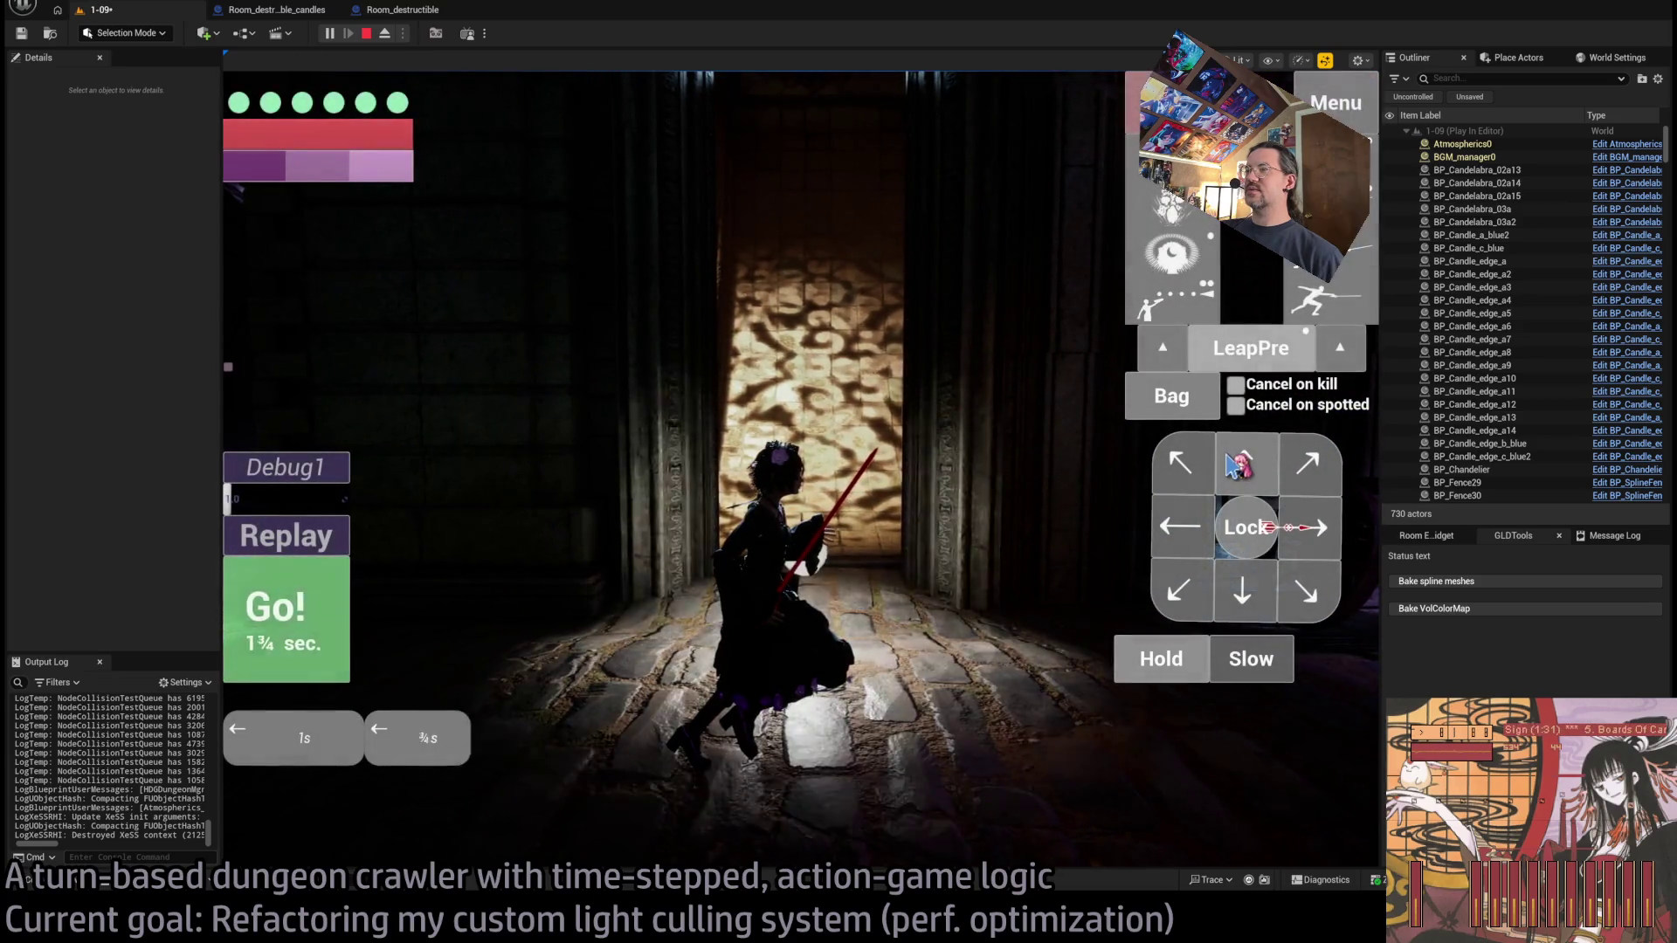
{"action": "left_click", "coordinate": [306, 622]}
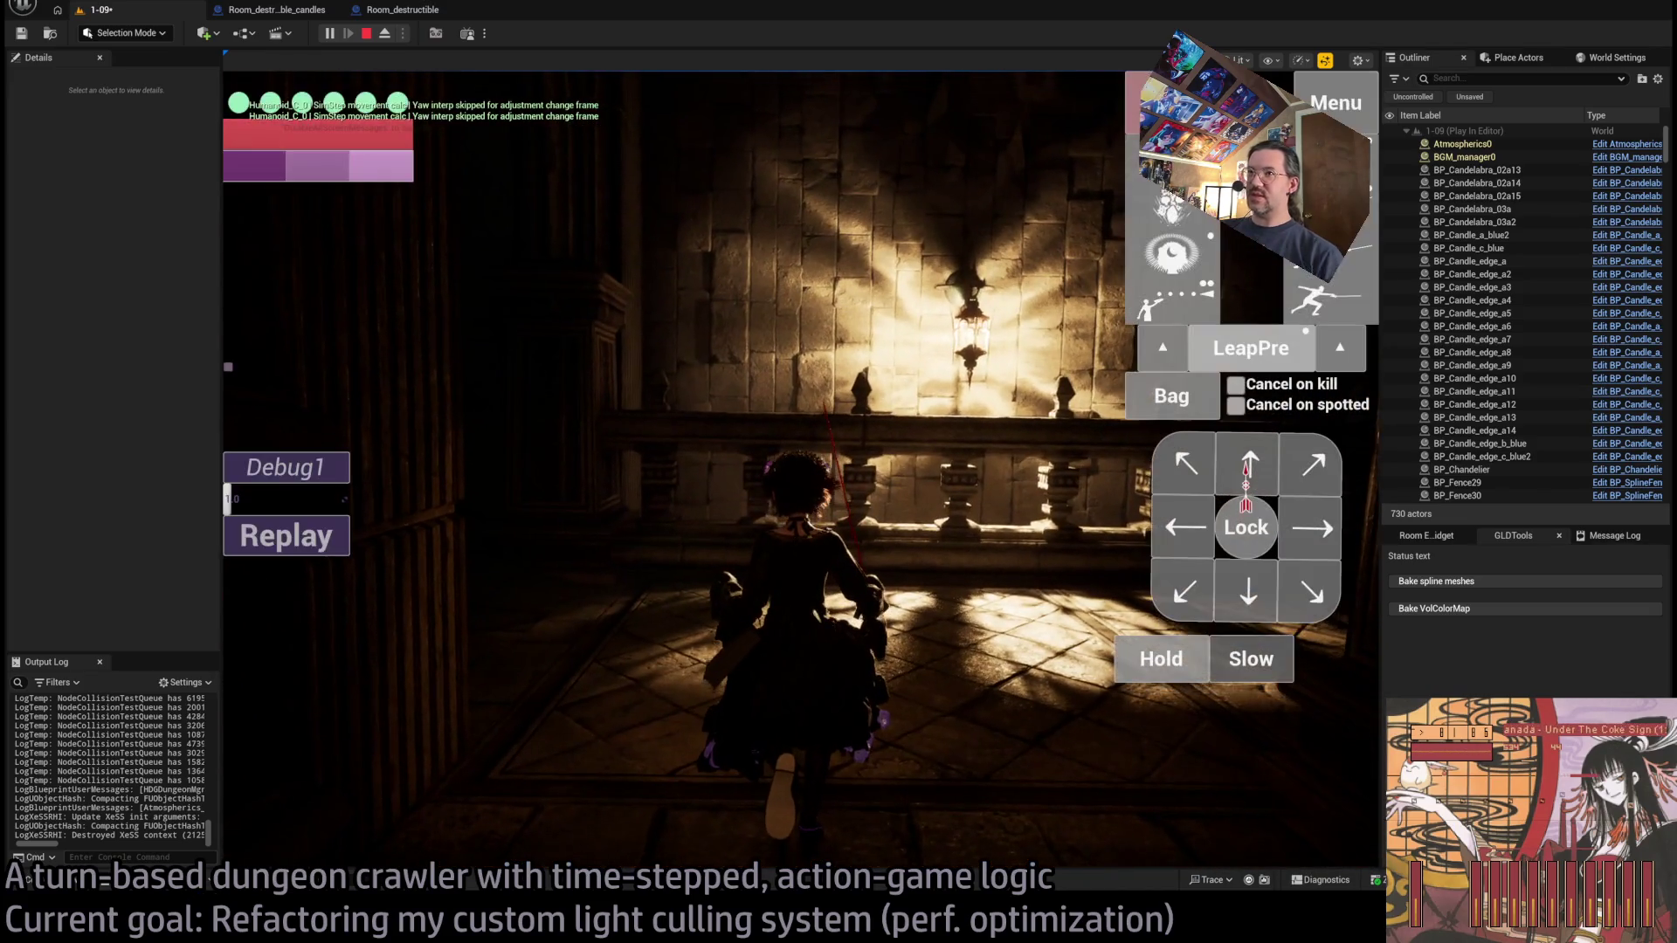
{"action": "key", "text": "alt+Tab"}
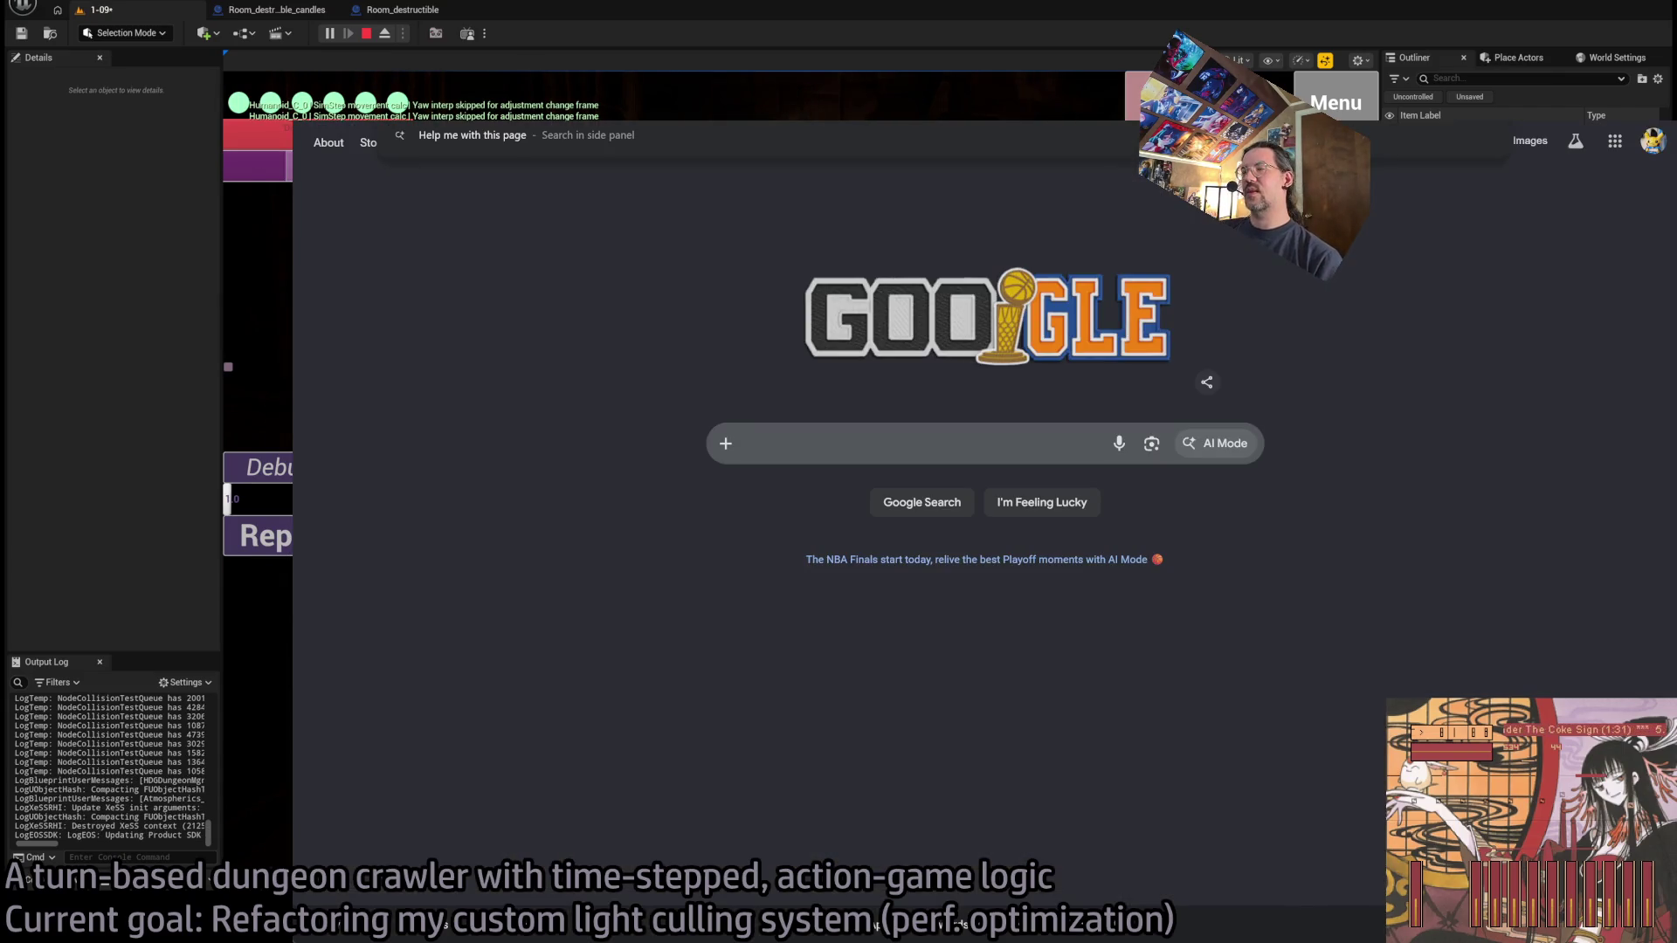
Open the GLD: To-Do doc and add an empty sub-bullet under LightVisibilityController.
{"action": "type", "text": "docs.goog"}
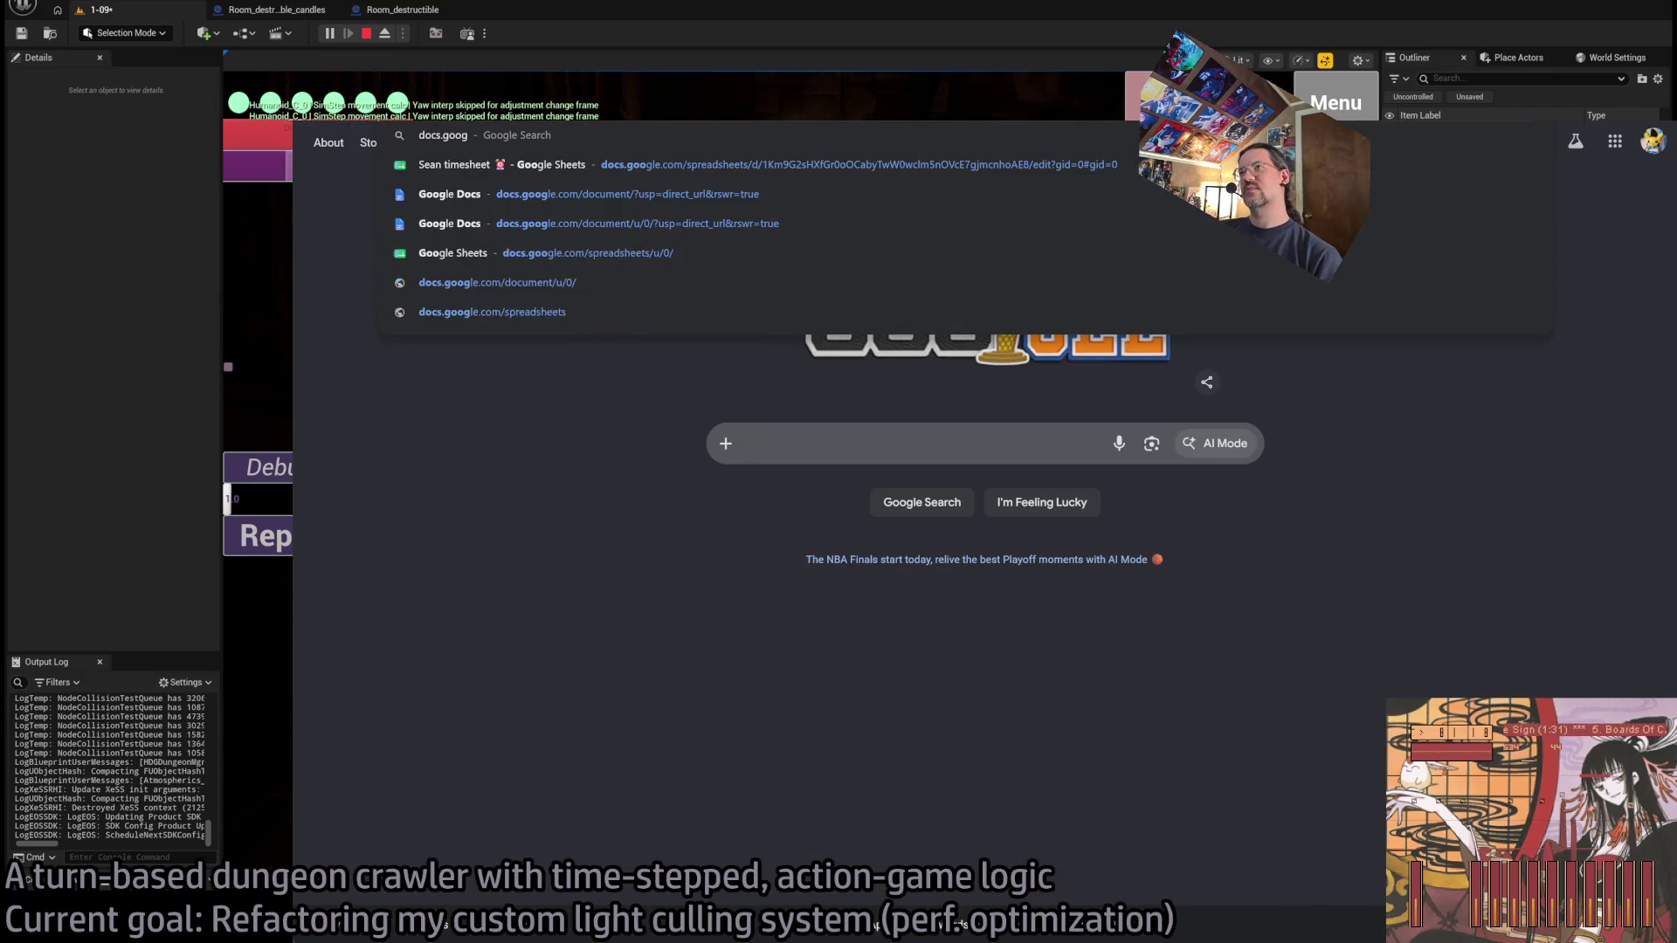
{"action": "key", "text": "Return"}
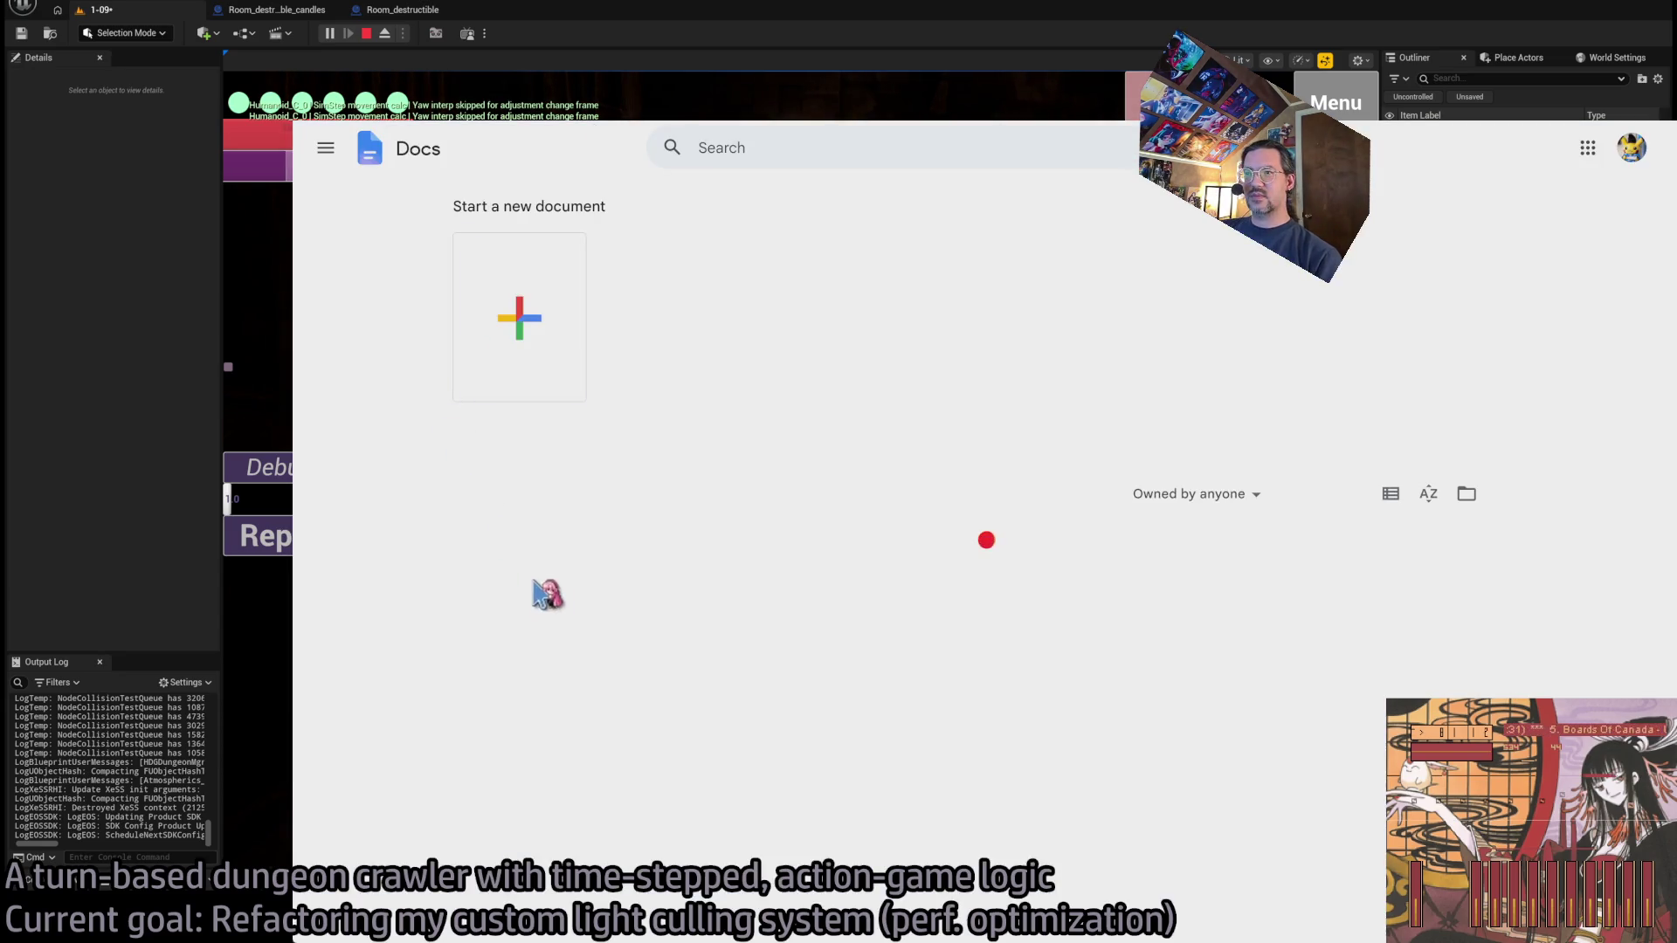
{"action": "left_click", "coordinate": [569, 585]}
{"action": "key", "text": "ctrl+End"}
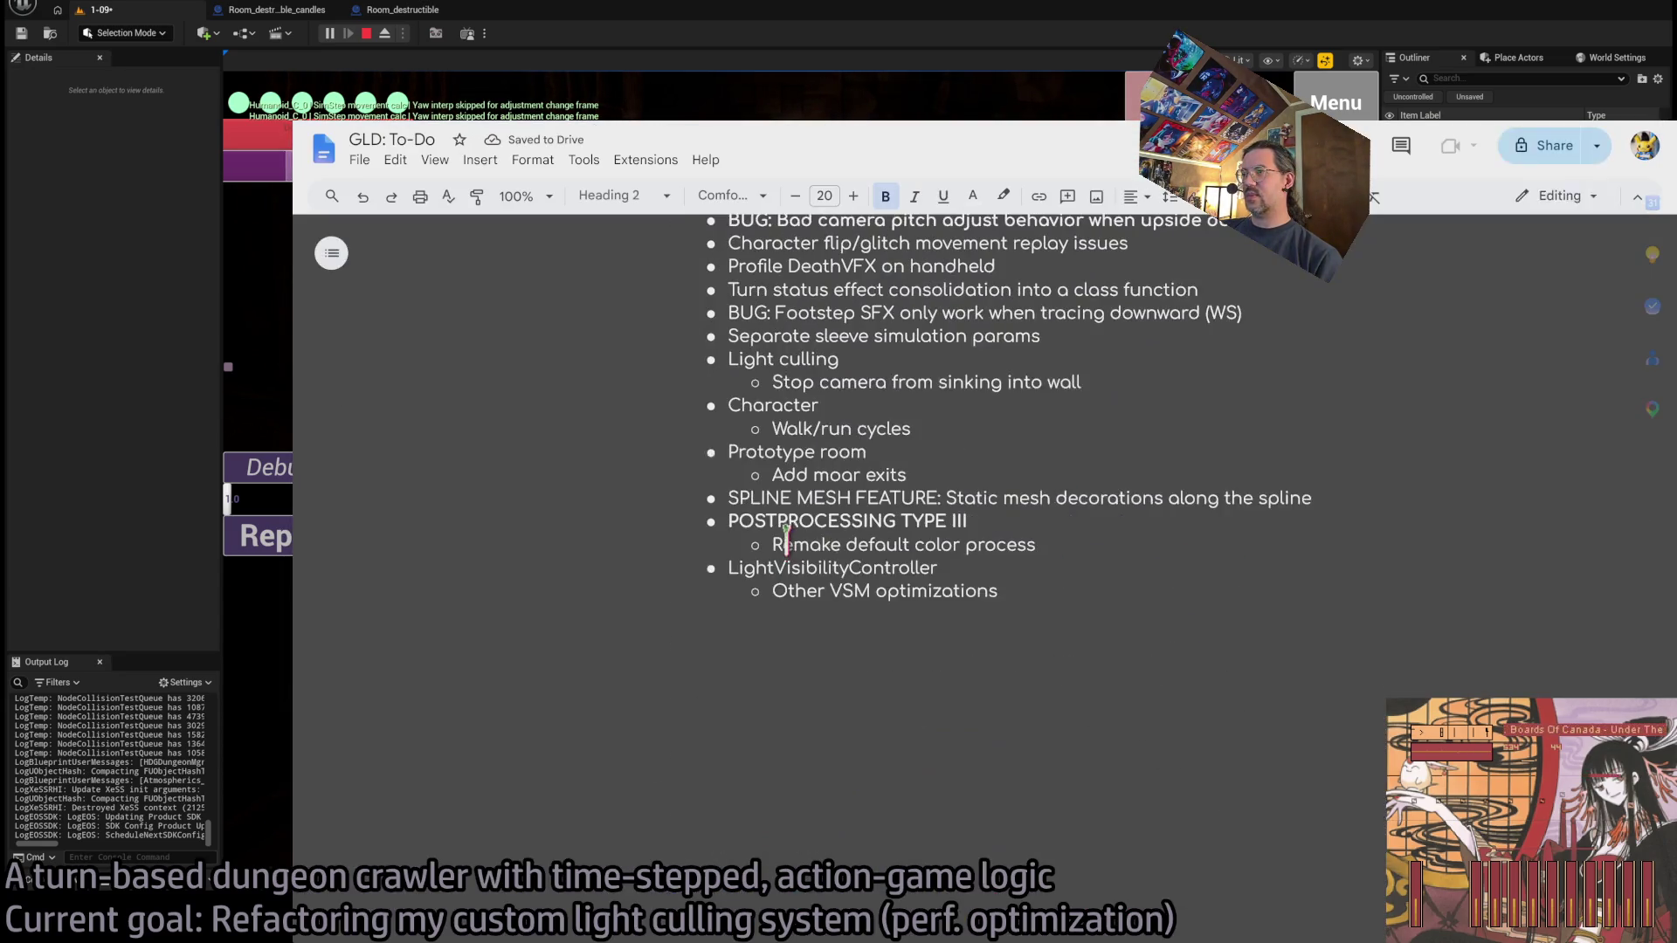
{"action": "key", "text": "Return"}
{"action": "type", "text": "Li"}
{"action": "key", "text": "BackSpace"}
{"action": "key", "text": "BackSpace"}
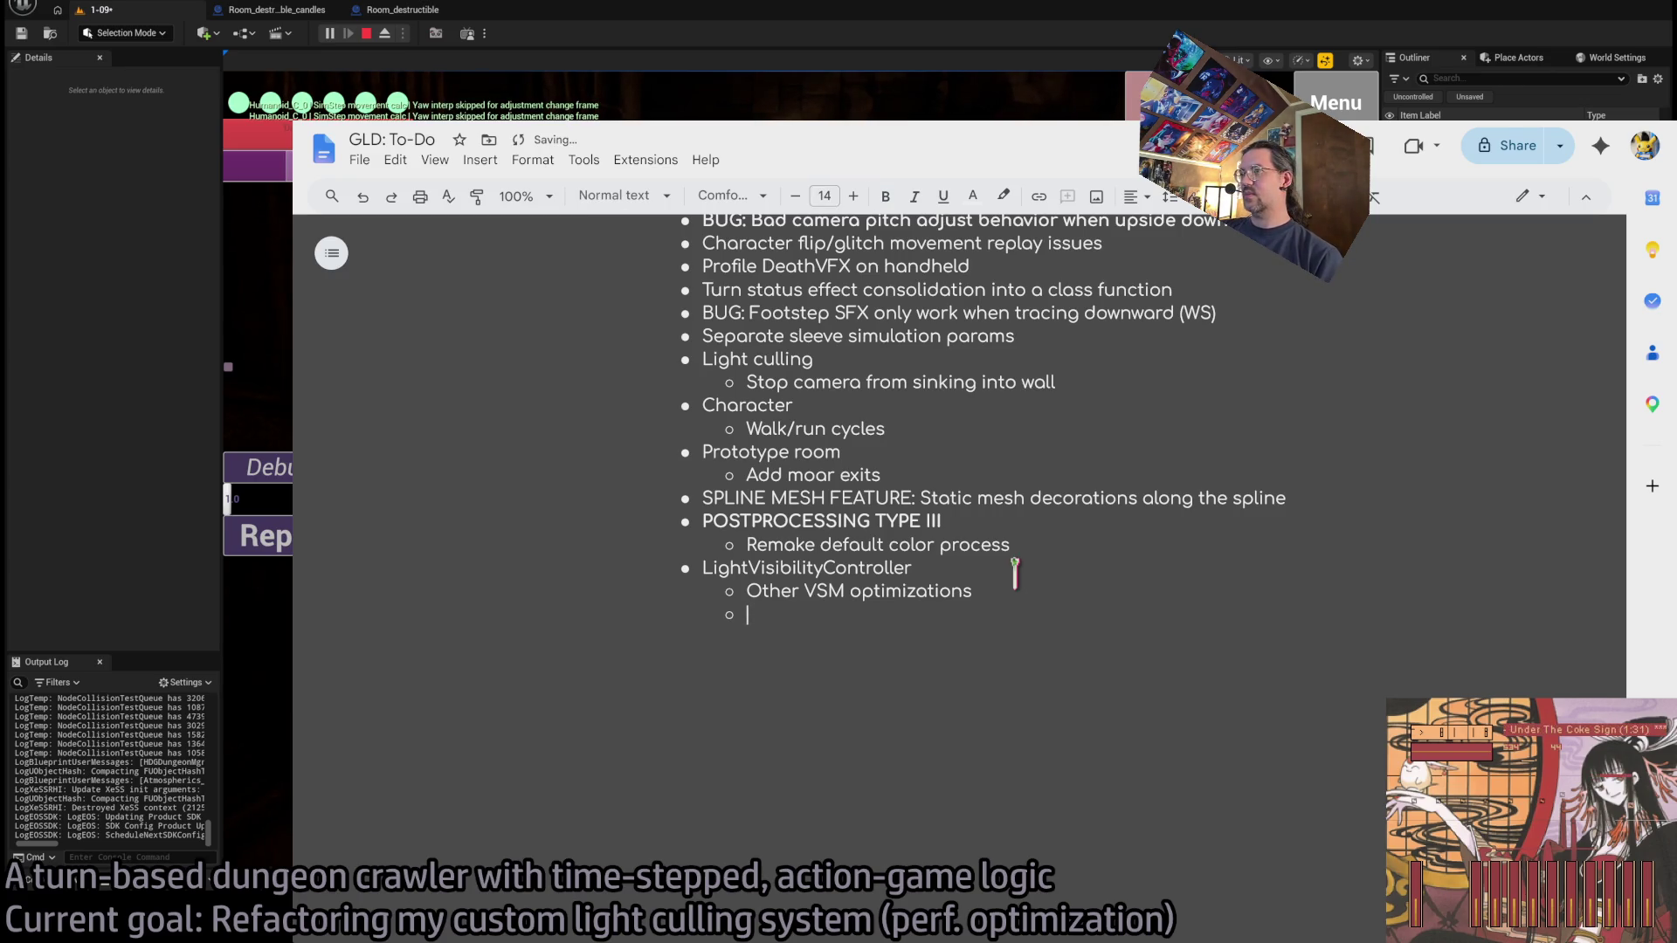
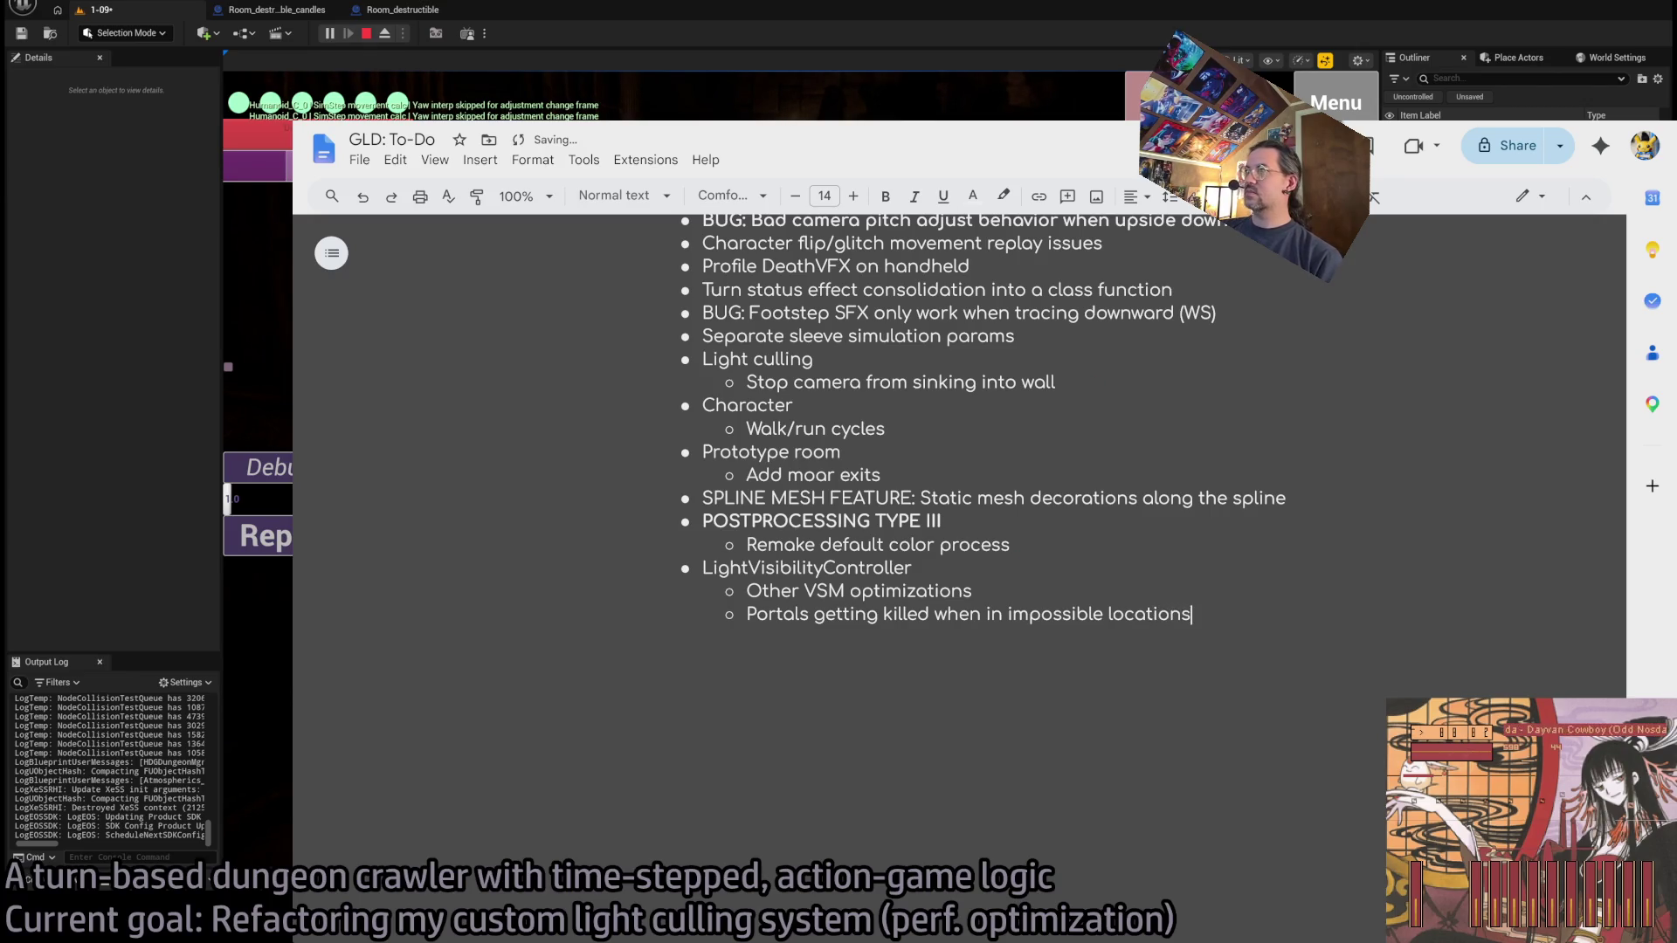
Send the character down the 1-09 corridor with Go!, then stop play with Esc.
{"action": "key", "text": "alt+Tab"}
{"action": "left_click", "coordinate": [747, 362]}
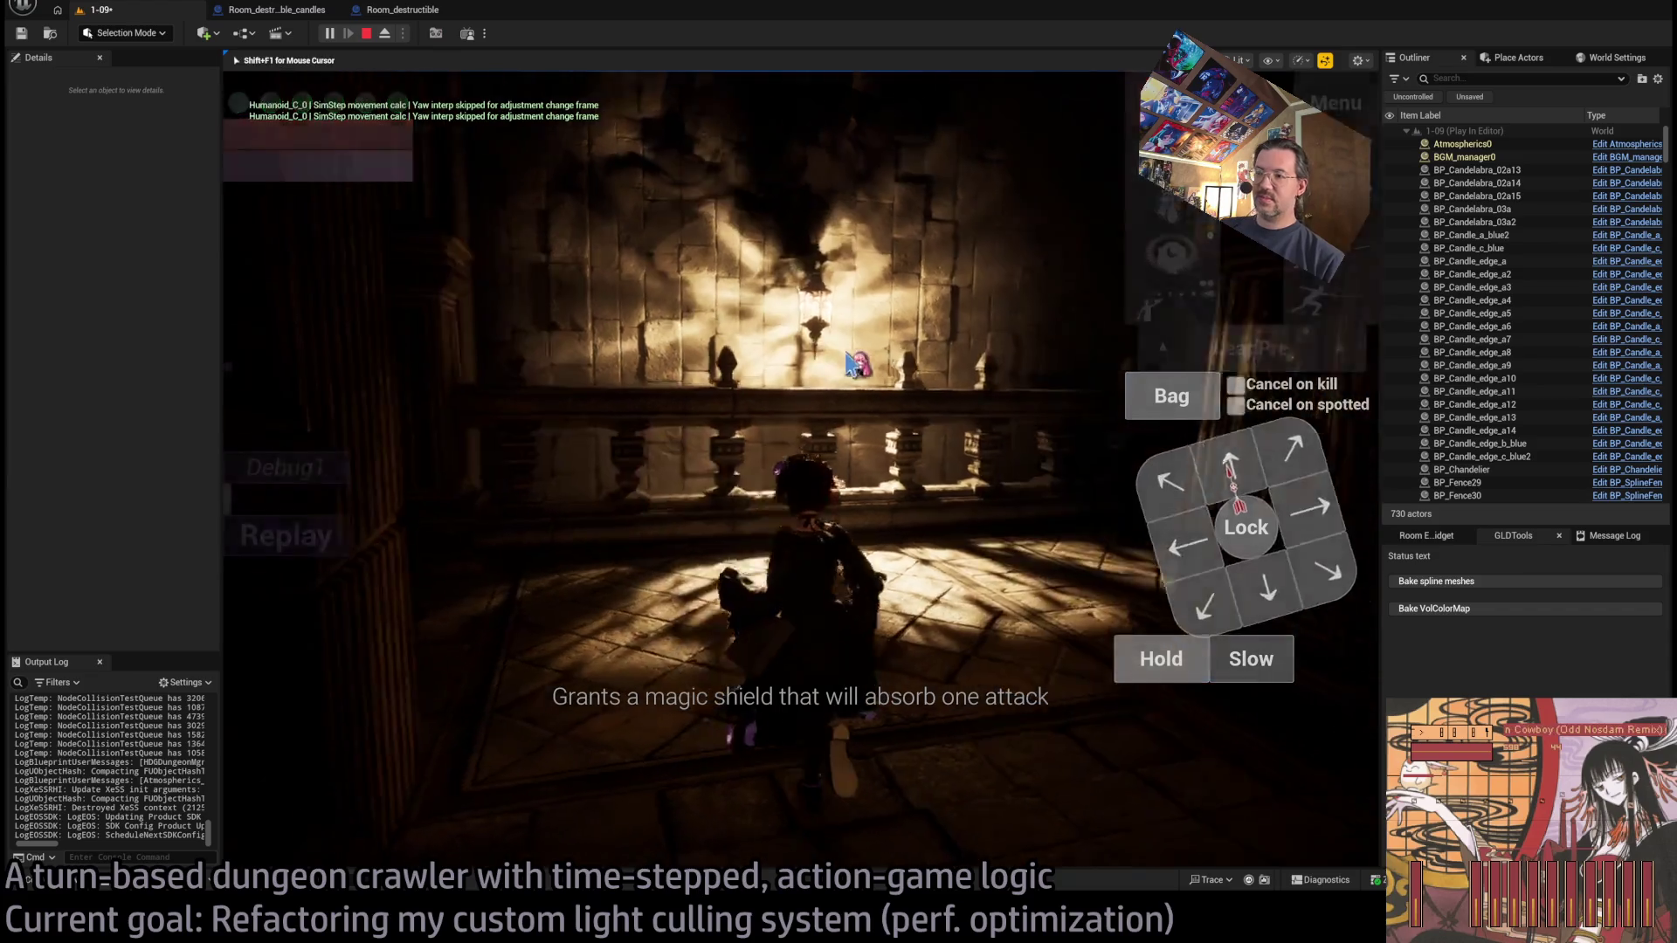
{"action": "mouse_move", "coordinate": [747, 363]}
{"action": "left_mouse_down"}
{"action": "mouse_move", "coordinate": [966, 344]}
{"action": "mouse_move", "coordinate": [943, 323]}
{"action": "mouse_move", "coordinate": [1004, 285]}
{"action": "mouse_move", "coordinate": [1035, 229]}
{"action": "mouse_move", "coordinate": [647, 552]}
{"action": "left_mouse_up"}
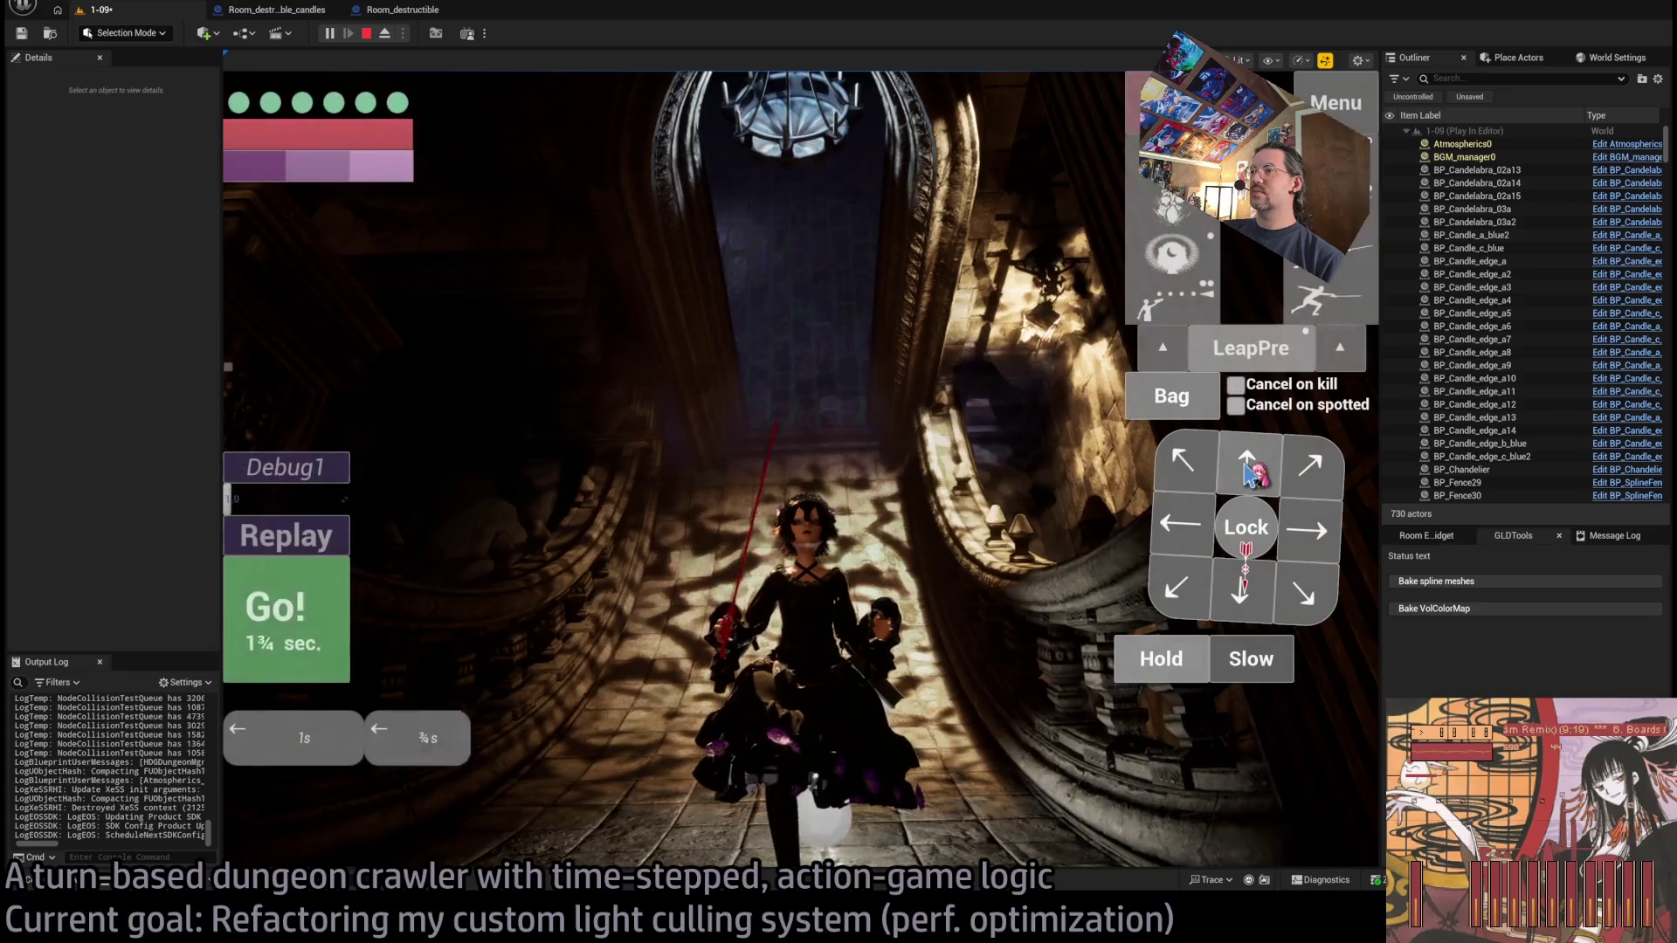
{"action": "left_click", "coordinate": [292, 617]}
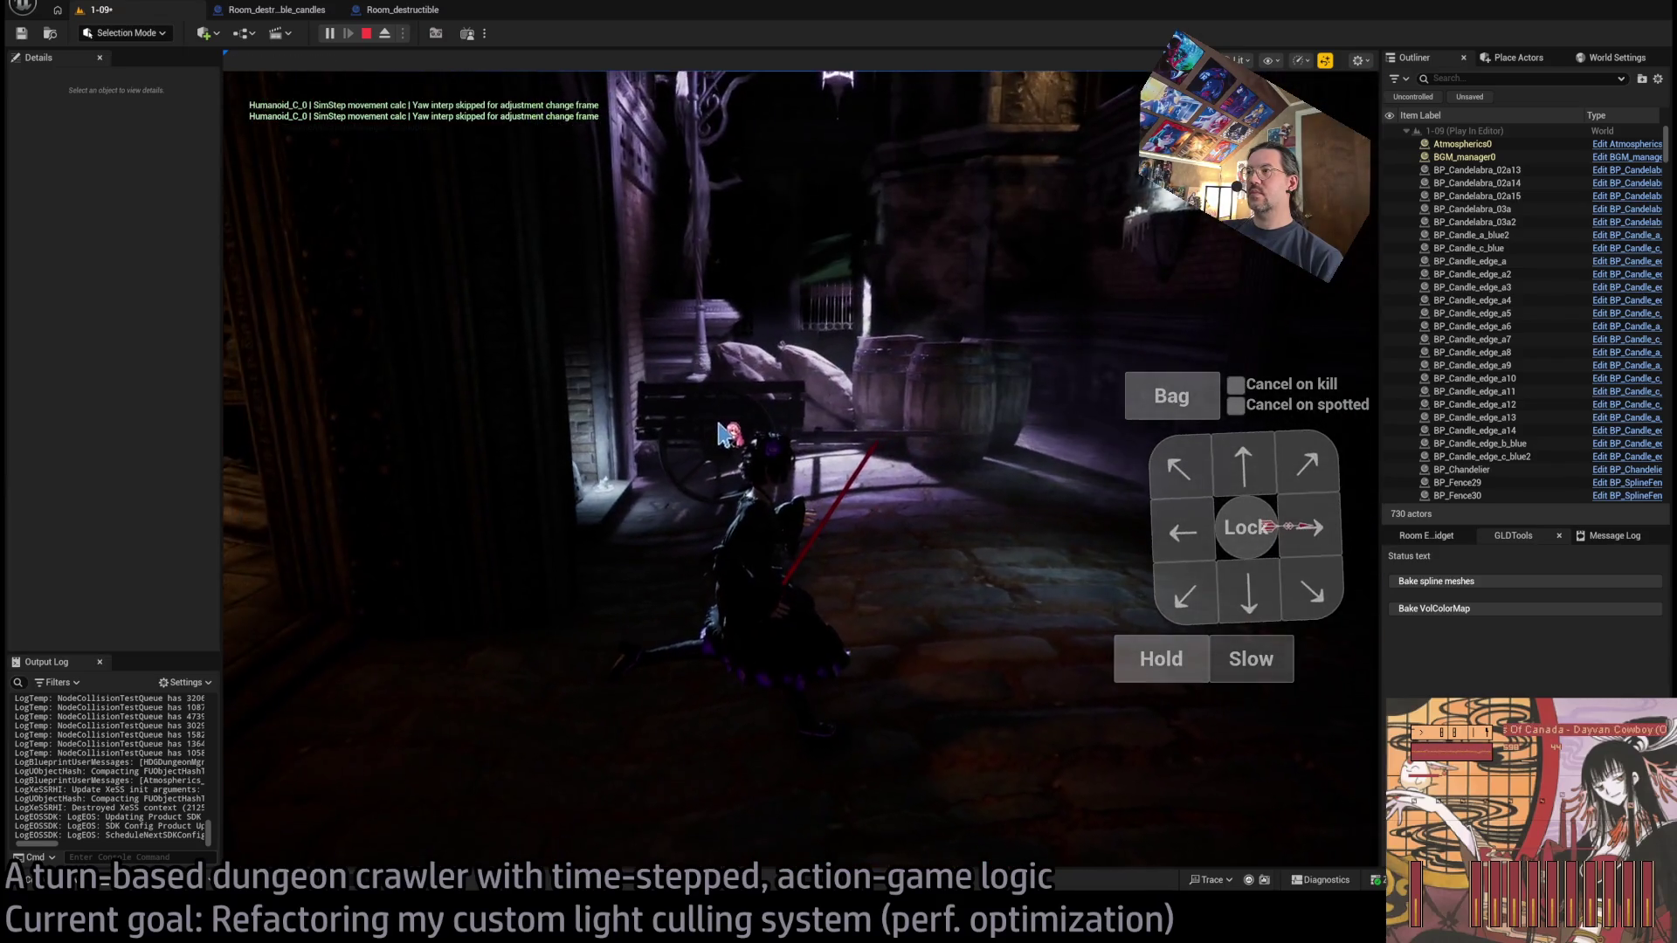
{"action": "key", "text": "Escape"}
{"action": "left_click_drag", "start_coordinate": [860, 416], "coordinate": [643, 463]}
Select the VolColorMapMarker_Street1 marker and lower it to Z 2290.
{"action": "left_click", "coordinate": [624, 464]}
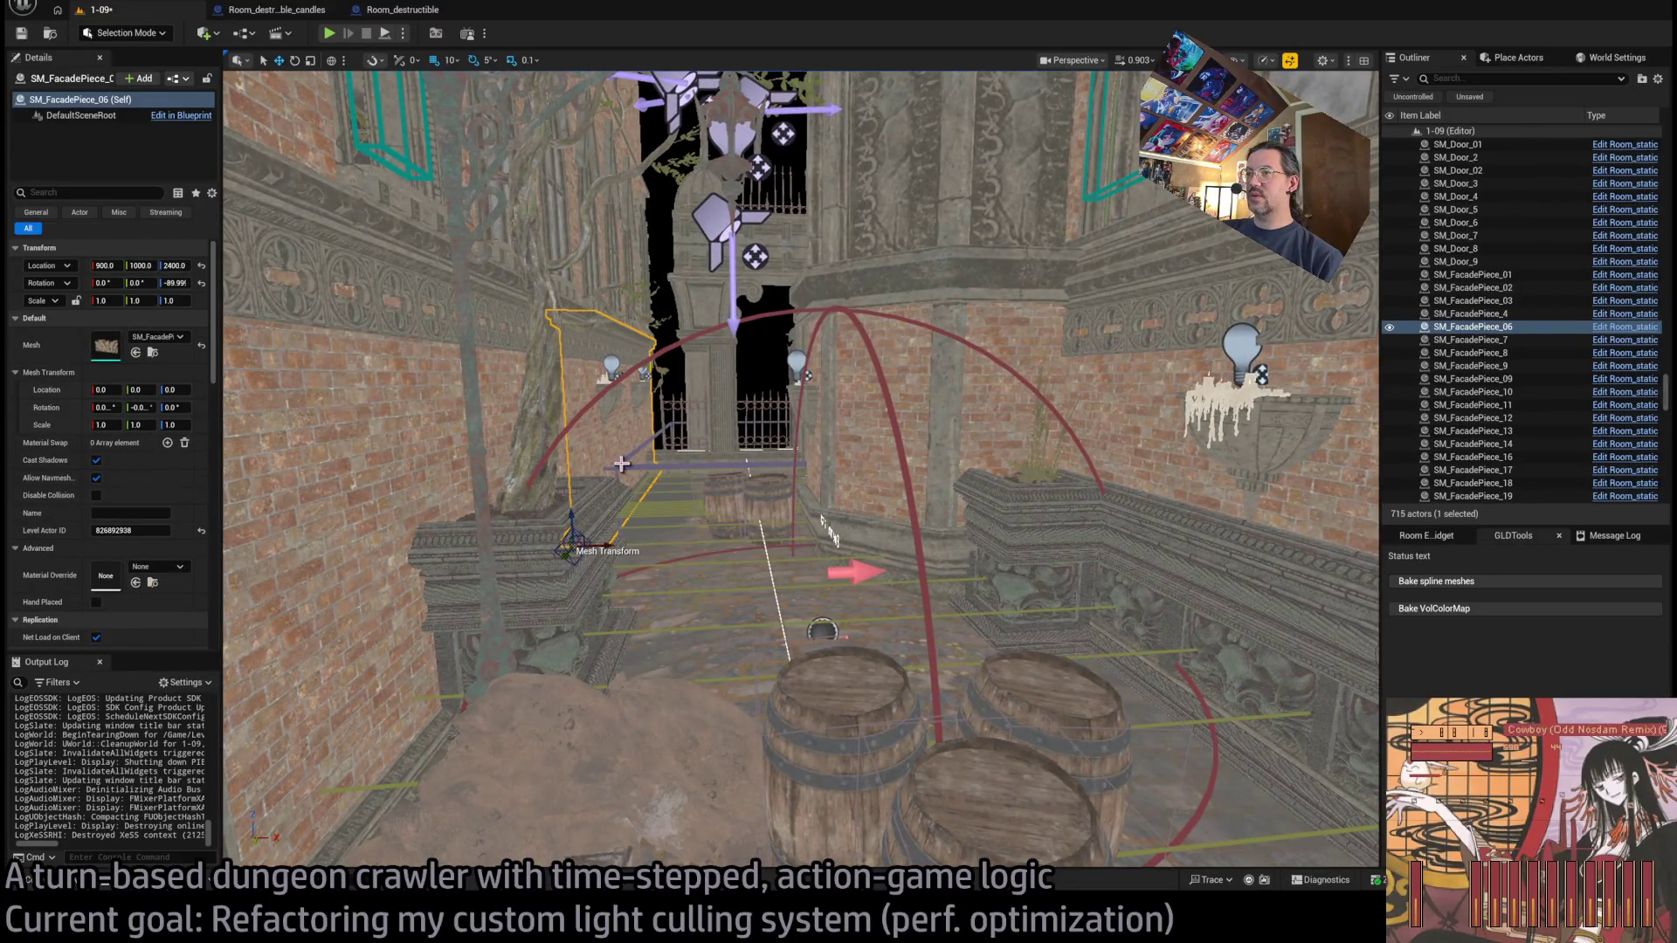
{"action": "left_click", "coordinate": [618, 464]}
{"action": "left_click", "coordinate": [608, 468], "text": "ctrl"}
{"action": "mouse_move", "coordinate": [609, 468]}
{"action": "left_mouse_down"}
{"action": "mouse_move", "coordinate": [558, 455]}
{"action": "mouse_move", "coordinate": [629, 419]}
{"action": "mouse_move", "coordinate": [603, 402]}
{"action": "mouse_move", "coordinate": [797, 513]}
{"action": "mouse_move", "coordinate": [728, 475]}
{"action": "mouse_move", "coordinate": [751, 491]}
{"action": "mouse_move", "coordinate": [812, 454]}
{"action": "mouse_move", "coordinate": [786, 472]}
{"action": "mouse_move", "coordinate": [757, 606]}
{"action": "left_mouse_up"}
{"action": "left_click", "coordinate": [753, 624]}
{"action": "left_click_drag", "start_coordinate": [614, 490], "coordinate": [593, 504]}
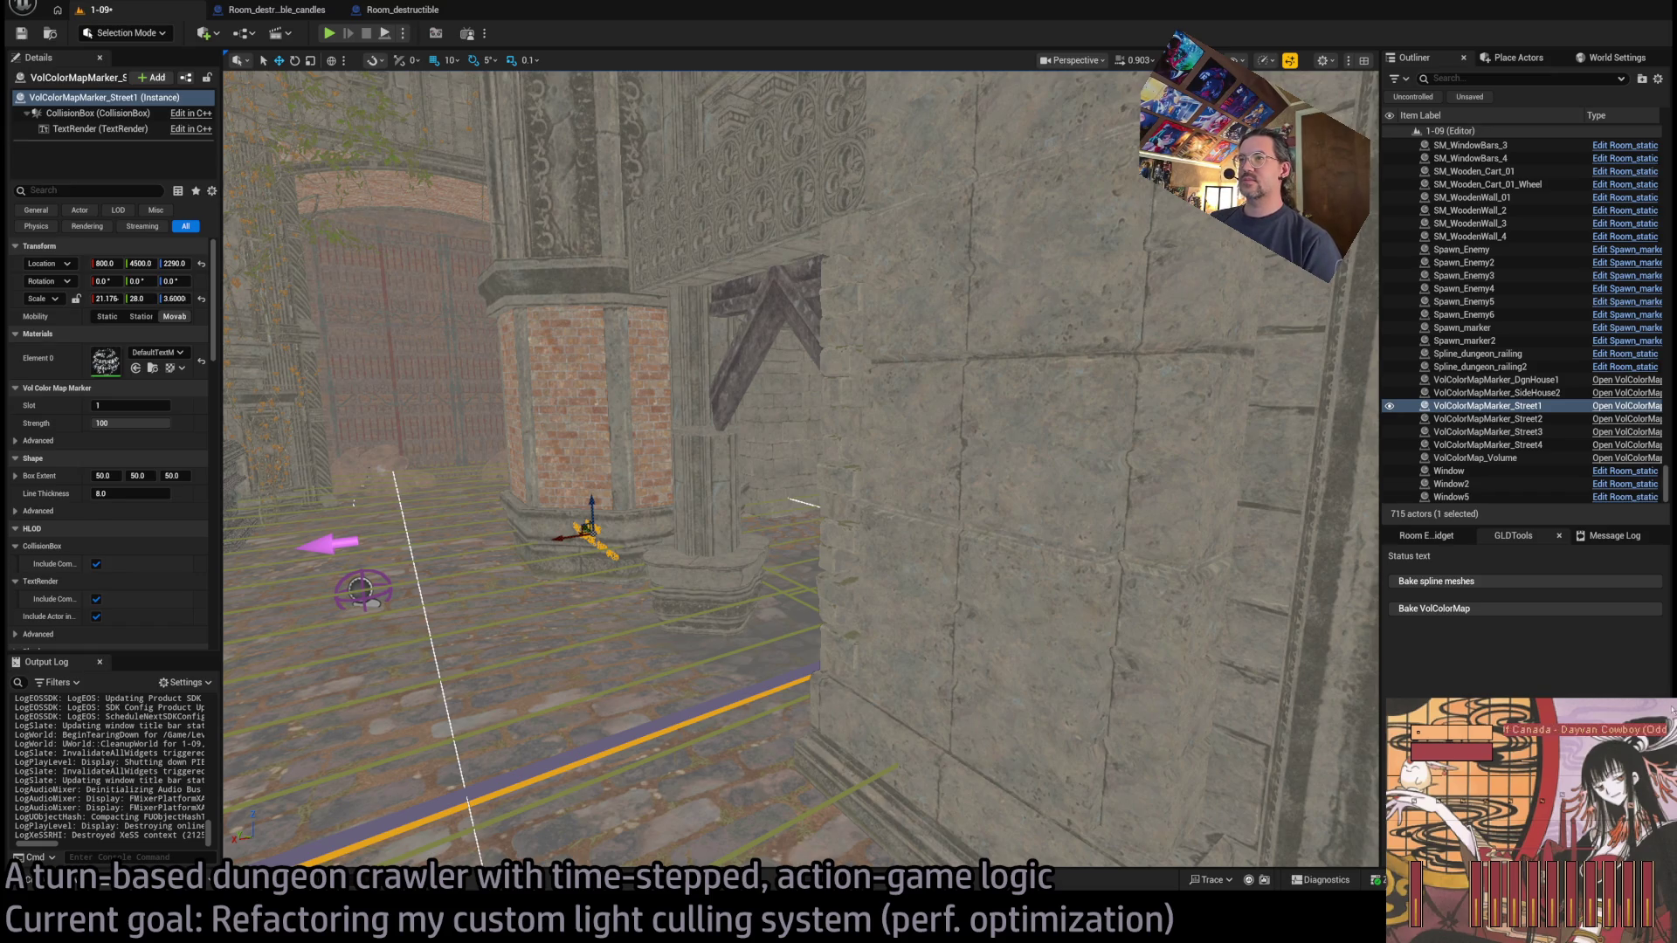
Attempt the Bake VolColorMap, then select the GLD_AudioVolume actor.
{"action": "left_click", "coordinate": [1485, 610]}
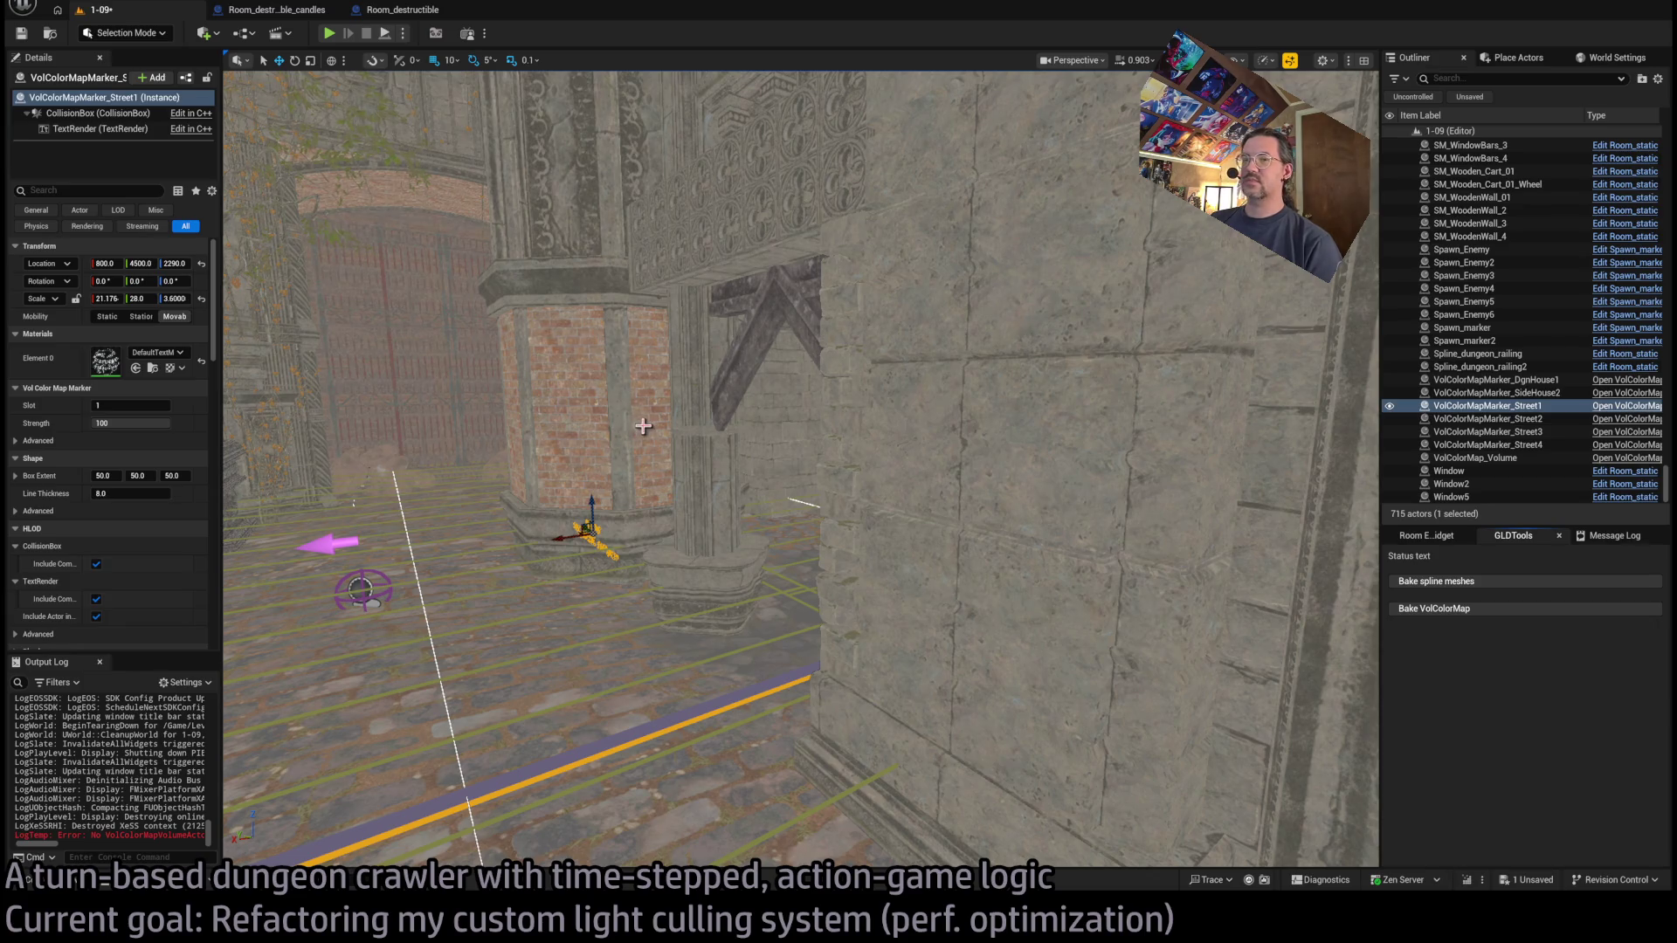
{"action": "mouse_move", "coordinate": [582, 408]}
{"action": "left_mouse_down"}
{"action": "mouse_move", "coordinate": [572, 332]}
{"action": "mouse_move", "coordinate": [585, 367]}
{"action": "left_mouse_up"}
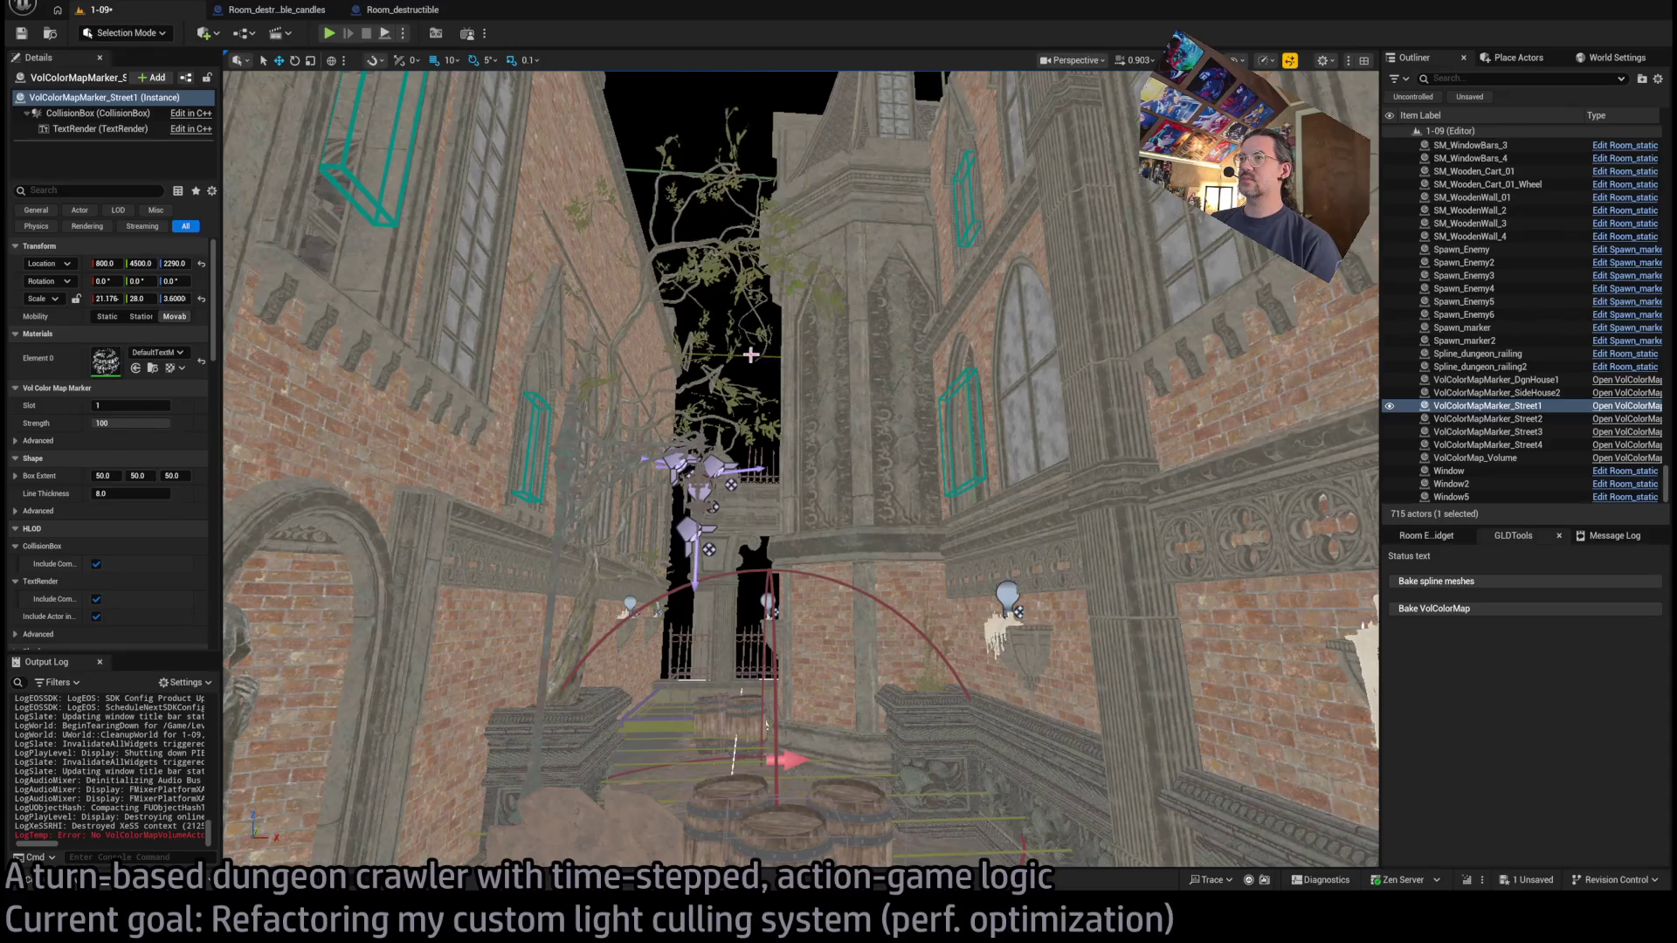
{"action": "left_click", "coordinate": [1376, 593]}
Rerun Bake VolColorMap on GLD_AudioVolume, then launch Play In Editor with Alt+P.
{"action": "left_click", "coordinate": [1432, 609]}
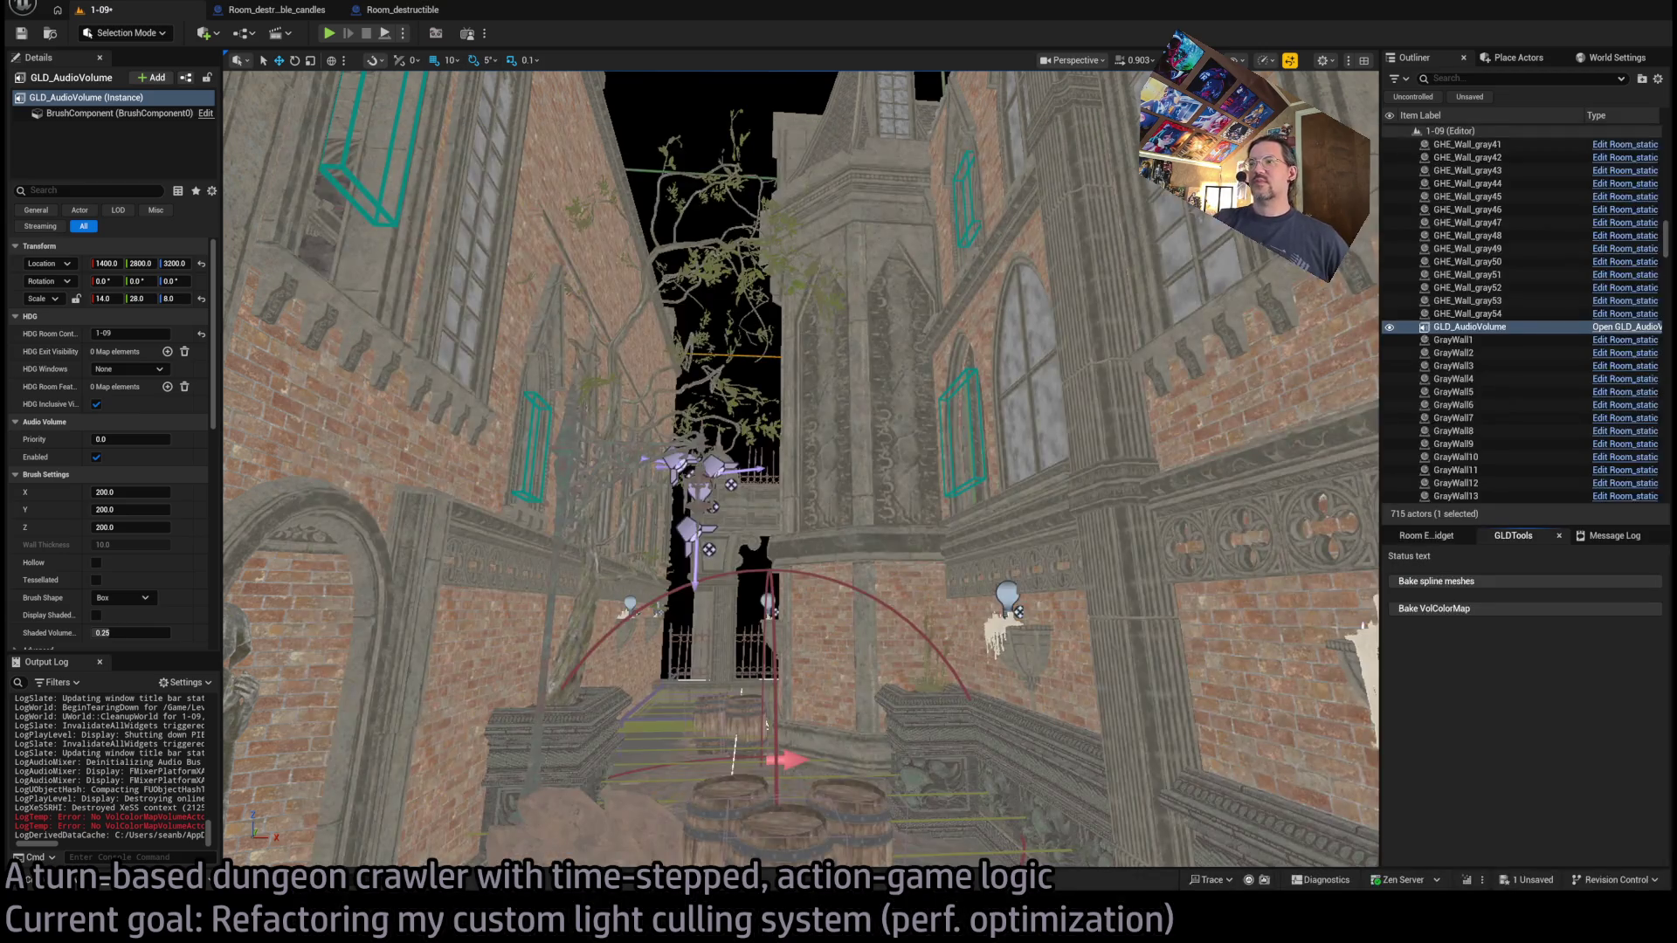
{"action": "key", "text": "alt+p"}
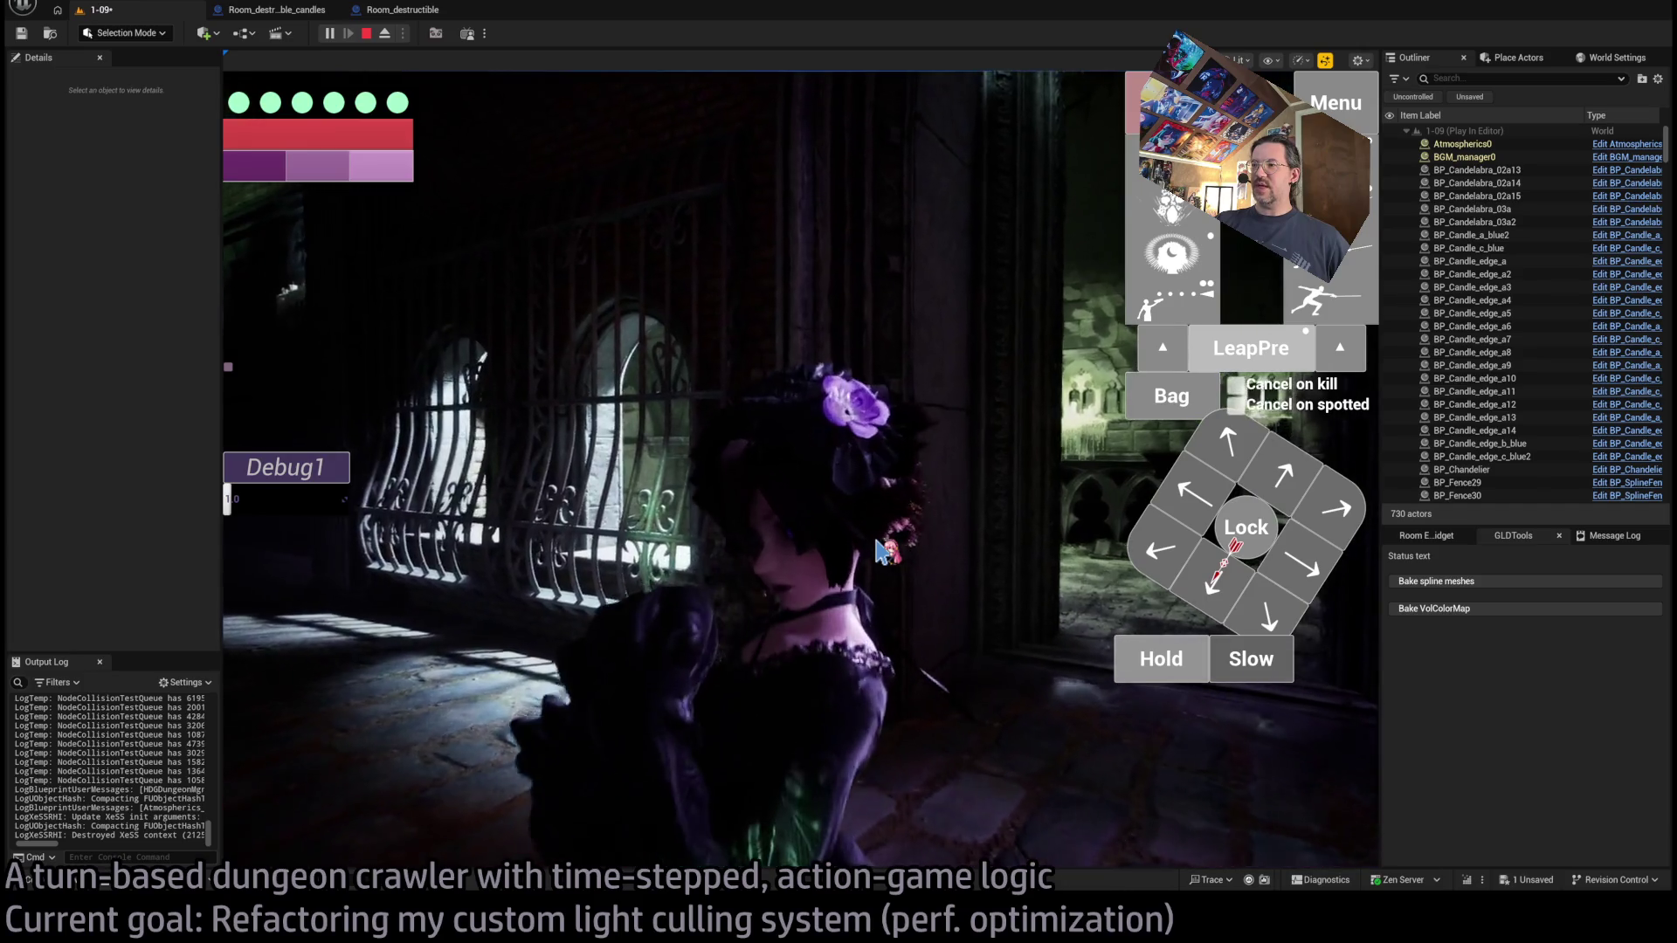
Look over the lit street in the game view, then stop play from the toolbar.
{"action": "left_click", "coordinate": [880, 552]}
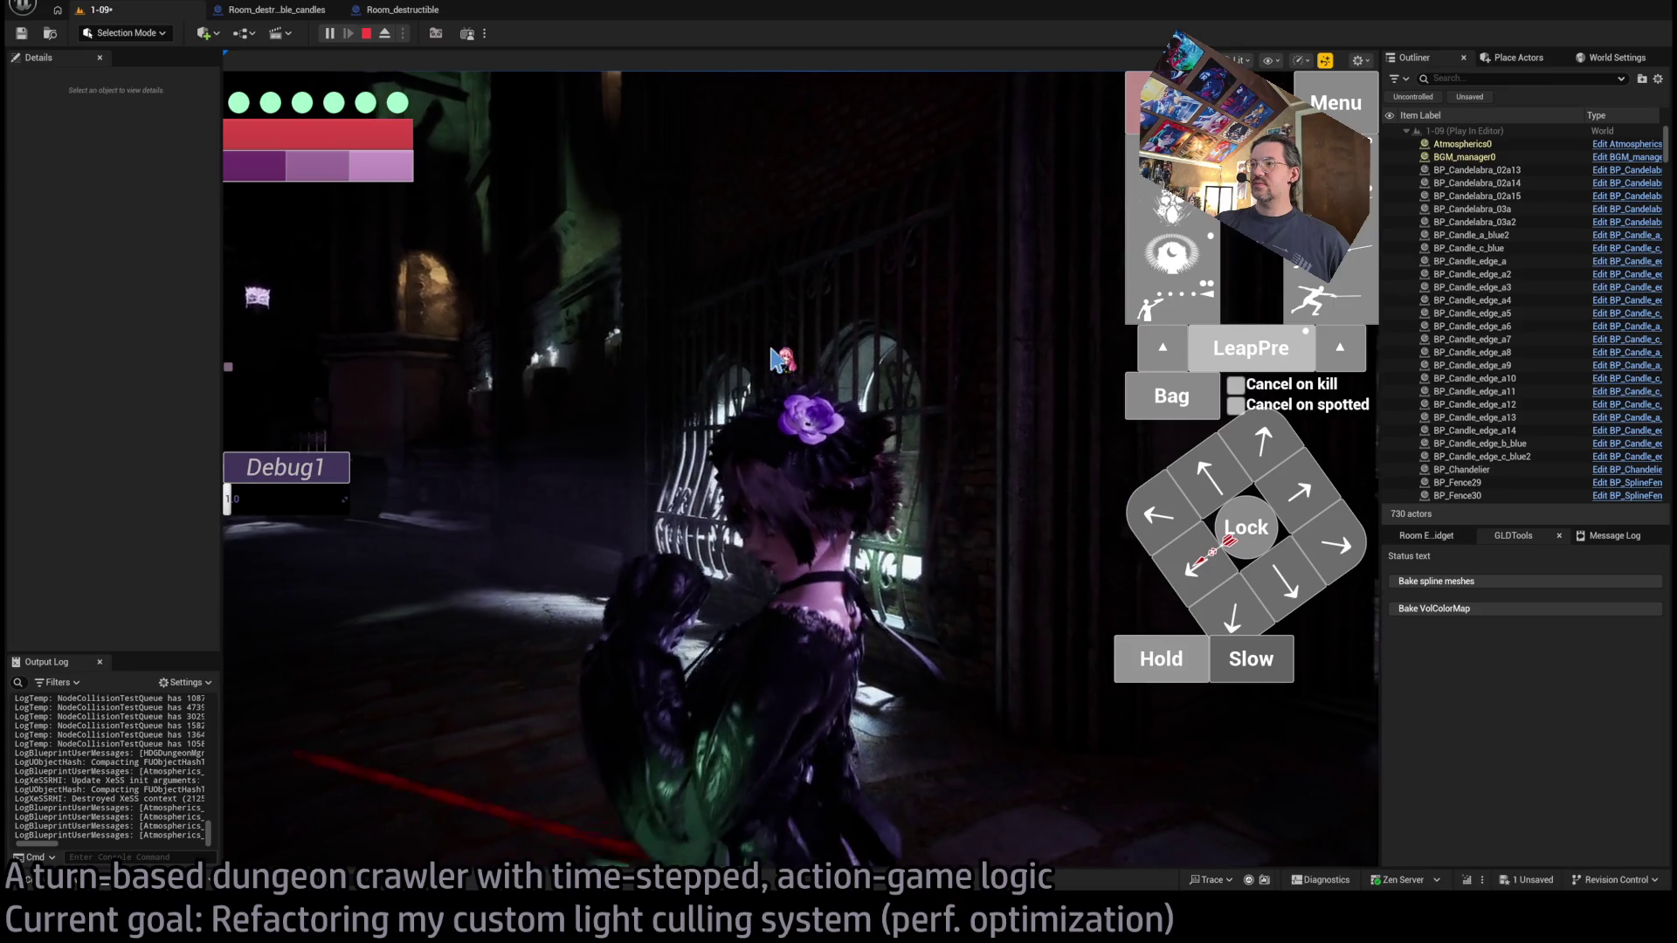
{"action": "left_click", "coordinate": [367, 35]}
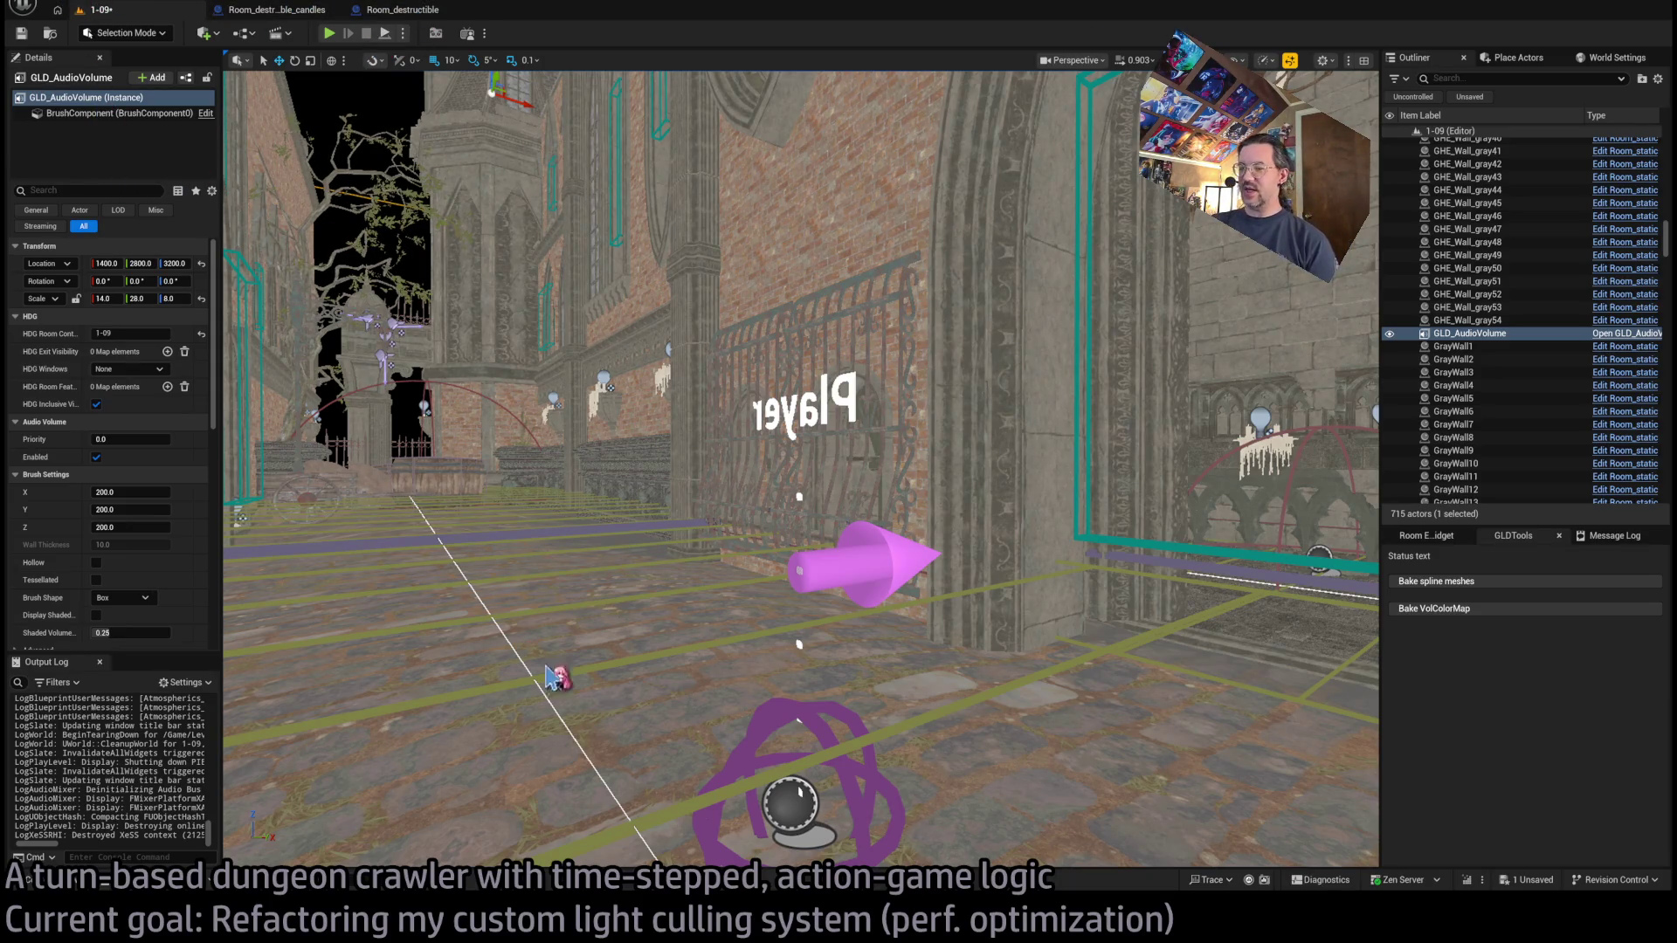
Save level 1-09 with Ctrl+S and bring up the Open Asset picker with Ctrl+P.
{"action": "key", "text": "ctrl+s"}
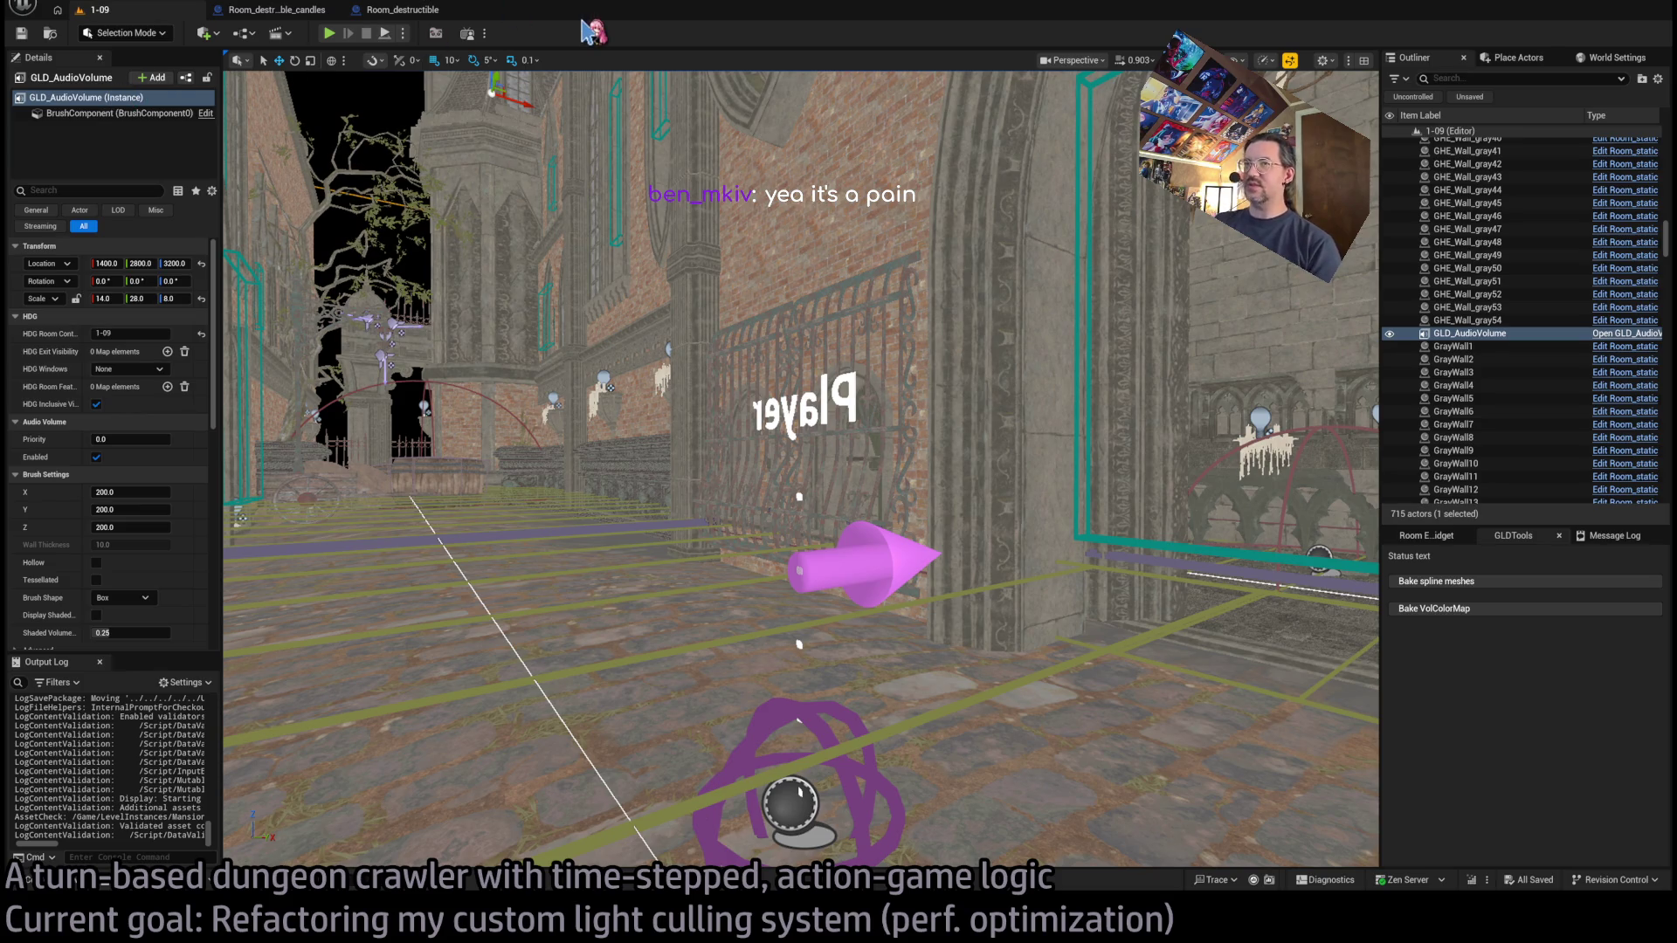
{"action": "key", "text": "ctrl+p"}
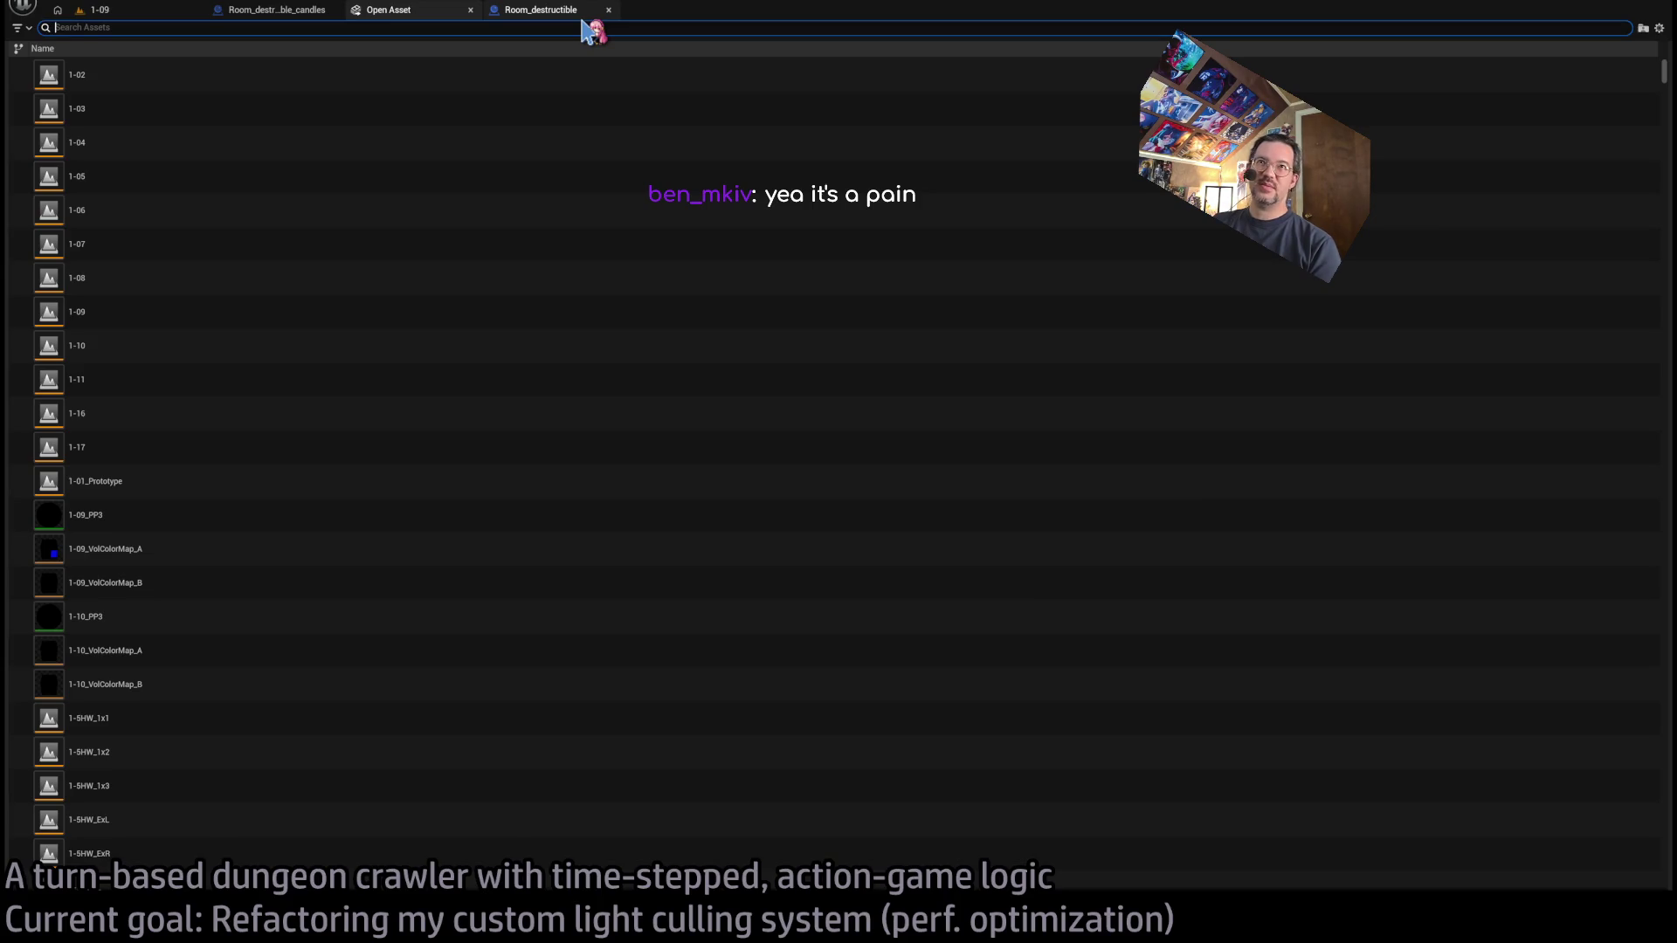
{"action": "type", "text": "hdg"}
Open the HDG blueprint from the asset search results.
{"action": "left_click", "coordinate": [247, 142]}
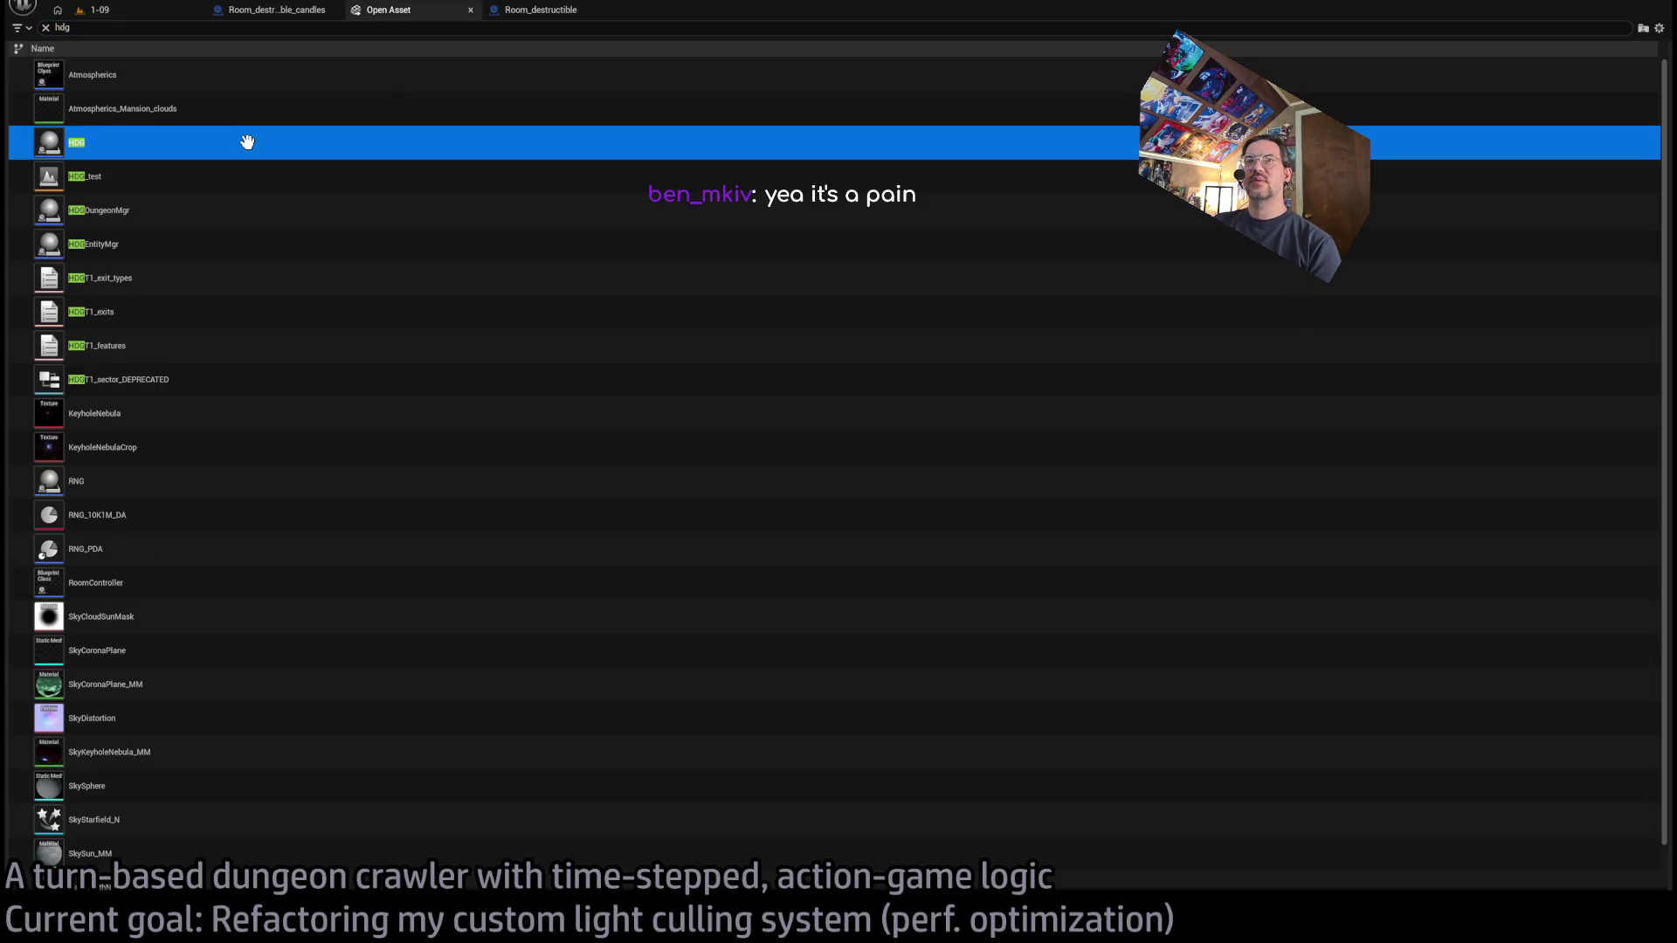
{"action": "key", "text": "Return"}
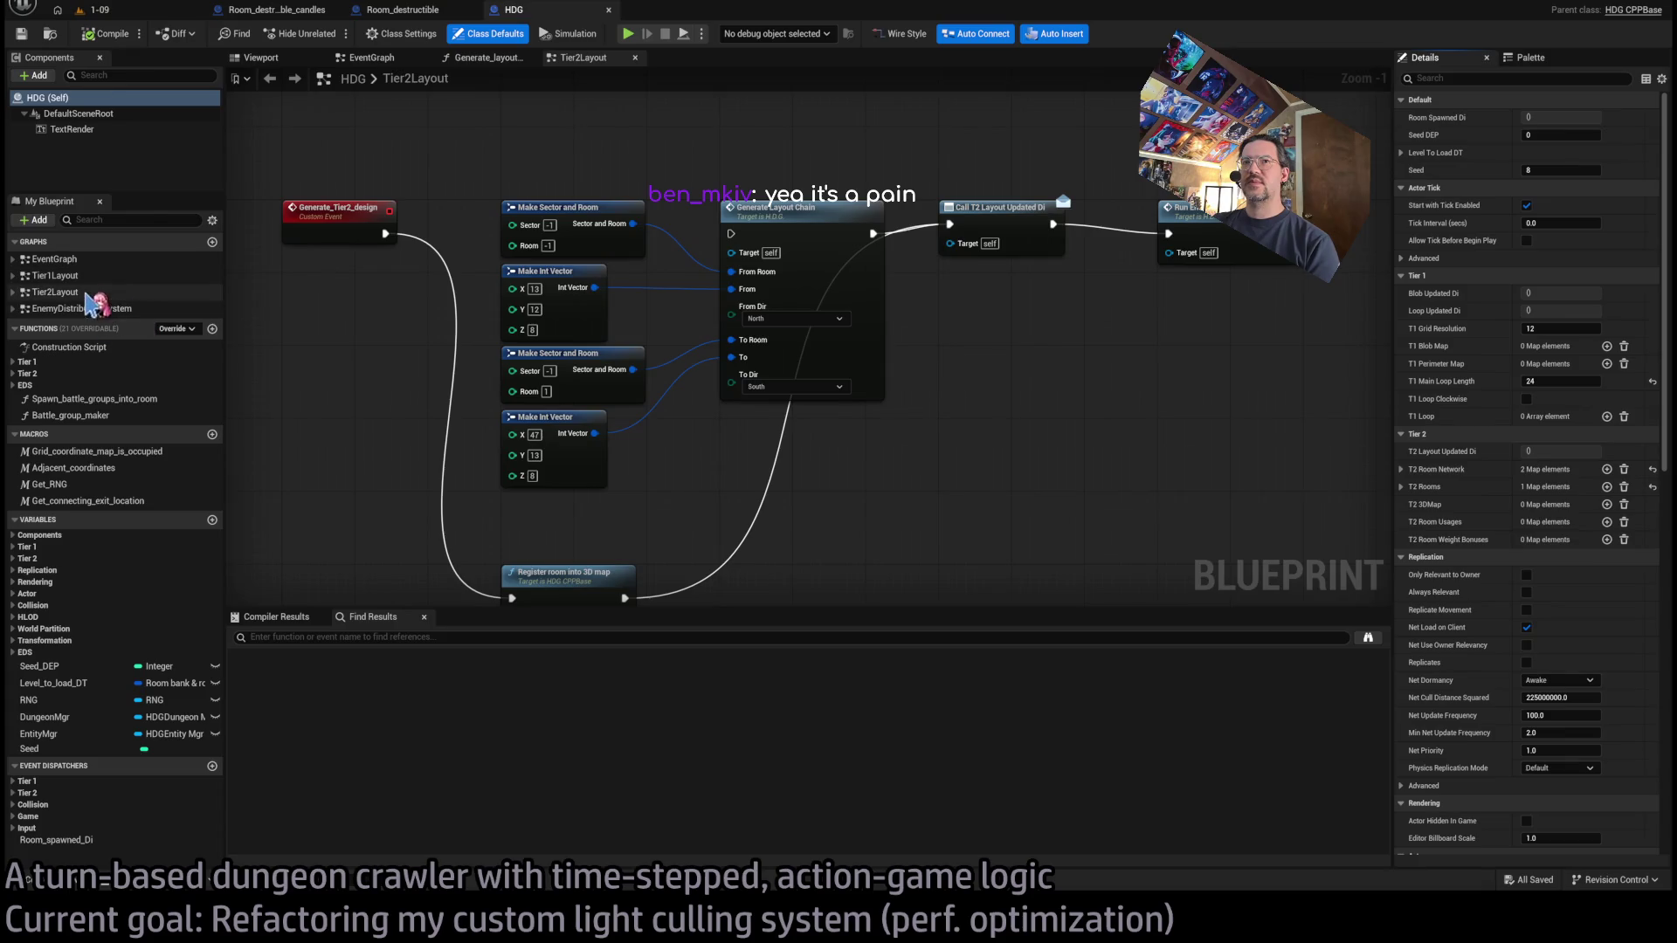
{"action": "scroll", "coordinate": [333, 513], "scroll_direction": "down", "scroll_amount": 1}
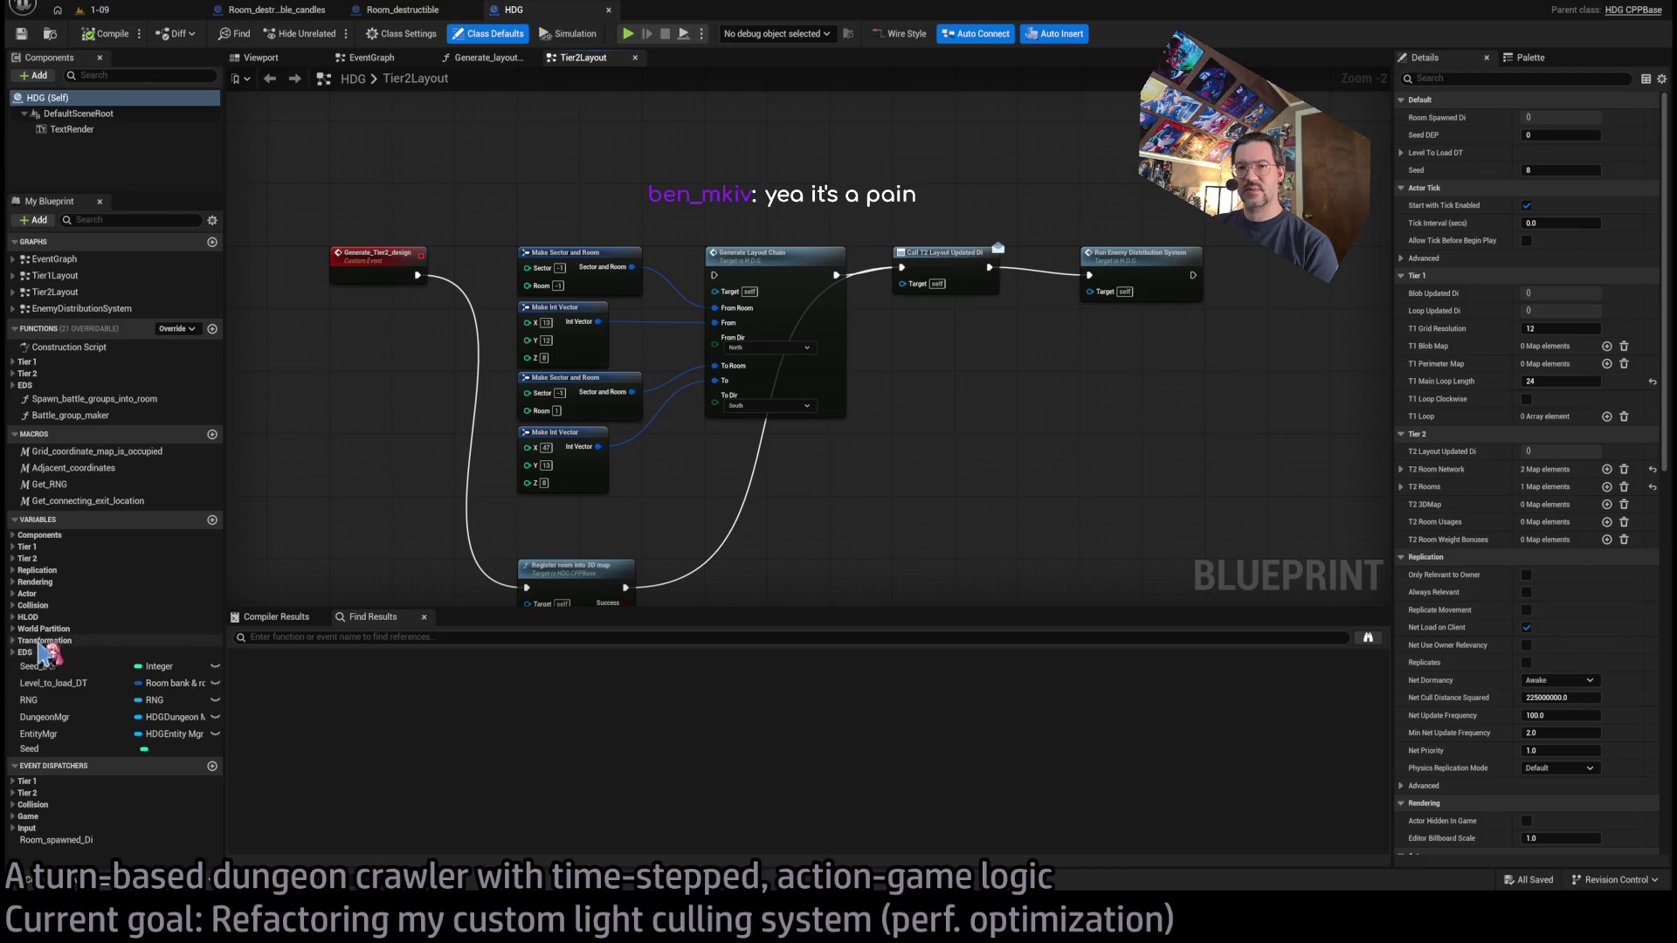
Edit the Room ID Row of T2 Rooms Element 0, then return to the 1-09 level.
{"action": "left_click", "coordinate": [18, 559]}
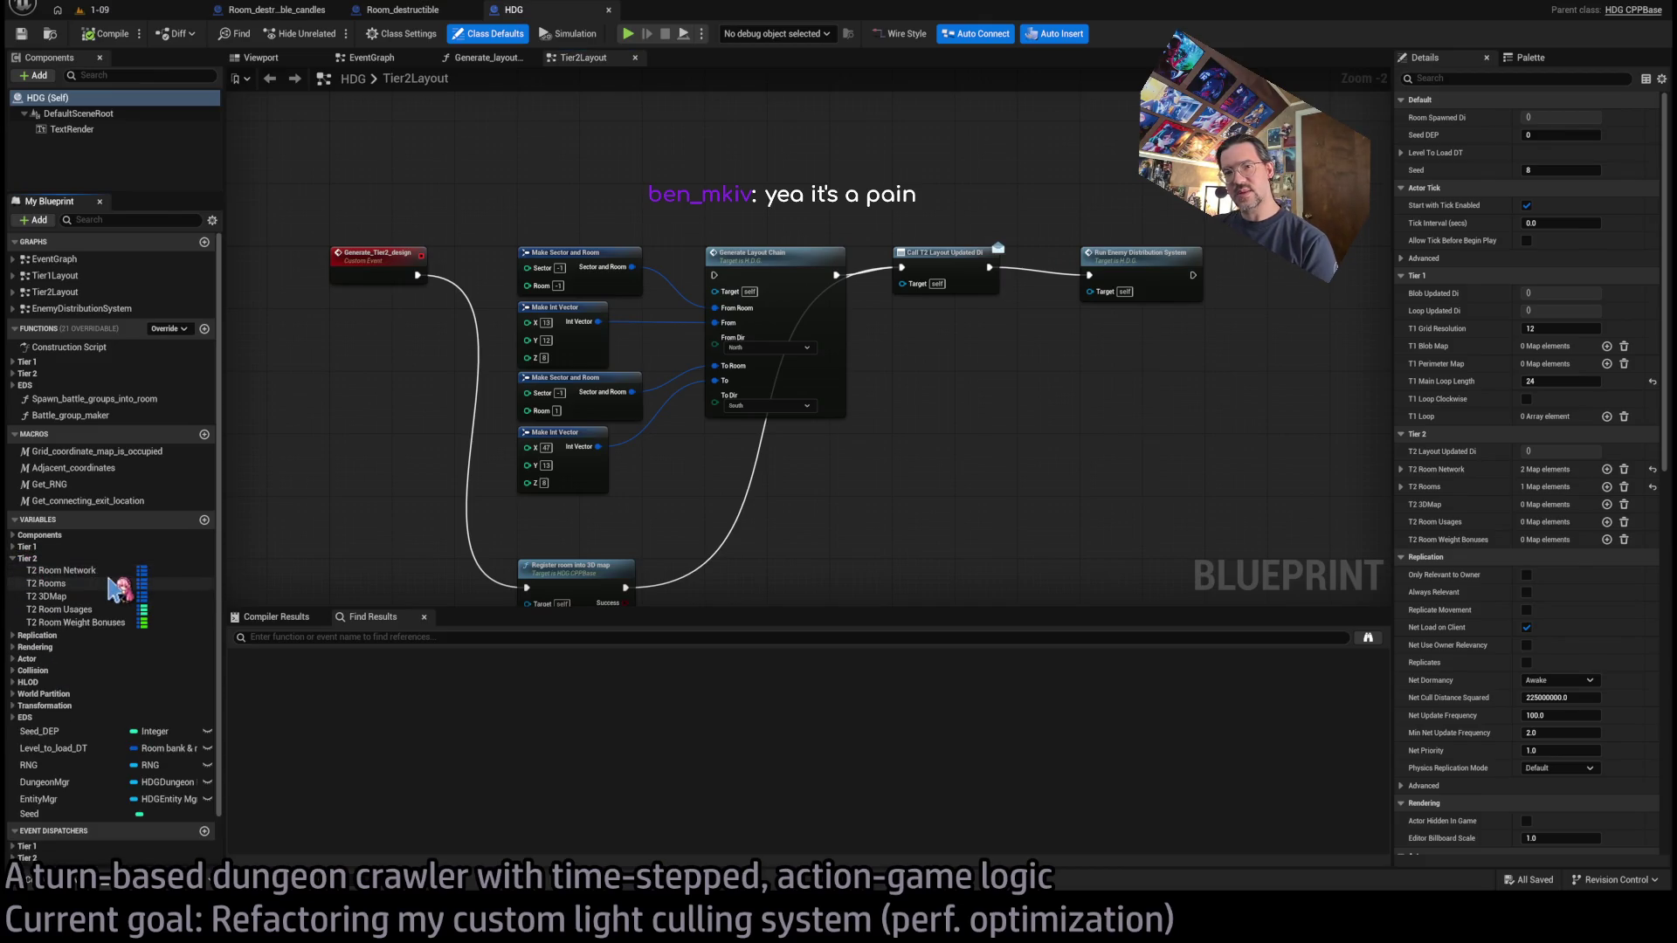
{"action": "left_click", "coordinate": [53, 583]}
{"action": "left_click", "coordinate": [1400, 253]}
{"action": "left_click", "coordinate": [1411, 271]}
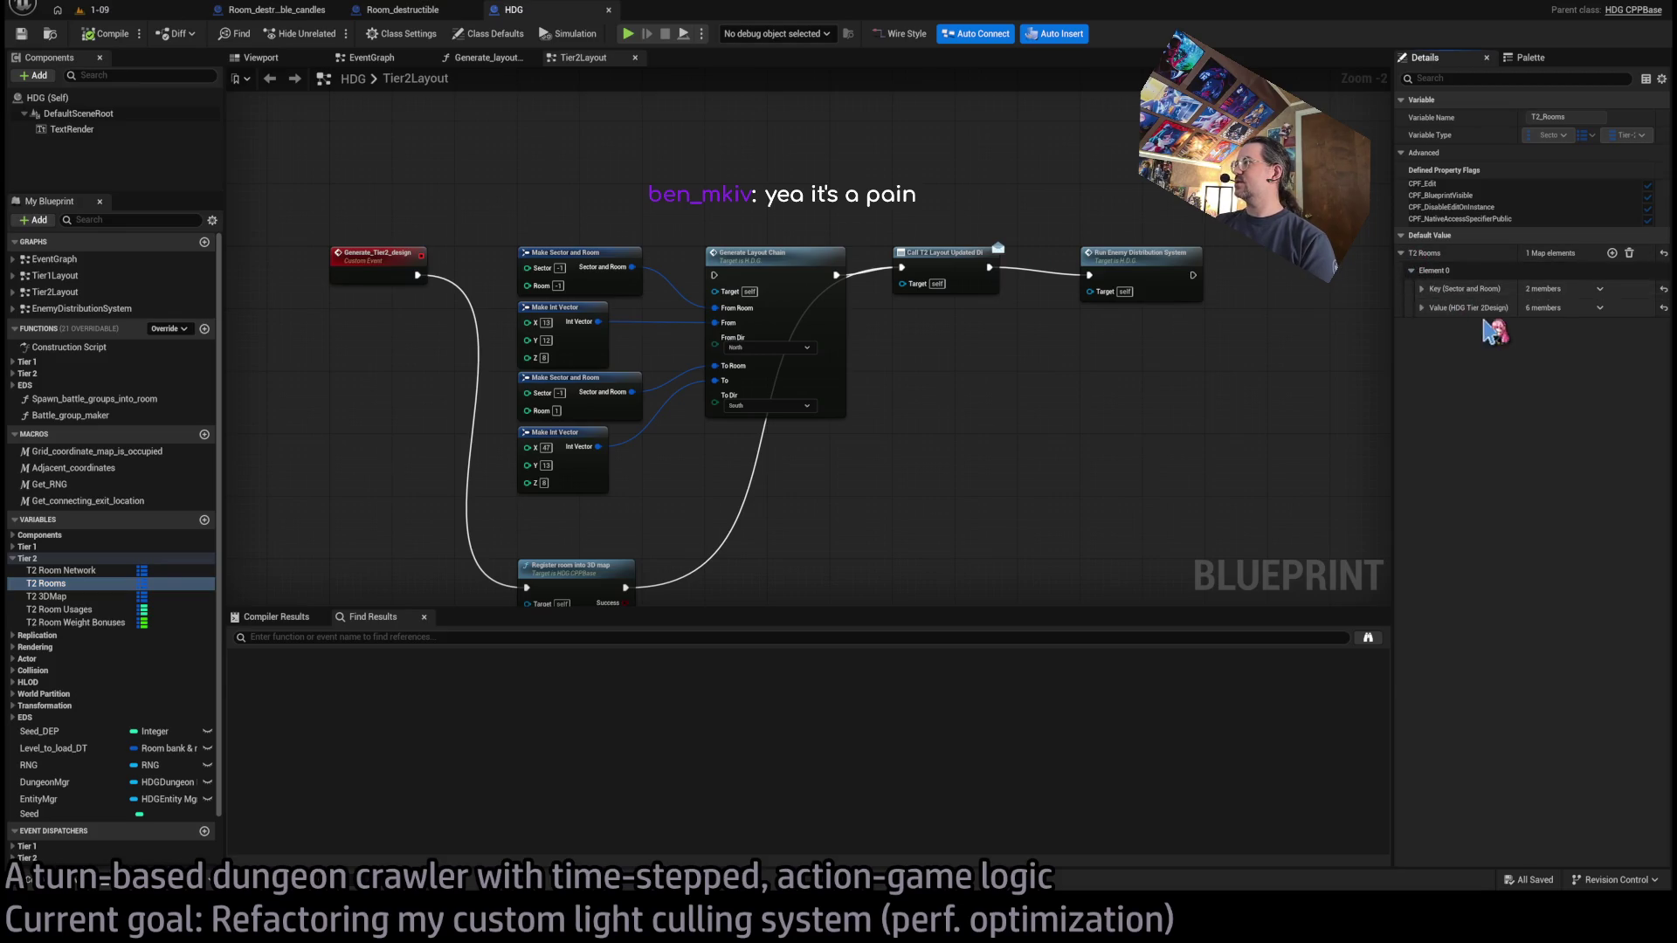
{"action": "left_click", "coordinate": [1422, 307]}
{"action": "left_click", "coordinate": [1421, 288]}
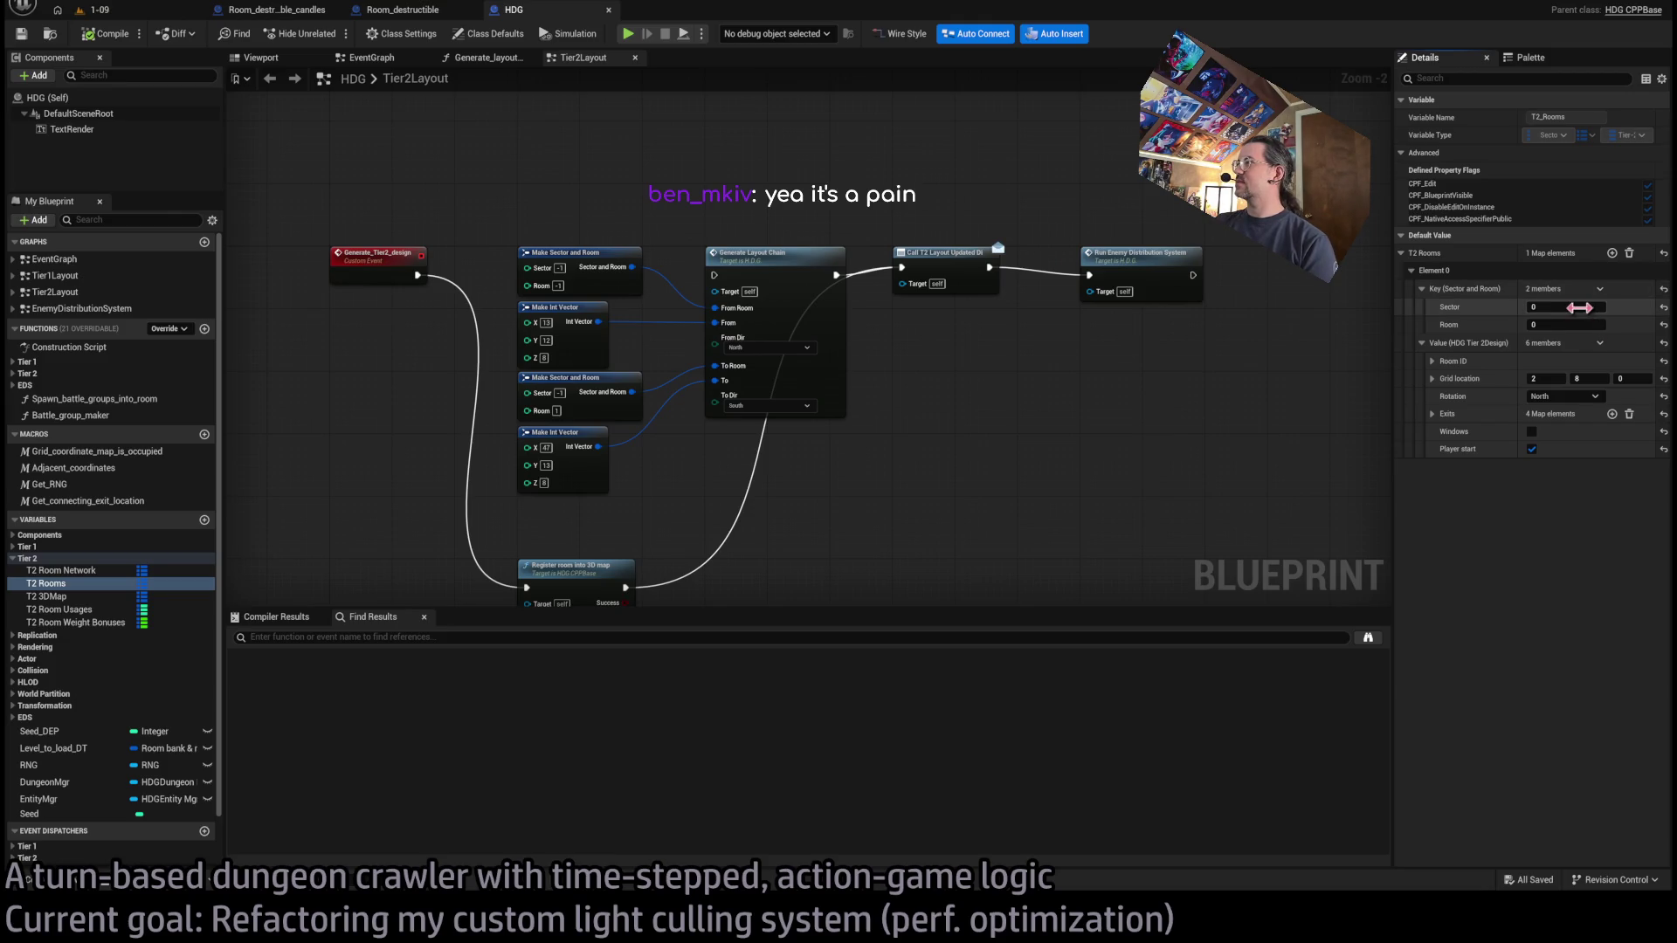
{"action": "left_click", "coordinate": [1432, 361]}
{"action": "left_click", "coordinate": [1585, 394]}
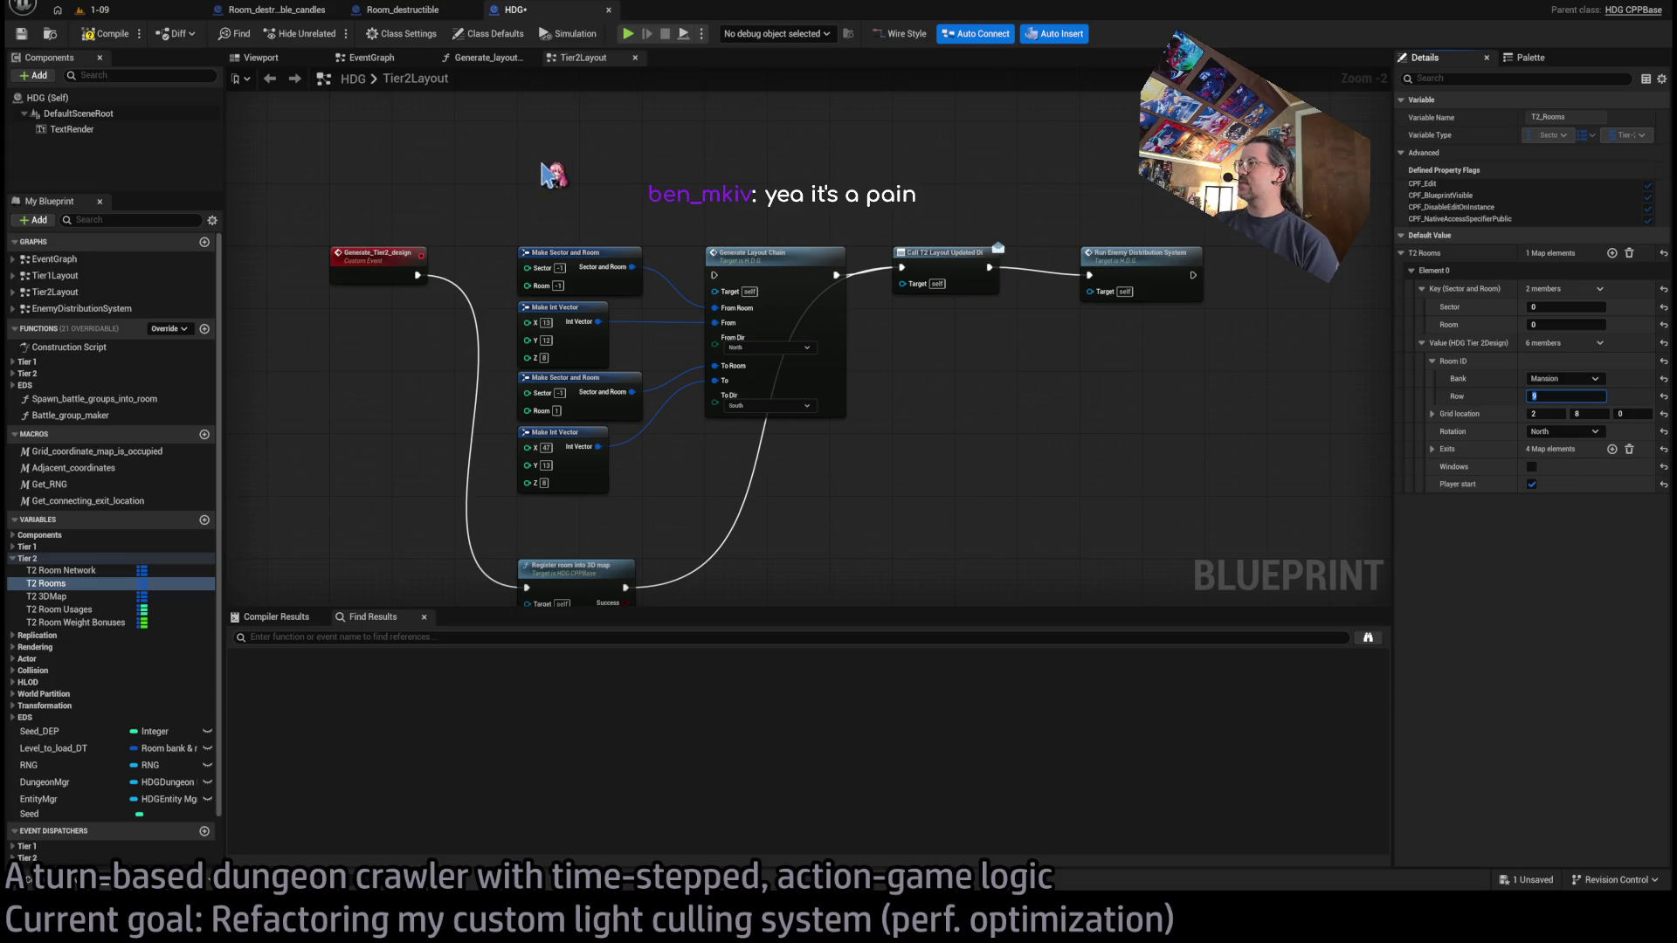
{"action": "left_click", "coordinate": [88, 8]}
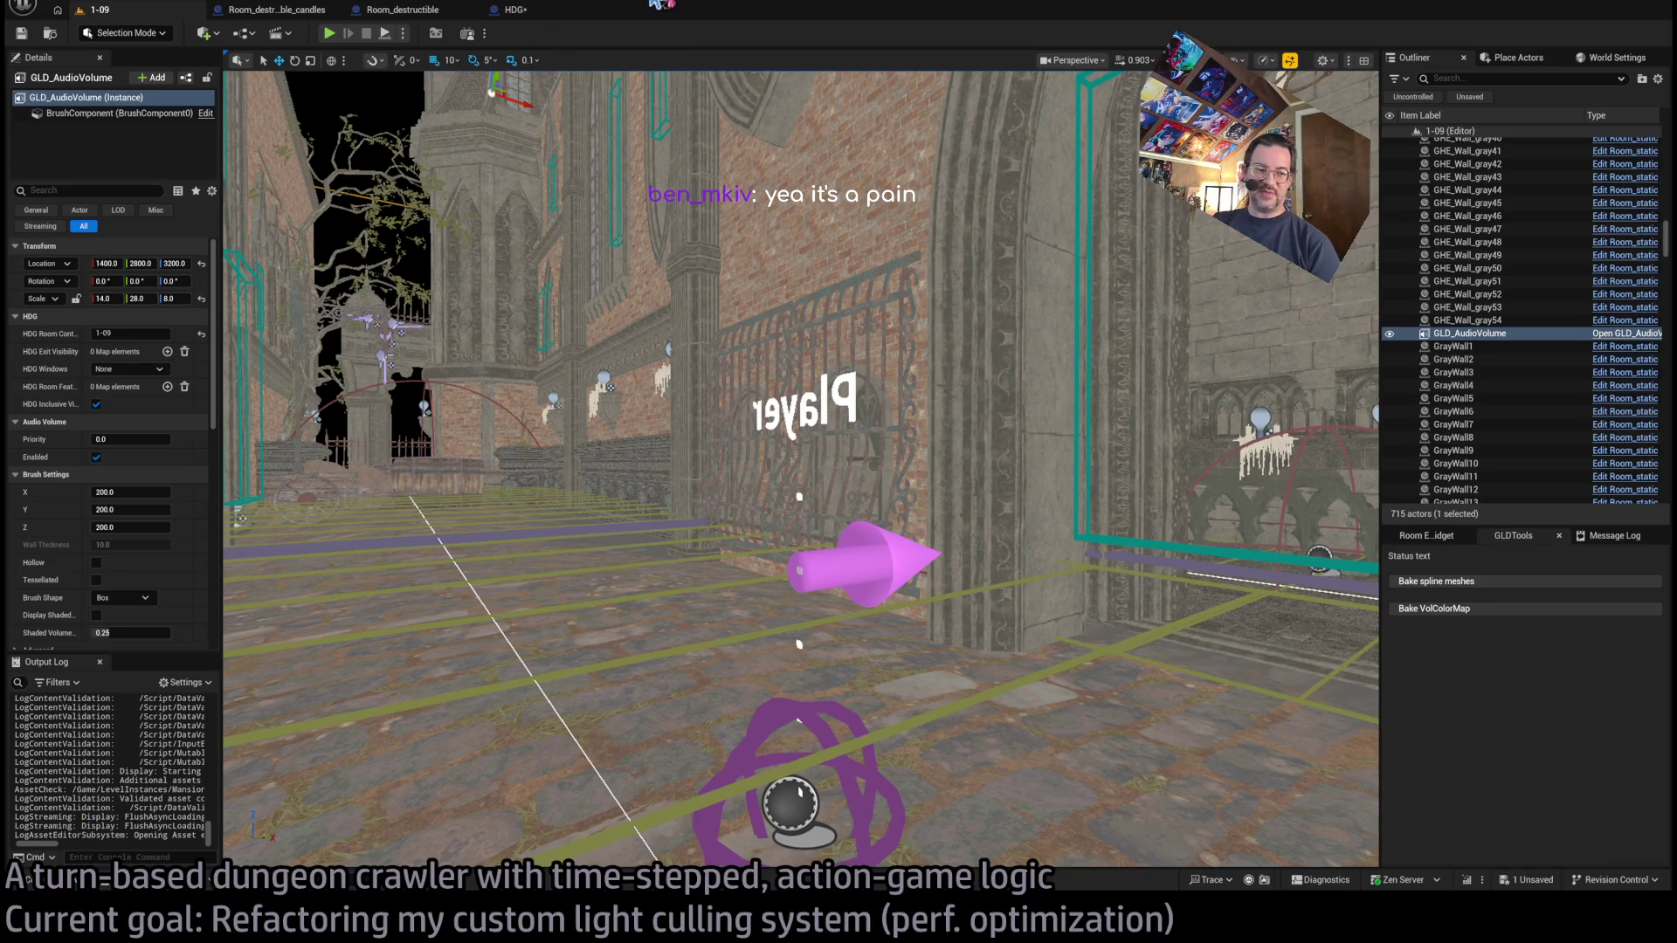
Open TESTMAP1 from the top-level Content folder and fly into the cupcake room.
{"action": "left_click", "coordinate": [52, 879]}
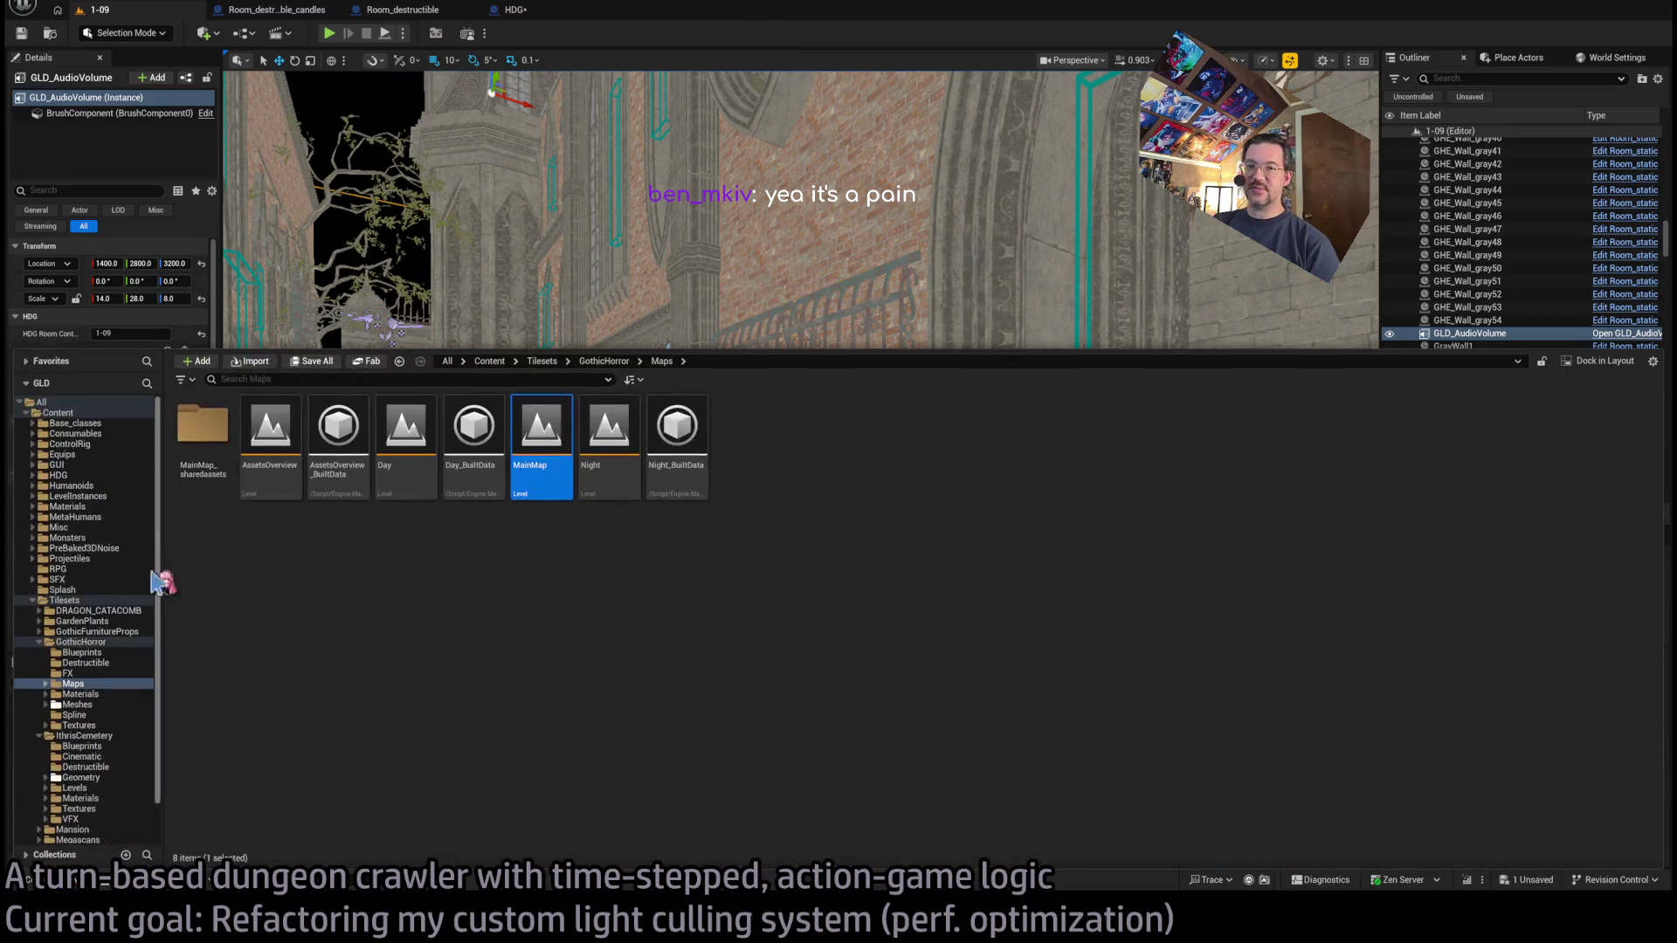
{"action": "left_click", "coordinate": [41, 402]}
{"action": "left_click", "coordinate": [94, 414]}
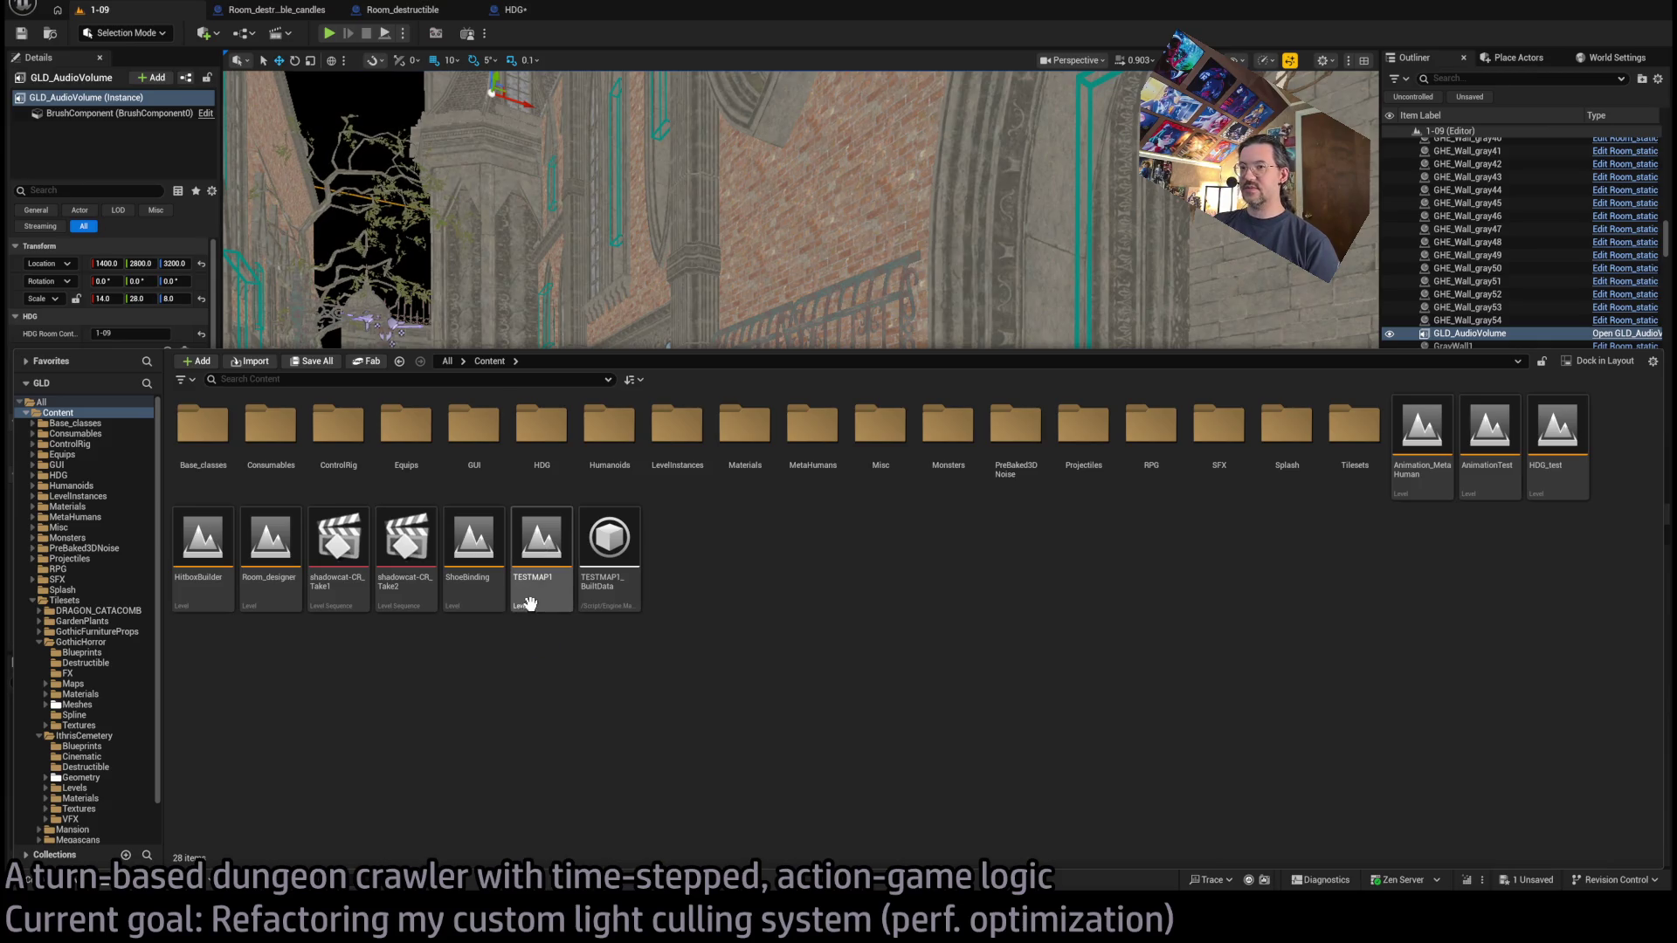
{"action": "left_click", "coordinate": [541, 573]}
{"action": "left_click", "coordinate": [541, 573]}
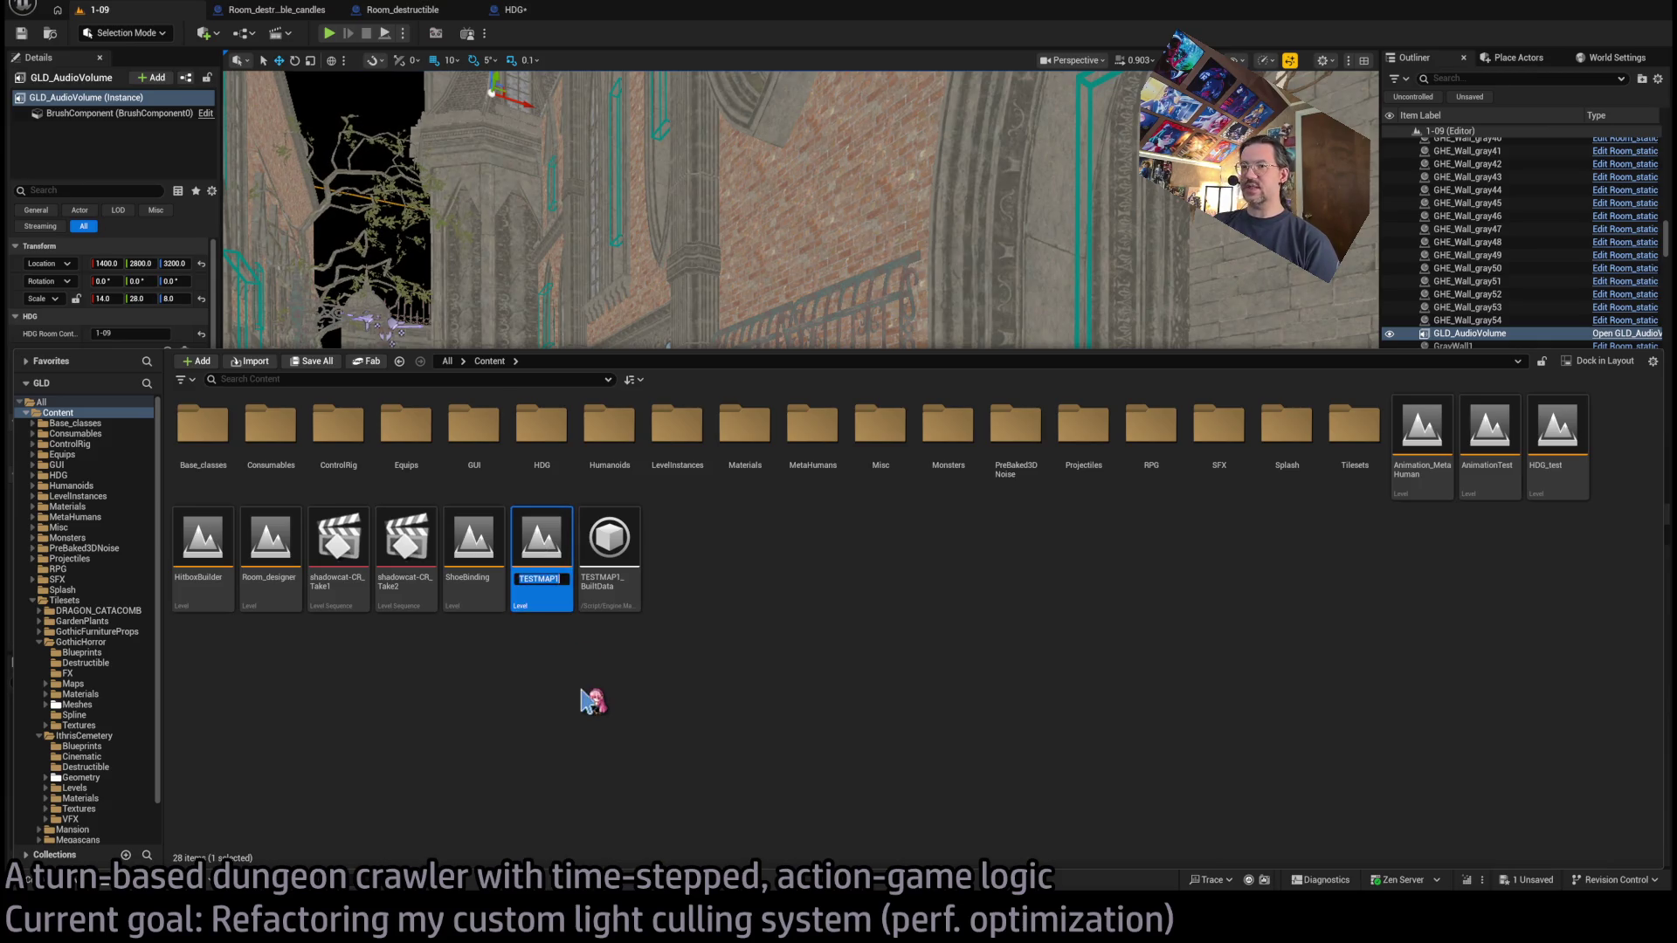
{"action": "left_click", "coordinate": [691, 555]}
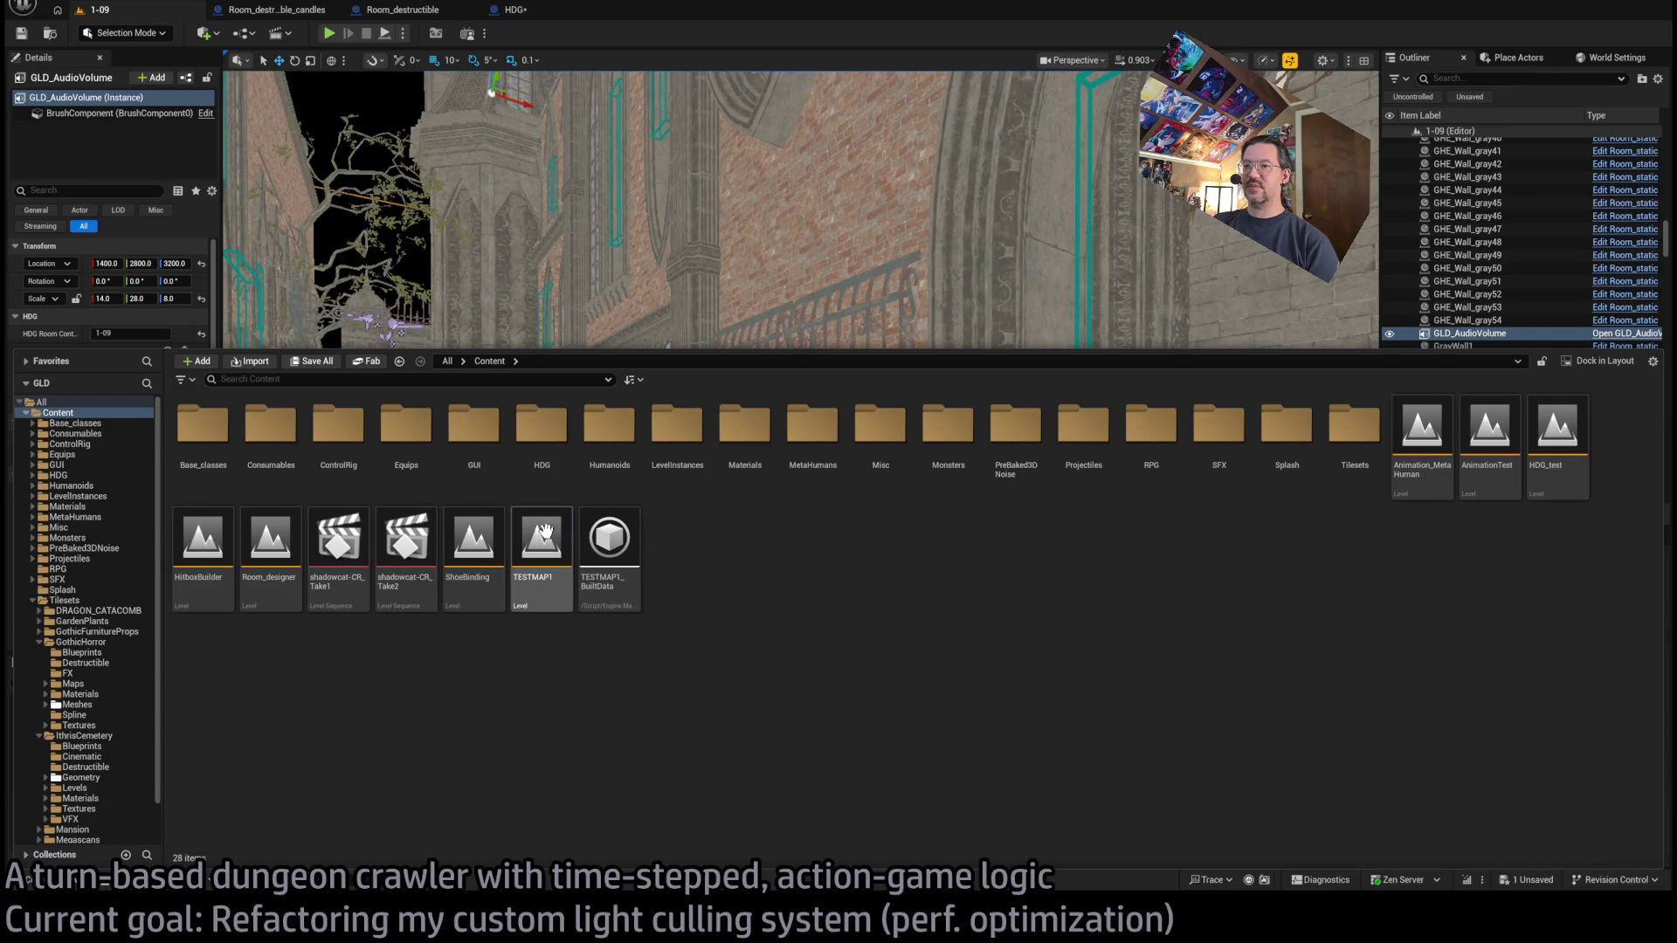
{"action": "left_click", "coordinate": [551, 546]}
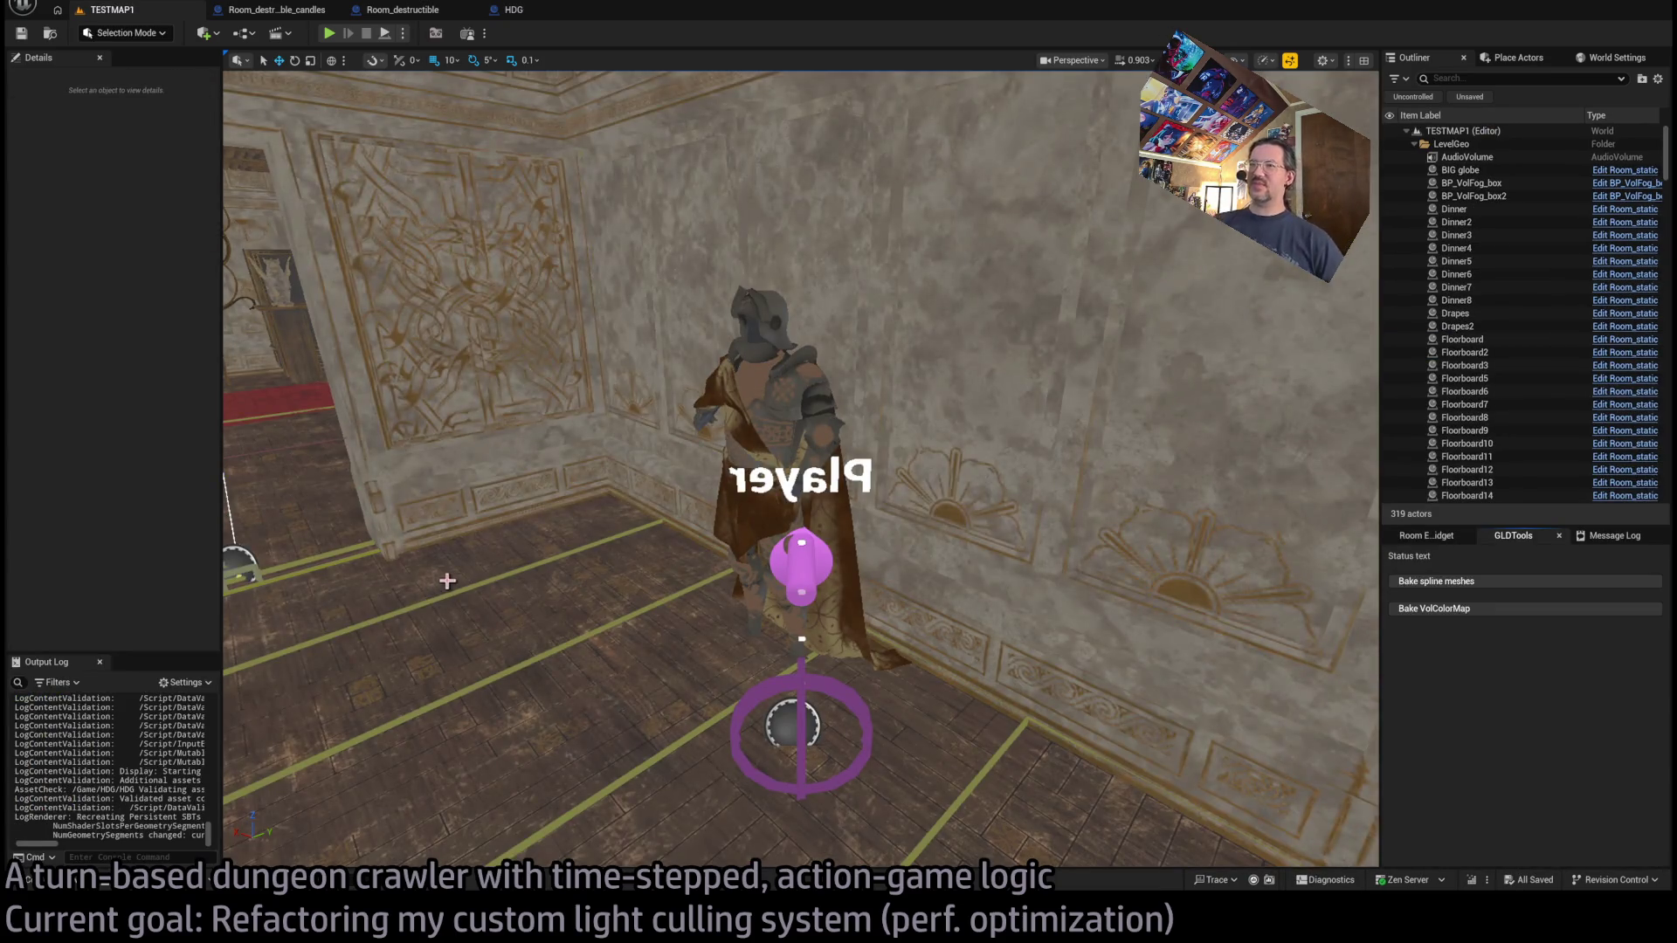
{"action": "mouse_move", "coordinate": [448, 581]}
{"action": "left_mouse_down"}
{"action": "mouse_move", "coordinate": [398, 476]}
{"action": "mouse_move", "coordinate": [485, 485]}
{"action": "mouse_move", "coordinate": [463, 480]}
{"action": "mouse_move", "coordinate": [847, 602]}
{"action": "left_mouse_up"}
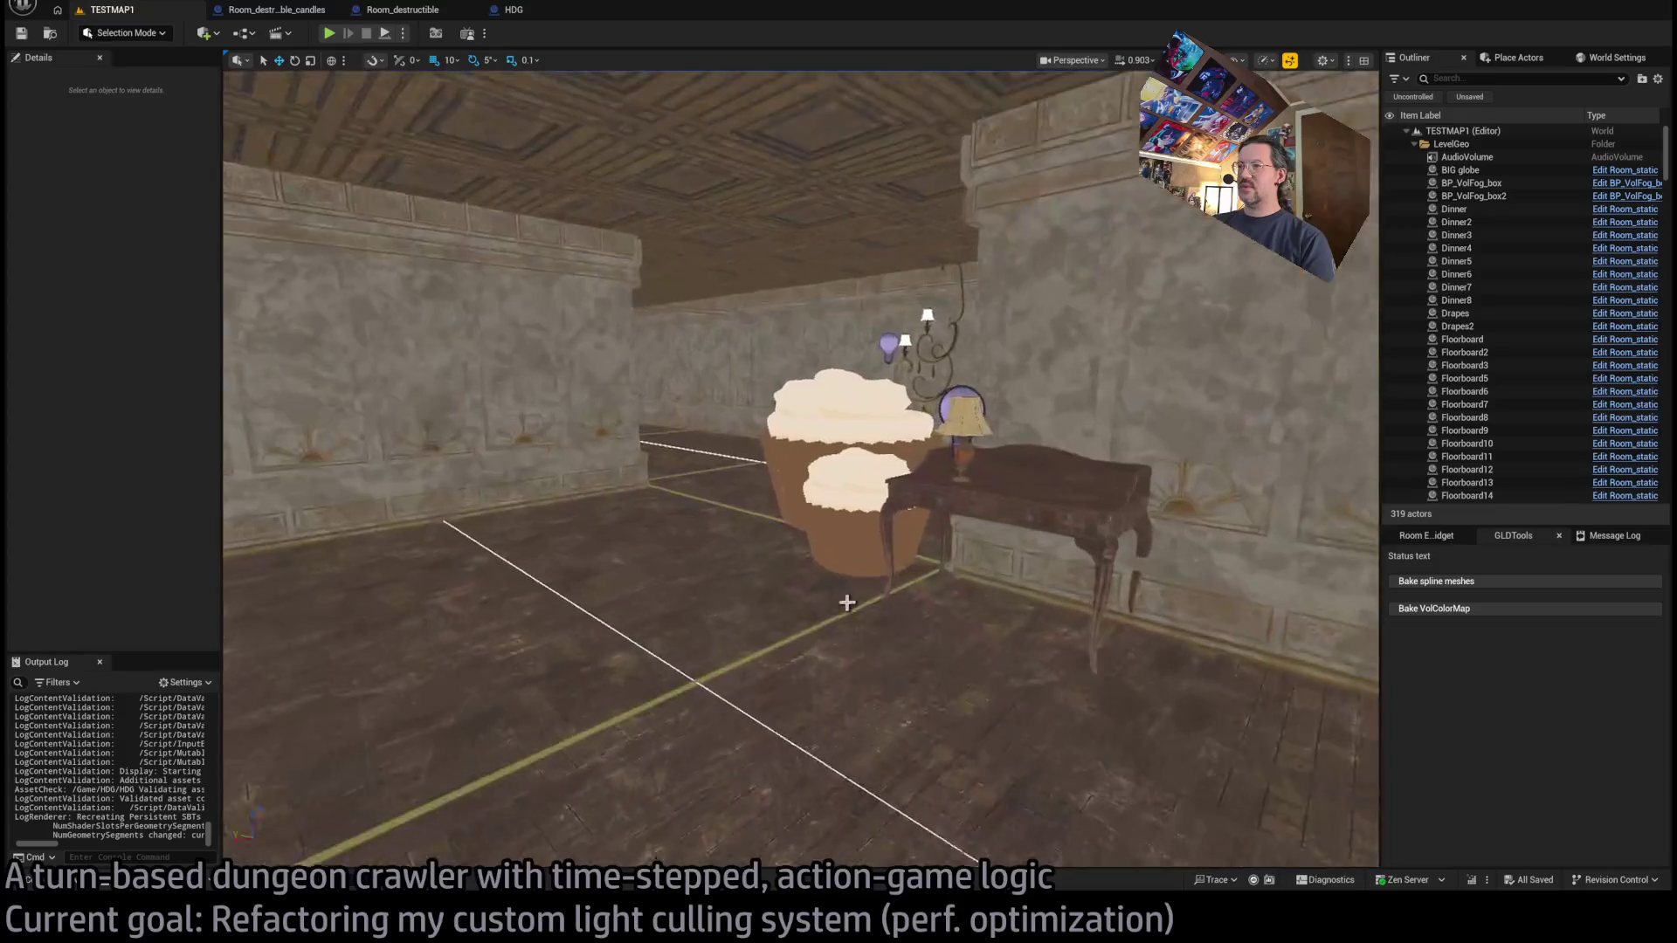
Start Play In Editor on TESTMAP1 and run the girl's first planned move.
{"action": "scroll", "coordinate": [847, 603], "scroll_direction": "up", "scroll_amount": 1}
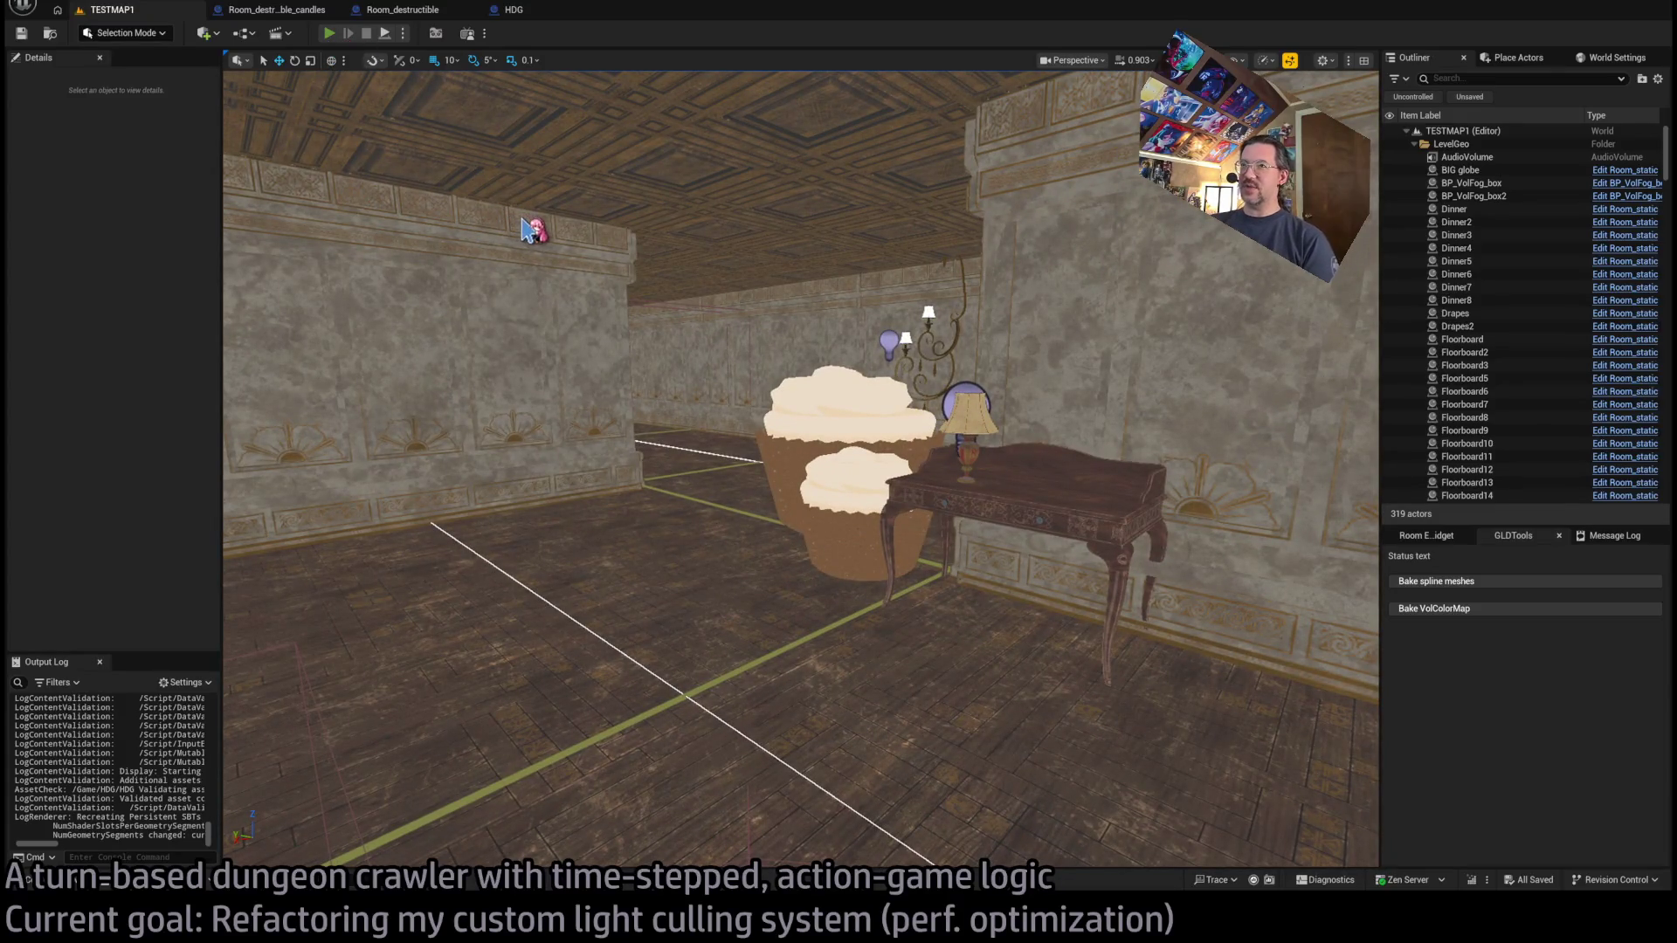
{"action": "key", "text": "alt+p"}
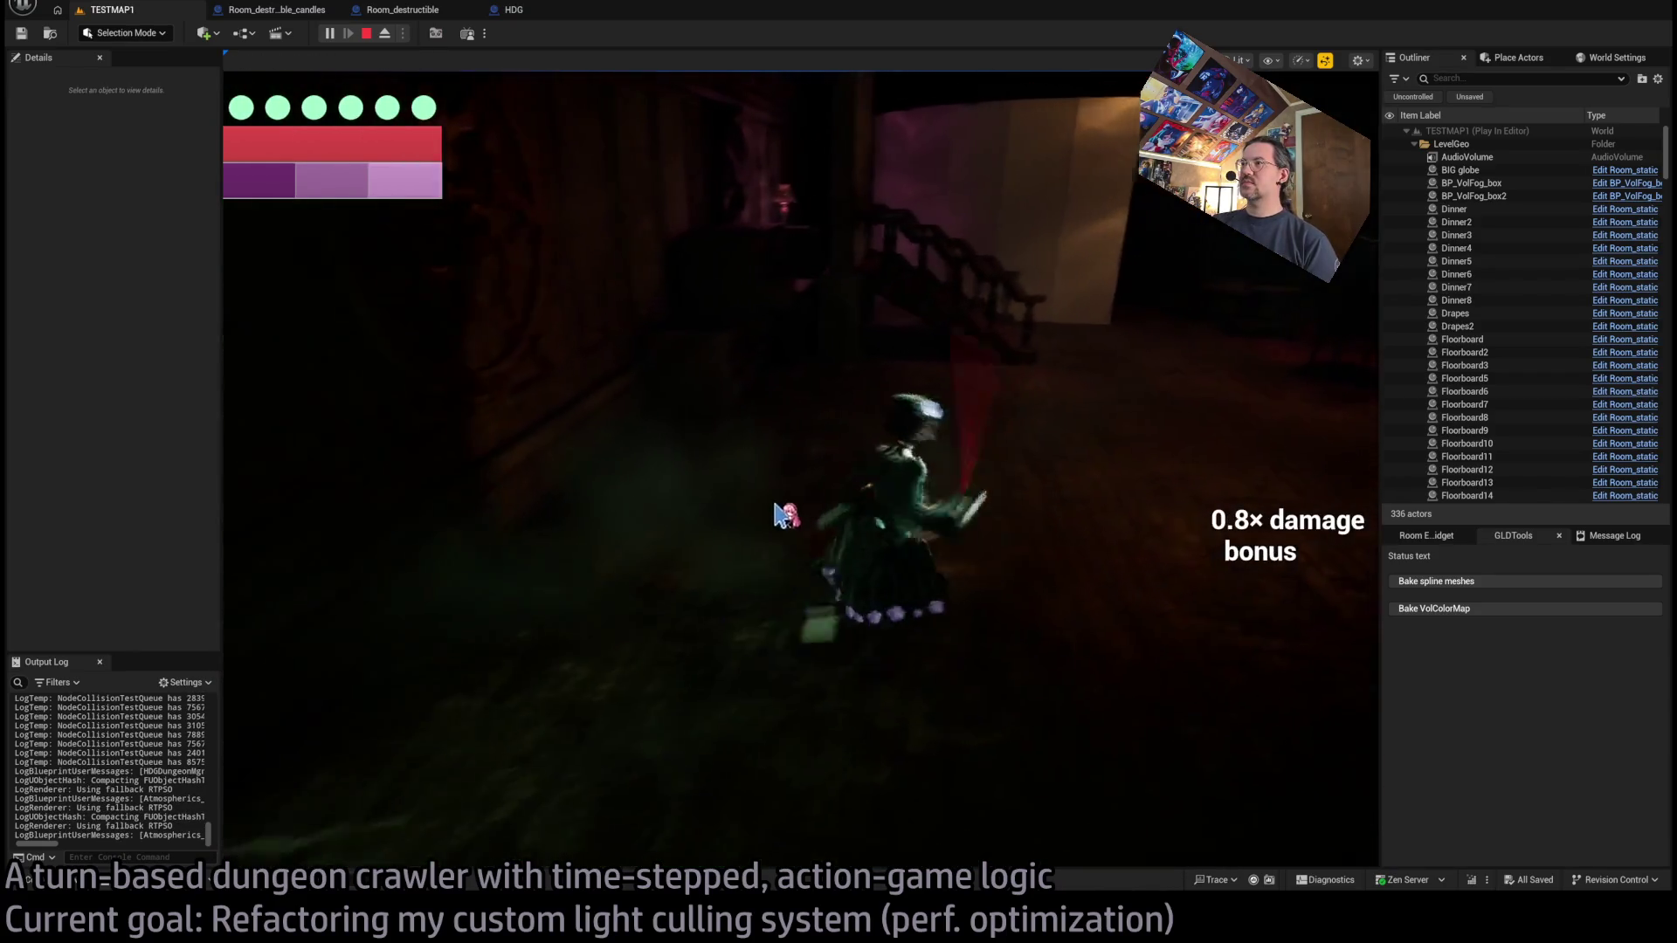
{"action": "left_click", "coordinate": [1261, 467]}
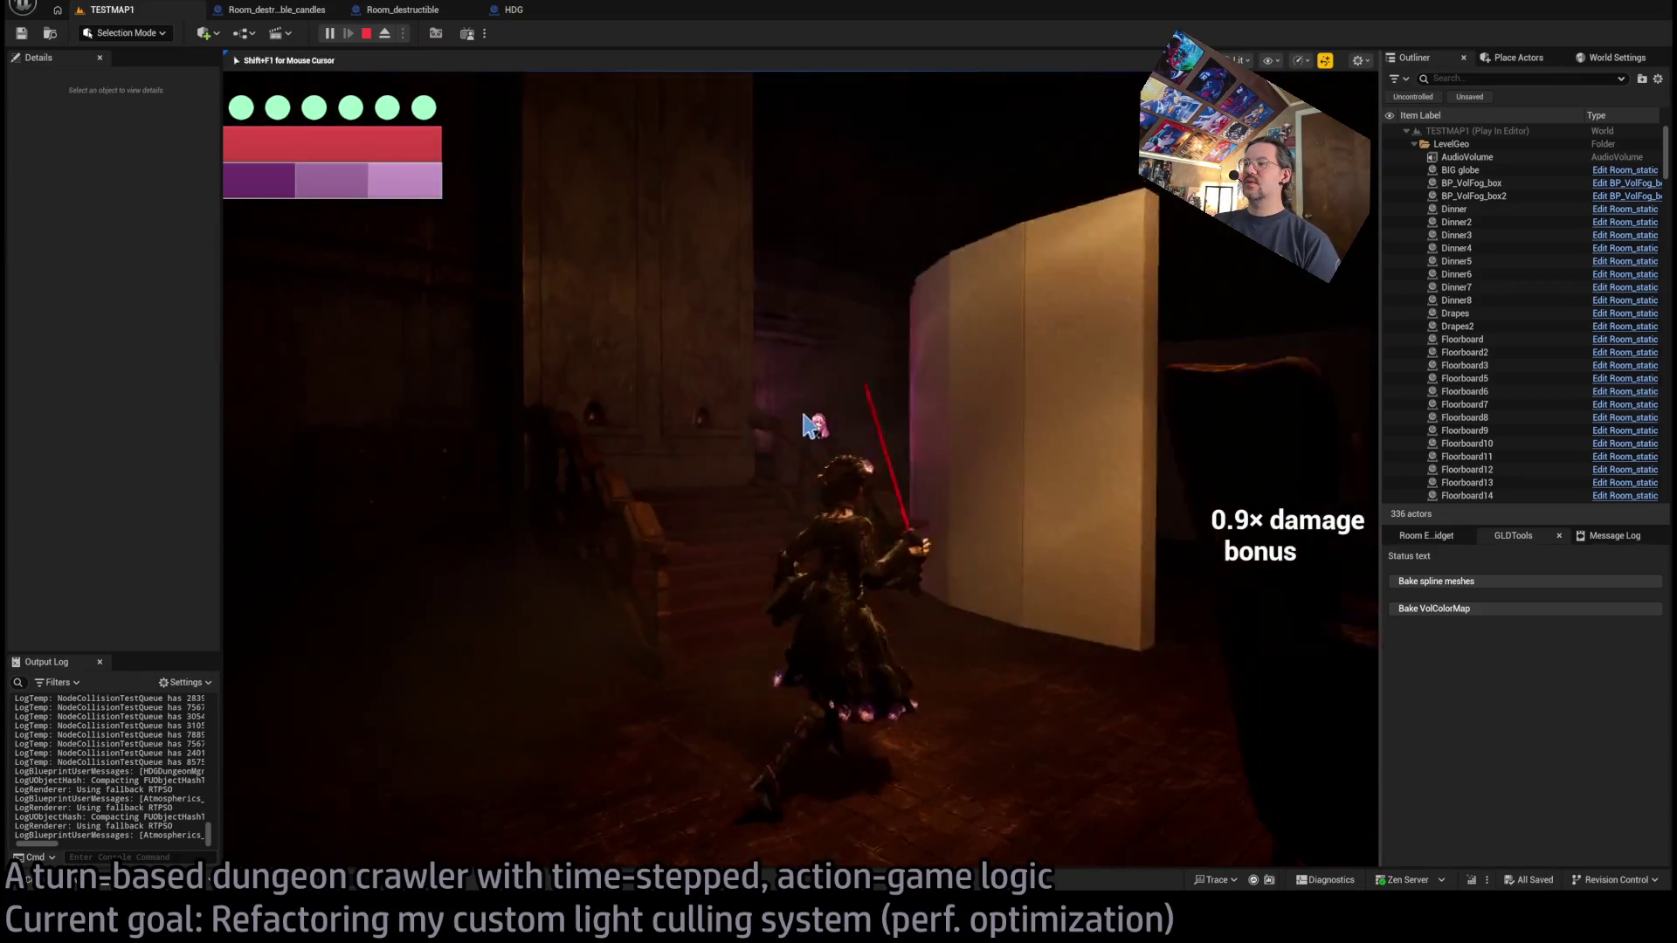
{"action": "left_click", "coordinate": [1363, 123]}
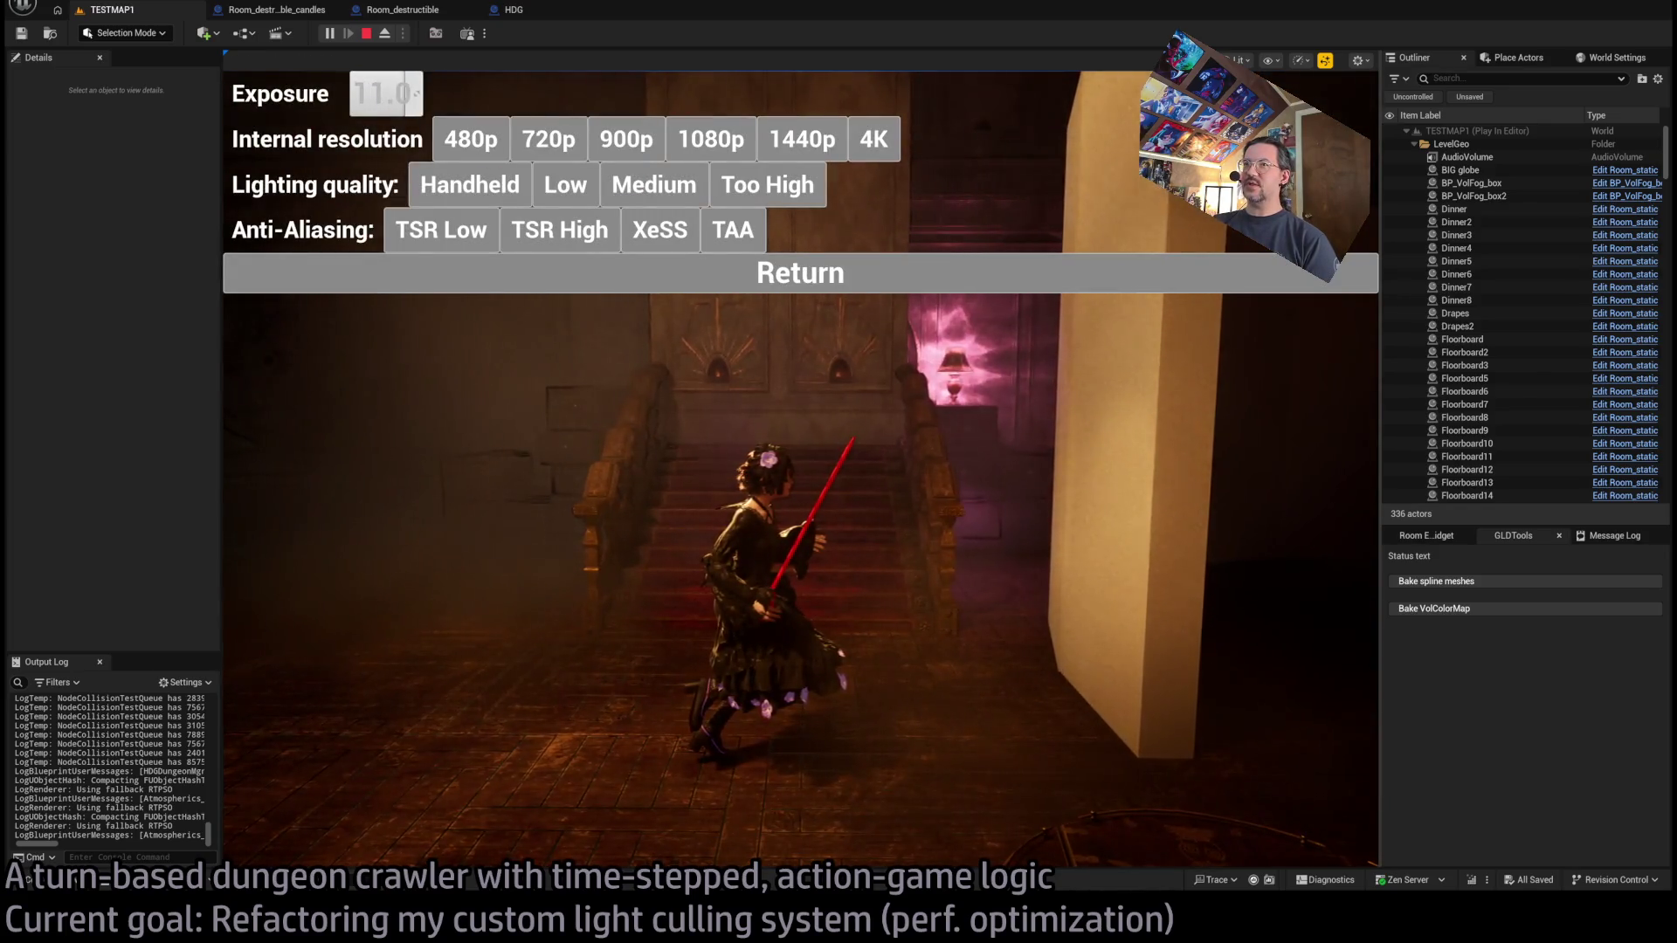
{"action": "left_click", "coordinate": [809, 282]}
Queue three steps up the stairs, then run a 2-second down-left move.
{"action": "left_click", "coordinate": [1250, 472]}
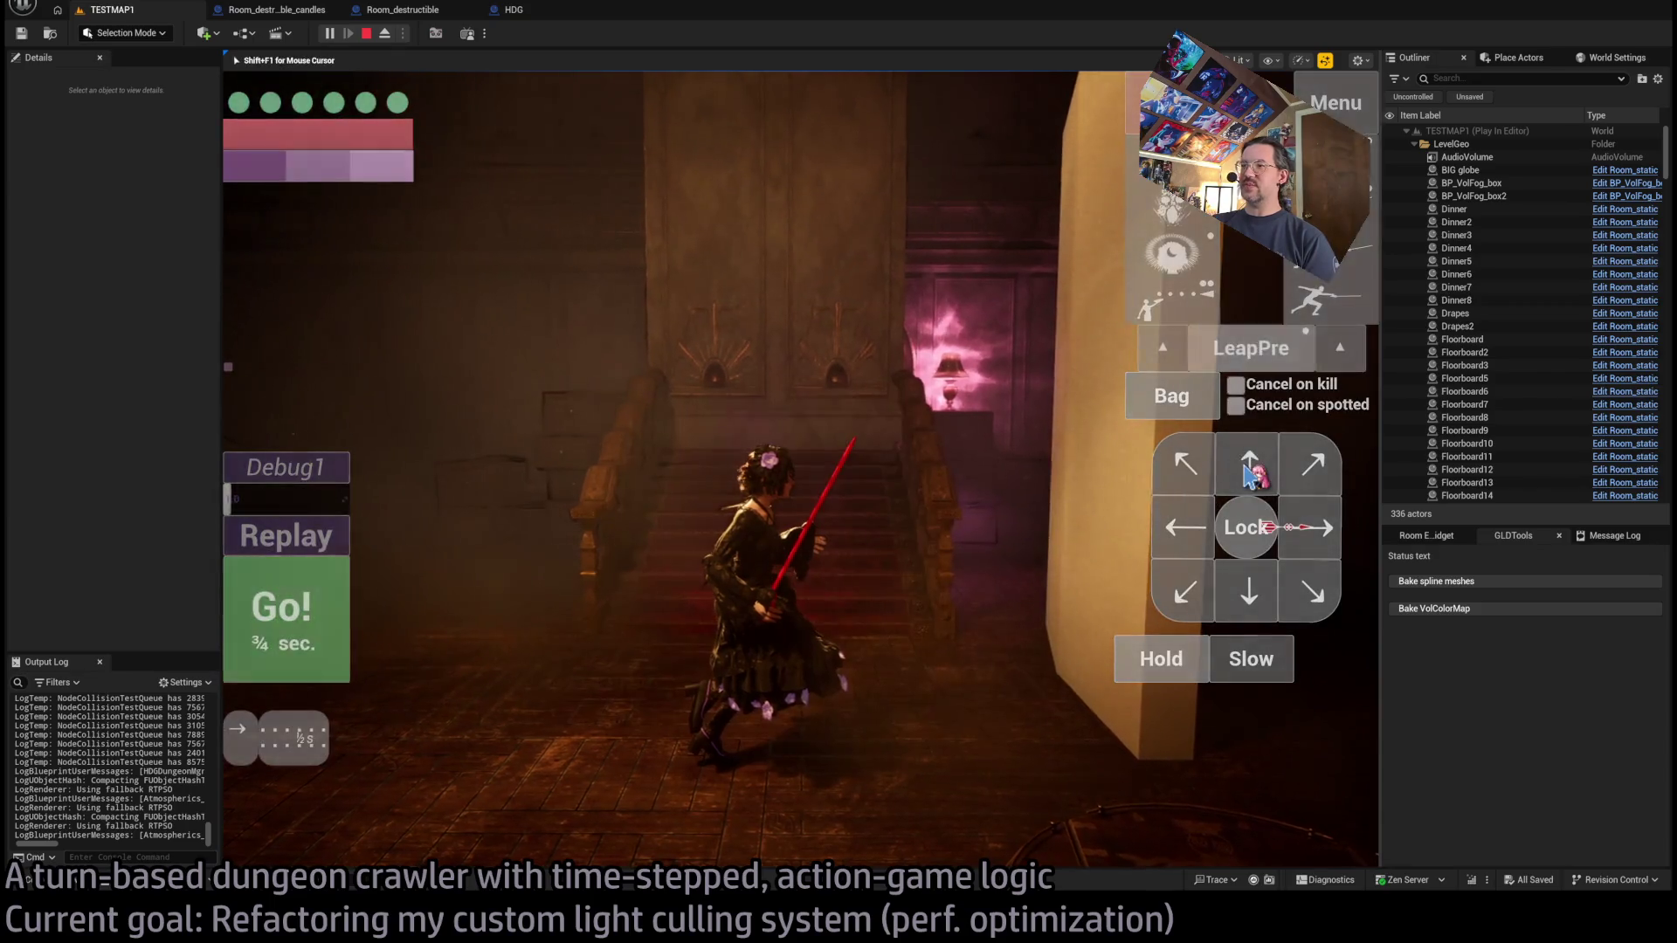
{"action": "left_click", "coordinate": [1250, 471]}
{"action": "left_click", "coordinate": [1251, 472]}
{"action": "left_click", "coordinate": [278, 640]}
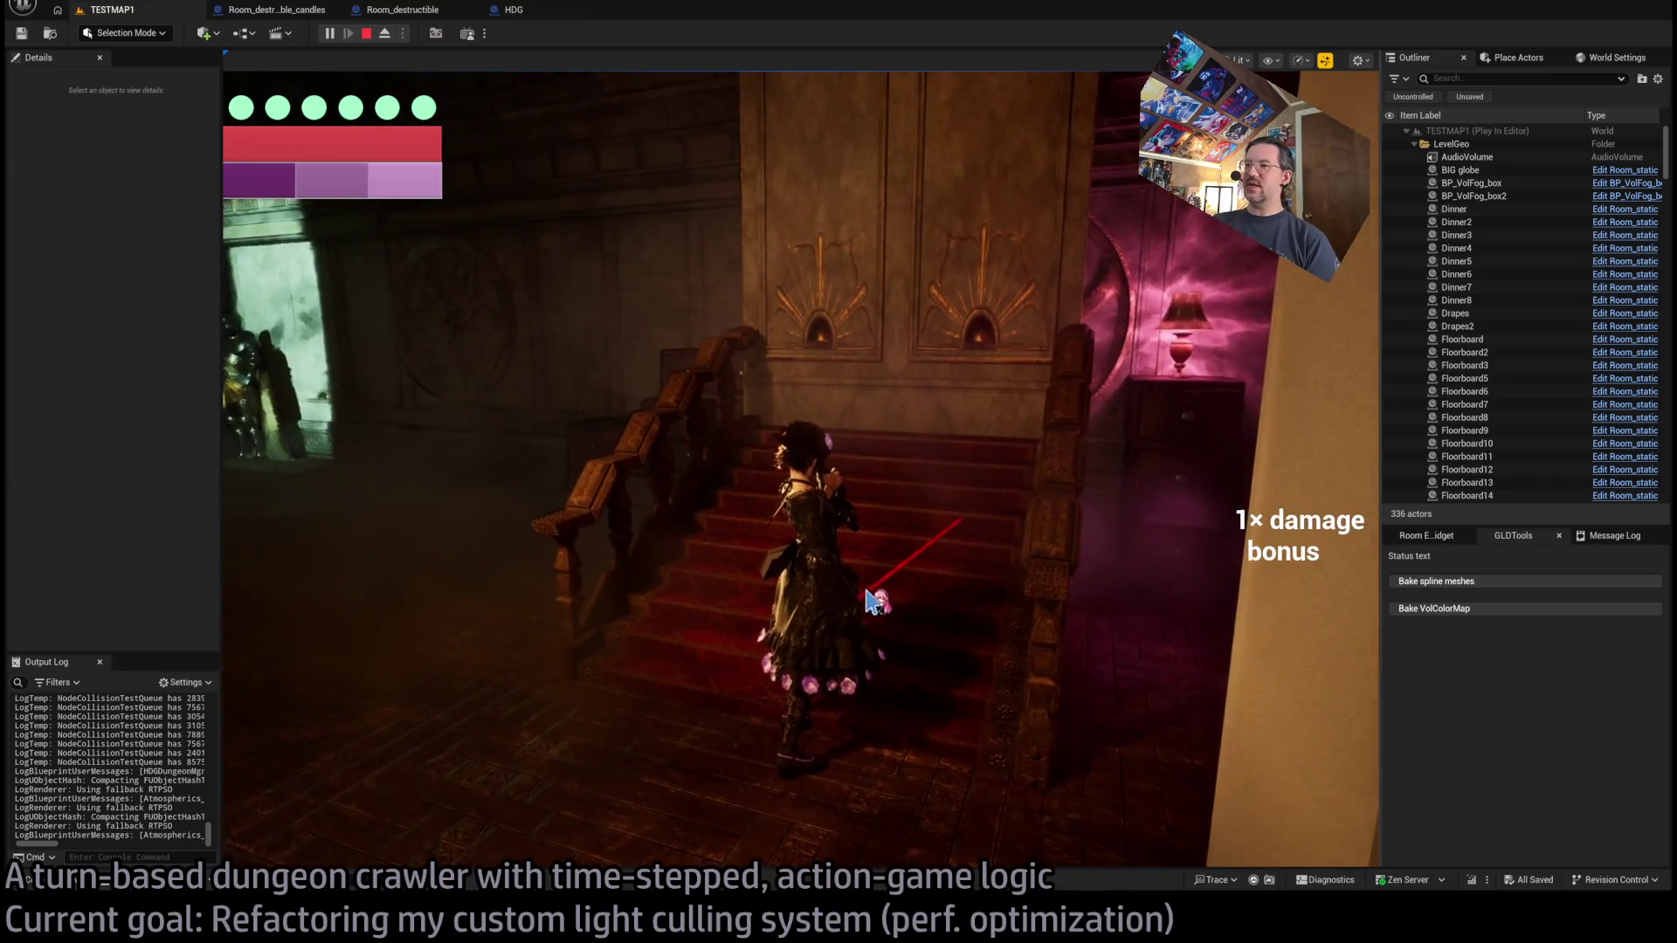
{"action": "left_click", "coordinate": [1154, 576]}
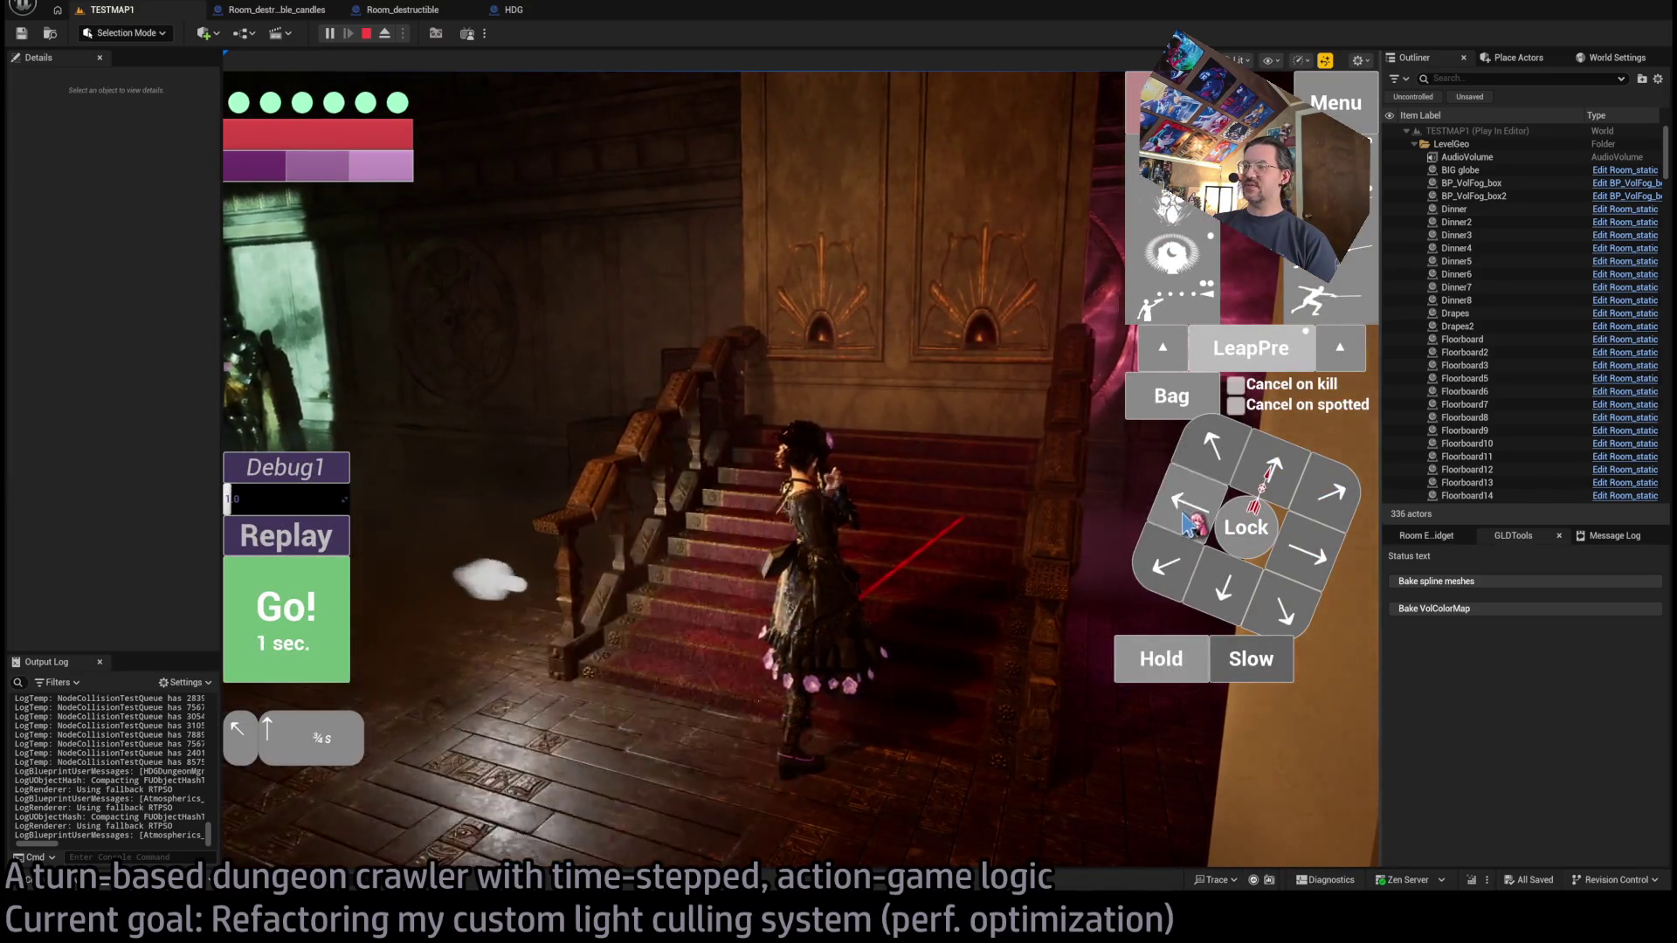
{"action": "left_click", "coordinate": [627, 793]}
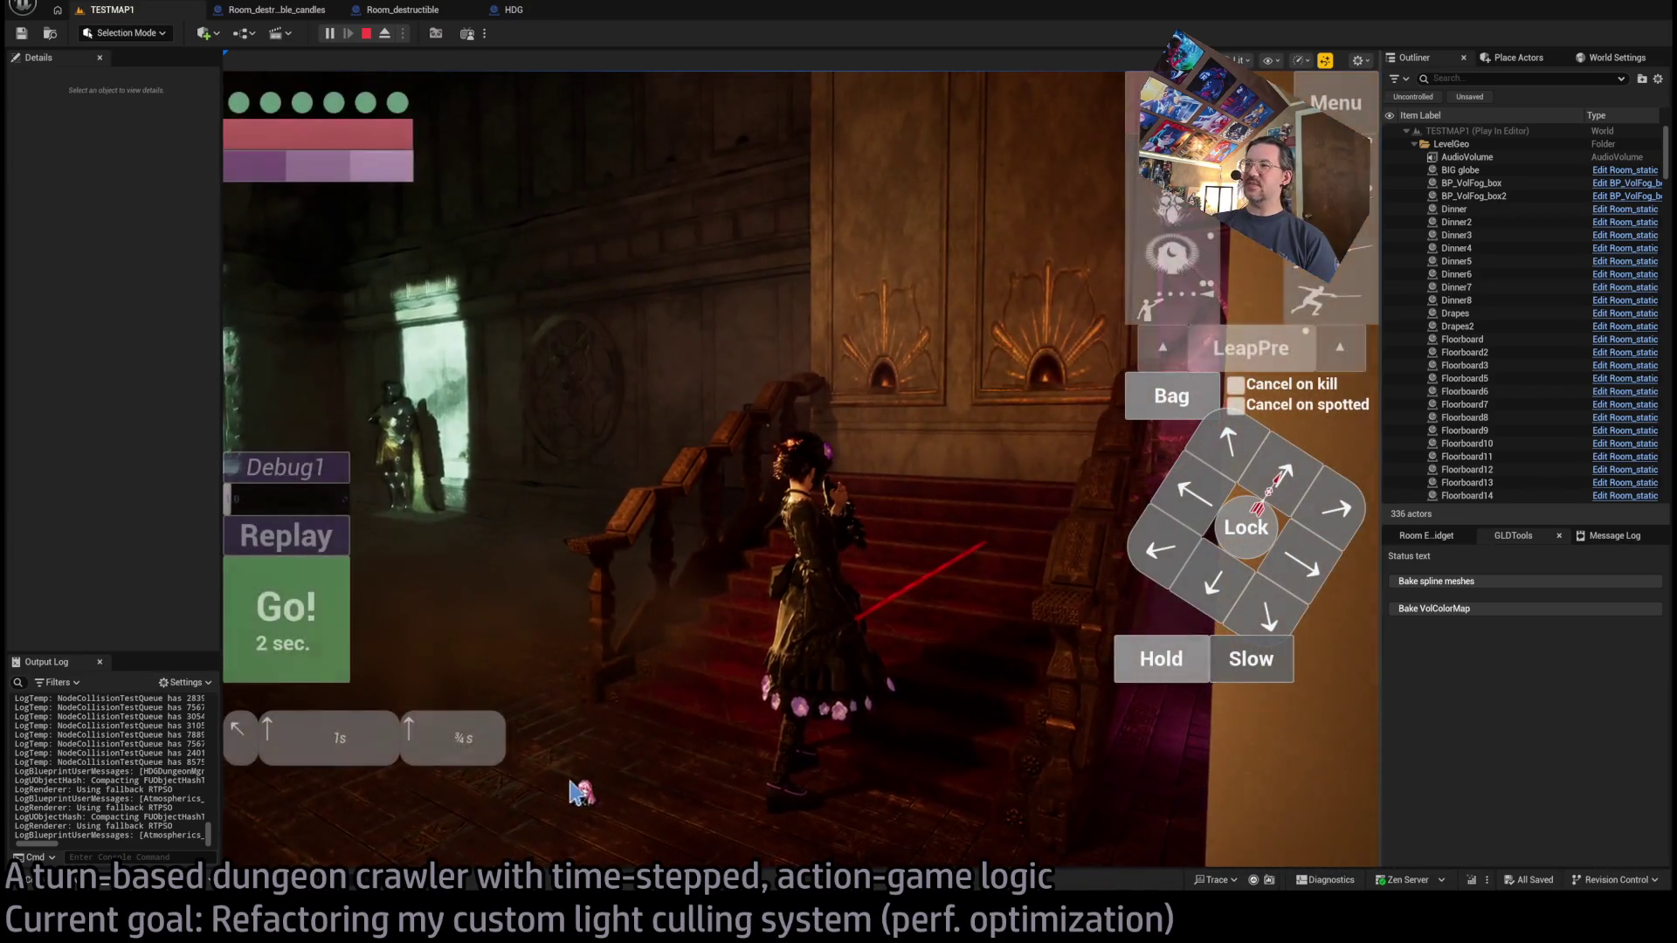
{"action": "left_click", "coordinate": [917, 507]}
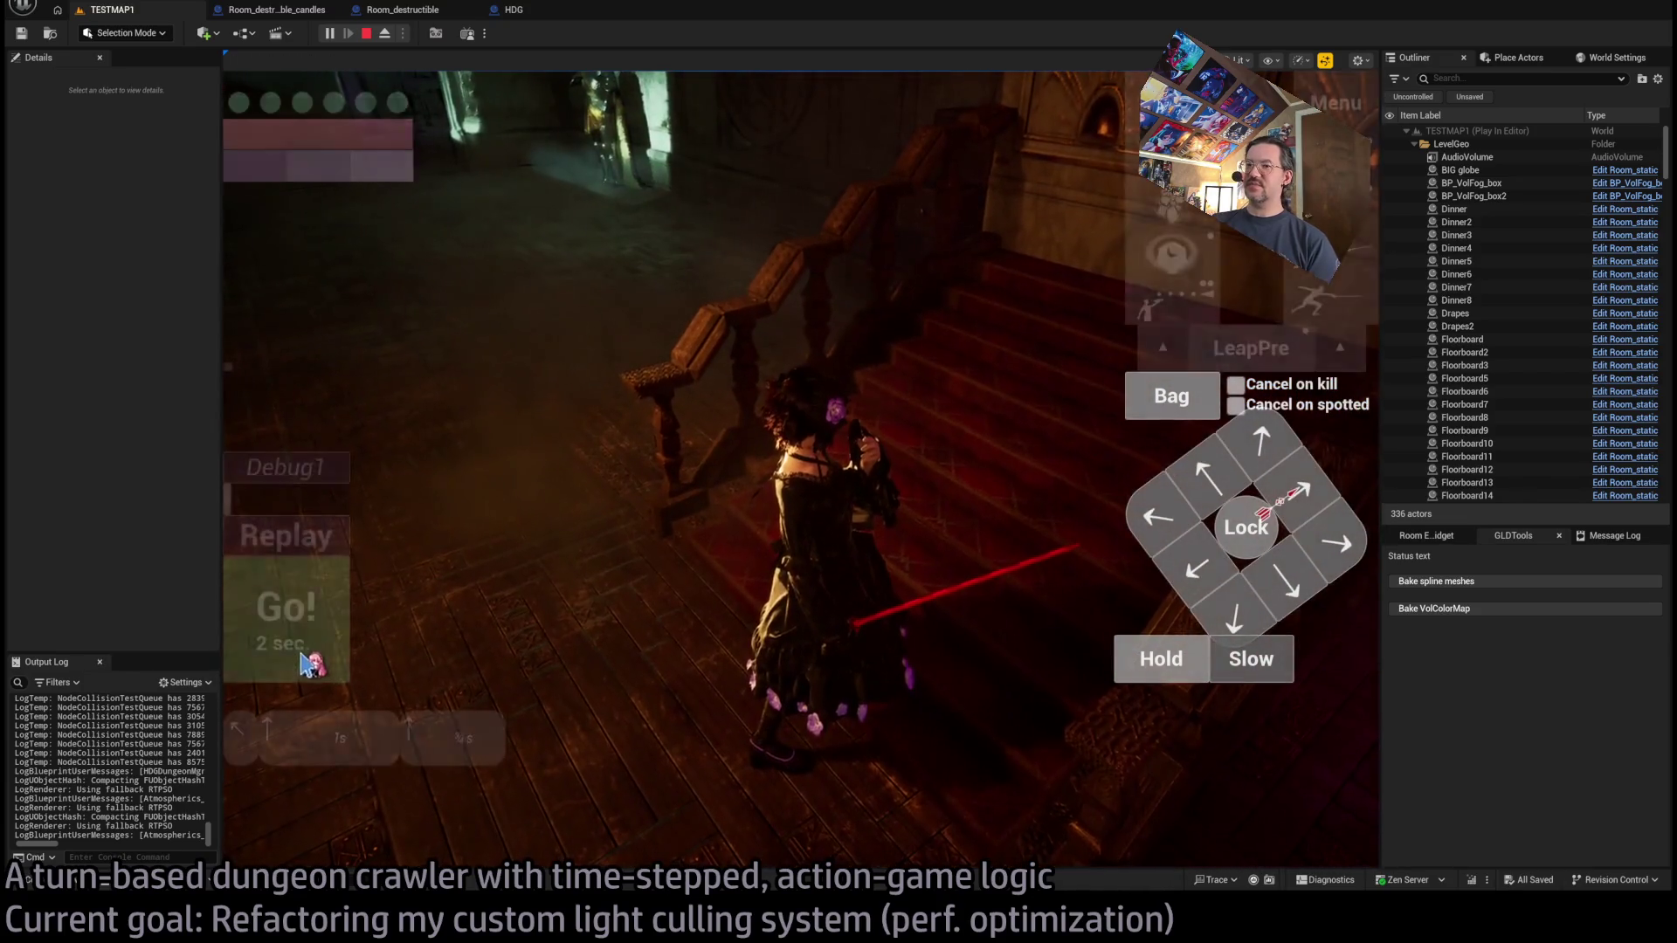
Move the girl forward, then up-left, then right using queued steps.
{"action": "left_click", "coordinate": [314, 657]}
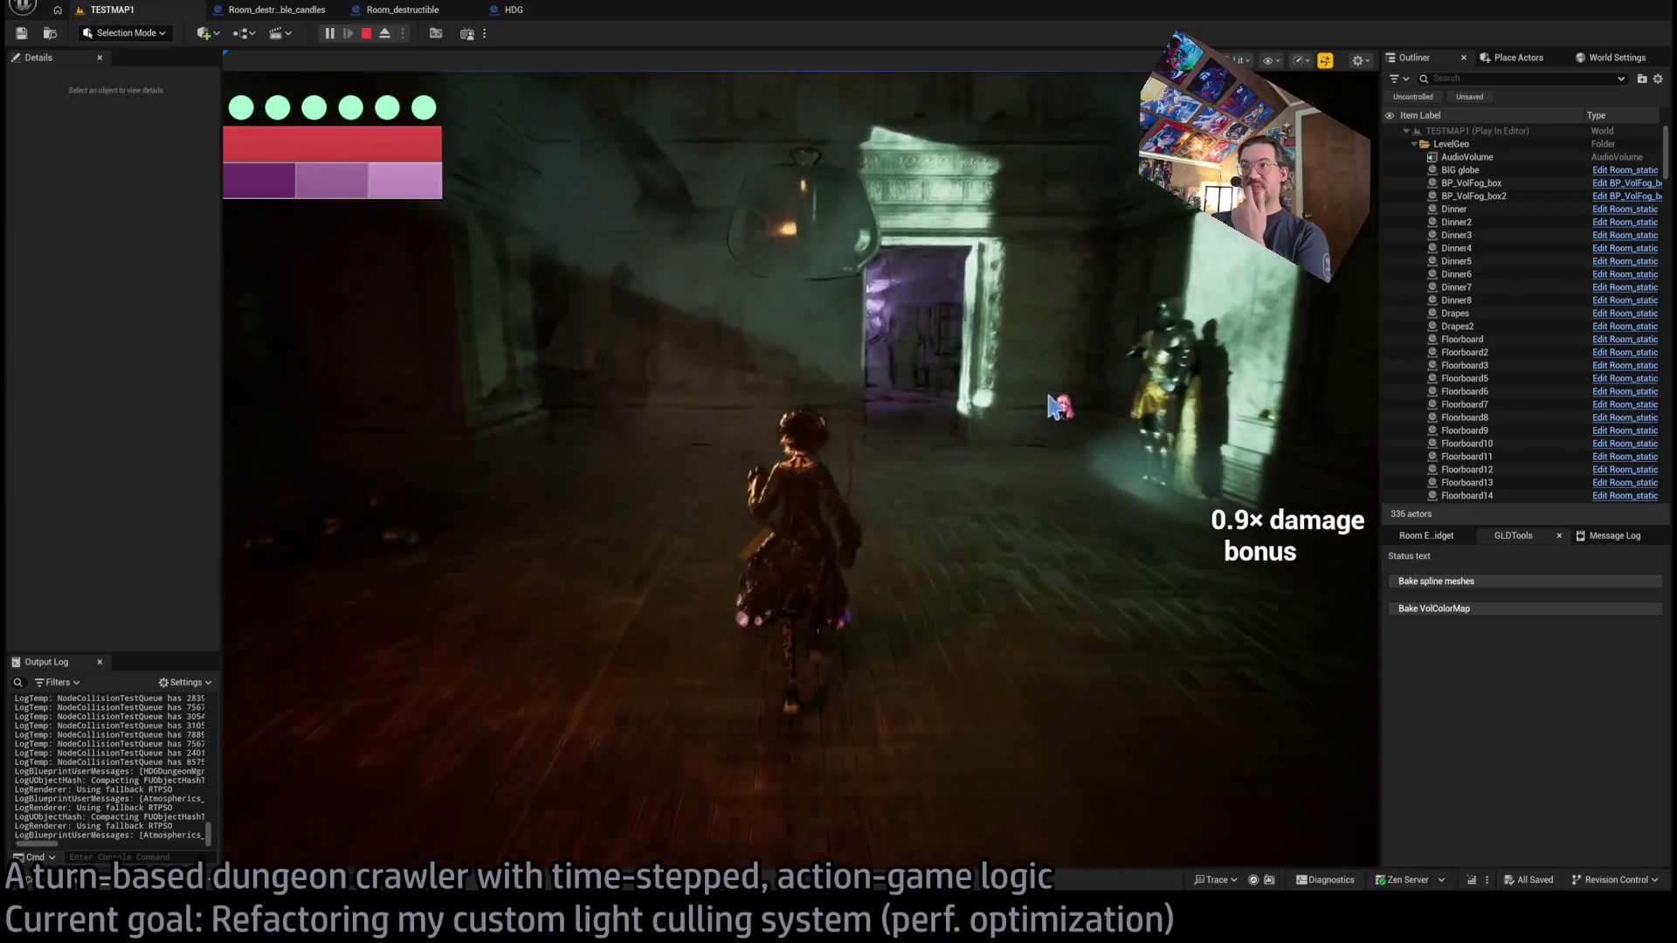
{"action": "left_click", "coordinate": [1246, 467]}
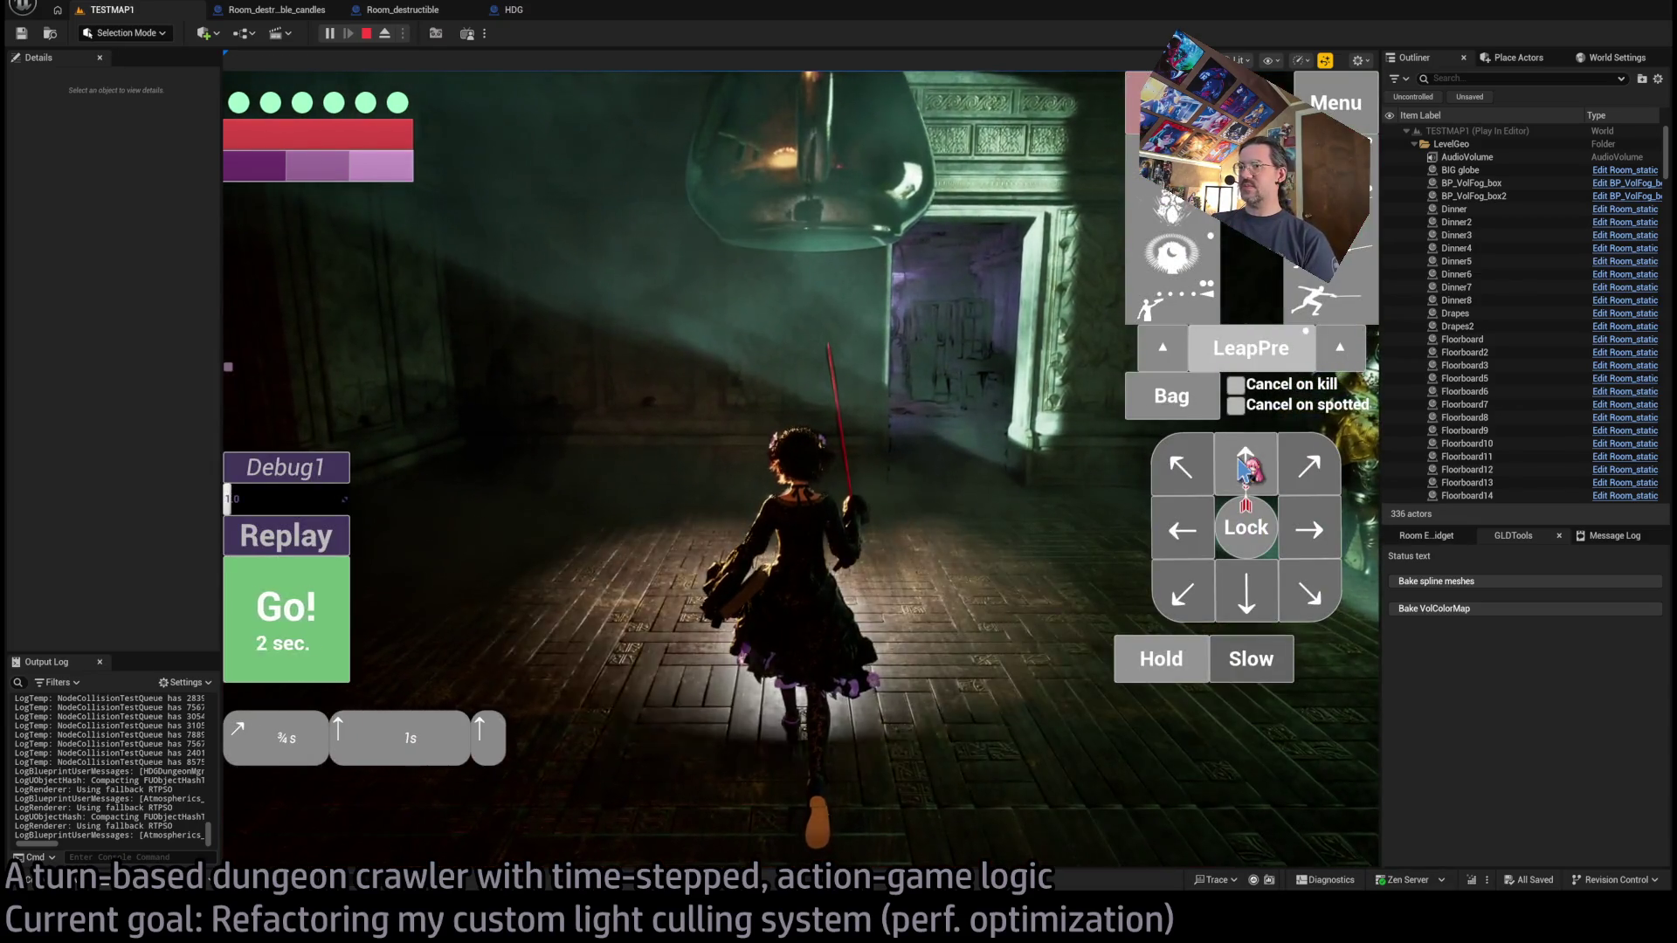
{"action": "left_click", "coordinate": [1246, 467]}
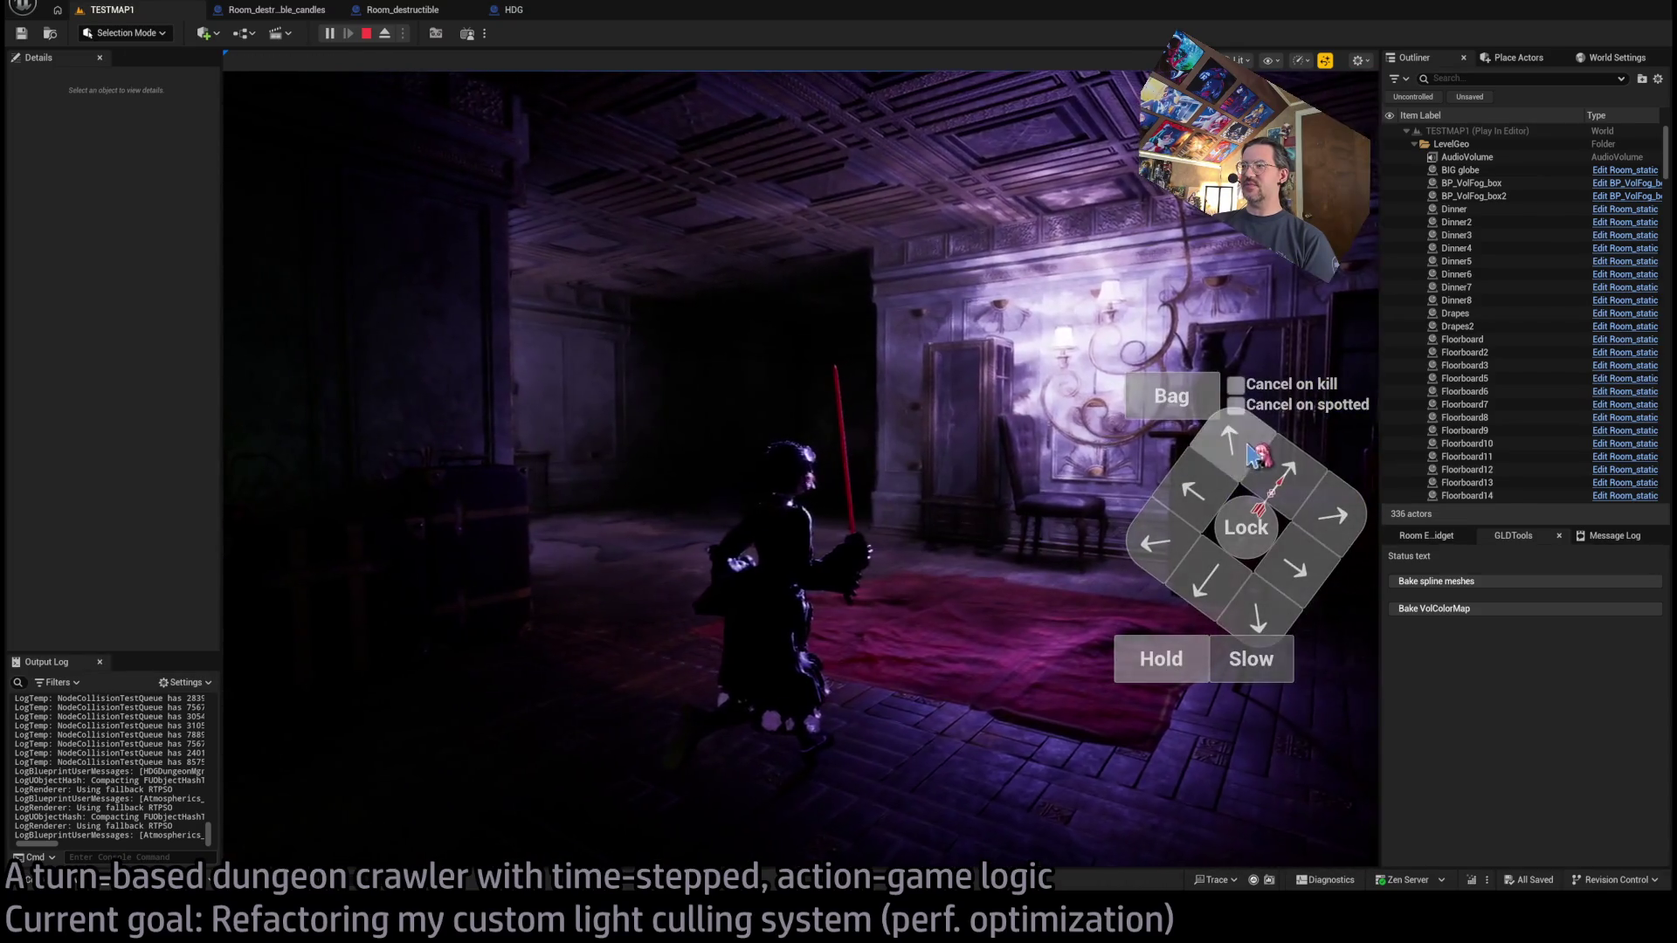
{"action": "key", "text": "q"}
{"action": "key", "text": "q"}
{"action": "left_click", "coordinate": [255, 616]}
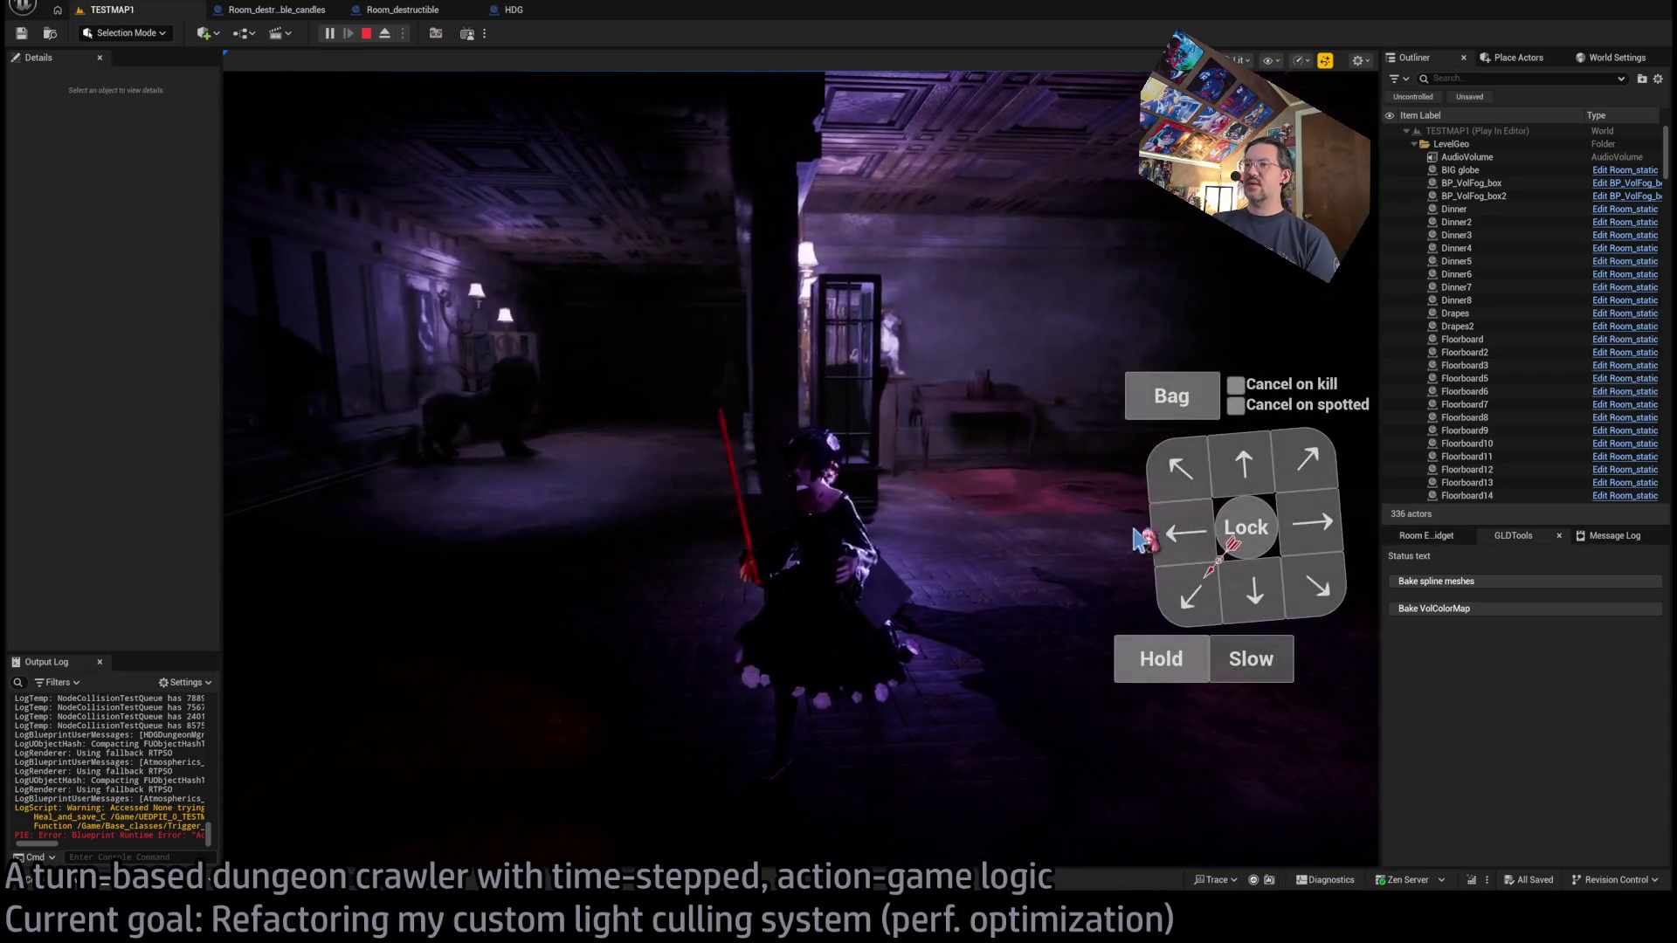
{"action": "key", "text": "e"}
{"action": "key", "text": "d"}
{"action": "key", "text": "d"}
{"action": "left_click", "coordinate": [270, 615]}
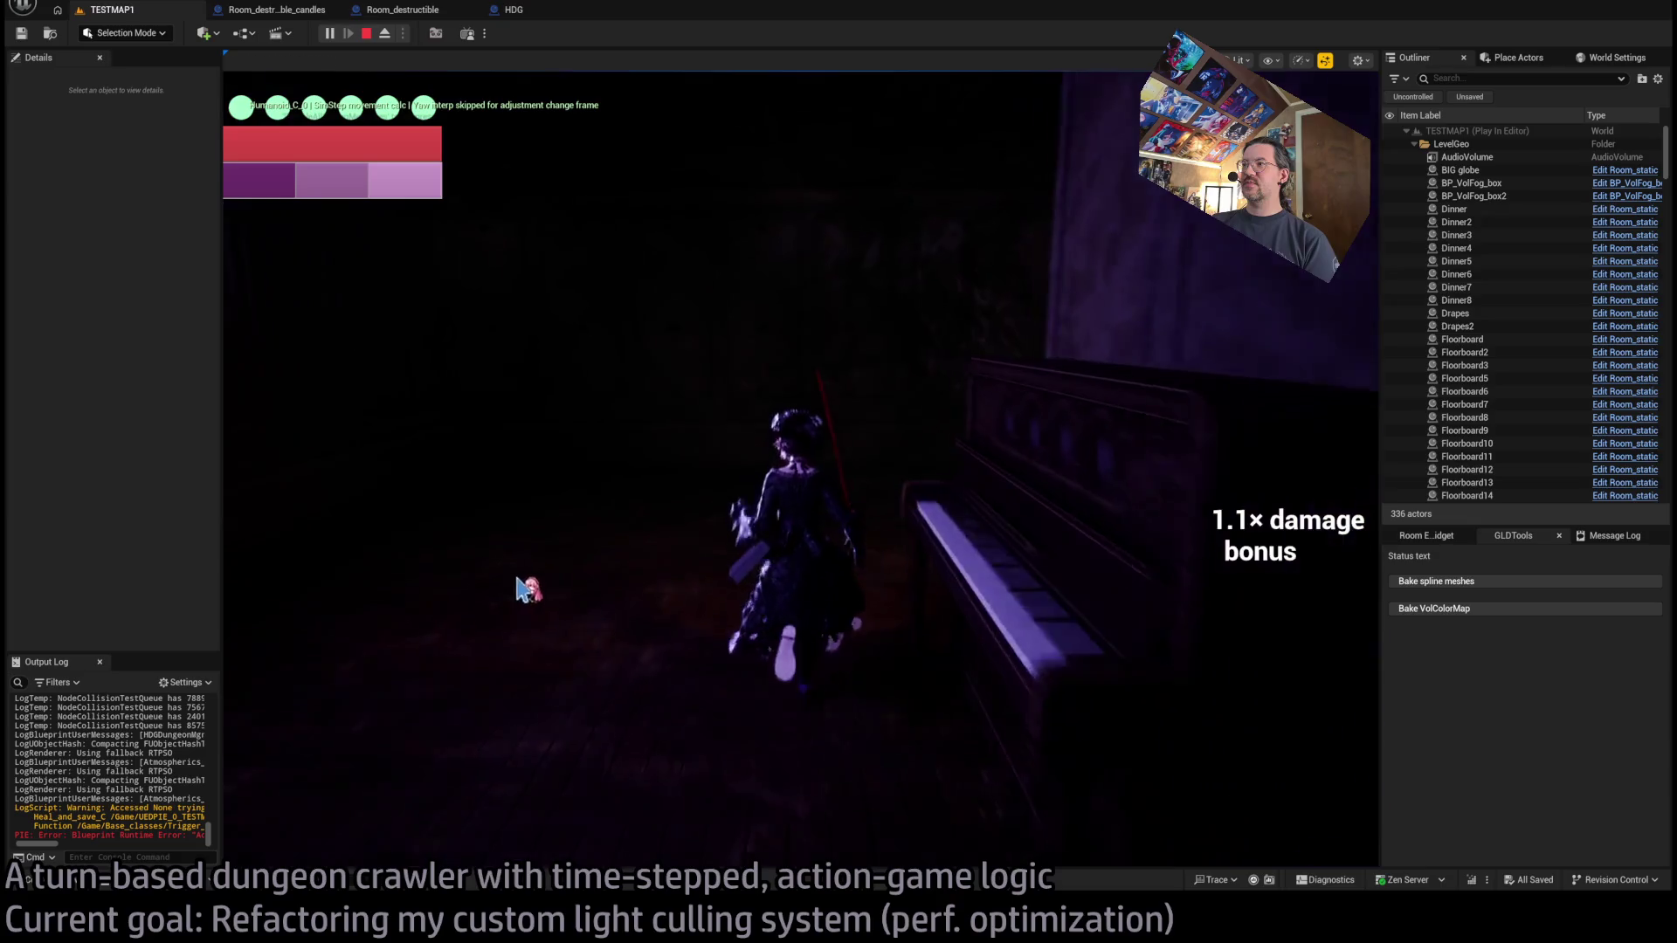
Queue right, down-right and right moves, then walk the girl through the doorway.
{"action": "key", "text": "d"}
{"action": "key", "text": "s+d"}
{"action": "key", "text": "d"}
{"action": "left_click", "coordinate": [341, 580]}
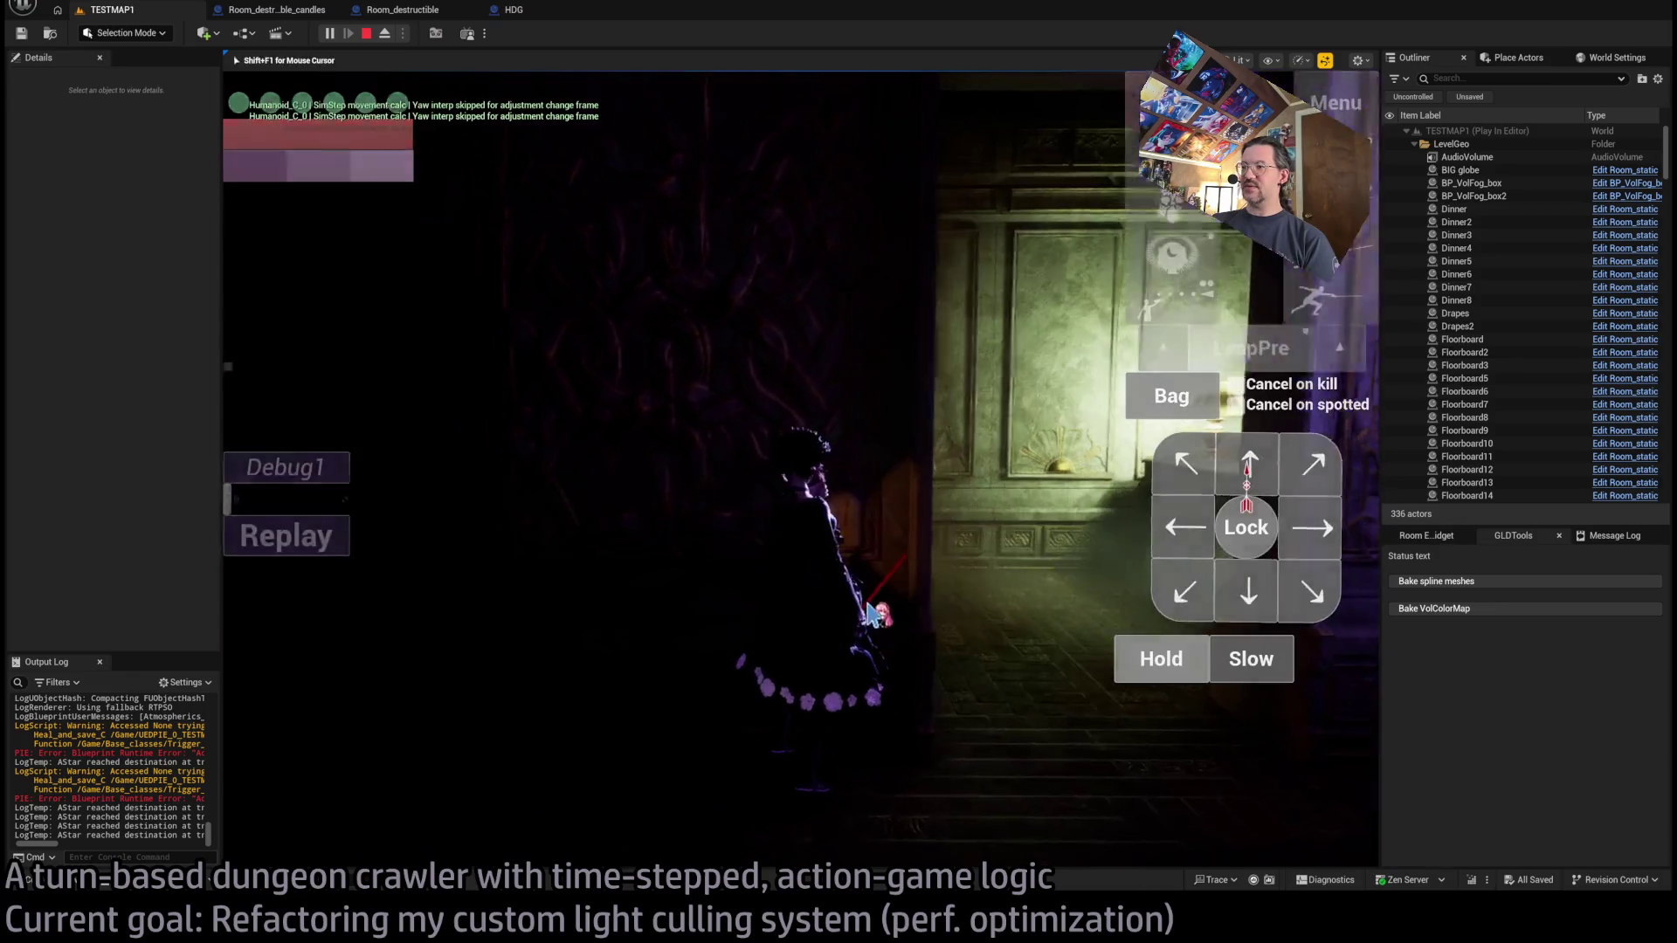
{"action": "left_click", "coordinate": [1314, 532]}
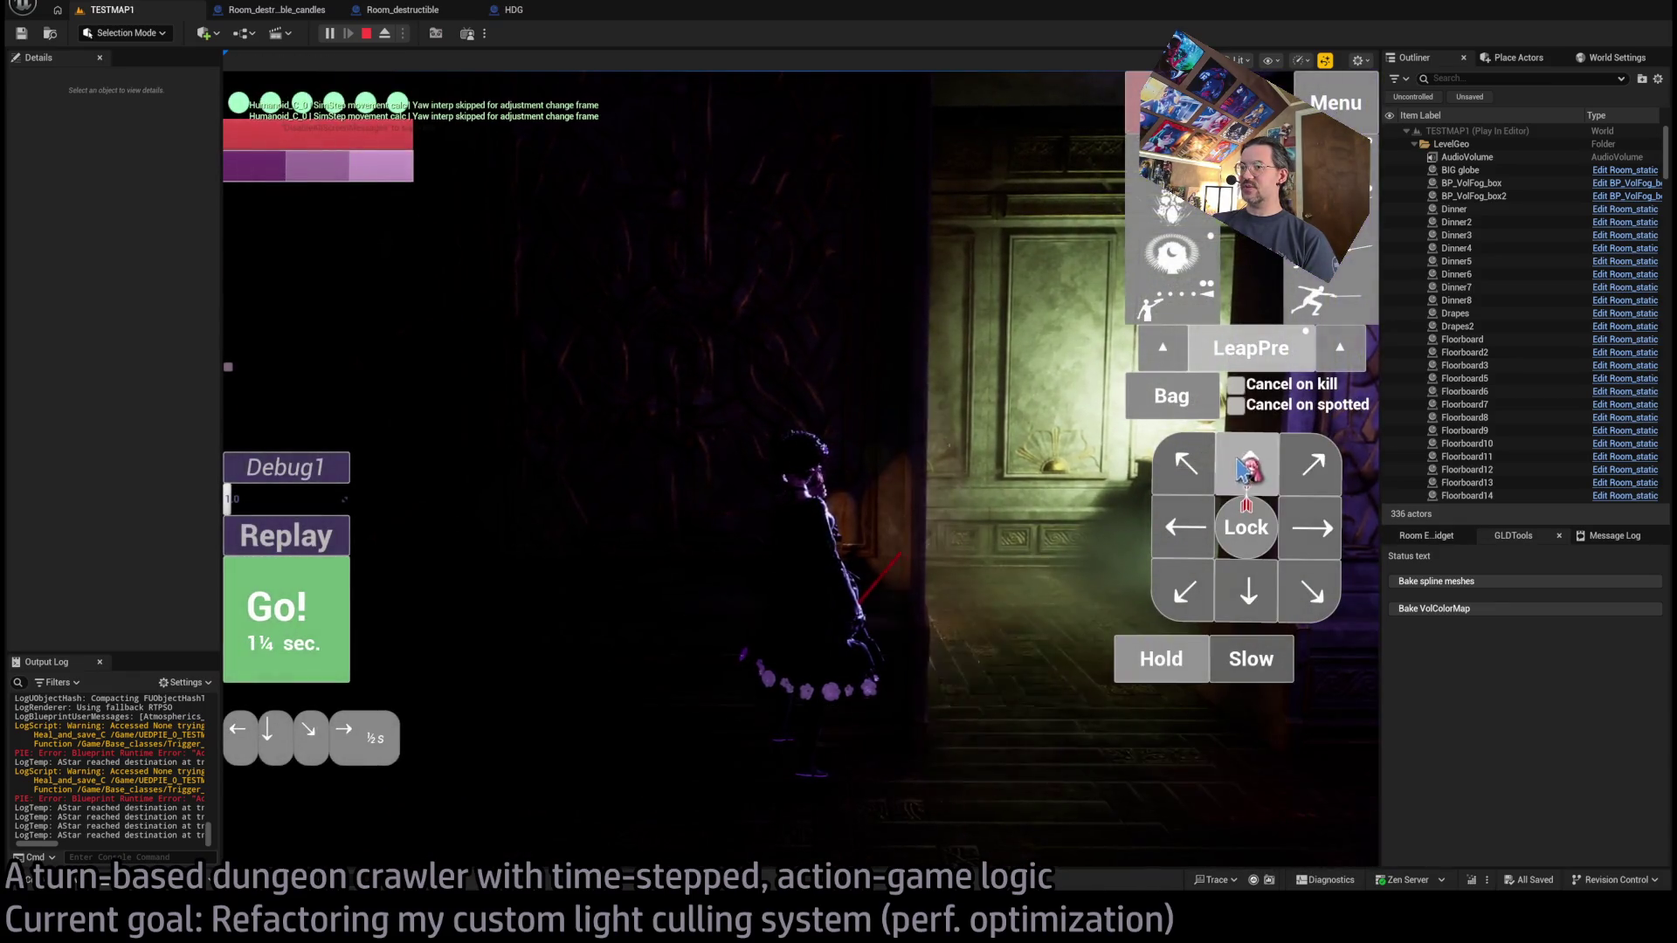
{"action": "left_click", "coordinate": [1248, 463]}
{"action": "left_click", "coordinate": [1266, 466]}
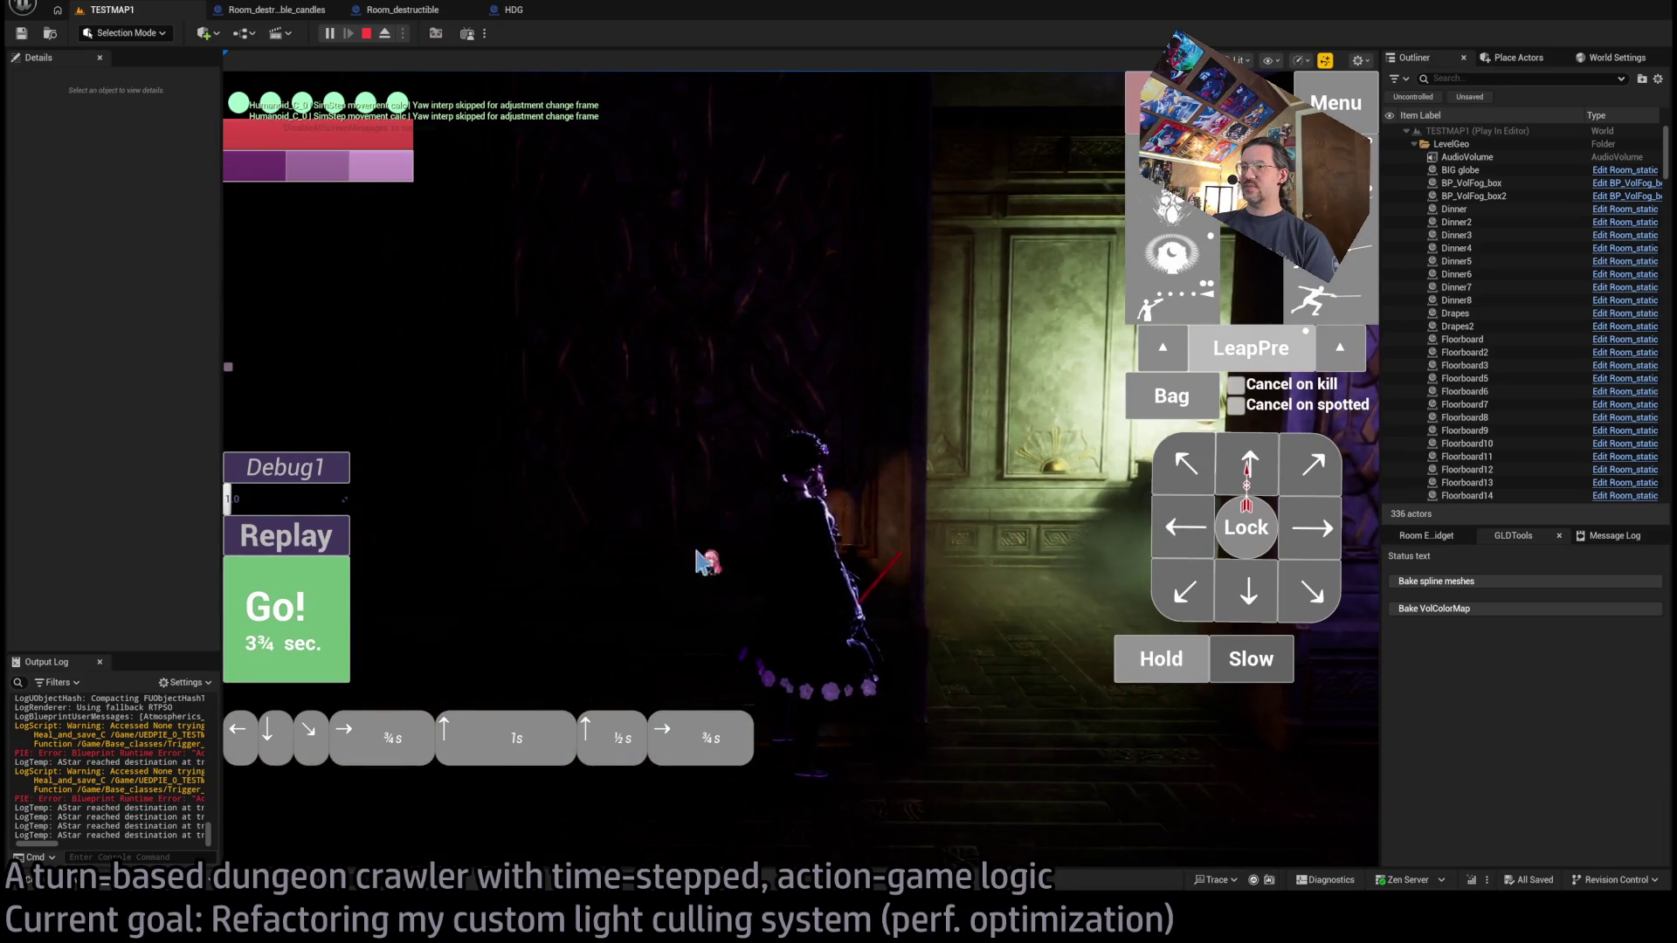
{"action": "left_click", "coordinate": [577, 633]}
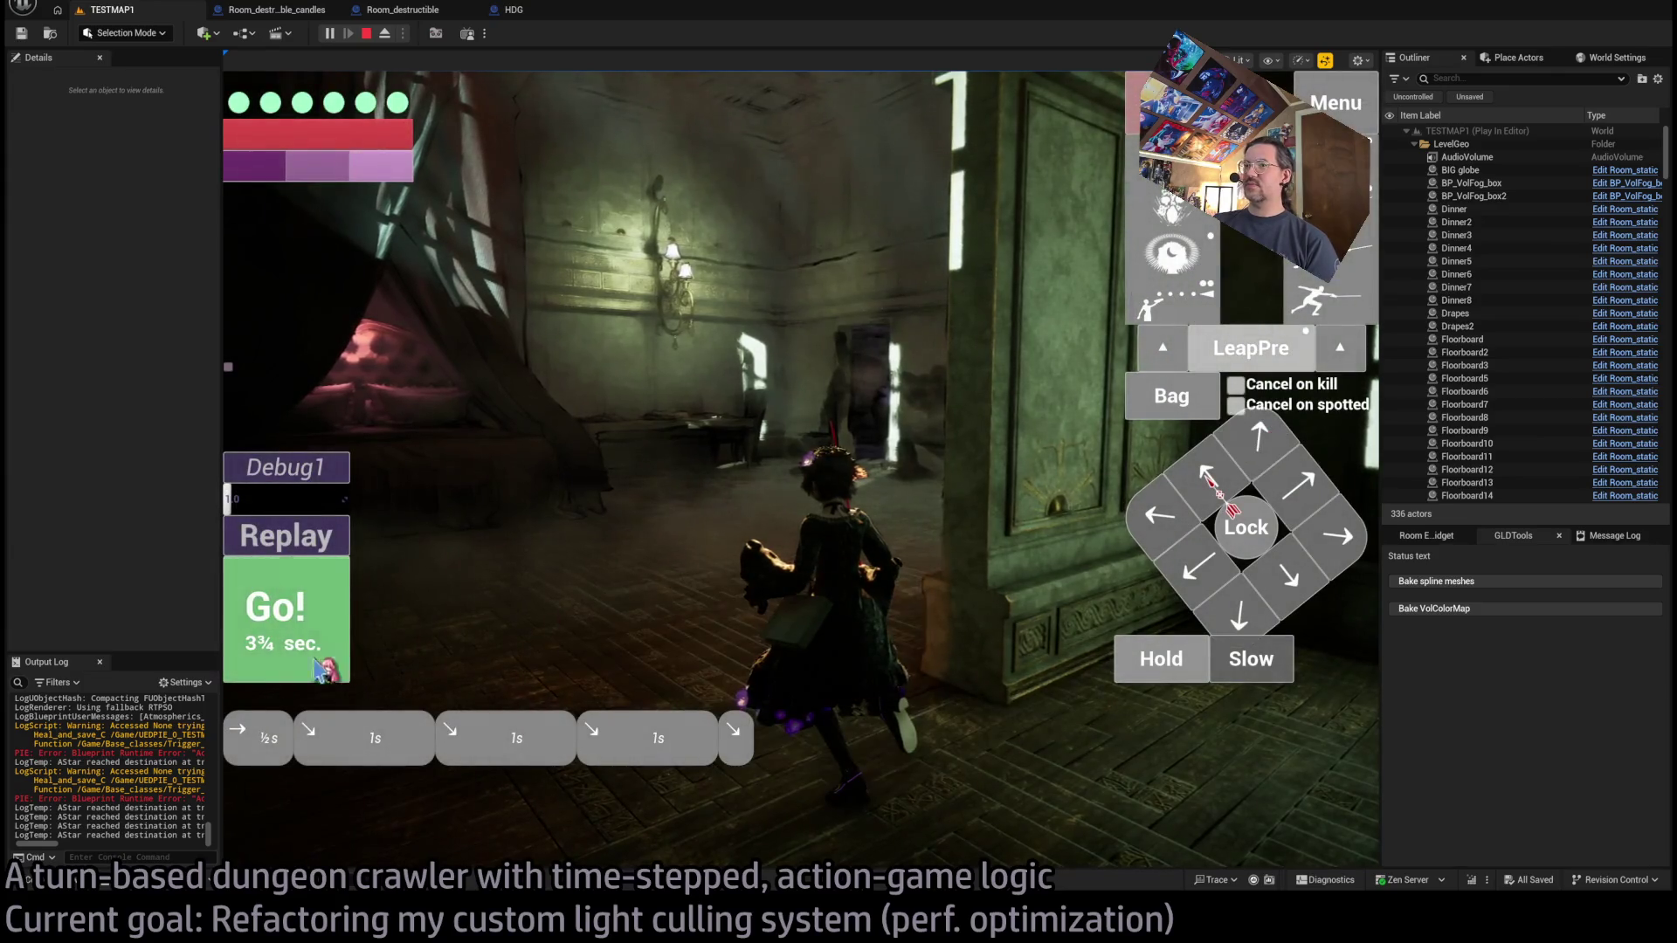
Run the last one-second moves, then end the play session with Esc.
{"action": "left_click", "coordinate": [337, 669]}
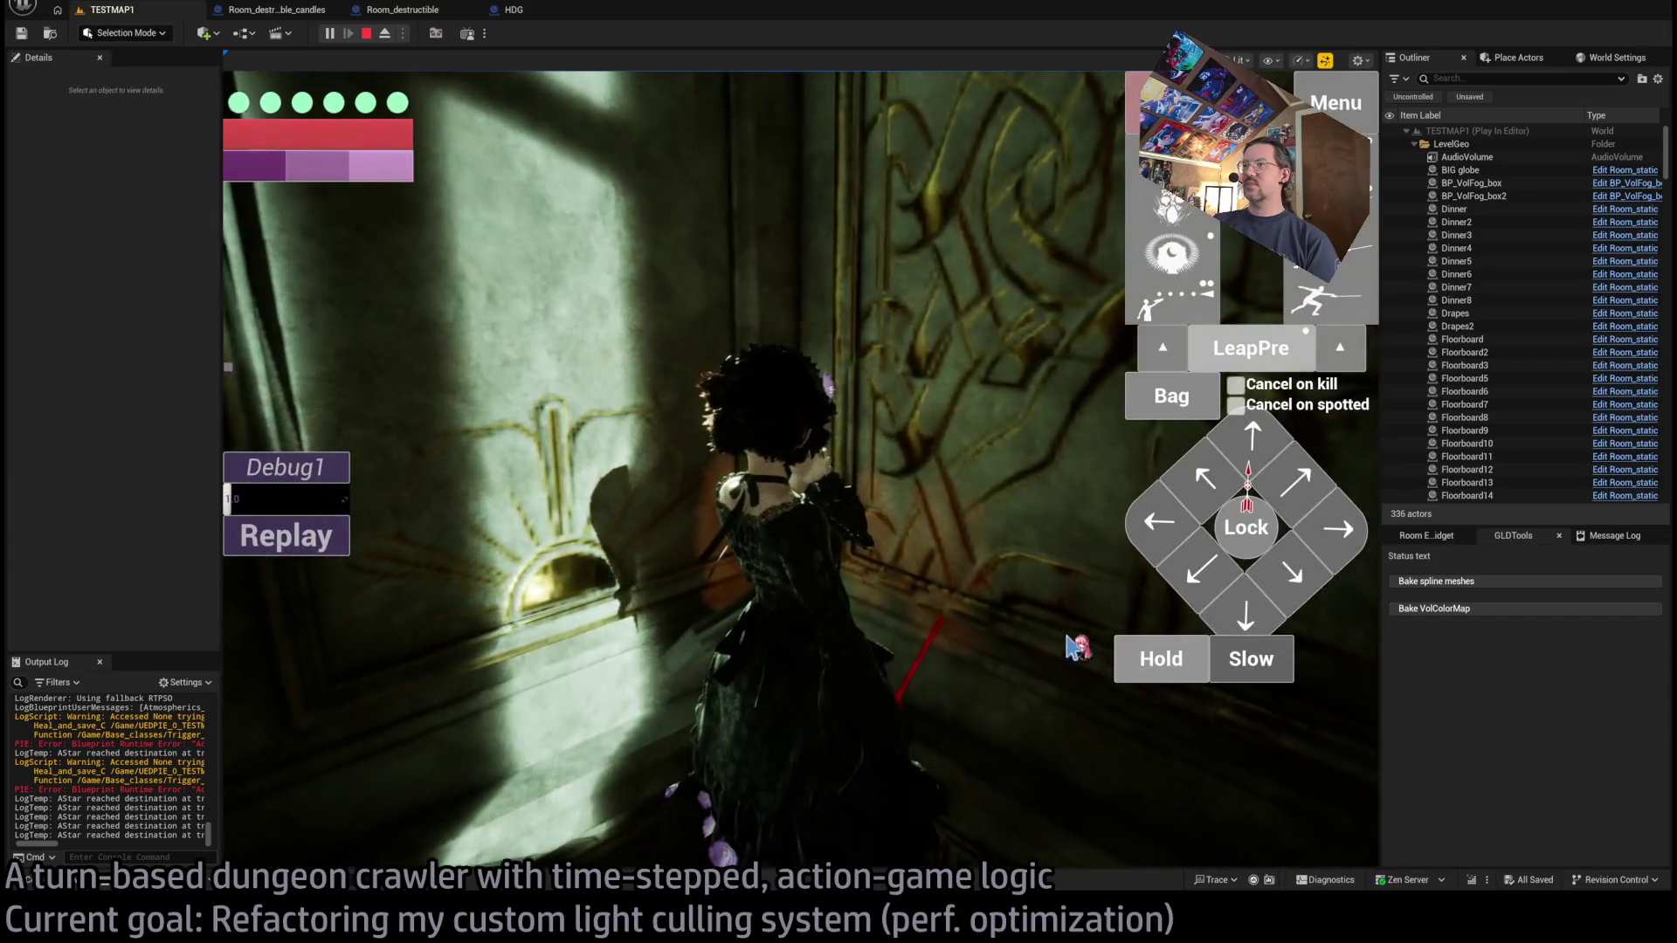
{"action": "left_click", "coordinate": [1299, 576]}
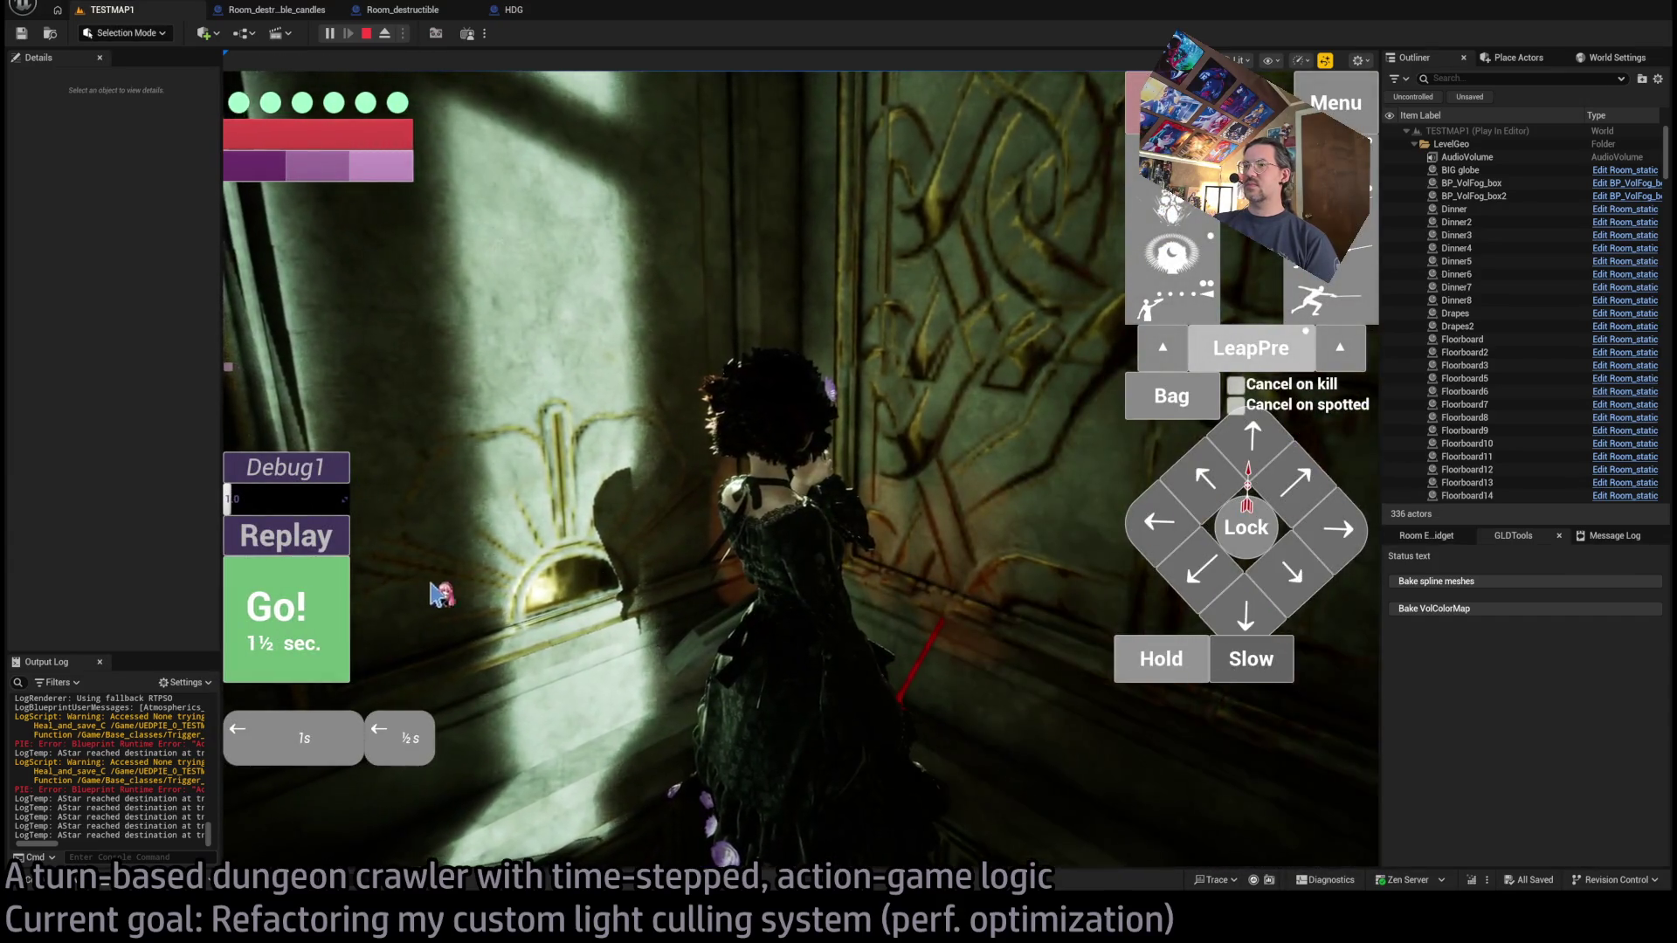
{"action": "left_click", "coordinate": [288, 612]}
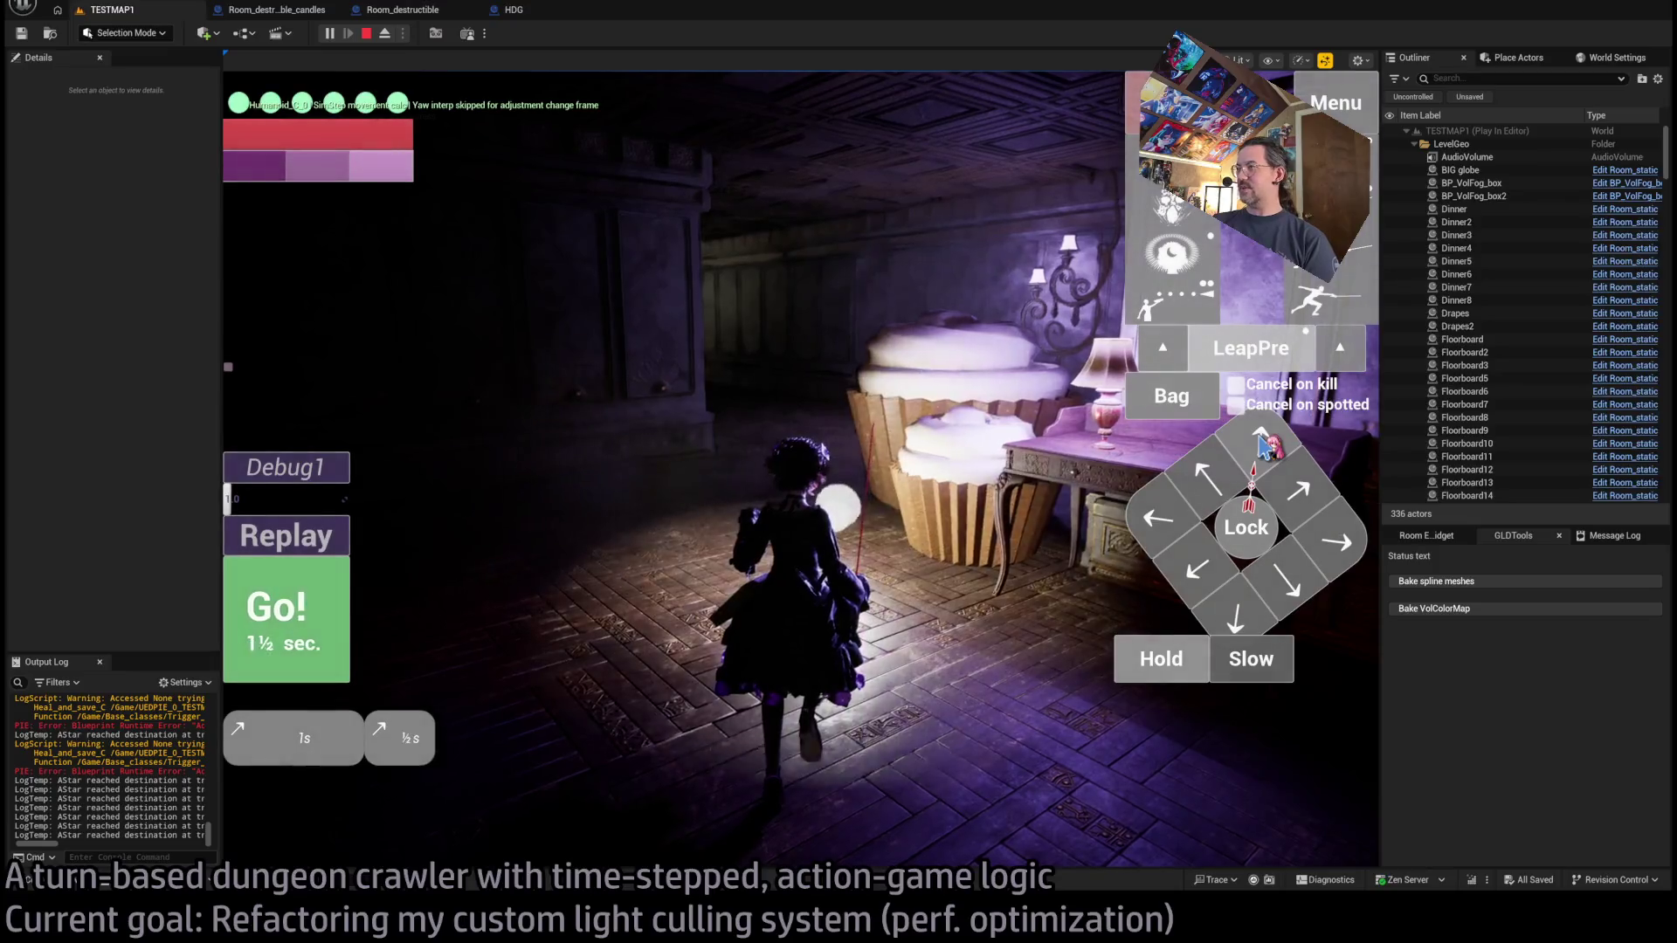
{"action": "left_click", "coordinate": [288, 611]}
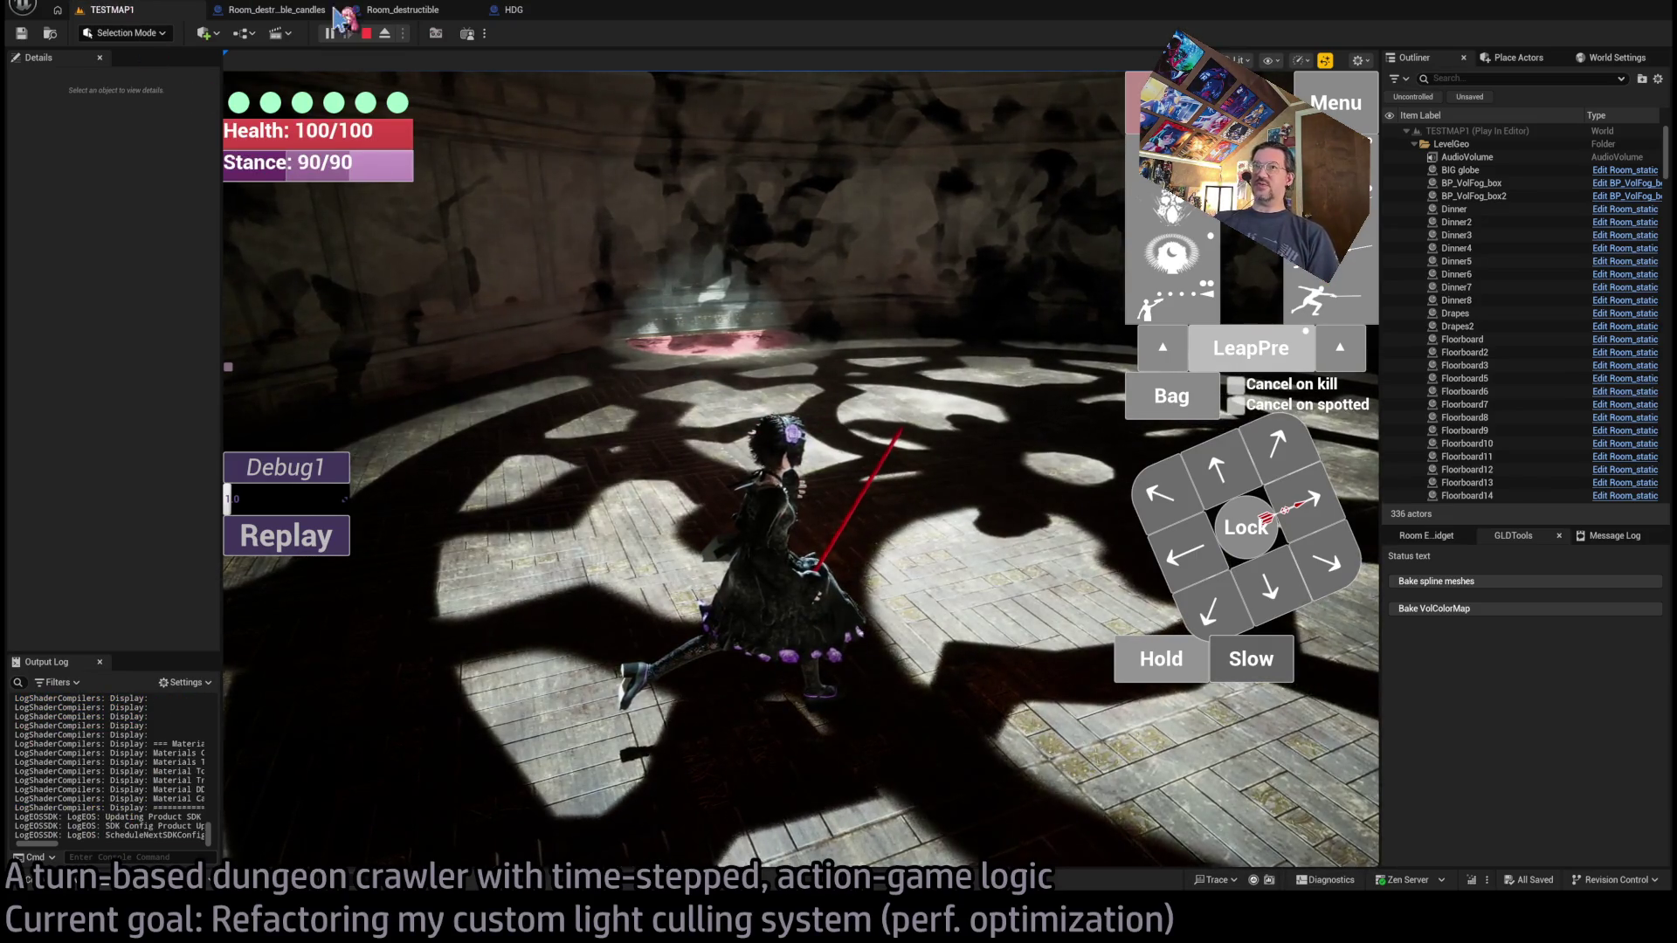
{"action": "key", "text": "Escape"}
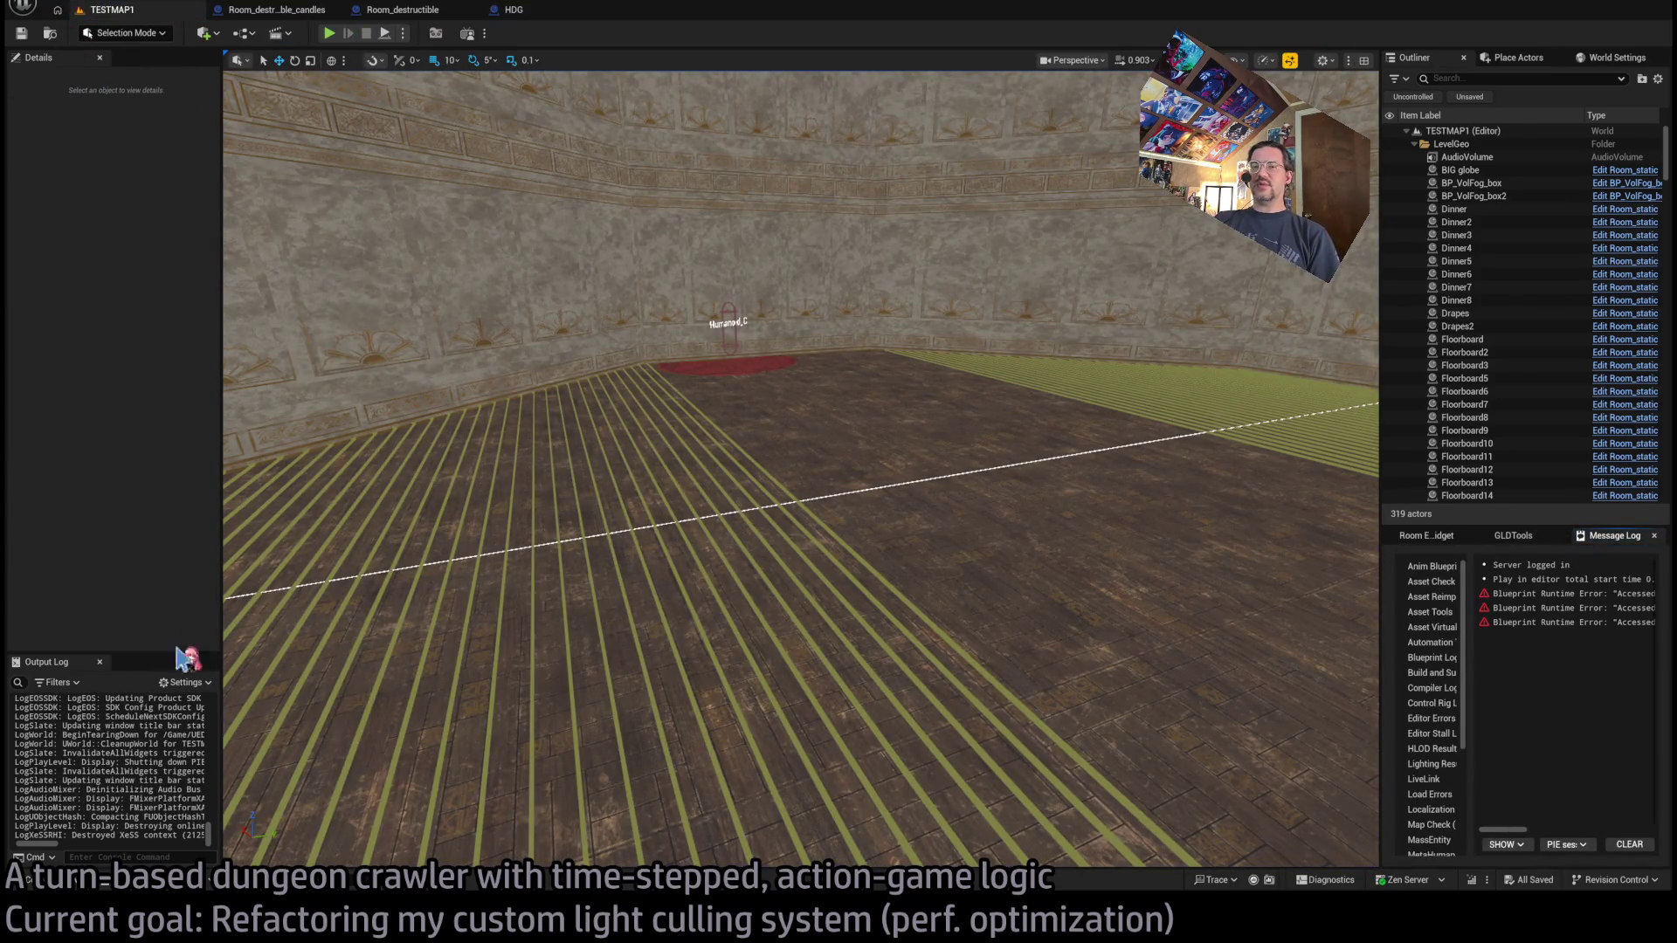
{"action": "left_click", "coordinate": [41, 884]}
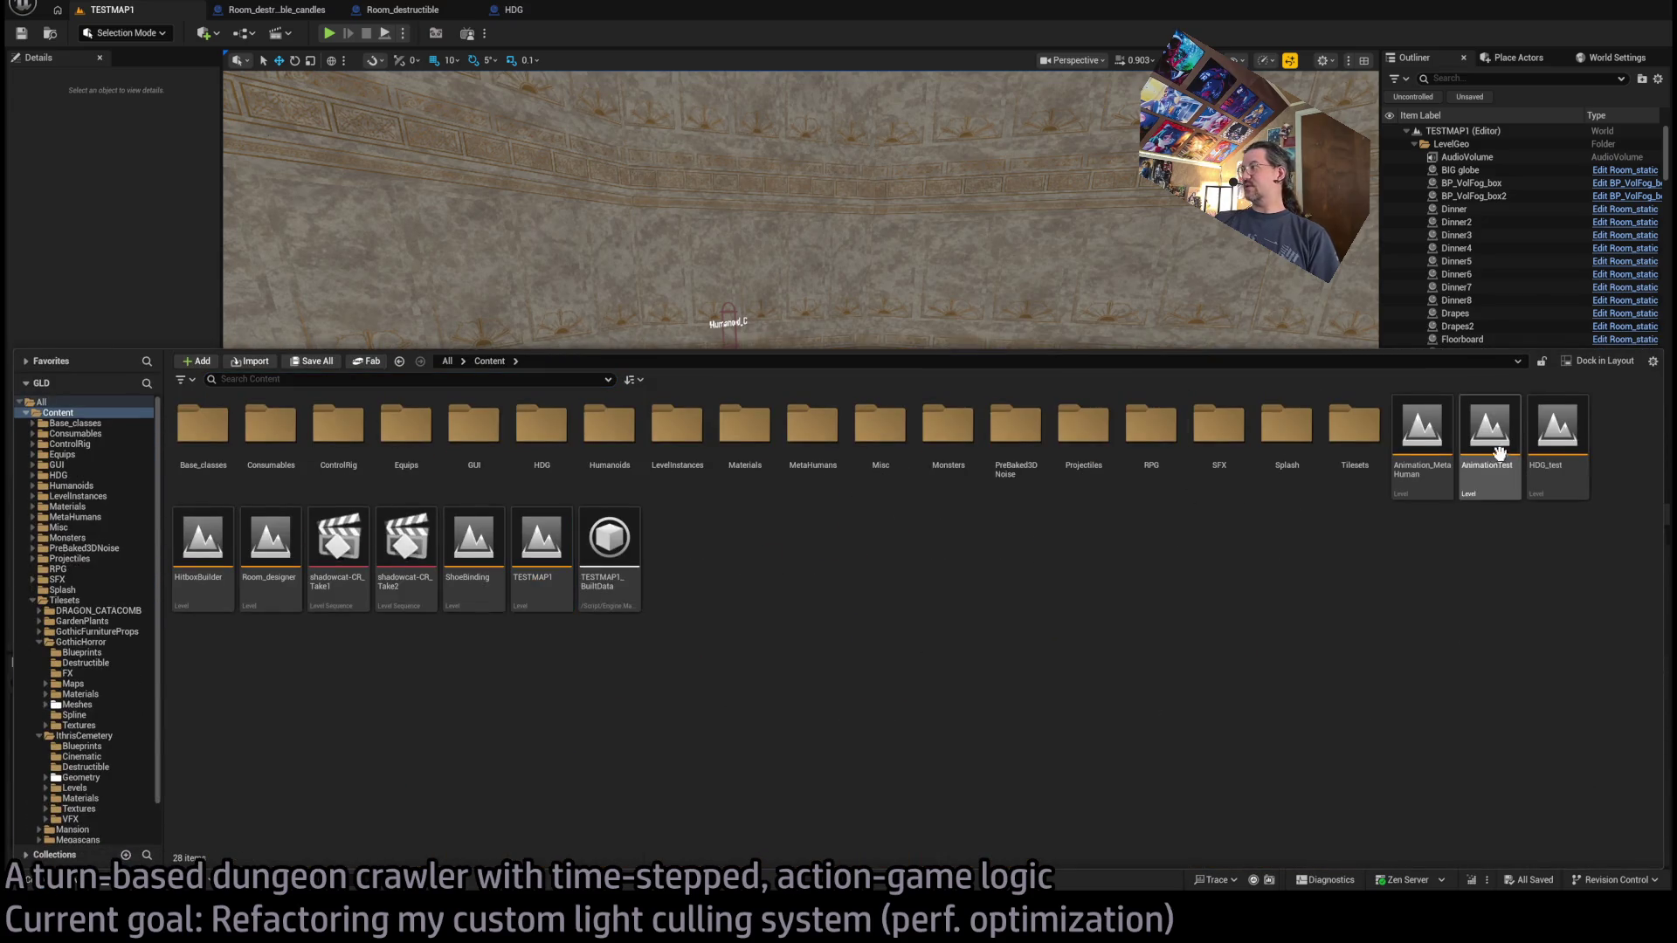
{"action": "left_click", "coordinate": [1556, 423]}
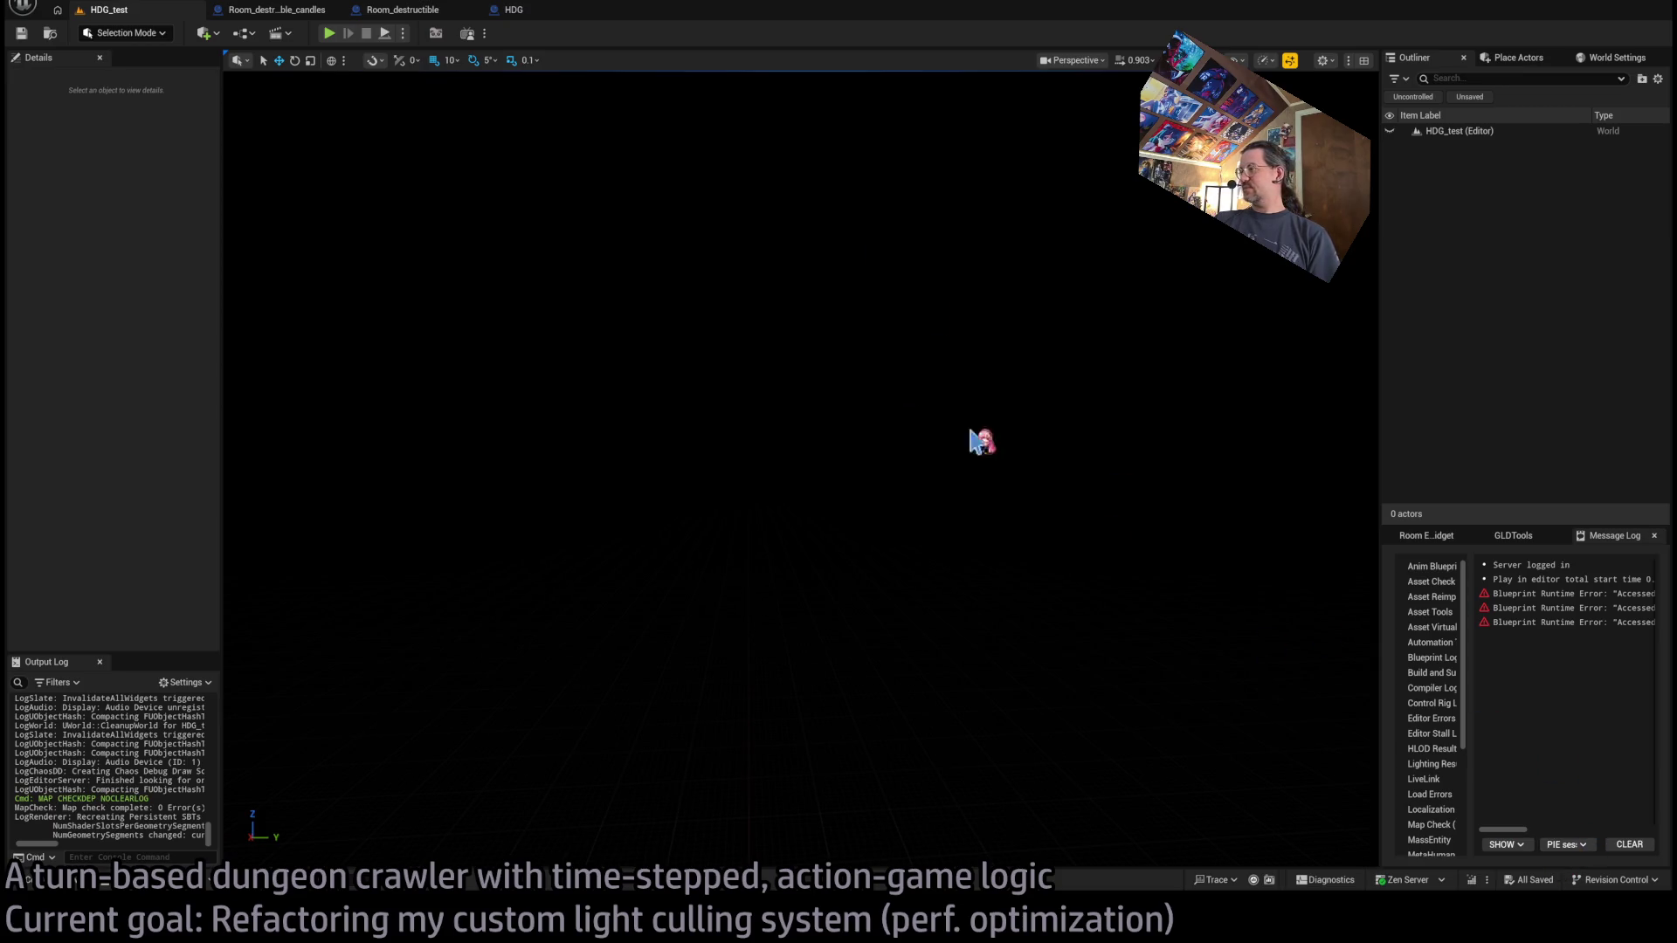
{"action": "left_click", "coordinate": [330, 34]}
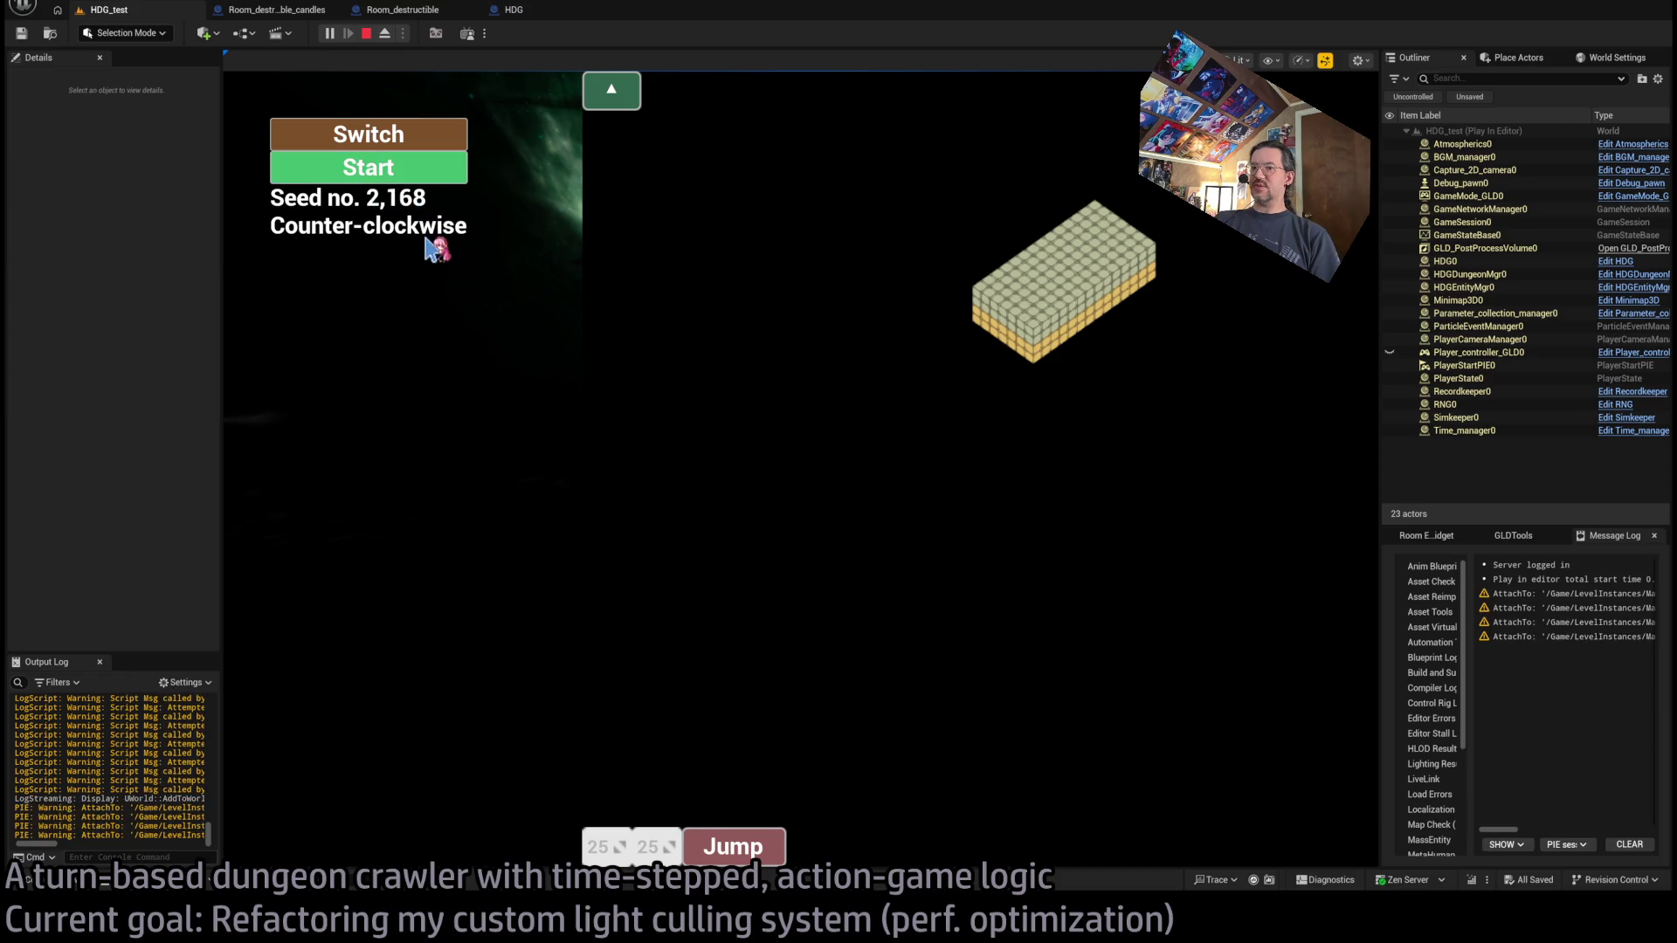
{"action": "left_click", "coordinate": [381, 179]}
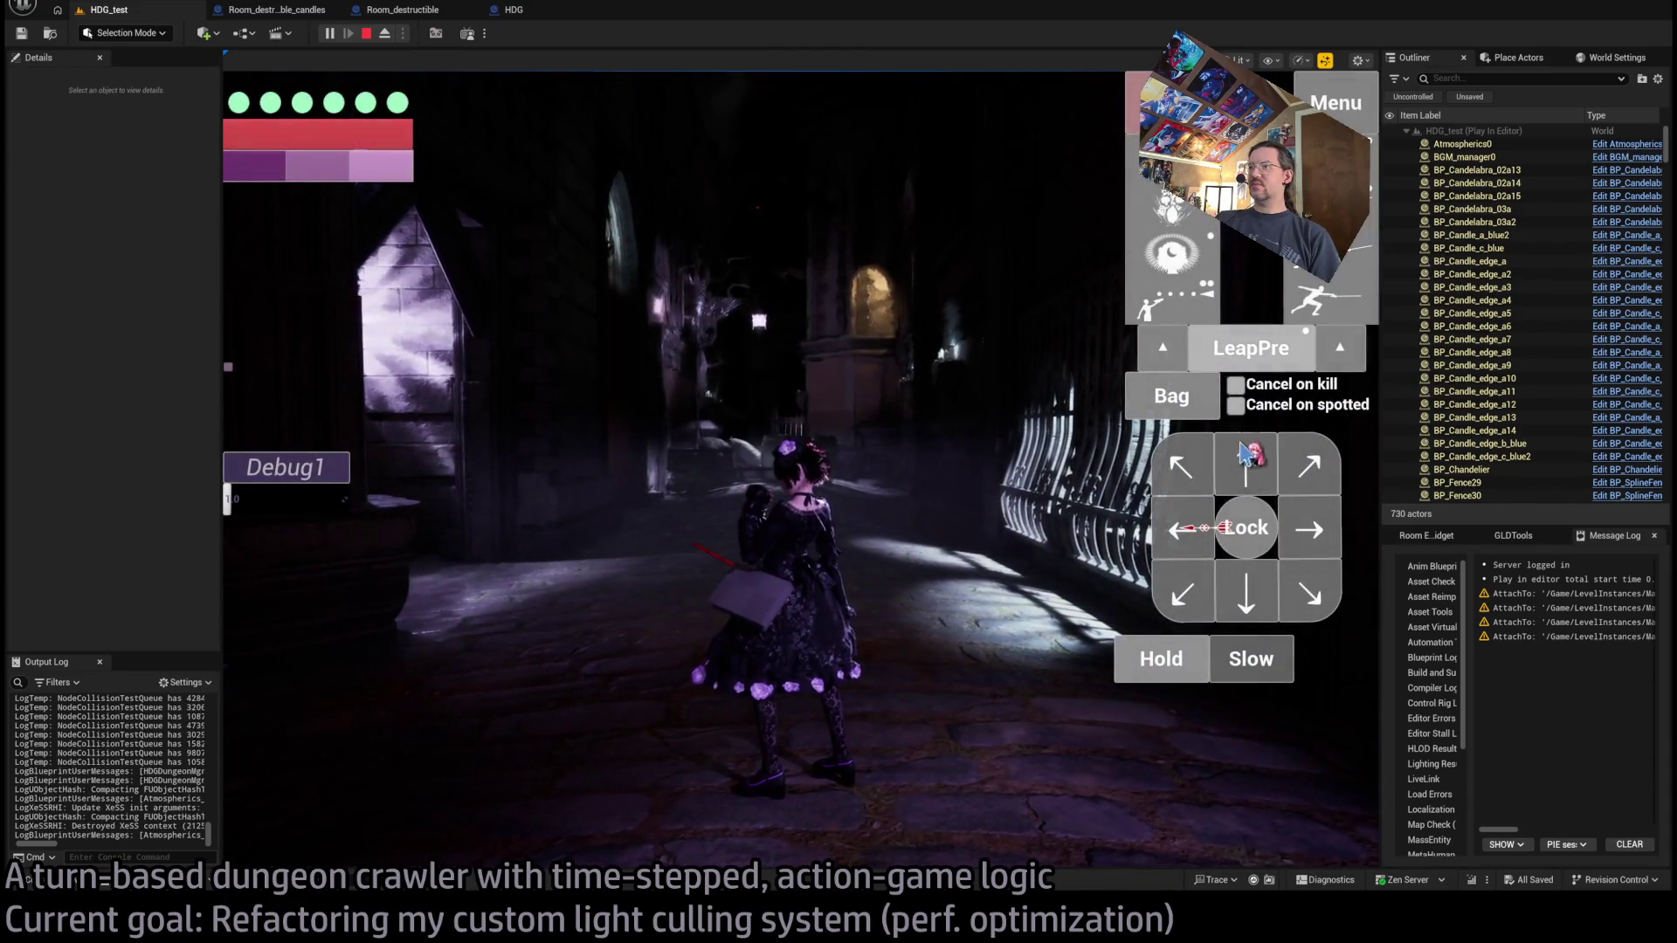
{"action": "left_click", "coordinate": [1264, 330]}
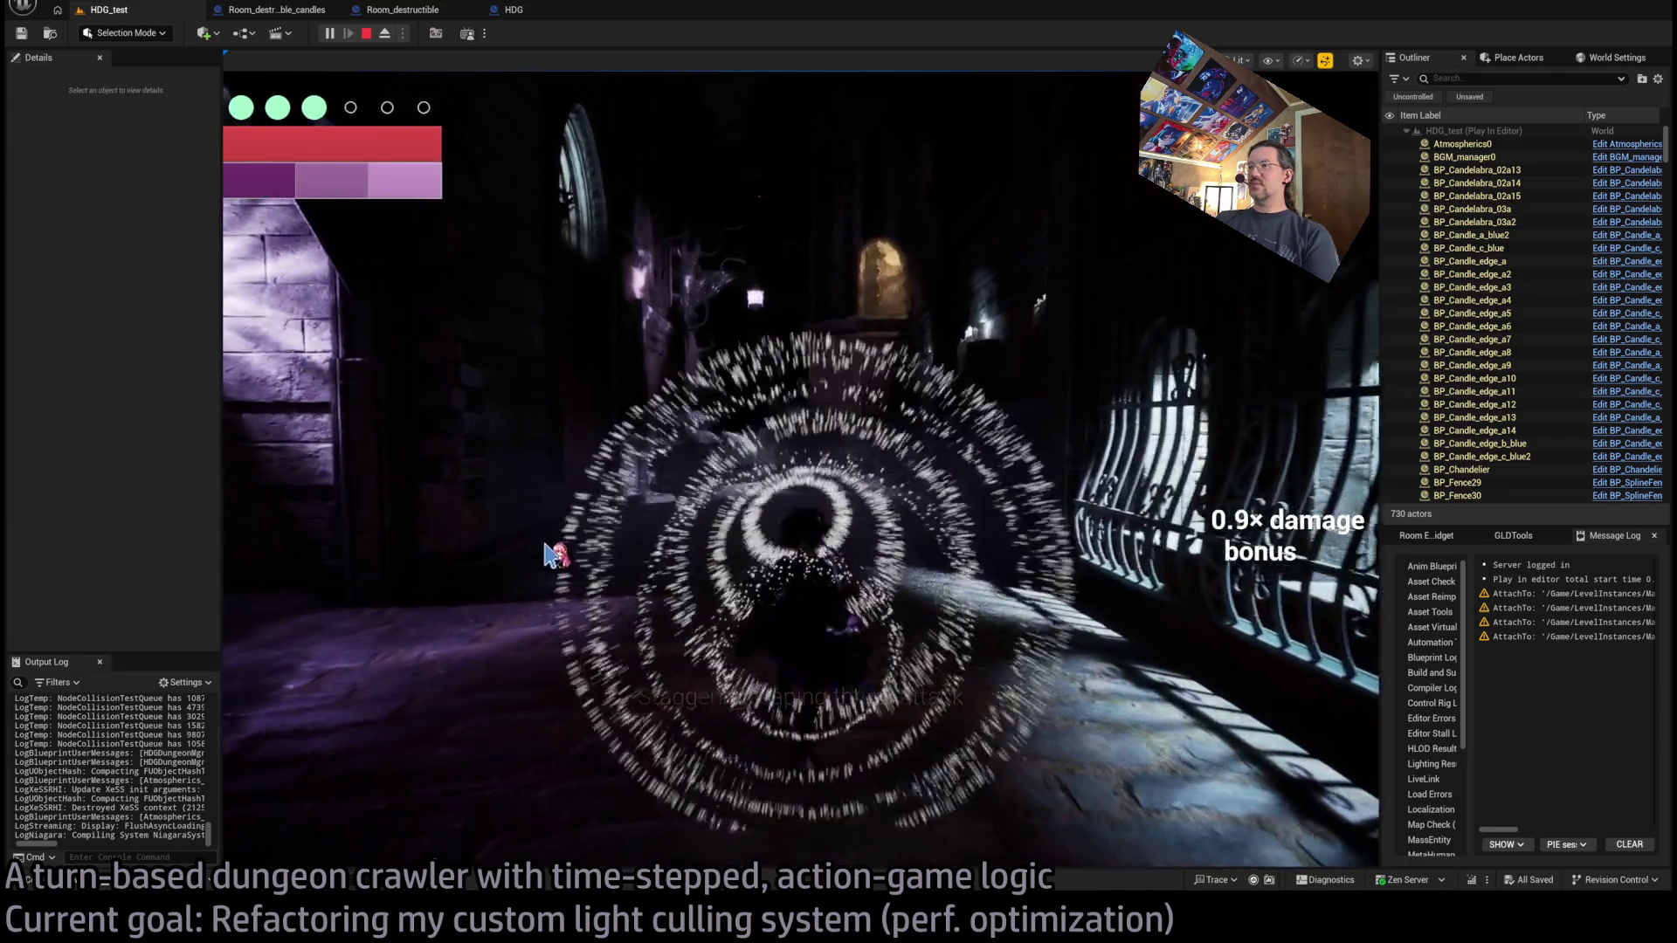
{"action": "key", "text": "Escape"}
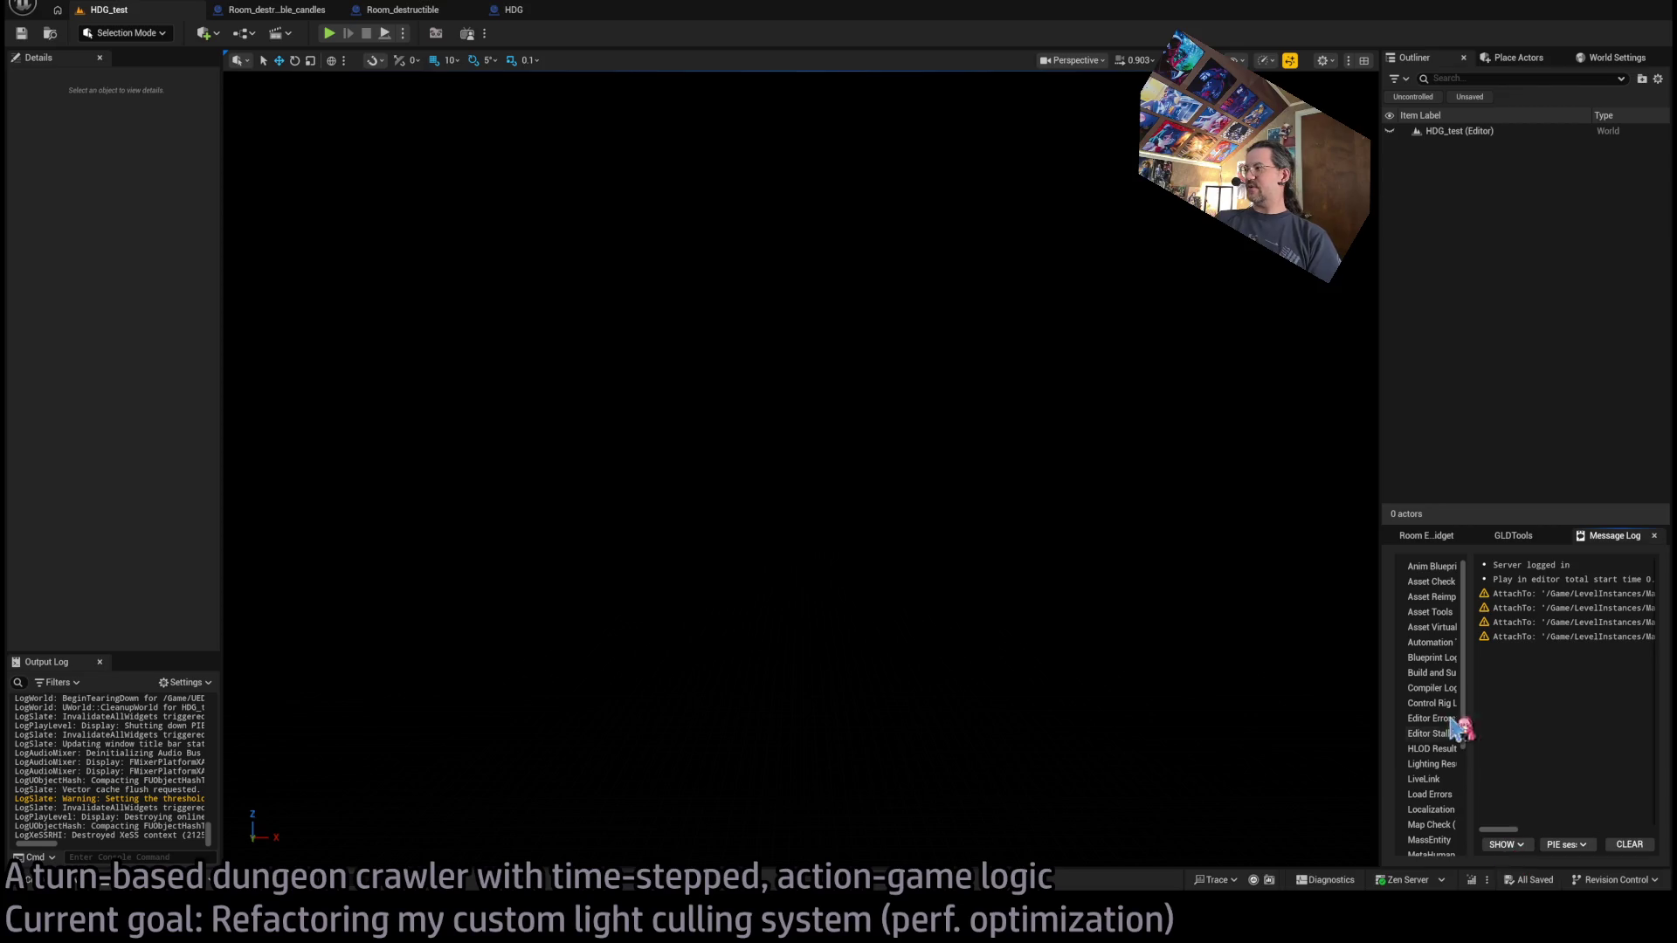
Widen the outliner and Message Log area, then restore the large viewport layout.
{"action": "mouse_move", "coordinate": [1378, 501]}
{"action": "left_mouse_down"}
{"action": "mouse_move", "coordinate": [511, 500]}
{"action": "mouse_move", "coordinate": [171, 519]}
{"action": "left_mouse_up"}
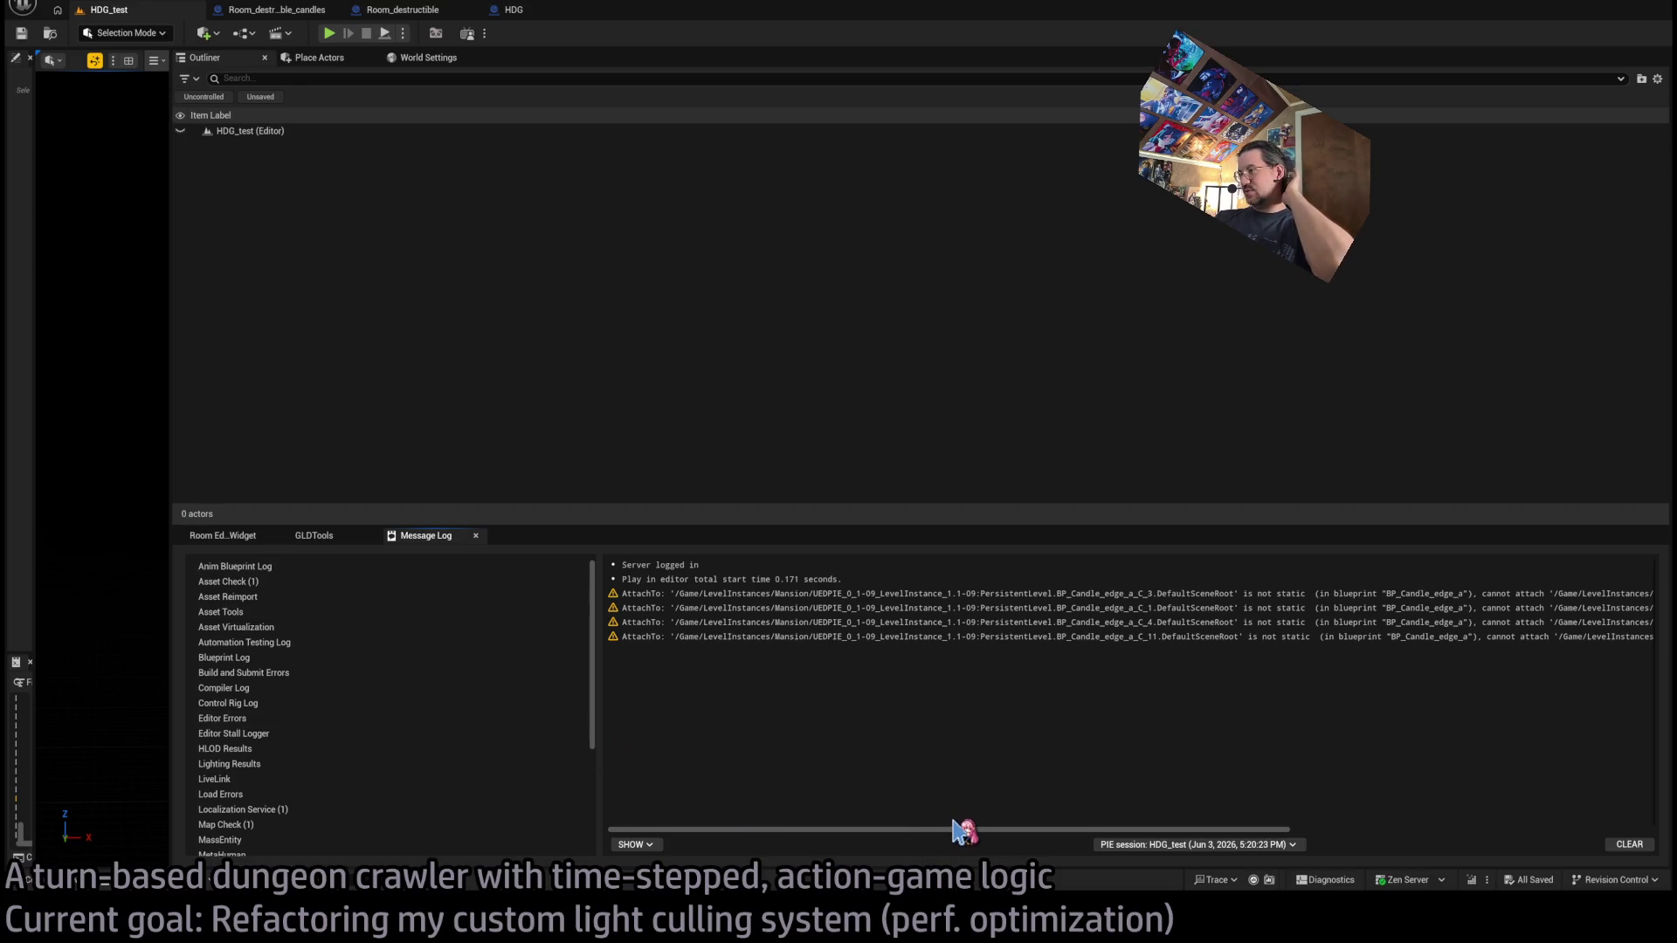
{"action": "mouse_move", "coordinate": [988, 830]}
{"action": "left_mouse_down"}
{"action": "mouse_move", "coordinate": [1370, 839]}
{"action": "mouse_move", "coordinate": [660, 774]}
{"action": "left_mouse_up"}
{"action": "mouse_move", "coordinate": [174, 210]}
{"action": "left_mouse_down"}
{"action": "mouse_move", "coordinate": [449, 228]}
{"action": "mouse_move", "coordinate": [1522, 381]}
{"action": "left_mouse_up"}
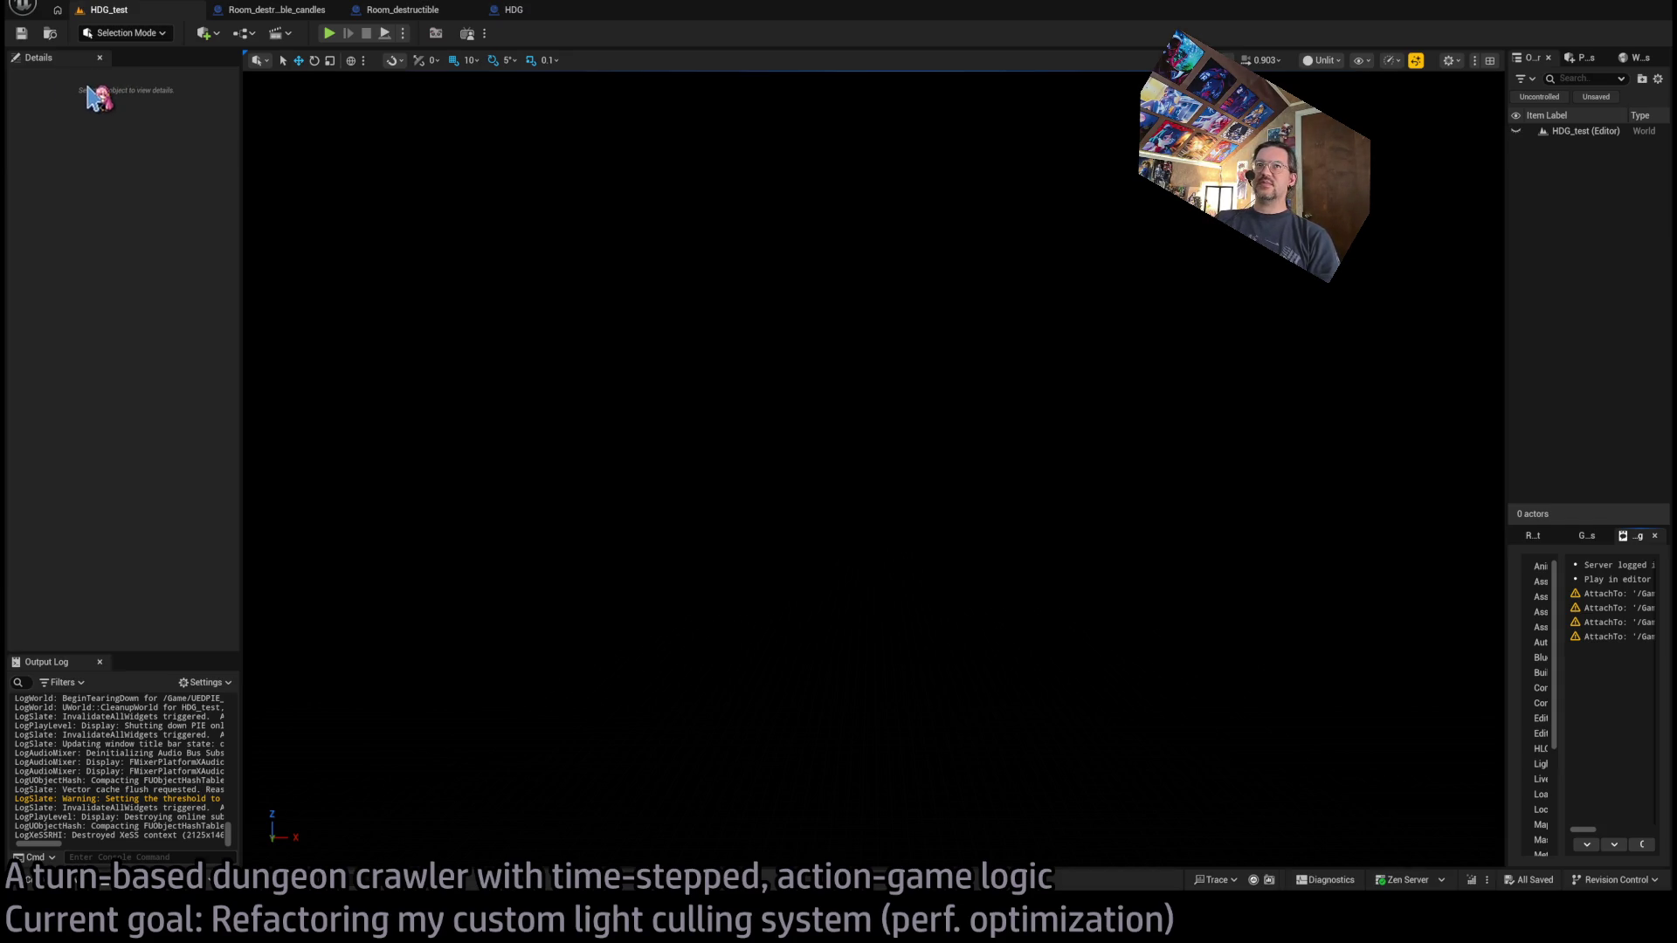
{"action": "left_click", "coordinate": [13, 124]}
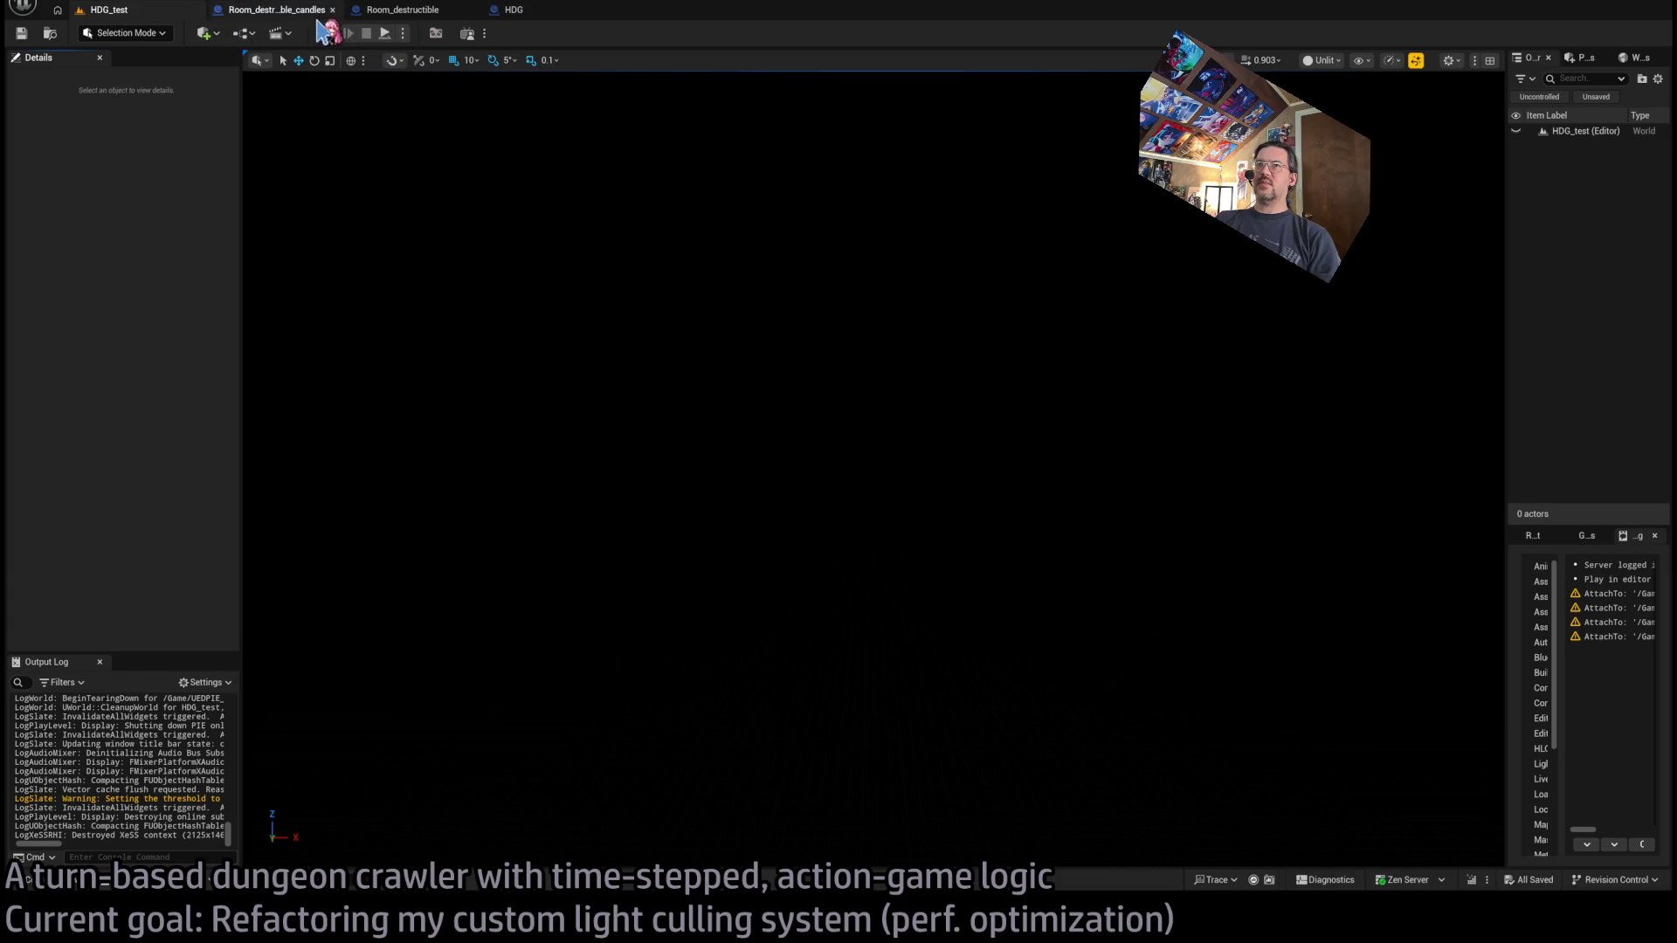
Close the candles room, Room_destructible and HDG editors, then enlarge the Output Log.
{"action": "middle_click", "coordinate": [313, 13]}
{"action": "middle_click", "coordinate": [307, 12]}
{"action": "middle_click", "coordinate": [307, 12]}
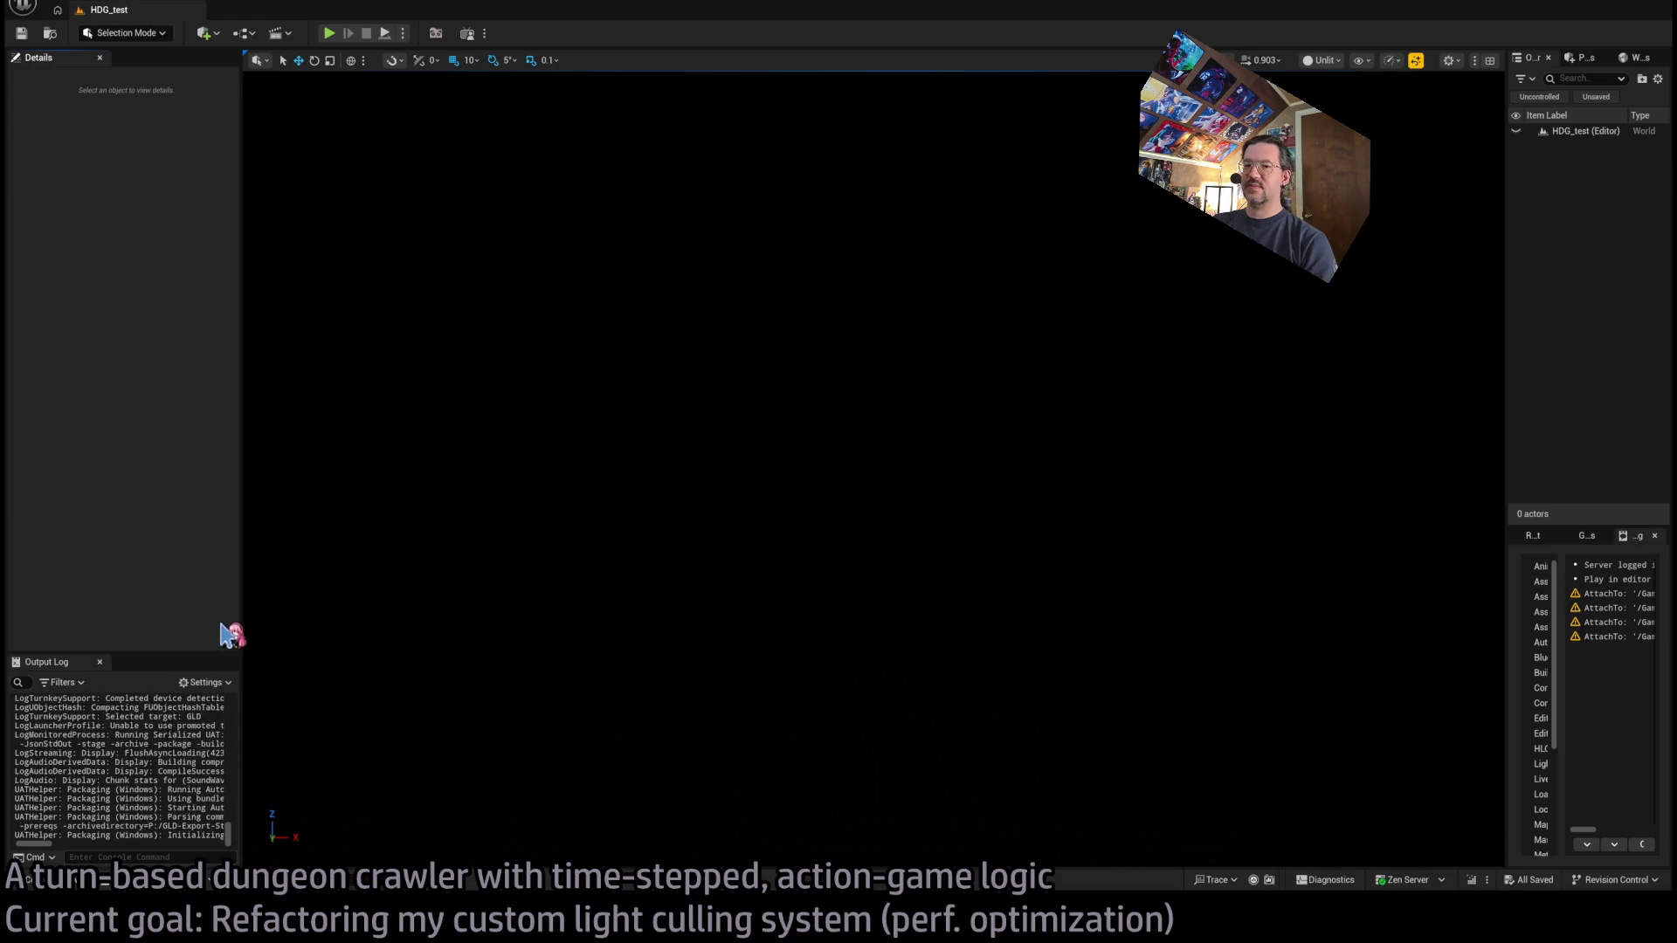
{"action": "mouse_move", "coordinate": [208, 651]}
{"action": "left_mouse_down"}
{"action": "mouse_move", "coordinate": [262, 301]}
{"action": "mouse_move", "coordinate": [963, 314]}
{"action": "left_mouse_up"}
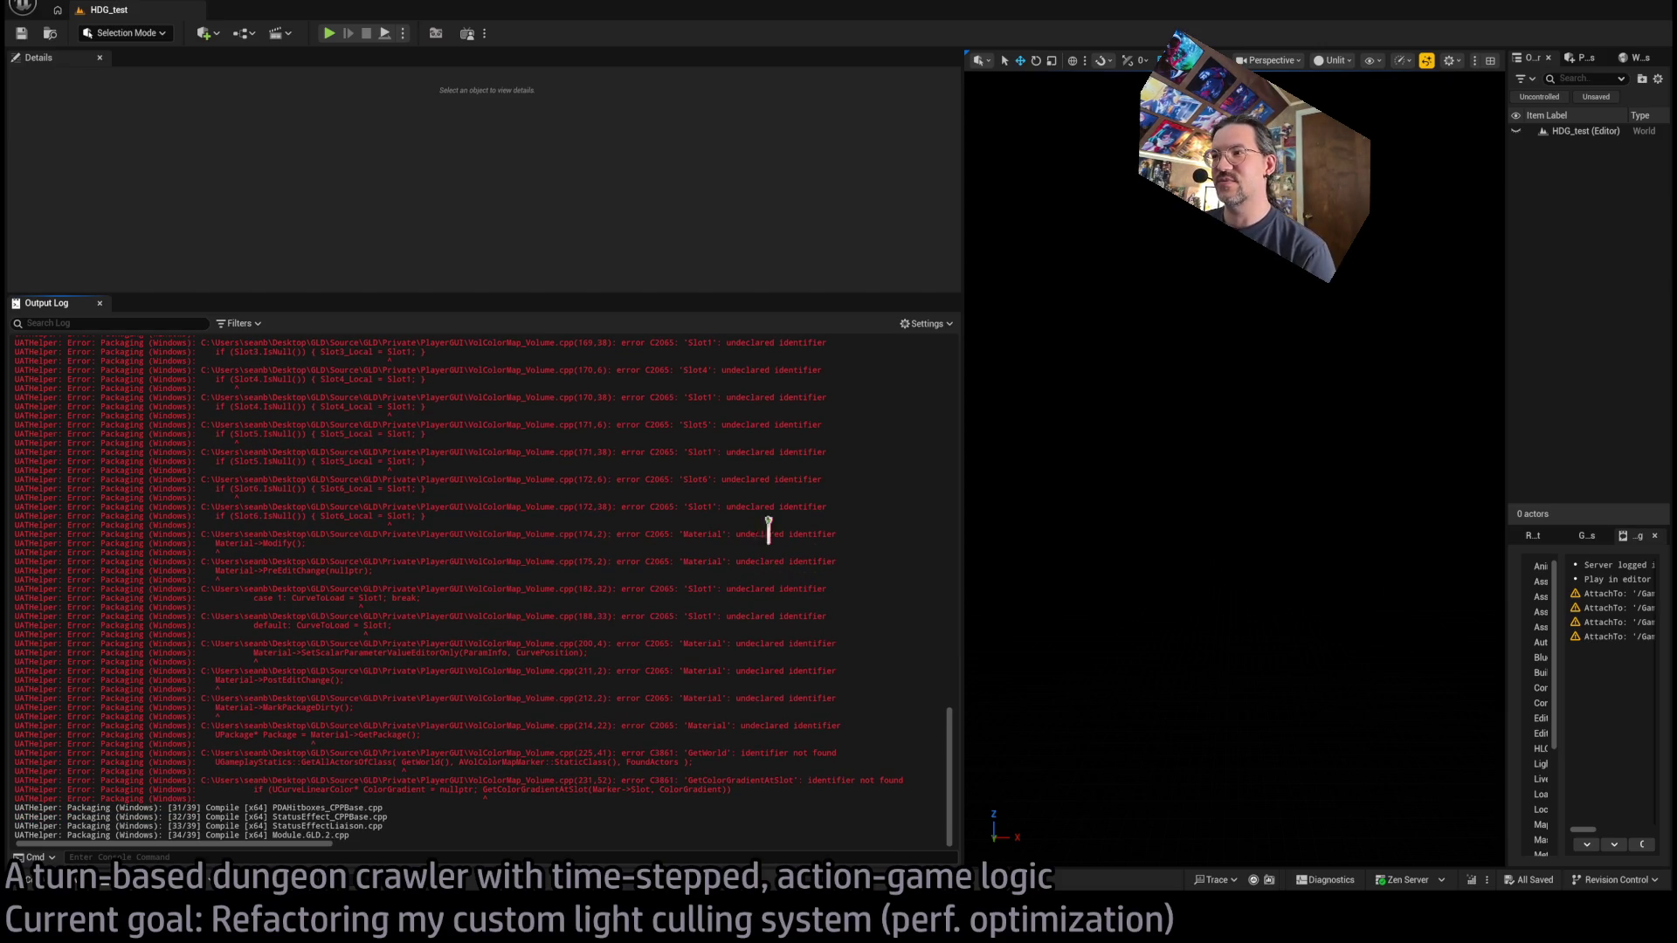
Scroll through the packaging compile errors in the Output Log.
{"action": "scroll", "coordinate": [830, 524], "scroll_direction": "up", "scroll_amount": 10}
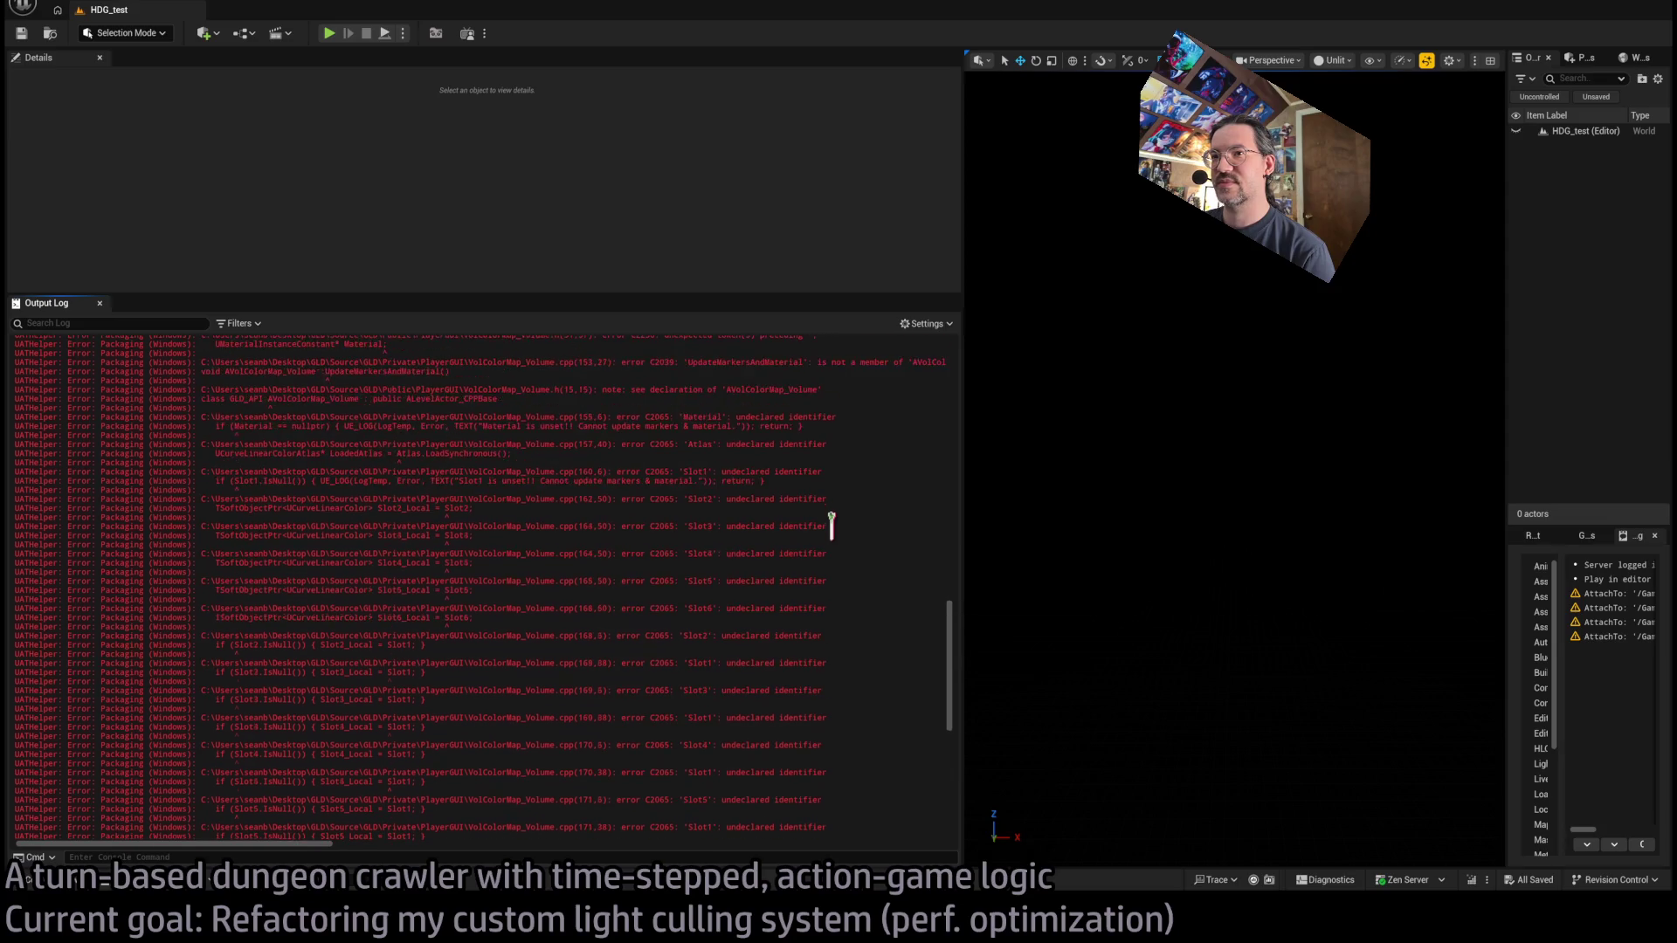
{"action": "scroll", "coordinate": [830, 524], "scroll_direction": "up", "scroll_amount": 3}
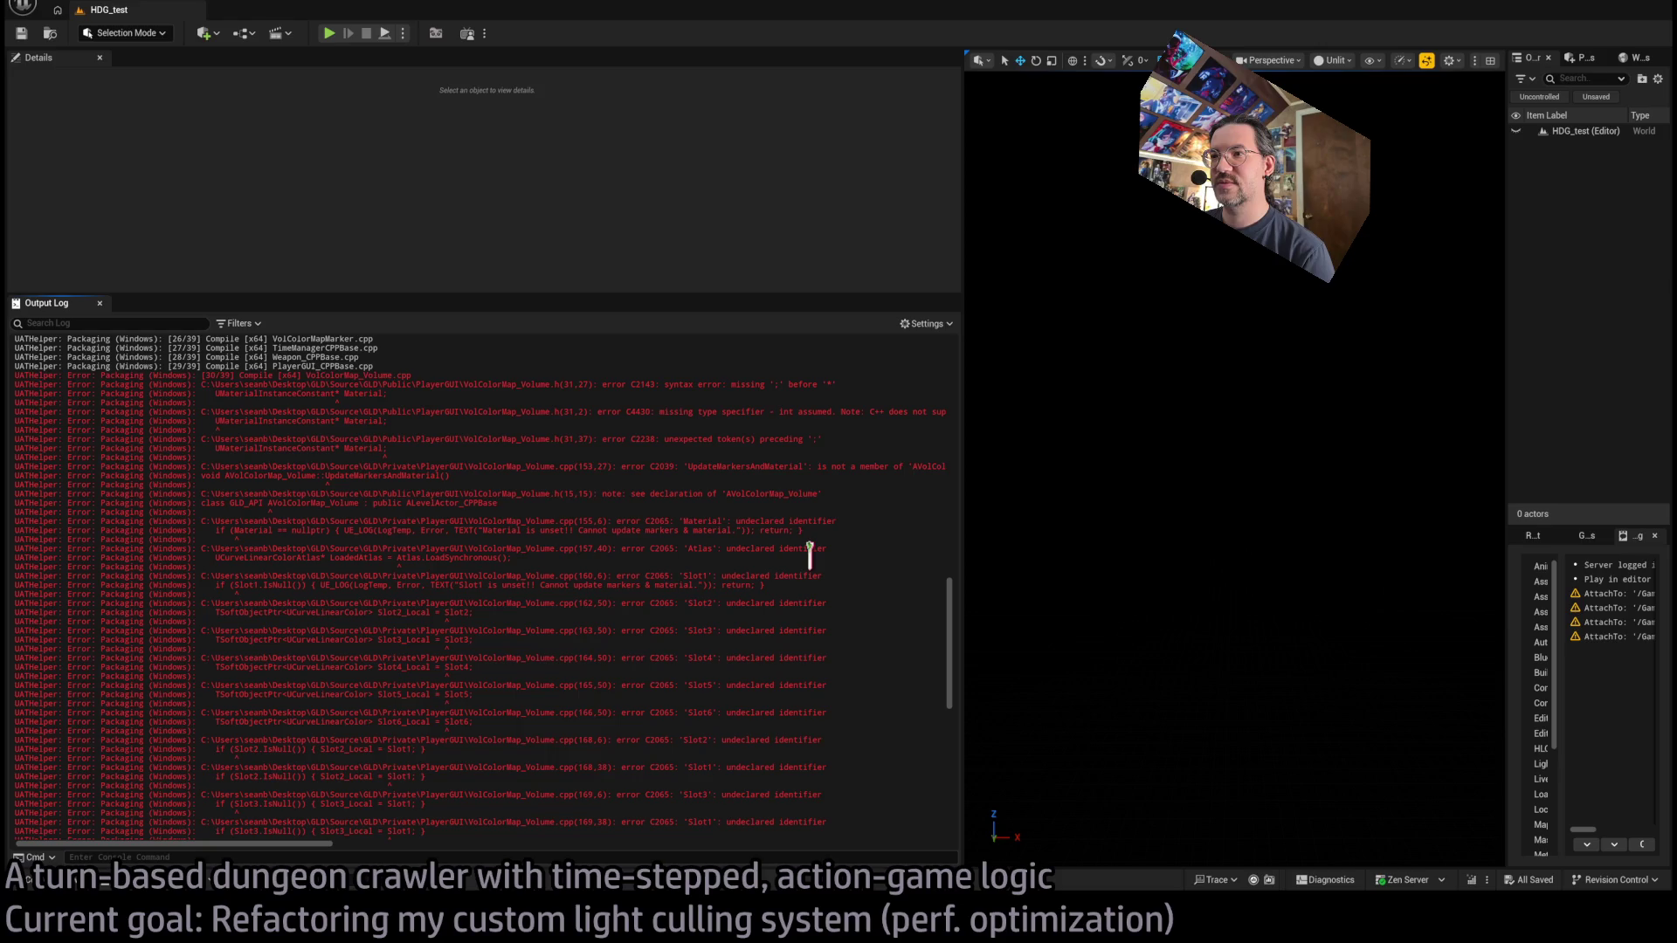
{"action": "scroll", "coordinate": [810, 555], "scroll_direction": "up", "scroll_amount": 15}
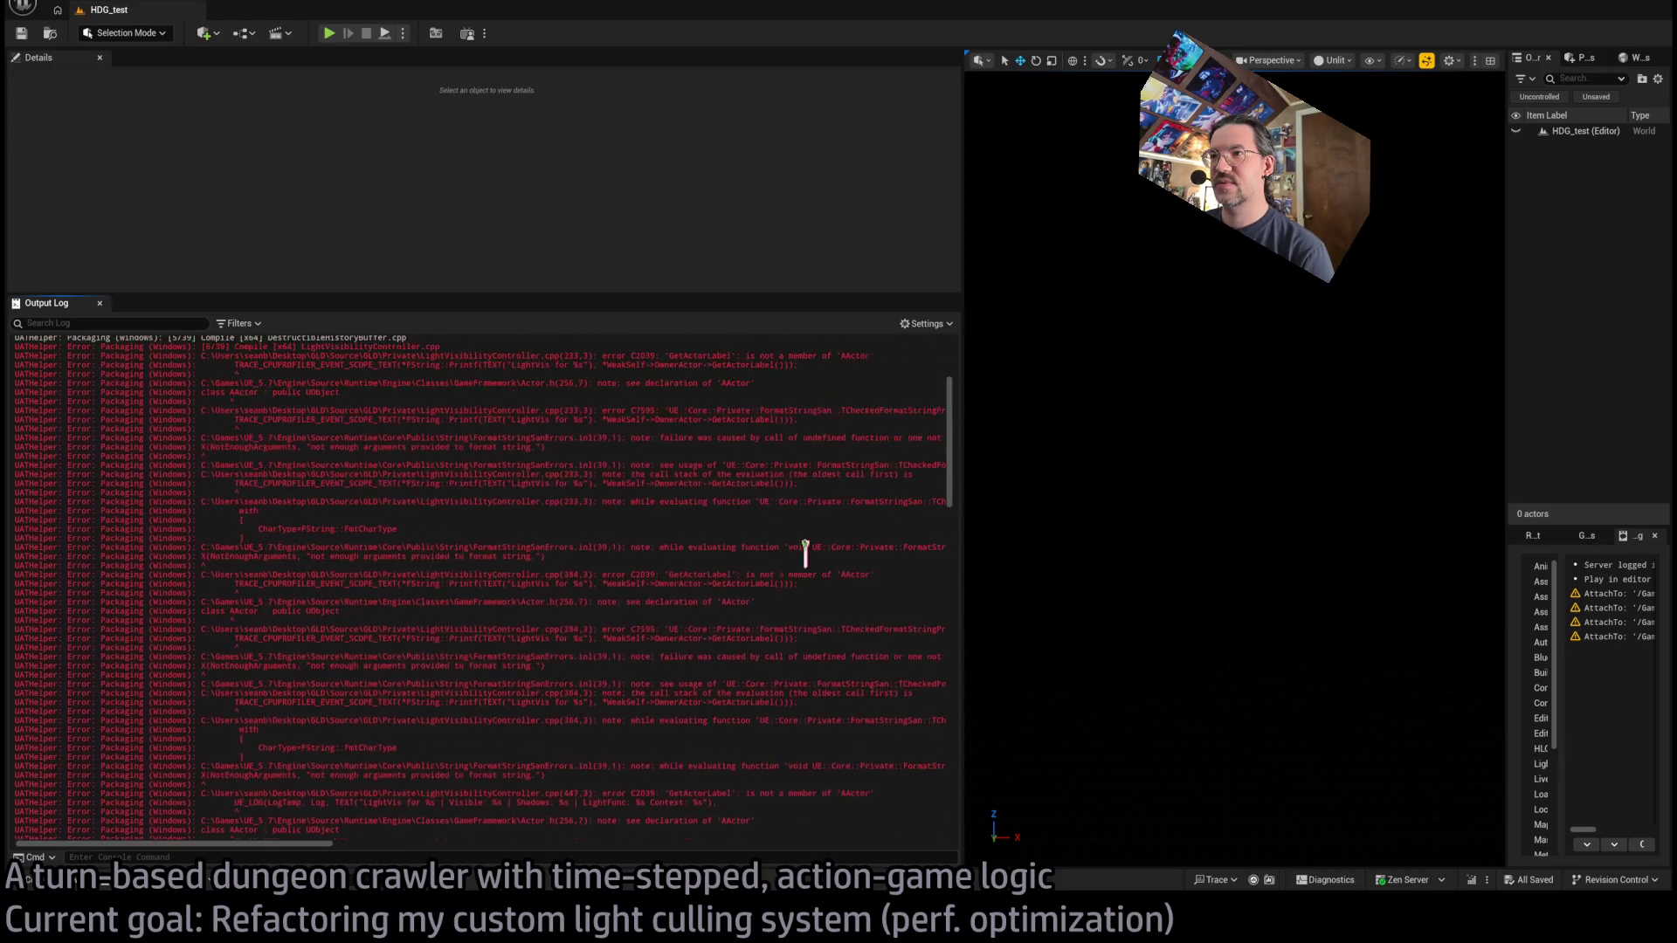
{"action": "scroll", "coordinate": [805, 552], "scroll_direction": "down", "scroll_amount": 3}
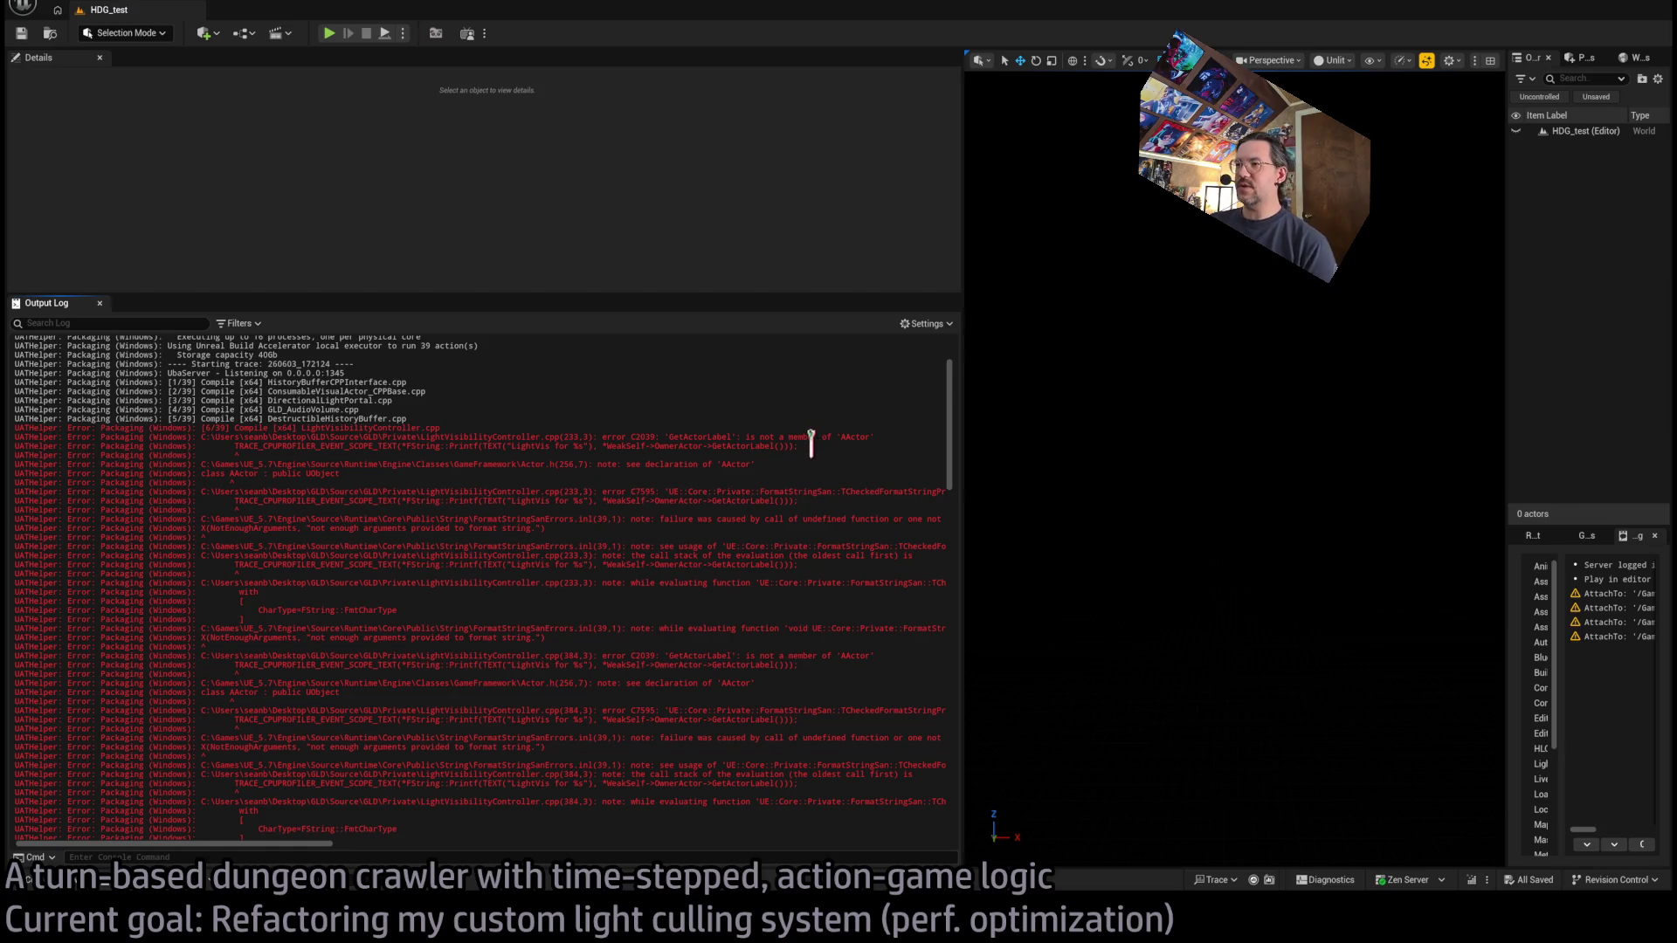
Copy the LightVisibilityController GetActorLabel error lines into the scratch note.
{"action": "left_click_drag", "start_coordinate": [811, 441], "coordinate": [11, 426]}
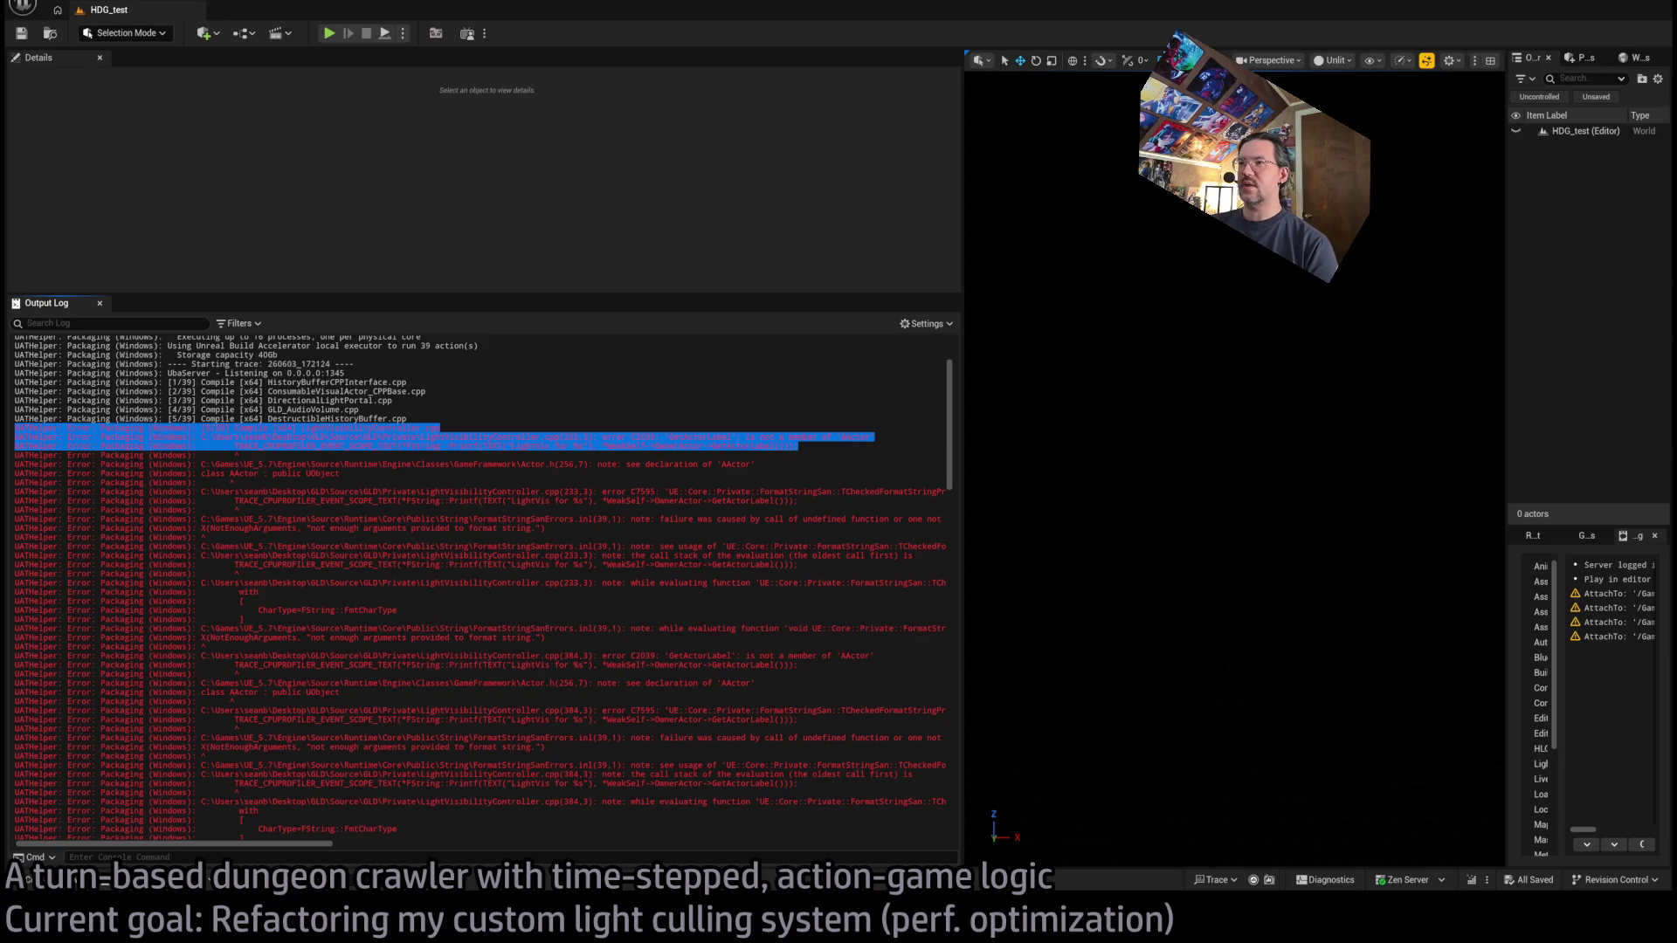
{"action": "key", "text": "ctrl+c"}
{"action": "key", "text": "alt+Tab"}
{"action": "key", "text": "ctrl+v"}
Paste the VolColorMap_Volume.h missing-semicolon error lines into the note below the GetActorLabel error.
{"action": "key", "text": "Return"}
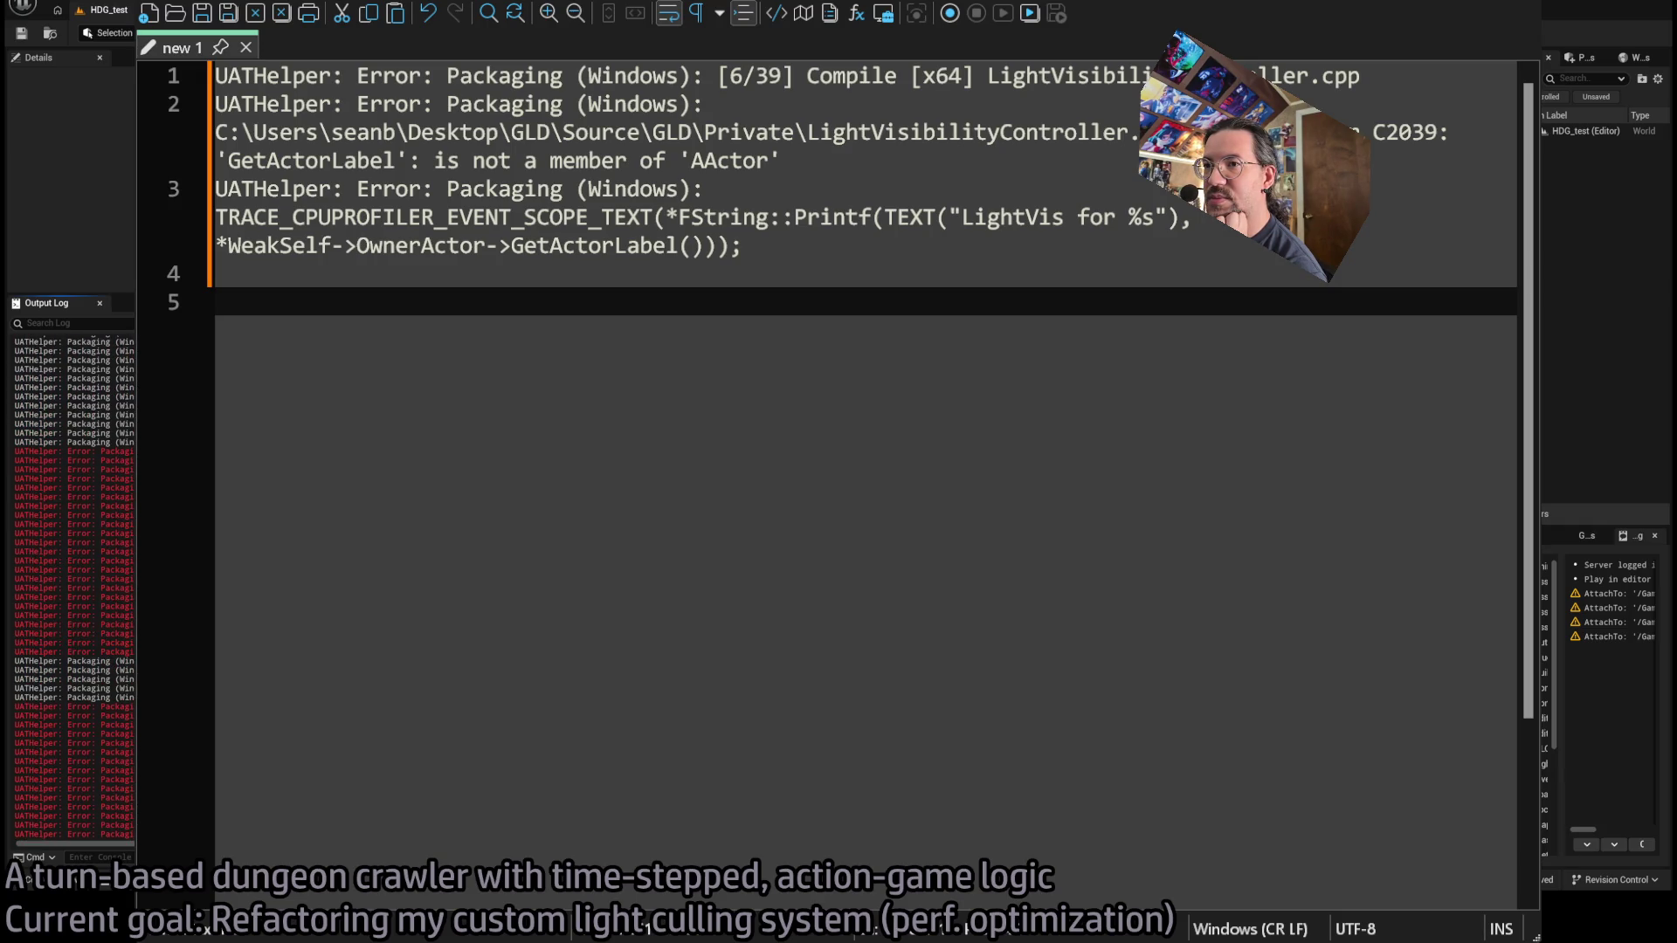
{"action": "mouse_move", "coordinate": [70, 471]}
{"action": "left_mouse_down"}
{"action": "mouse_move", "coordinate": [69, 444]}
{"action": "mouse_move", "coordinate": [17, 443]}
{"action": "mouse_move", "coordinate": [70, 472]}
{"action": "left_mouse_up"}
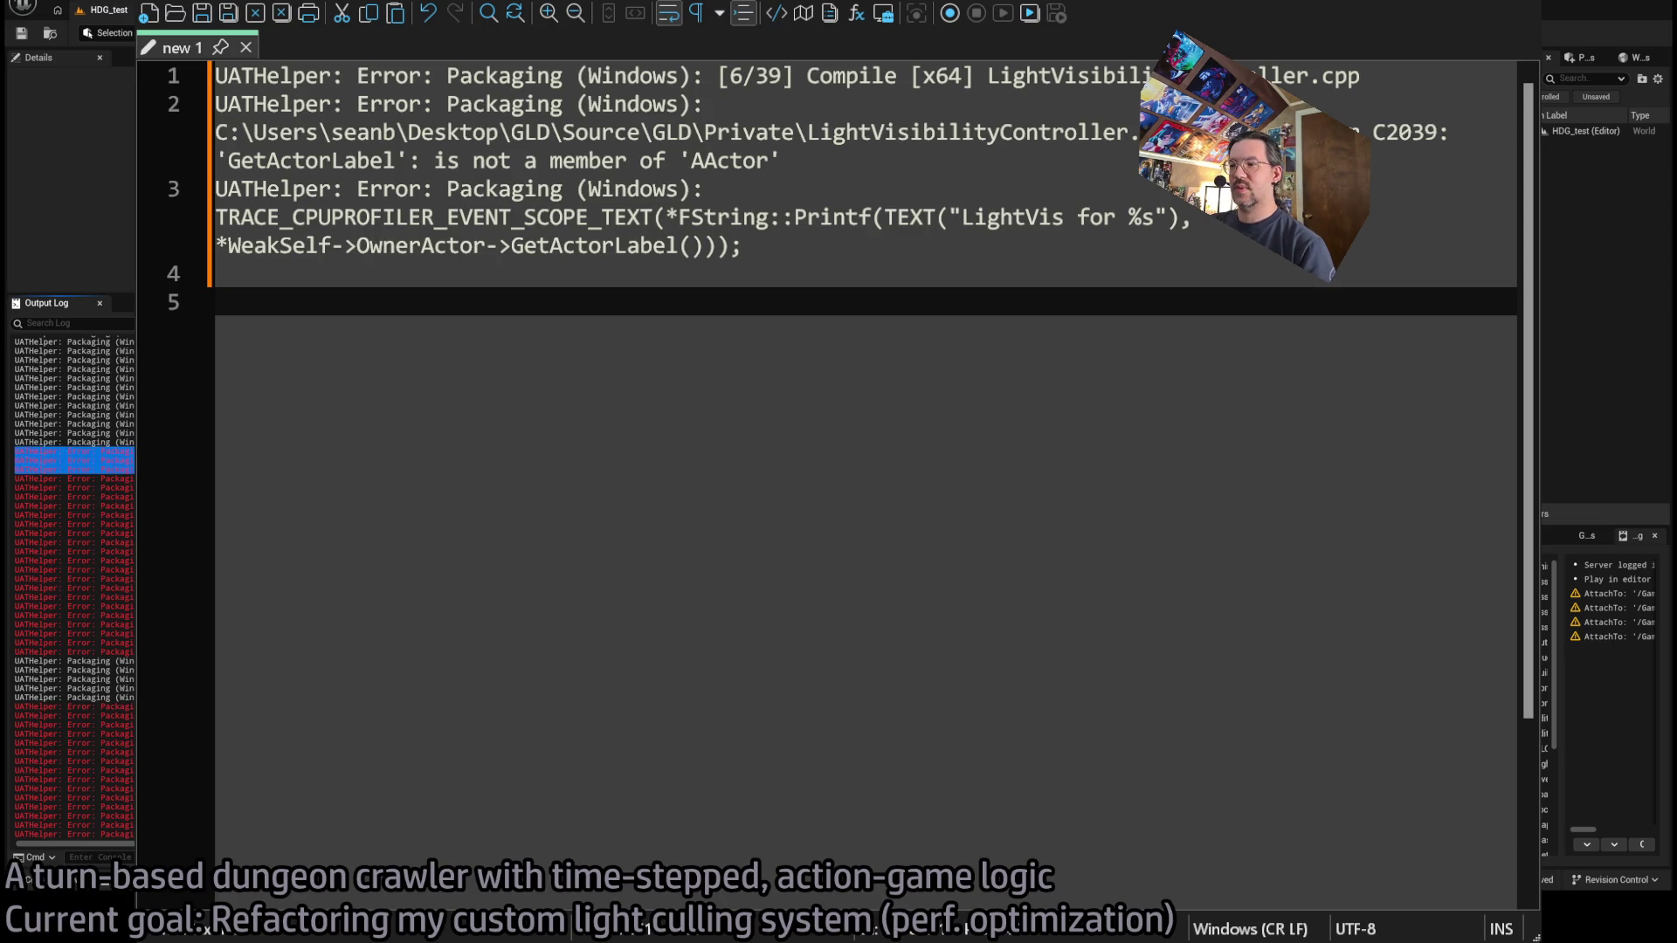
{"action": "key", "text": "Return"}
{"action": "key", "text": "ctrl+v"}
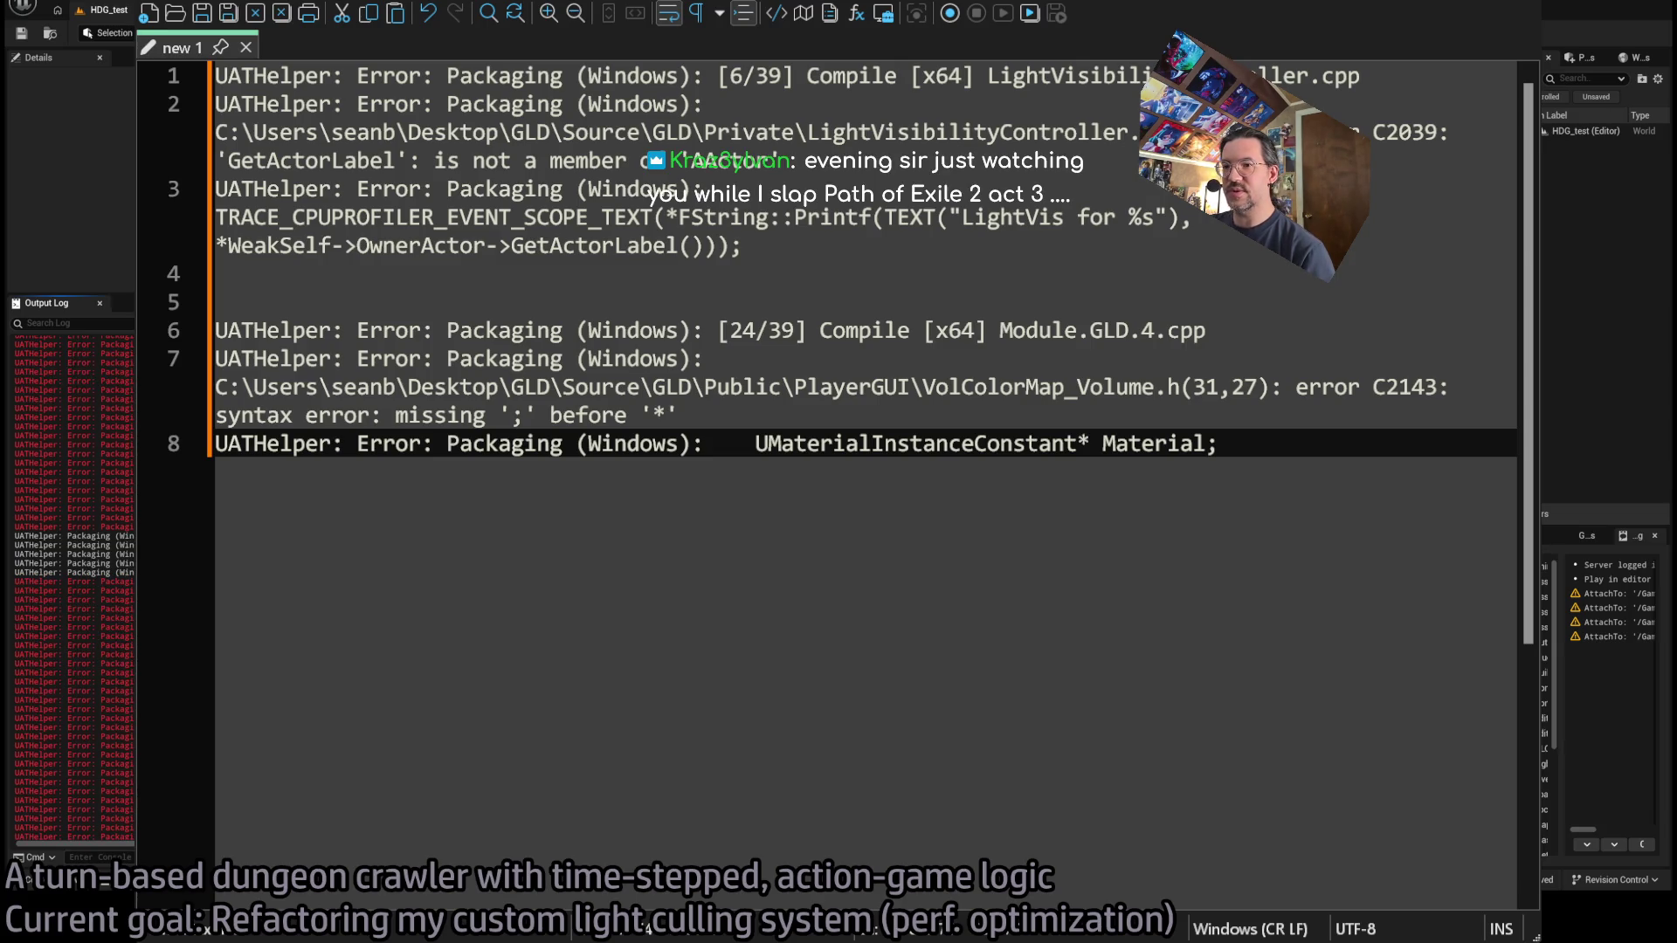
Select and review further error lines in the log, then go back to Unreal.
{"action": "left_click_drag", "start_coordinate": [17, 580], "coordinate": [69, 603]}
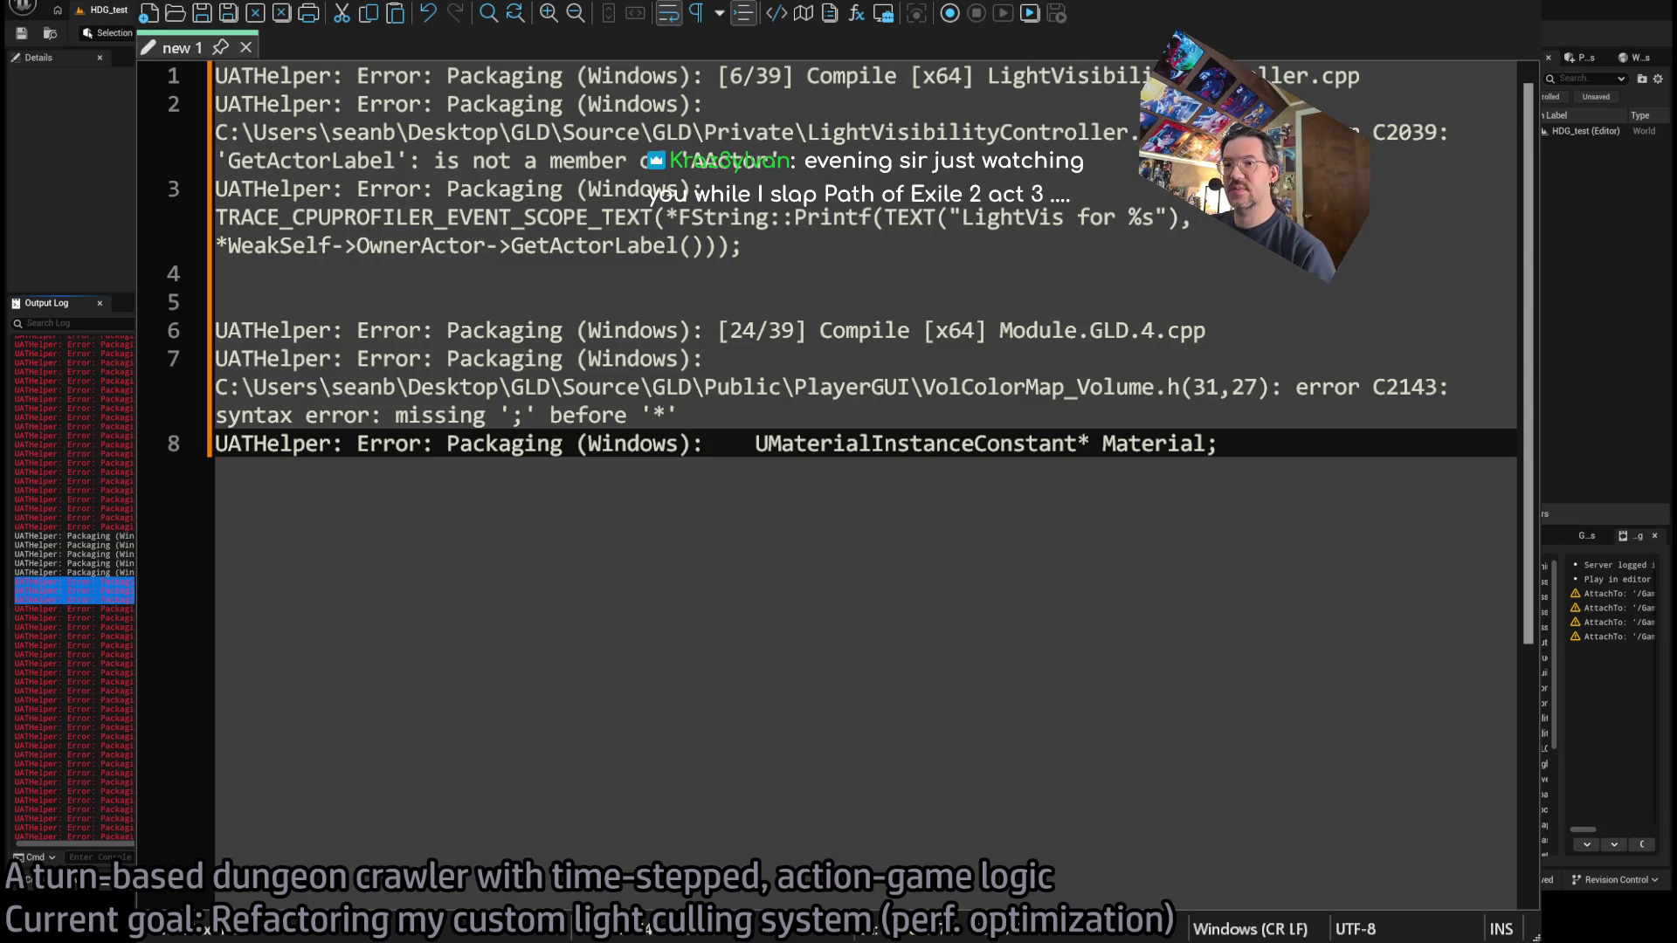
{"action": "scroll", "coordinate": [74, 585], "scroll_direction": "up", "scroll_amount": 2}
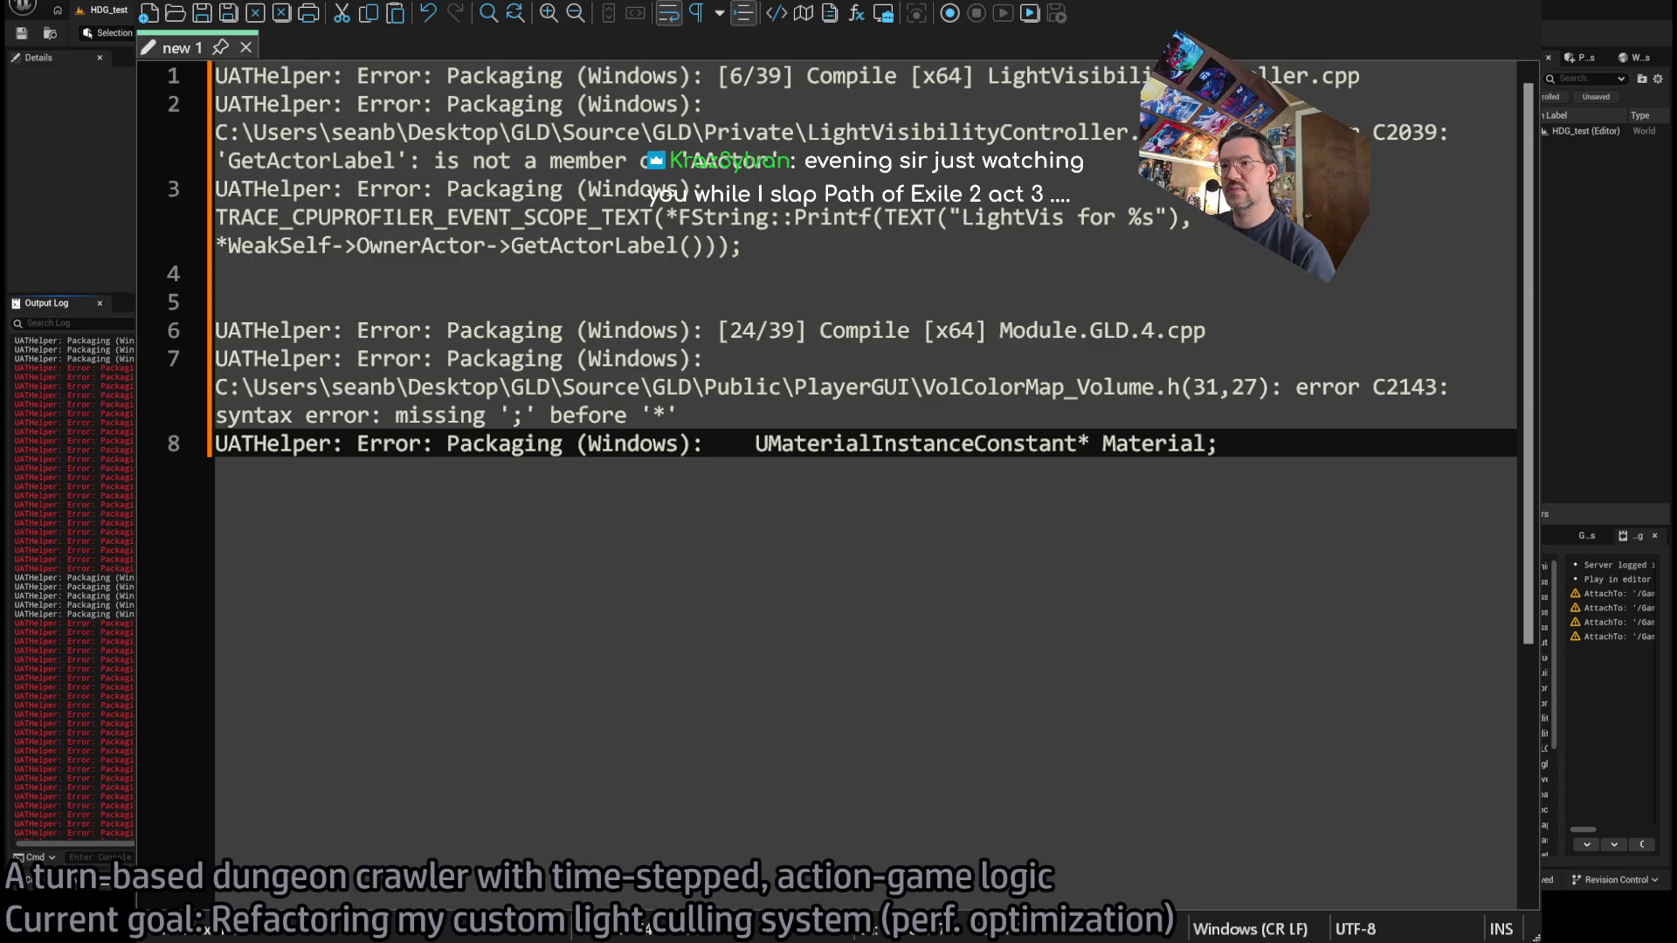
{"action": "scroll", "coordinate": [74, 585], "scroll_direction": "down", "scroll_amount": 10}
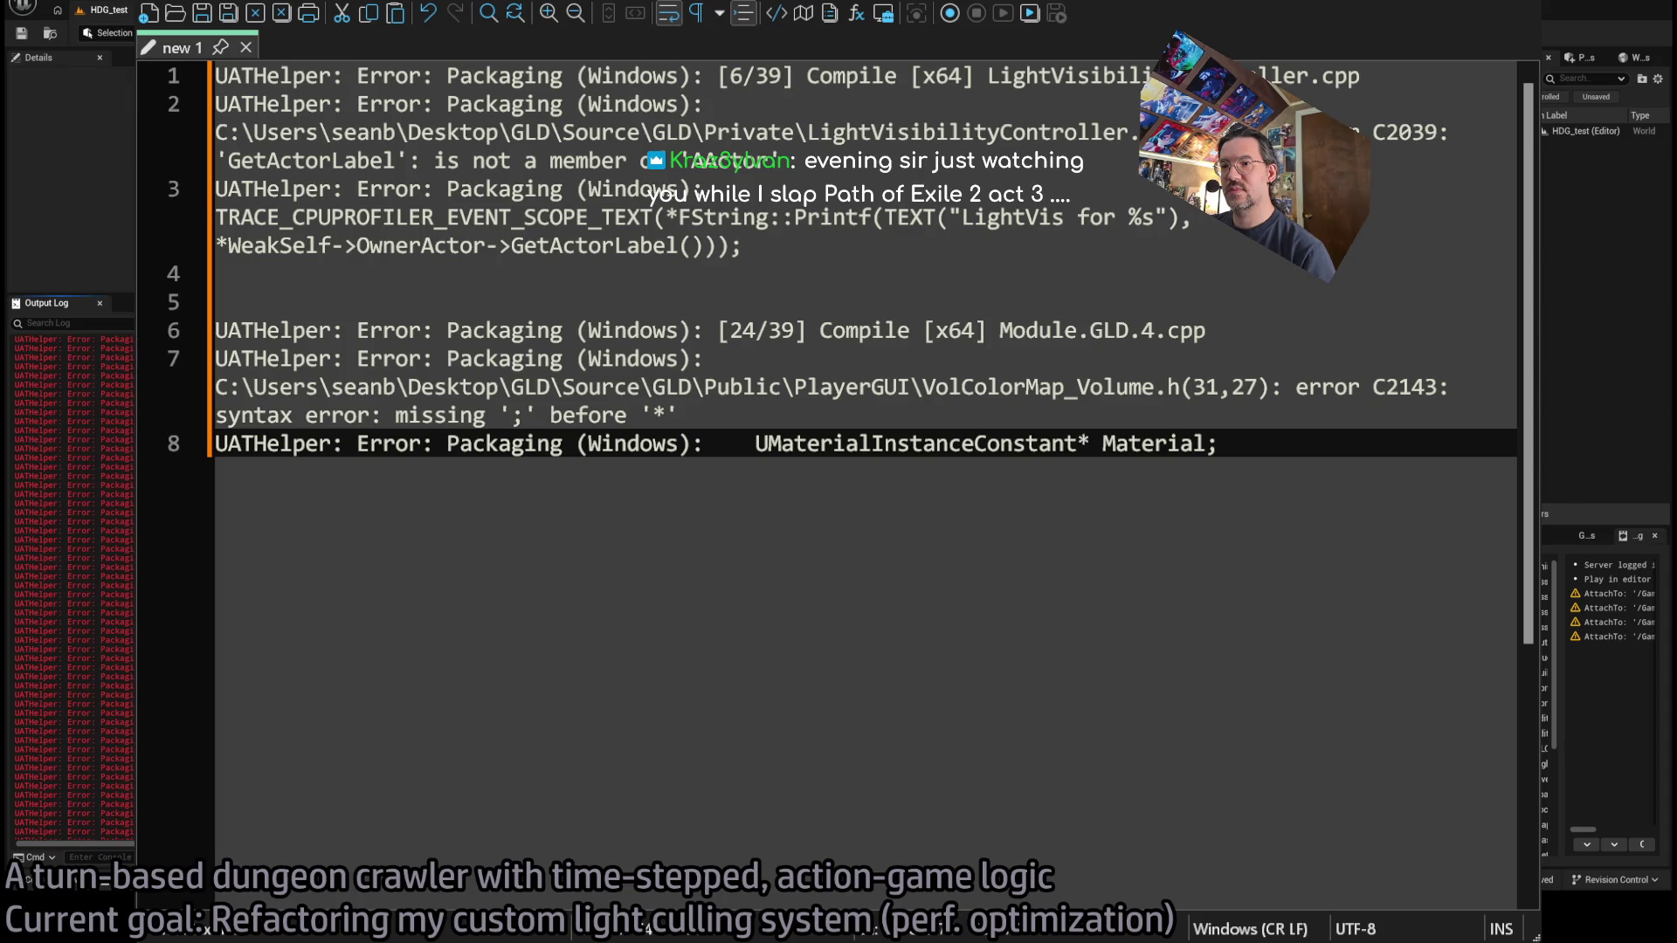
{"action": "scroll", "coordinate": [74, 585], "scroll_direction": "up", "scroll_amount": 1}
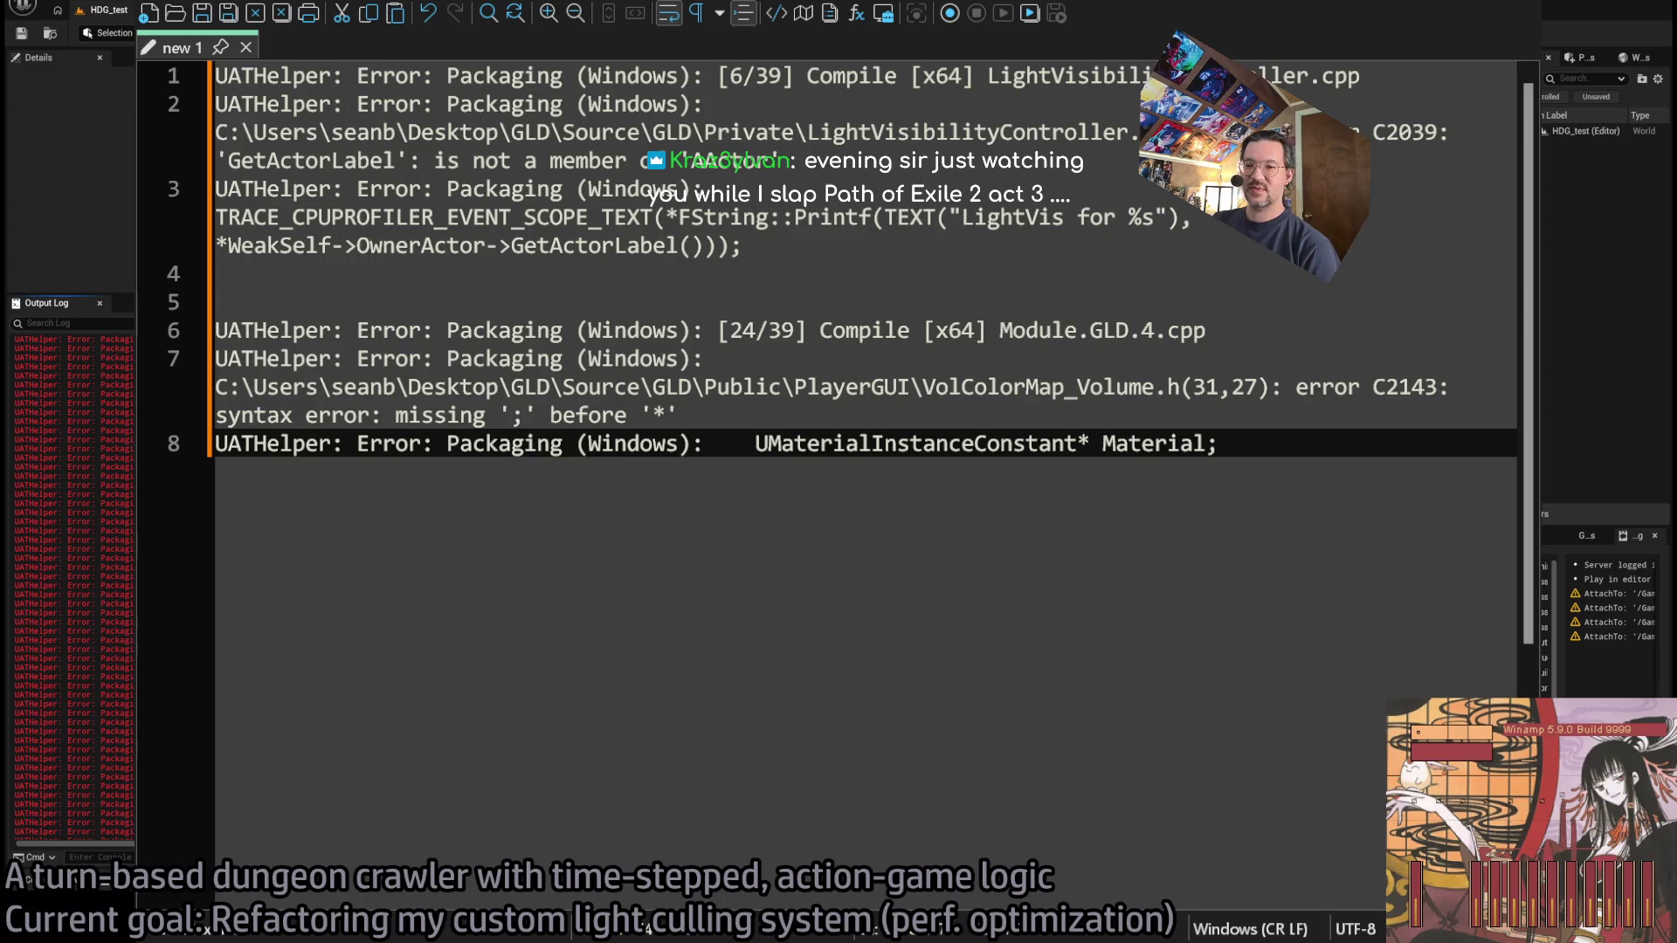
{"action": "key", "text": "alt+Tab"}
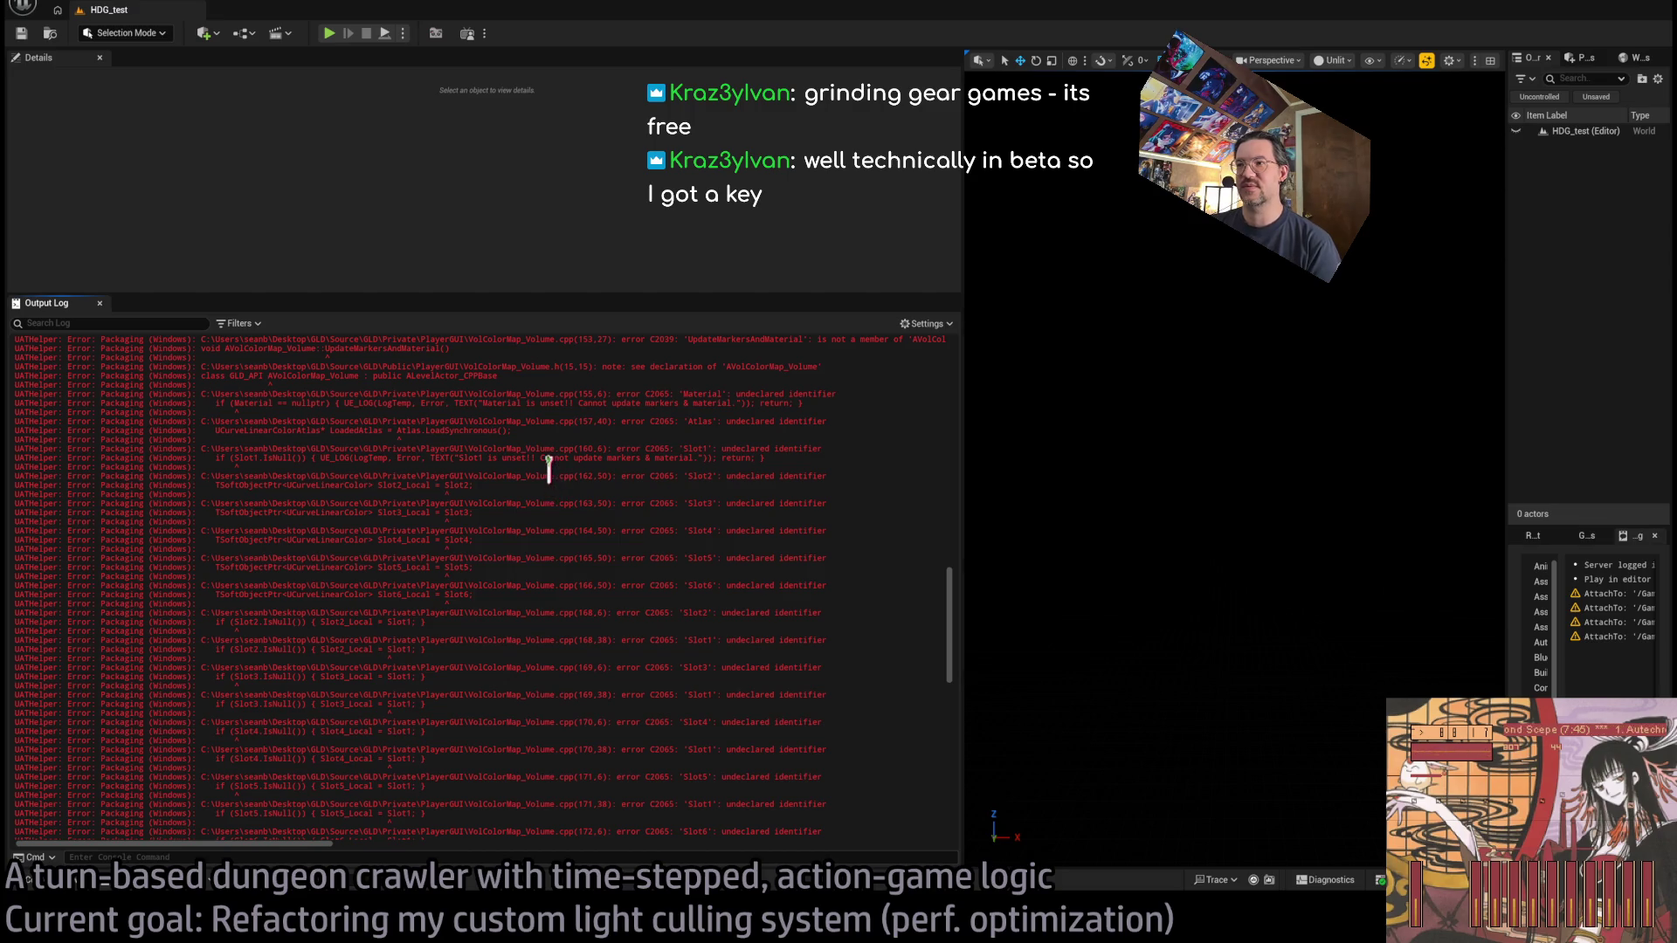
Copy the three Slot1 C2065 undeclared-identifier error lines from the Output Log.
{"action": "left_click_drag", "start_coordinate": [830, 456], "coordinate": [311, 464]}
{"action": "left_click", "coordinate": [339, 463]}
{"action": "left_click_drag", "start_coordinate": [303, 464], "coordinate": [5, 445]}
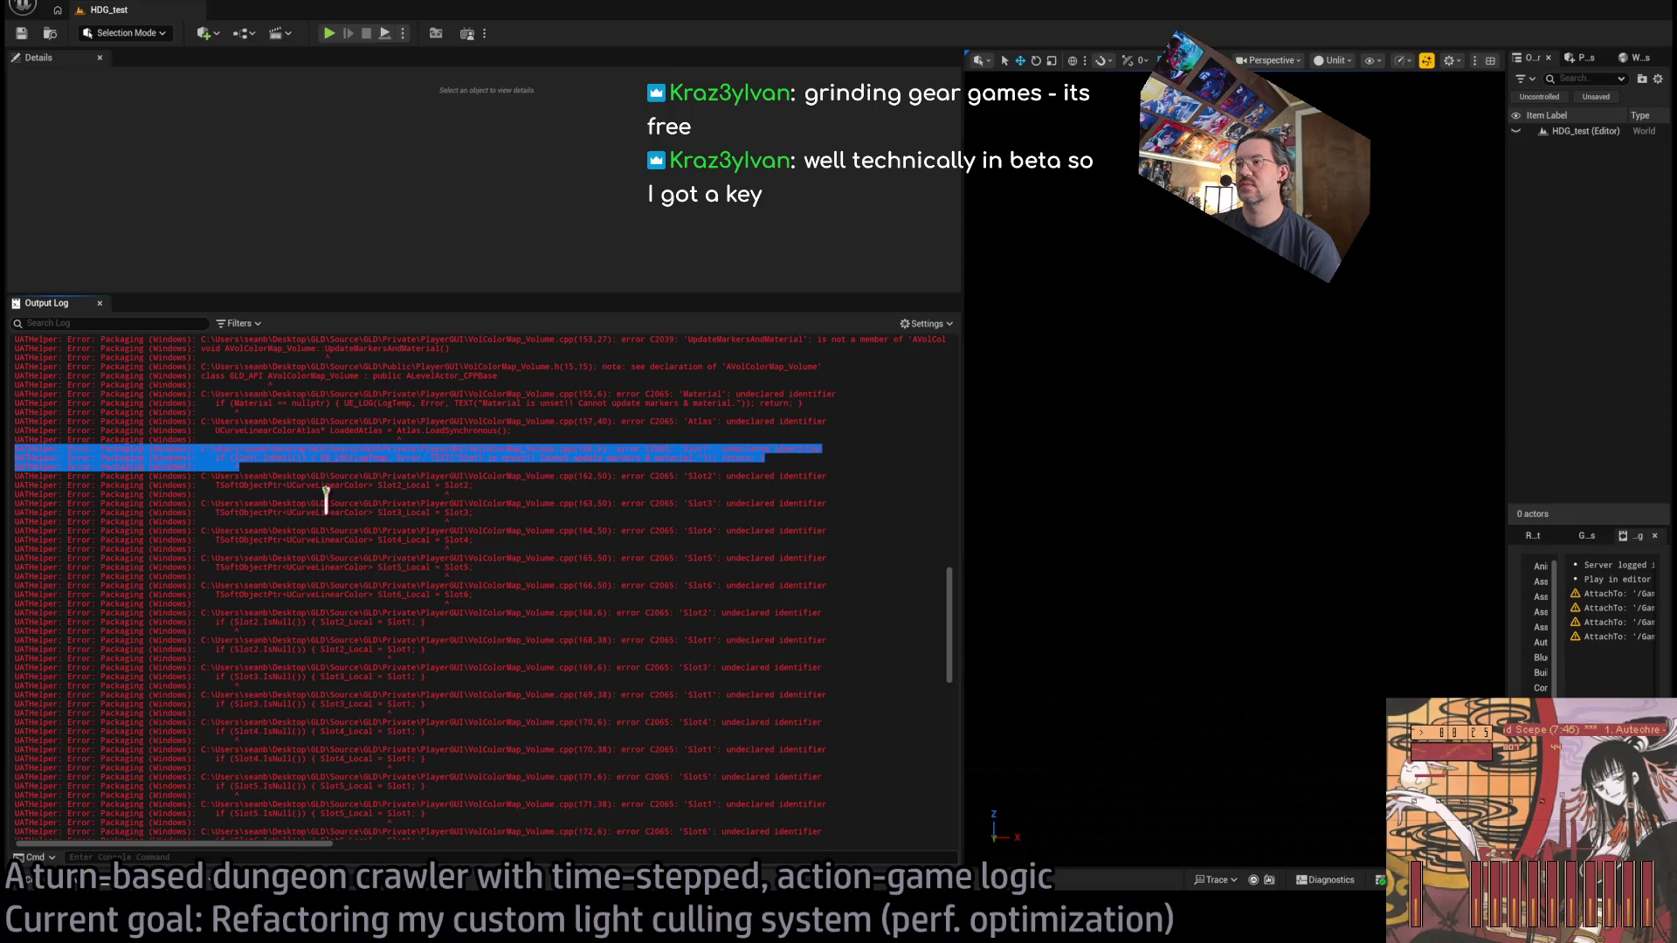
{"action": "key", "text": "ctrl+c"}
{"action": "key", "text": "alt+Tab"}
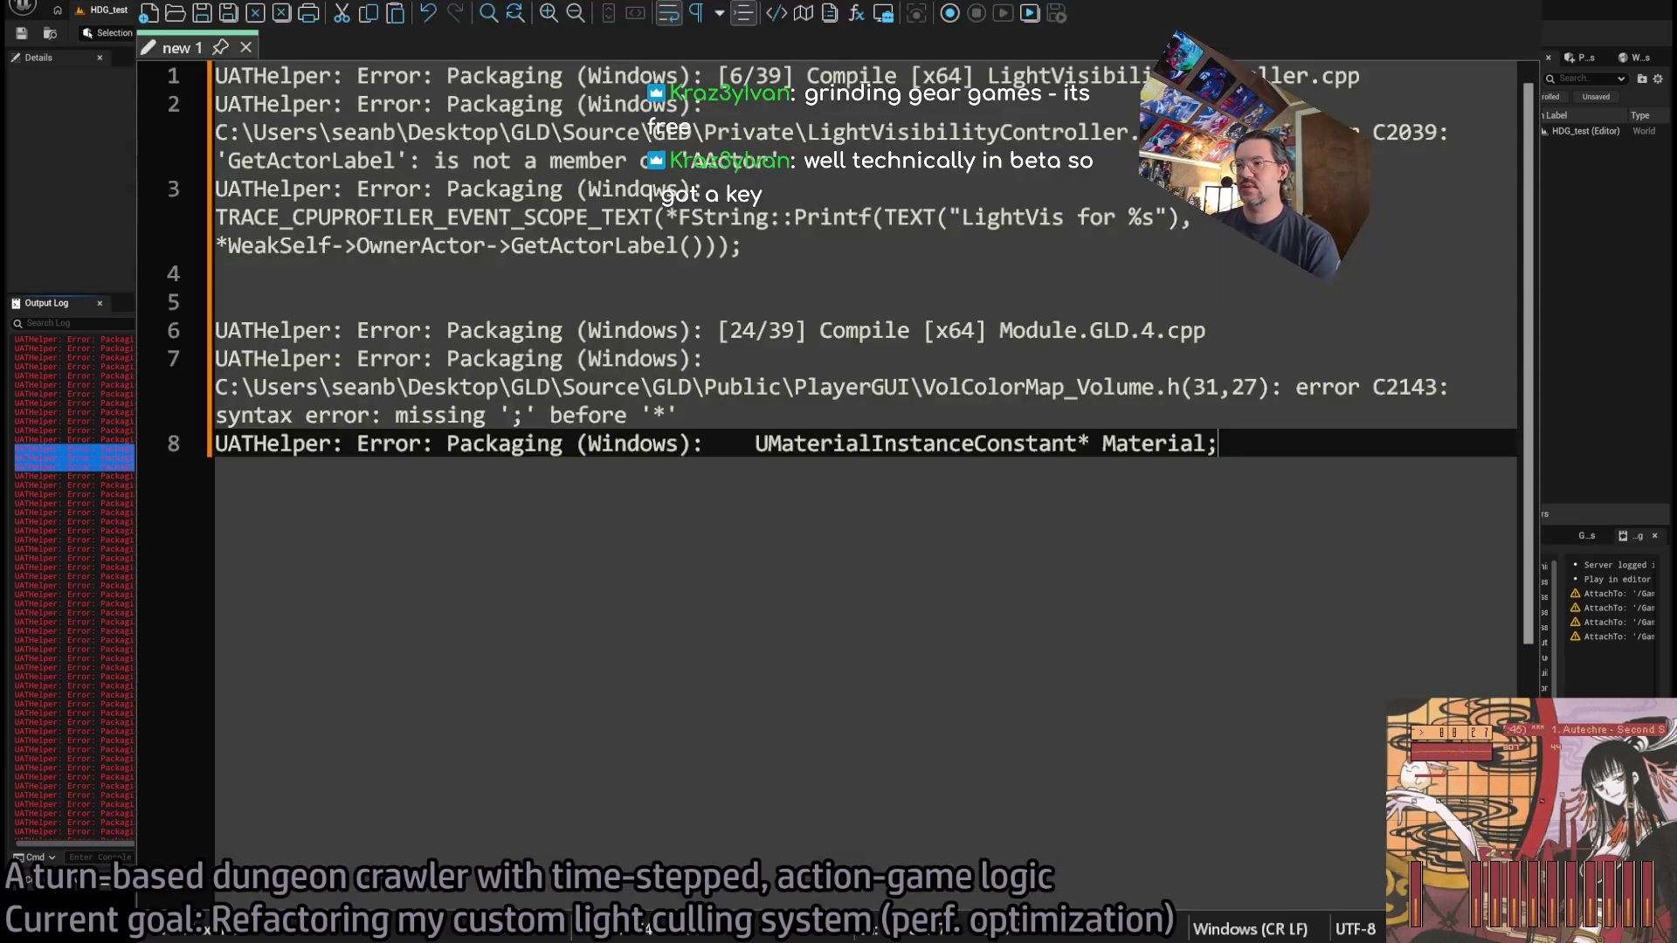
Paste the Slot1 error lines under the earlier errors, then return to the code editor.
{"action": "key", "text": "Return"}
{"action": "key", "text": "Return"}
{"action": "key", "text": "ctrl+v"}
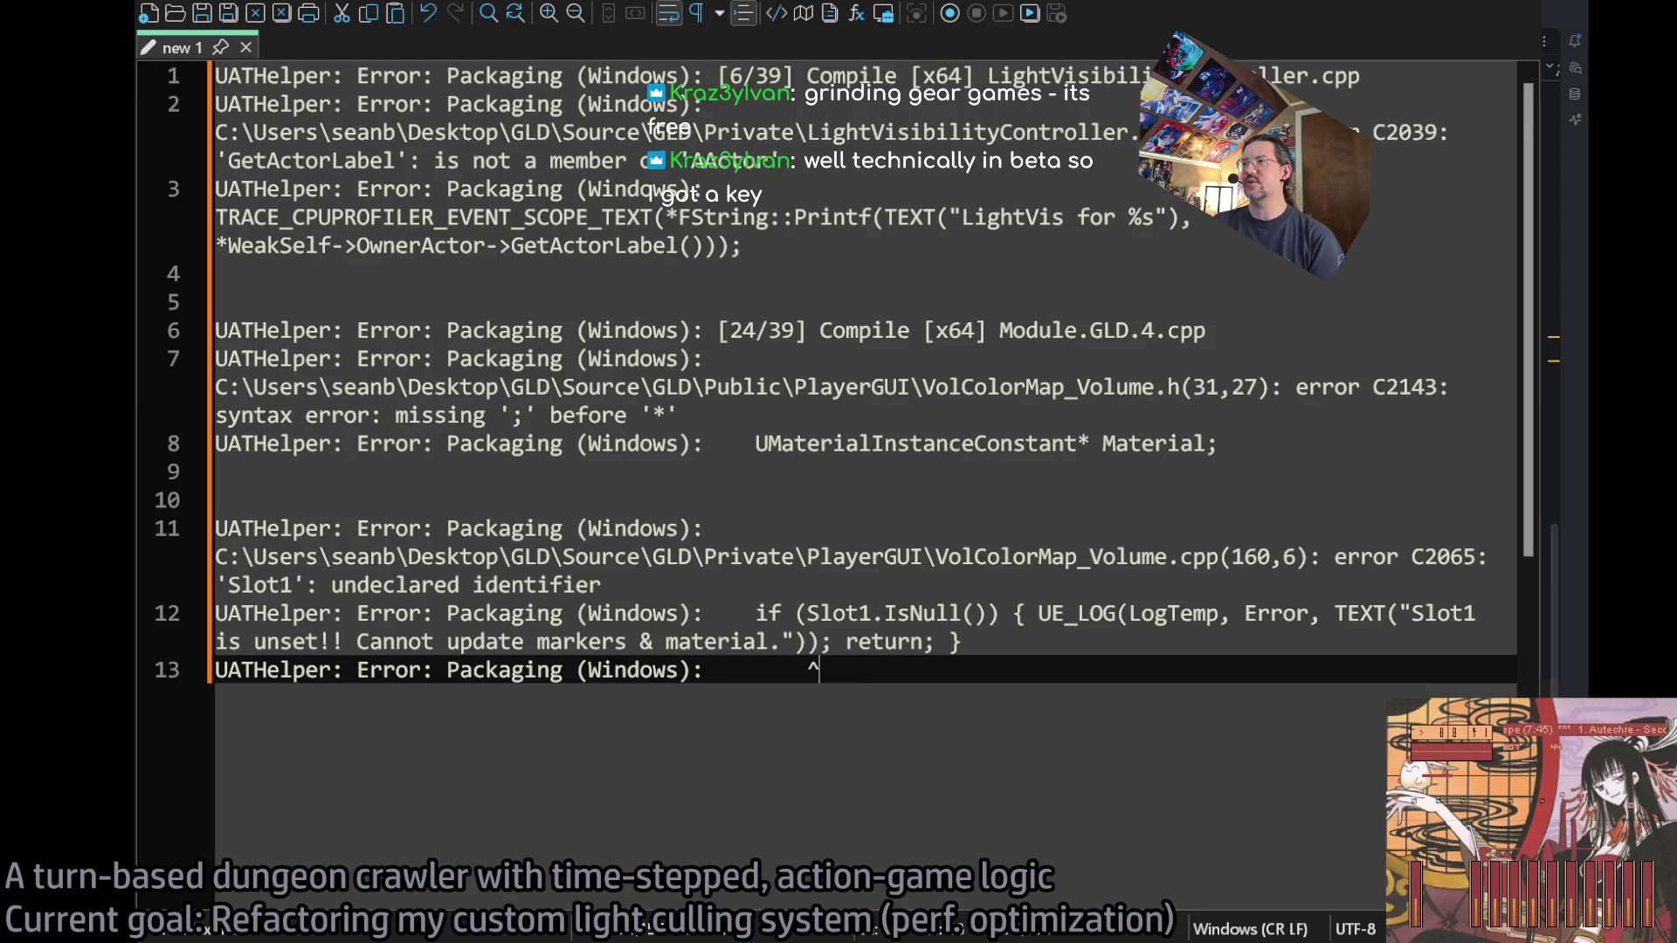
{"action": "key", "text": "alt+Tab"}
{"action": "left_click", "coordinate": [756, 44]}
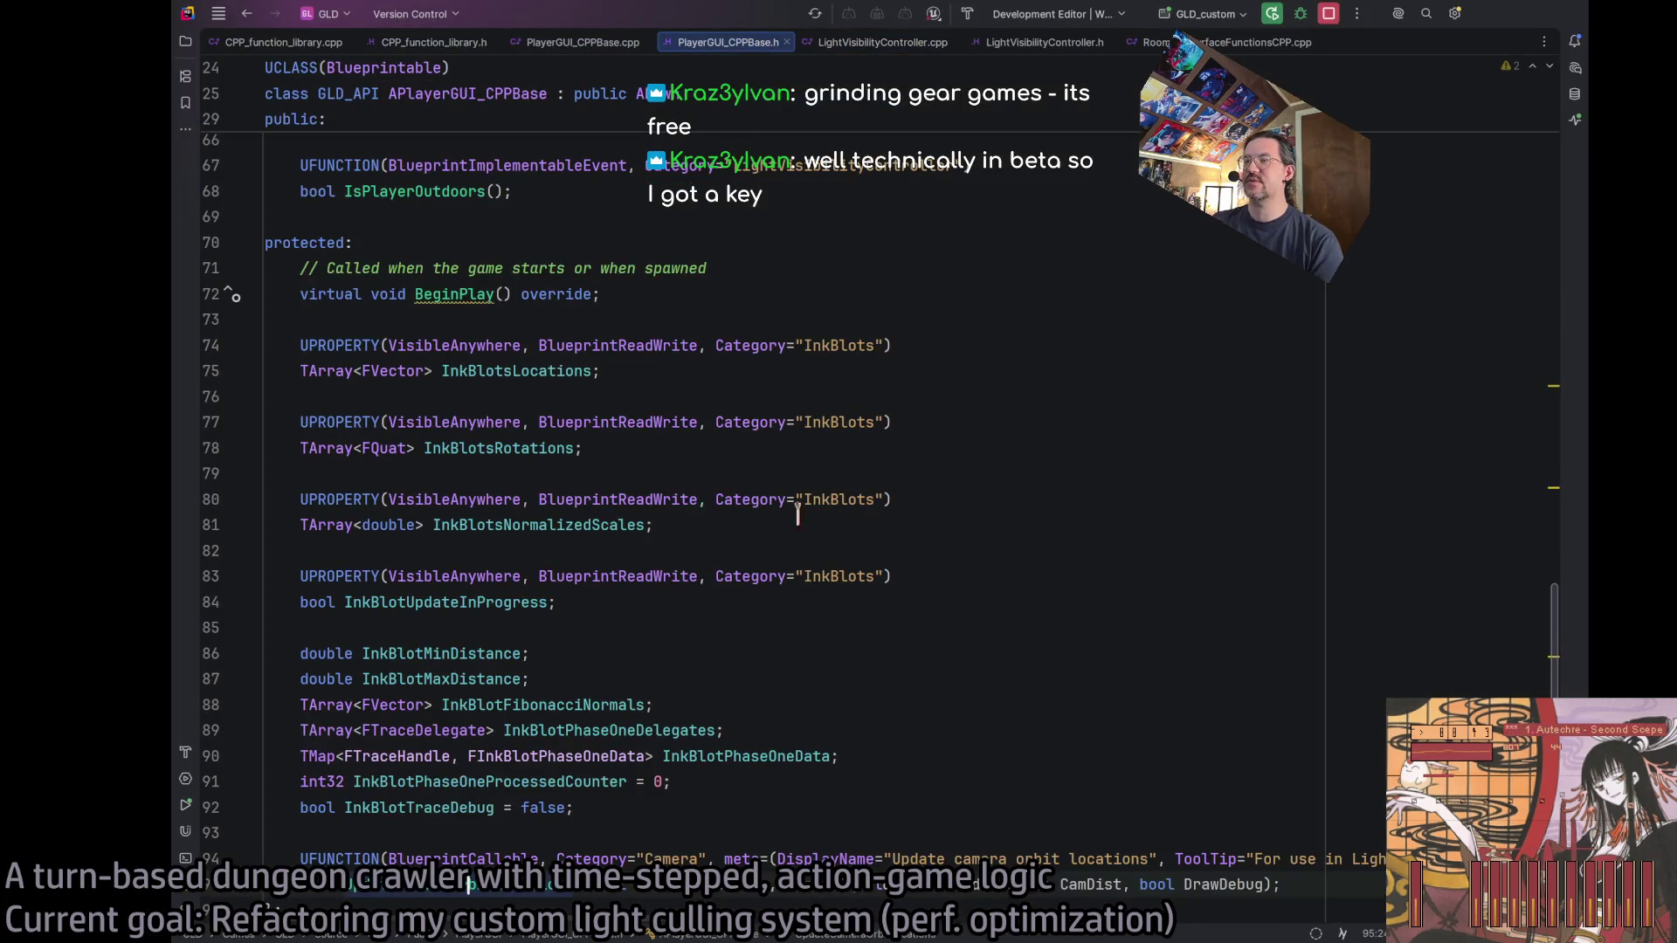
Find the GetActorLabel call in LightVisibilityController.cpp with an in-file search.
{"action": "left_click", "coordinate": [882, 42]}
{"action": "key", "text": "ctrl+f"}
{"action": "type", "text": "getactorlabel"}
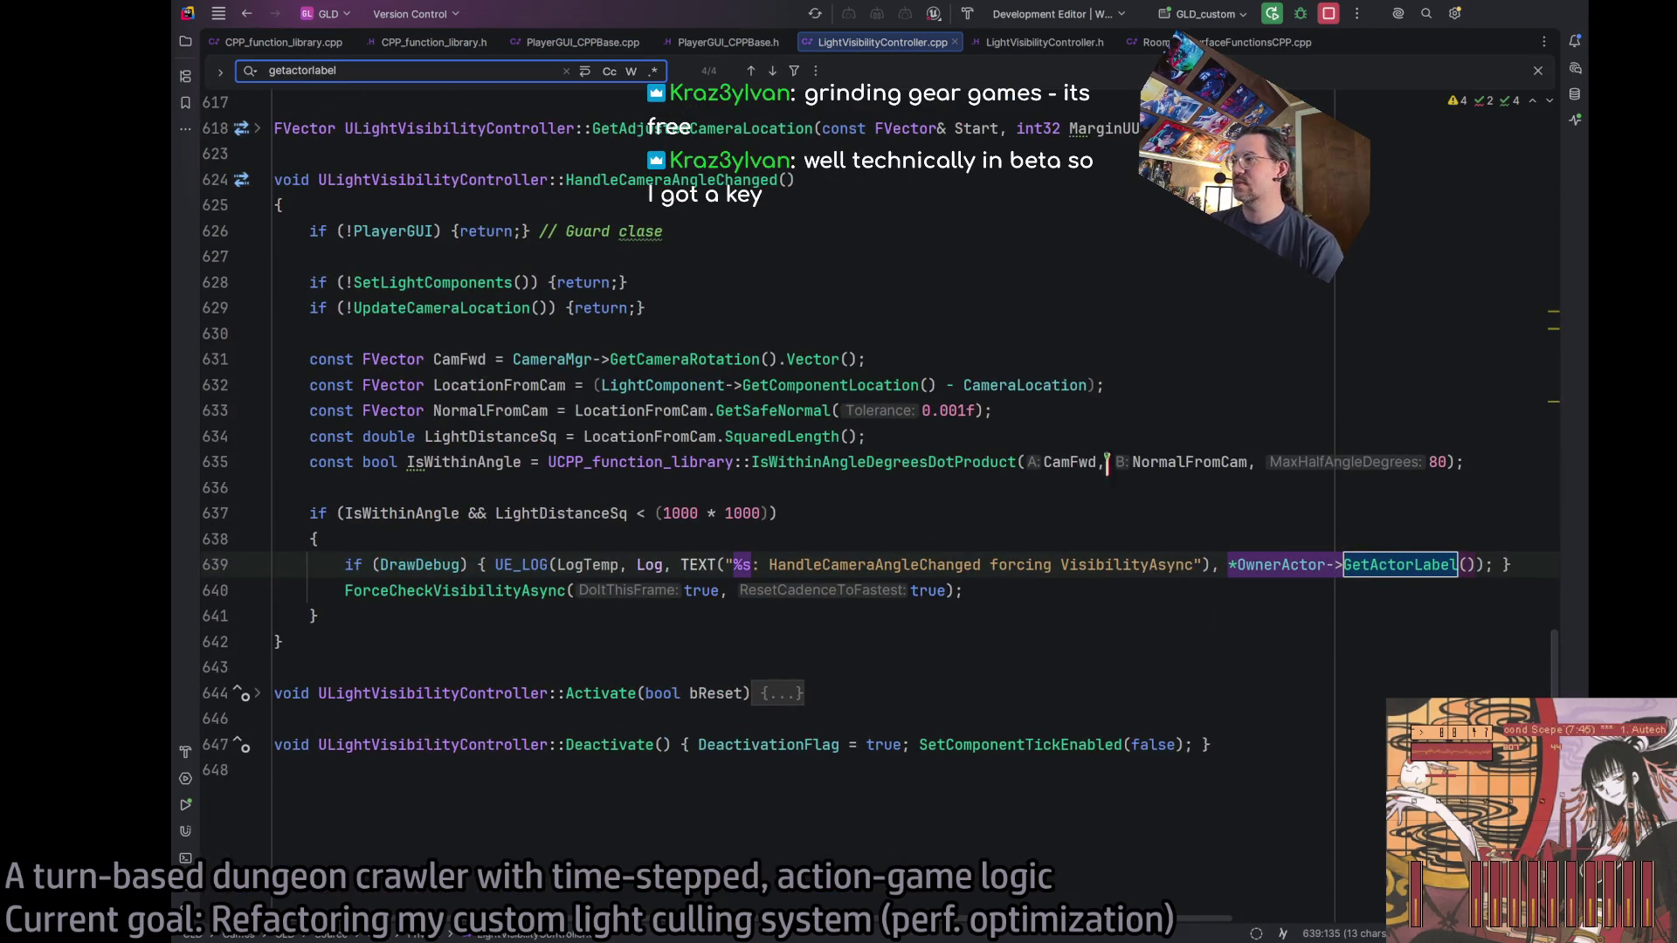
{"action": "key", "text": "Escape"}
{"action": "type", "text": "GetActorLabel"}
{"action": "key", "text": "Right"}
{"action": "key", "text": "Right"}
{"action": "key", "text": "Right"}
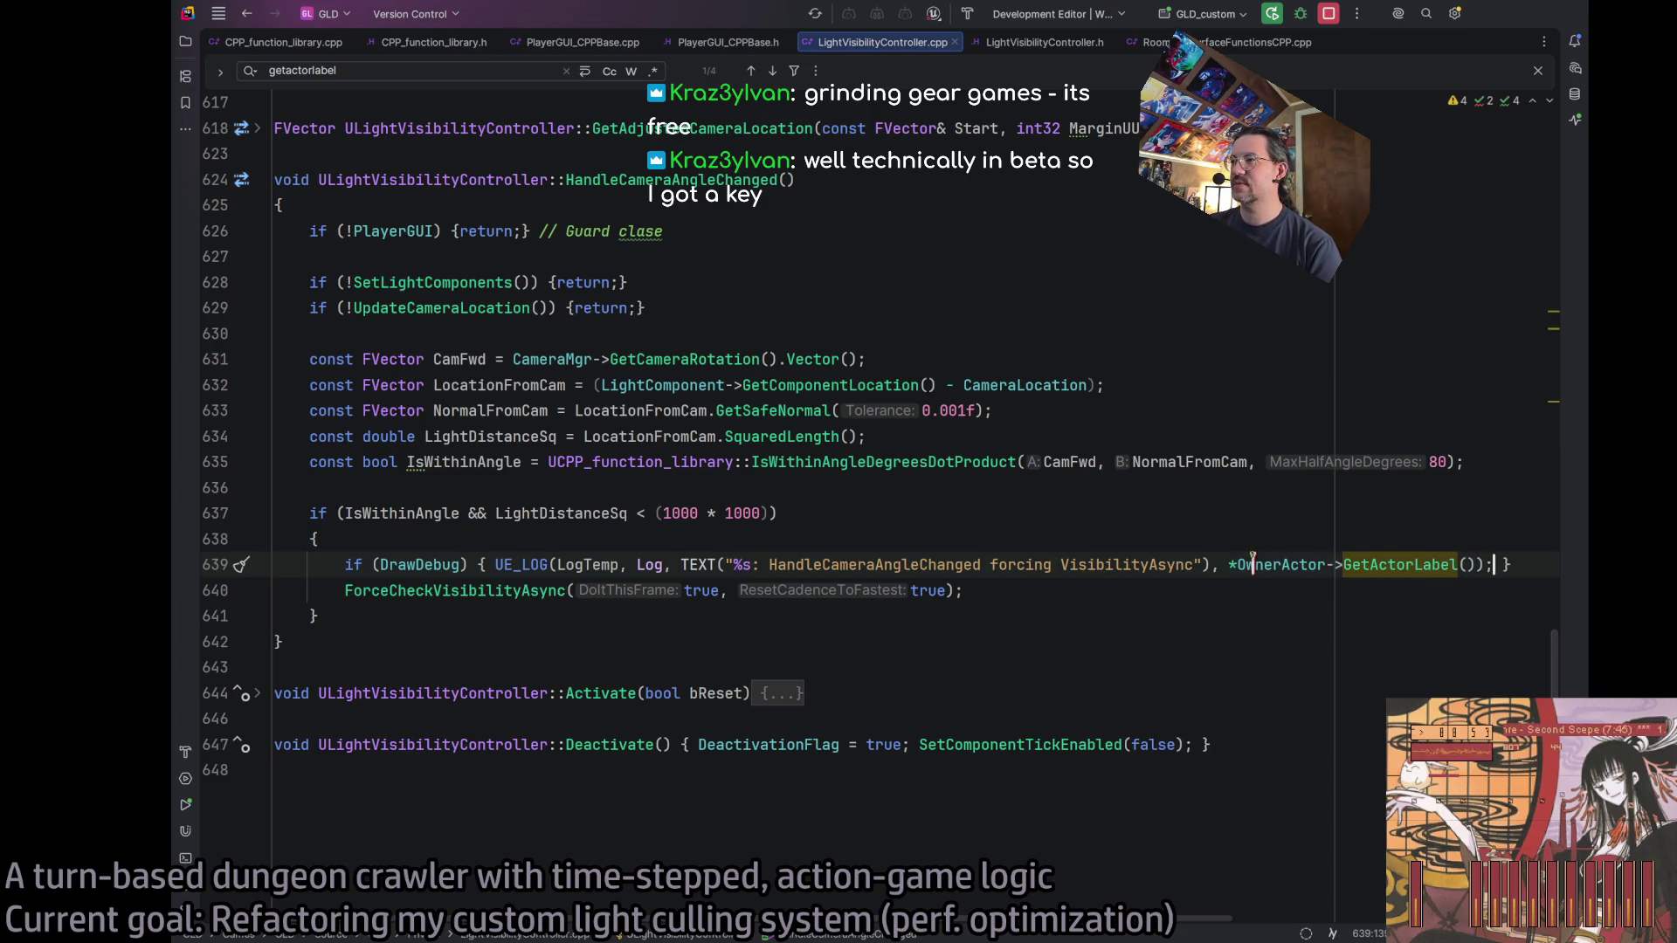
Recheck the packaging log, then select debug-log line 639 and open AI Chat with it attached.
{"action": "key", "text": "alt+Tab"}
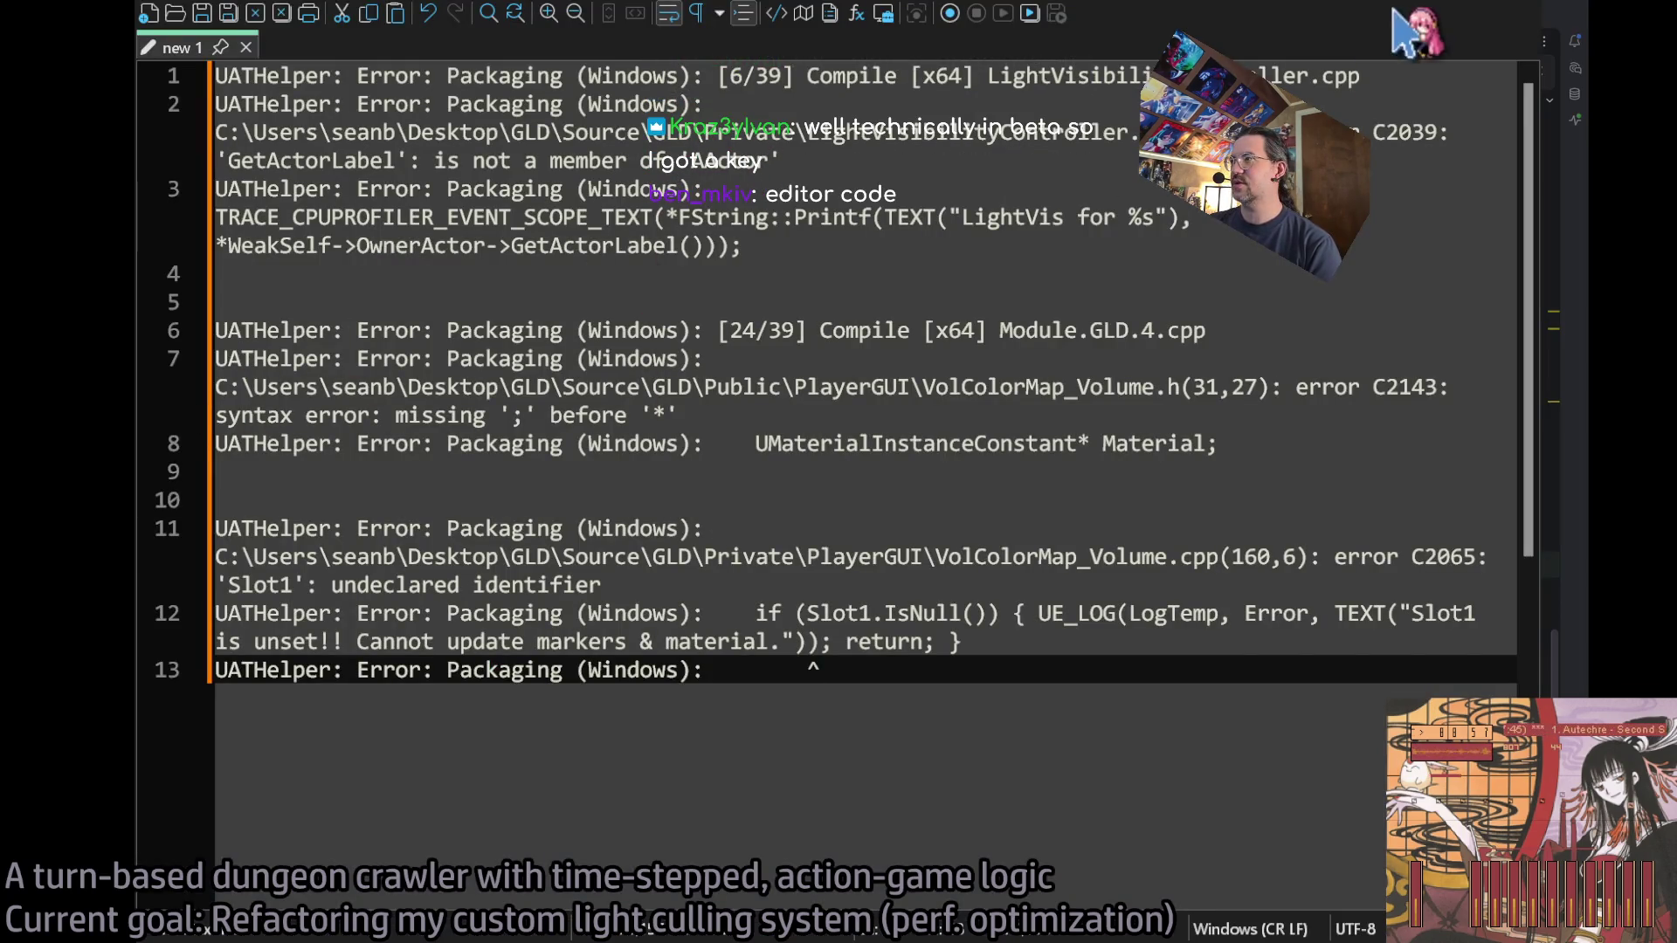
{"action": "key", "text": "alt+Tab"}
{"action": "left_click", "coordinate": [1032, 583]}
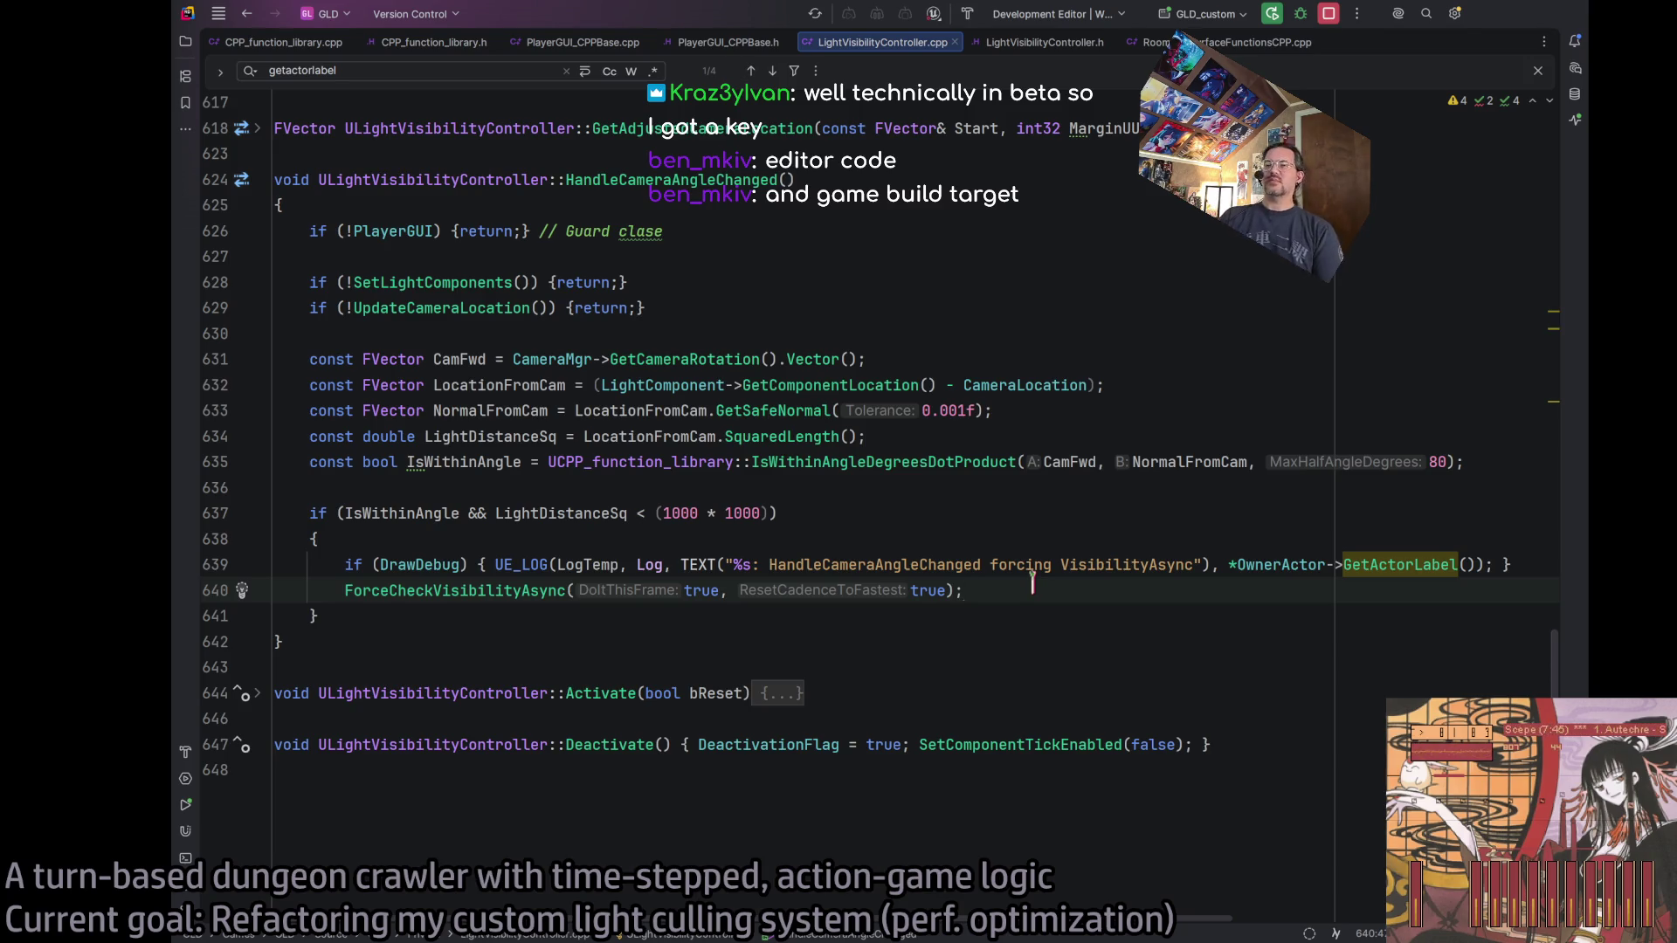
{"action": "triple_click", "coordinate": [454, 565]}
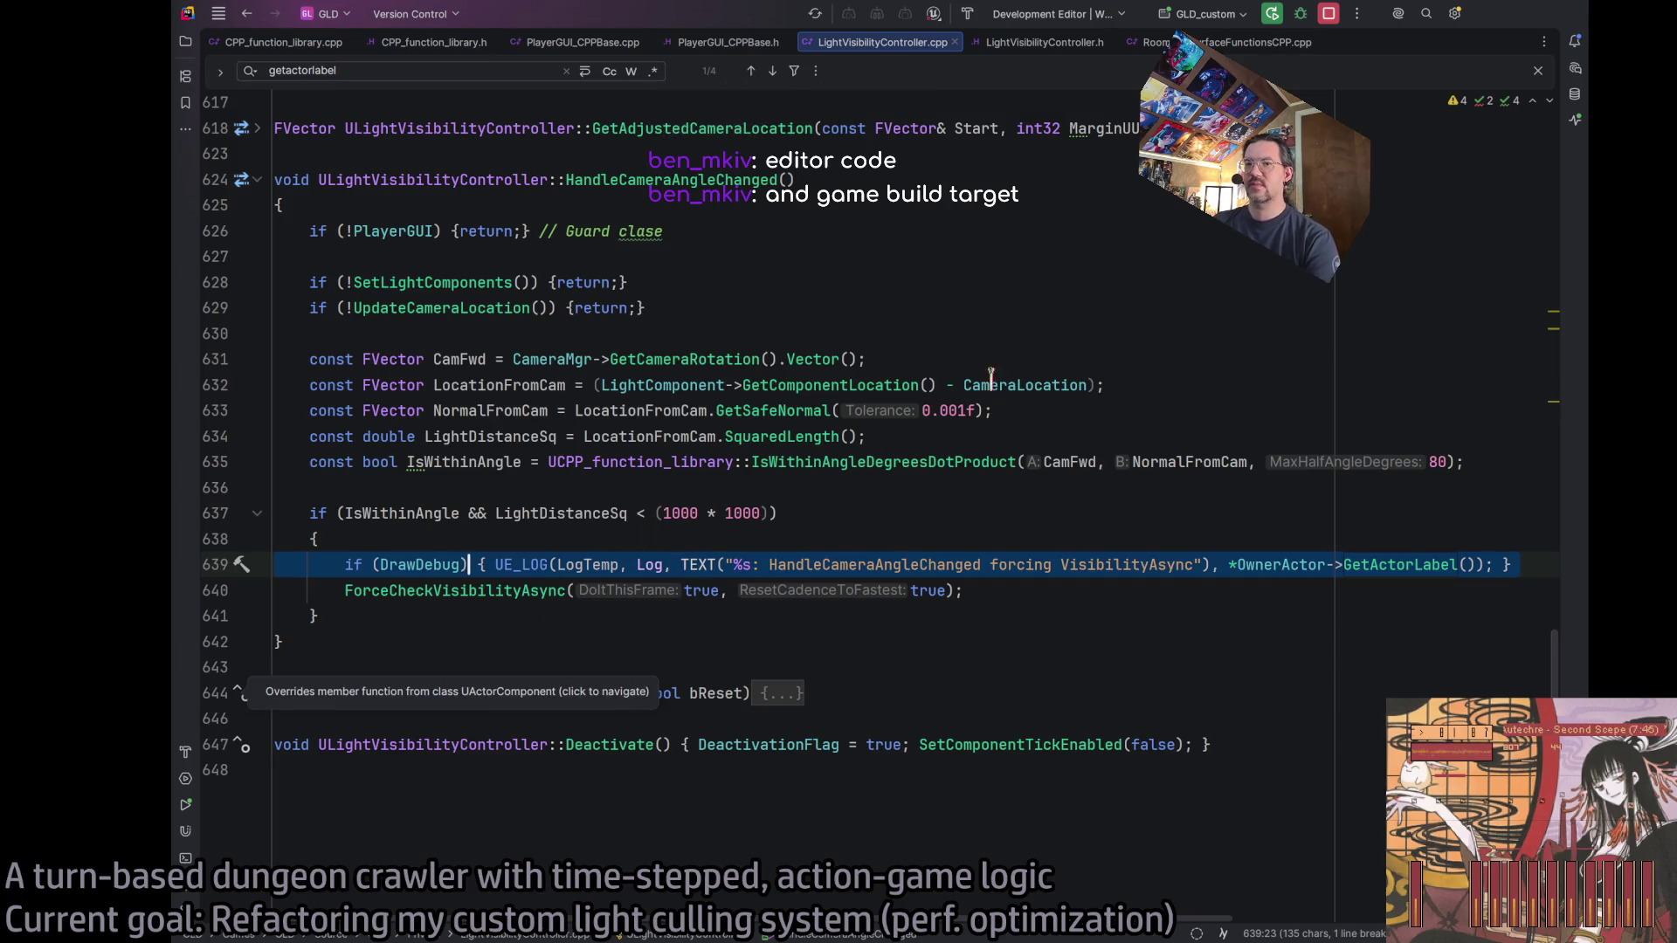
{"action": "left_click", "coordinate": [1574, 68]}
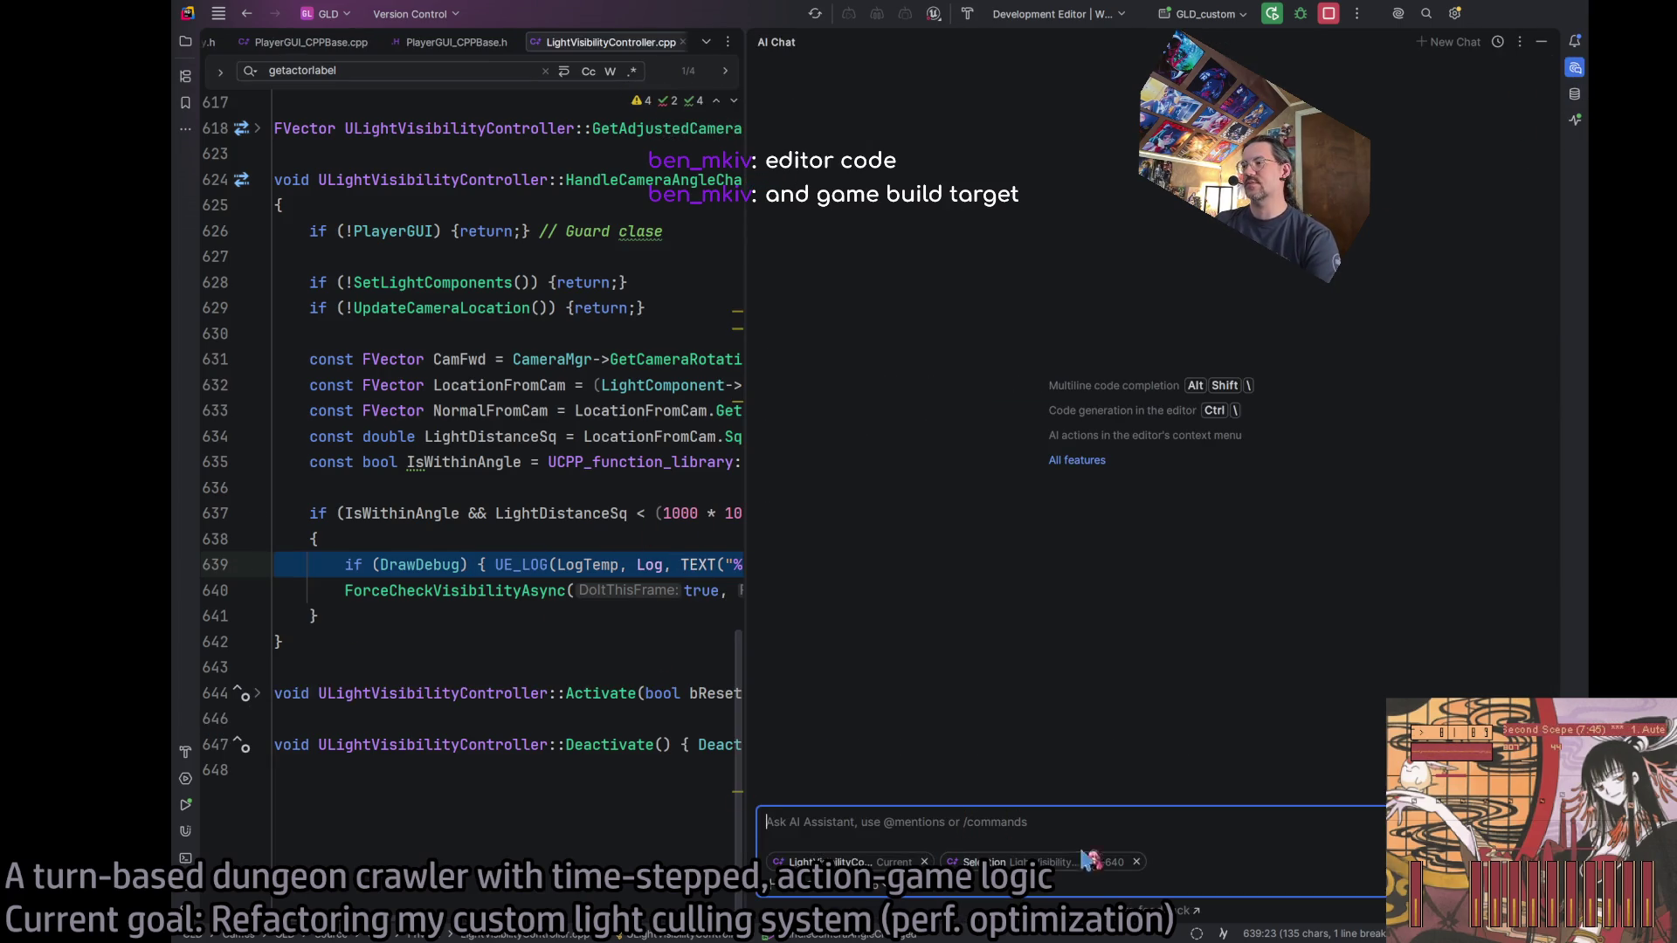
Ask the AI Assistant how to make line 639, pasted in backticks, editor-only.
{"action": "left_click", "coordinate": [1136, 862]}
{"action": "type", "text": "`"}
{"action": "key", "text": "ctrl+v"}
{"action": "type", "text": "`"}
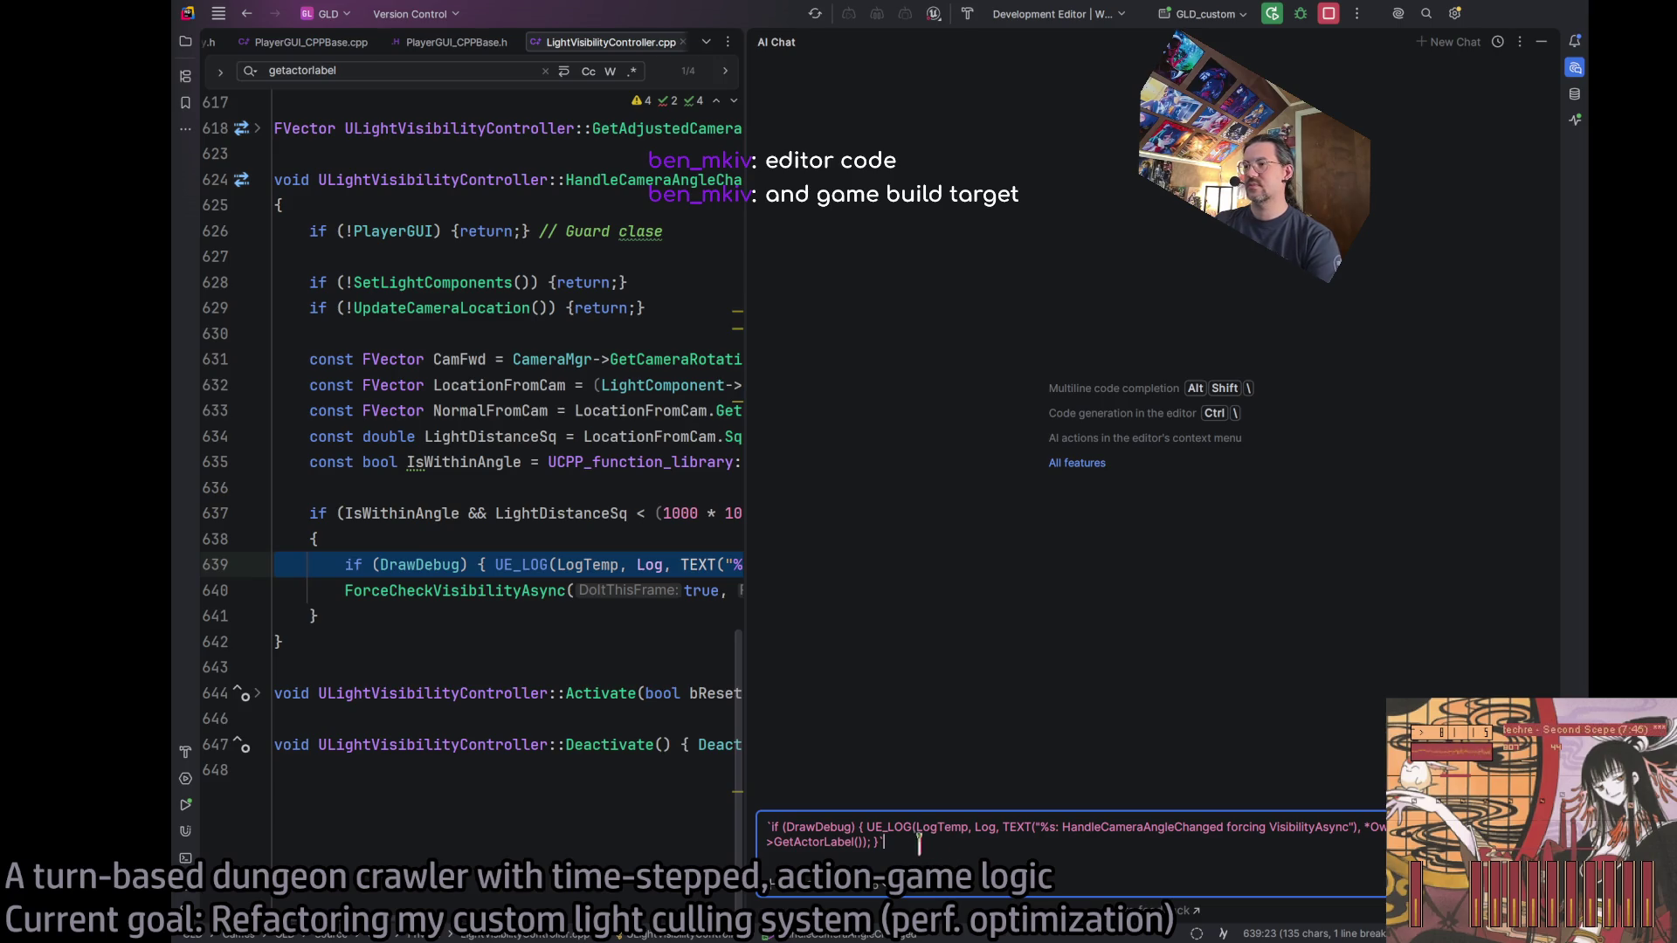
{"action": "key", "text": "shift+Return"}
{"action": "key", "text": "shift+Return"}
{"action": "type", "text": "How"}
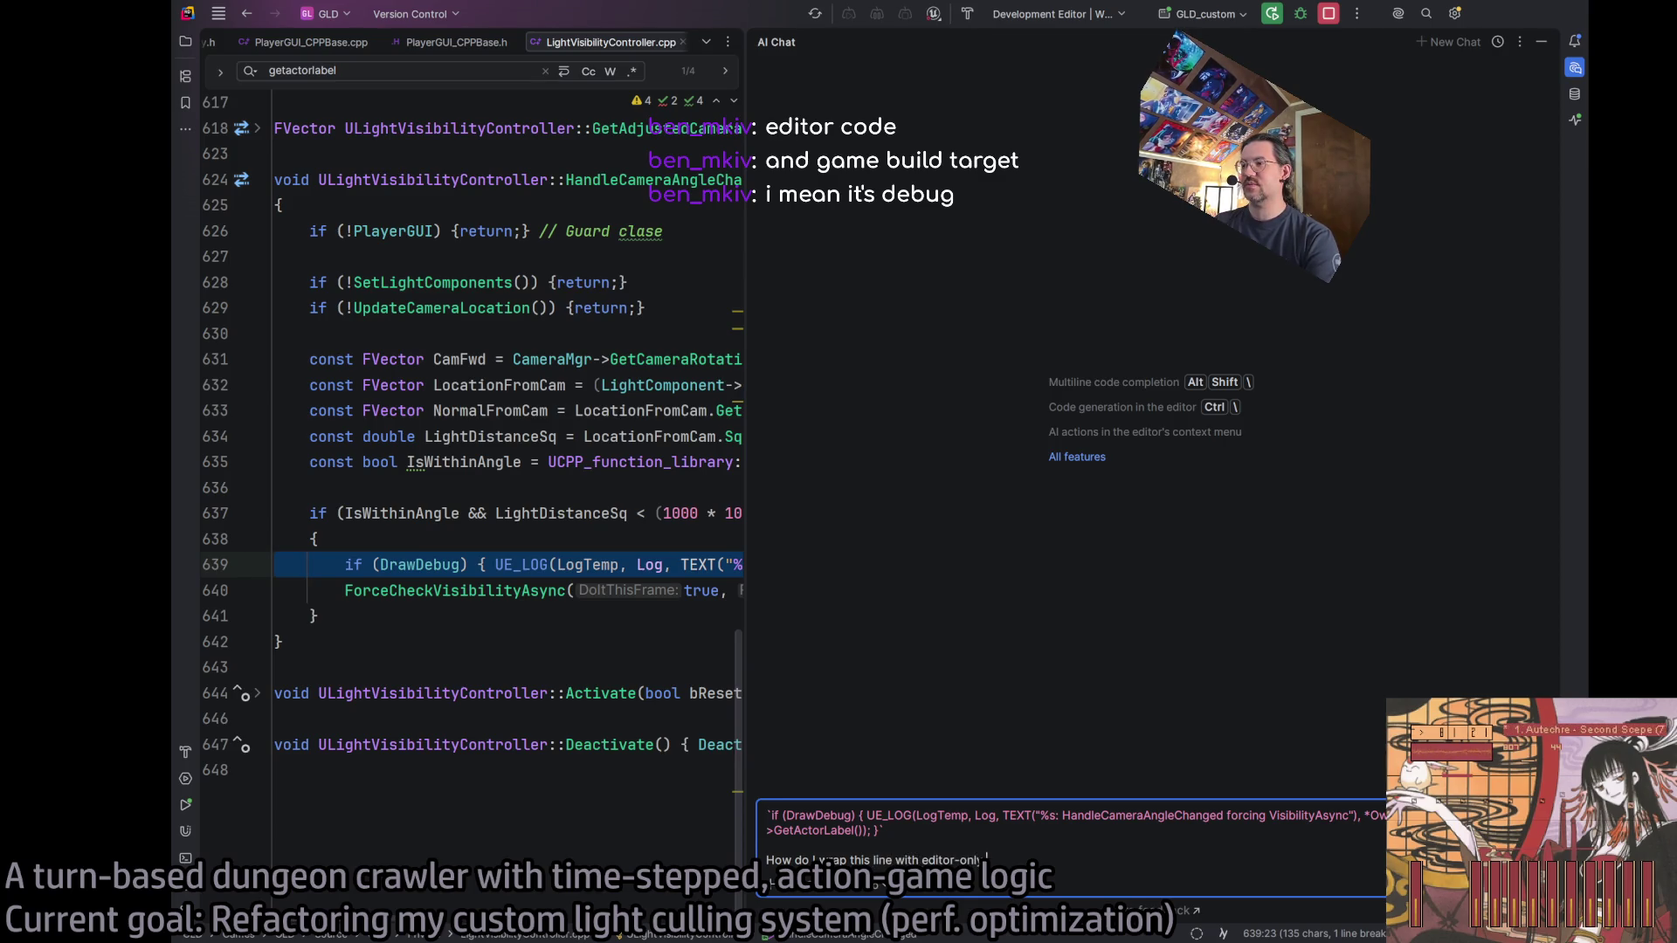
{"action": "key", "text": "Return"}
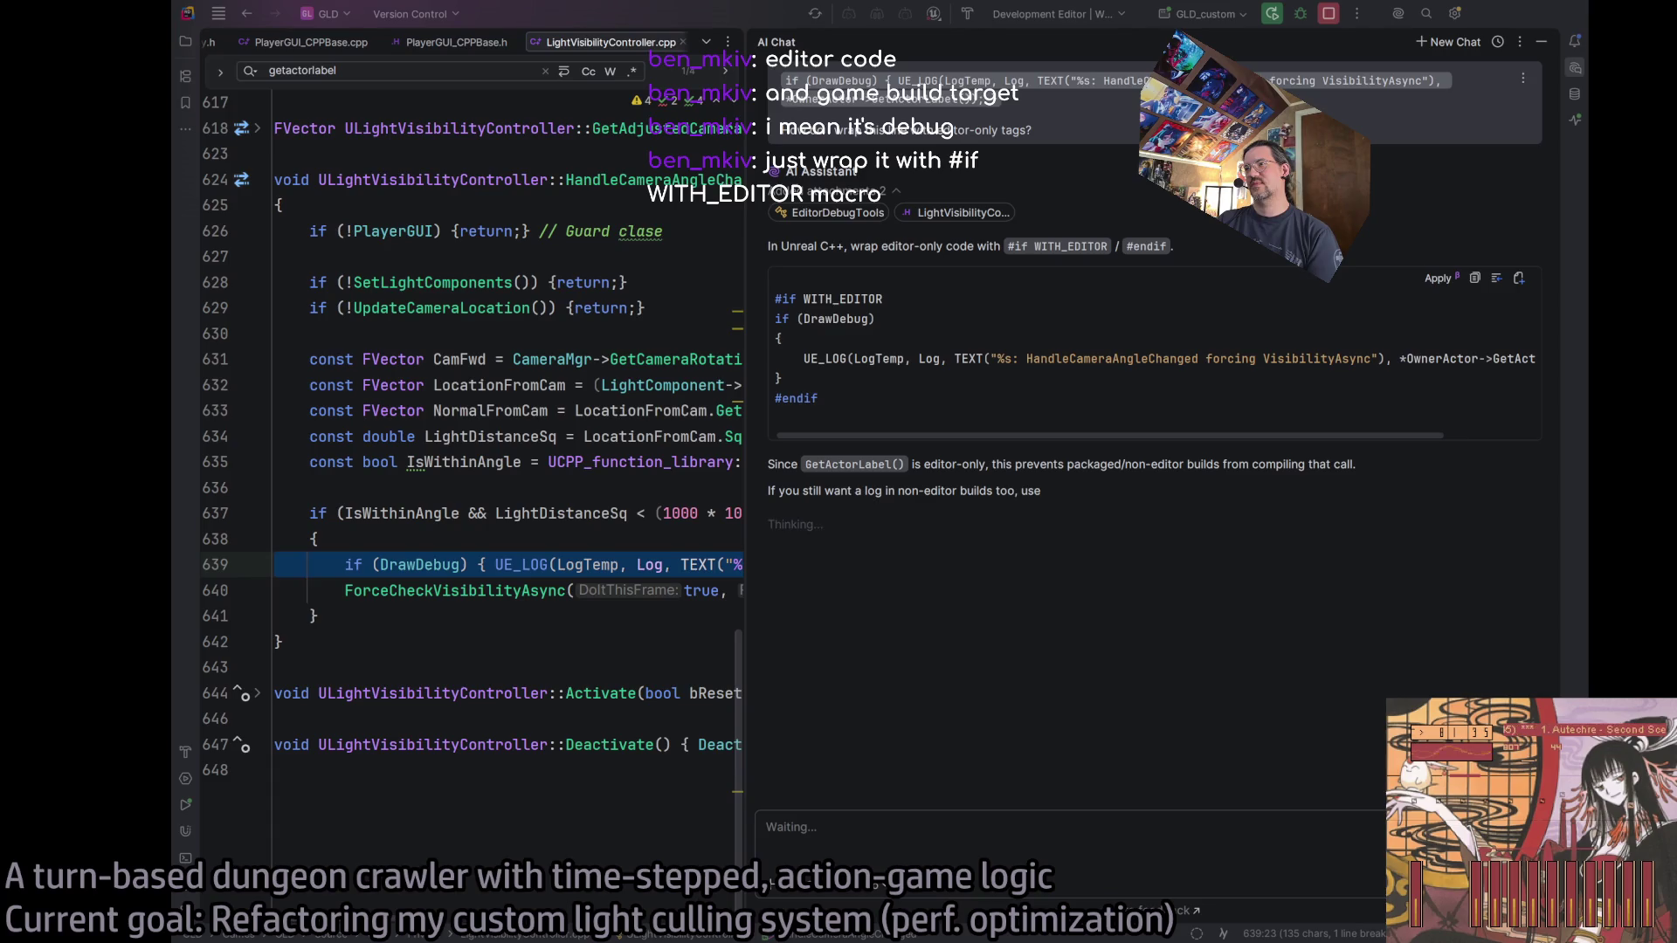
{"action": "left_click", "coordinate": [776, 299]}
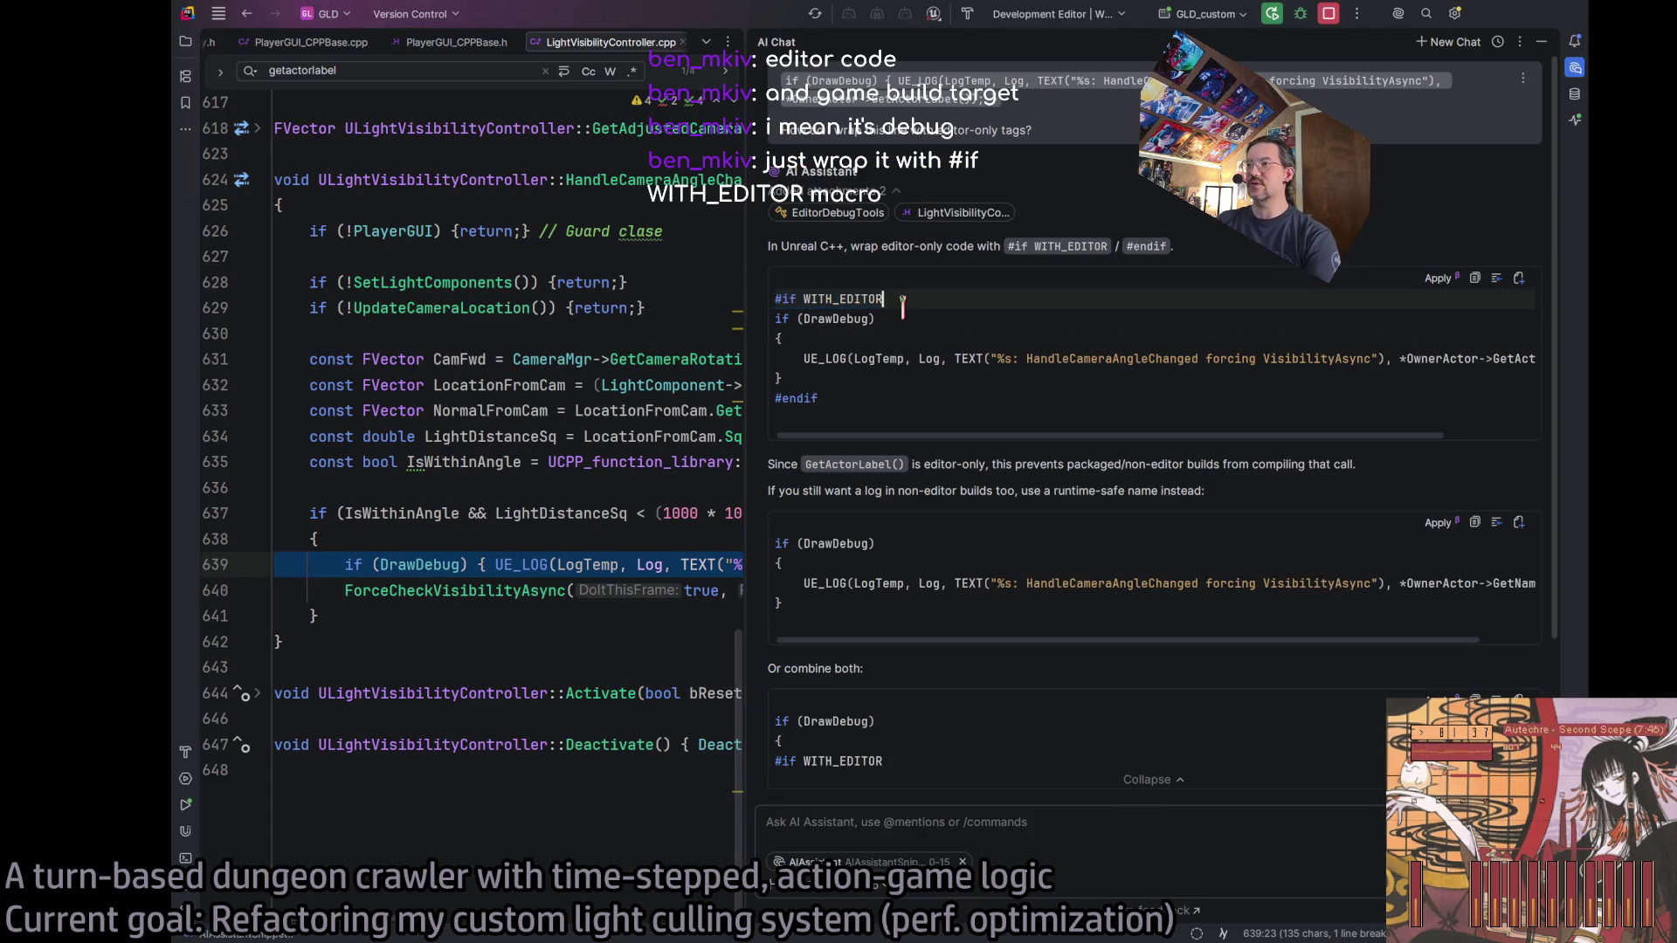
Insert an indented #if WITH_EDITOR line above the GetActorLabel debug-log line 639.
{"action": "left_click", "coordinate": [346, 564]}
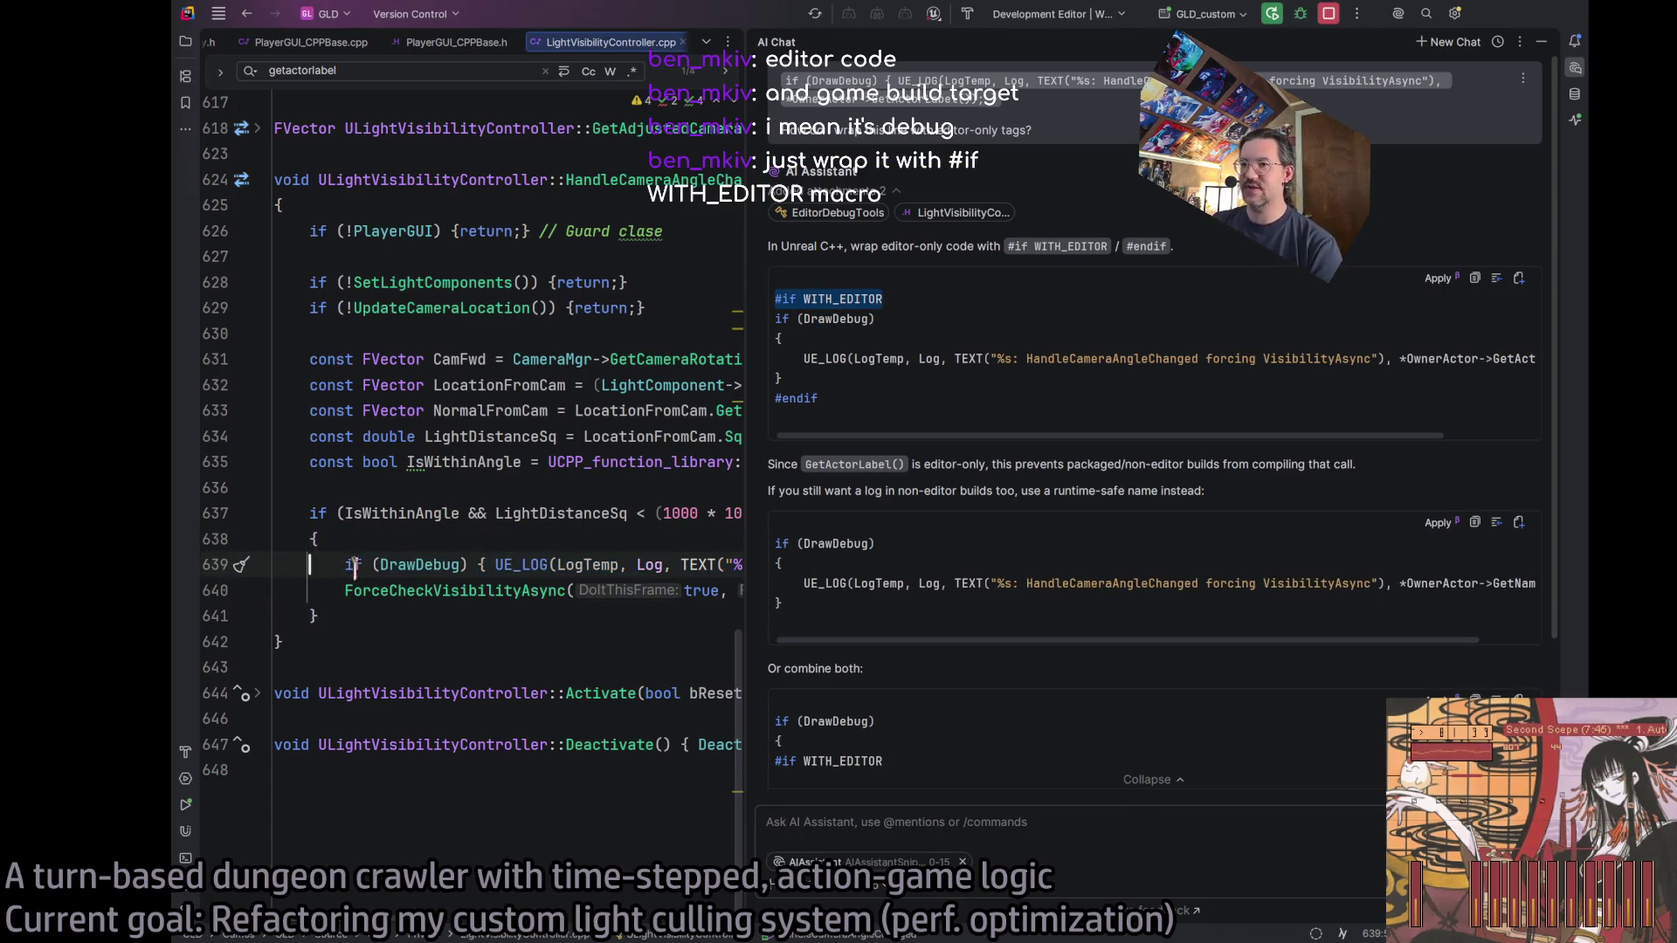
{"action": "key", "text": "Return"}
{"action": "key", "text": "Up"}
{"action": "left_click", "coordinate": [497, 592]}
{"action": "key", "text": "Return"}
{"action": "key", "text": "Return"}
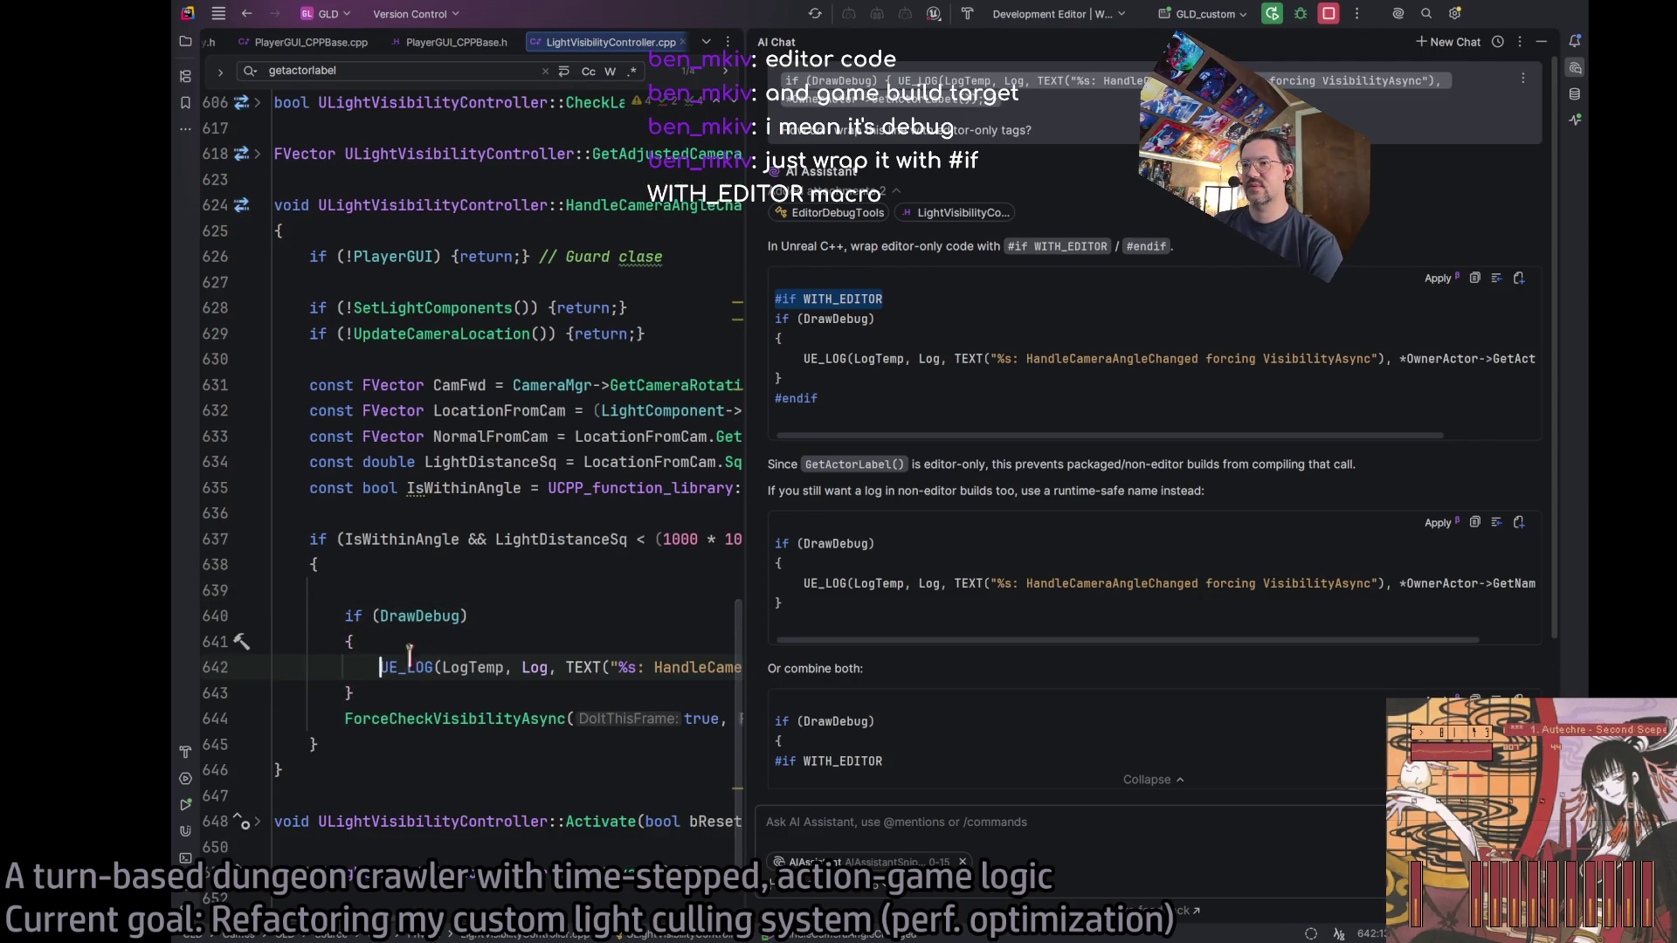
{"action": "key", "text": "ctrl+z"}
{"action": "key", "text": "ctrl+z"}
{"action": "left_click", "coordinate": [288, 590]}
{"action": "type", "text": "#if WITH_EDITOR"}
{"action": "left_click_drag", "start_coordinate": [275, 591], "coordinate": [284, 590]}
{"action": "key", "text": "Tab"}
{"action": "key", "text": "Tab"}
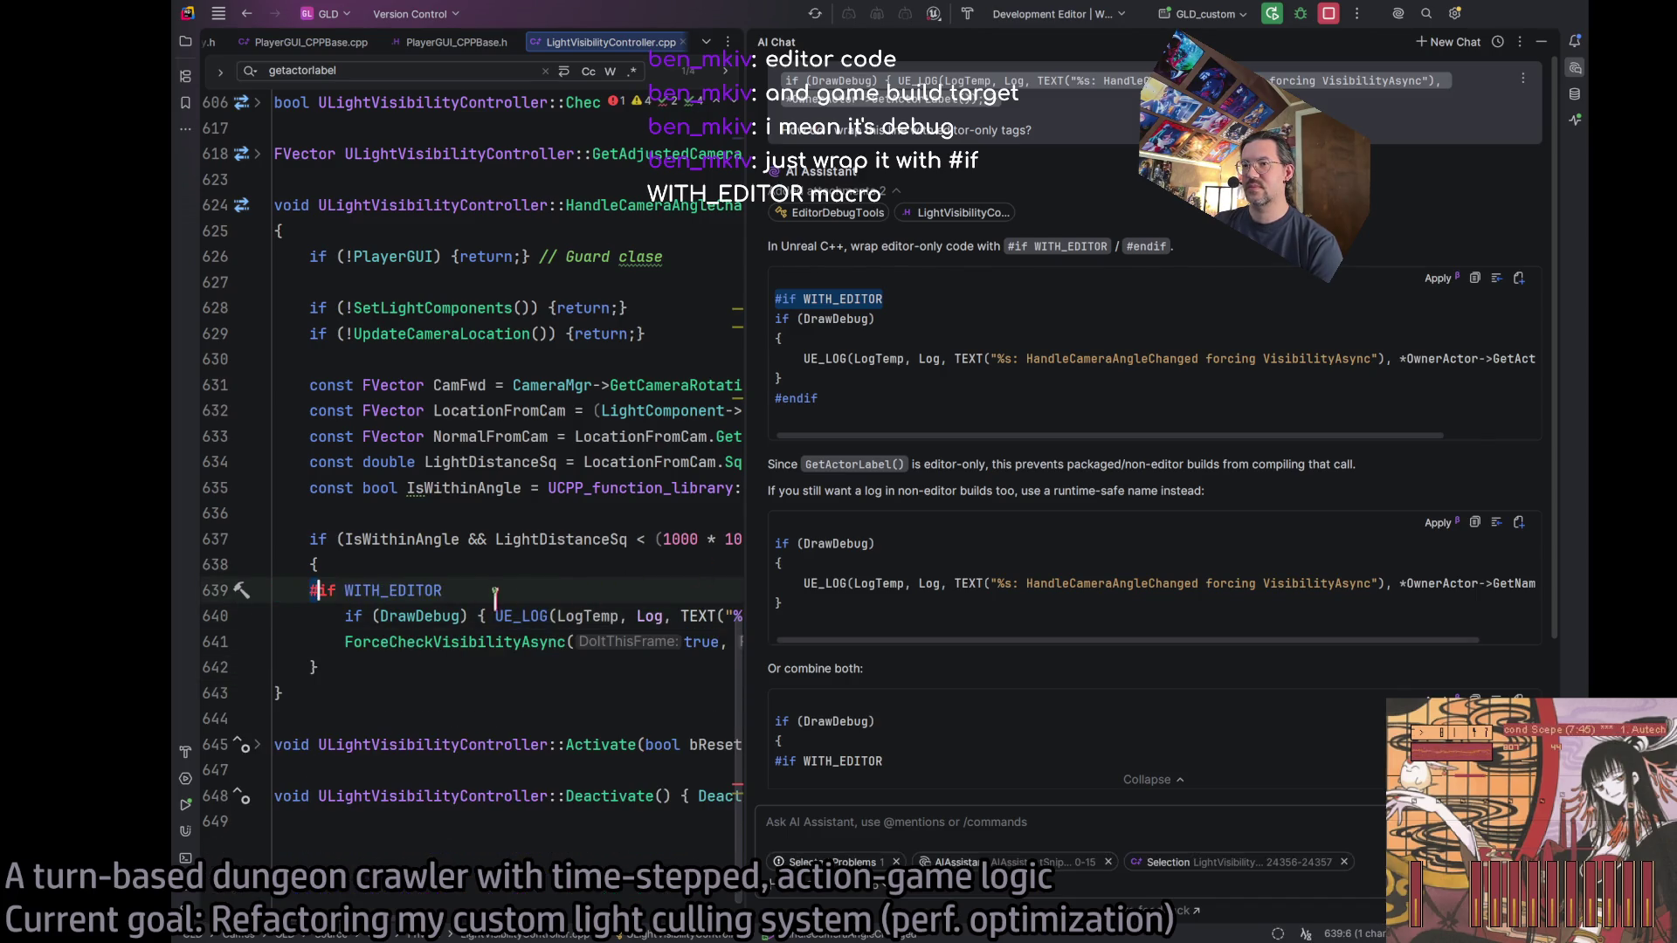
{"action": "key", "text": "shift+Tab"}
{"action": "key", "text": "shift+Tab"}
{"action": "left_click", "coordinate": [448, 590]}
{"action": "left_click", "coordinate": [281, 591]}
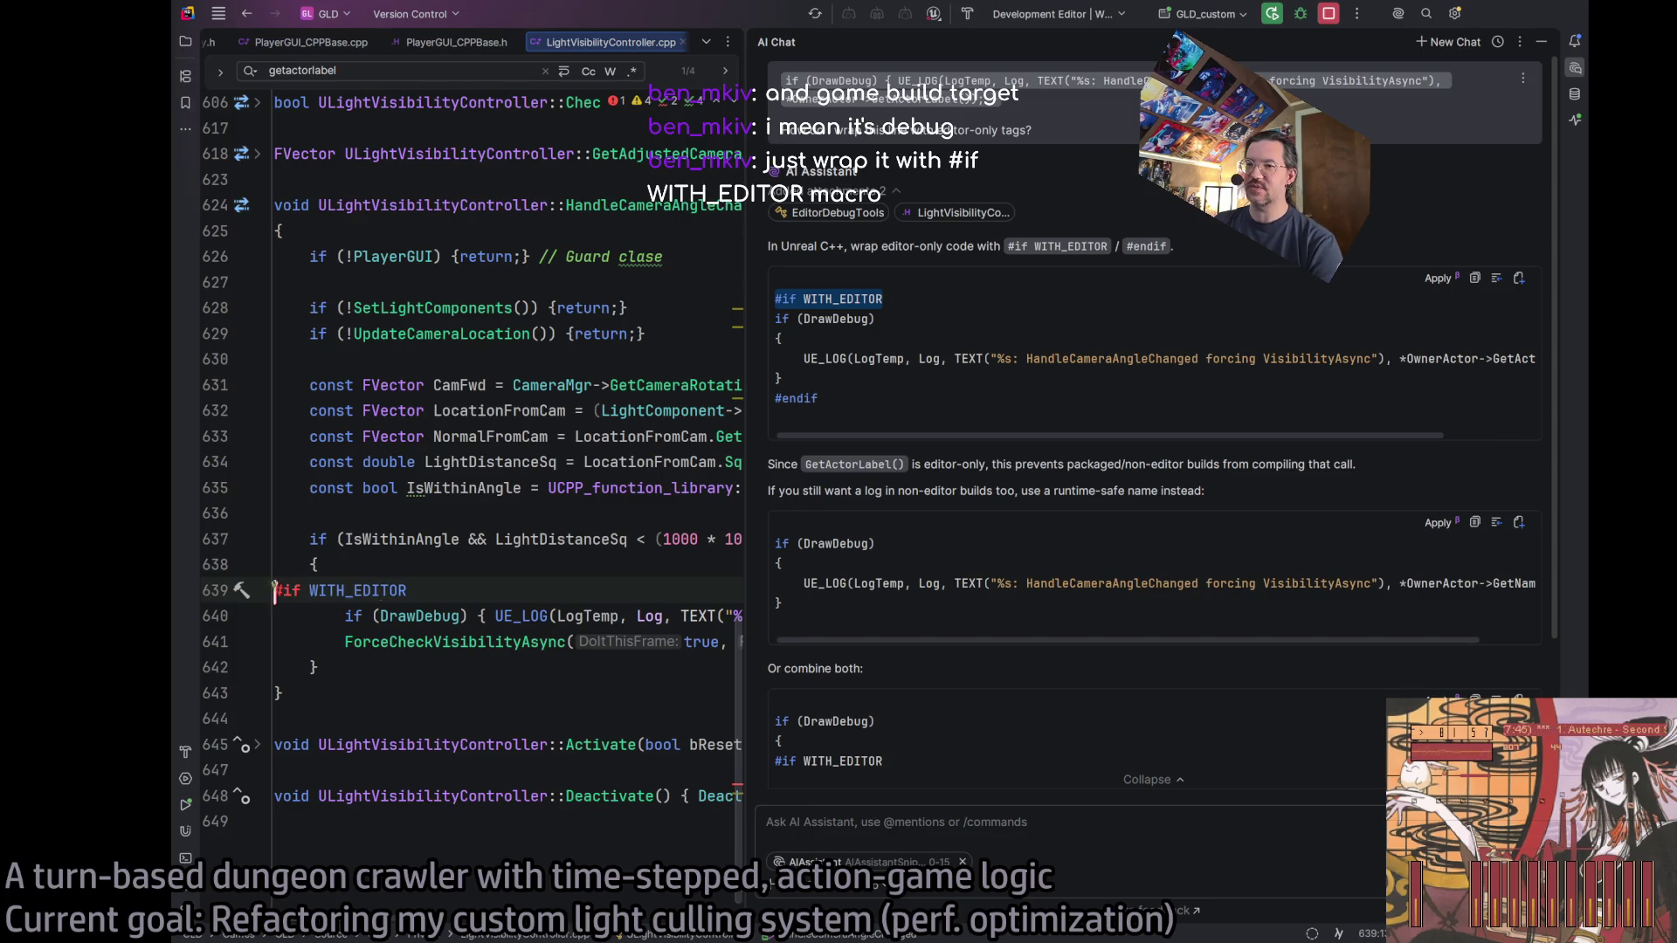
{"action": "key", "text": "Tab"}
{"action": "key", "text": "Tab"}
Close the AI chat and add a matching indented #endif below the debug-log line.
{"action": "double_click", "coordinate": [796, 399]}
{"action": "key", "text": "ctrl+c"}
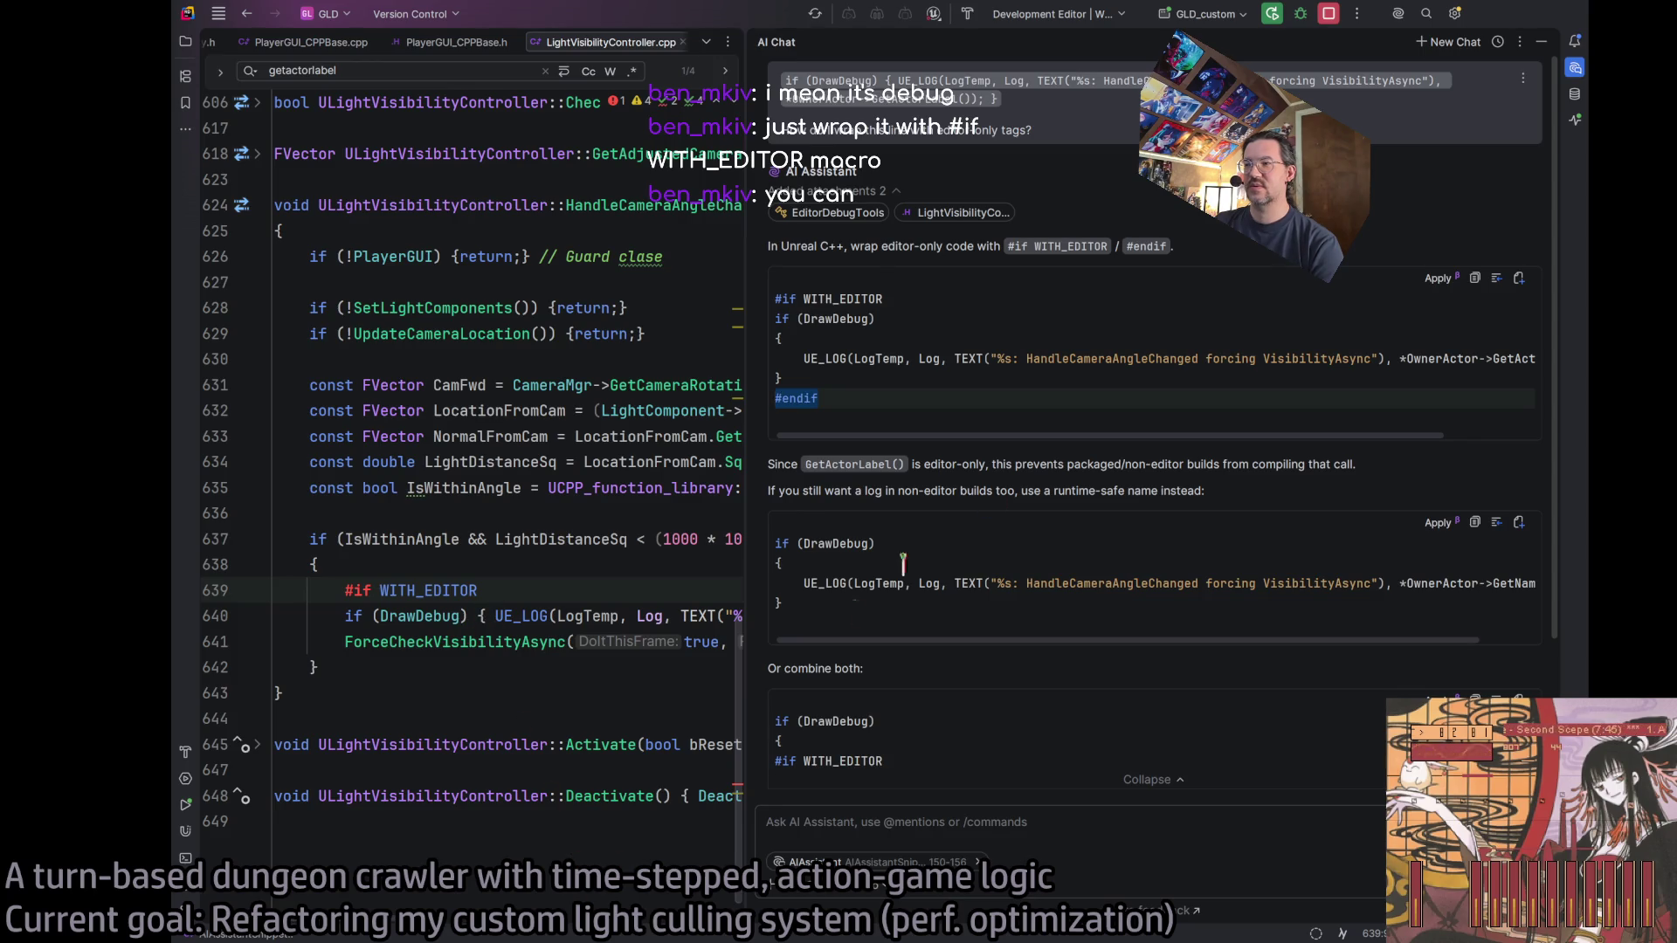
{"action": "left_click", "coordinate": [1576, 70]}
{"action": "left_click", "coordinate": [1523, 617]}
{"action": "key", "text": "Return"}
{"action": "key", "text": "ctrl+v"}
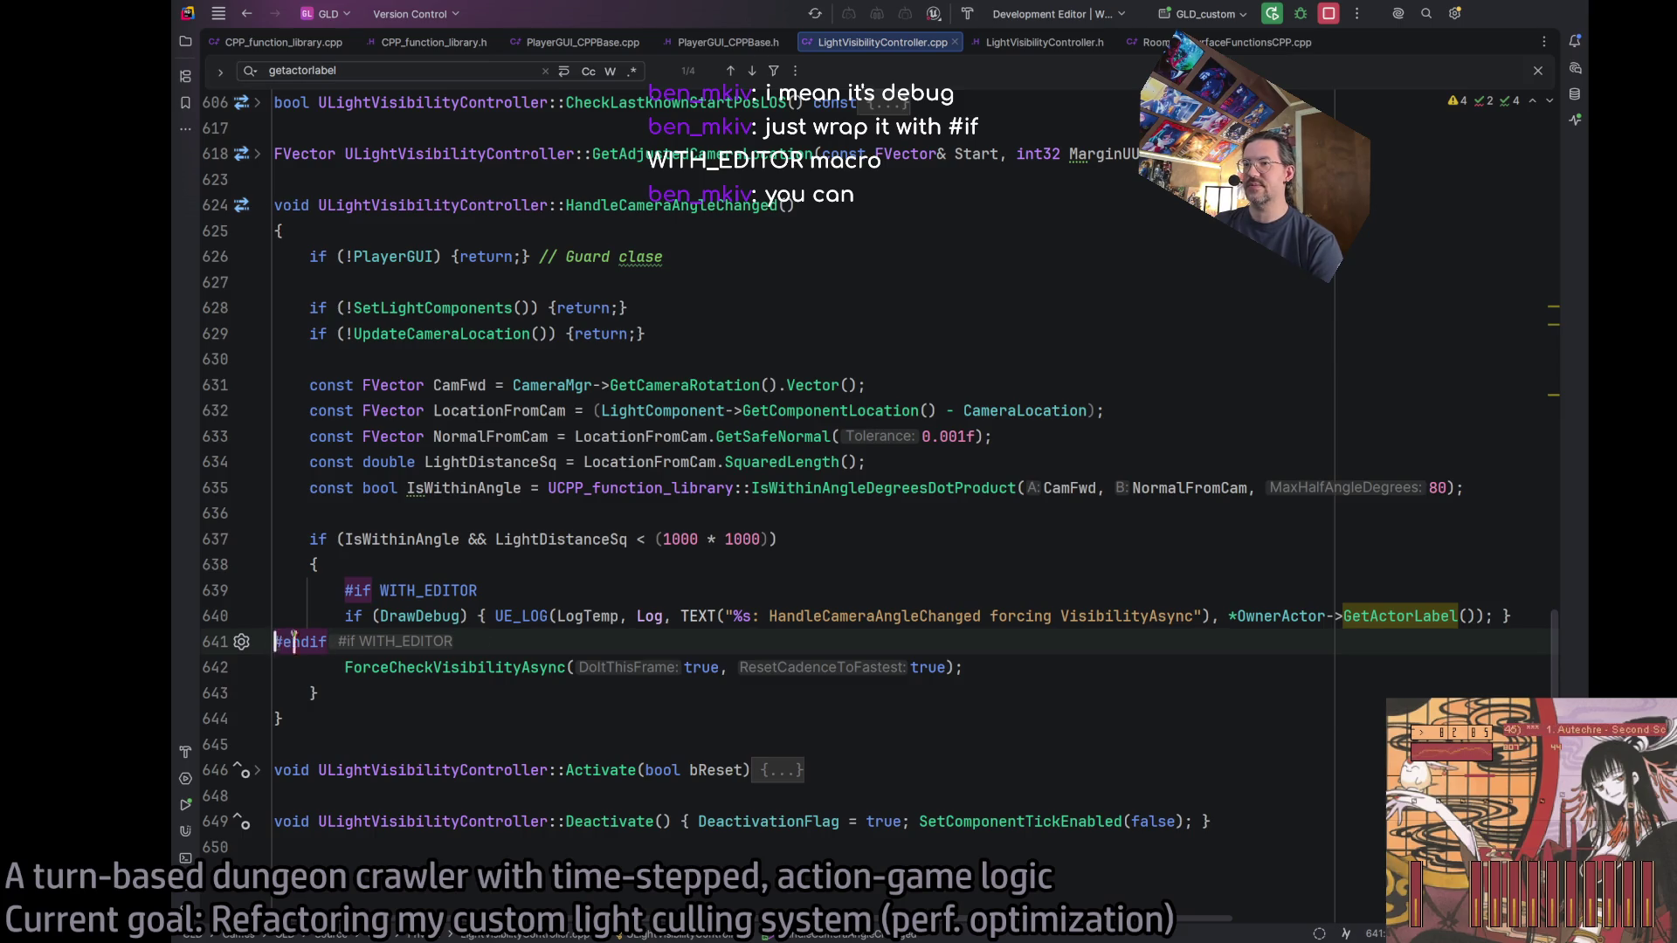
{"action": "key", "text": "ctrl+alt+l"}
{"action": "left_click", "coordinate": [1024, 689]}
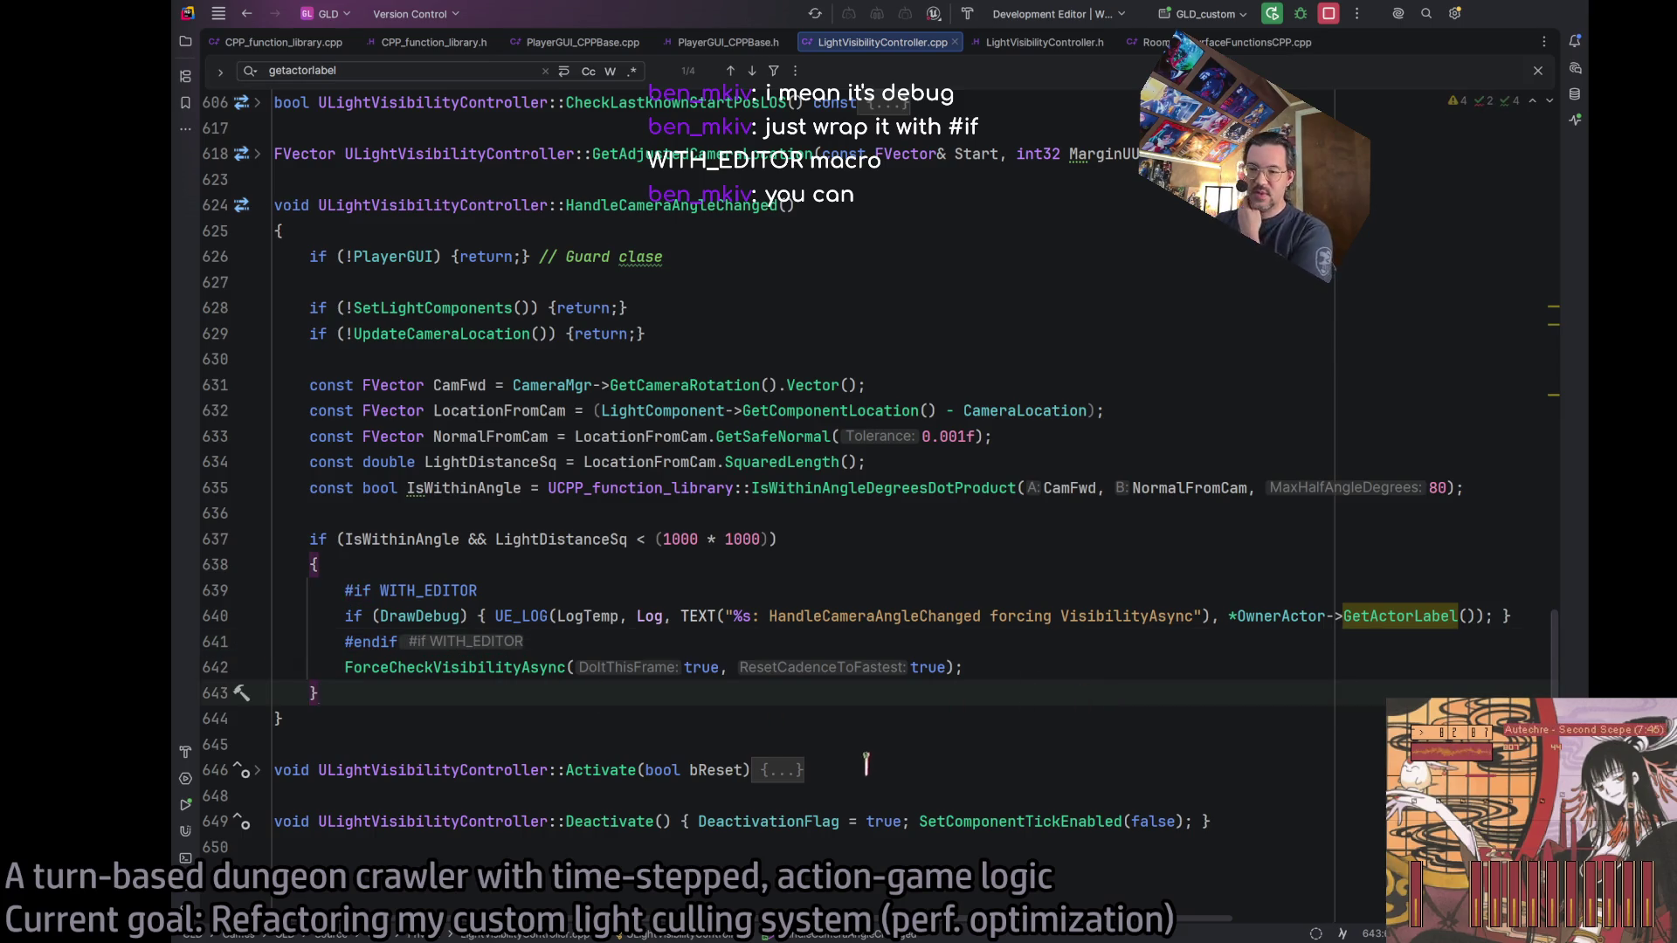
{"action": "double_click", "coordinate": [1423, 616]}
{"action": "key", "text": "ctrl+f"}
Replace OwnerActor->GetActorLabel() with GetName() in the CPU-profiler trace on line 233.
{"action": "key", "text": "Return"}
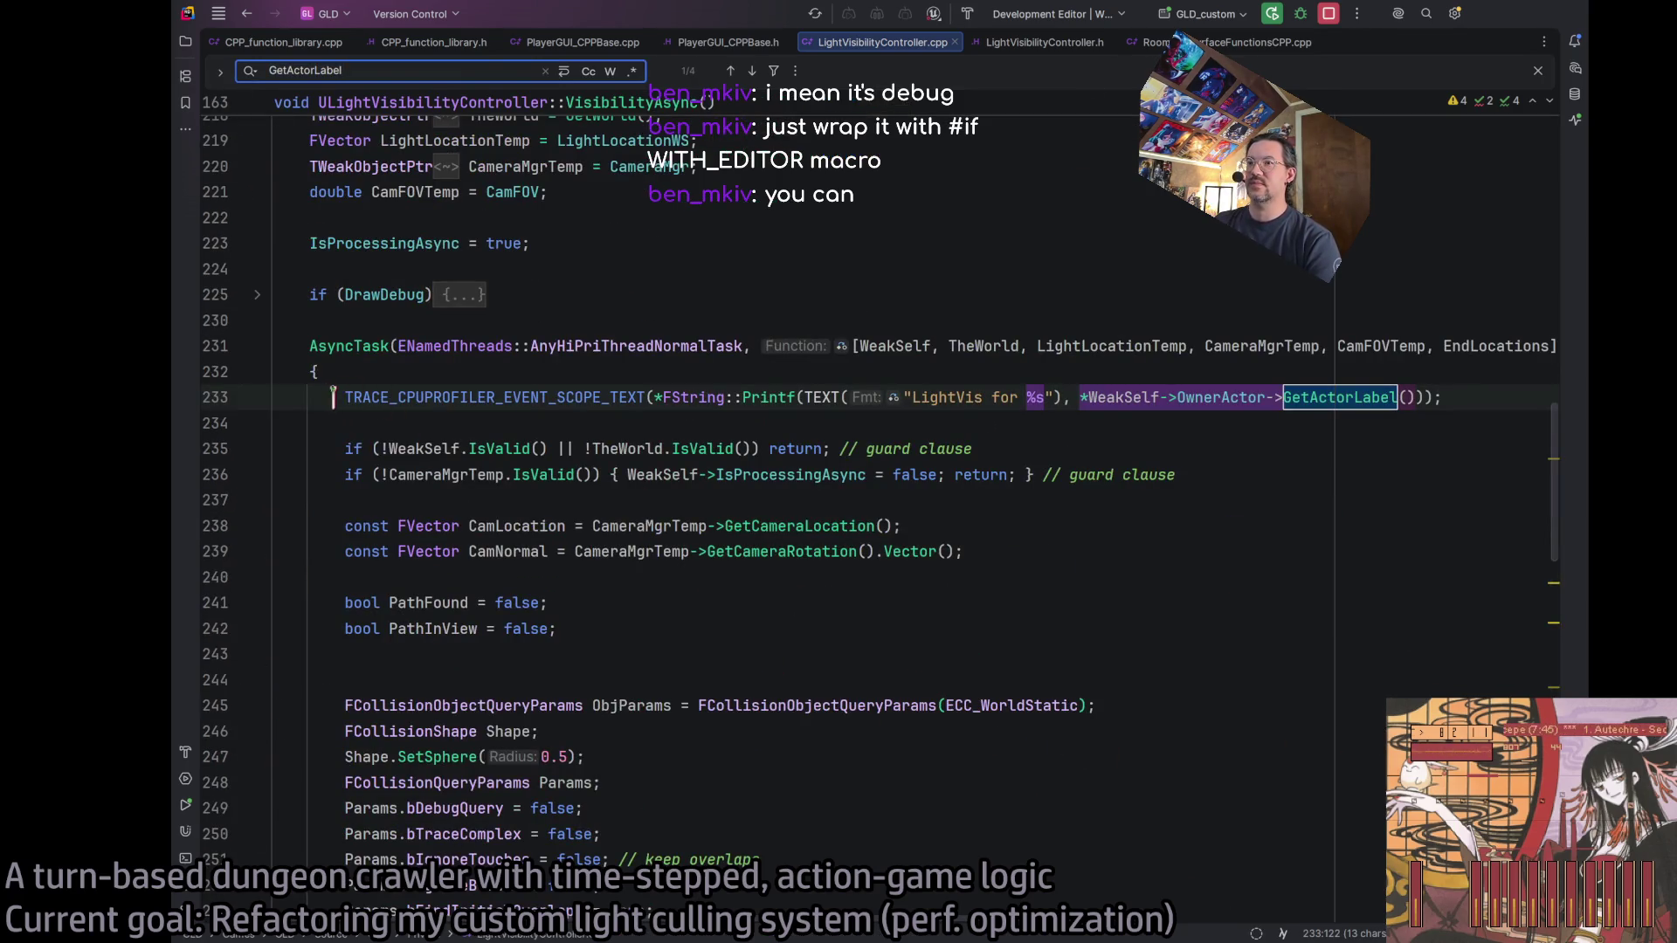
{"action": "left_click", "coordinate": [1074, 475]}
{"action": "left_click", "coordinate": [1321, 397]}
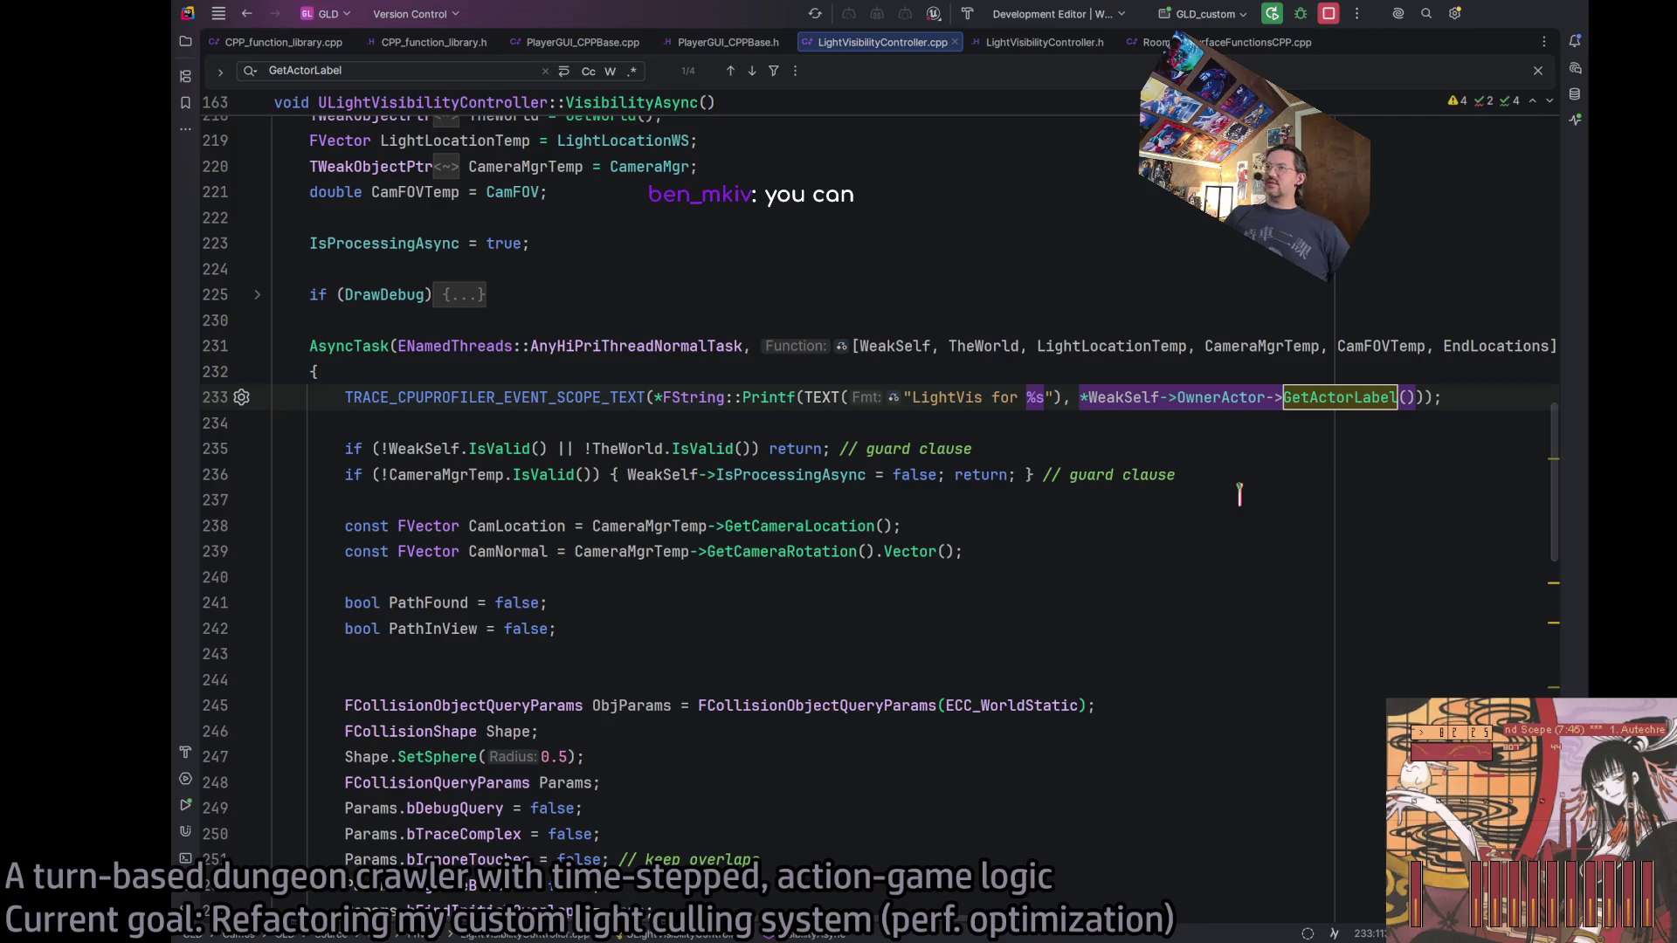
{"action": "key", "text": "ctrl+w"}
{"action": "key", "text": "ctrl+w"}
{"action": "key", "text": "BackSpace"}
{"action": "type", "text": "Get"}
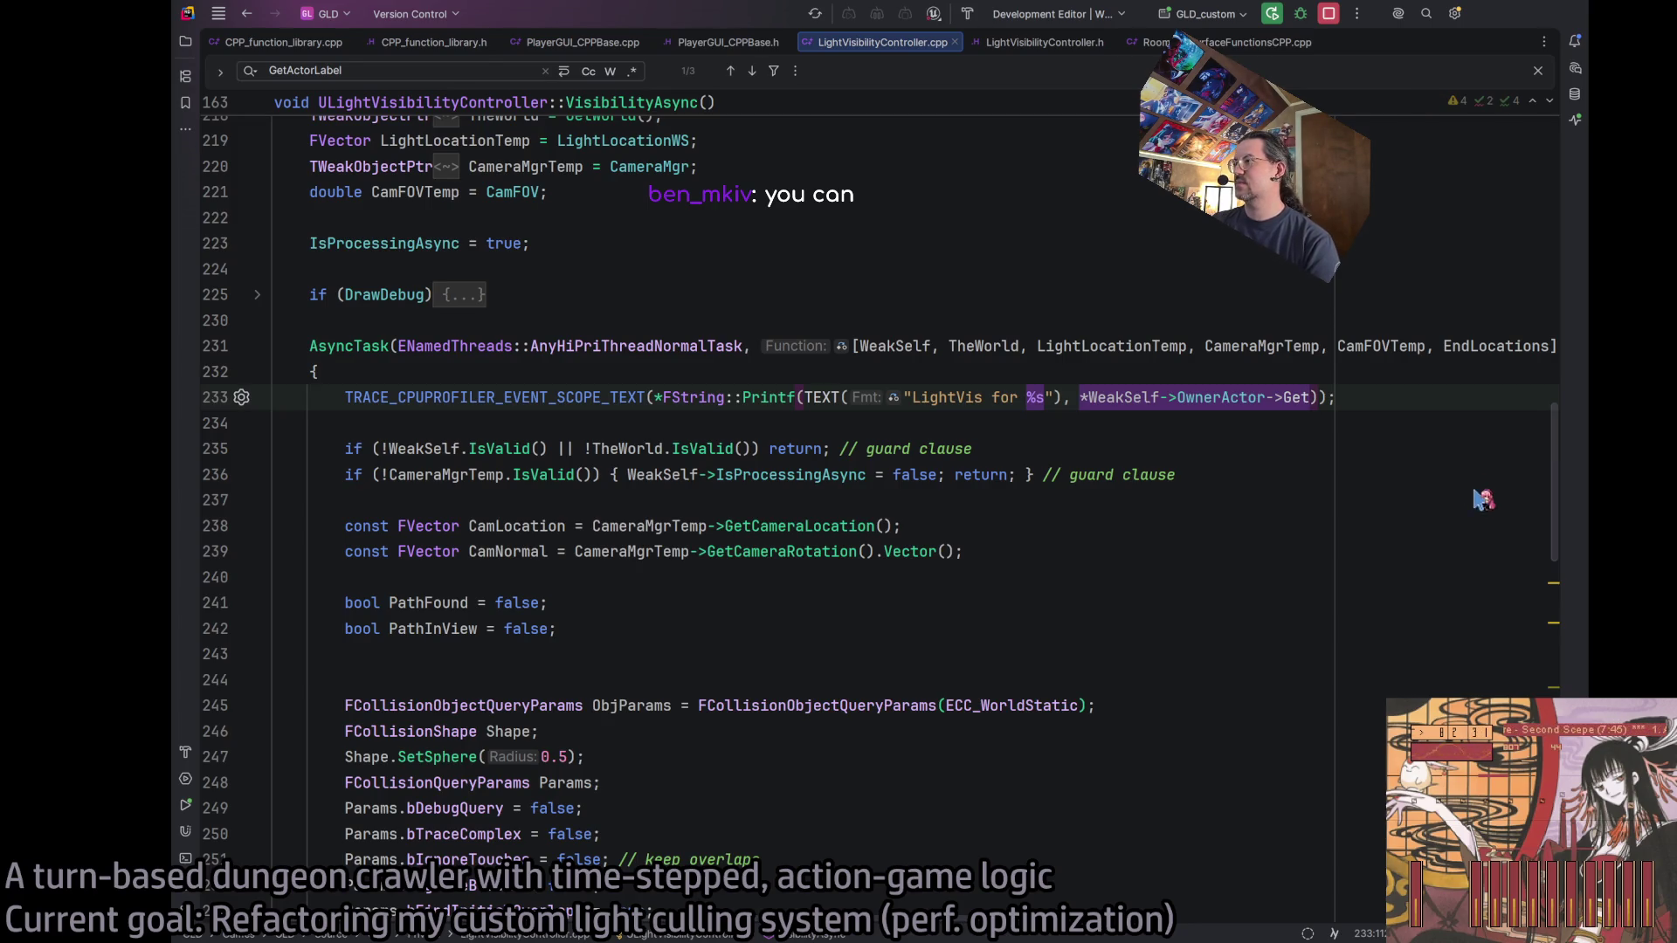
{"action": "type", "text": "Name"}
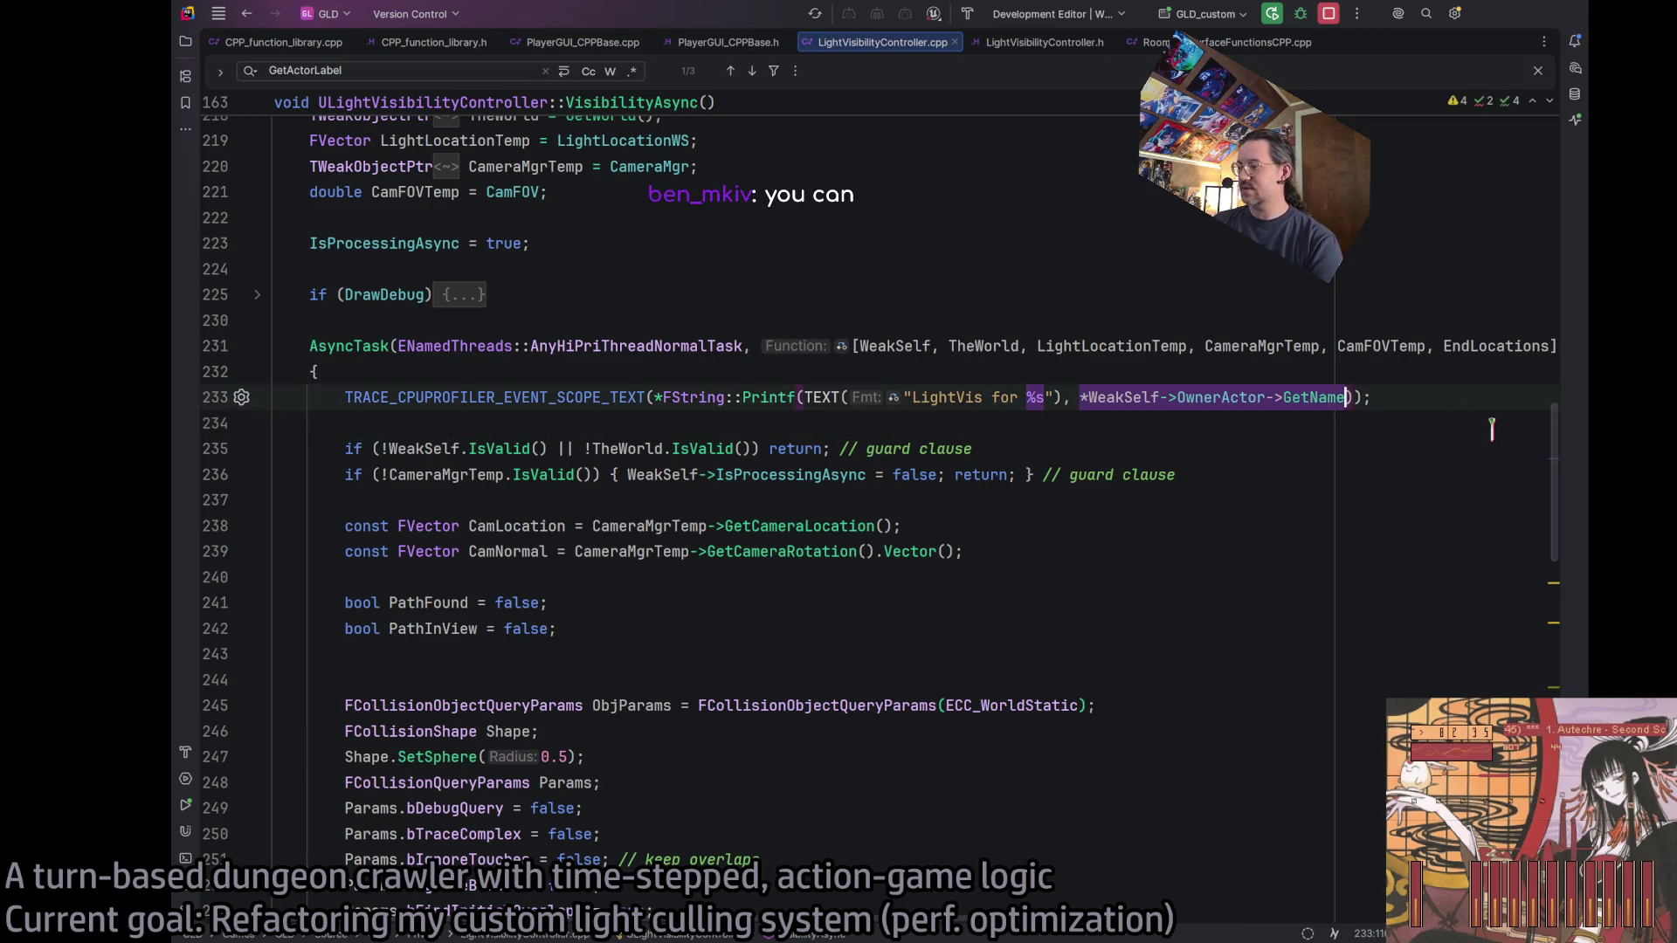
{"action": "type", "text": "()"}
{"action": "left_click", "coordinate": [1324, 449]}
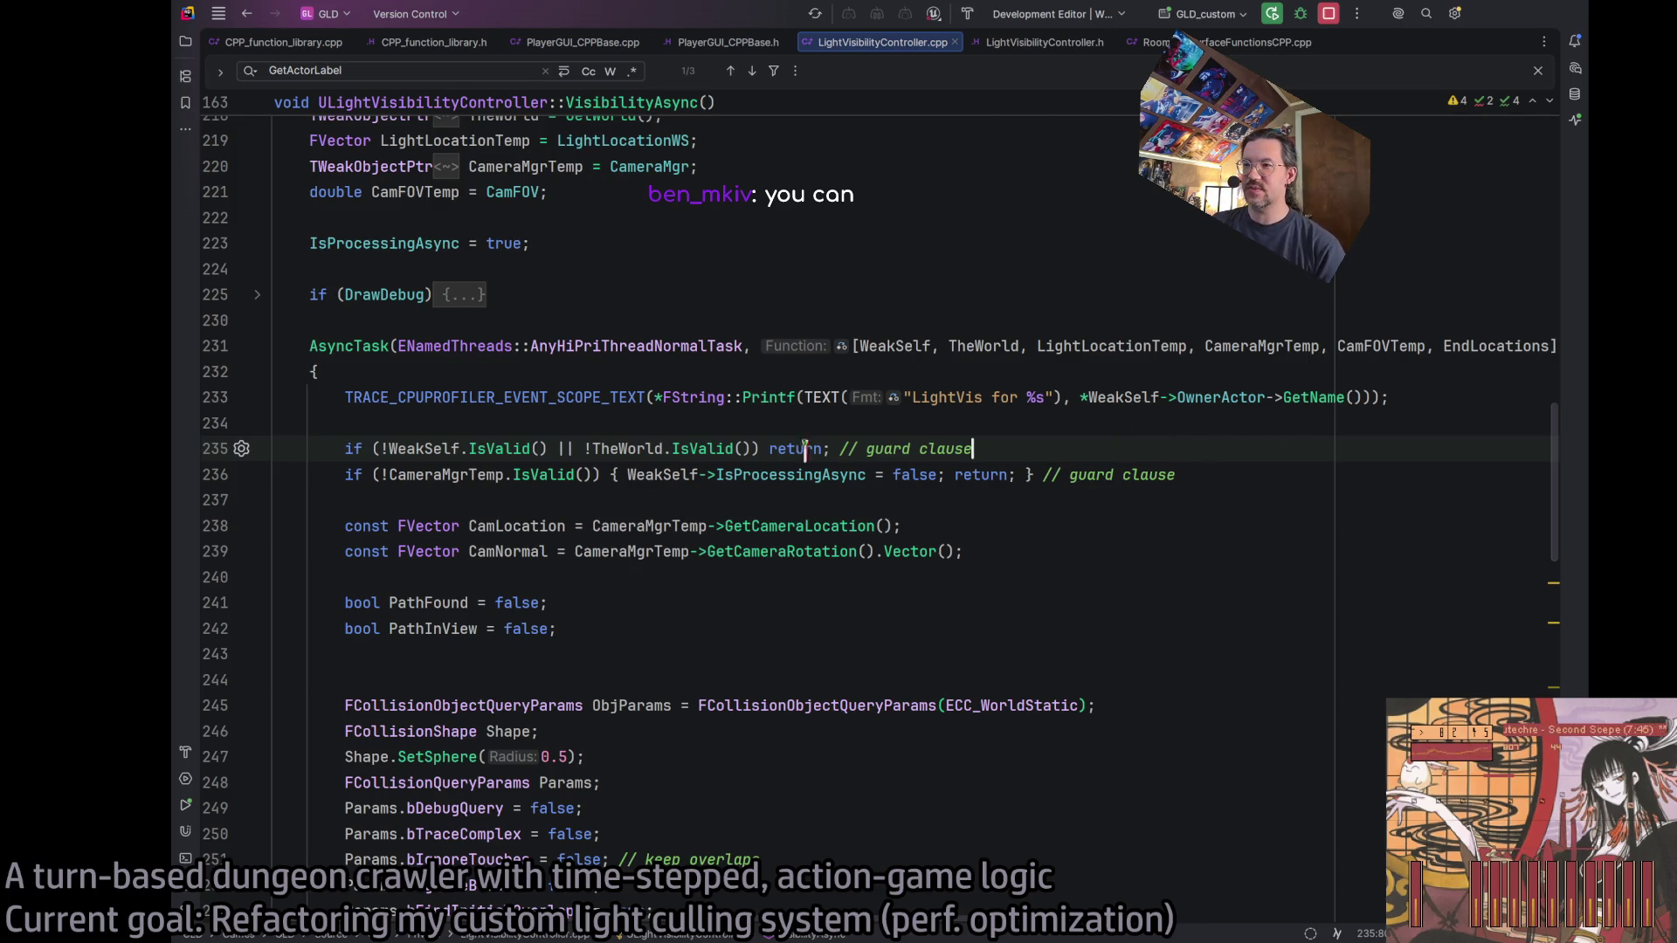
{"action": "left_click", "coordinate": [1017, 426]}
{"action": "key", "text": "Up"}
{"action": "key", "text": "Down"}
{"action": "scroll", "coordinate": [991, 472], "scroll_direction": "down", "scroll_amount": 15}
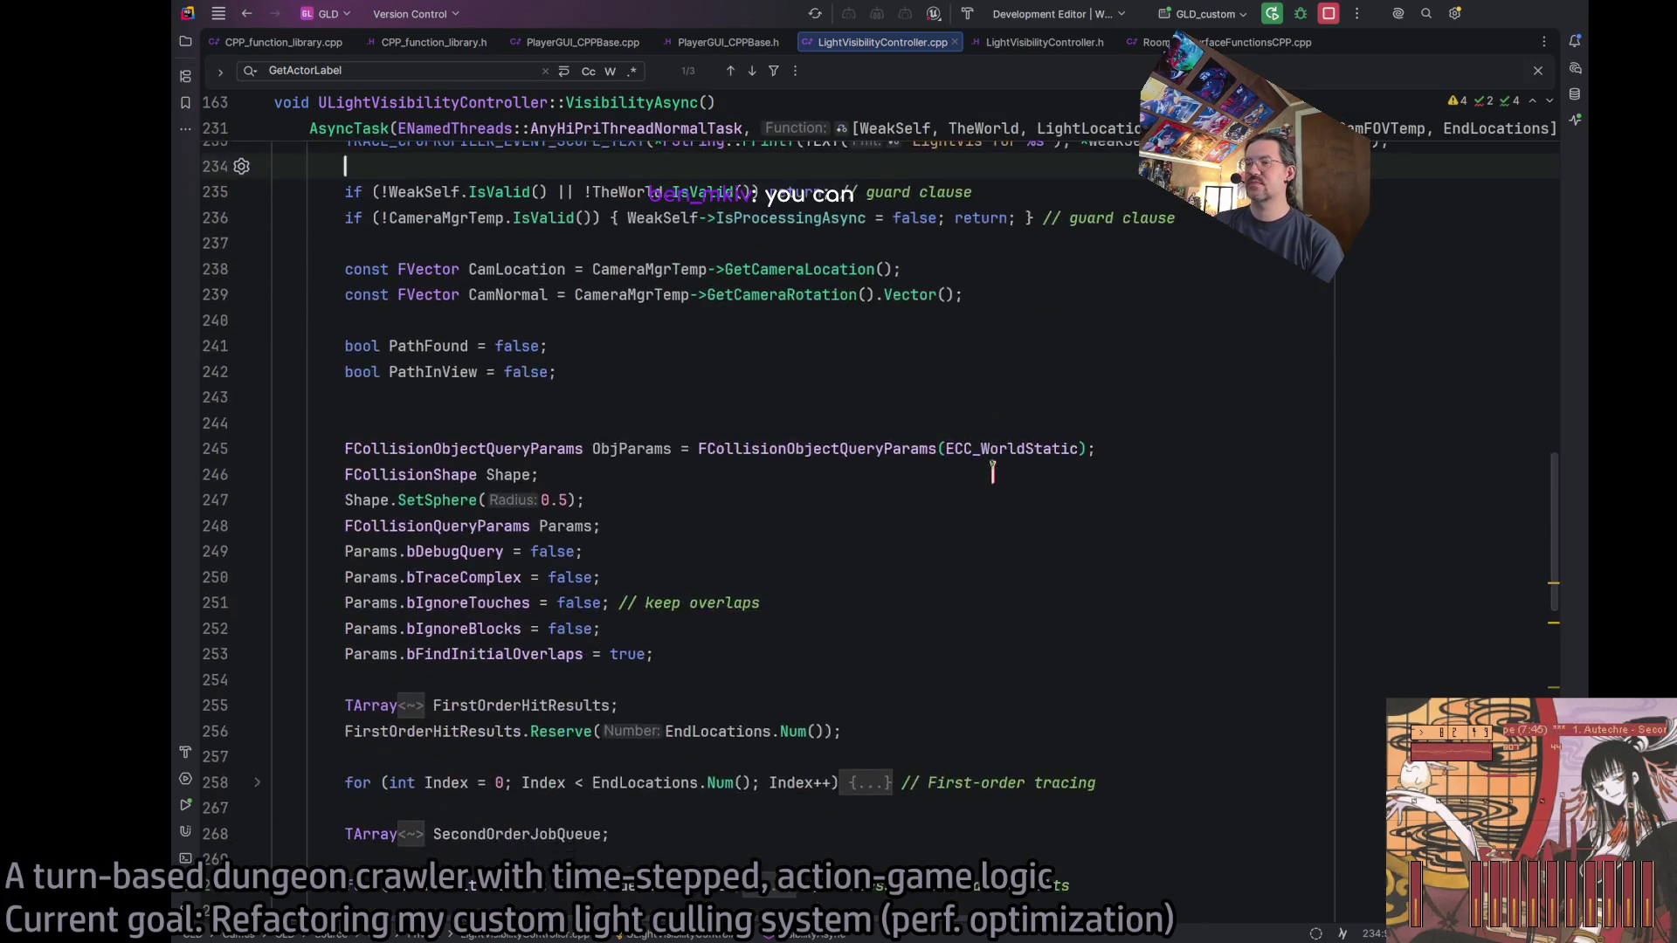
{"action": "key", "text": "ctrl+f"}
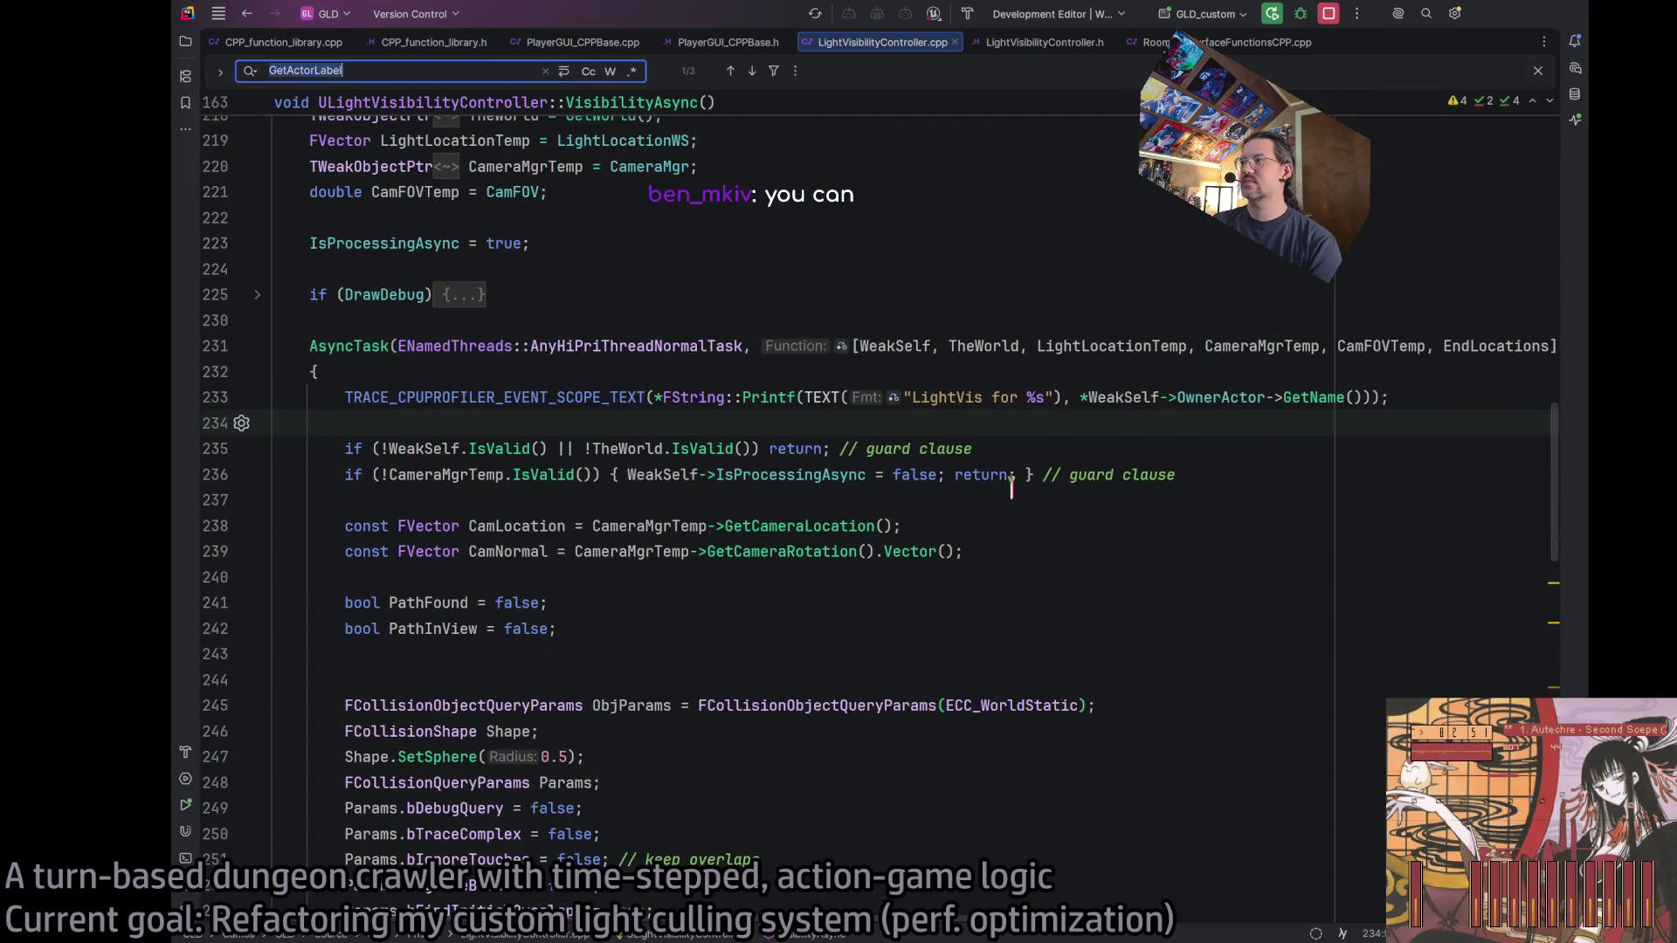
Change GetActorLabel to GetName in the async profiler trace on line 384.
{"action": "type", "text": "getactorlabel"}
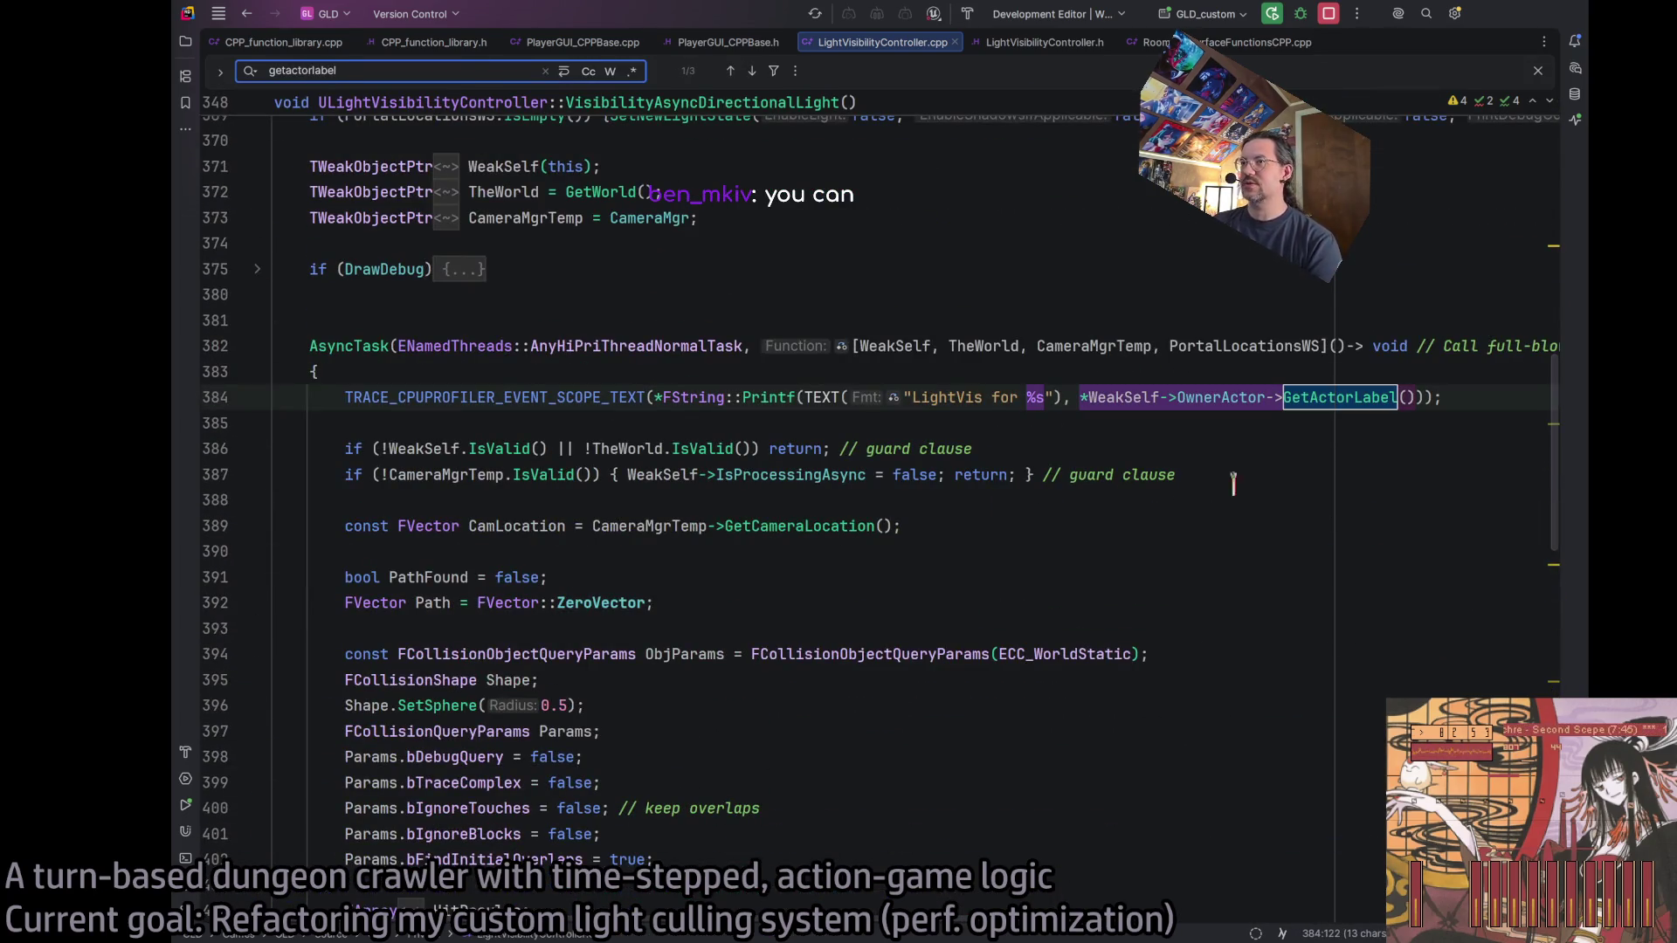
{"action": "double_click", "coordinate": [1338, 397]}
{"action": "type", "text": "GetName"}
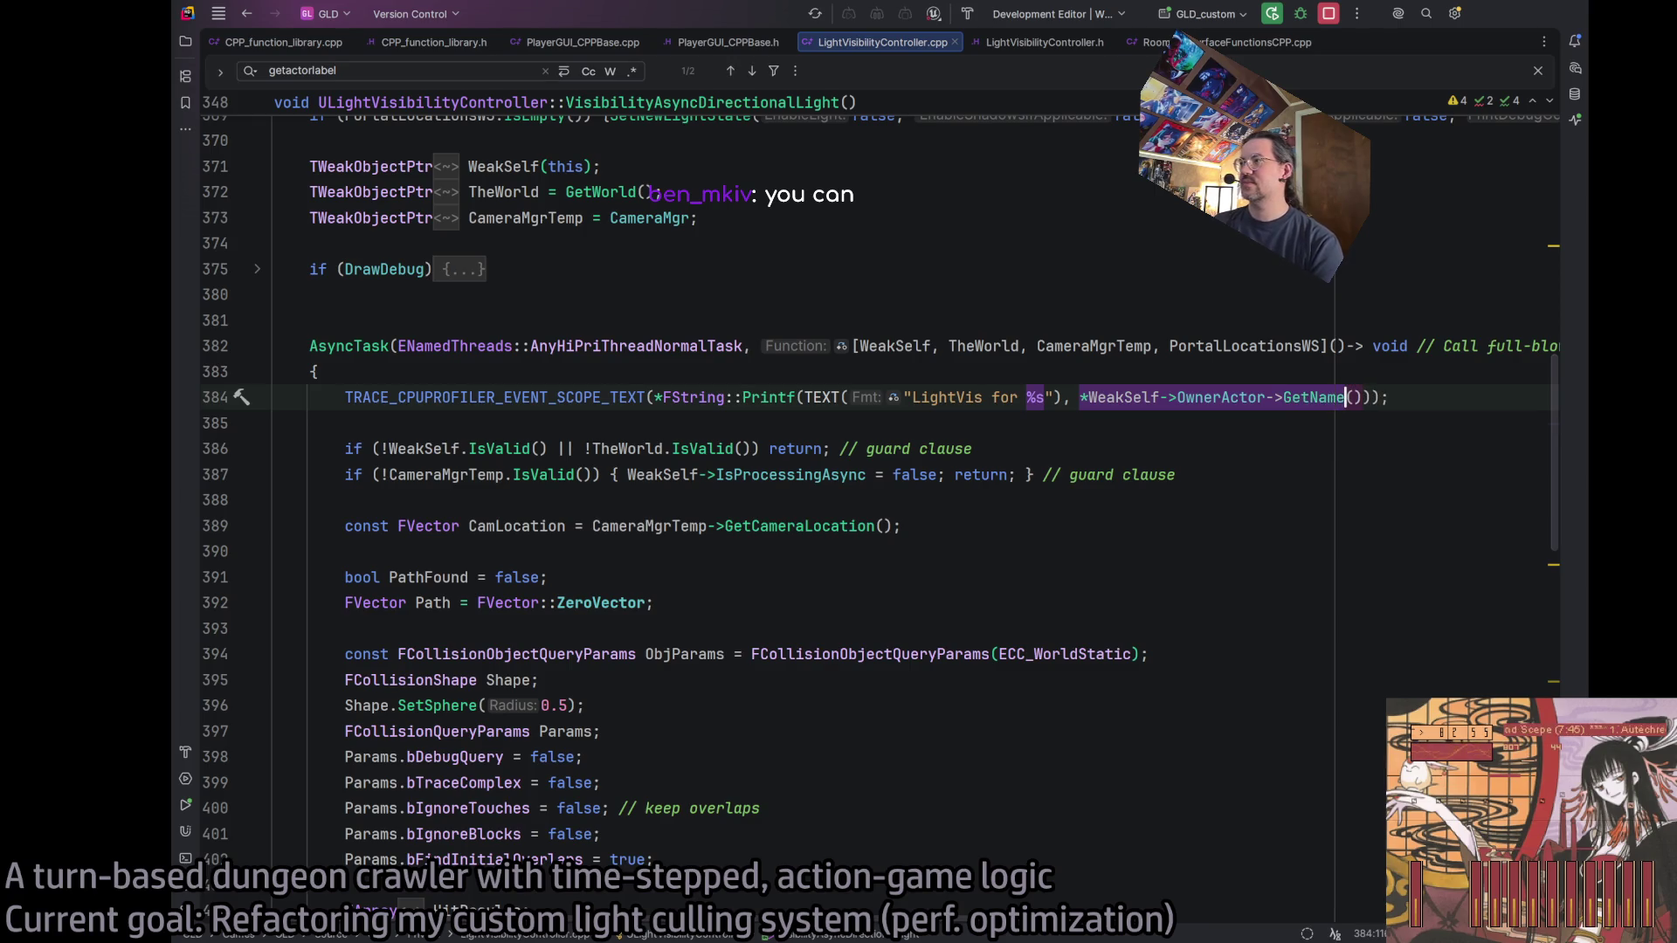
{"action": "key", "text": "ctrl+f"}
{"action": "type", "text": "getactorlabel"}
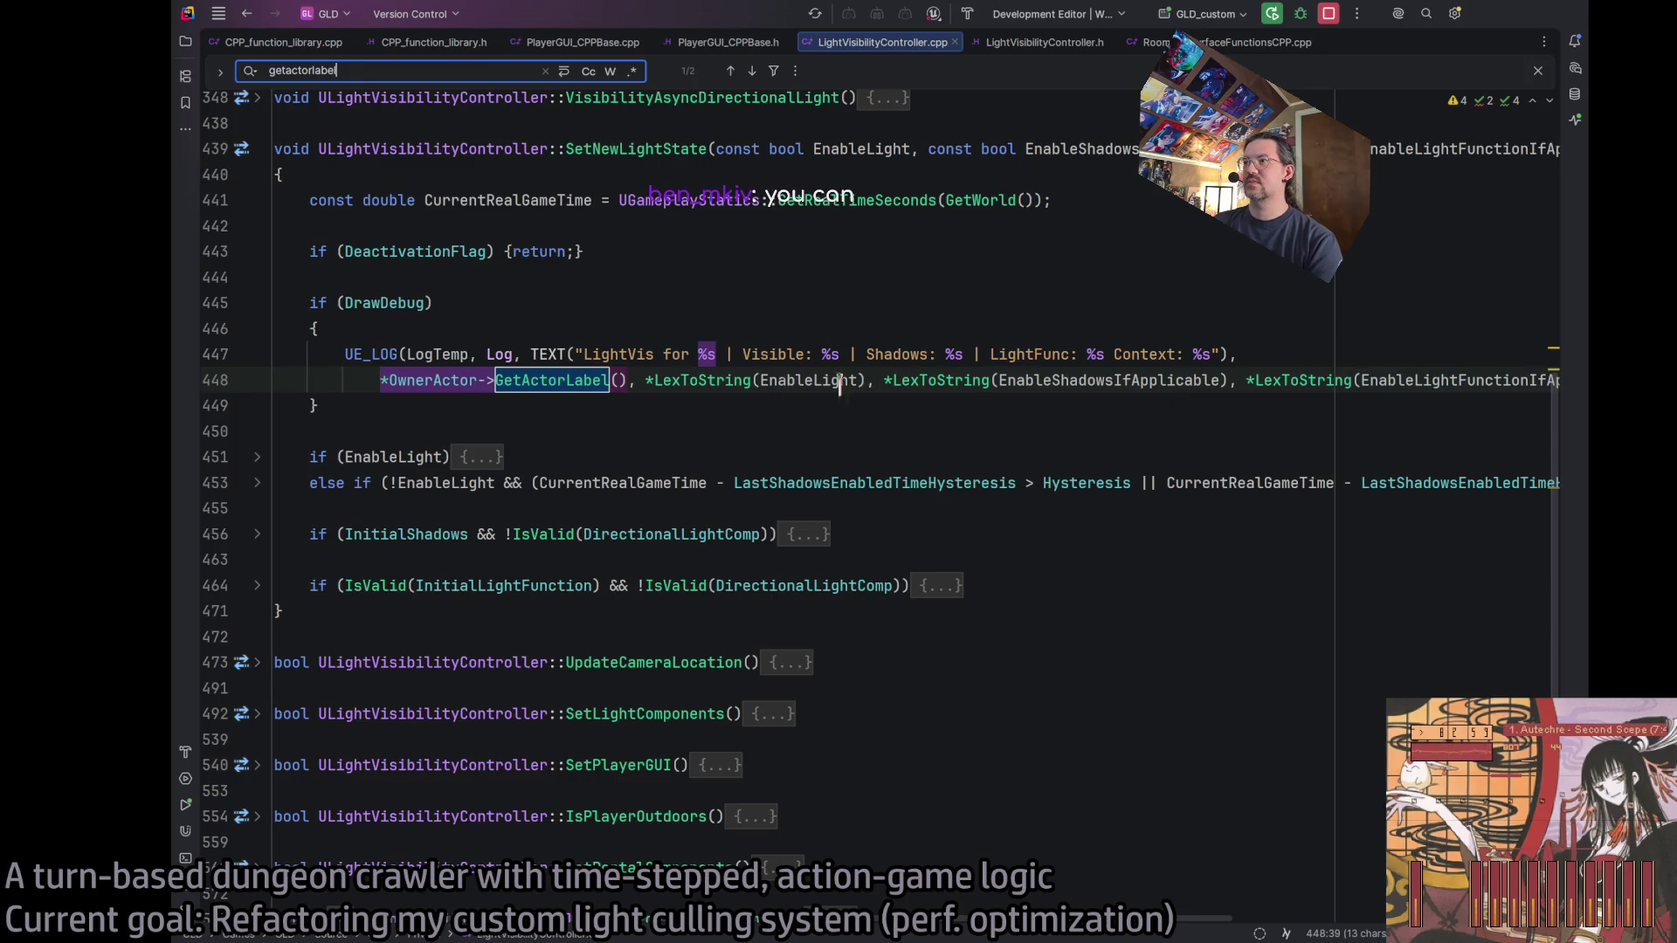
Paste the assistant's #if WITH_EDITOR line, indented, above the SetNewLightState debug log.
{"action": "left_click", "coordinate": [350, 353]}
{"action": "key", "text": "Return"}
{"action": "key", "text": "Up"}
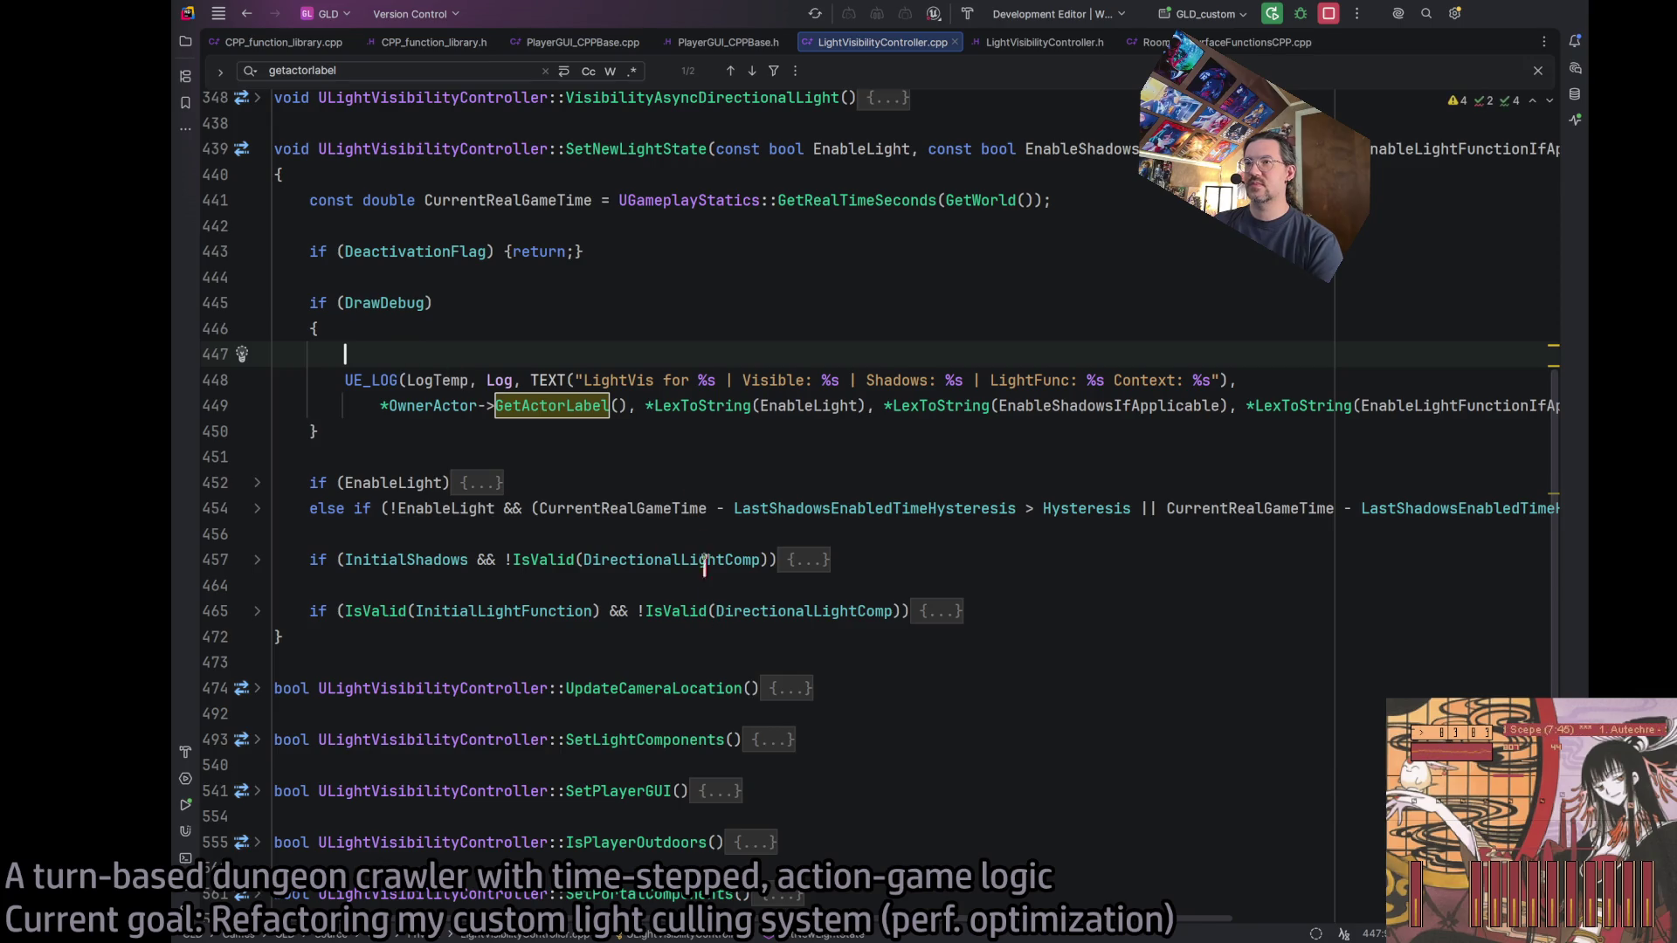
{"action": "left_click", "coordinate": [1574, 68]}
{"action": "left_click_drag", "start_coordinate": [882, 299], "coordinate": [775, 300]}
{"action": "left_click", "coordinate": [1574, 68]}
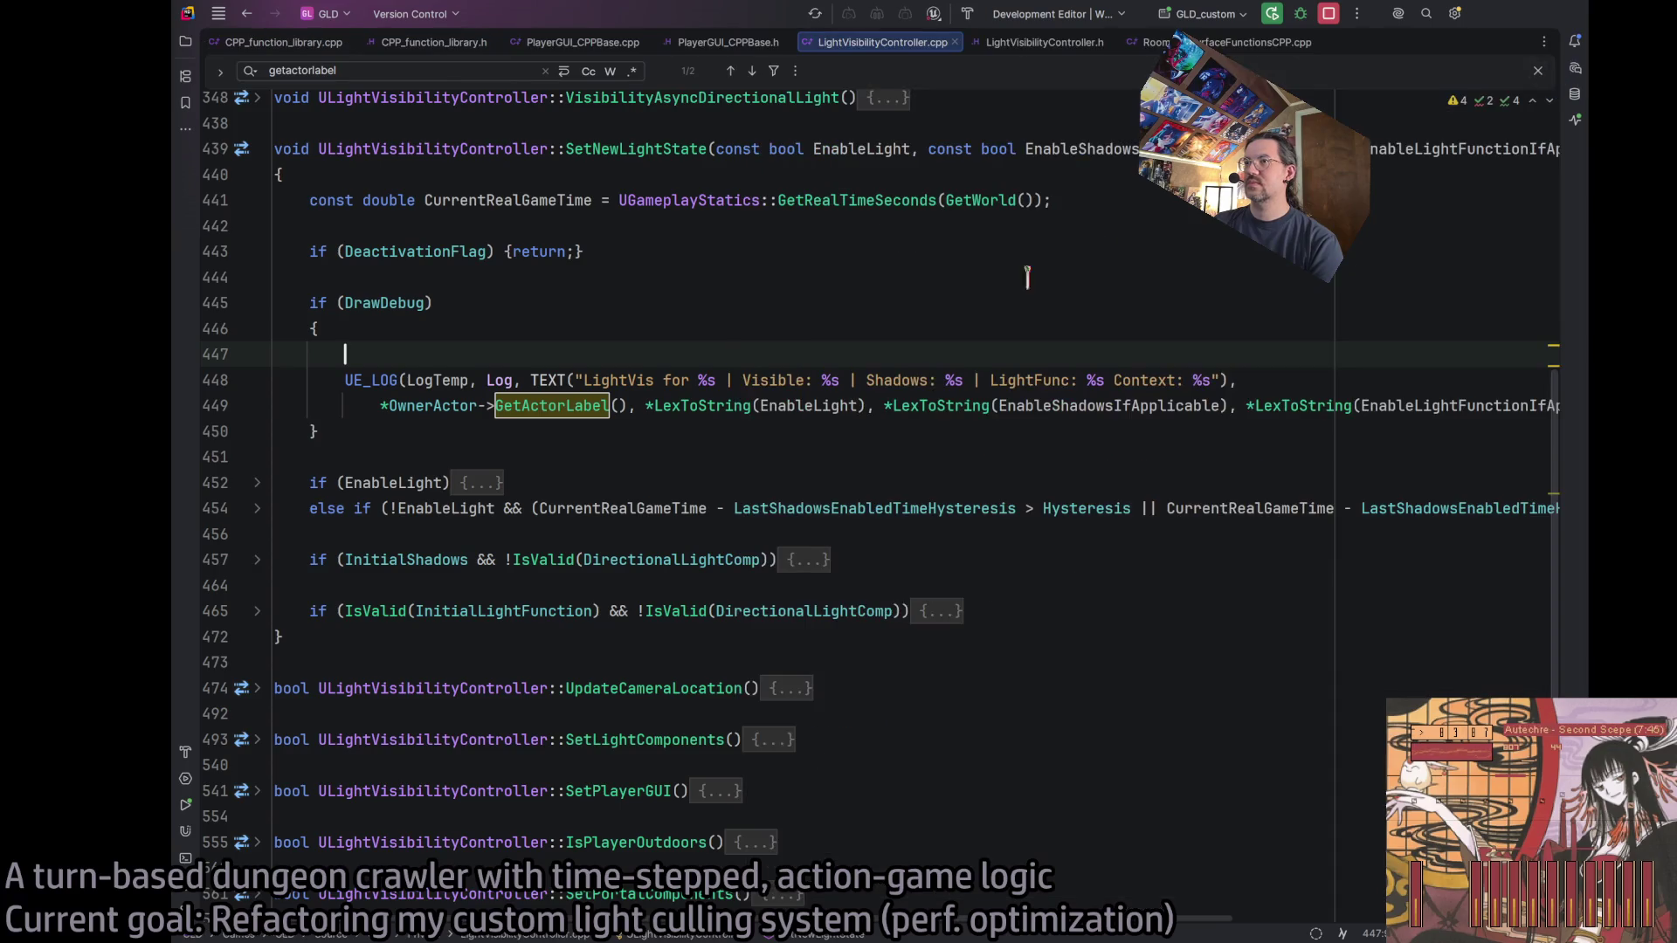
{"action": "type", "text": "#if WITH_EDITOR"}
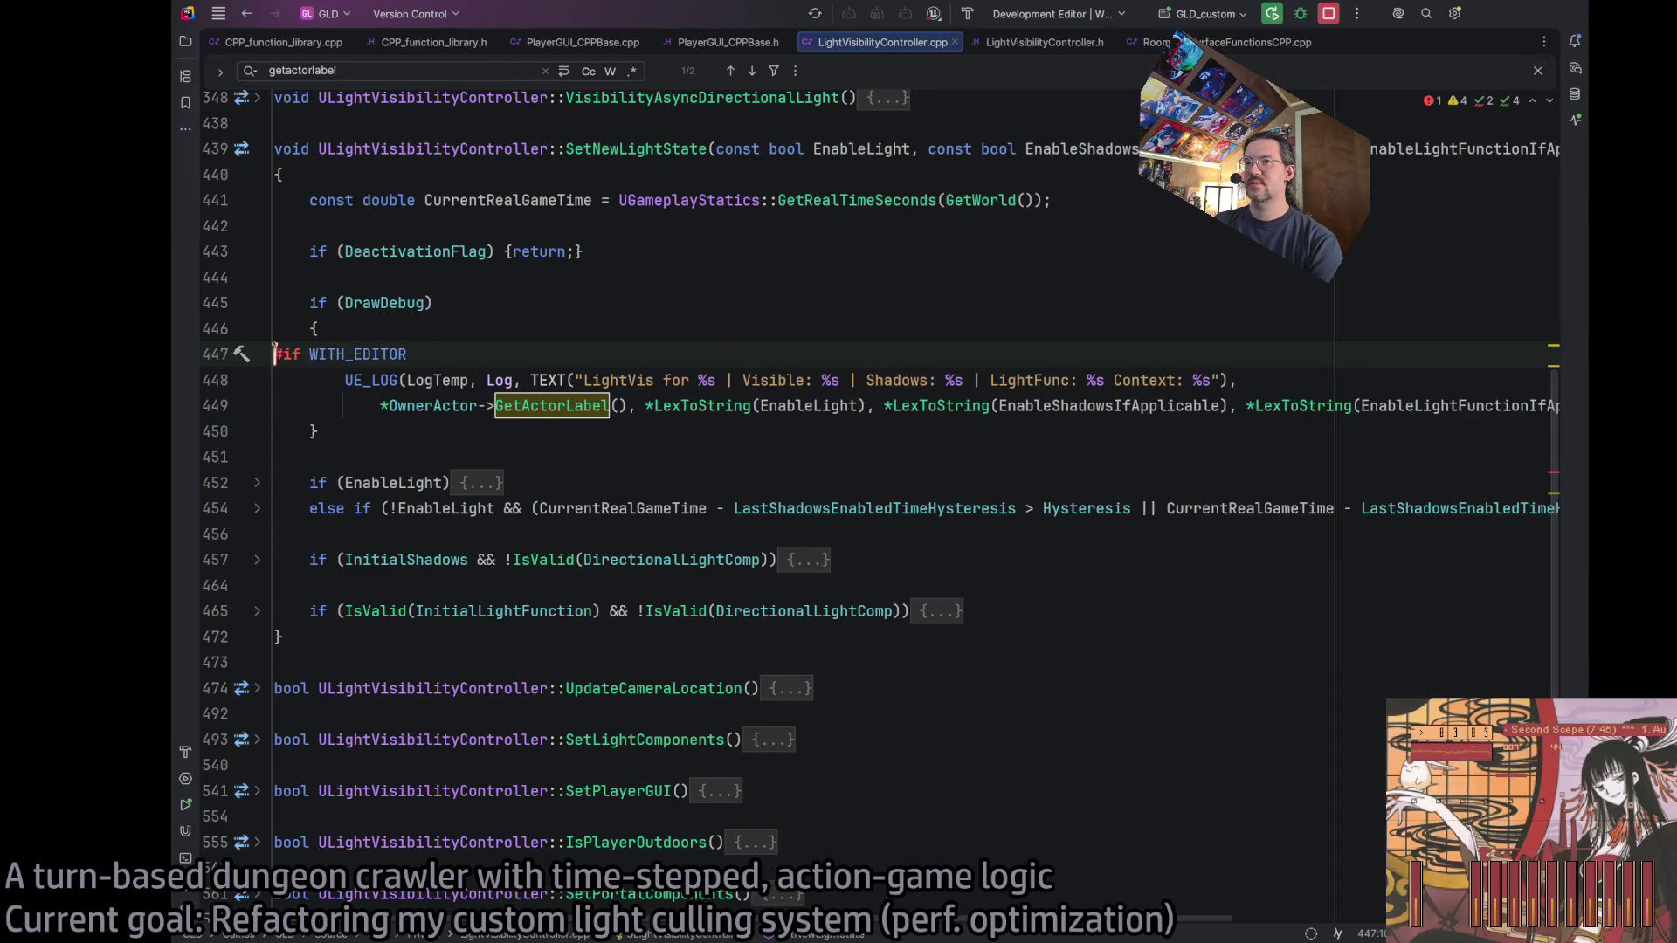
{"action": "key", "text": "Tab"}
{"action": "key", "text": "Tab"}
Add an indented #endif directly after the SetNewLightState debug log call.
{"action": "key", "text": "Down"}
{"action": "key", "text": "Down"}
{"action": "key", "text": "Down"}
{"action": "key", "text": "ctrl+alt+Return"}
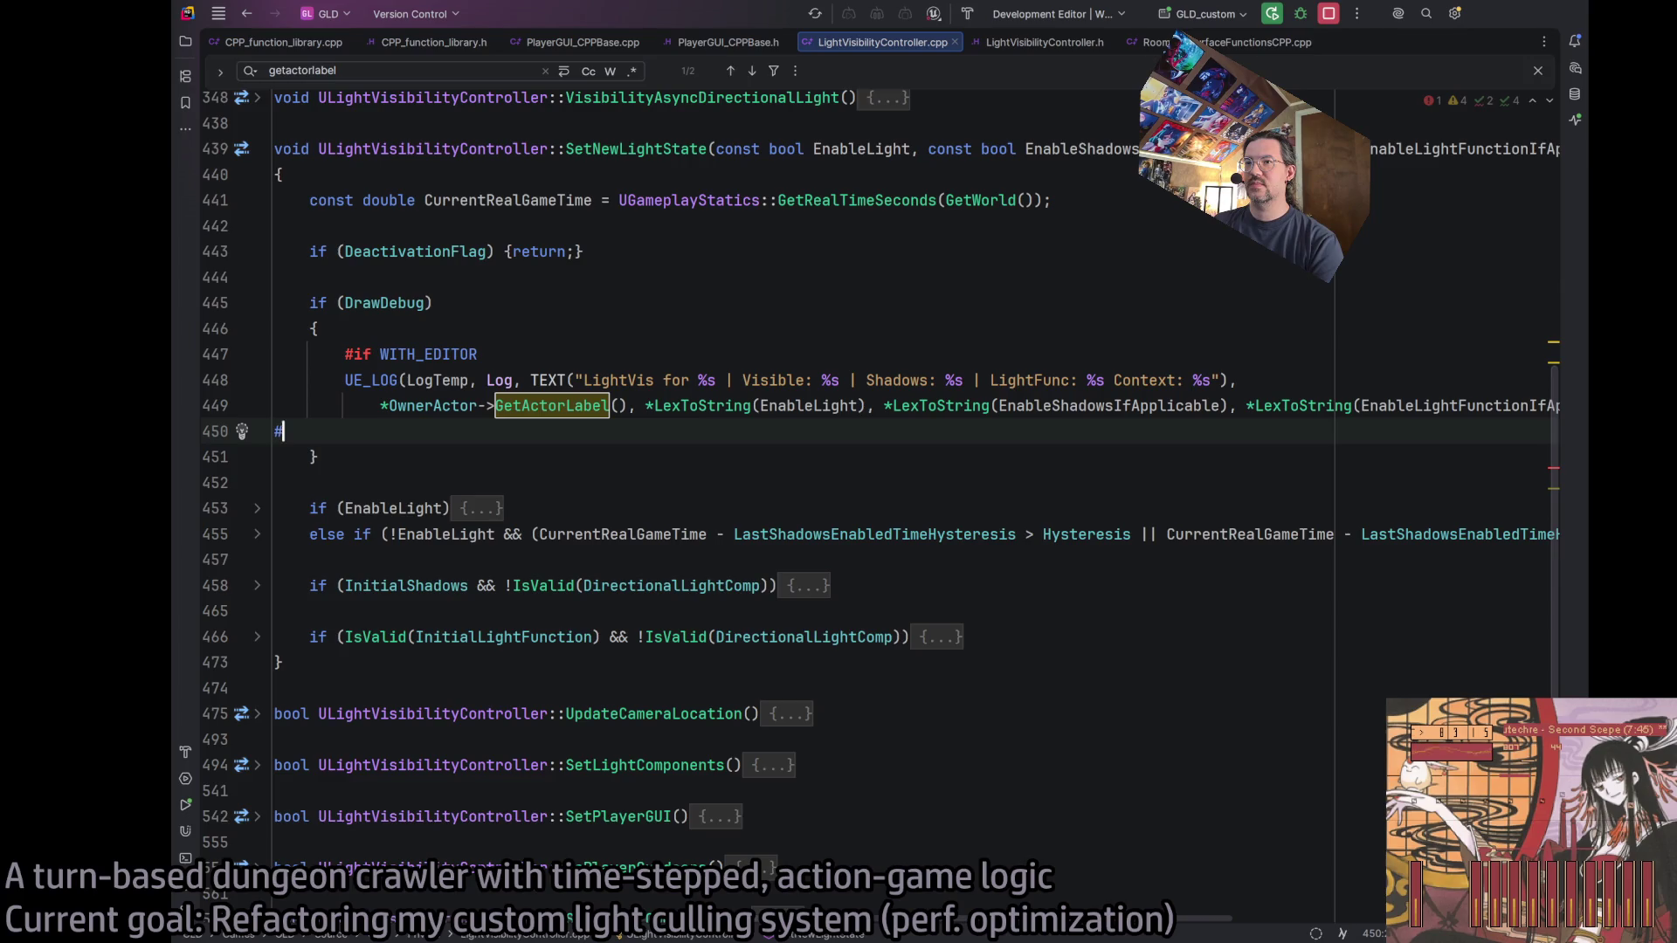
{"action": "type", "text": "endif"}
{"action": "key", "text": "Return"}
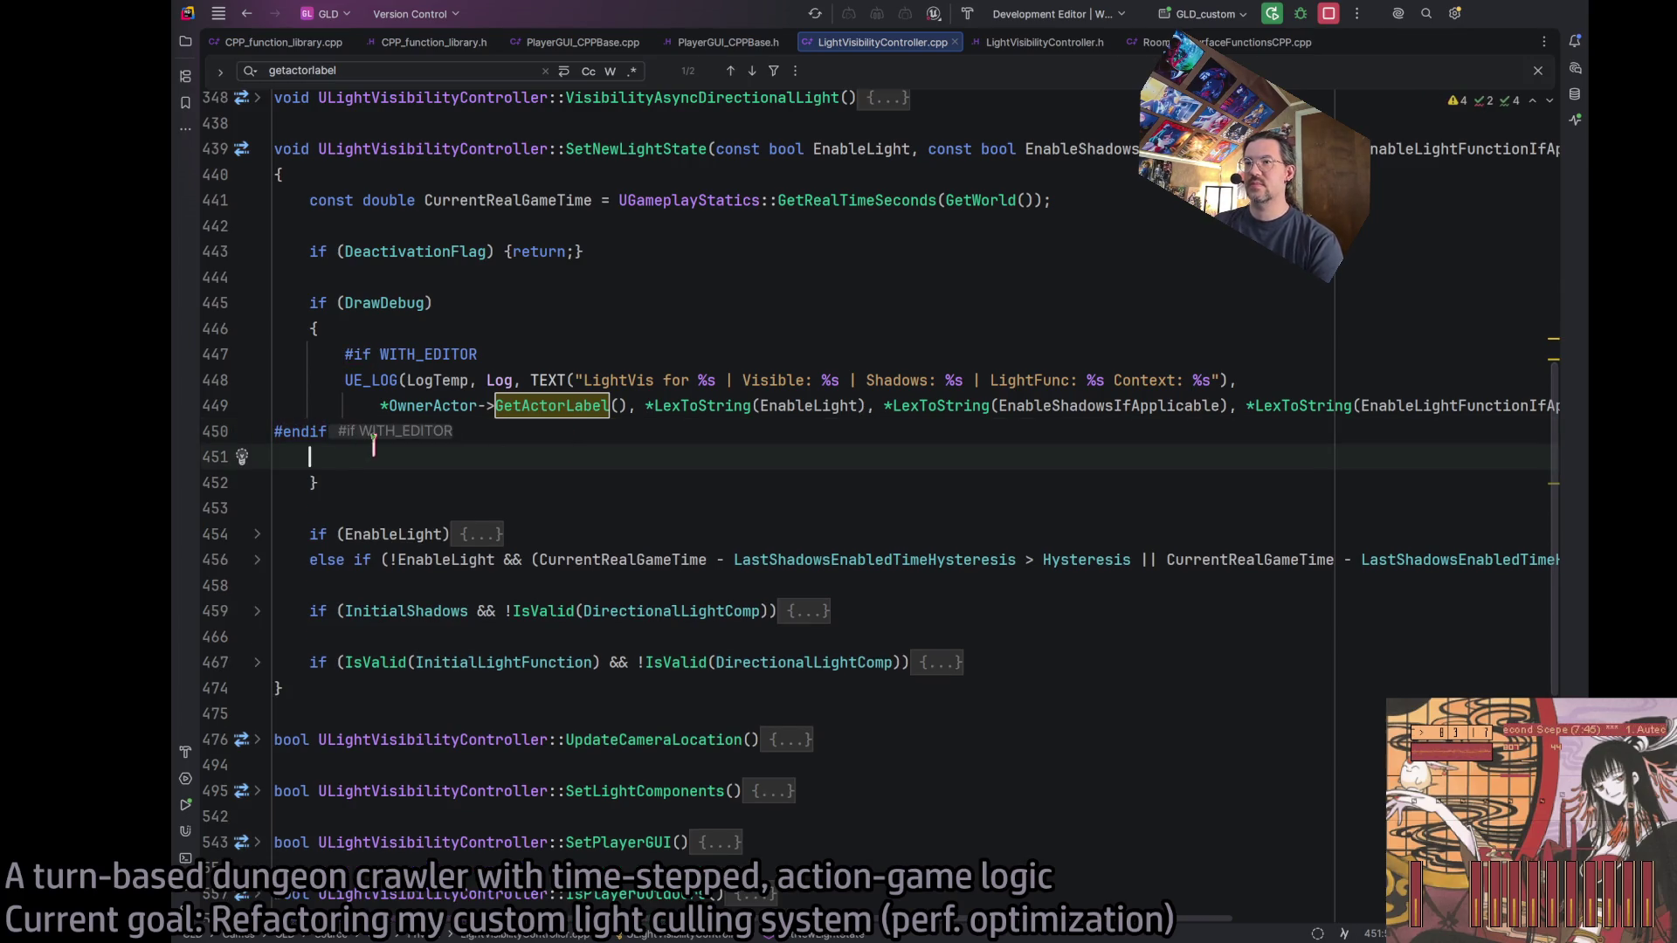
{"action": "key", "text": "BackSpace"}
{"action": "key", "text": "Home"}
{"action": "key", "text": "Tab"}
{"action": "key", "text": "Tab"}
{"action": "left_click", "coordinate": [654, 321]}
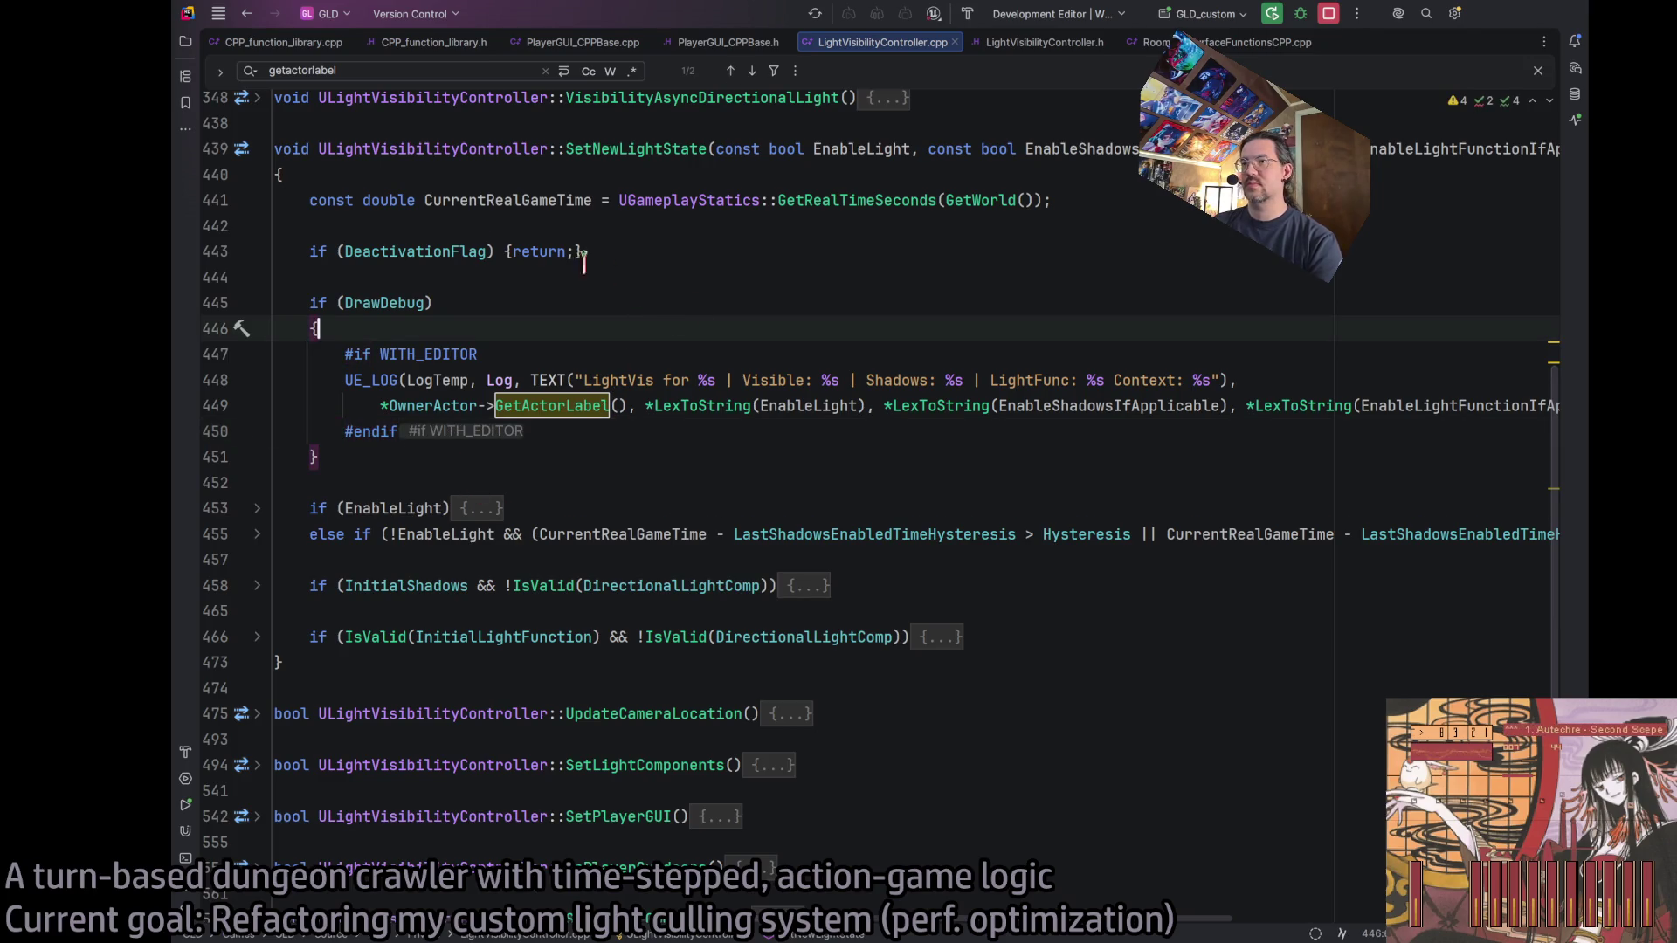
Join the UE_LOG argument line so the guarded debug log sits on line 448.
{"action": "key", "text": "ctrl+f"}
{"action": "type", "text": "getactorlabel"}
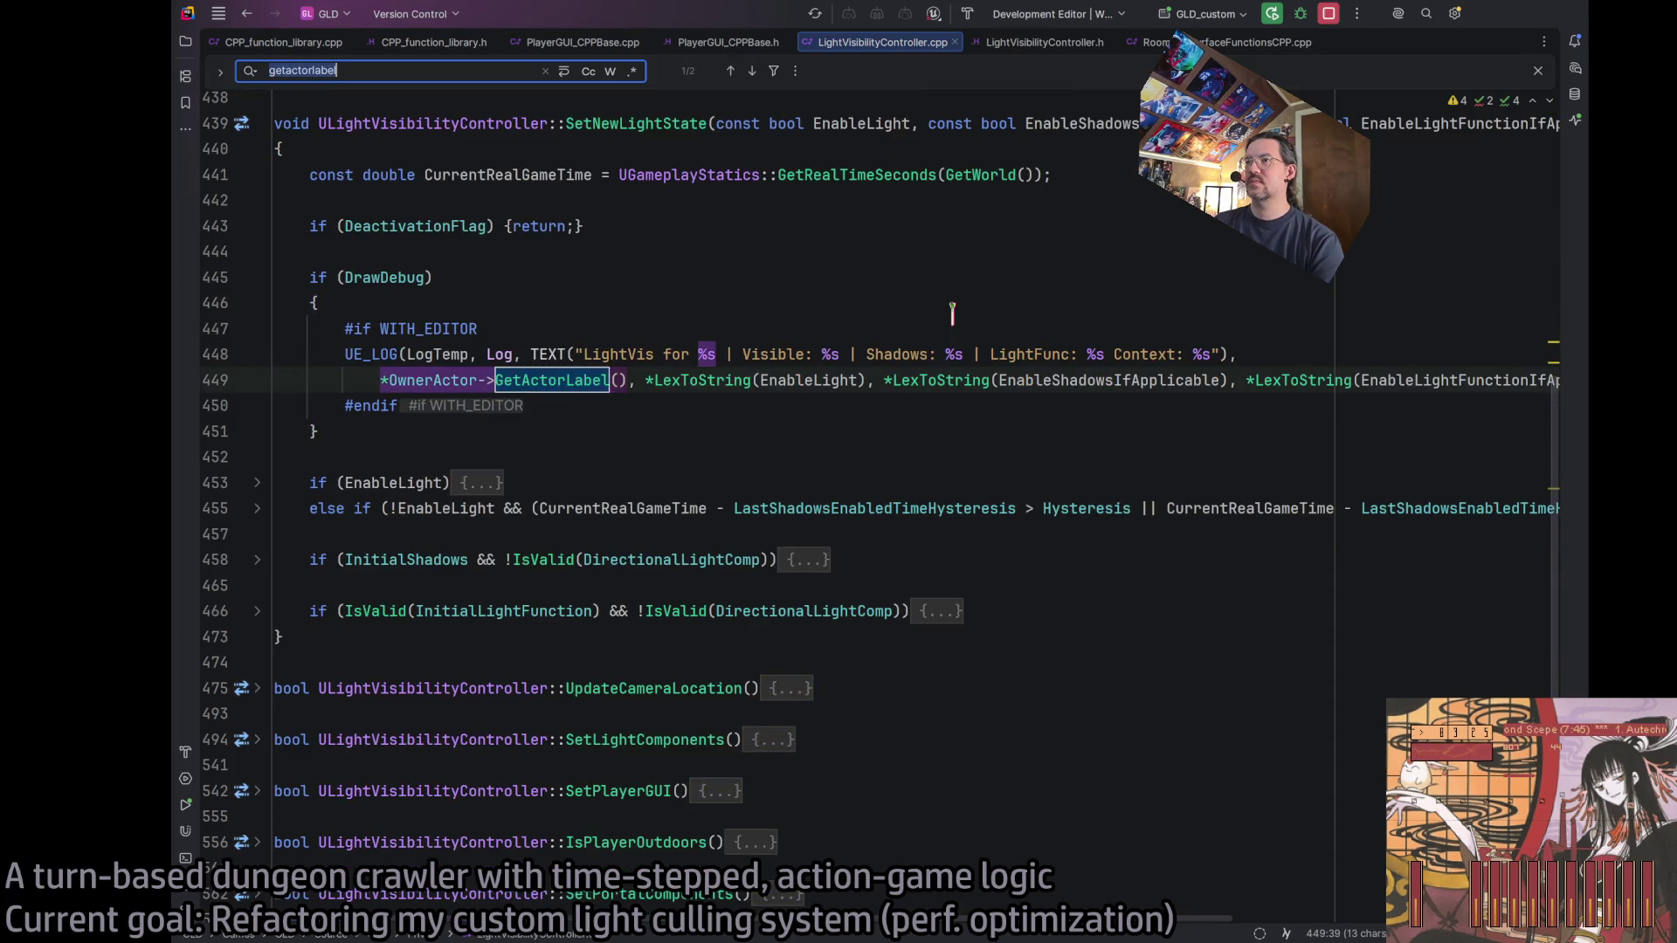
{"action": "key", "text": "Return"}
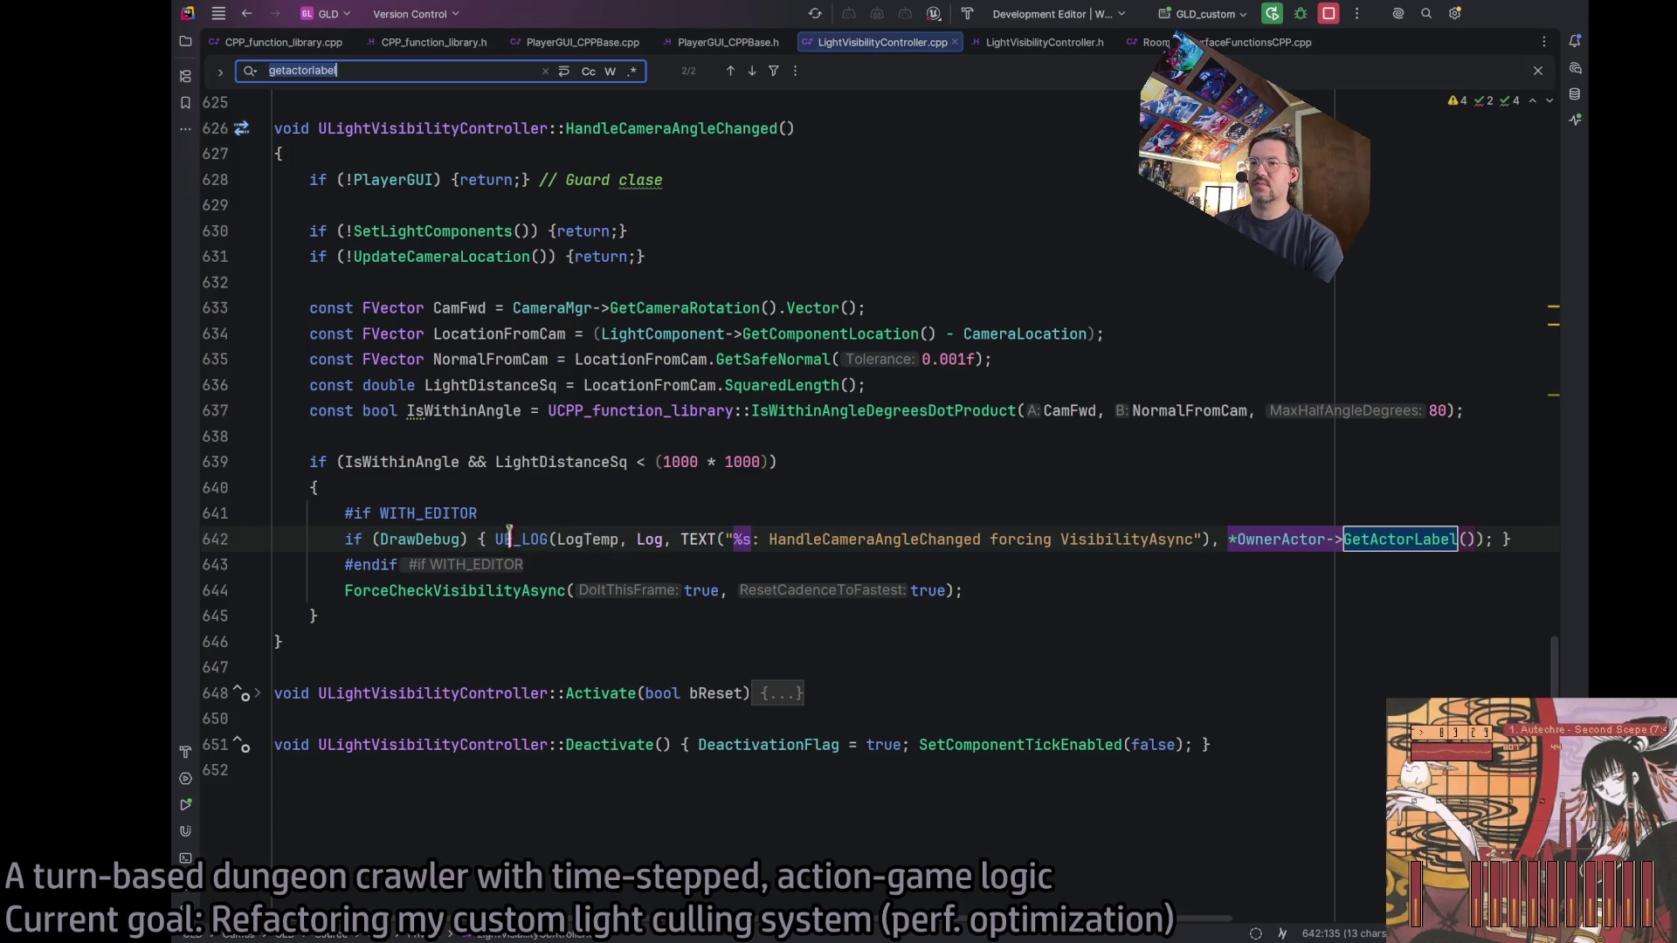
{"action": "key", "text": "Return"}
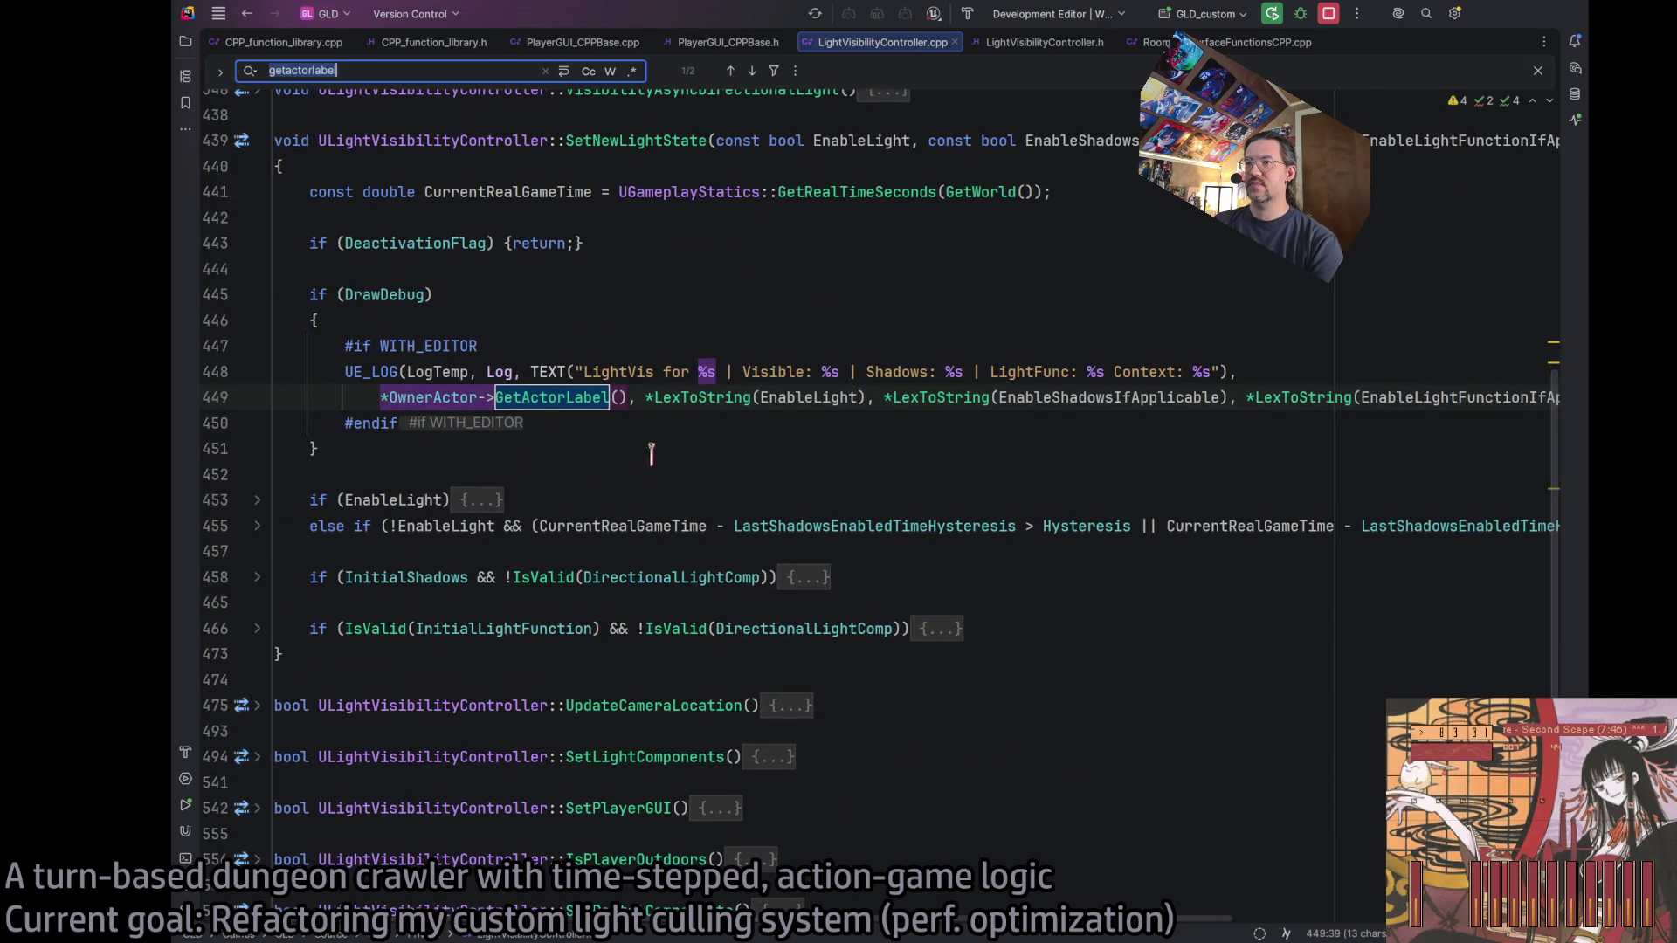
{"action": "left_click", "coordinate": [643, 459]}
{"action": "left_click", "coordinate": [1303, 372]}
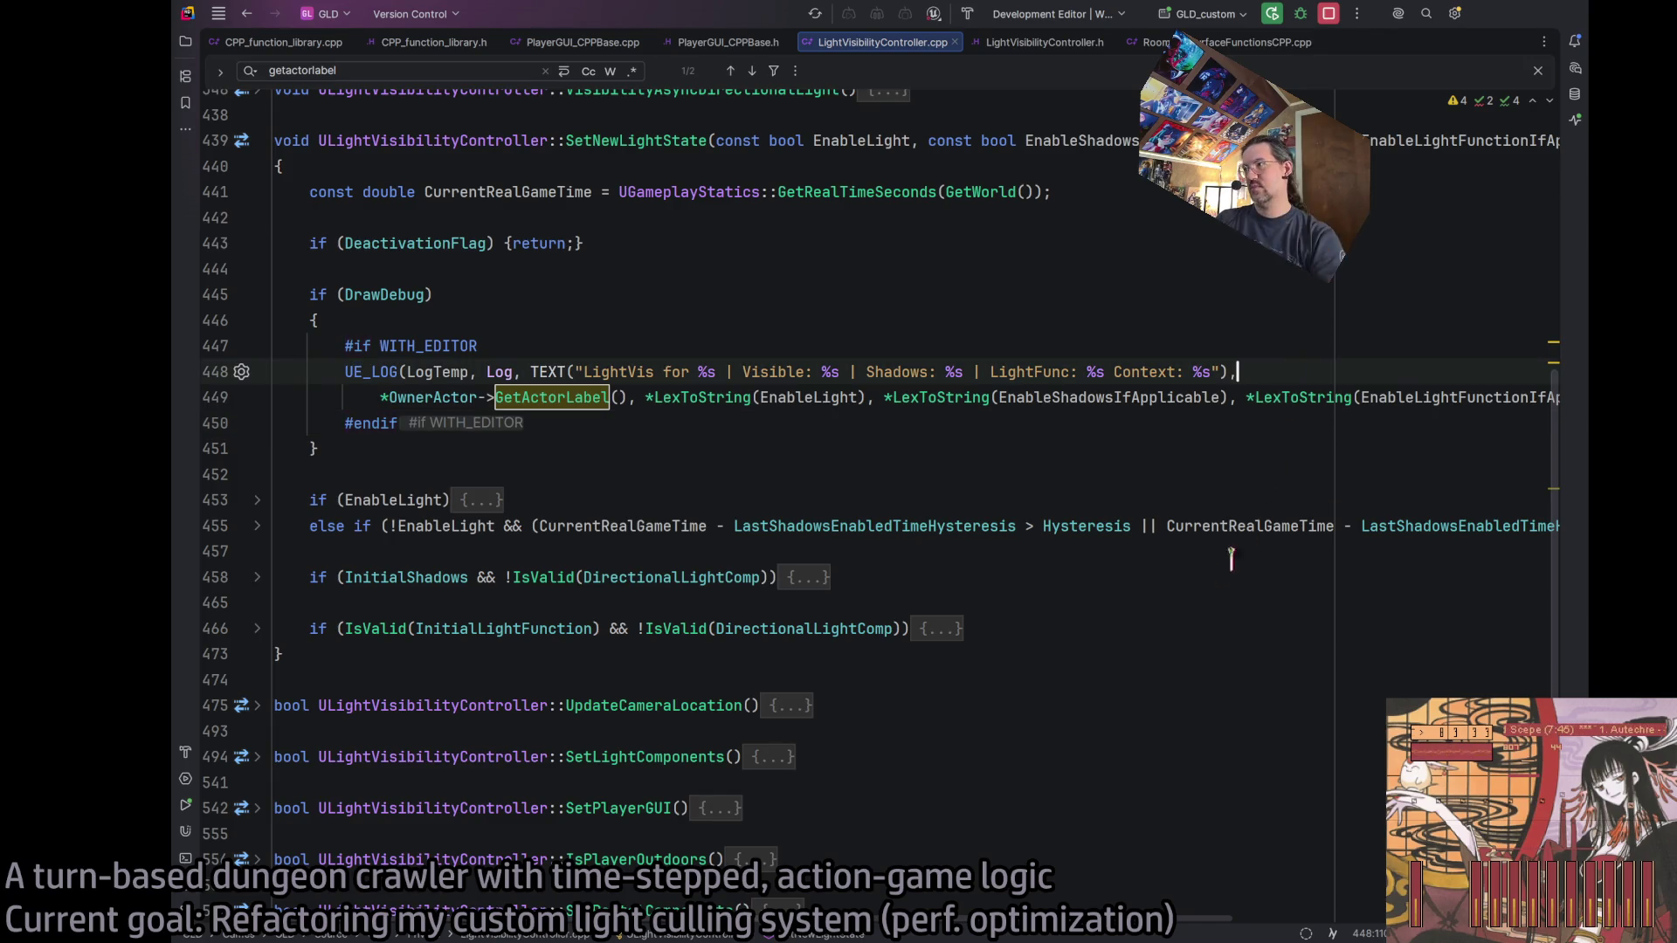
{"action": "key", "text": "Delete"}
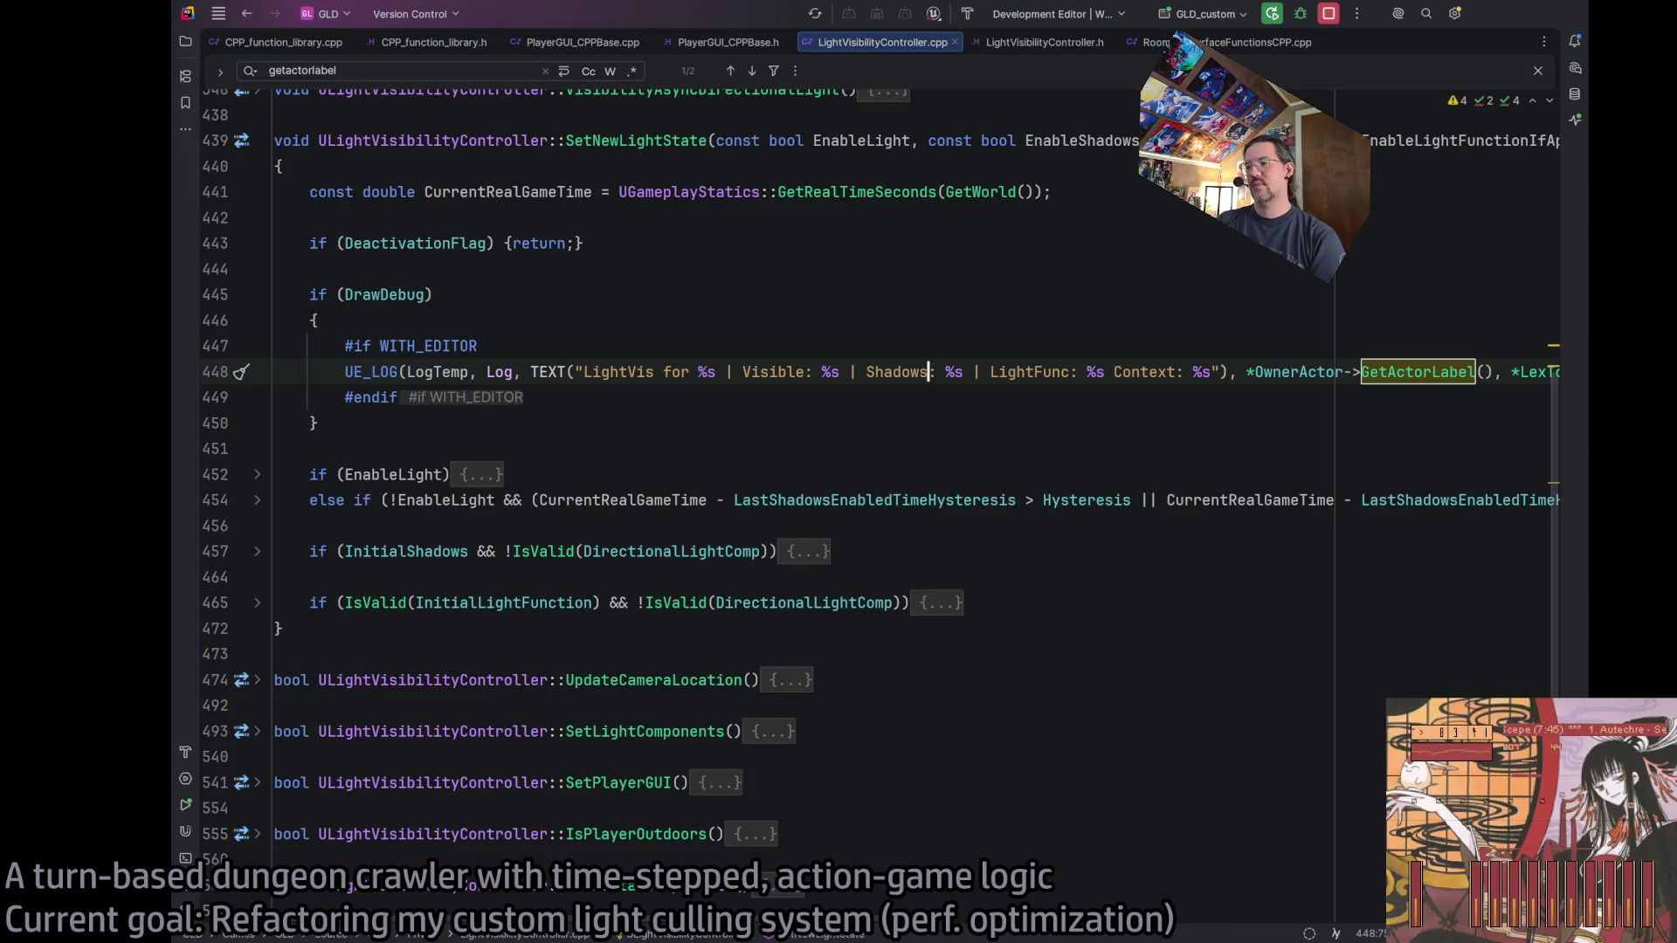
{"action": "key", "text": "alt+Tab"}
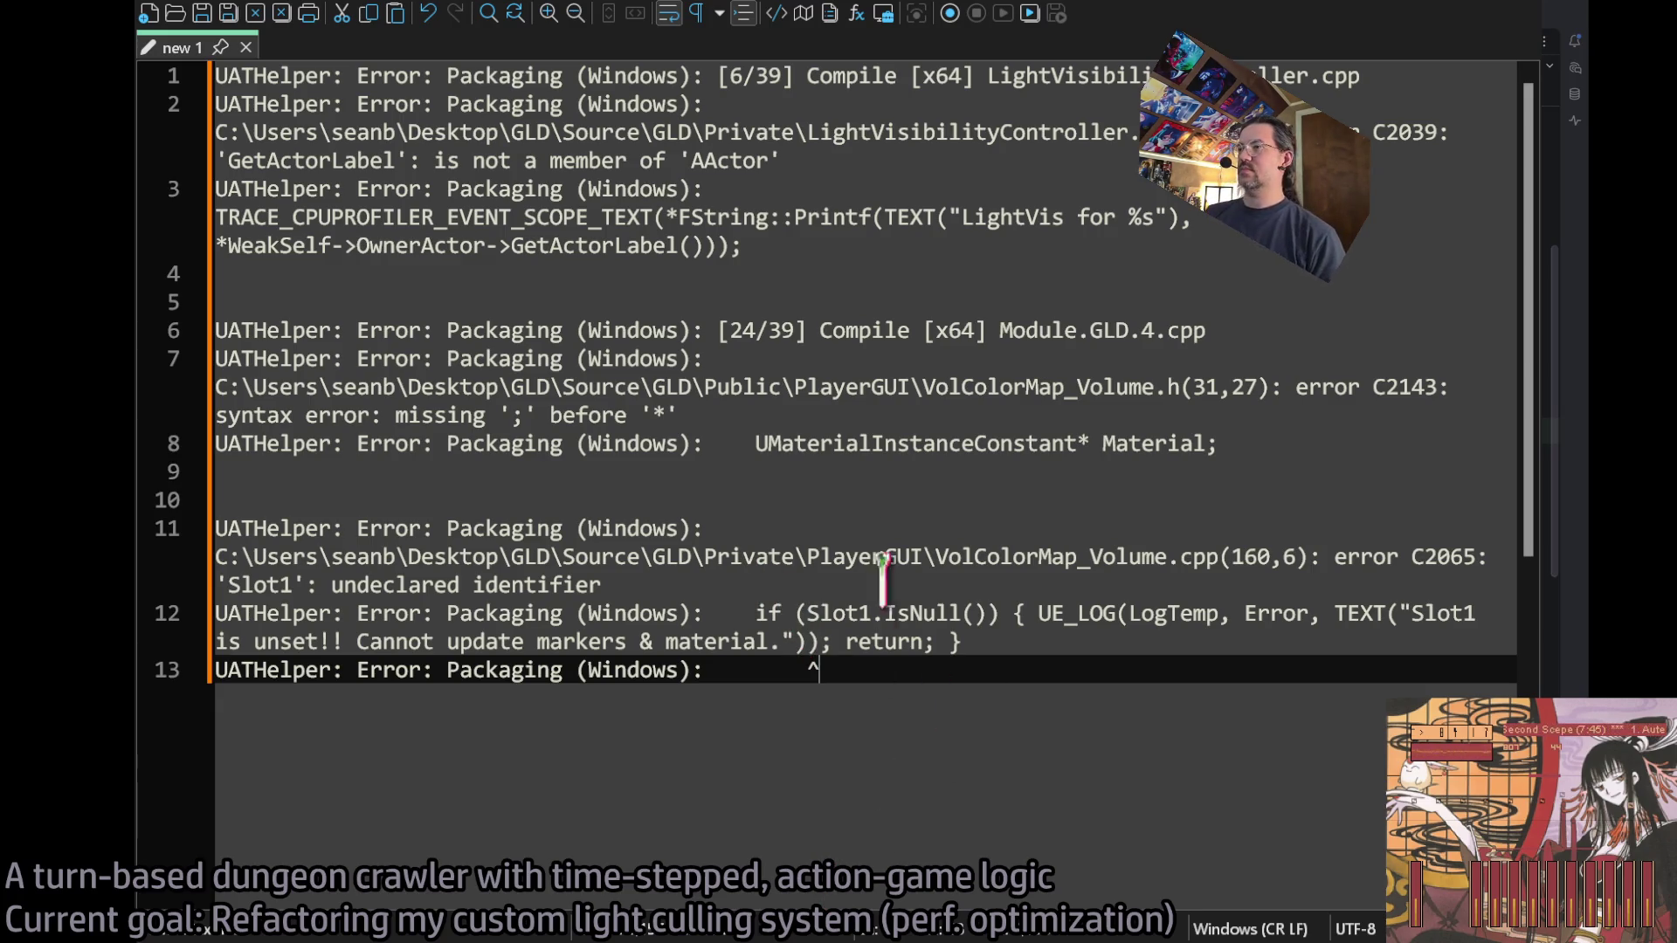
Mark the UMaterialInstanceConstant and missing-semicolon error lines in the note, then return to Rider.
{"action": "left_click", "coordinate": [1297, 441]}
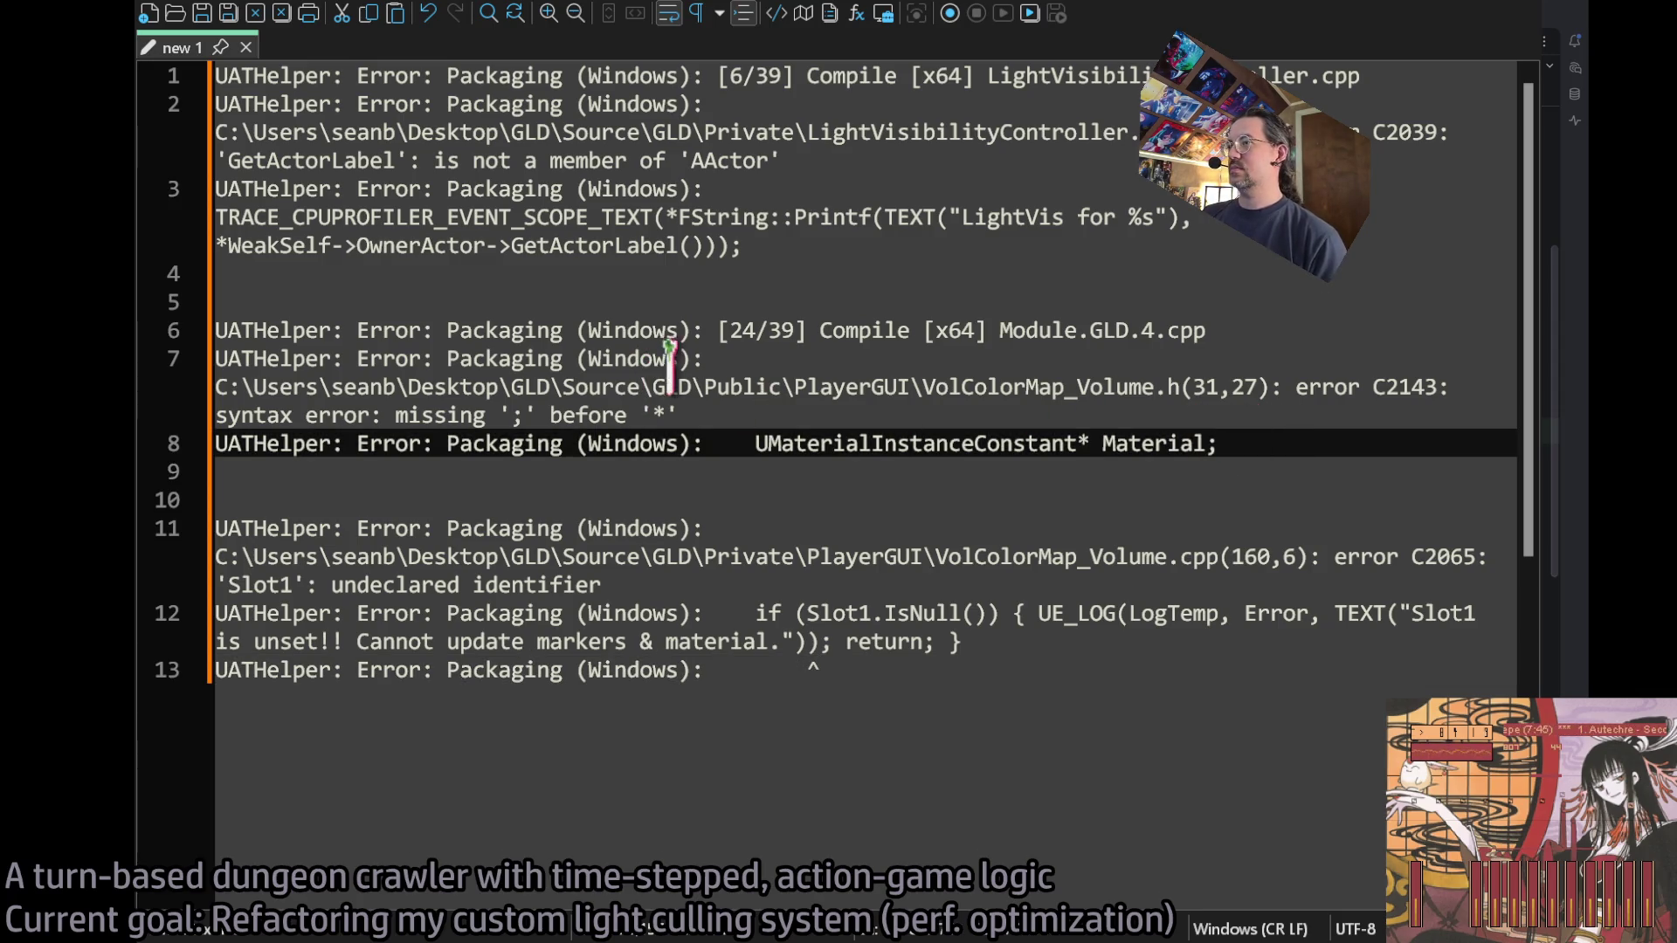
{"action": "left_click", "coordinate": [759, 397]}
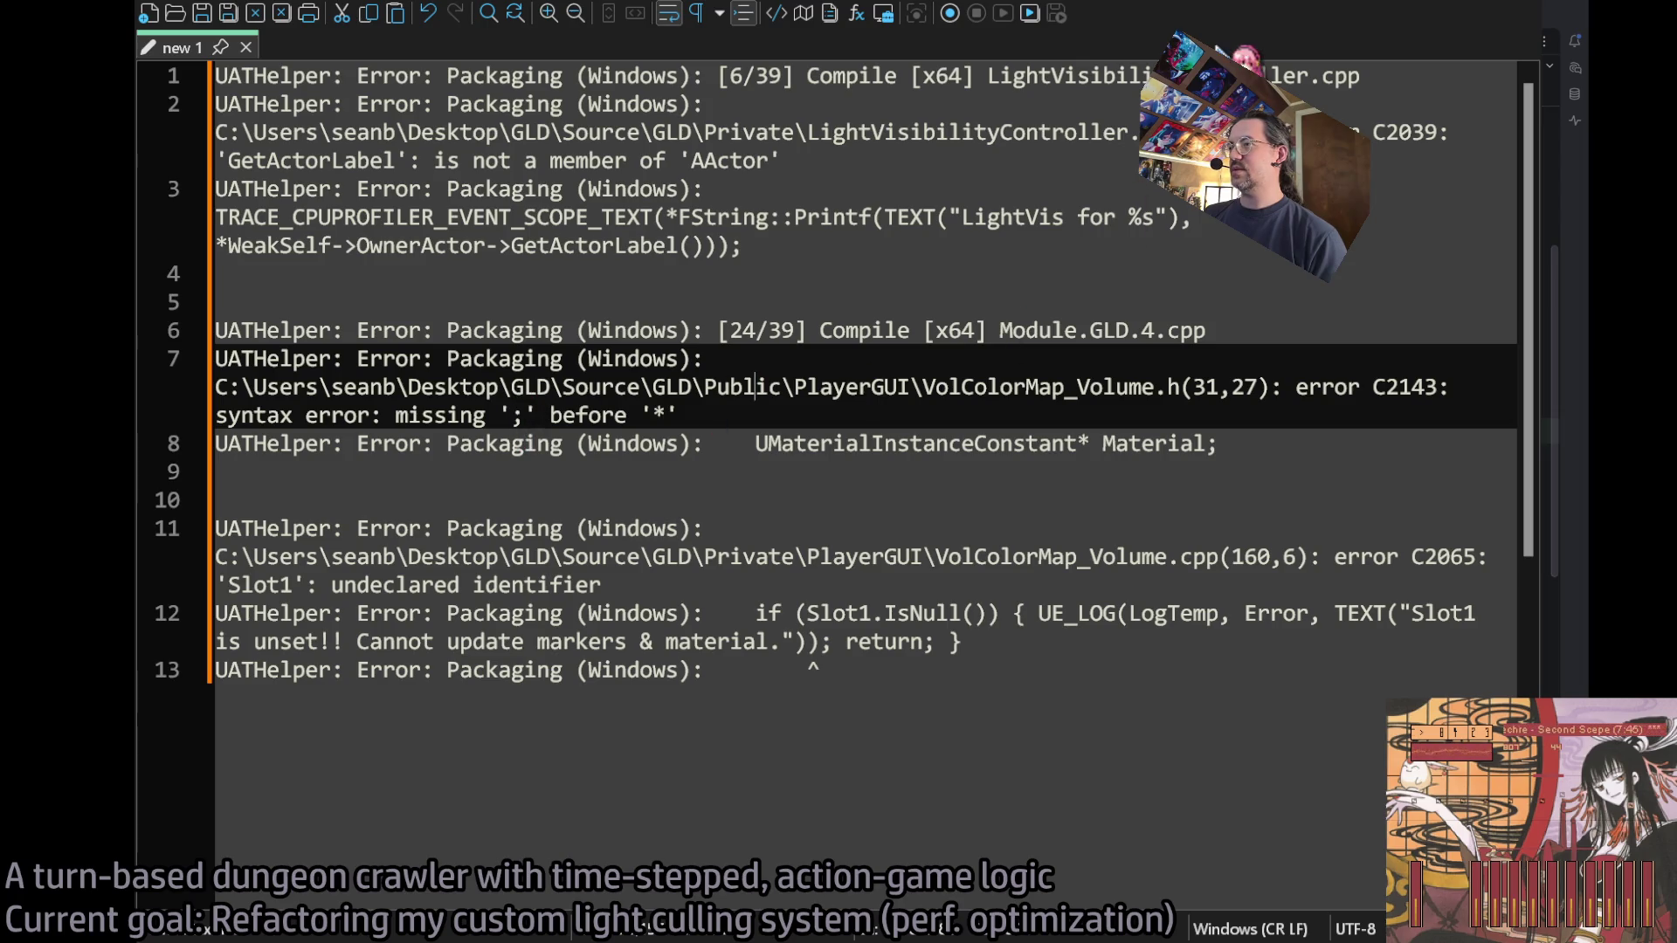
{"action": "key", "text": "alt+Tab"}
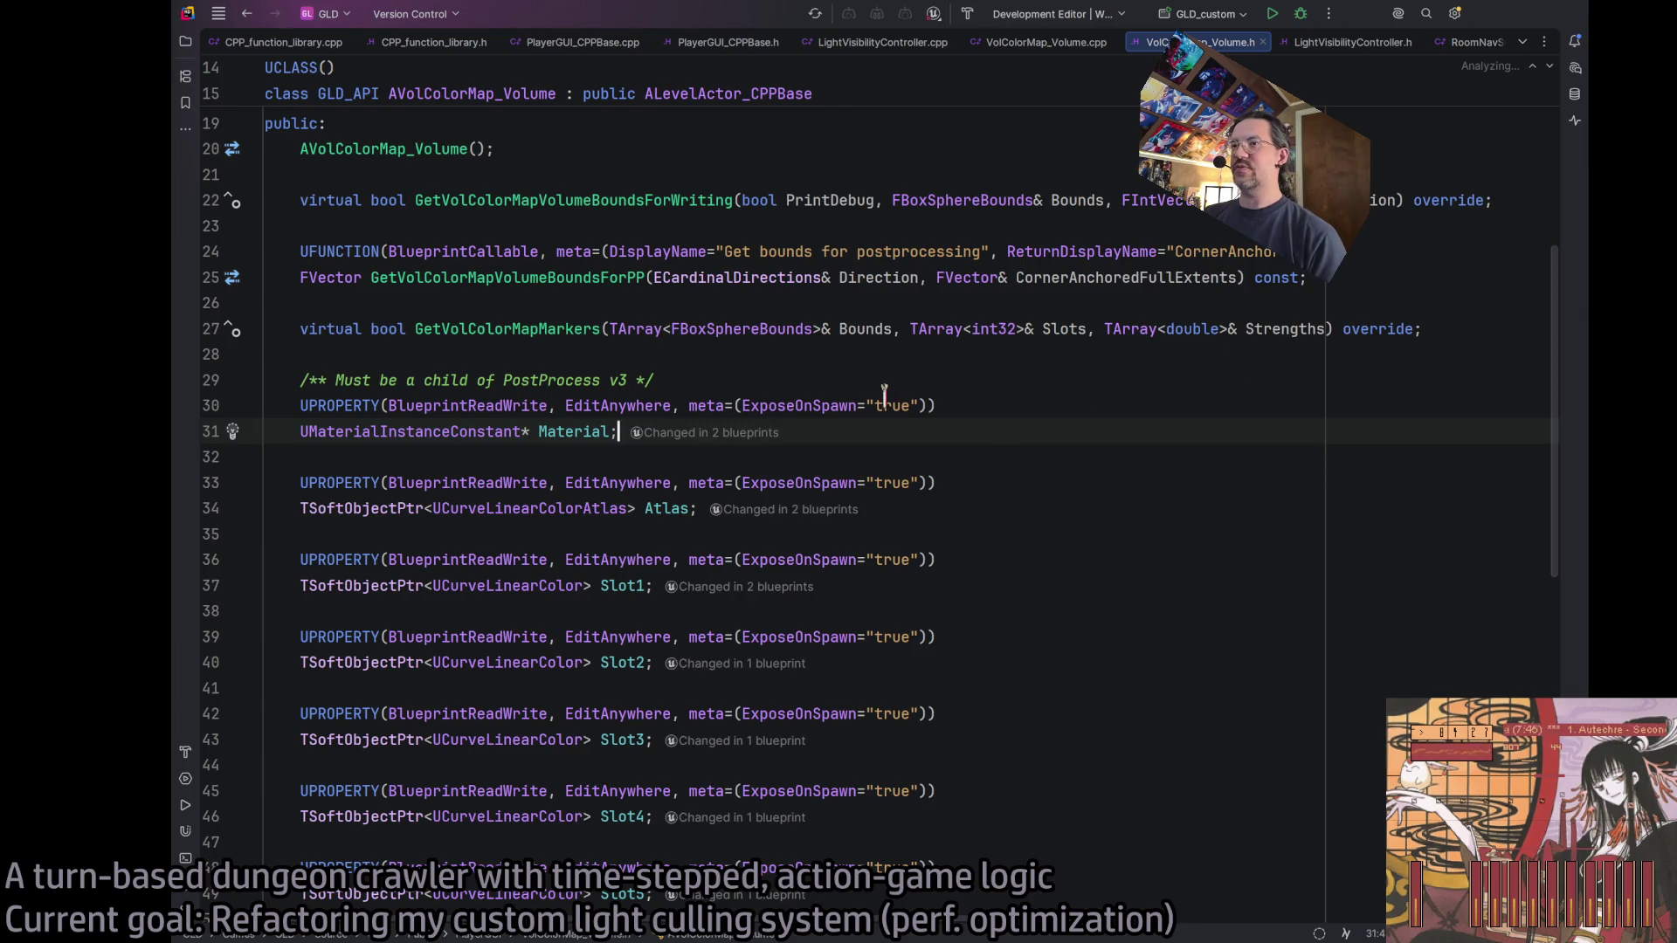
Select VolColorMap_Volume.h lines 27–31, through the UMaterialInstanceConstant* Material declaration, and send them to AI Chat.
{"action": "left_click", "coordinate": [522, 431]}
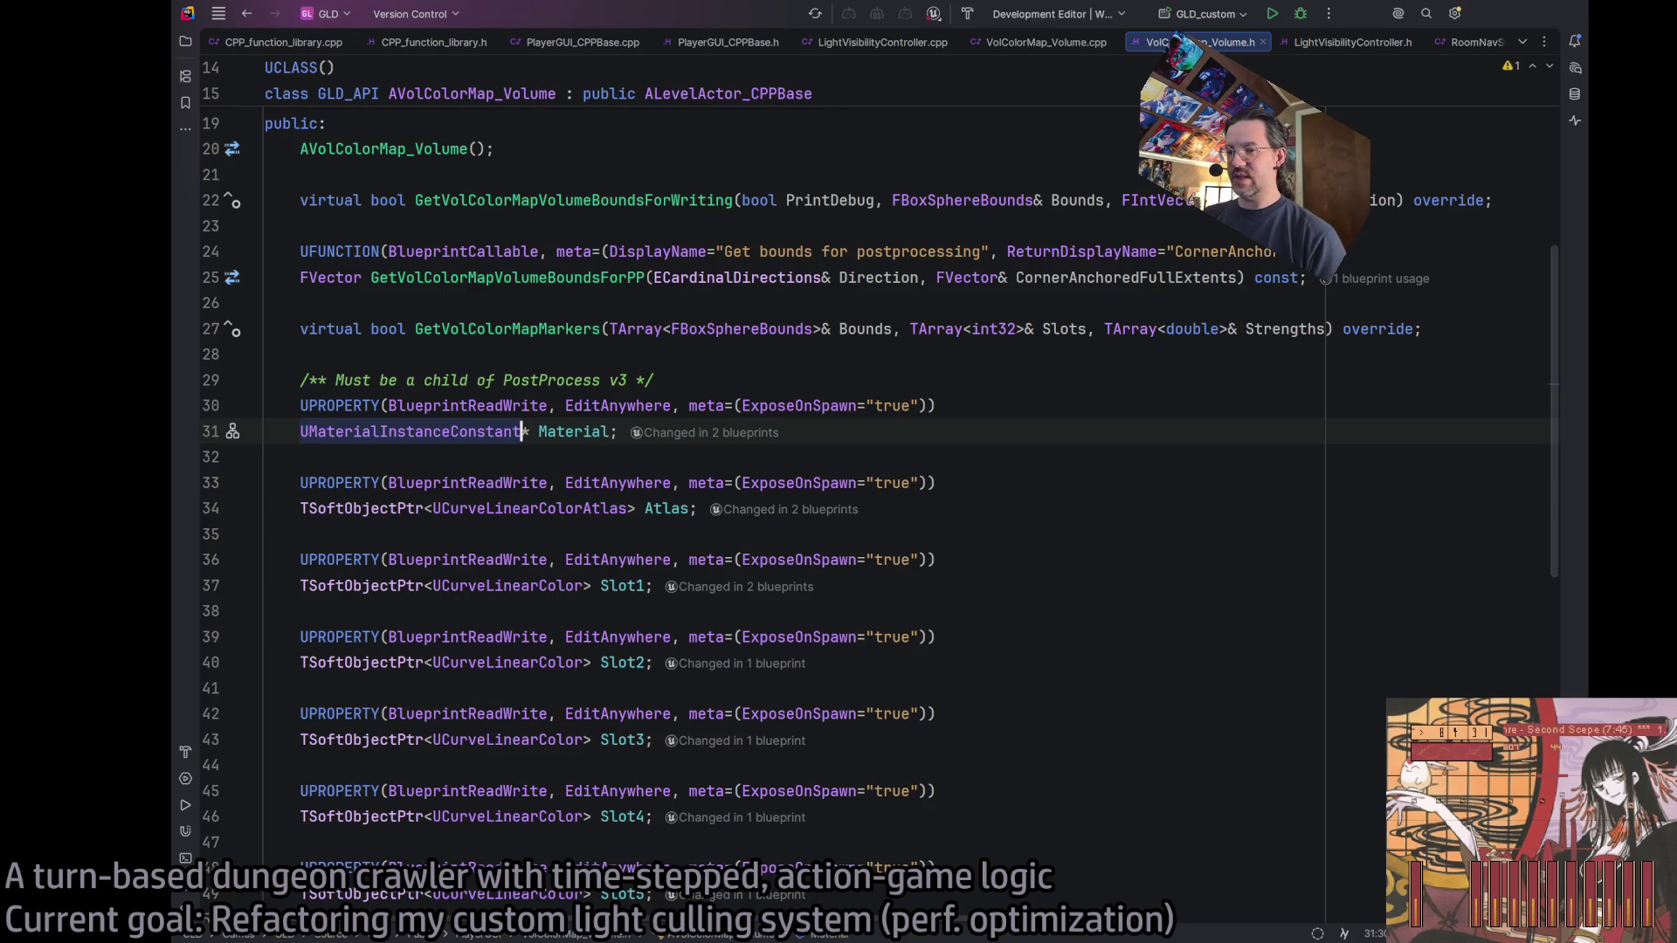
{"action": "key", "text": "alt+Tab"}
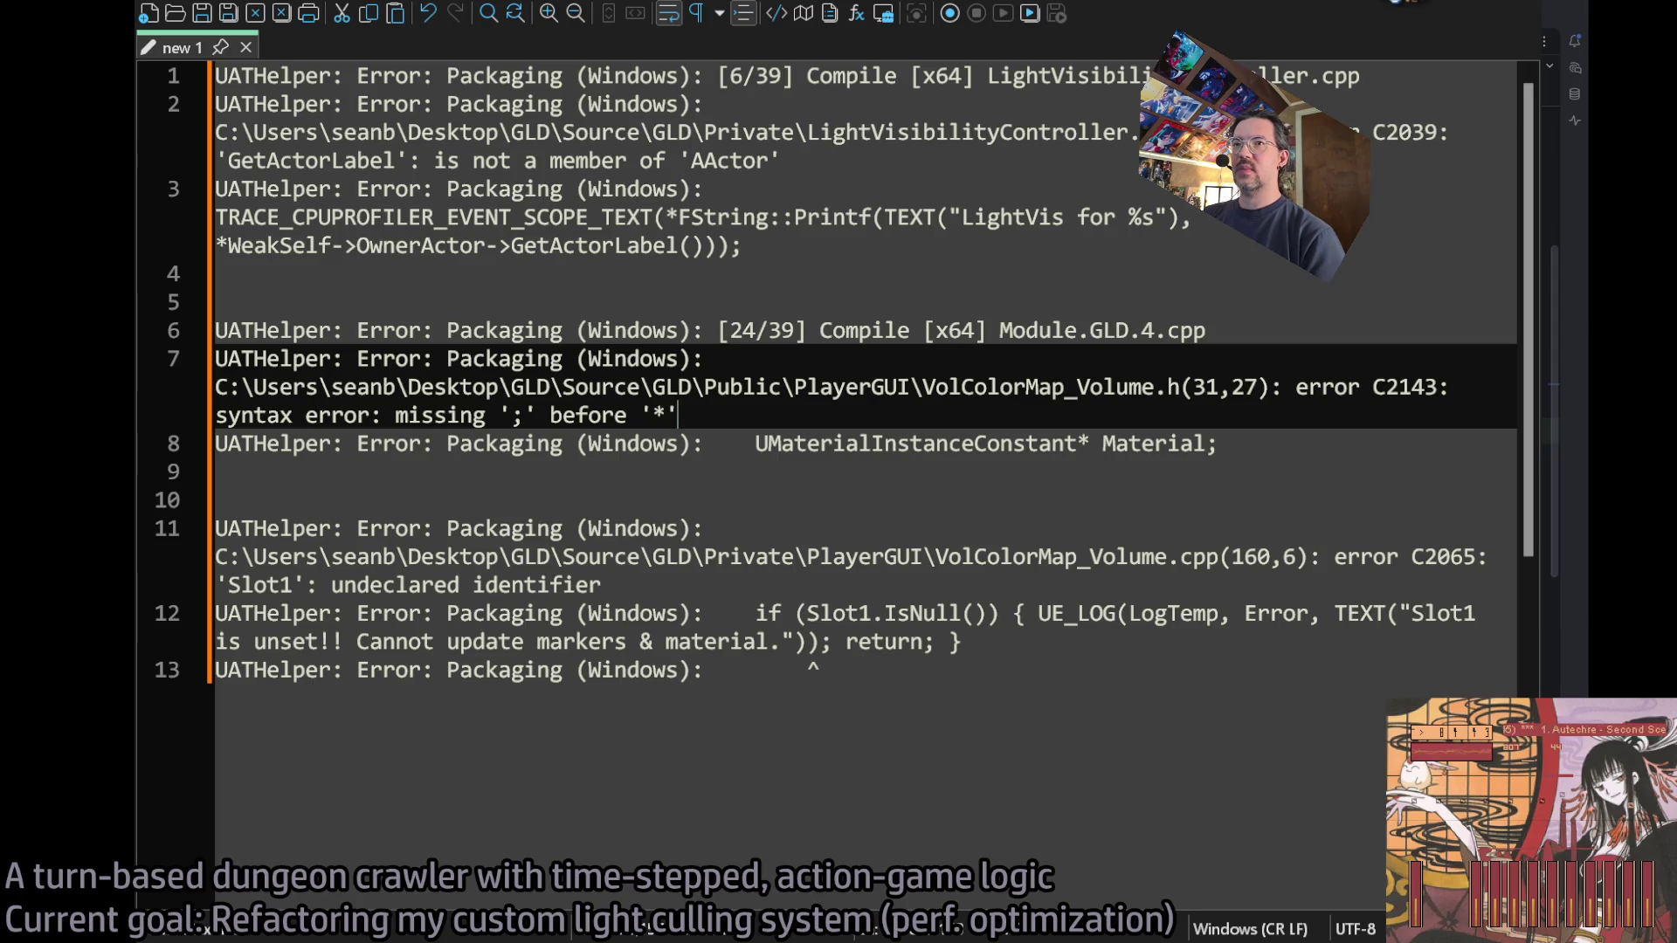
{"action": "key", "text": "alt+Tab"}
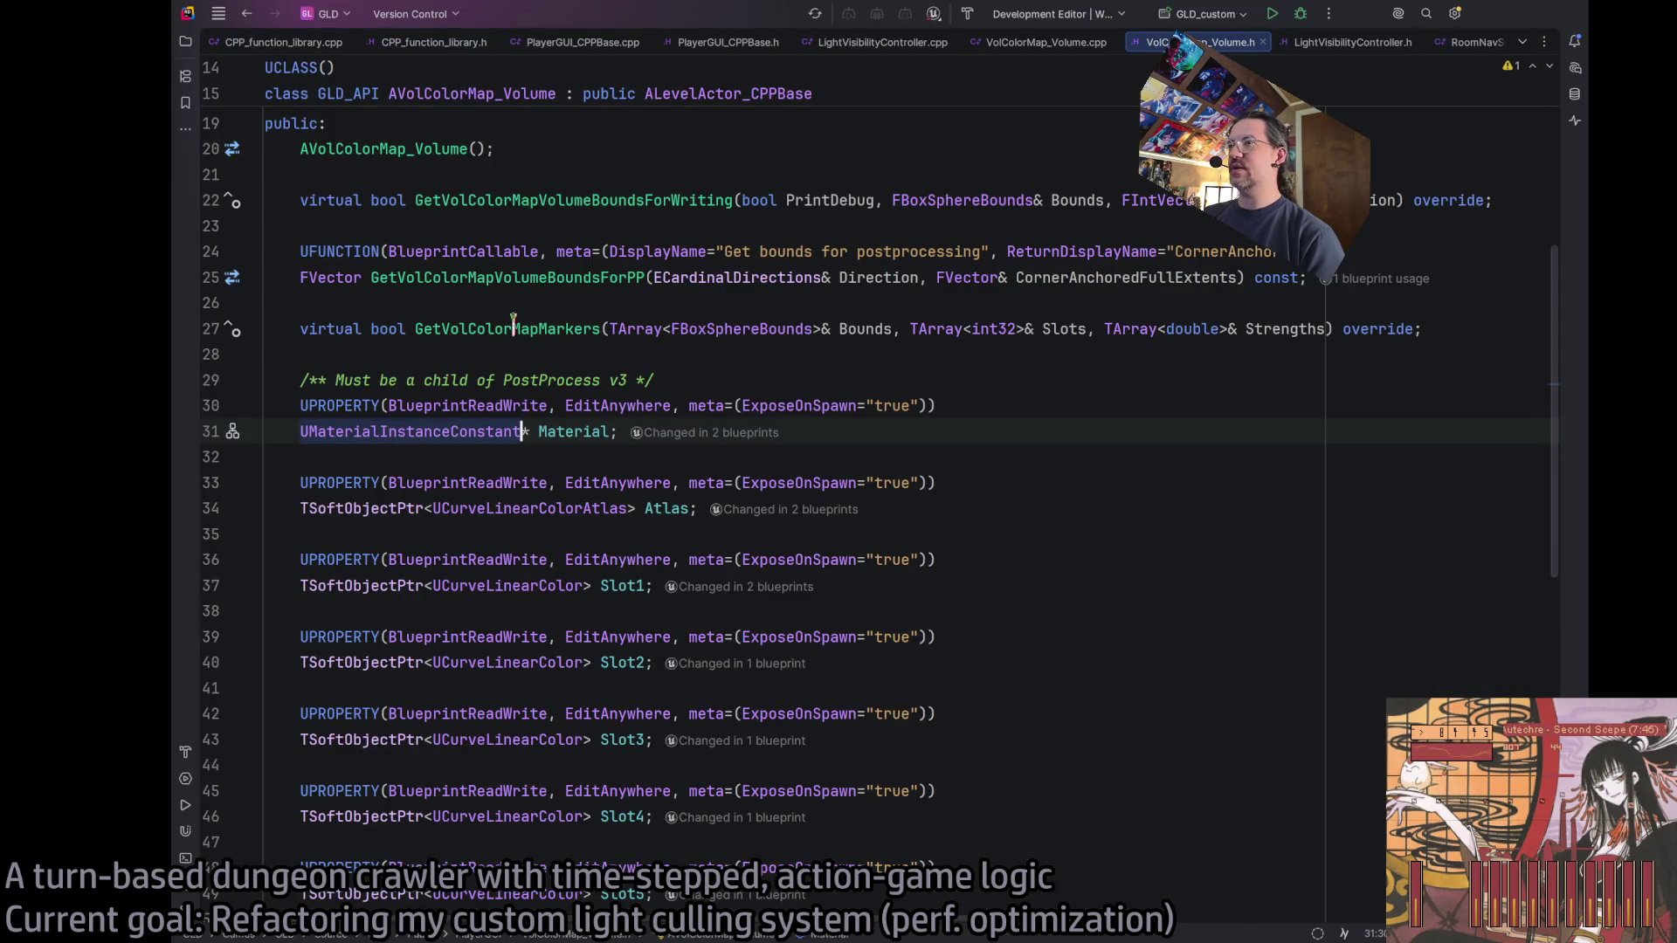
{"action": "mouse_move", "coordinate": [532, 328]}
{"action": "left_mouse_down"}
{"action": "mouse_move", "coordinate": [690, 406]}
{"action": "mouse_move", "coordinate": [528, 431]}
{"action": "left_mouse_up"}
{"action": "left_click", "coordinate": [556, 432]}
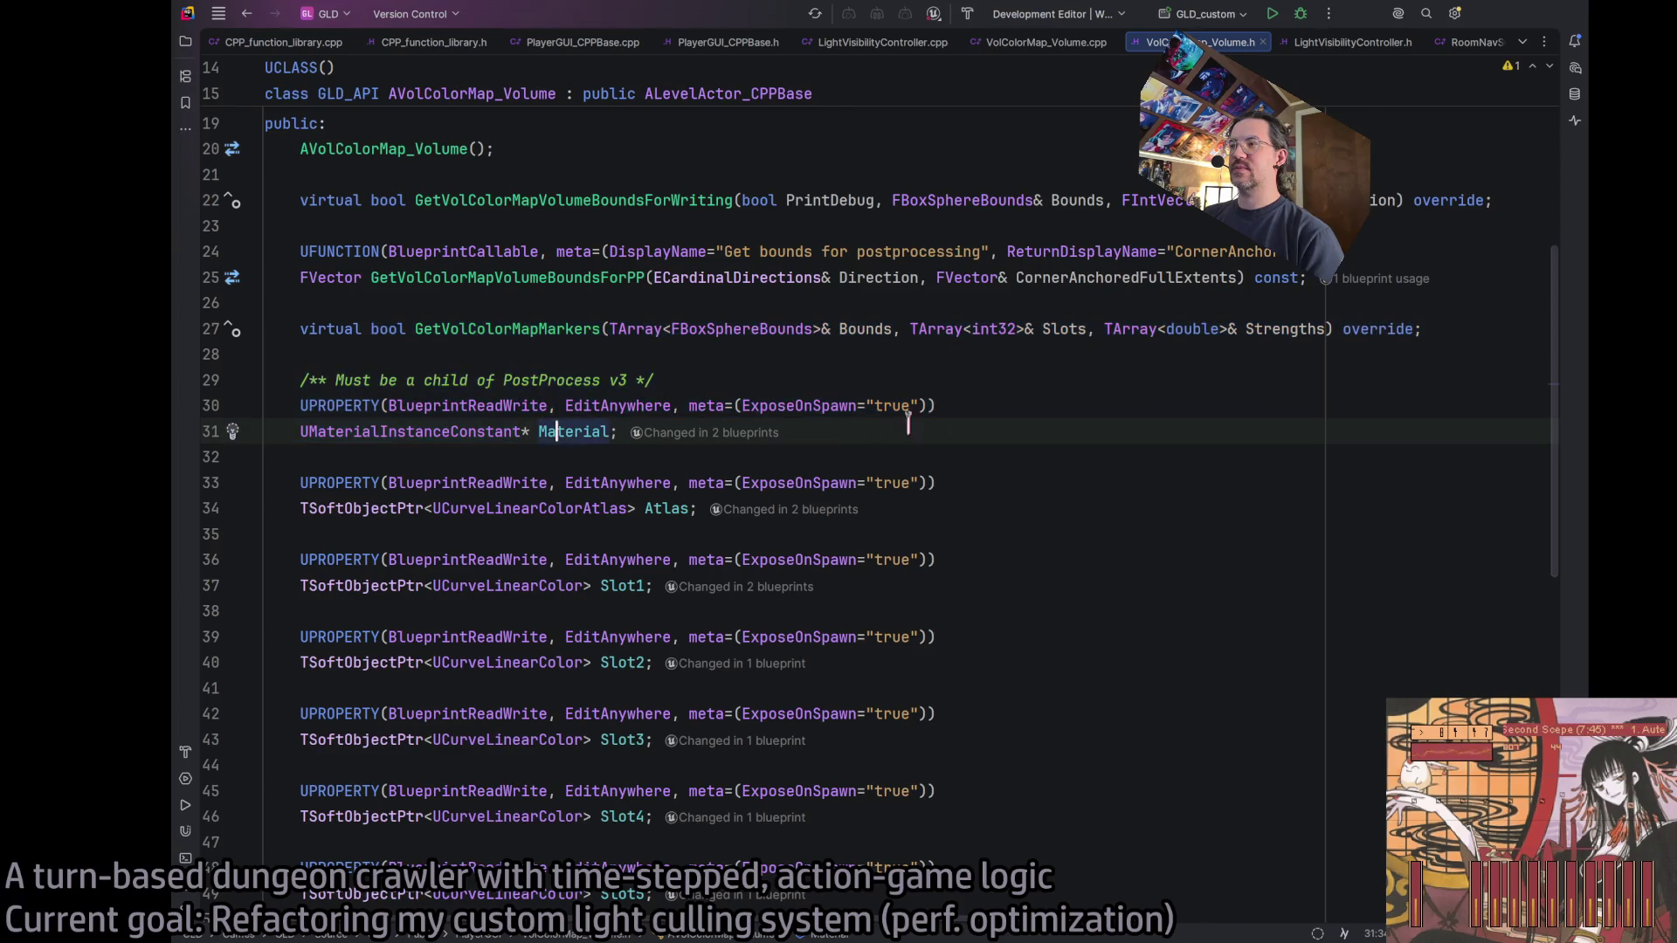
{"action": "left_click", "coordinate": [1451, 328]}
{"action": "left_click", "coordinate": [930, 416]}
{"action": "left_click", "coordinate": [946, 426]}
{"action": "left_click", "coordinate": [977, 406]}
{"action": "left_click", "coordinate": [979, 504]}
{"action": "left_click", "coordinate": [981, 432]}
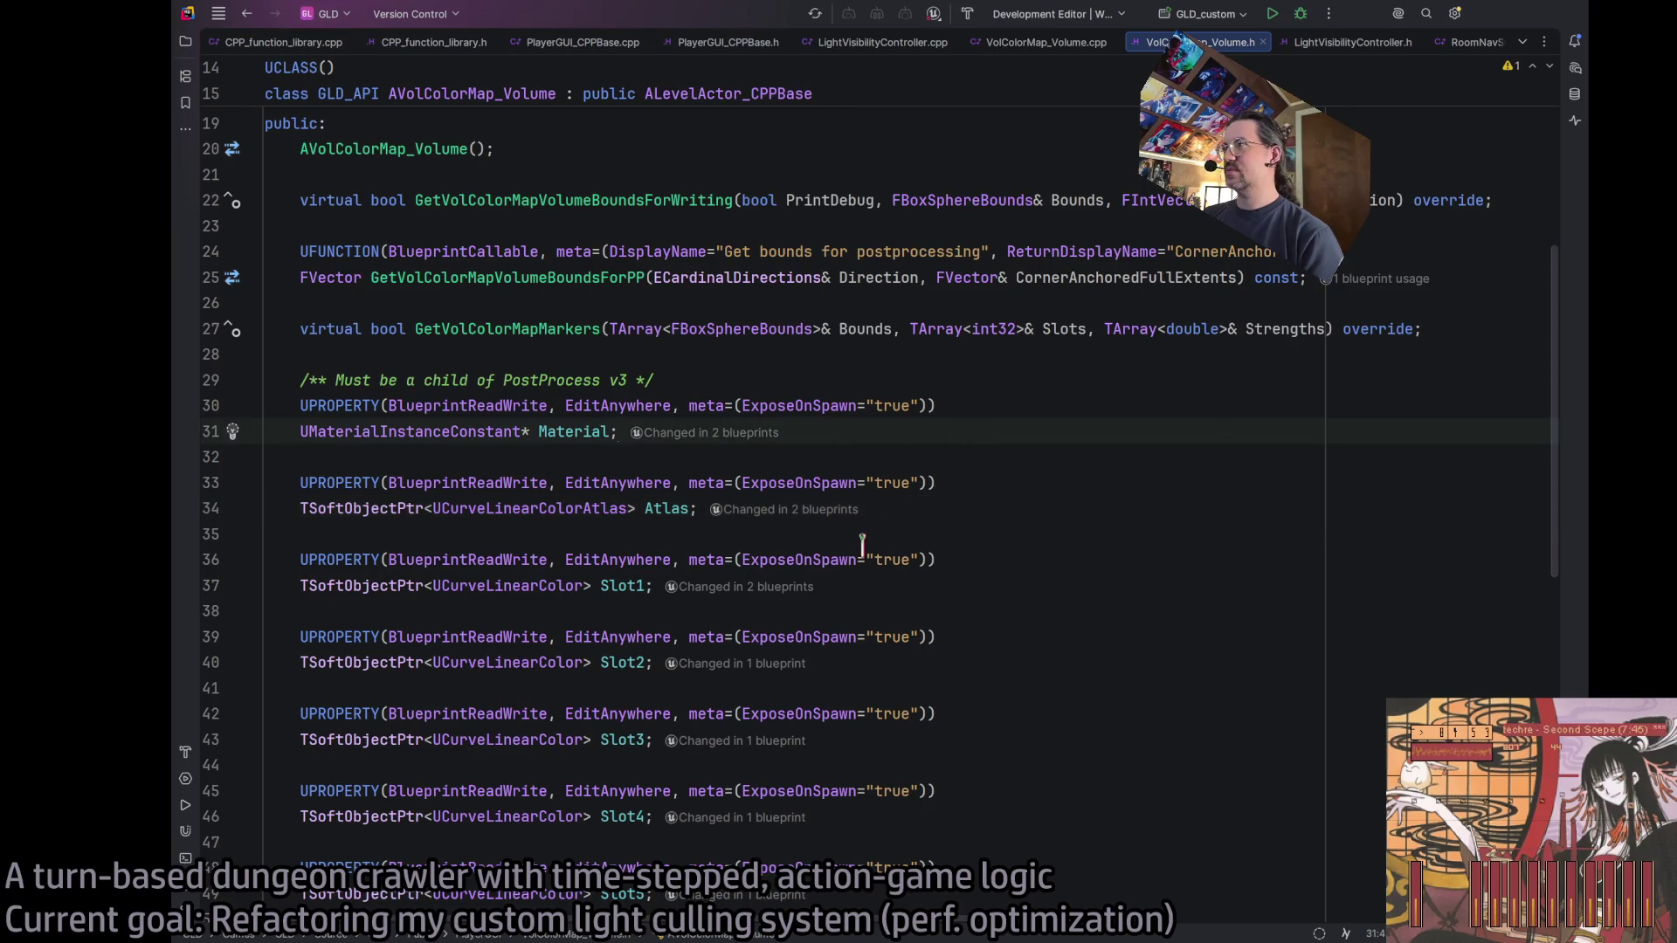
{"action": "mouse_move", "coordinate": [618, 432]}
{"action": "left_mouse_down"}
{"action": "mouse_move", "coordinate": [561, 437]}
{"action": "mouse_move", "coordinate": [243, 341]}
{"action": "left_mouse_up"}
{"action": "key", "text": "ctrl+shift+a"}
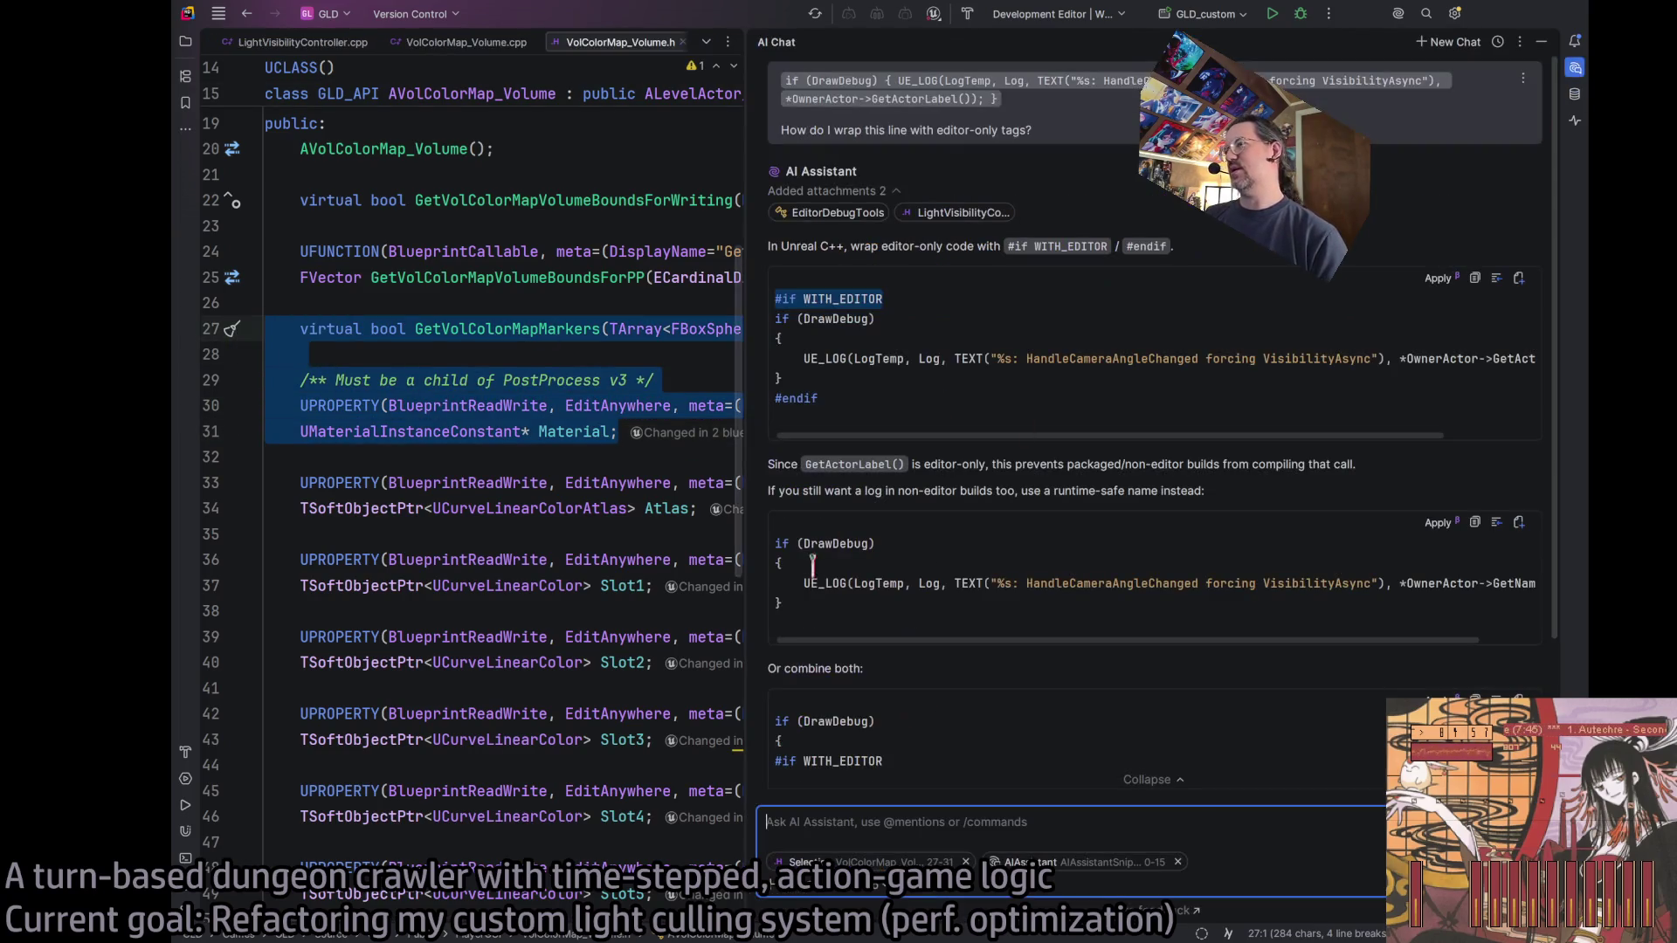
Ask a fresh AI chat about the Material property compile error, attaching lines 27–31.
{"action": "left_click", "coordinate": [1449, 41]}
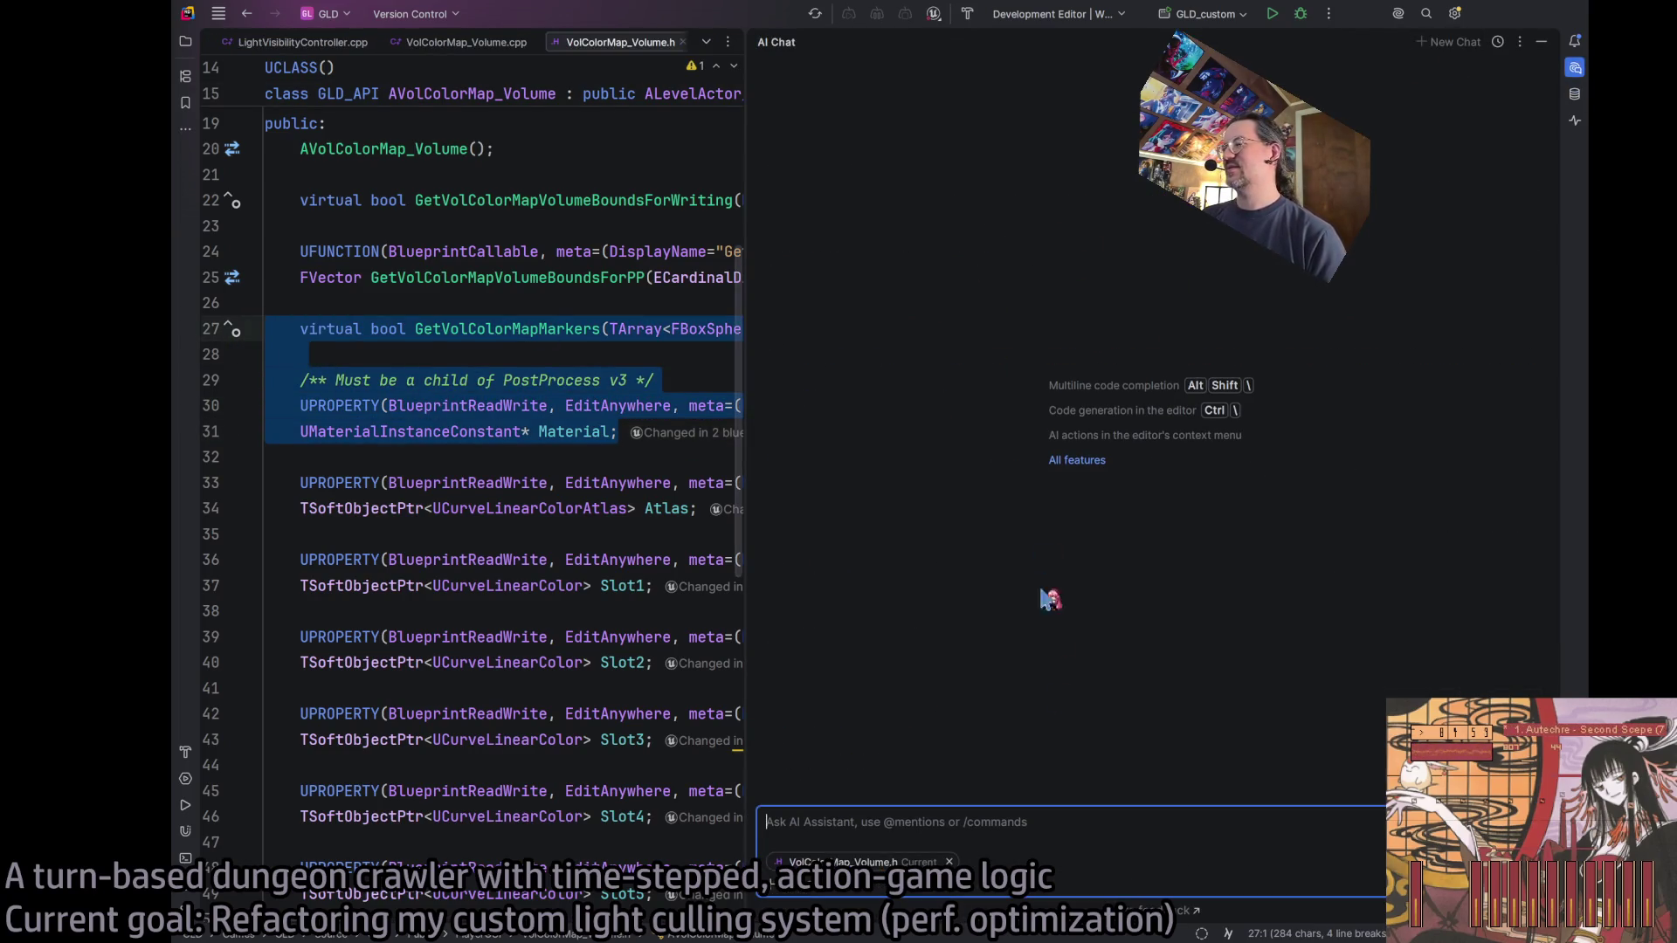
{"action": "key", "text": "ctrl+v"}
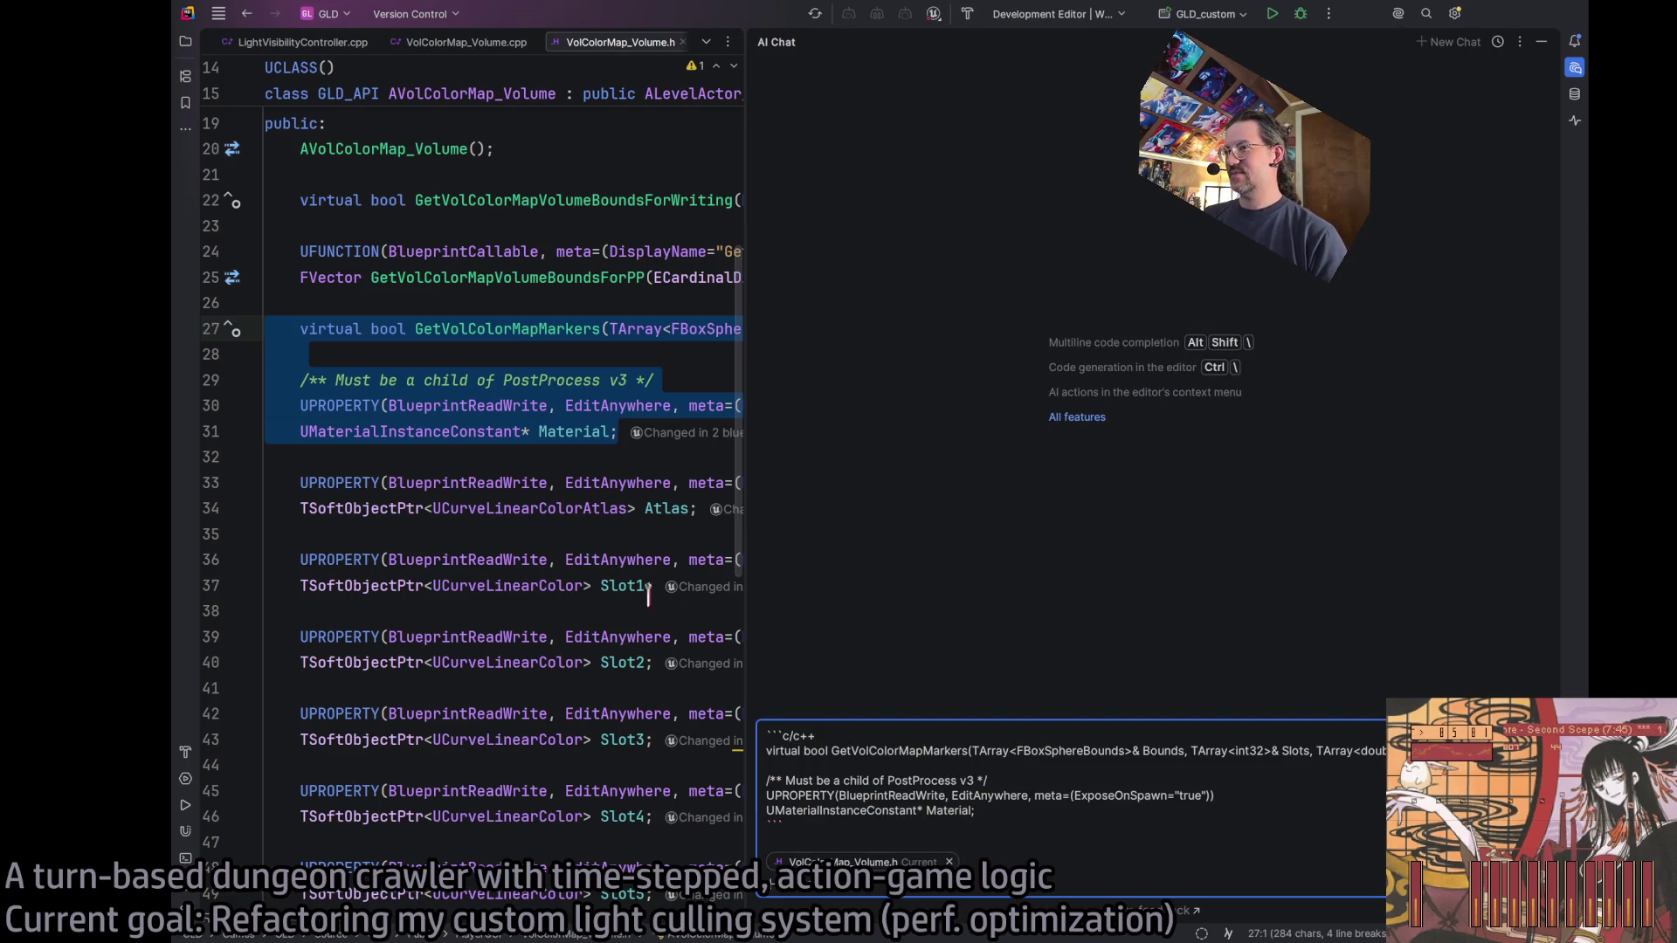
{"action": "mouse_move", "coordinate": [623, 431]}
{"action": "left_mouse_down"}
{"action": "mouse_move", "coordinate": [345, 431]}
{"action": "mouse_move", "coordinate": [231, 330]}
{"action": "left_mouse_up"}
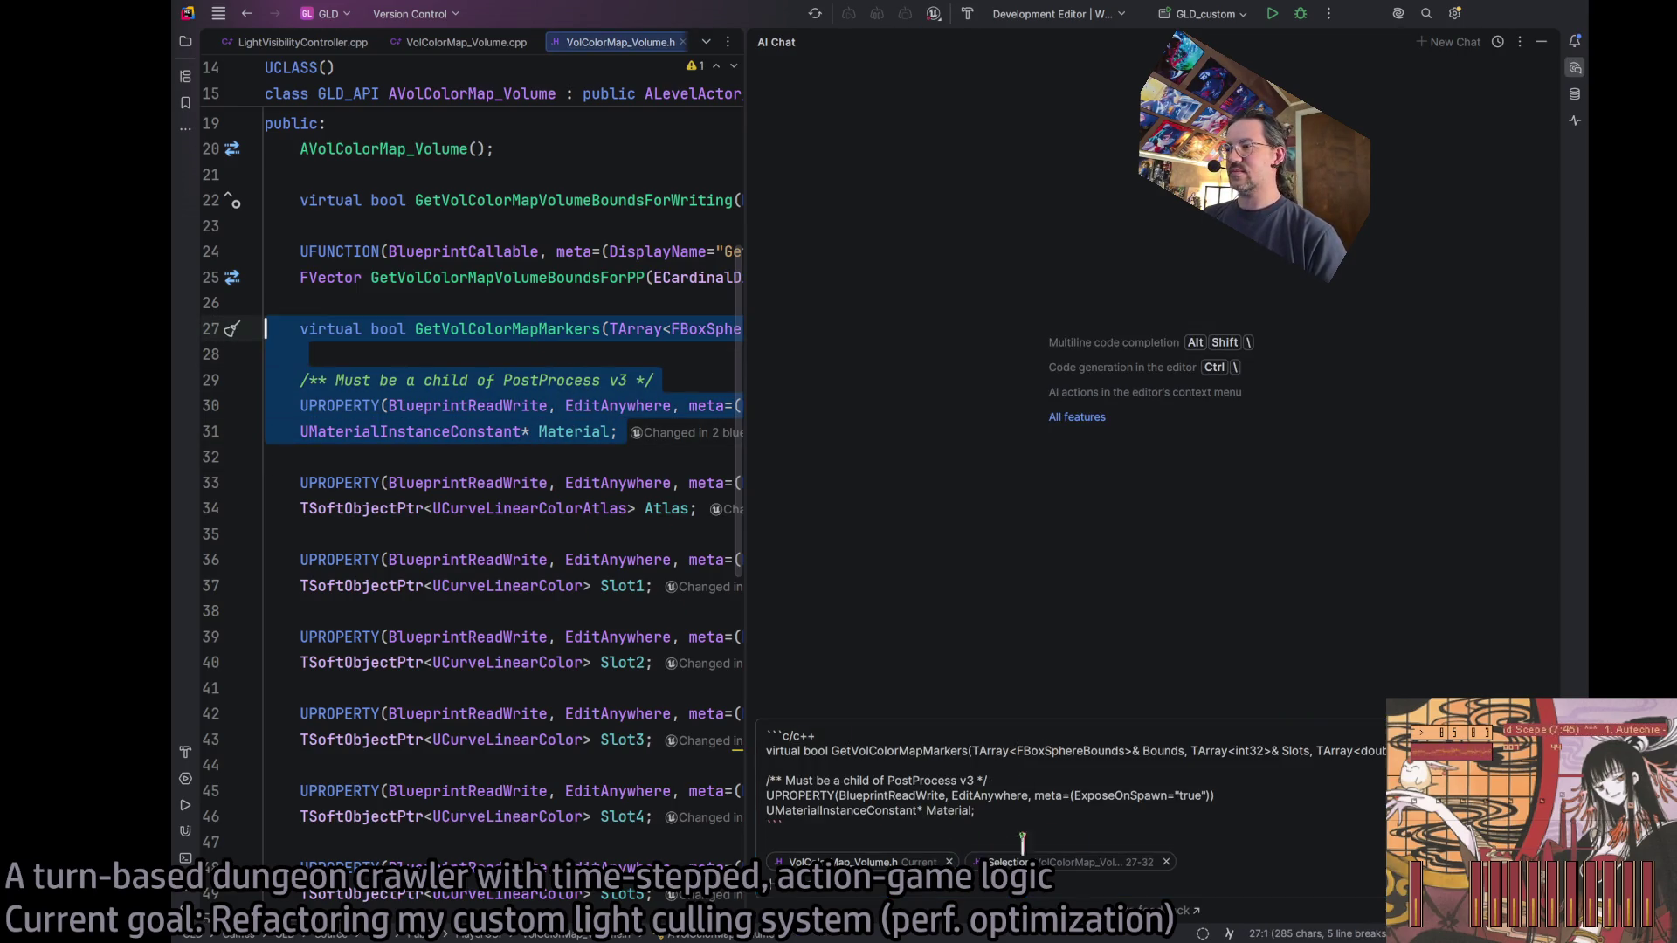
{"action": "left_click", "coordinate": [1053, 799]}
{"action": "left_click", "coordinate": [769, 736]}
{"action": "key", "text": "shift+Return"}
{"action": "type", "text": "In this class, I get this compilation error"}
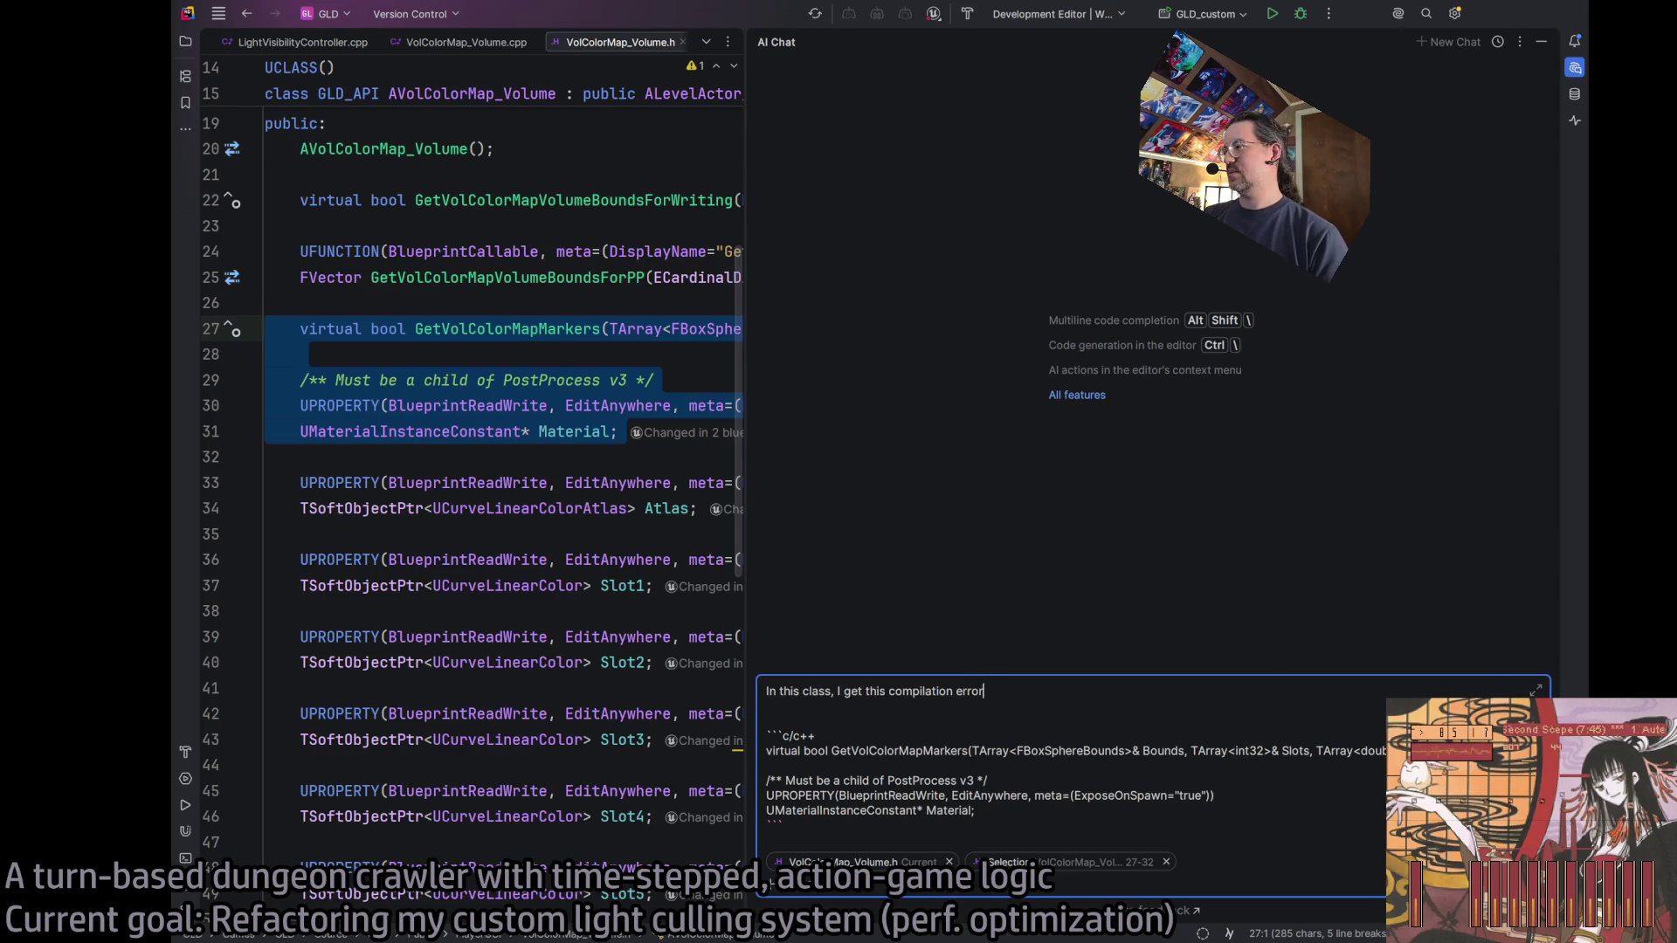
{"action": "key", "text": "Return"}
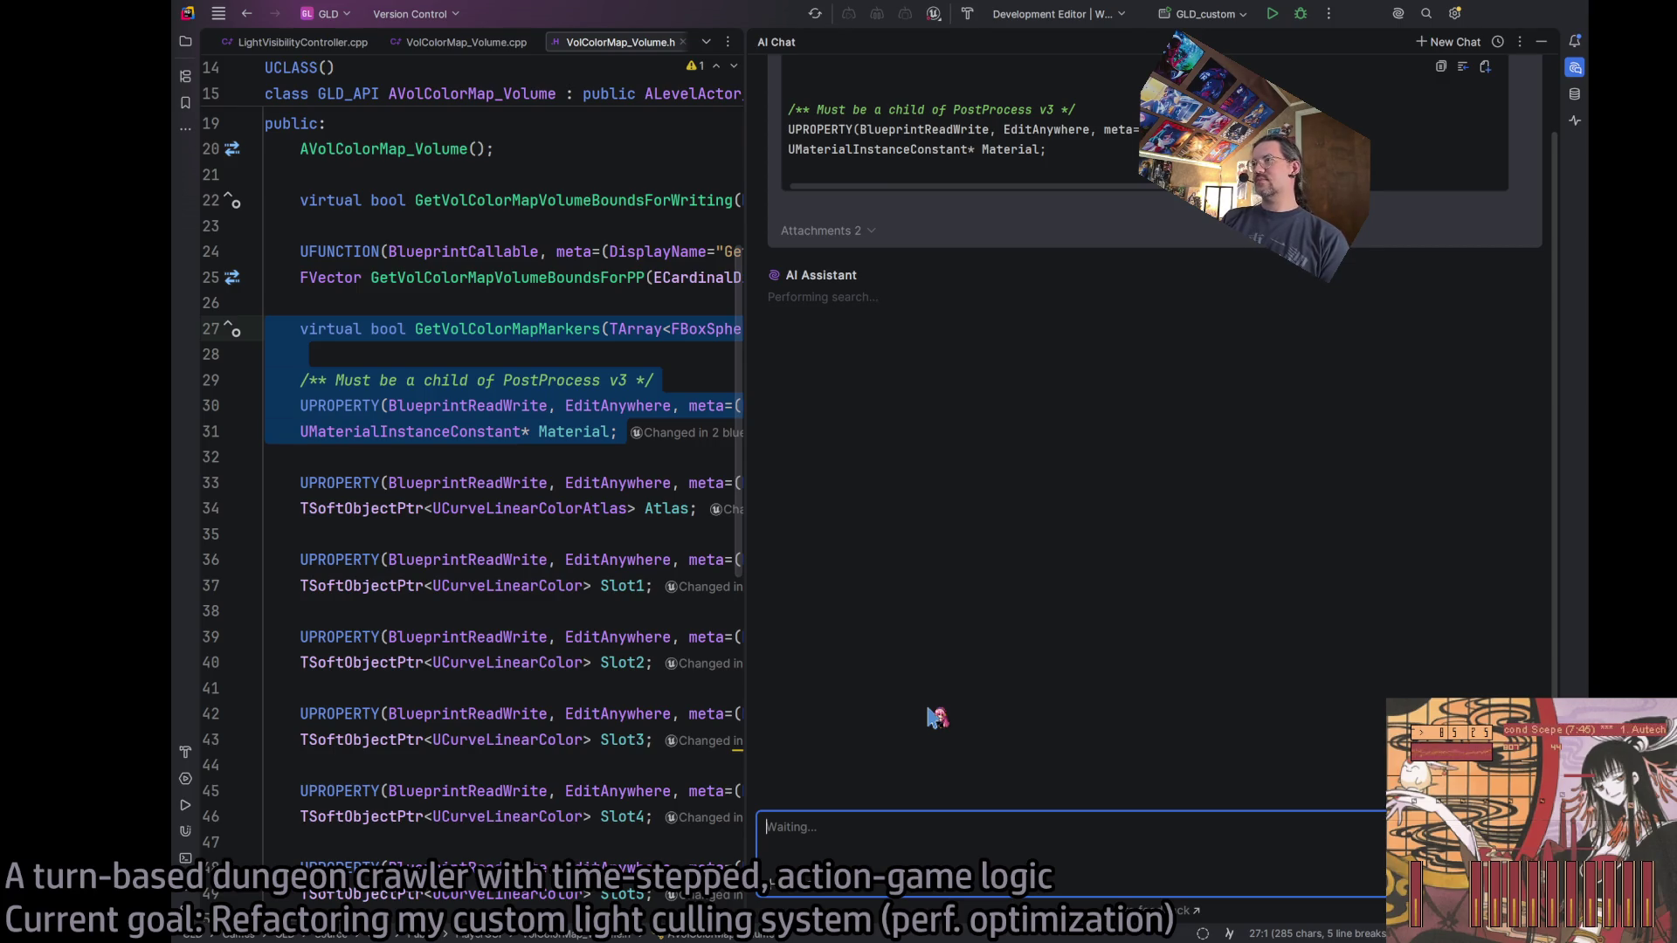
Select the suggested #include "Materials/MaterialInstanceConstant.h" line in the reply and close the chat.
{"action": "scroll", "coordinate": [969, 638], "scroll_direction": "up", "scroll_amount": 2}
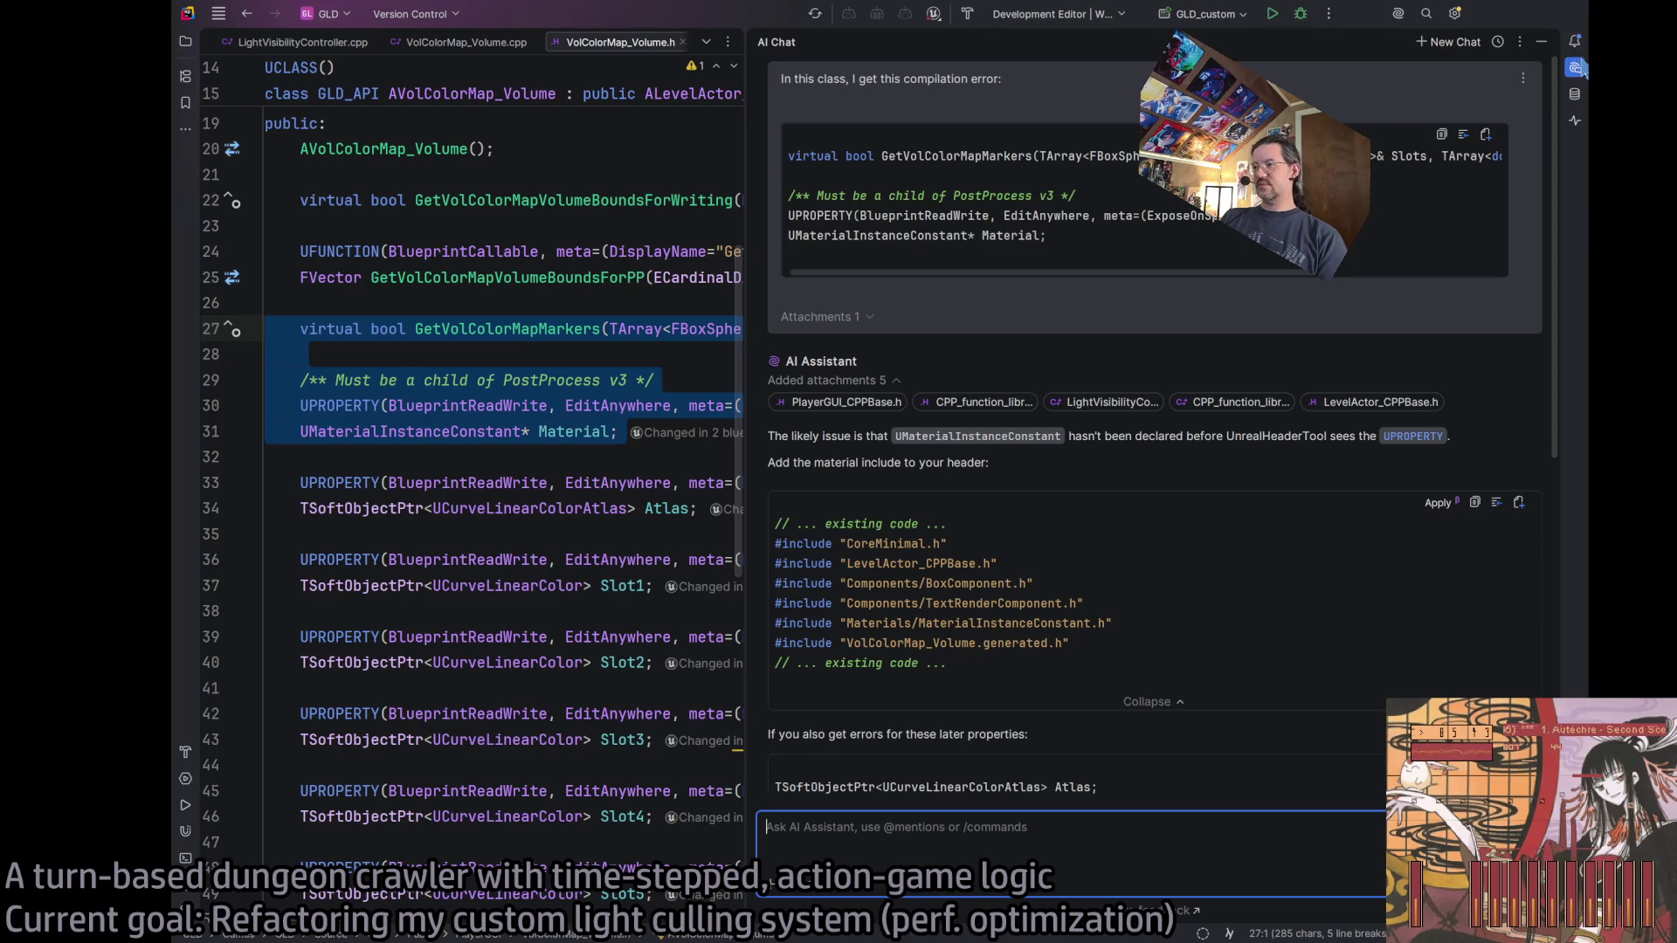
{"action": "triple_click", "coordinate": [1041, 623]}
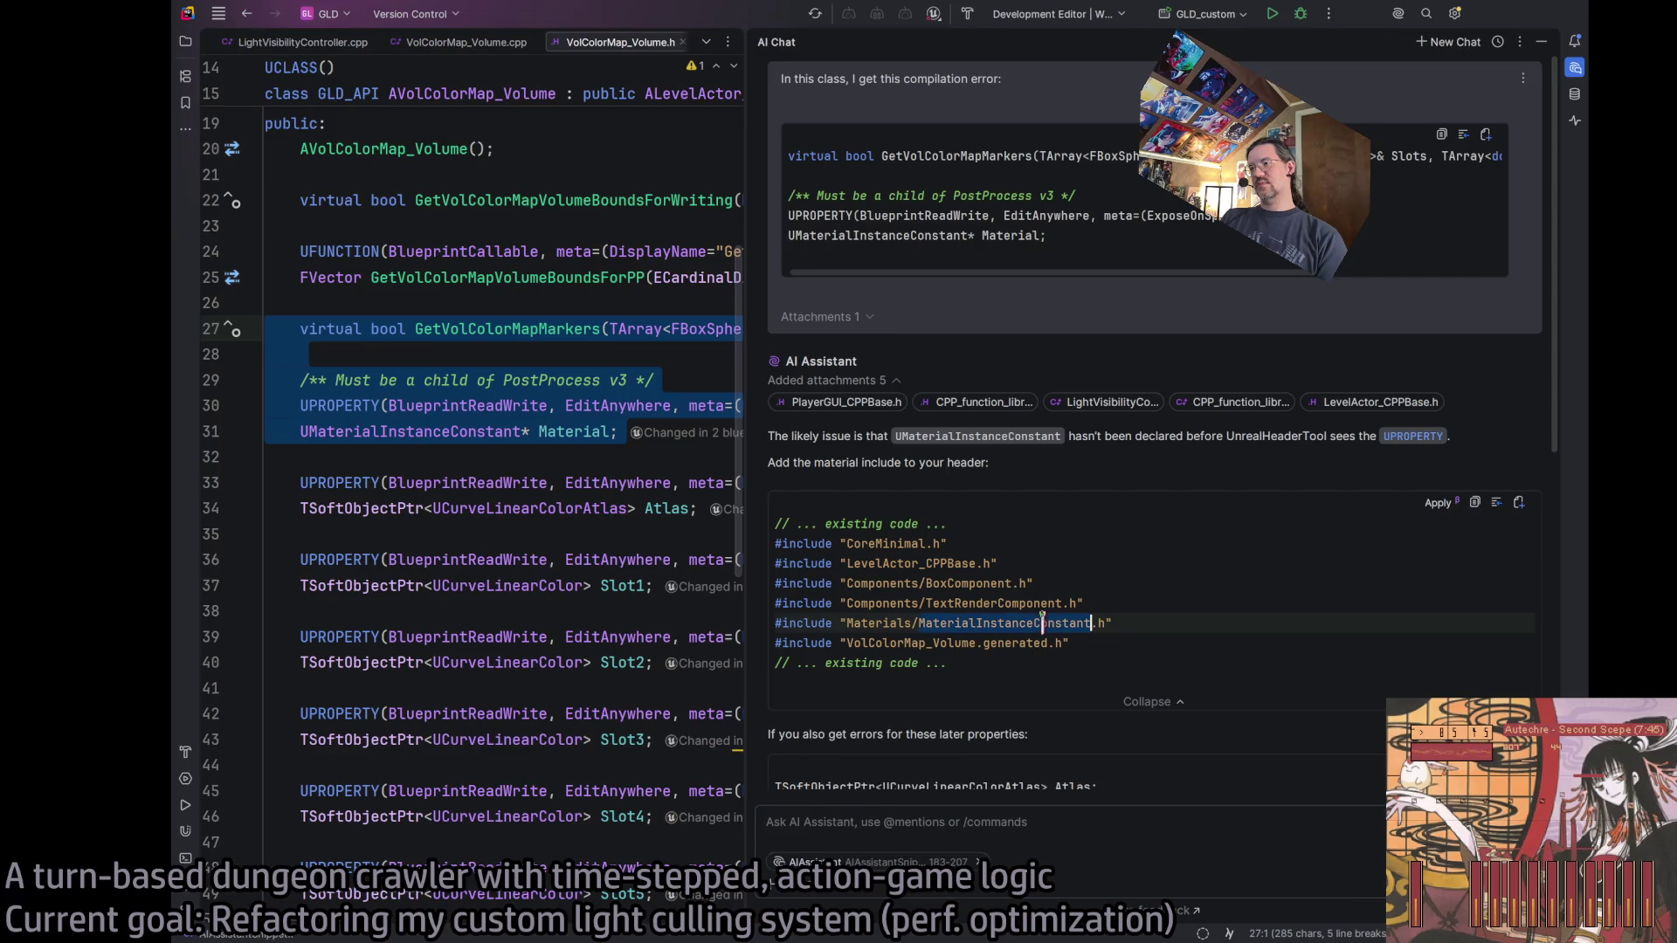
{"action": "left_click", "coordinate": [1574, 68]}
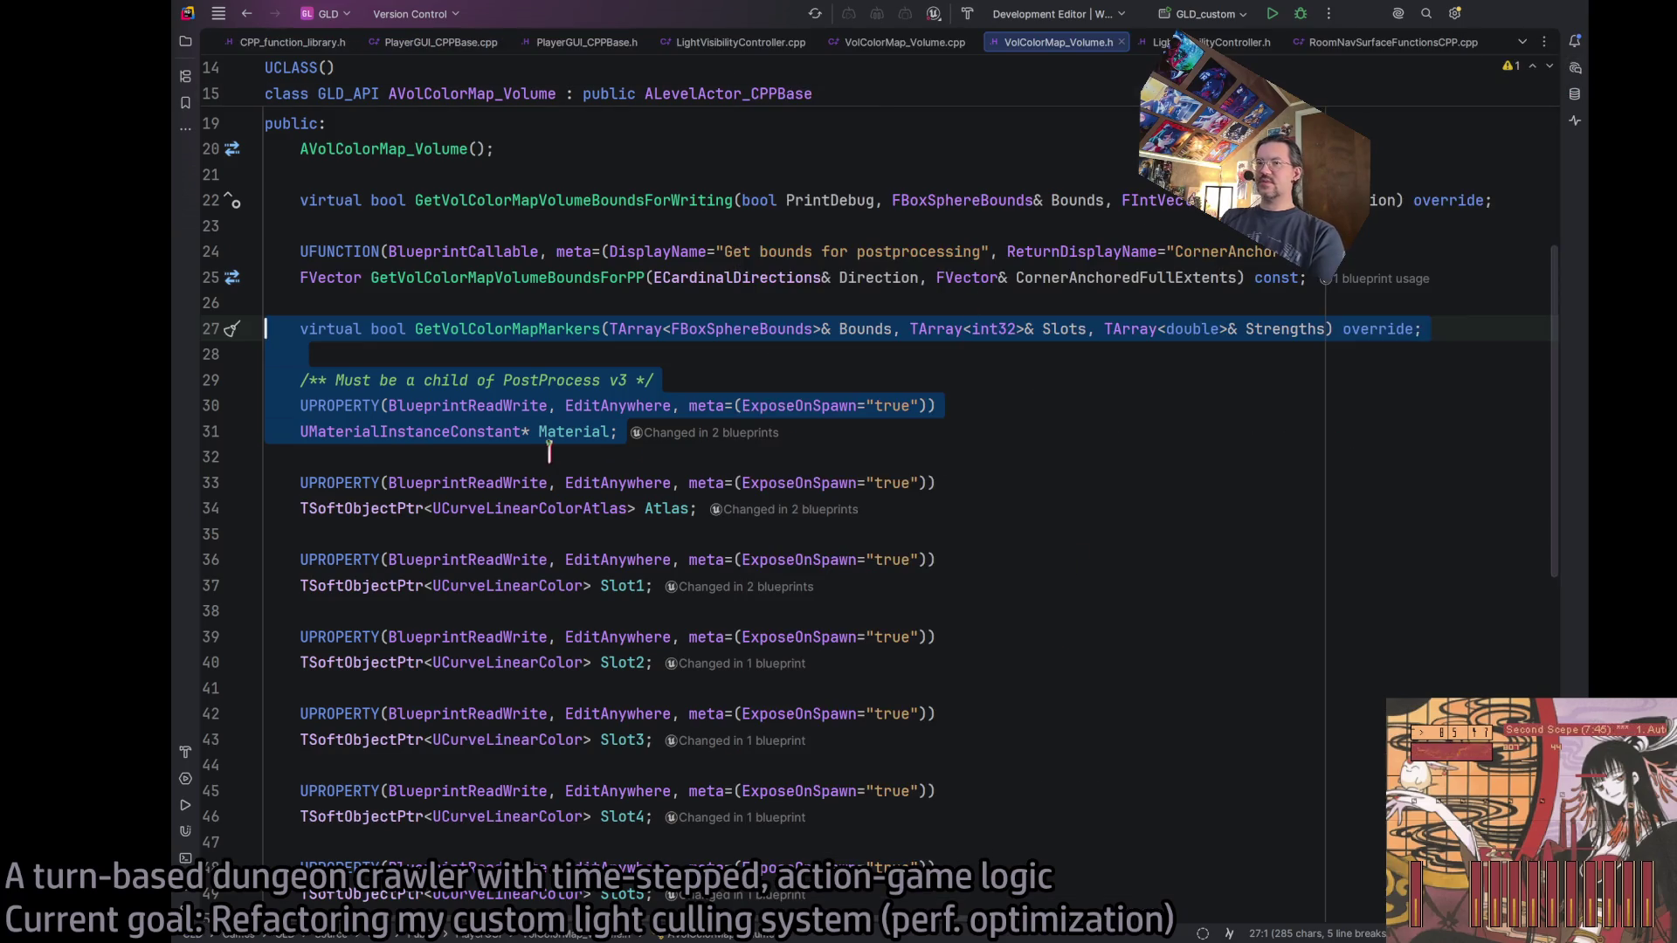
Paste #include "Materials/MaterialInstanceConstant.h" into VolColorMap_Volume.h's include list.
{"action": "left_click", "coordinate": [398, 431]}
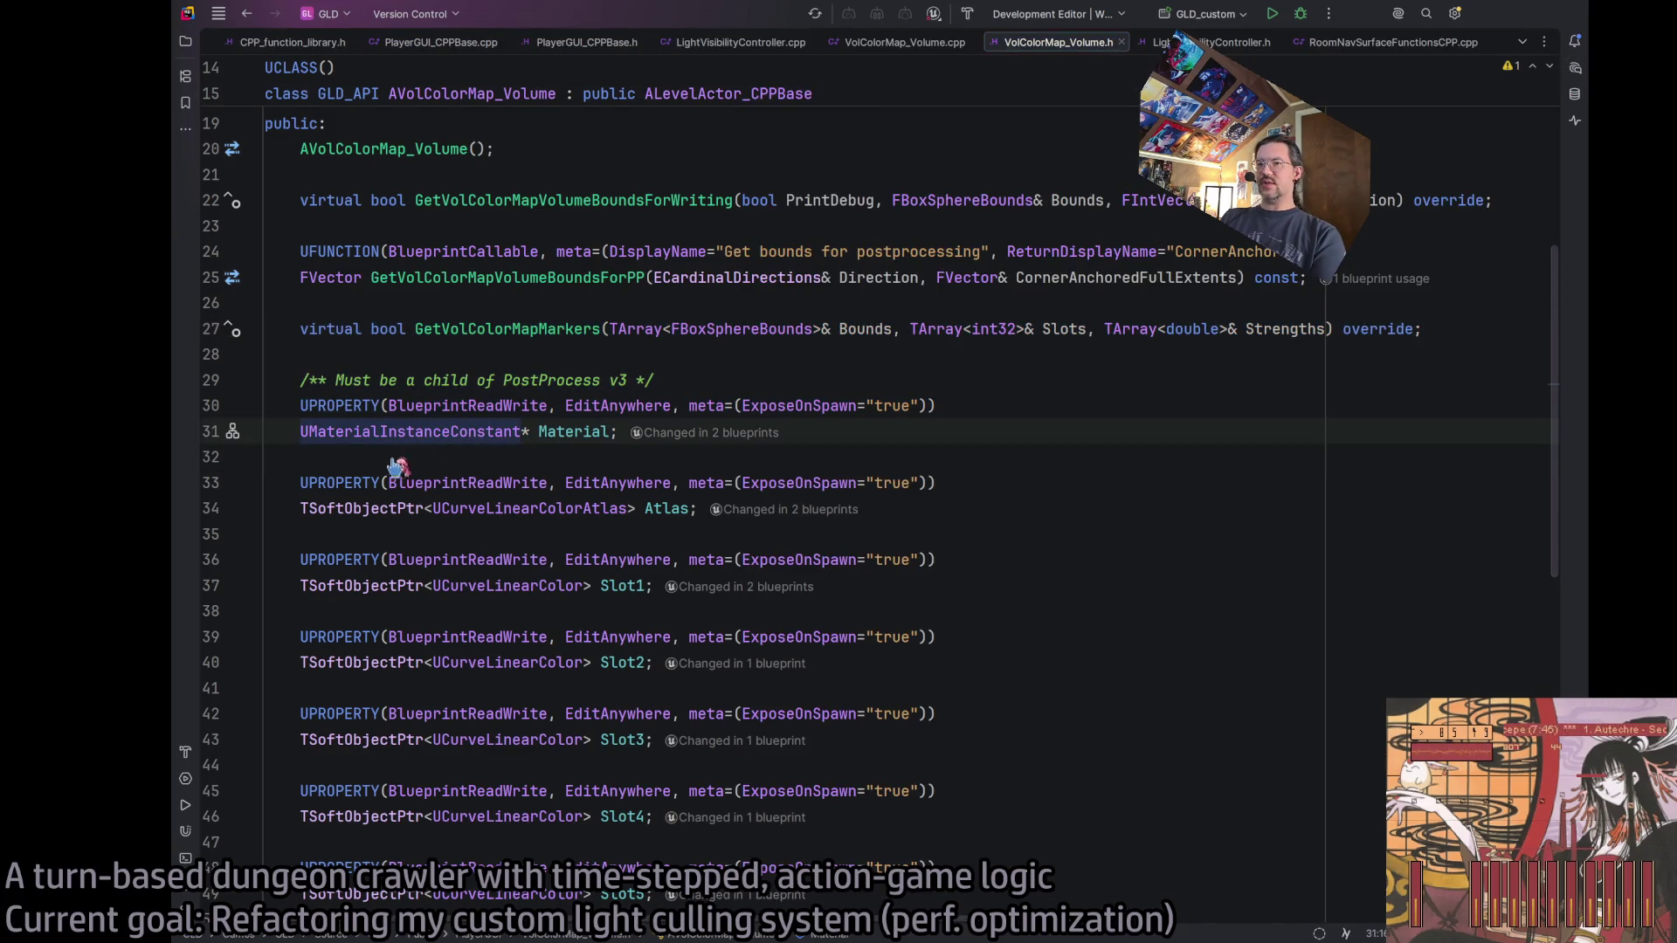
{"action": "scroll", "coordinate": [489, 458], "scroll_direction": "up", "scroll_amount": 5}
{"action": "left_click", "coordinate": [685, 220]}
{"action": "key", "text": "ctrl+v"}
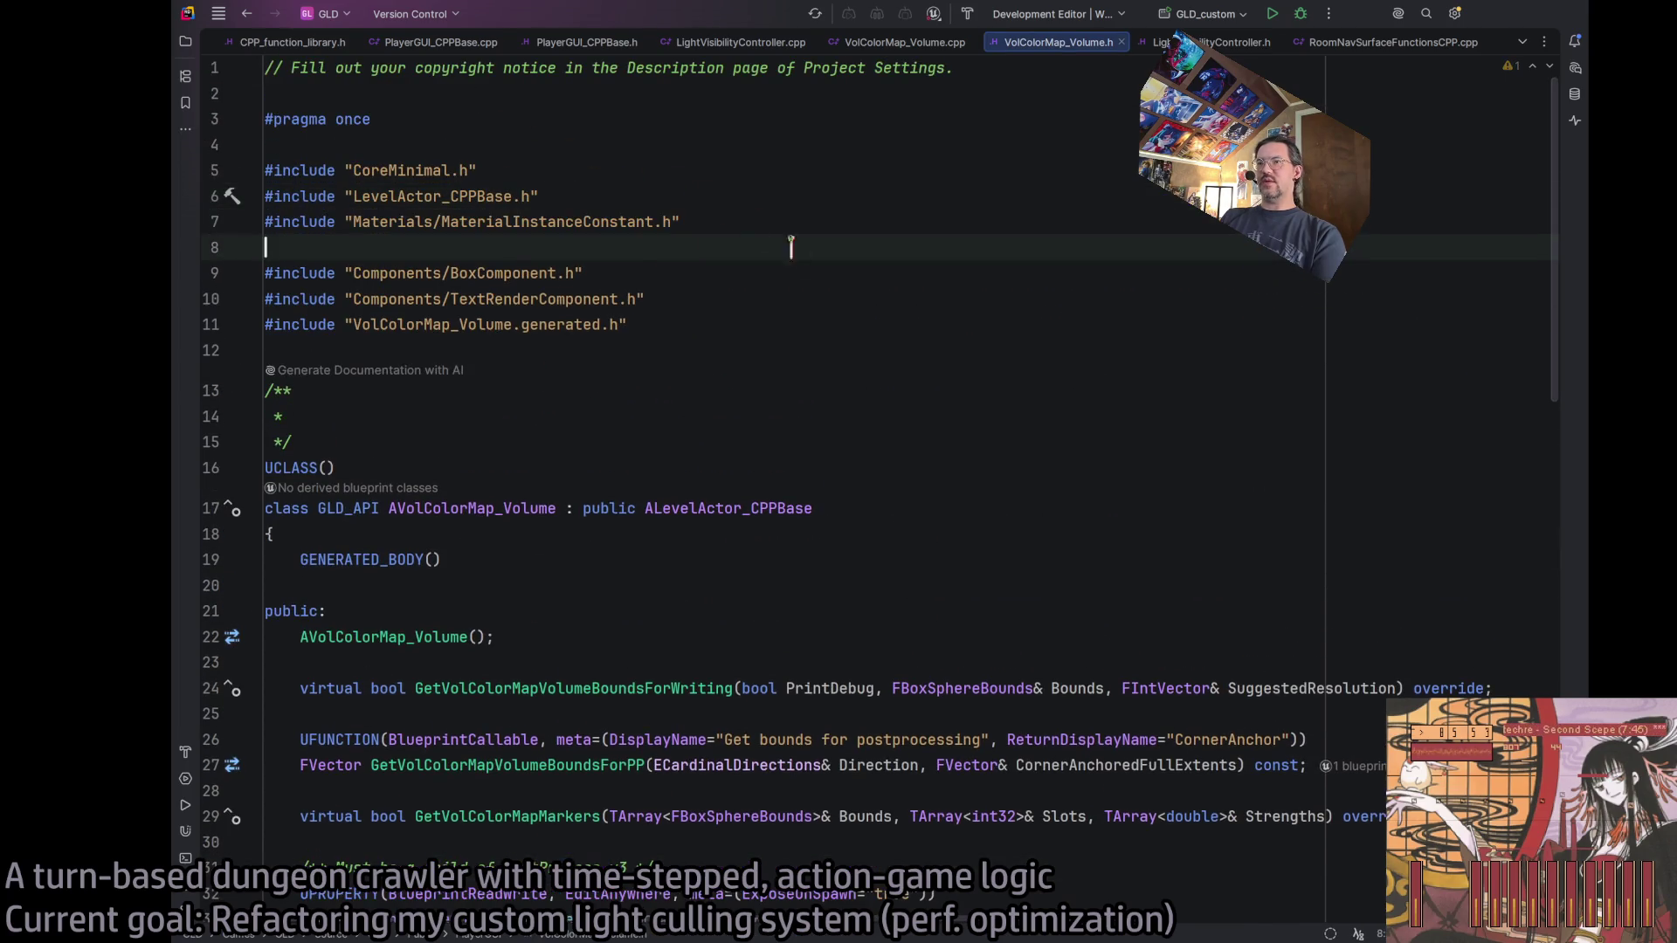
{"action": "left_click", "coordinate": [836, 300]}
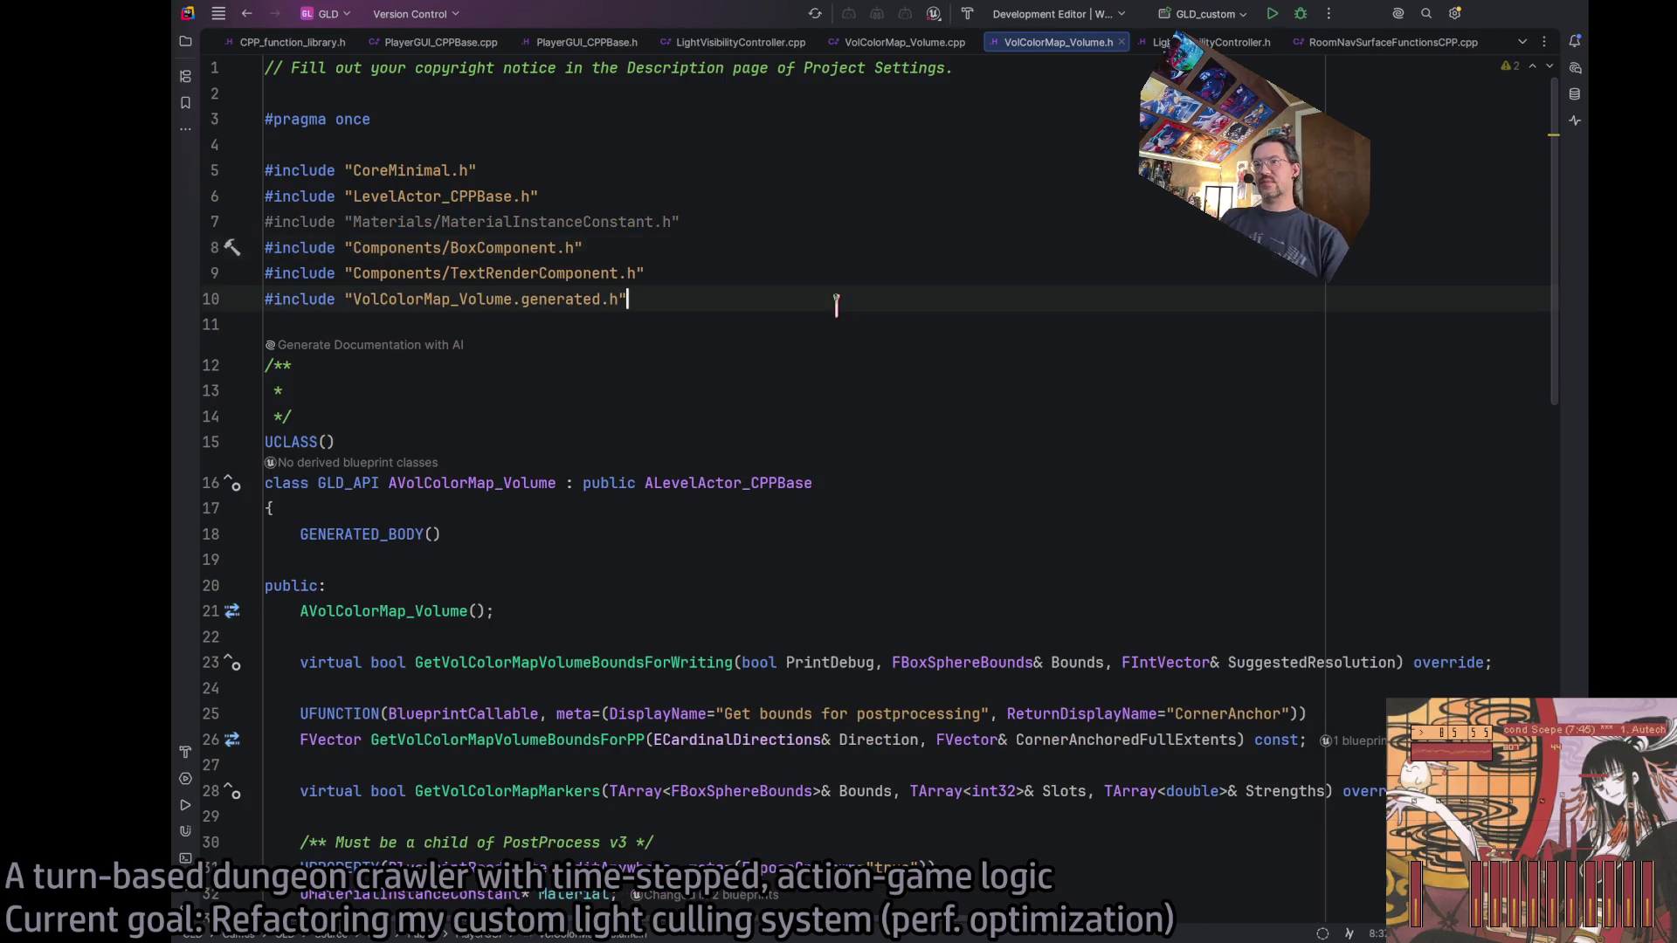
{"action": "scroll", "coordinate": [917, 452], "scroll_direction": "down", "scroll_amount": 6}
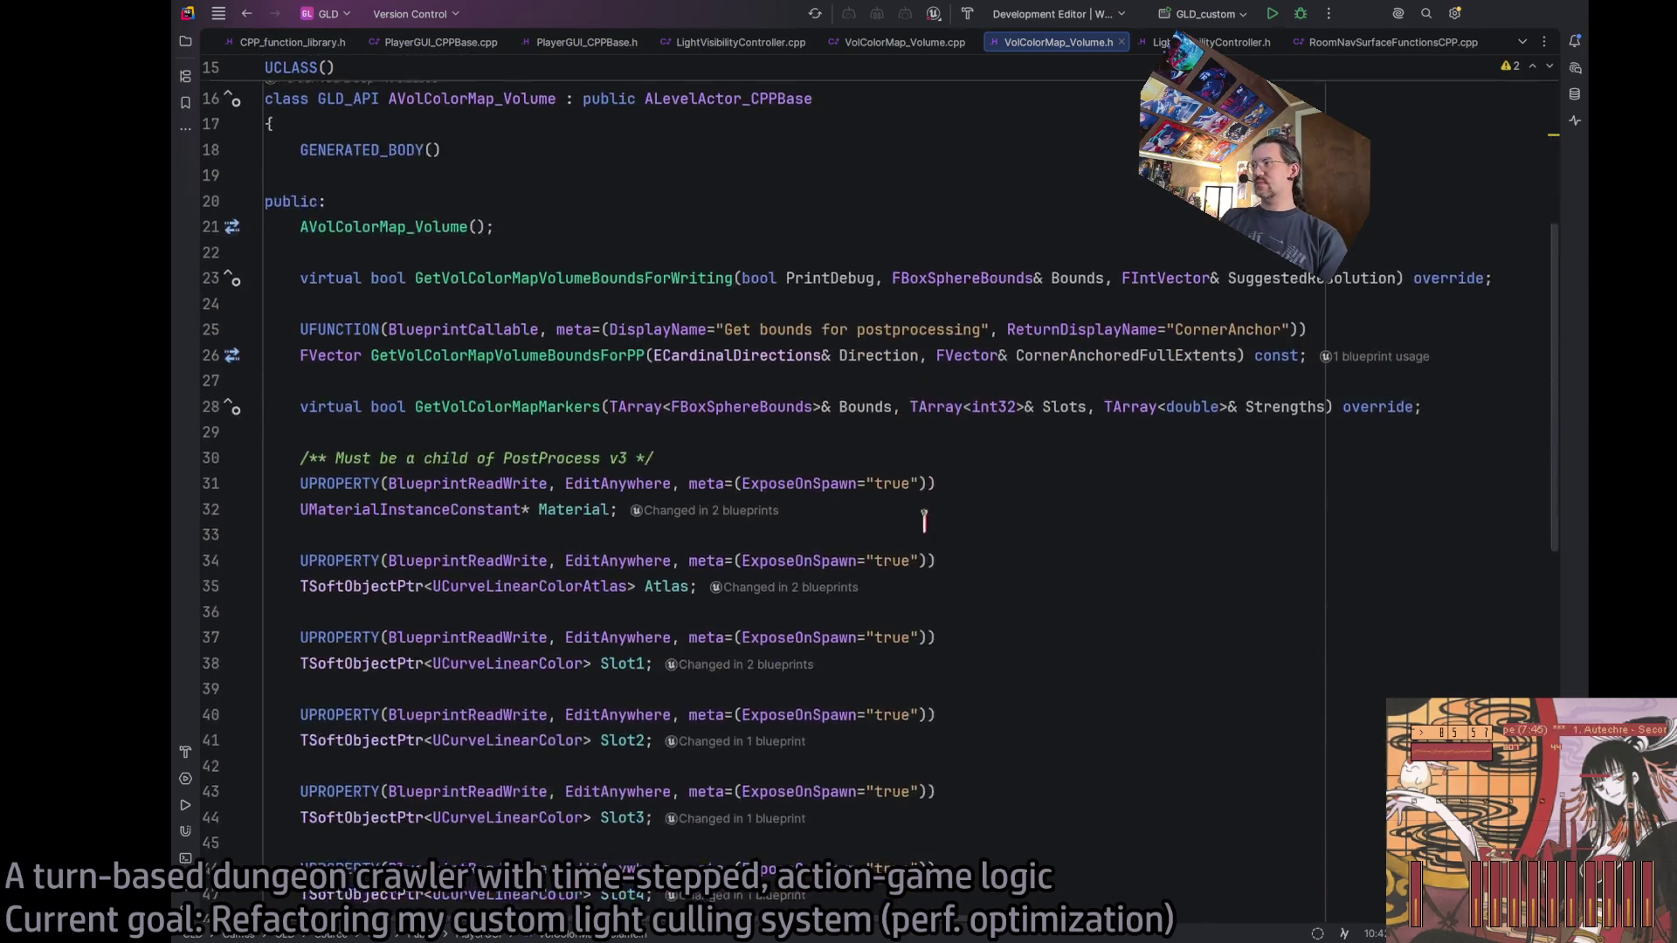
Rebuild the project after stopping the running Unreal Editor, checking the build output.
{"action": "key", "text": "ctrl+shift+b"}
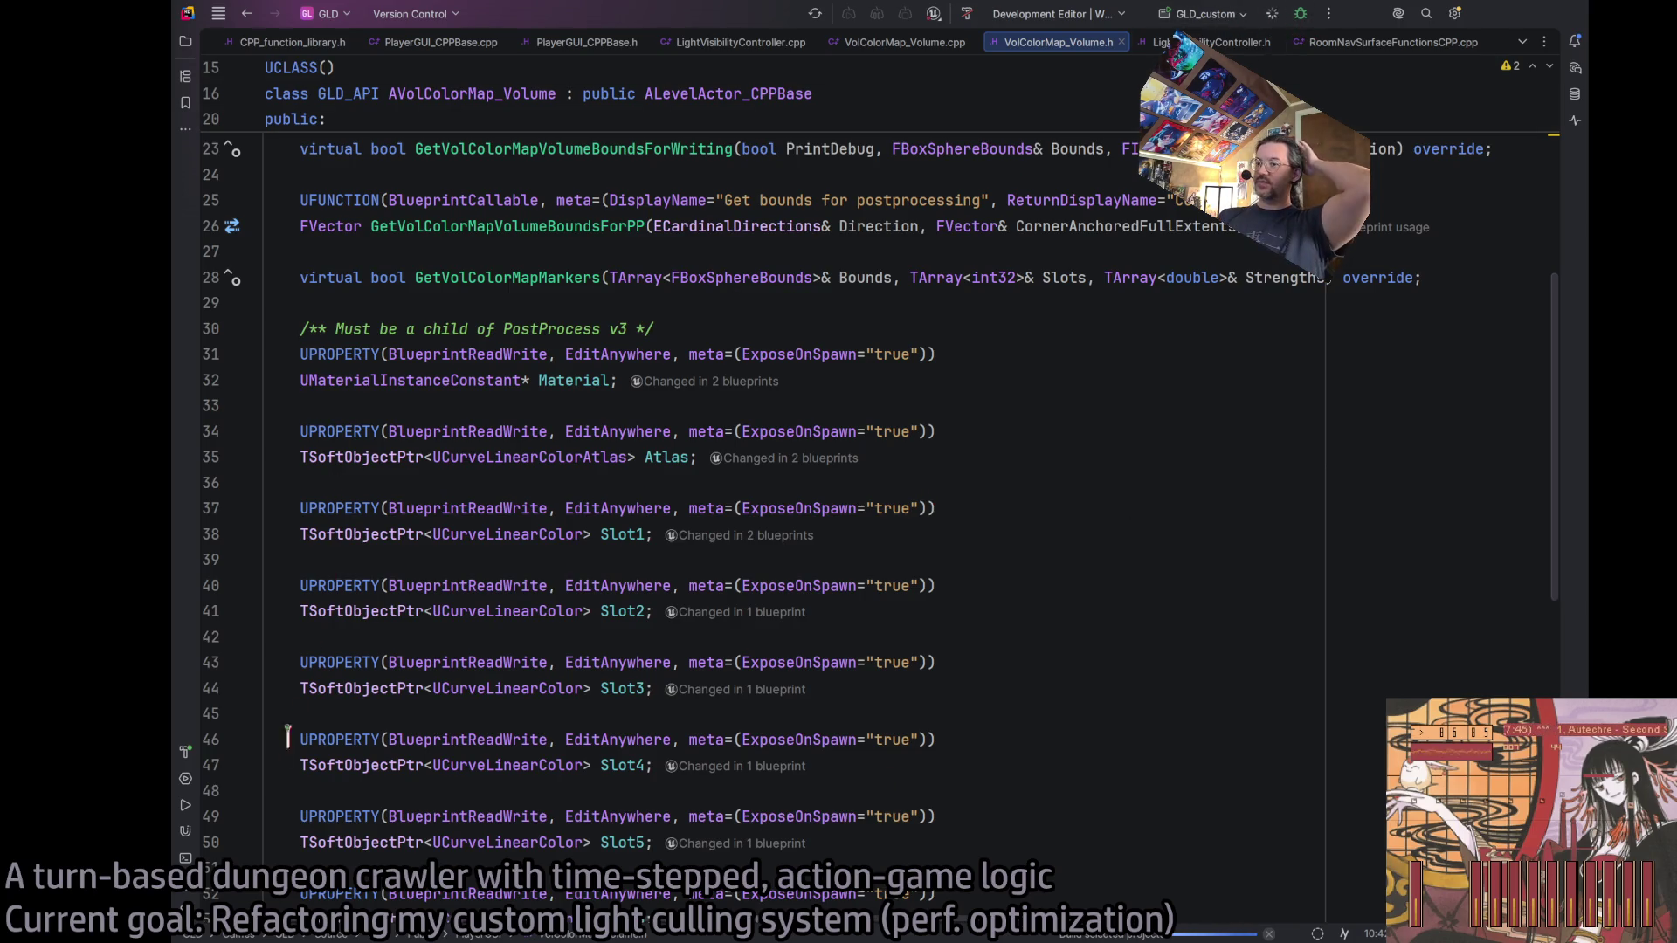
{"action": "left_click", "coordinate": [1337, 15]}
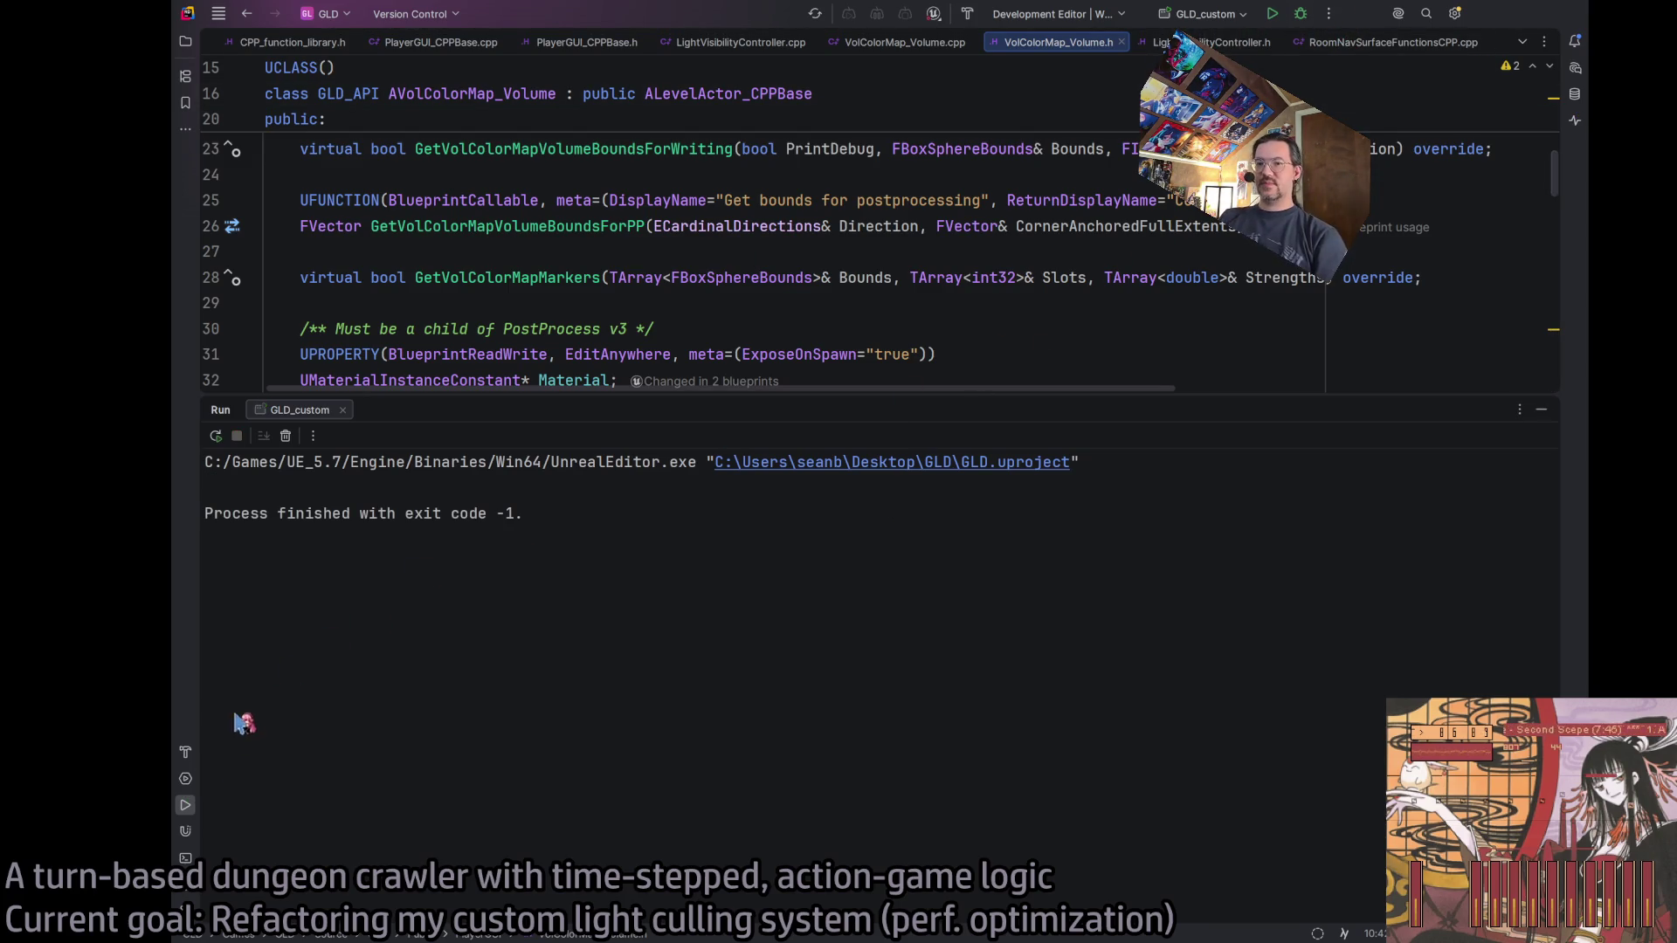
{"action": "left_click", "coordinate": [185, 752]}
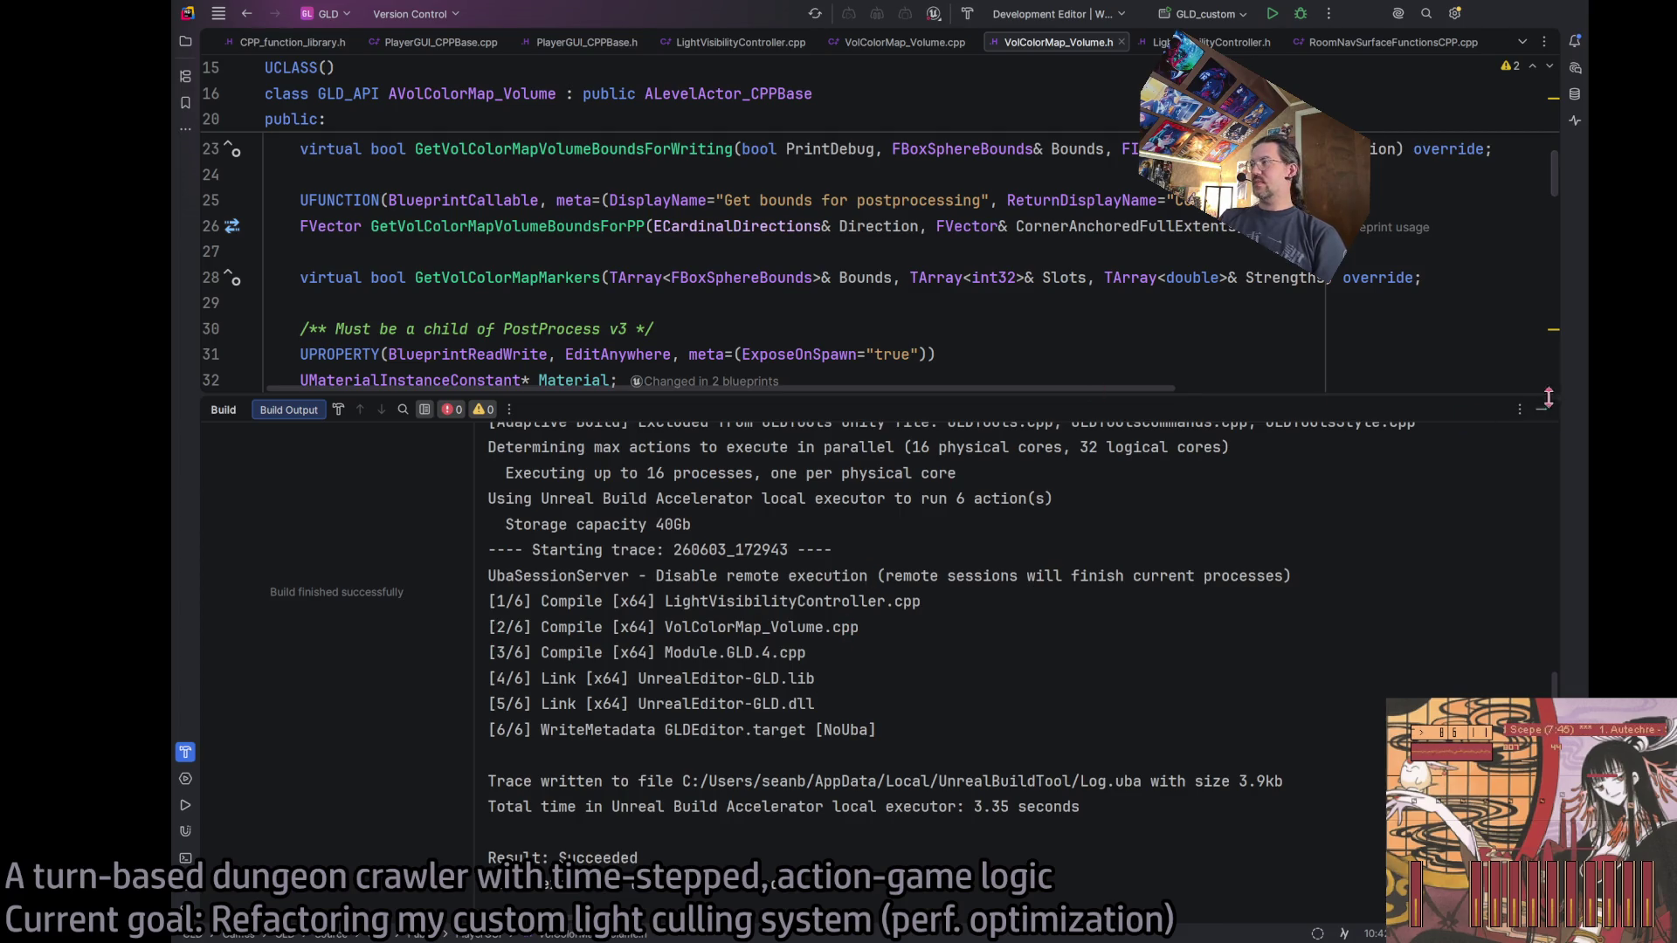
{"action": "left_click", "coordinate": [1540, 410]}
{"action": "key", "text": "alt+Tab"}
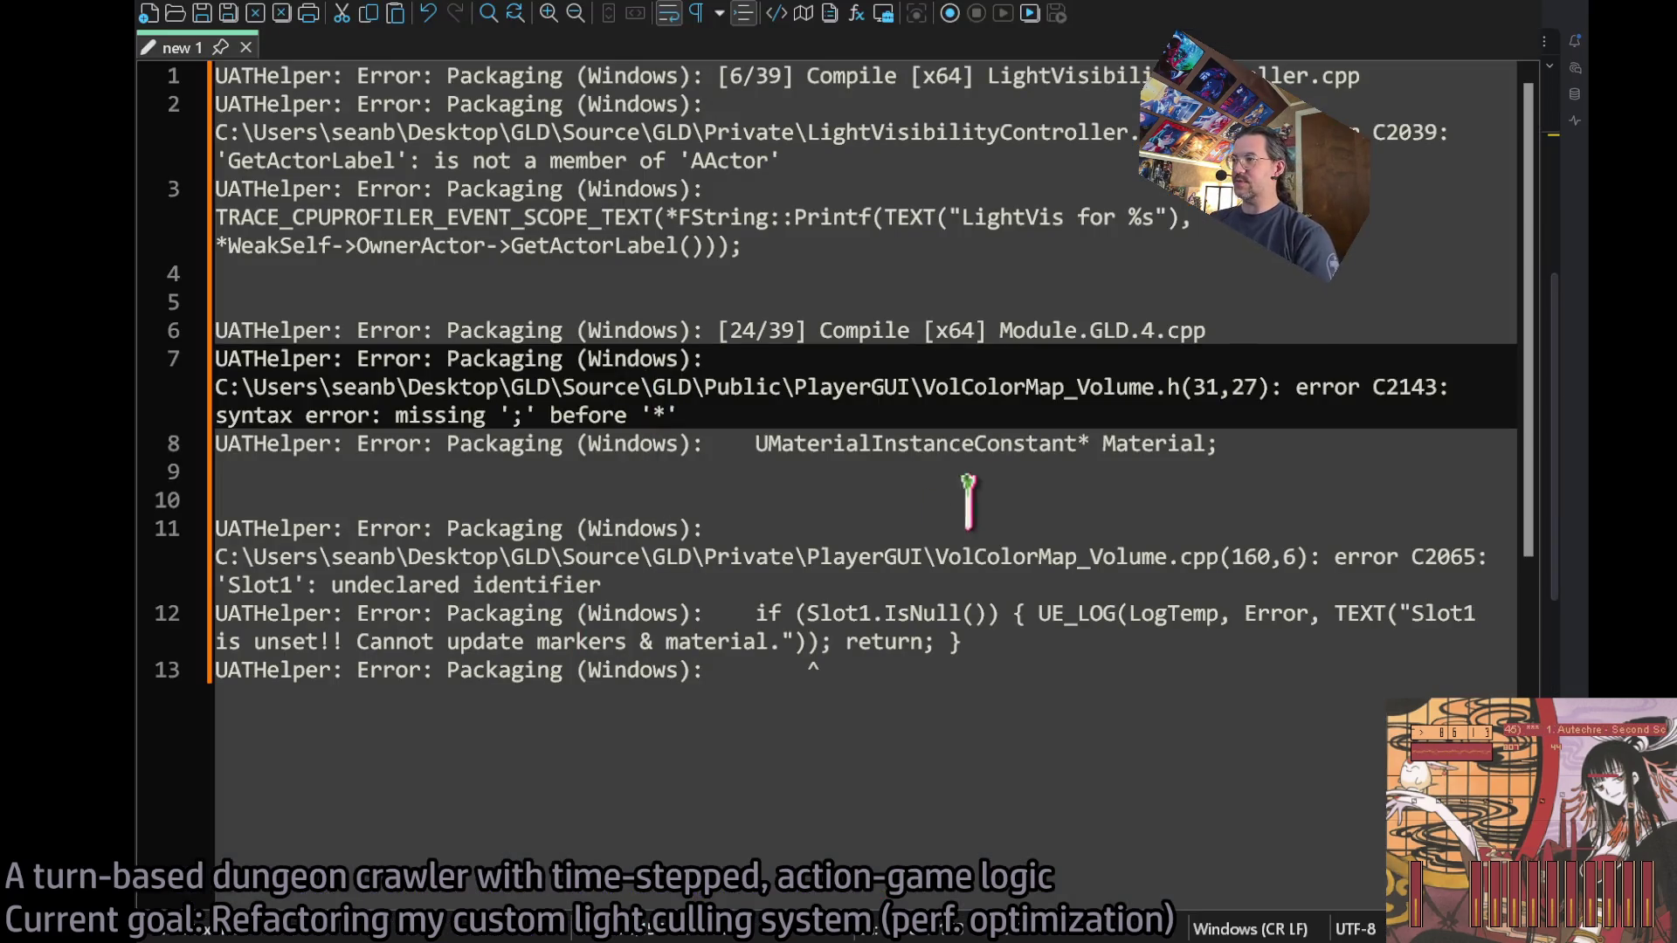
Delete the resolved errors and empty line, leaving only the Slot1 undeclared-identifier error.
{"action": "left_click", "coordinate": [1207, 489]}
{"action": "key", "text": "ctrl+shift+Home"}
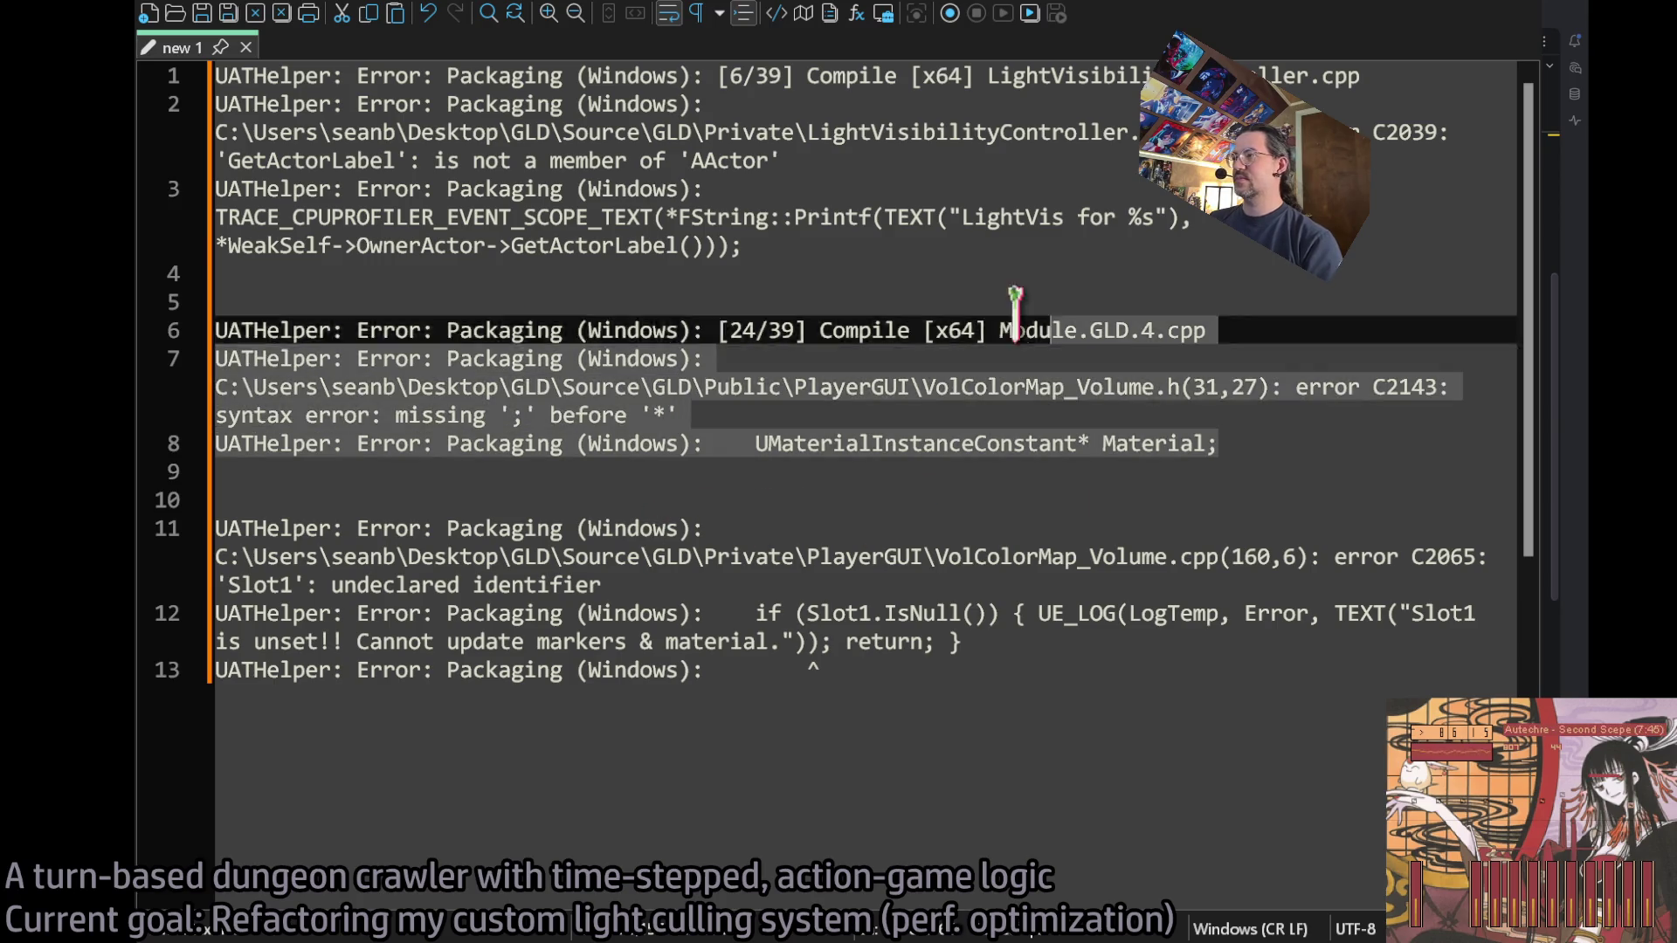
{"action": "key", "text": "Delete"}
{"action": "key", "text": "Delete"}
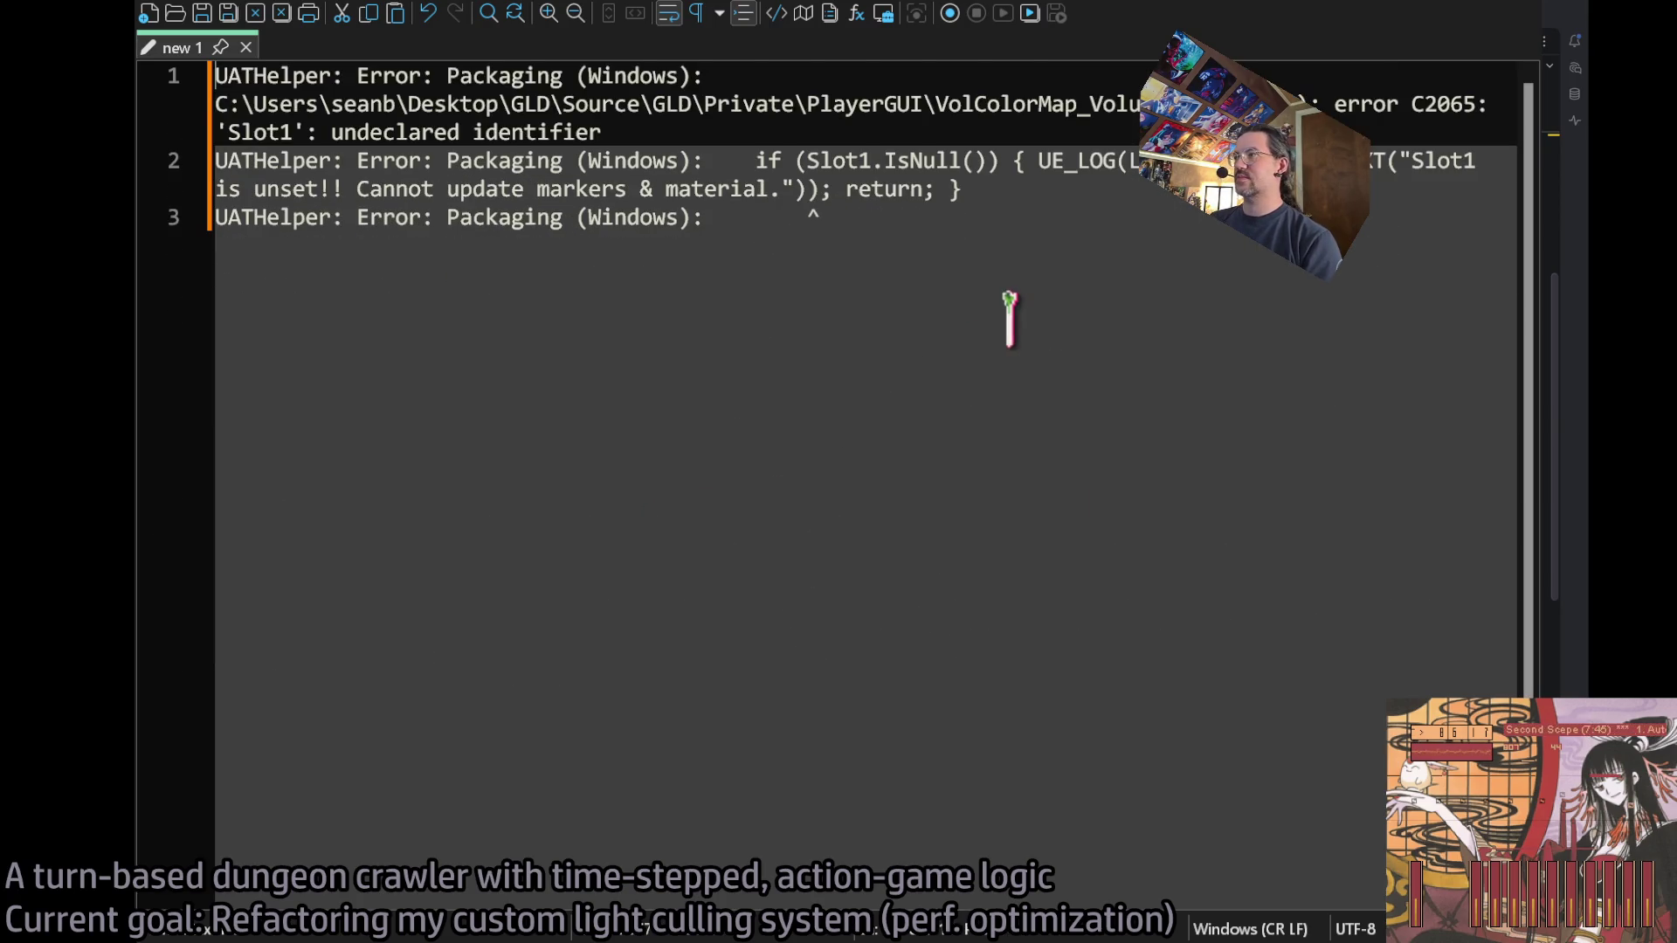
{"action": "left_click", "coordinate": [886, 261]}
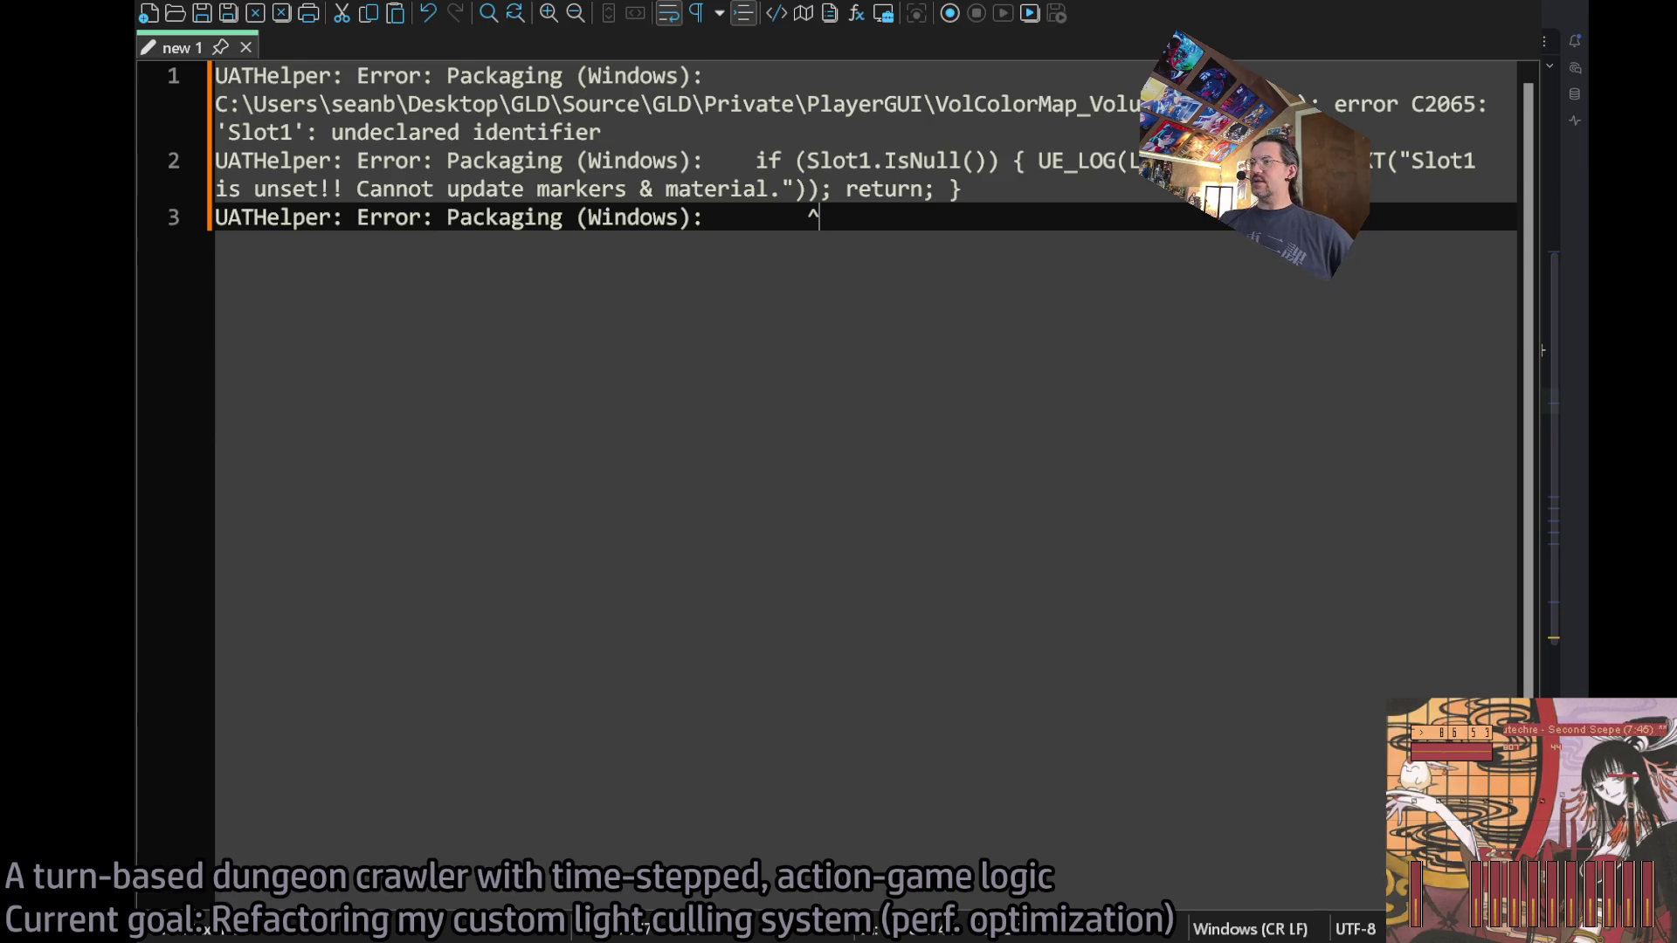
{"action": "key", "text": "alt+Tab"}
Open VolColorMap_Volume.h at the Slot1 UCurveLinearColor line with the AI chat beside it.
{"action": "left_click", "coordinate": [1037, 44]}
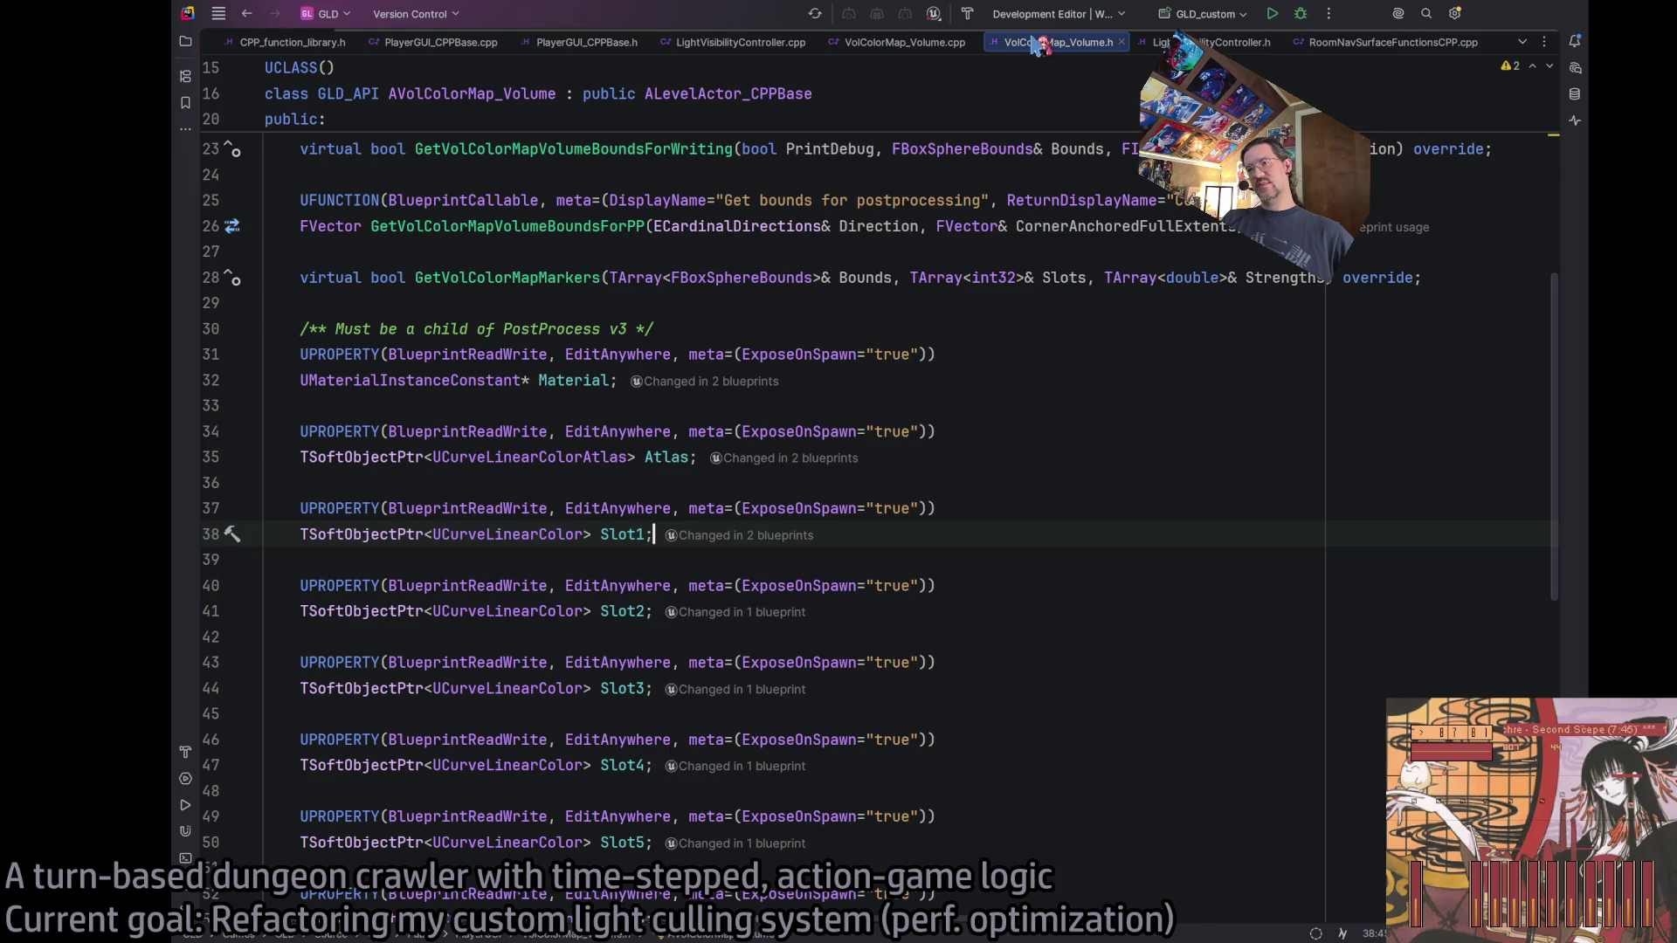
{"action": "left_click", "coordinate": [529, 534]}
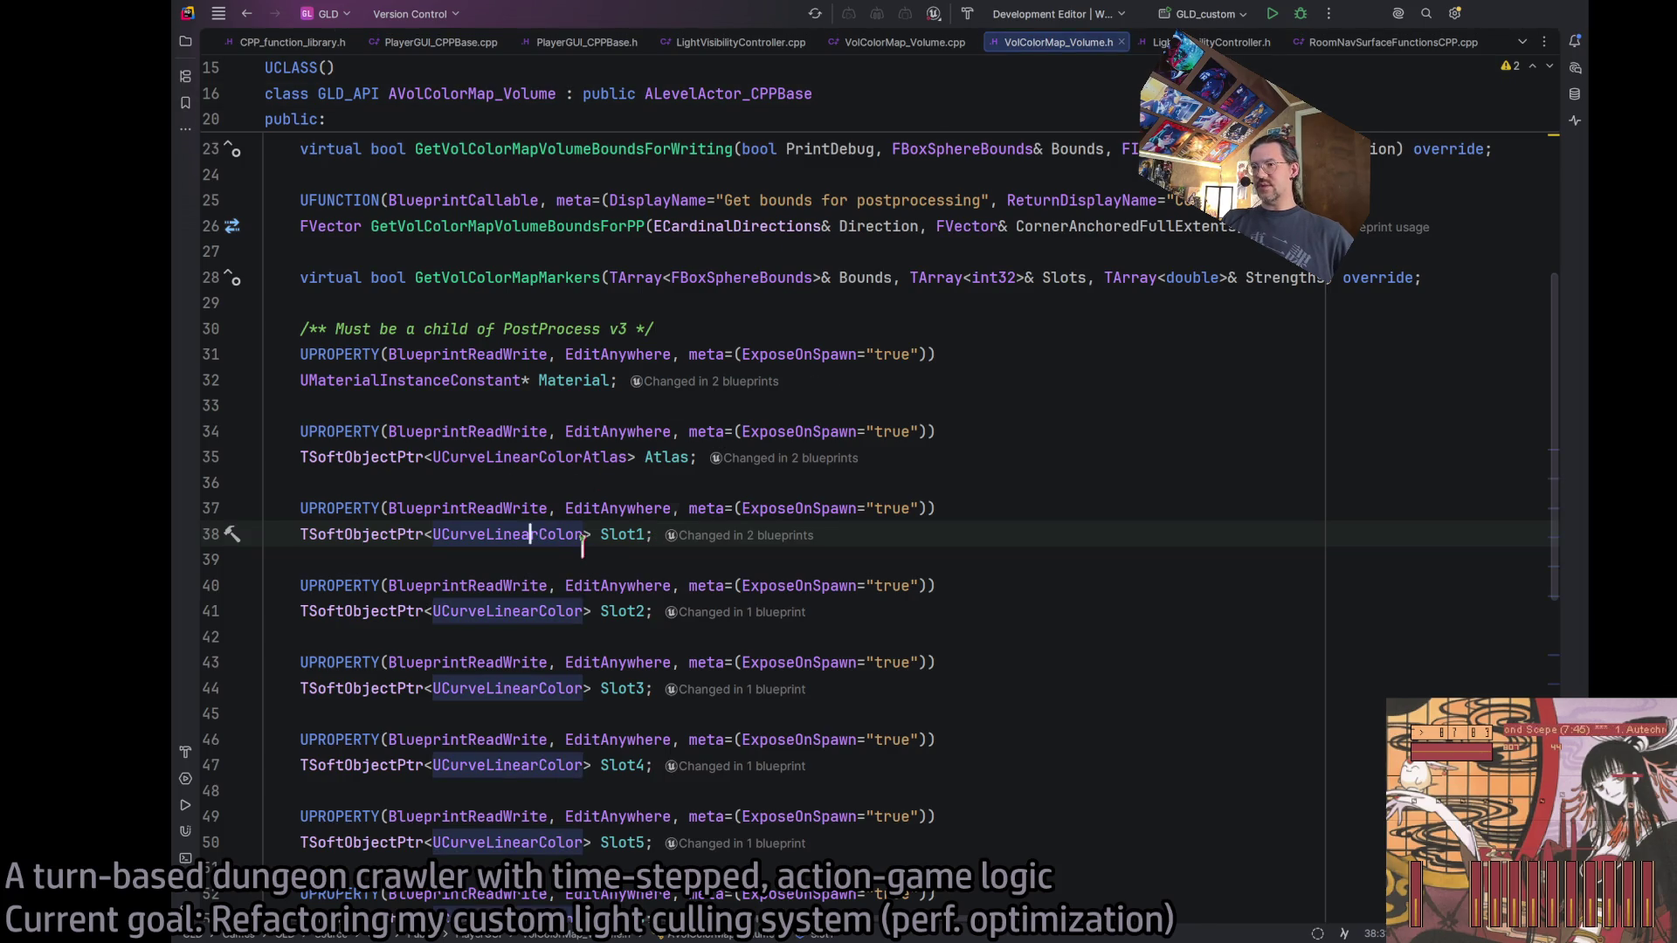
{"action": "left_click", "coordinate": [511, 532]}
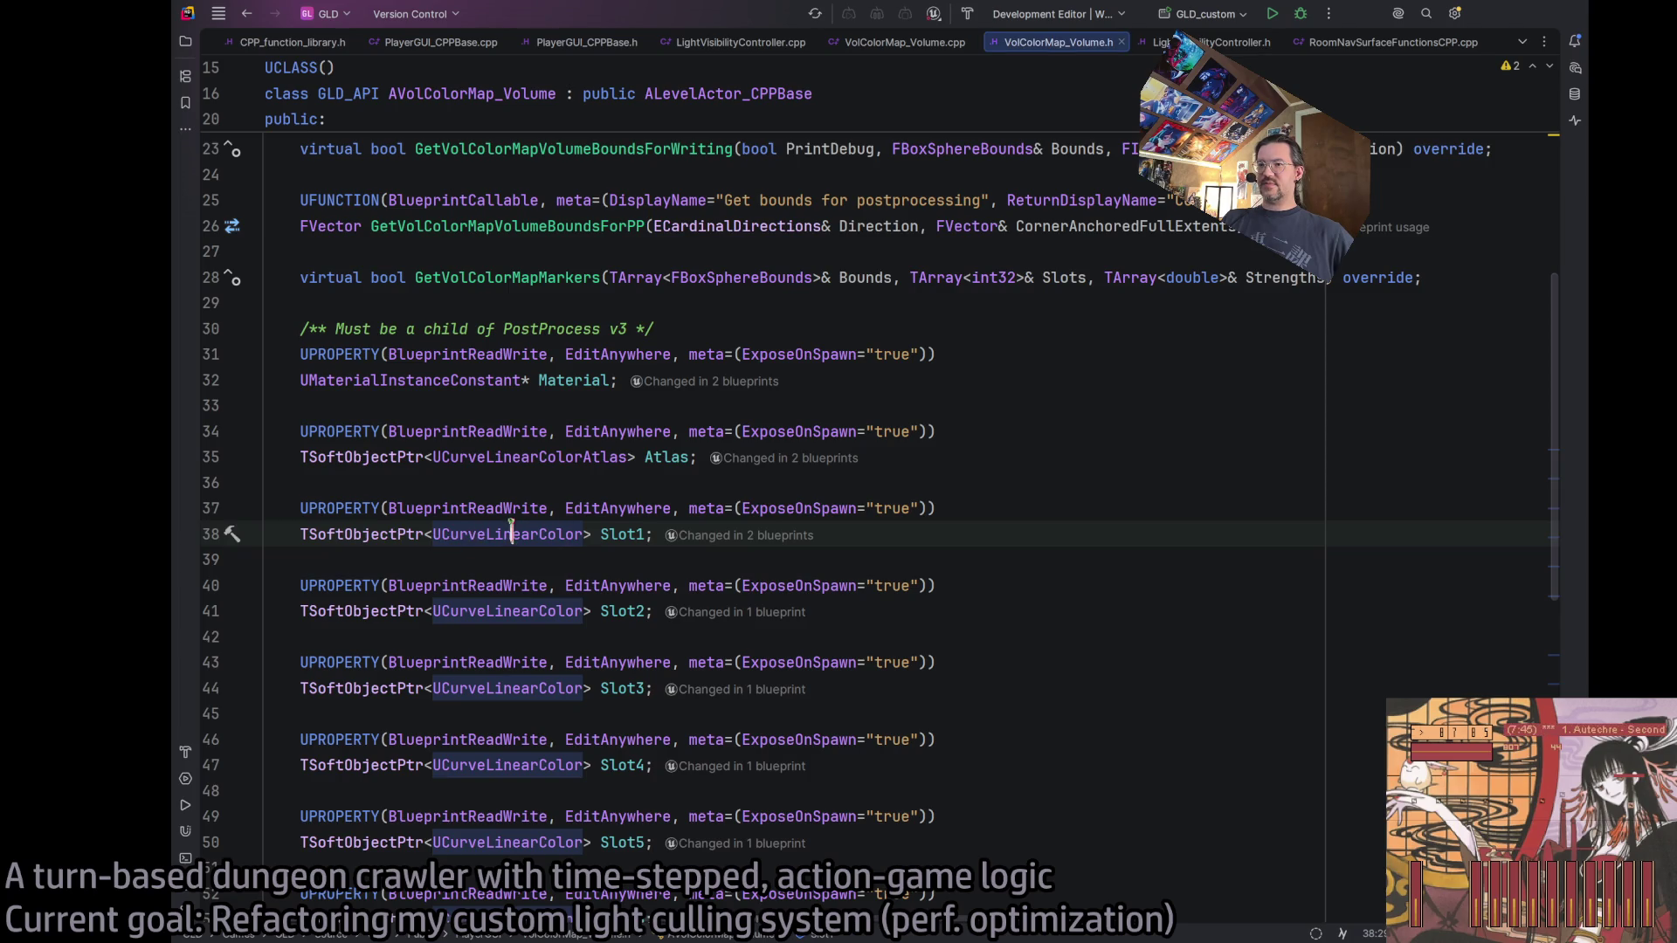
{"action": "left_click", "coordinate": [908, 537]}
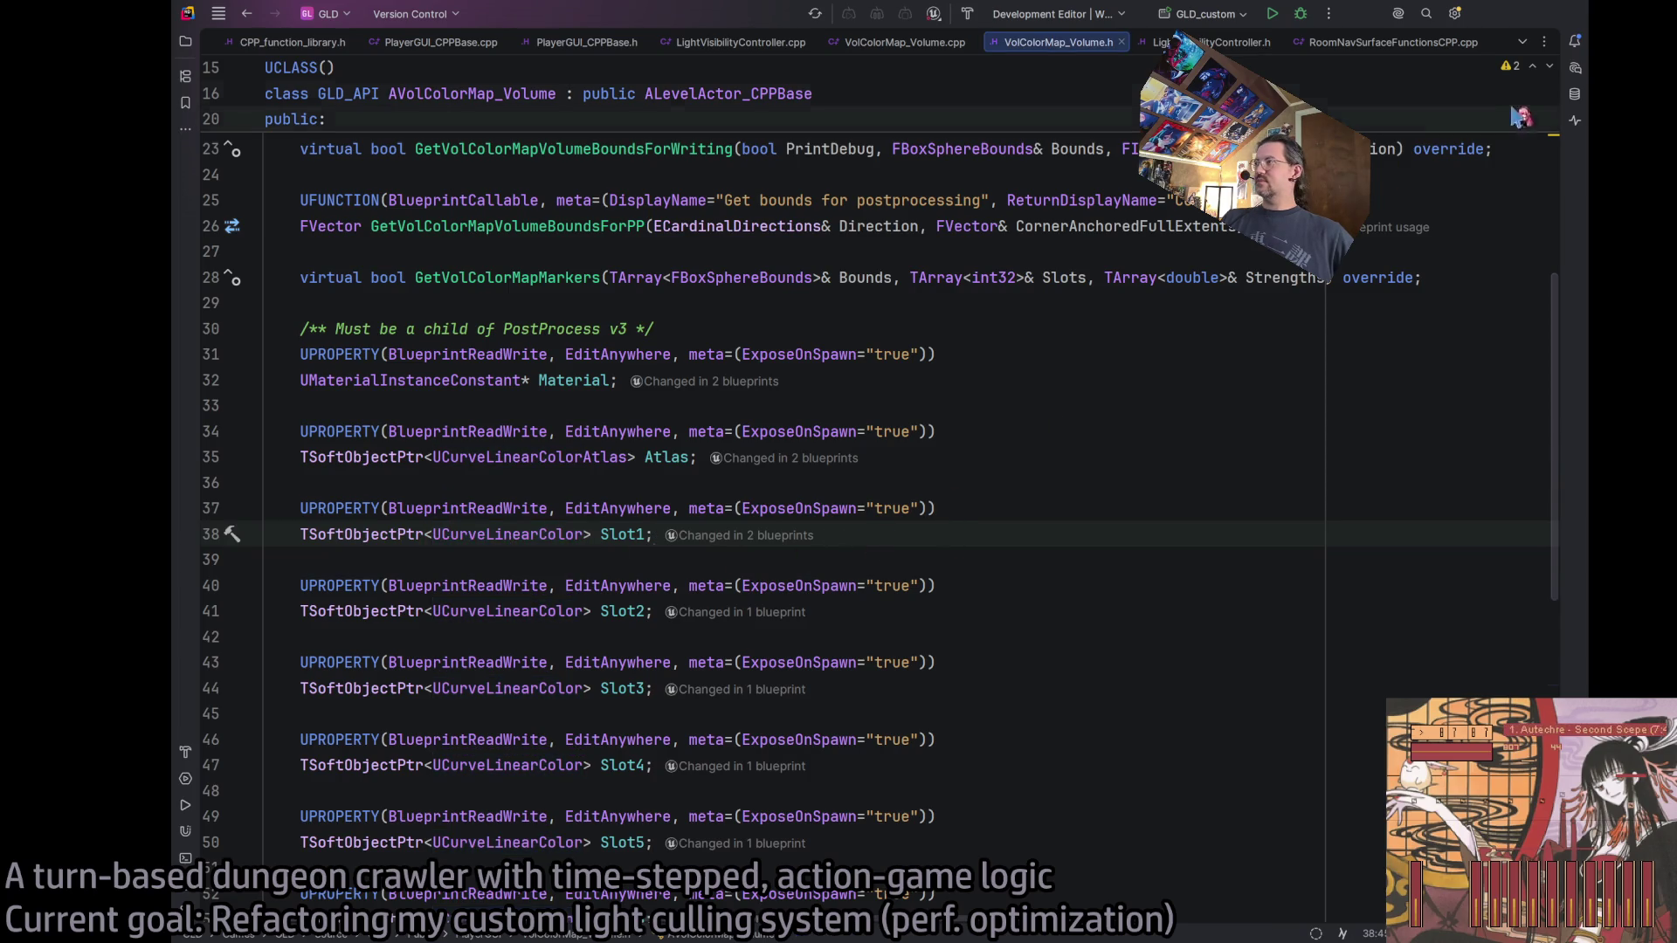
{"action": "left_click", "coordinate": [1580, 75]}
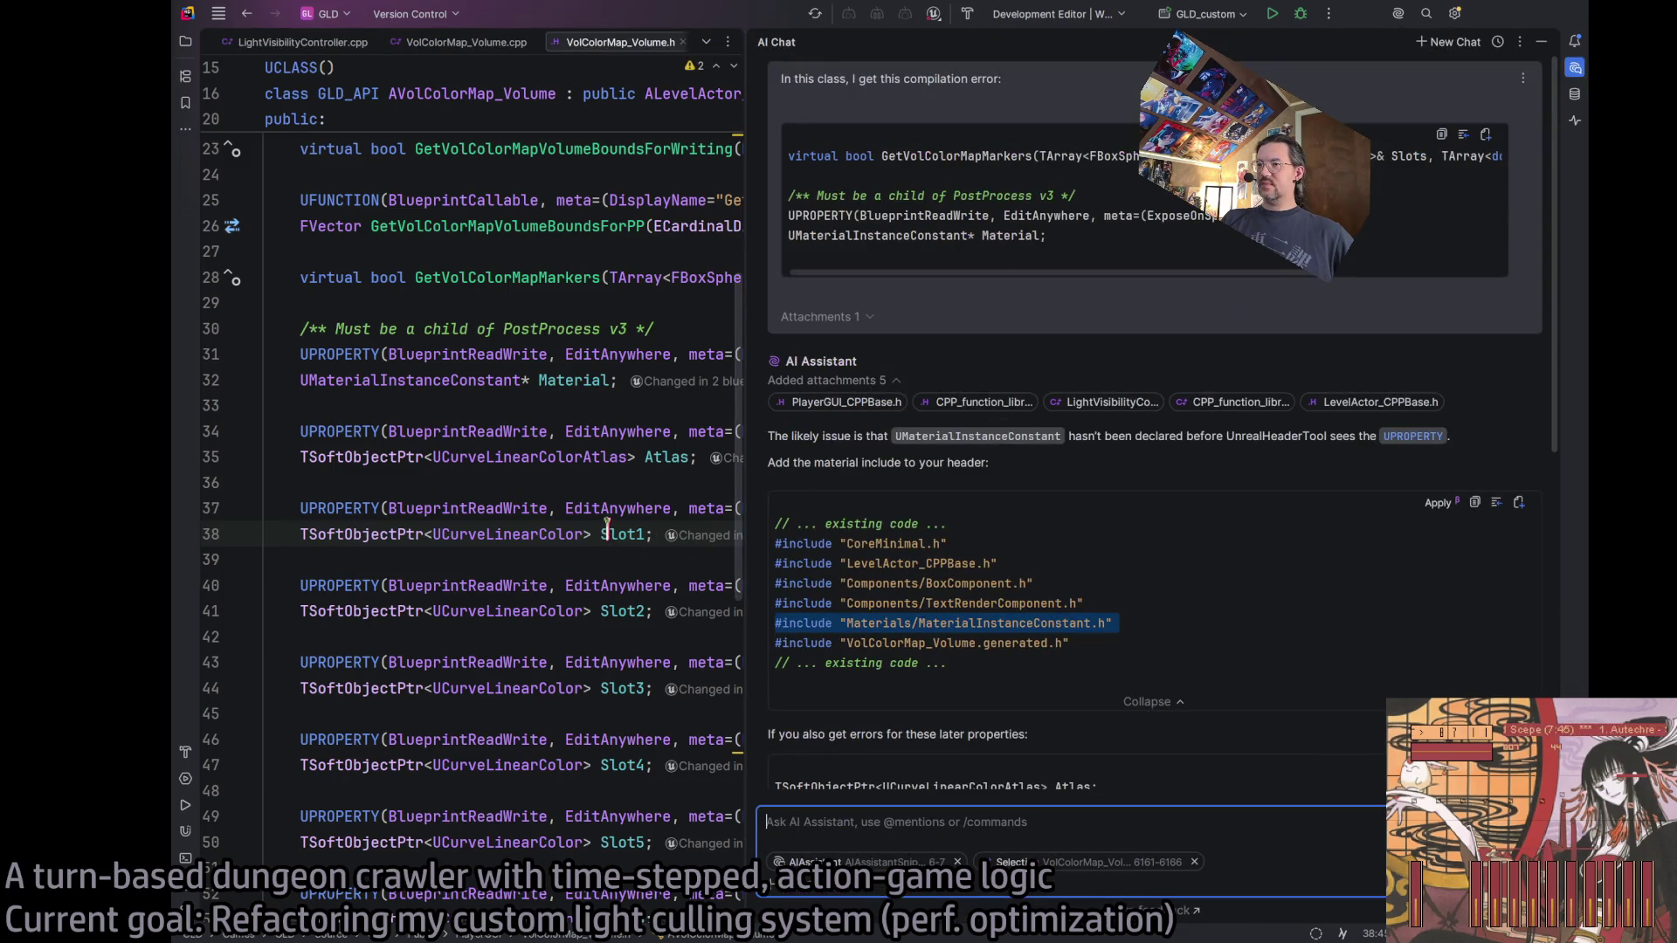
Start a new AI chat with Slot1 declaration lines 37–38 attached and begin the prompt.
{"action": "left_click", "coordinate": [1449, 42]}
{"action": "double_click", "coordinate": [568, 534]}
{"action": "left_click_drag", "start_coordinate": [271, 560], "coordinate": [266, 508]}
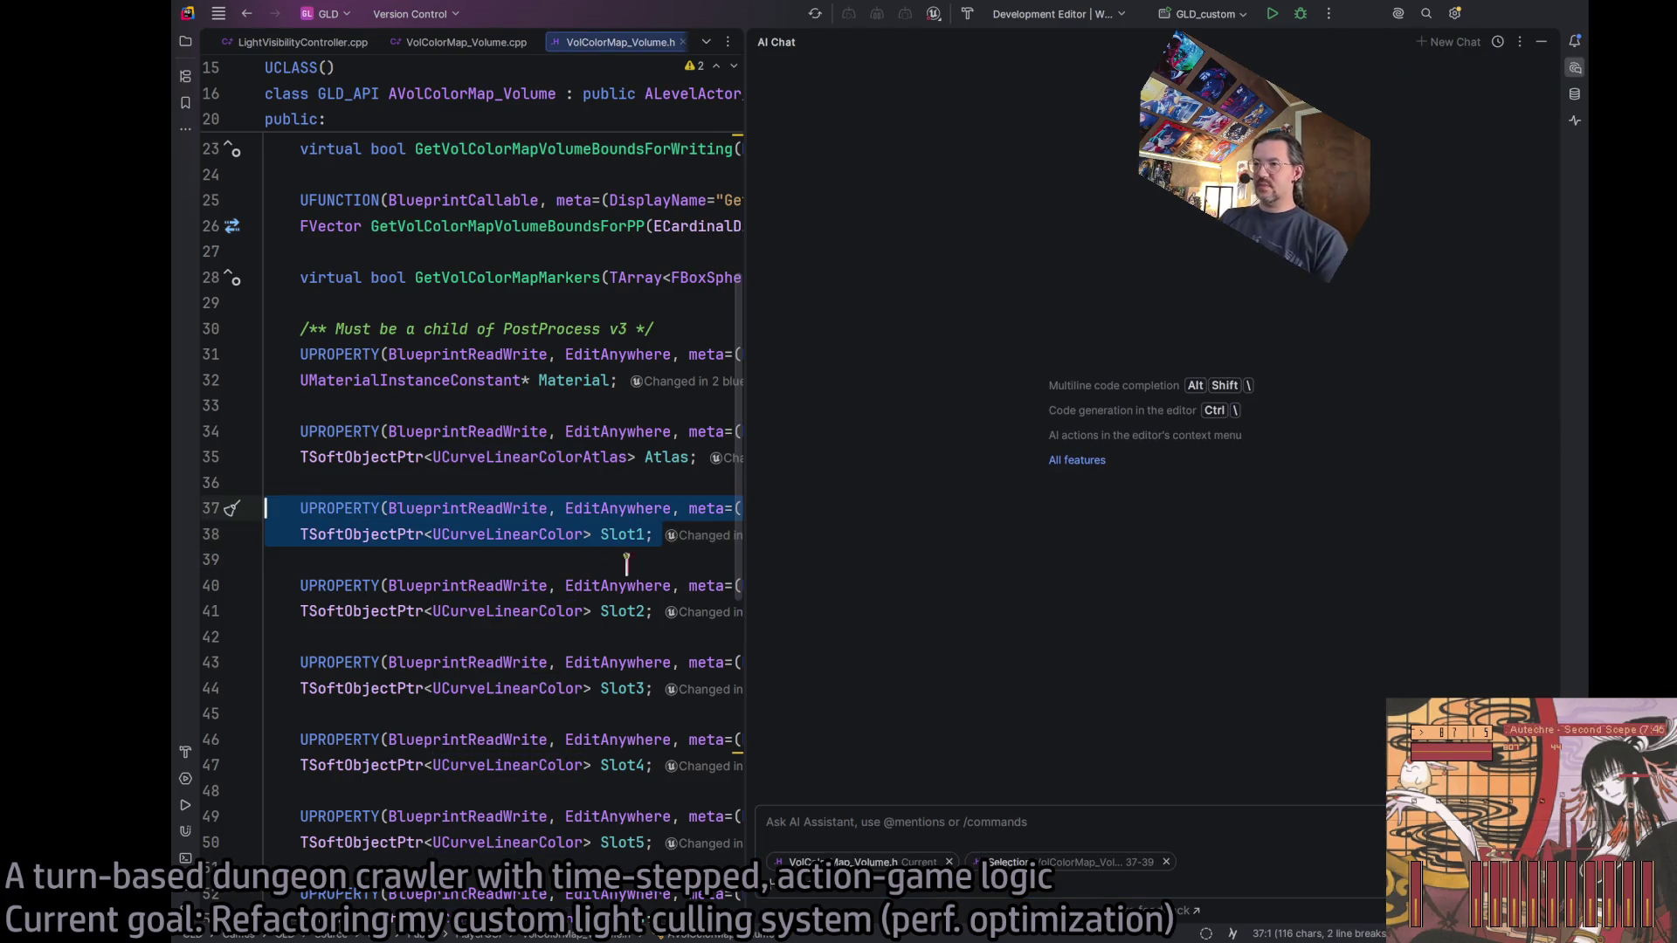
{"action": "left_click", "coordinate": [942, 830]}
{"action": "type", "text": "In this Unreal Engine C++ class, I get the er"}
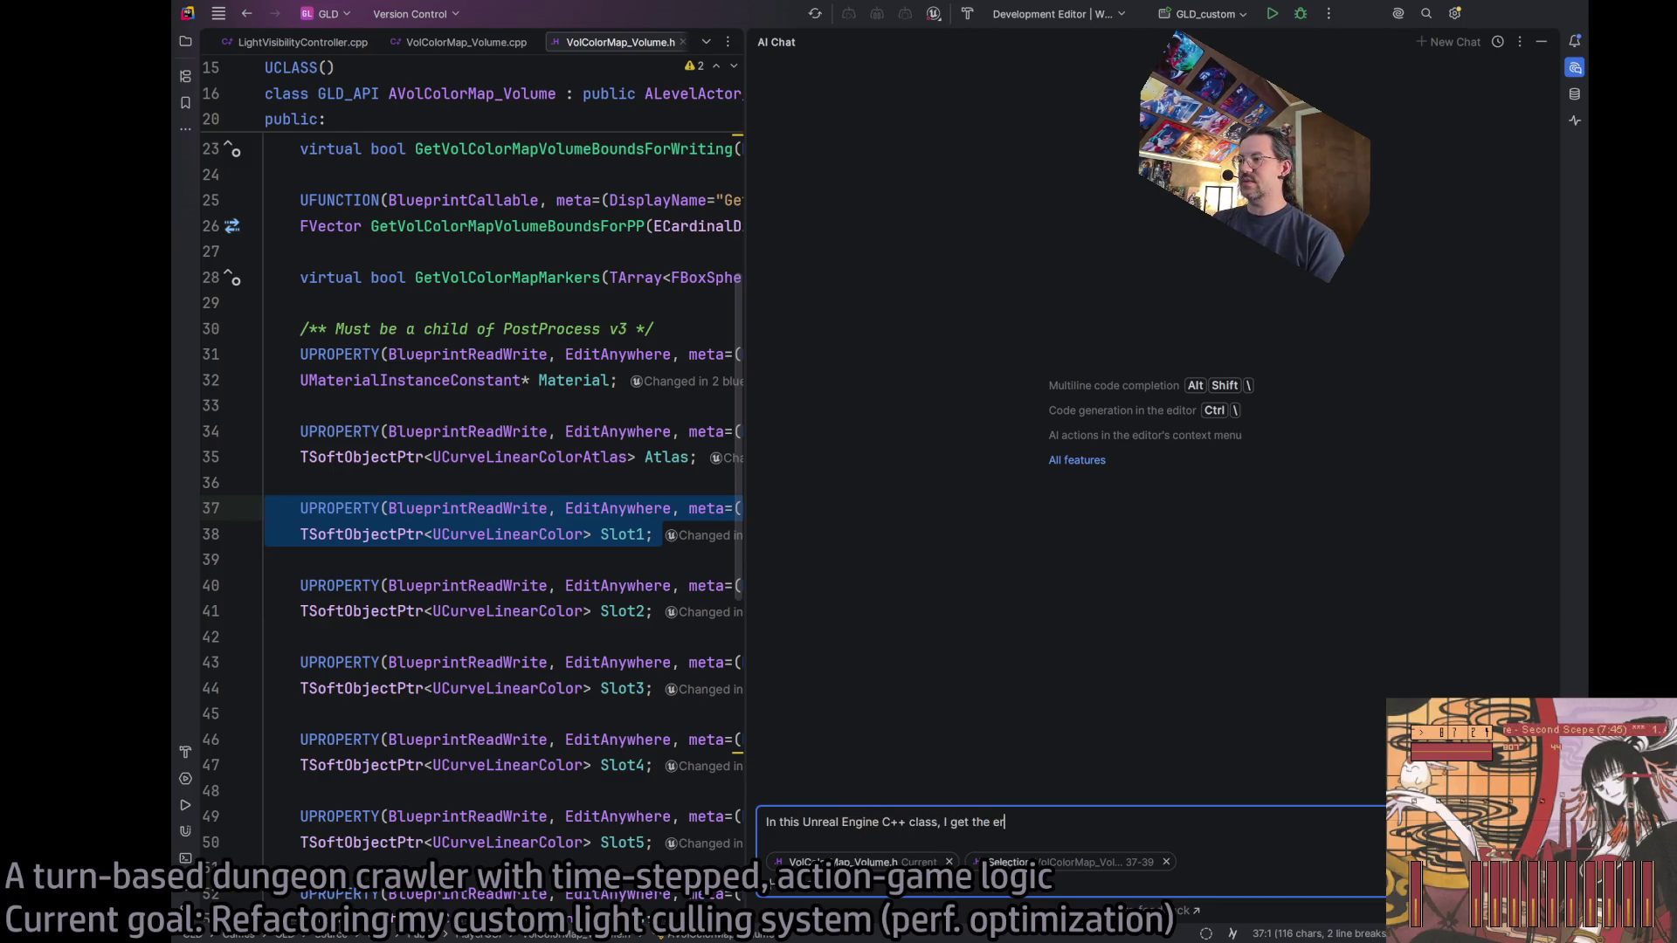
{"action": "key", "text": "BackSpace"}
{"action": "key", "text": "BackSpace"}
{"action": "type", "text": "compilation error:"}
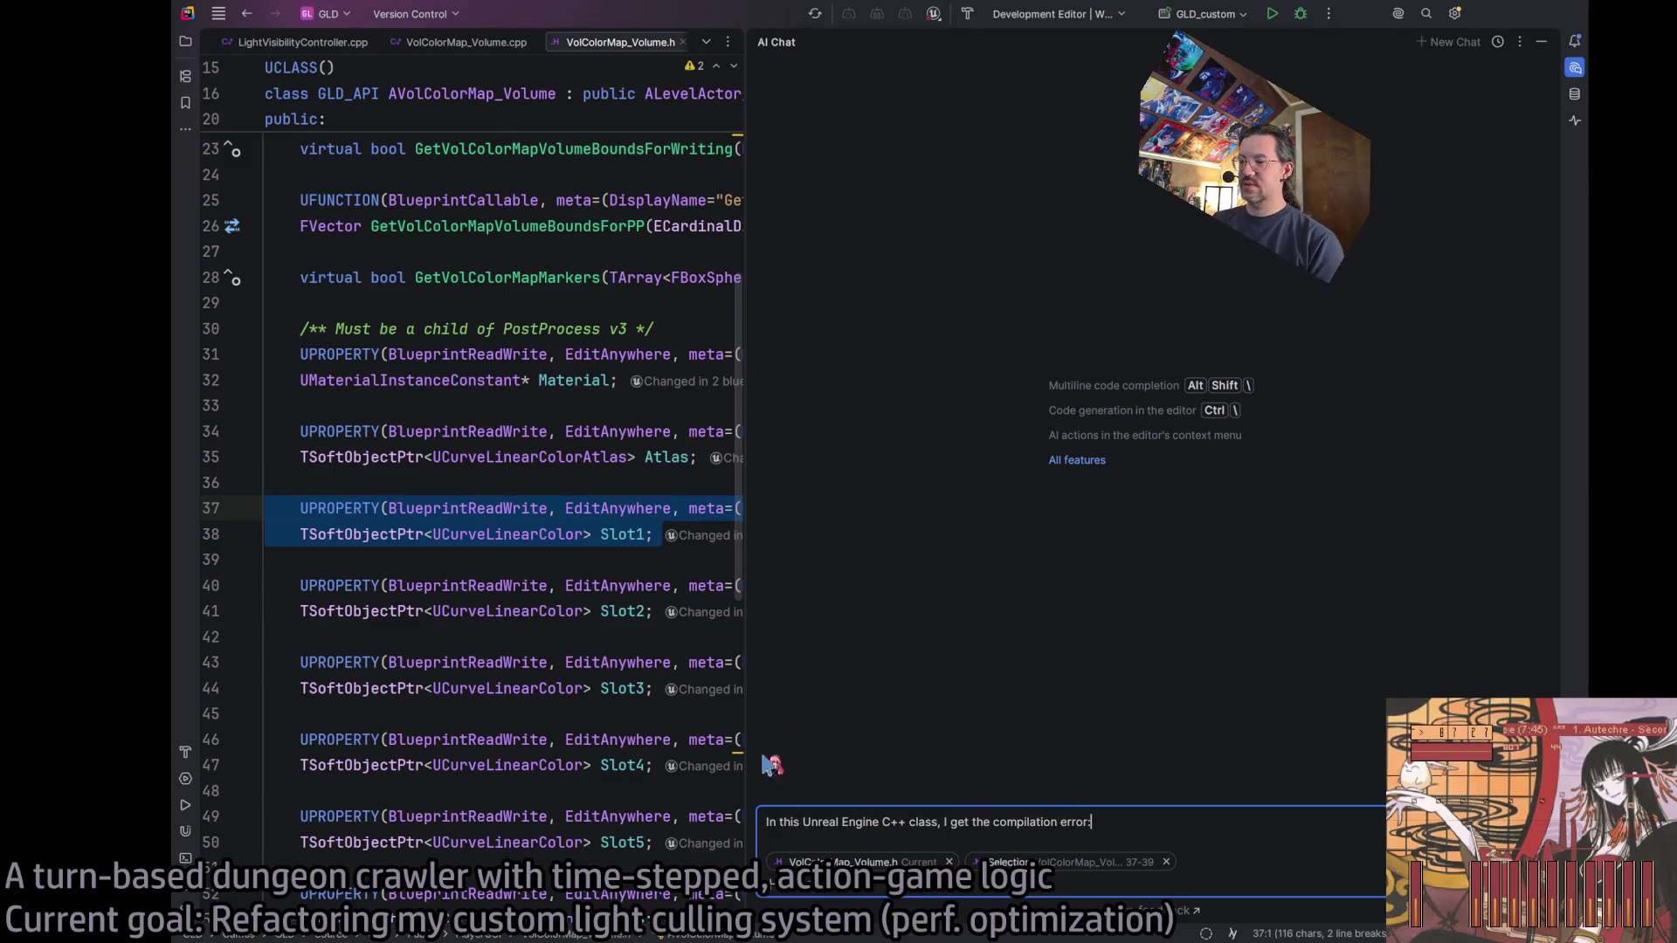
Paste the whole Notepad++ Slot1 error log into the prompt and send it.
{"action": "key", "text": "alt+Tab"}
{"action": "key", "text": "ctrl+a"}
{"action": "key", "text": "ctrl+c"}
{"action": "key", "text": "alt+Tab"}
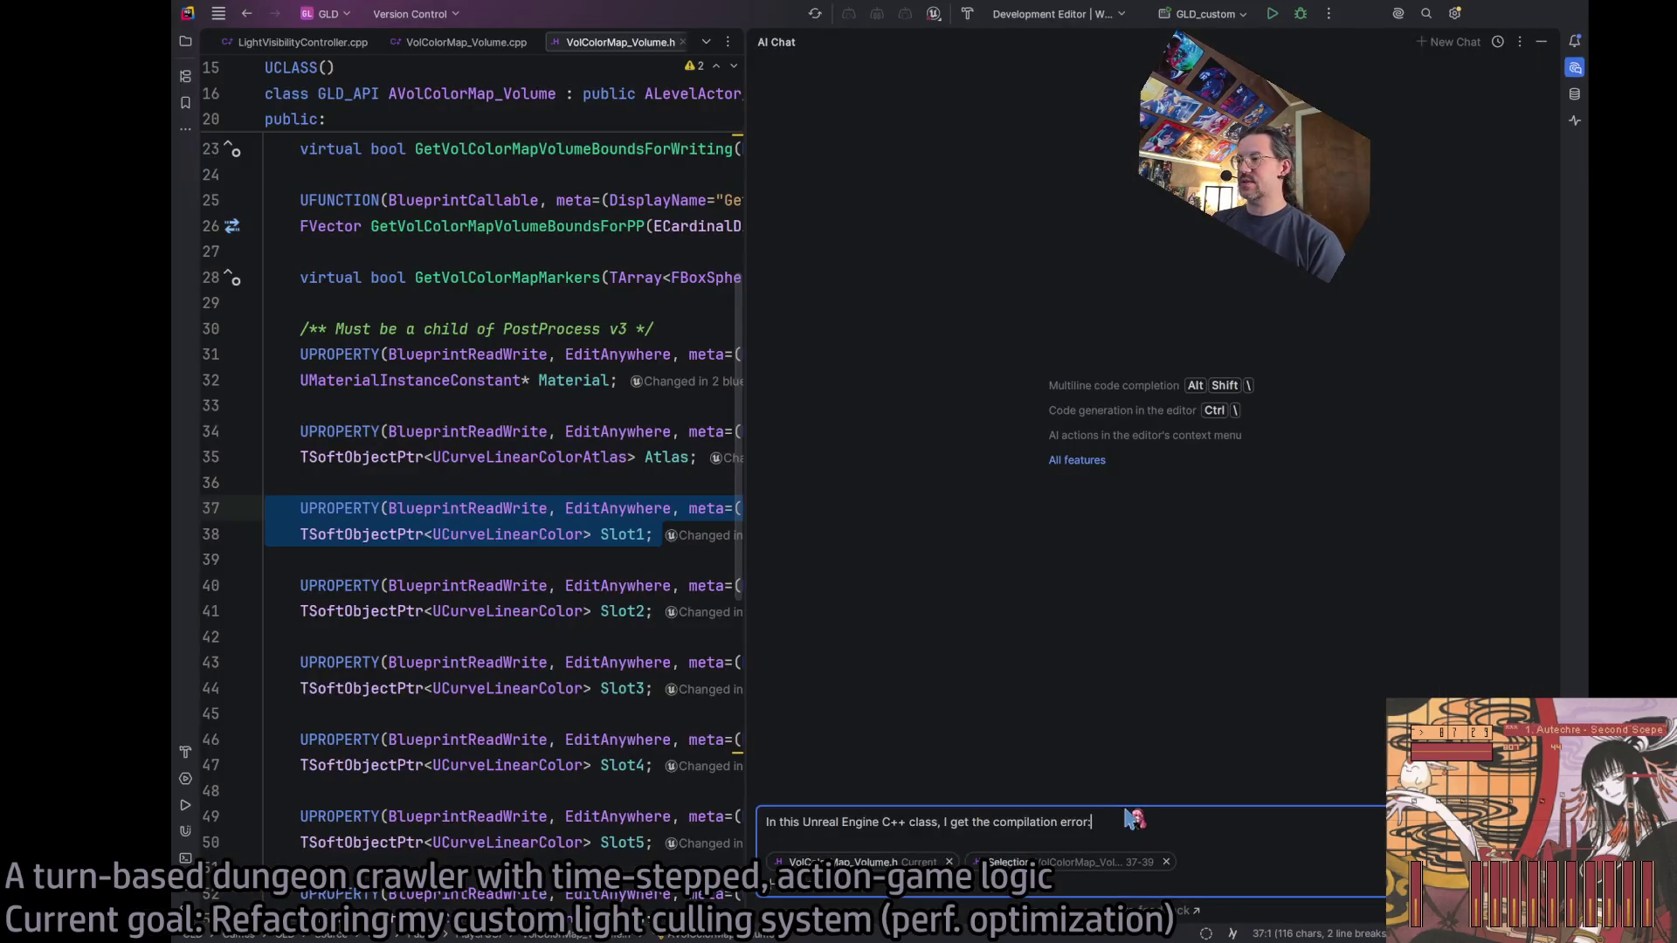
{"action": "key", "text": "shift+Return"}
{"action": "key", "text": "shift+Return"}
{"action": "key", "text": "ctrl+v"}
{"action": "key", "text": "Return"}
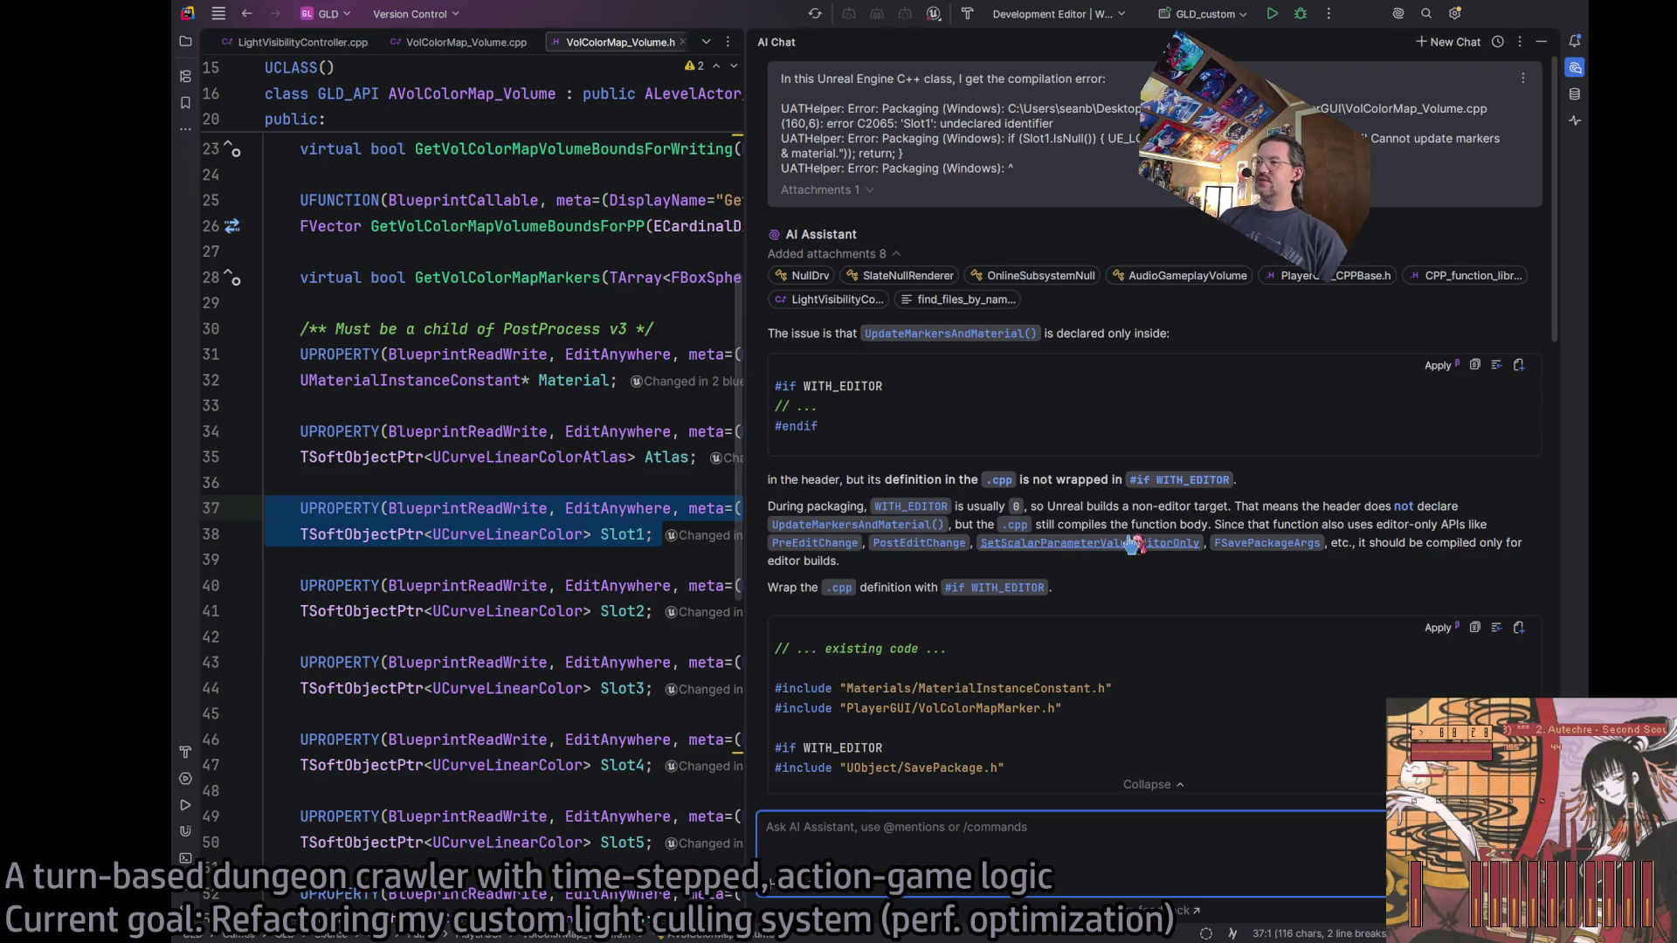
Read the WITH_EDITOR advice, then return to UpdateMarkersAndMaterial in VolColorMap_Volume.cpp.
{"action": "scroll", "coordinate": [1048, 559], "scroll_direction": "down", "scroll_amount": 3}
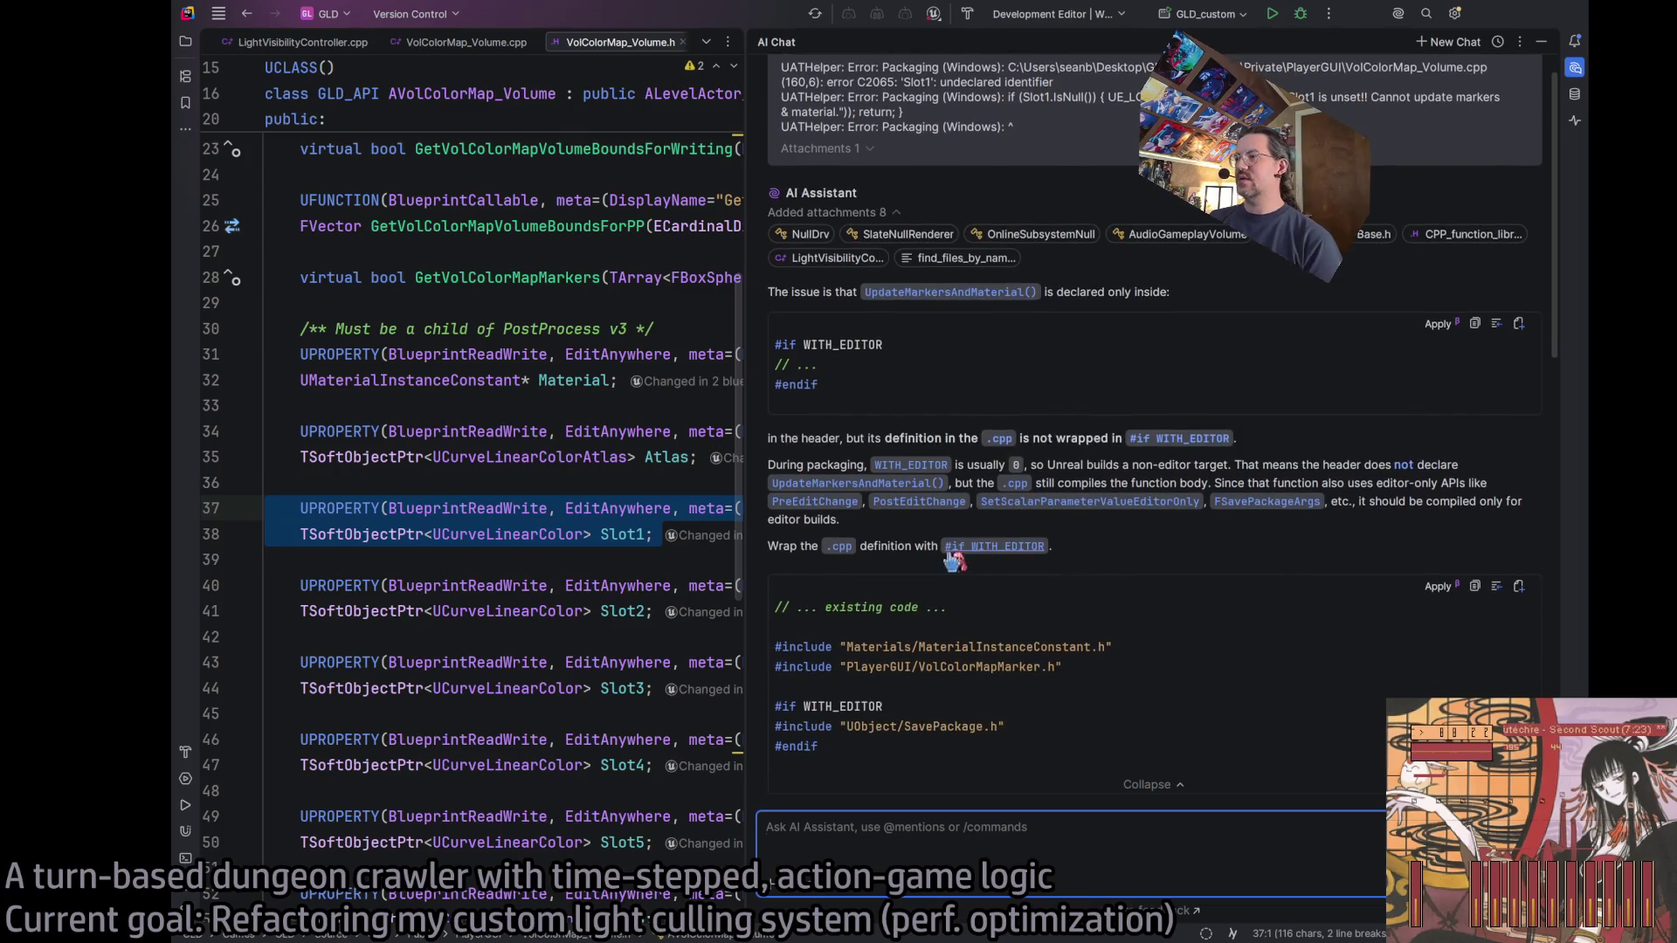
{"action": "scroll", "coordinate": [1050, 568], "scroll_direction": "down", "scroll_amount": 9}
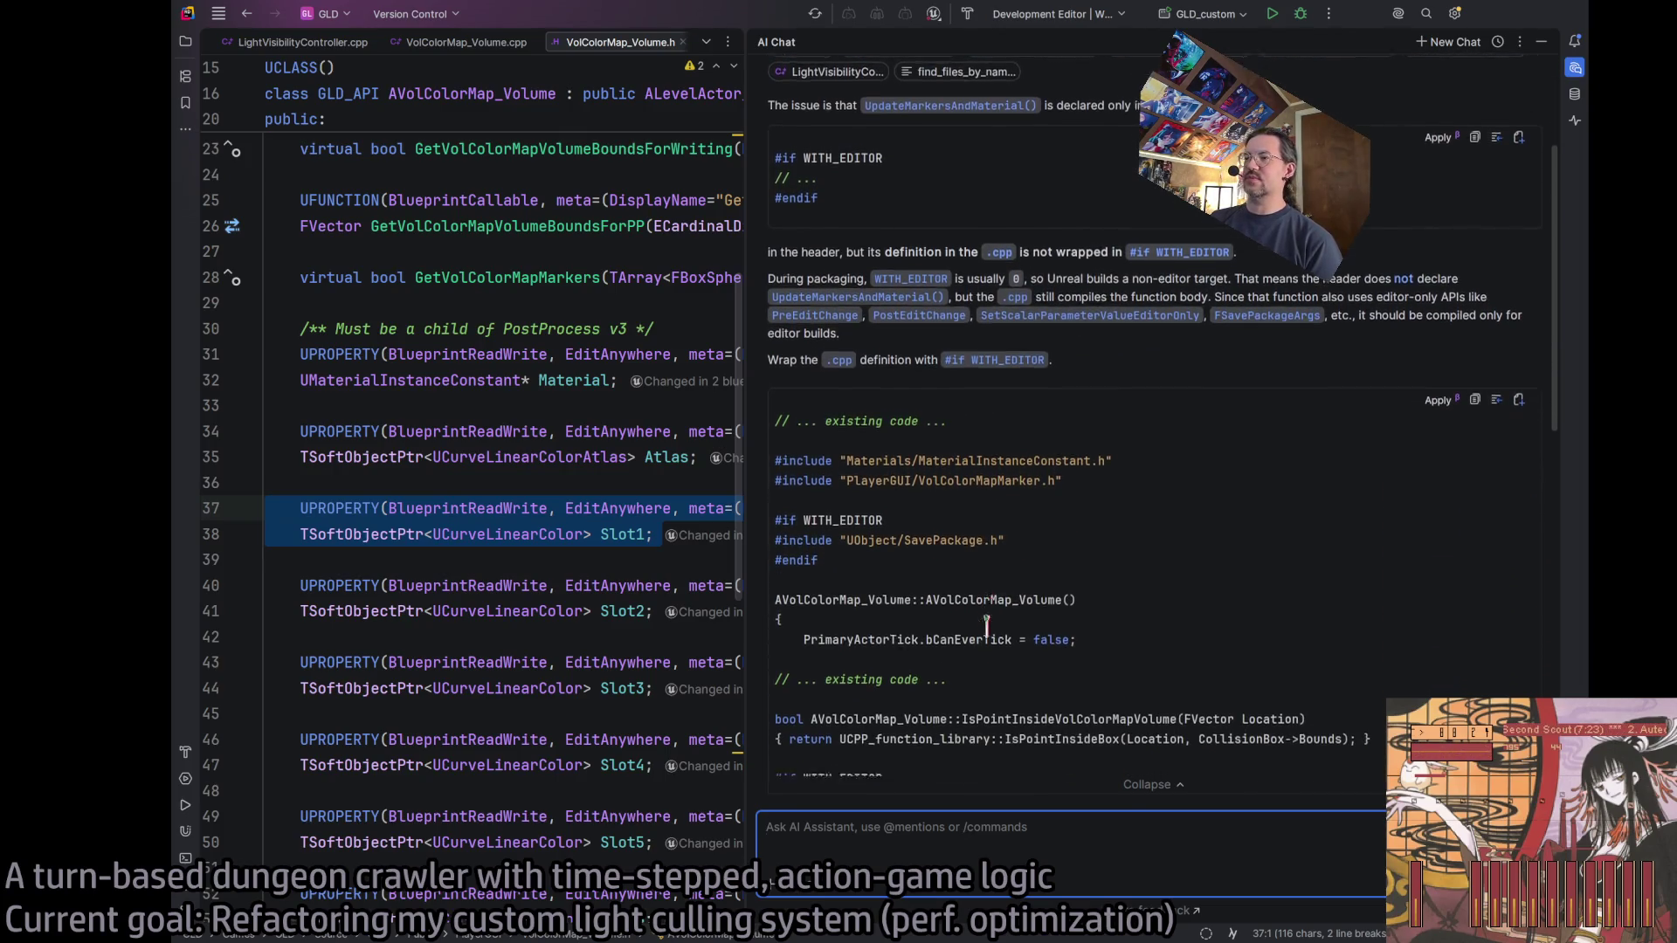
{"action": "scroll", "coordinate": [940, 601], "scroll_direction": "up", "scroll_amount": 3}
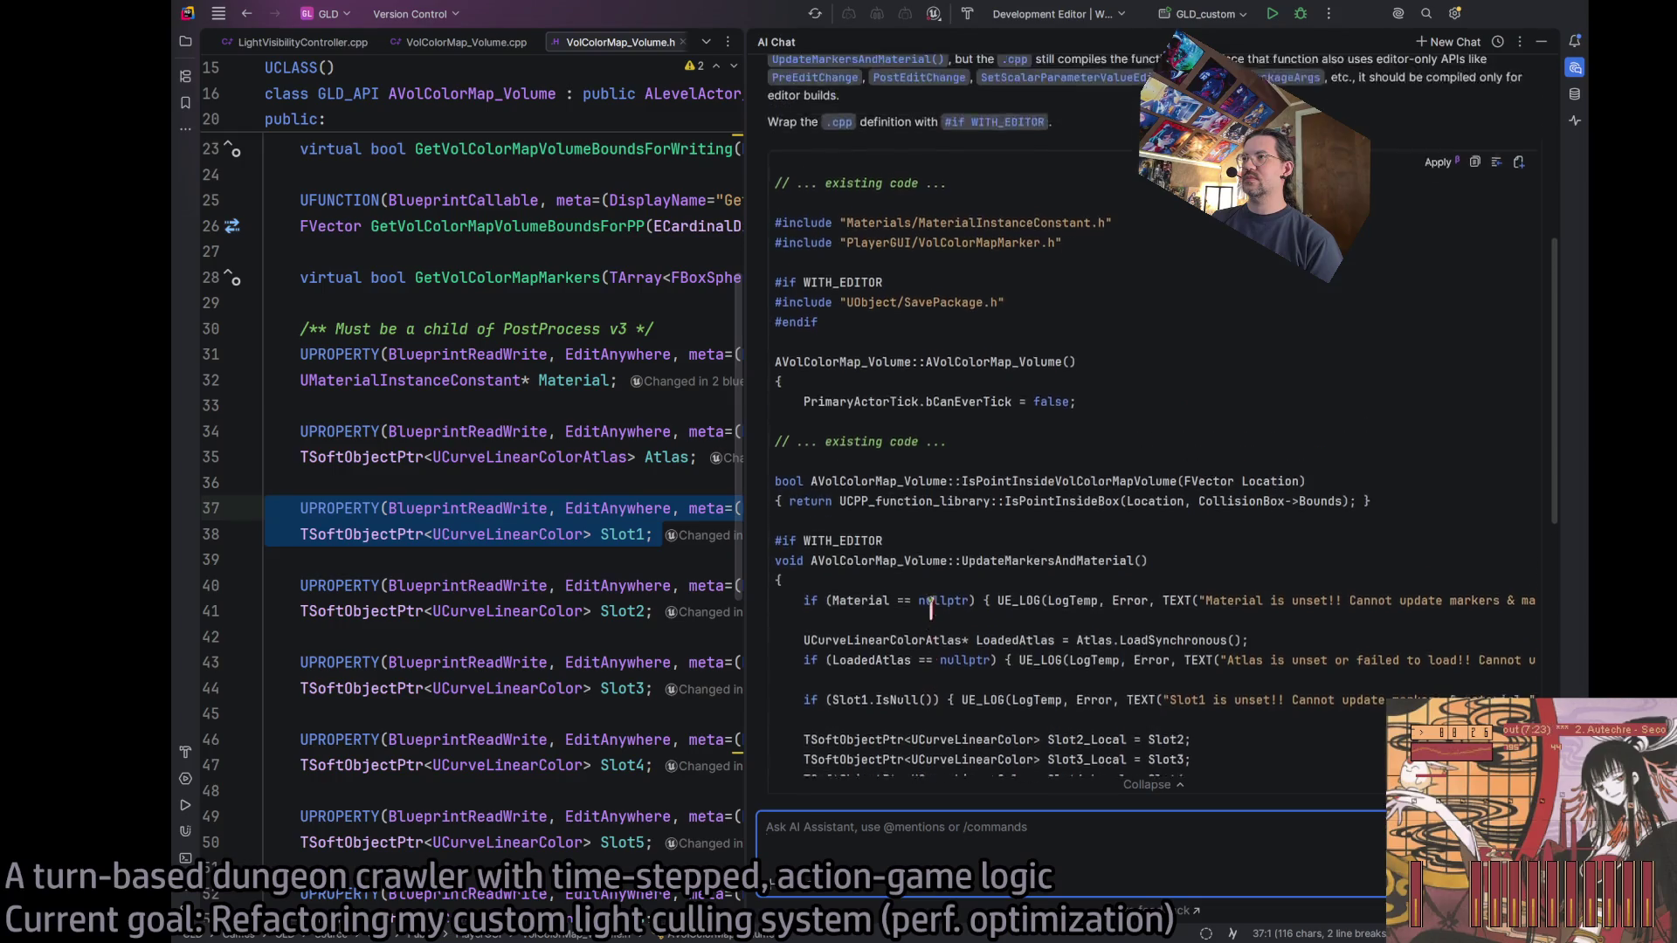
{"action": "scroll", "coordinate": [927, 578], "scroll_direction": "down", "scroll_amount": 6}
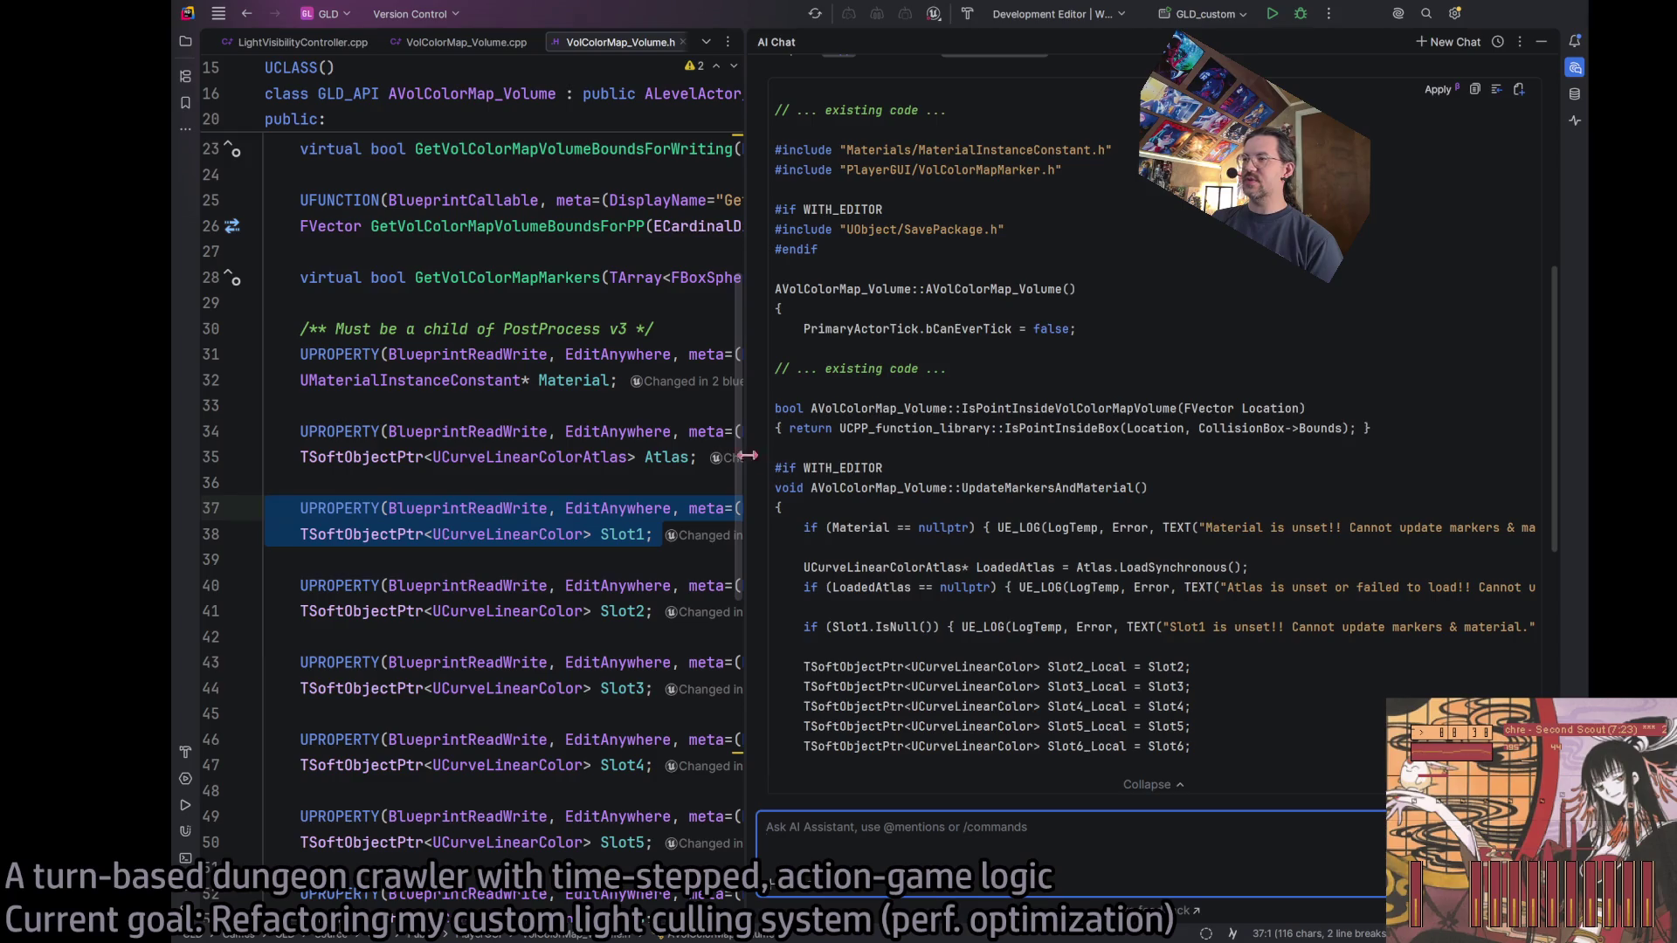
{"action": "left_click", "coordinate": [915, 470]}
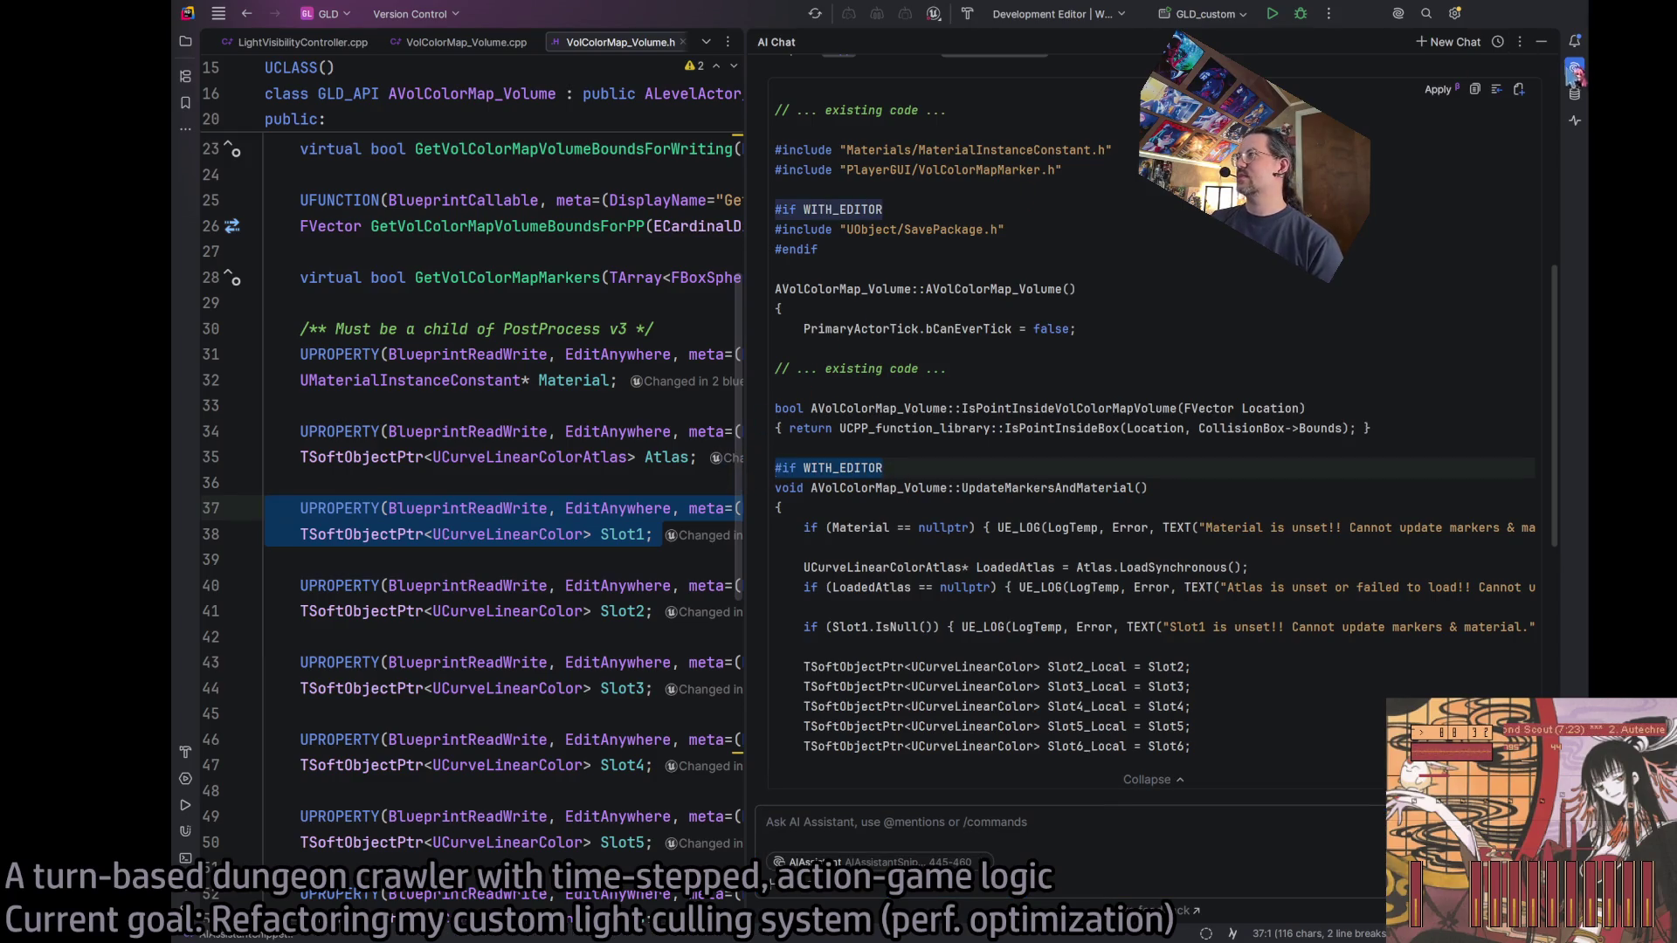
{"action": "left_click", "coordinate": [1575, 69]}
{"action": "left_click", "coordinate": [904, 42]}
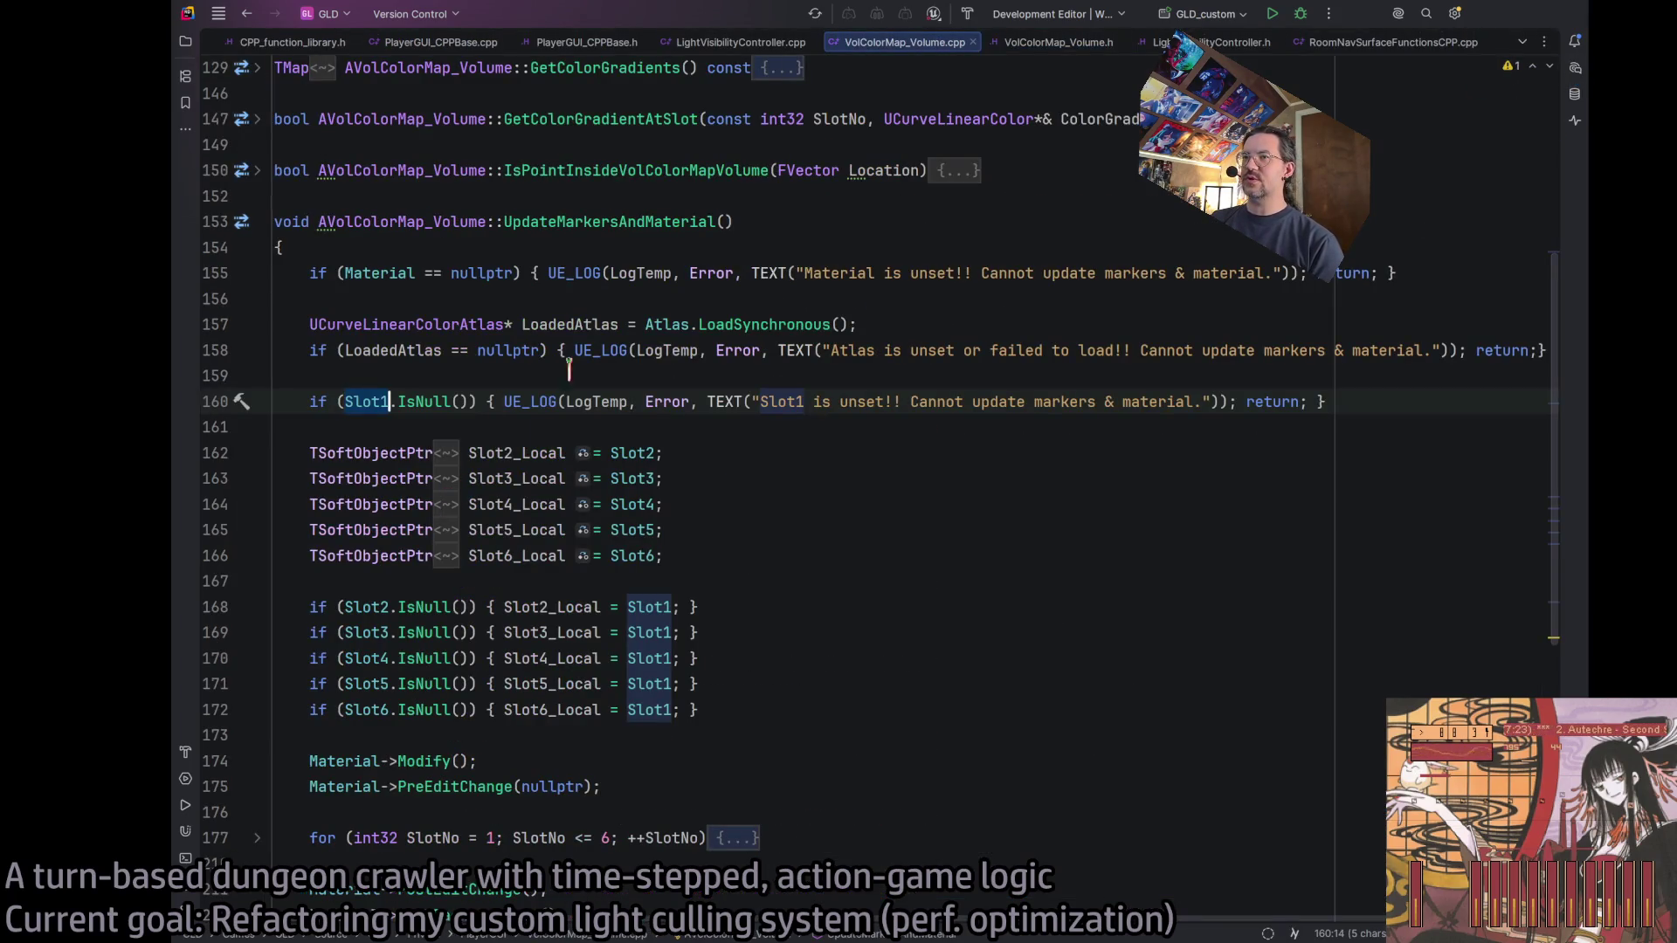
Insert '#if WITH_EDITOR' above the UpdateMarkersAndMaterial definition.
{"action": "left_click", "coordinate": [750, 196]}
{"action": "key", "text": "Return"}
{"action": "type", "text": "#if WITH_EDITOR"}
{"action": "scroll", "coordinate": [597, 452], "scroll_direction": "down", "scroll_amount": 8}
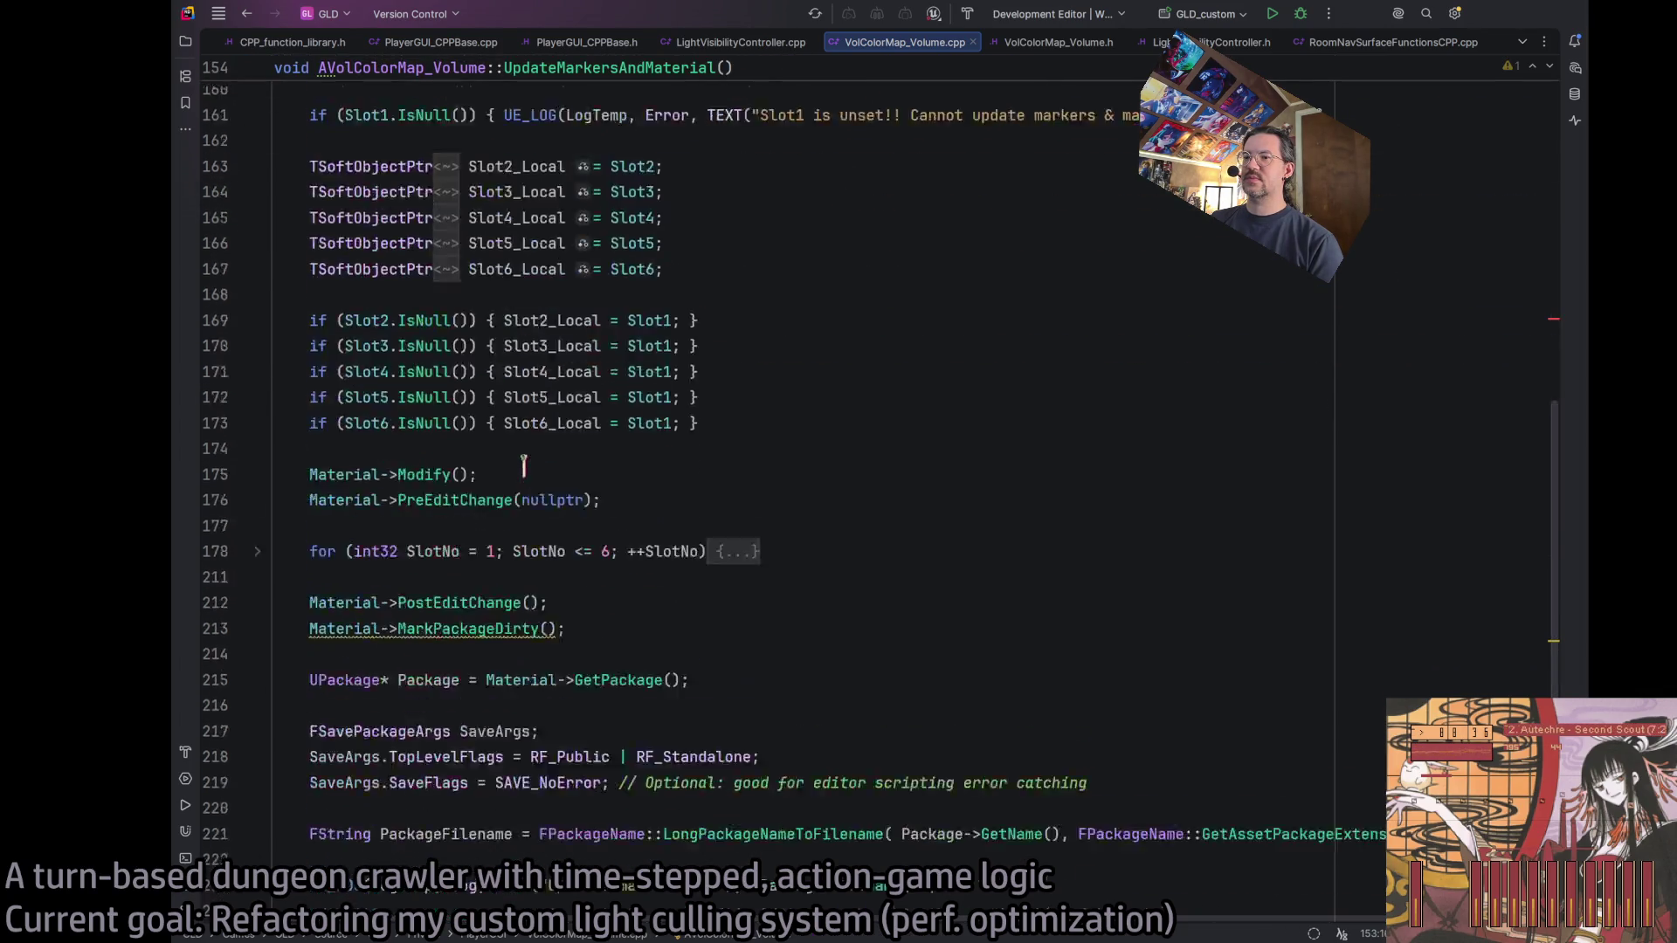
{"action": "scroll", "coordinate": [561, 718], "scroll_direction": "up", "scroll_amount": 6}
{"action": "scroll", "coordinate": [561, 717], "scroll_direction": "up", "scroll_amount": 1}
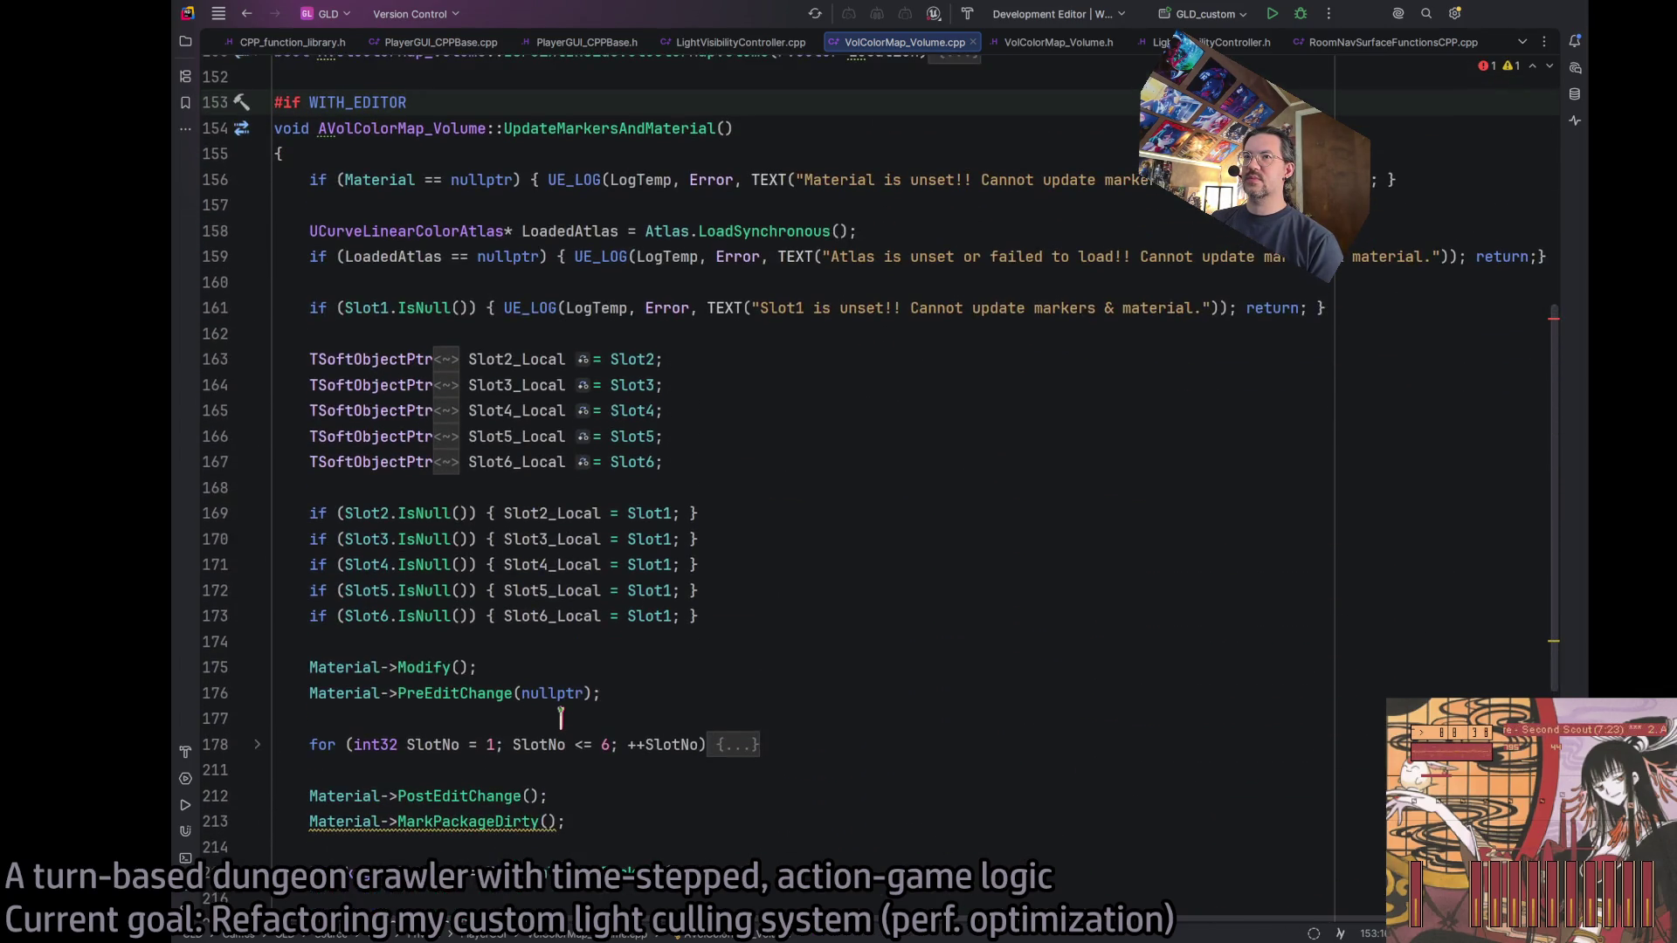
{"action": "scroll", "coordinate": [561, 786], "scroll_direction": "down", "scroll_amount": 7}
Add '#endif' on line 243 after the function's closing brace and remove trailing blank lines.
{"action": "left_click", "coordinate": [611, 807]}
{"action": "scroll", "coordinate": [626, 779], "scroll_direction": "up", "scroll_amount": 2}
{"action": "scroll", "coordinate": [626, 780], "scroll_direction": "up", "scroll_amount": 1}
{"action": "left_click", "coordinate": [444, 864]}
{"action": "type", "text": "#endif"}
{"action": "key", "text": "Return"}
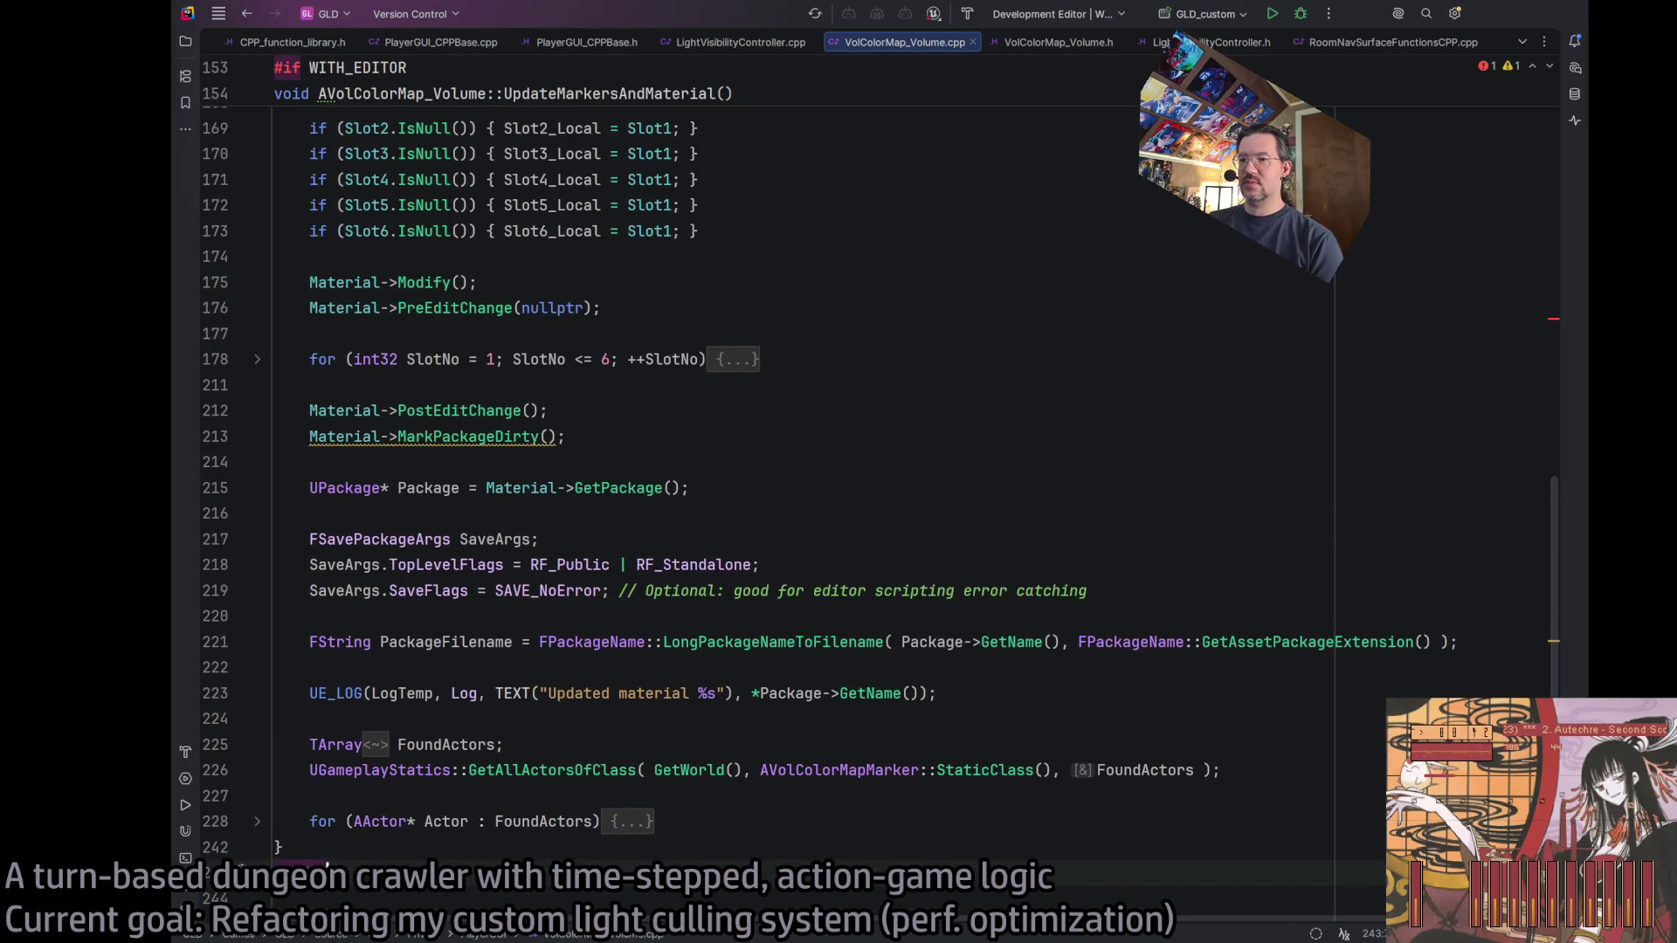
{"action": "scroll", "coordinate": [515, 736], "scroll_direction": "down", "scroll_amount": 2}
{"action": "key", "text": "BackSpace"}
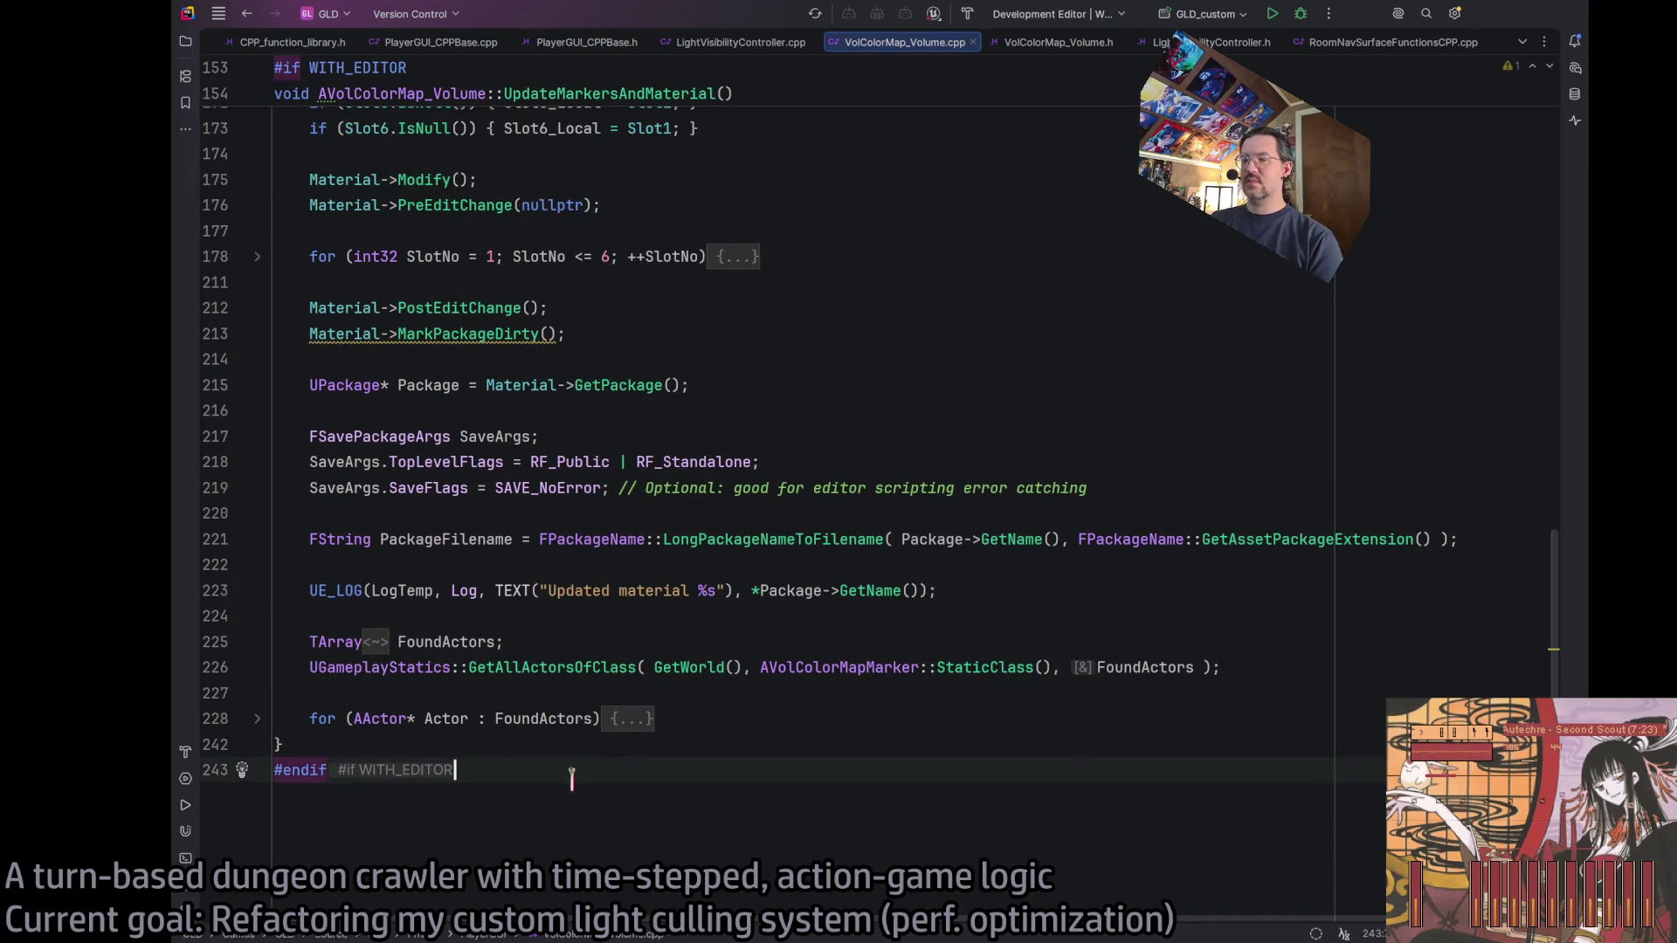
Build GLD and launch the Unreal Editor, briefly checking the Build output.
{"action": "left_click", "coordinate": [1273, 14]}
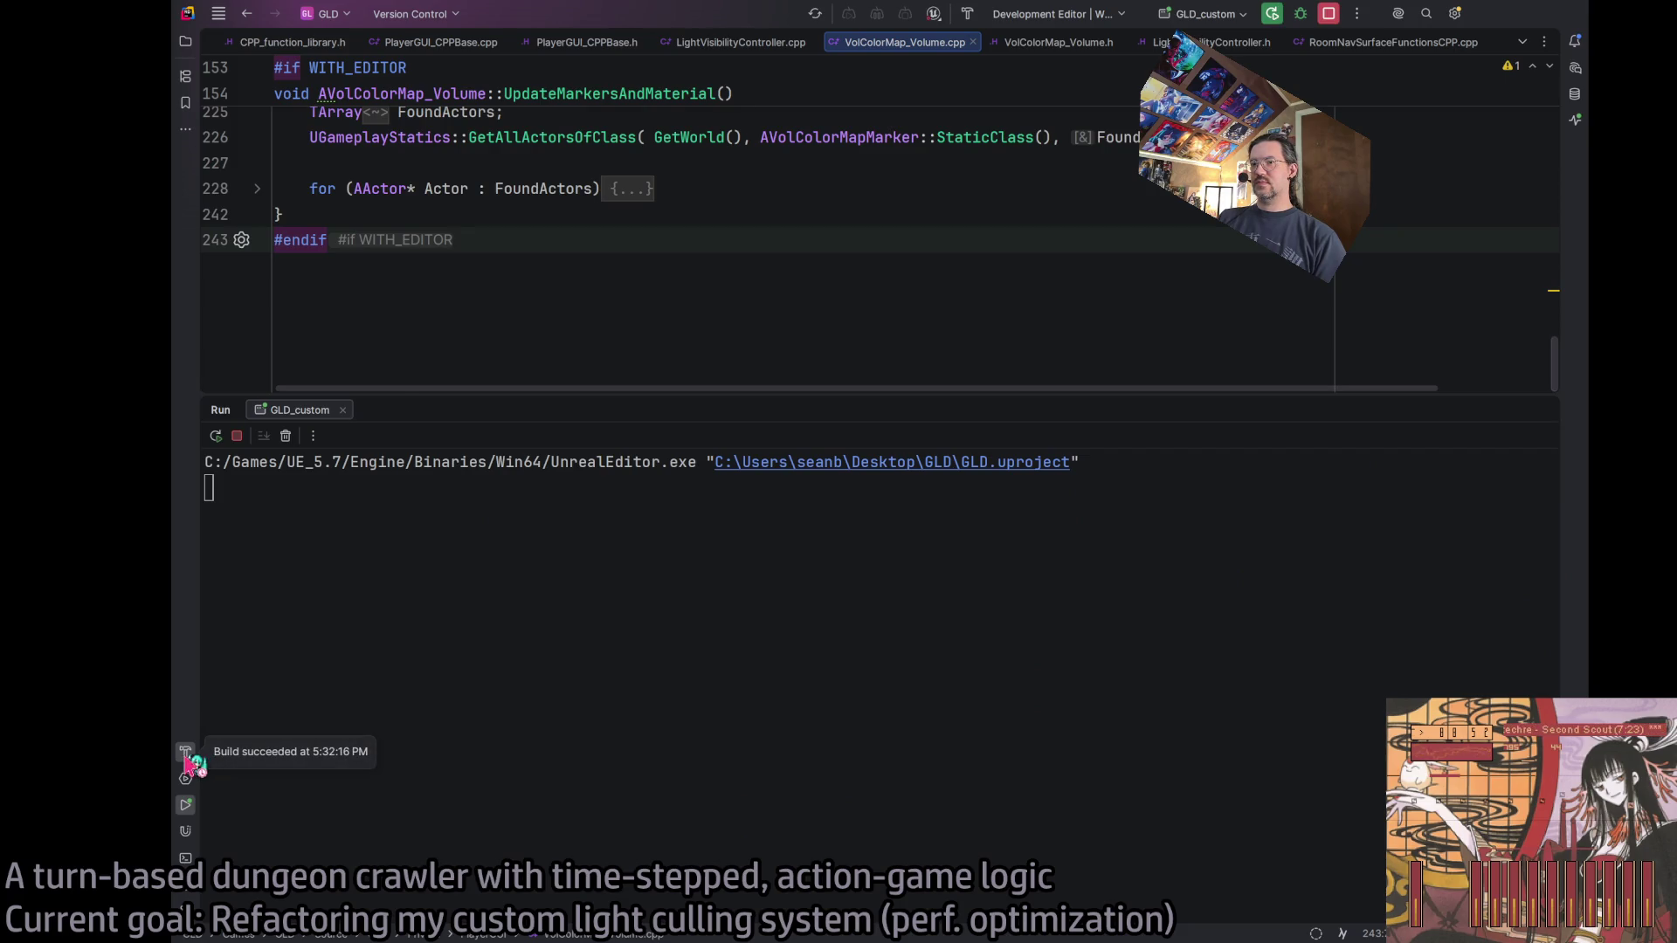
{"action": "left_click", "coordinate": [185, 753]}
{"action": "left_click", "coordinate": [185, 753]}
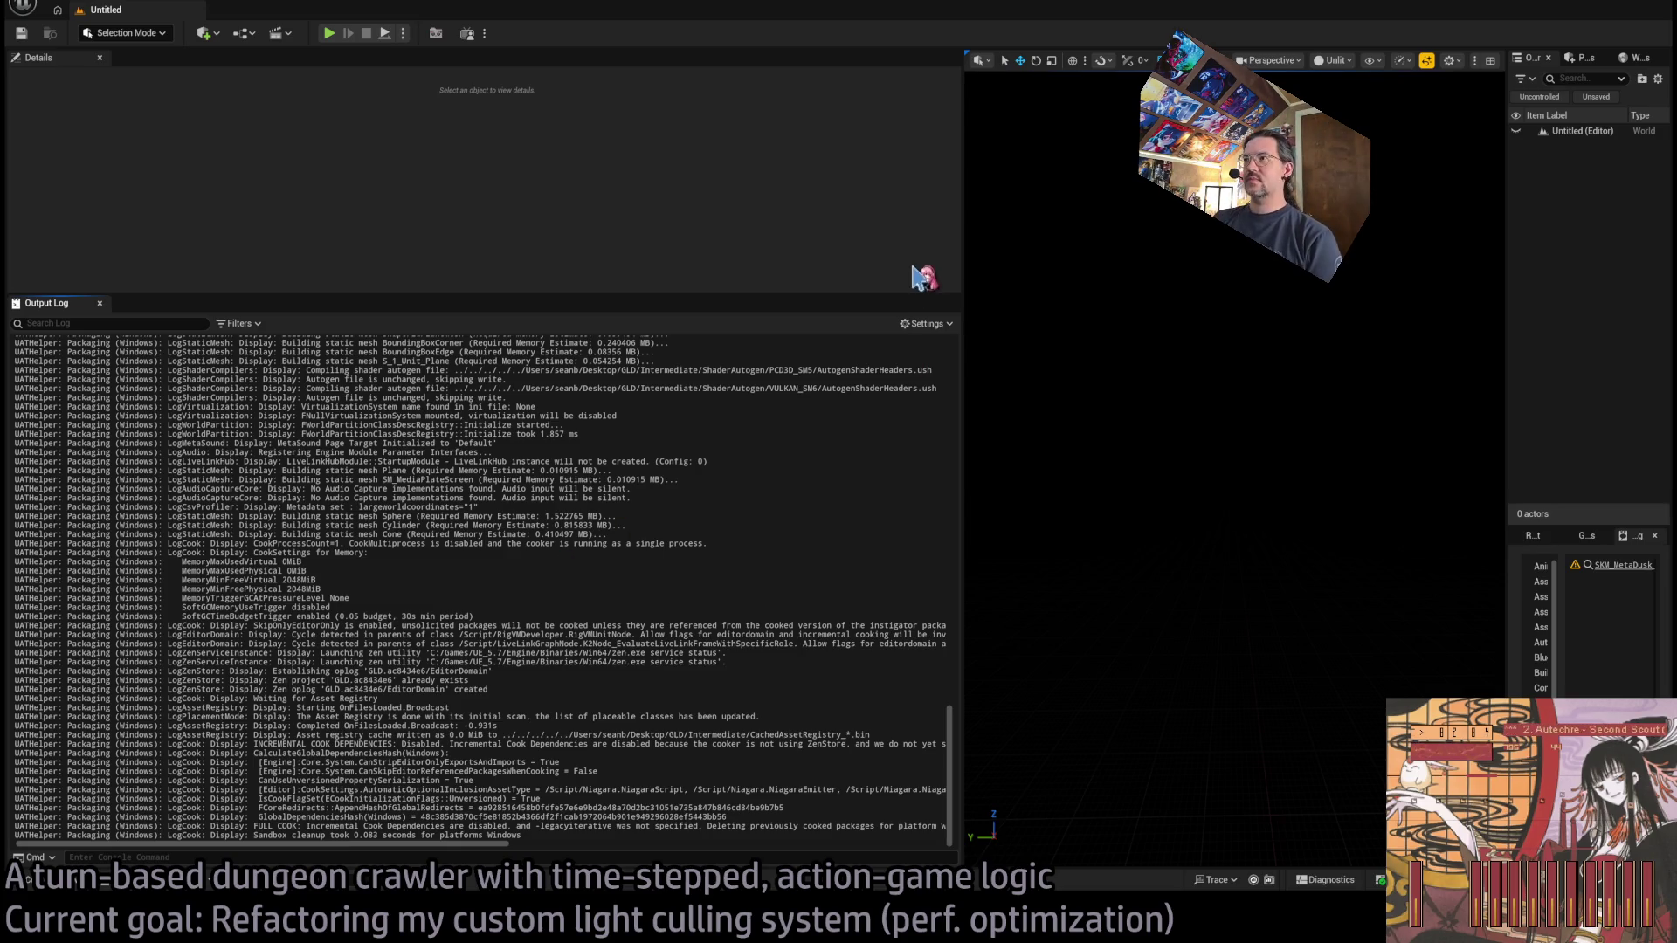
Make the Output Log taller and wider to read more of the packaging output.
{"action": "left_click_drag", "start_coordinate": [876, 293], "coordinate": [863, 133]}
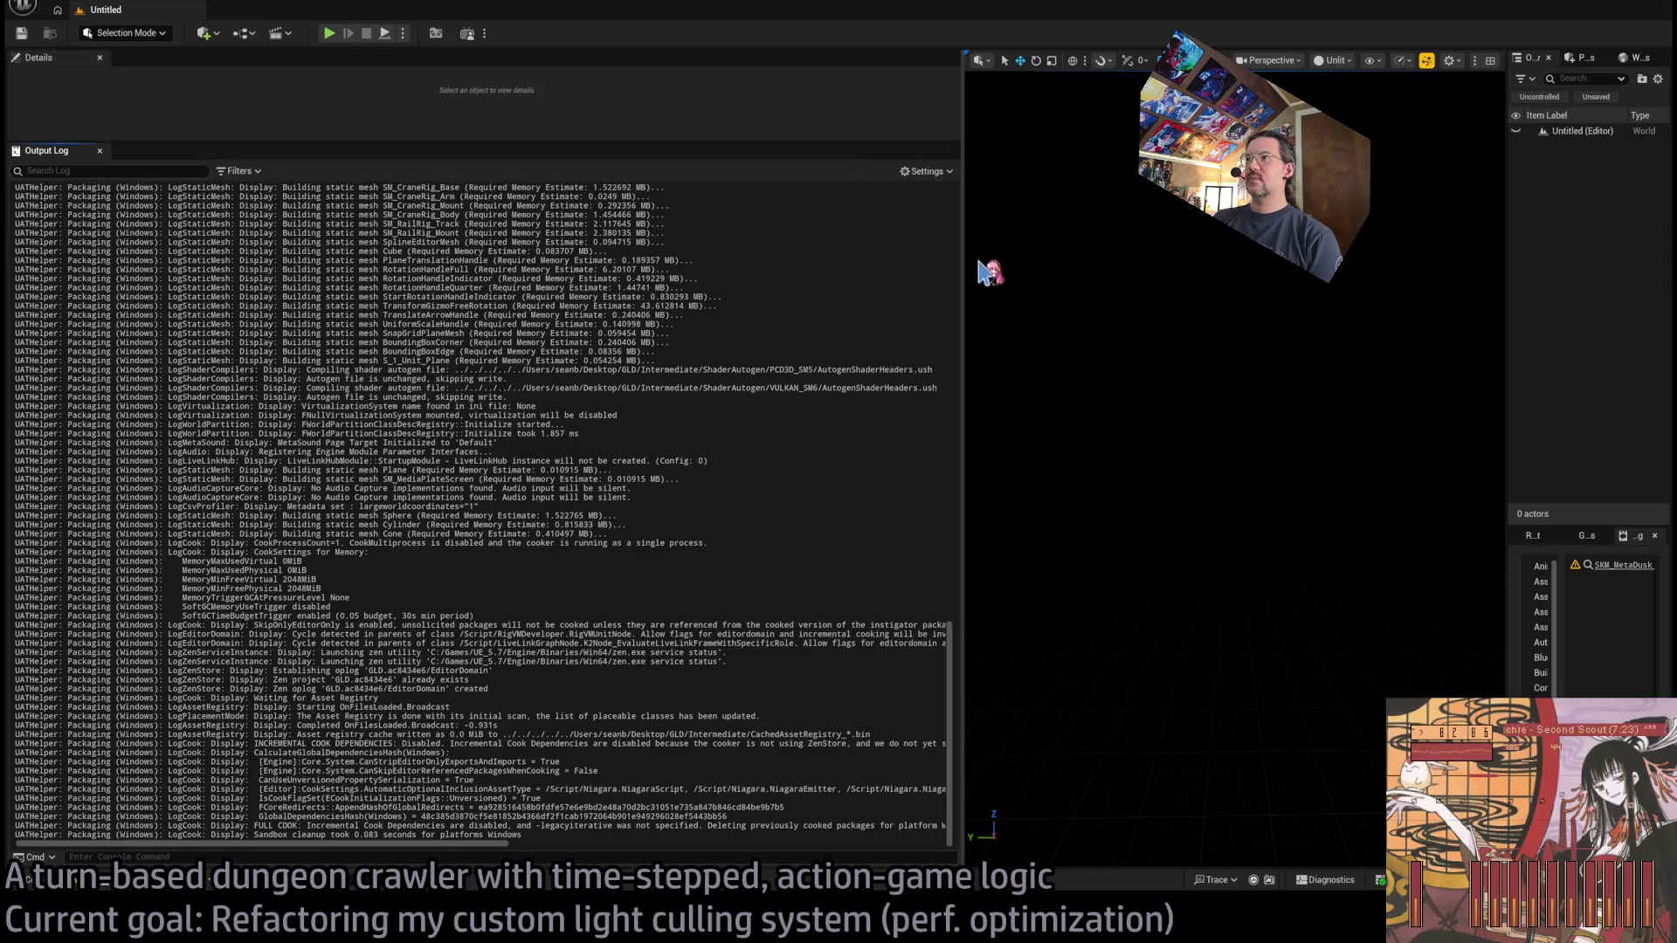
{"action": "left_click_drag", "start_coordinate": [962, 254], "coordinate": [1189, 262]}
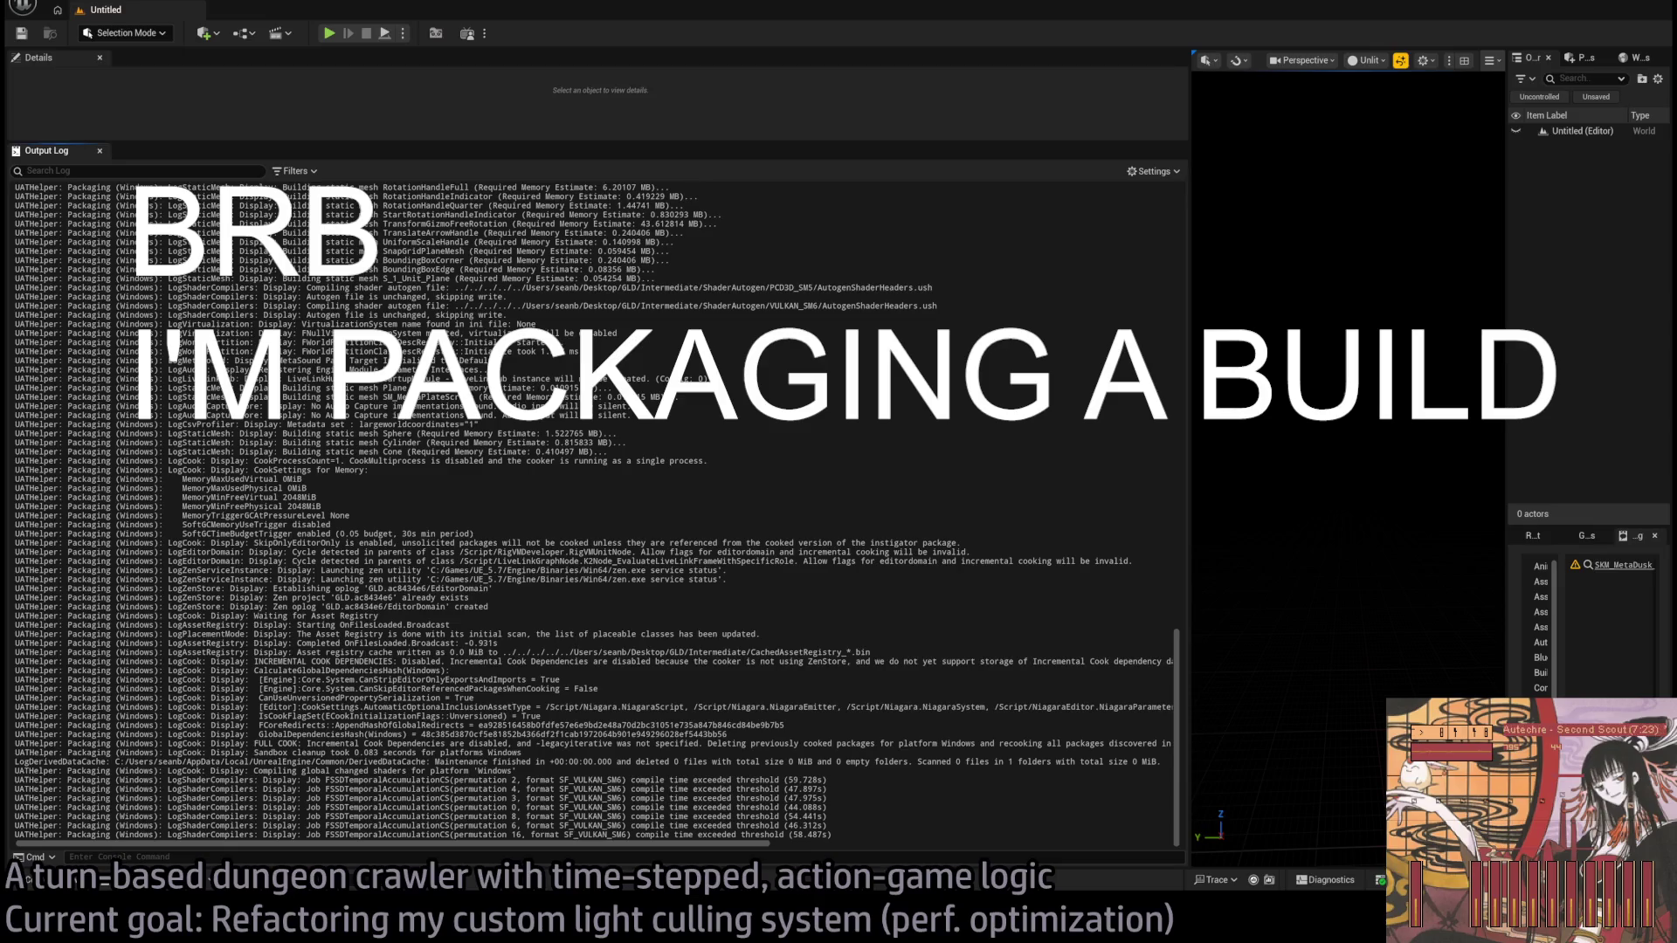
{"action": "key", "text": "super+d"}
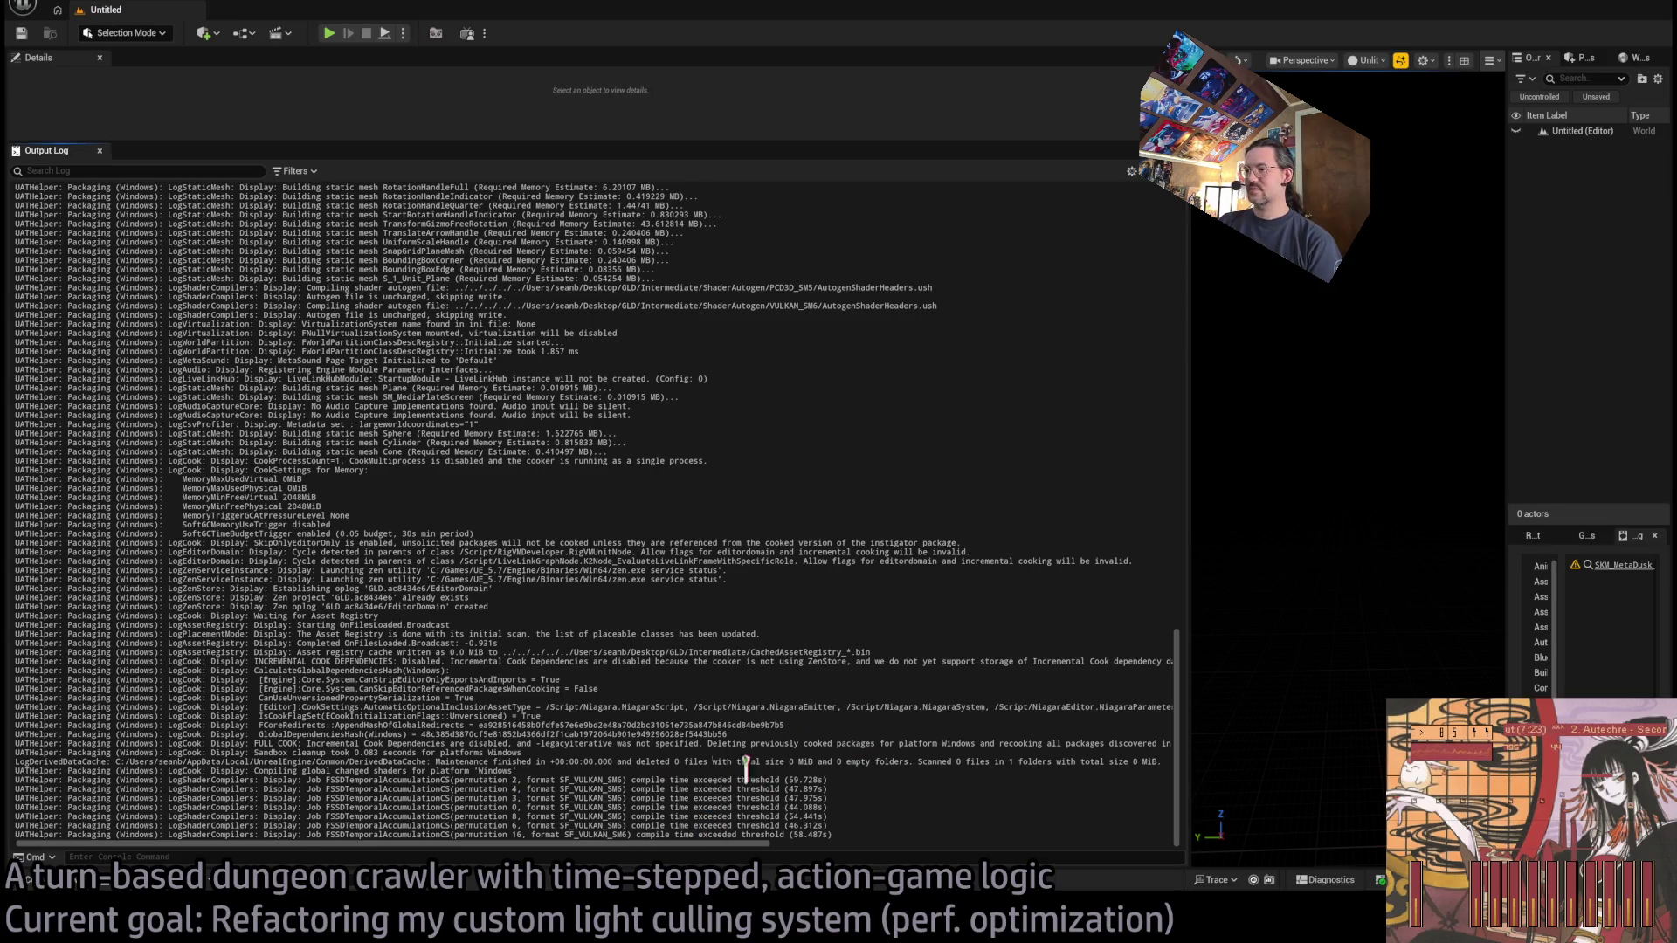
{"action": "key", "text": "super+d"}
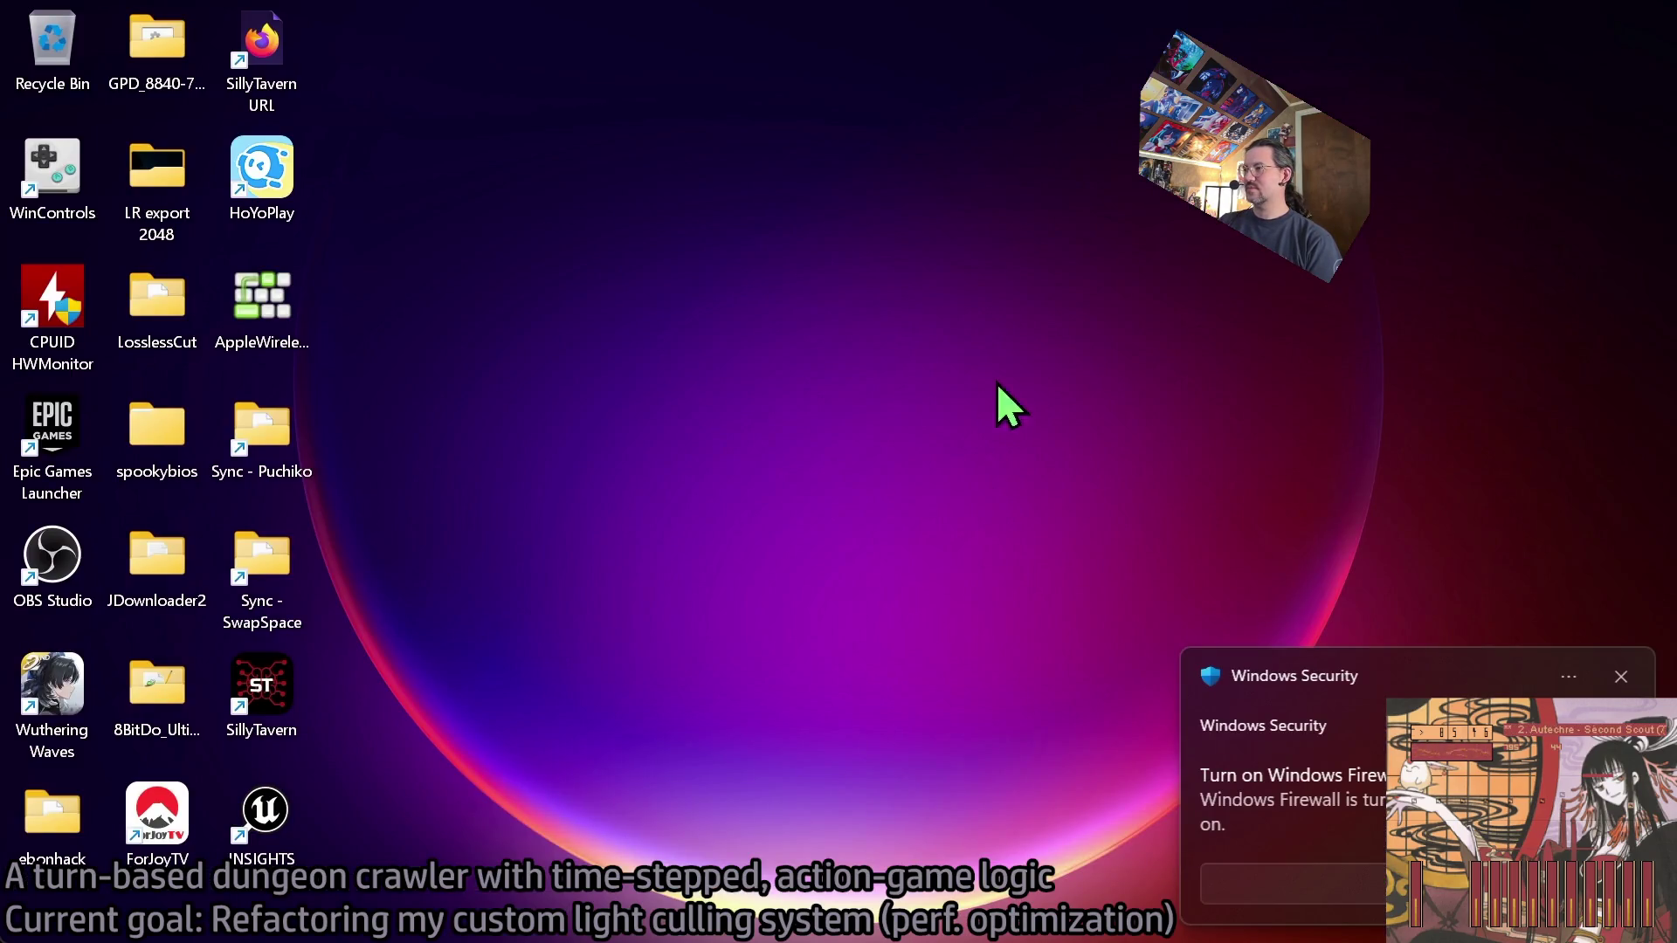
Dismiss the Windows Security notification and launch HoYoPlay from its desktop shortcut.
{"action": "left_click", "coordinate": [1621, 674]}
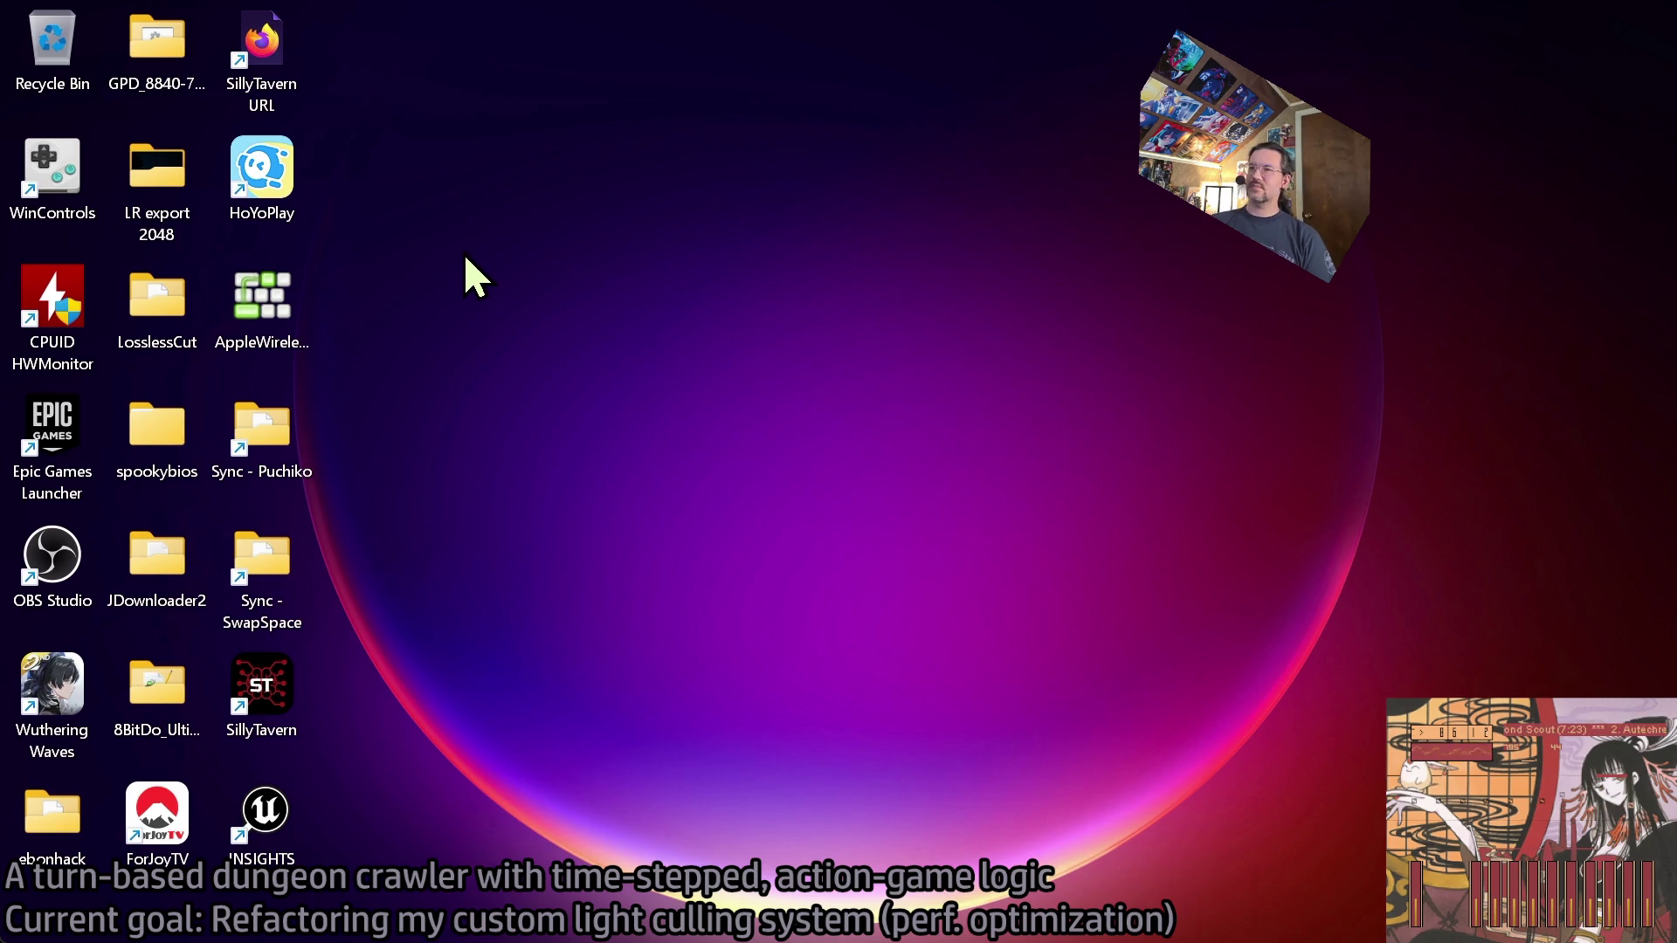
{"action": "double_click", "coordinate": [262, 170]}
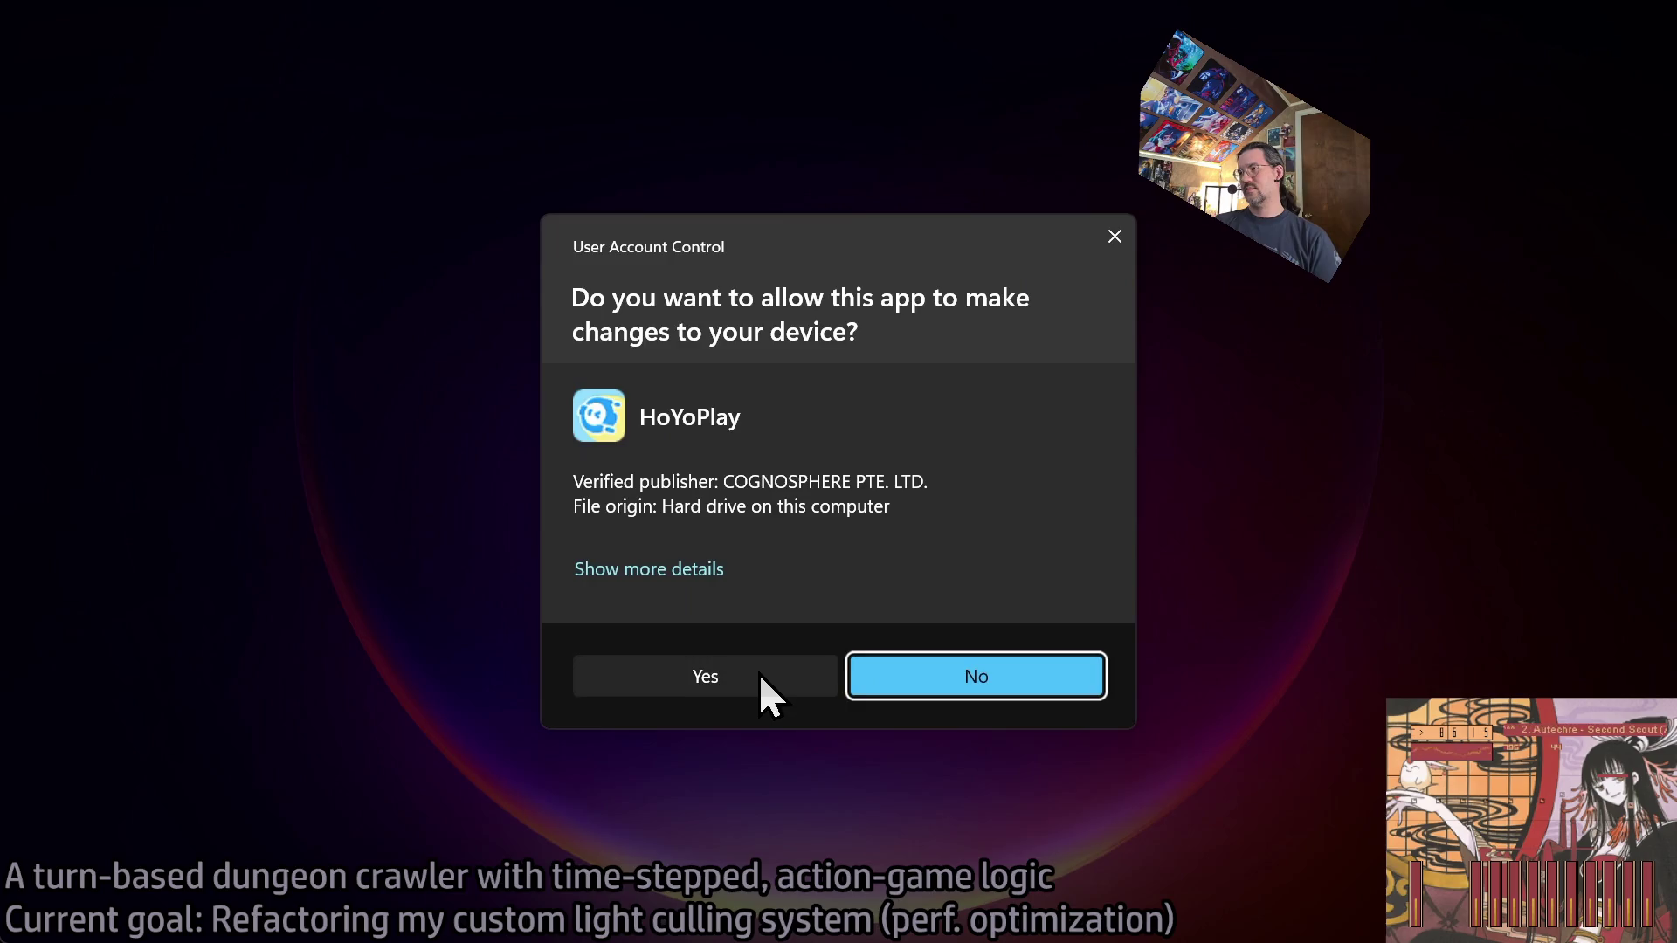
Approve HoYoPlay's admin prompt, check its download at 35%, then switch back to Unreal's Output Log.
{"action": "left_click", "coordinate": [760, 675]}
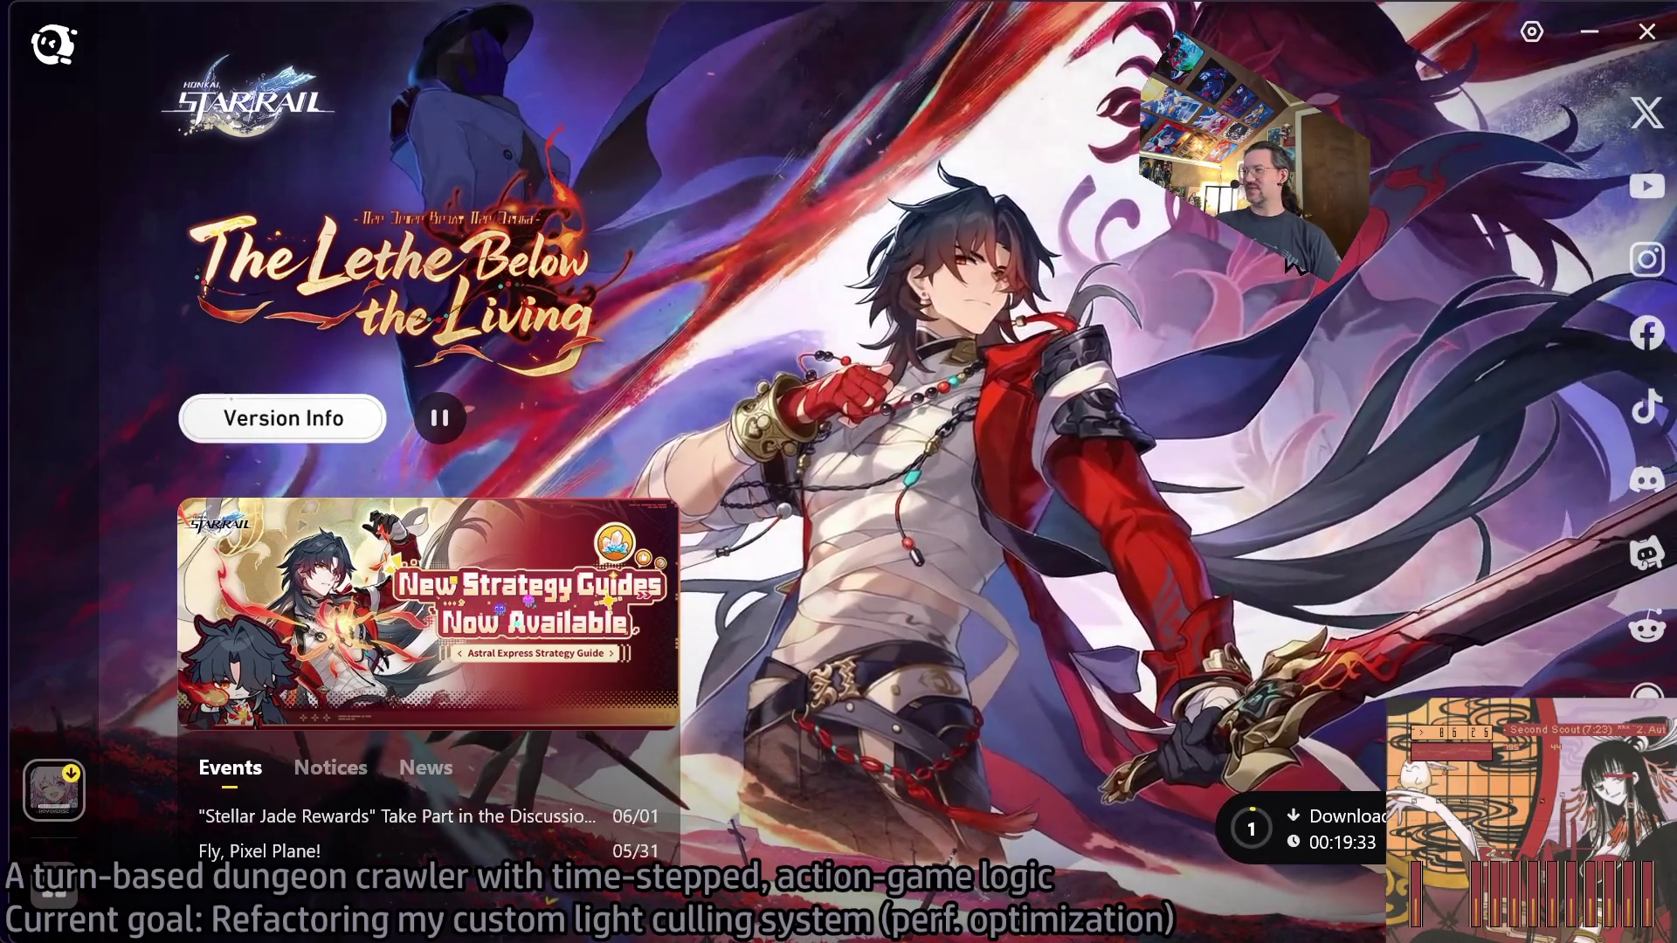
{"action": "double_click", "coordinate": [1564, 23]}
{"action": "left_click", "coordinate": [1394, 186]}
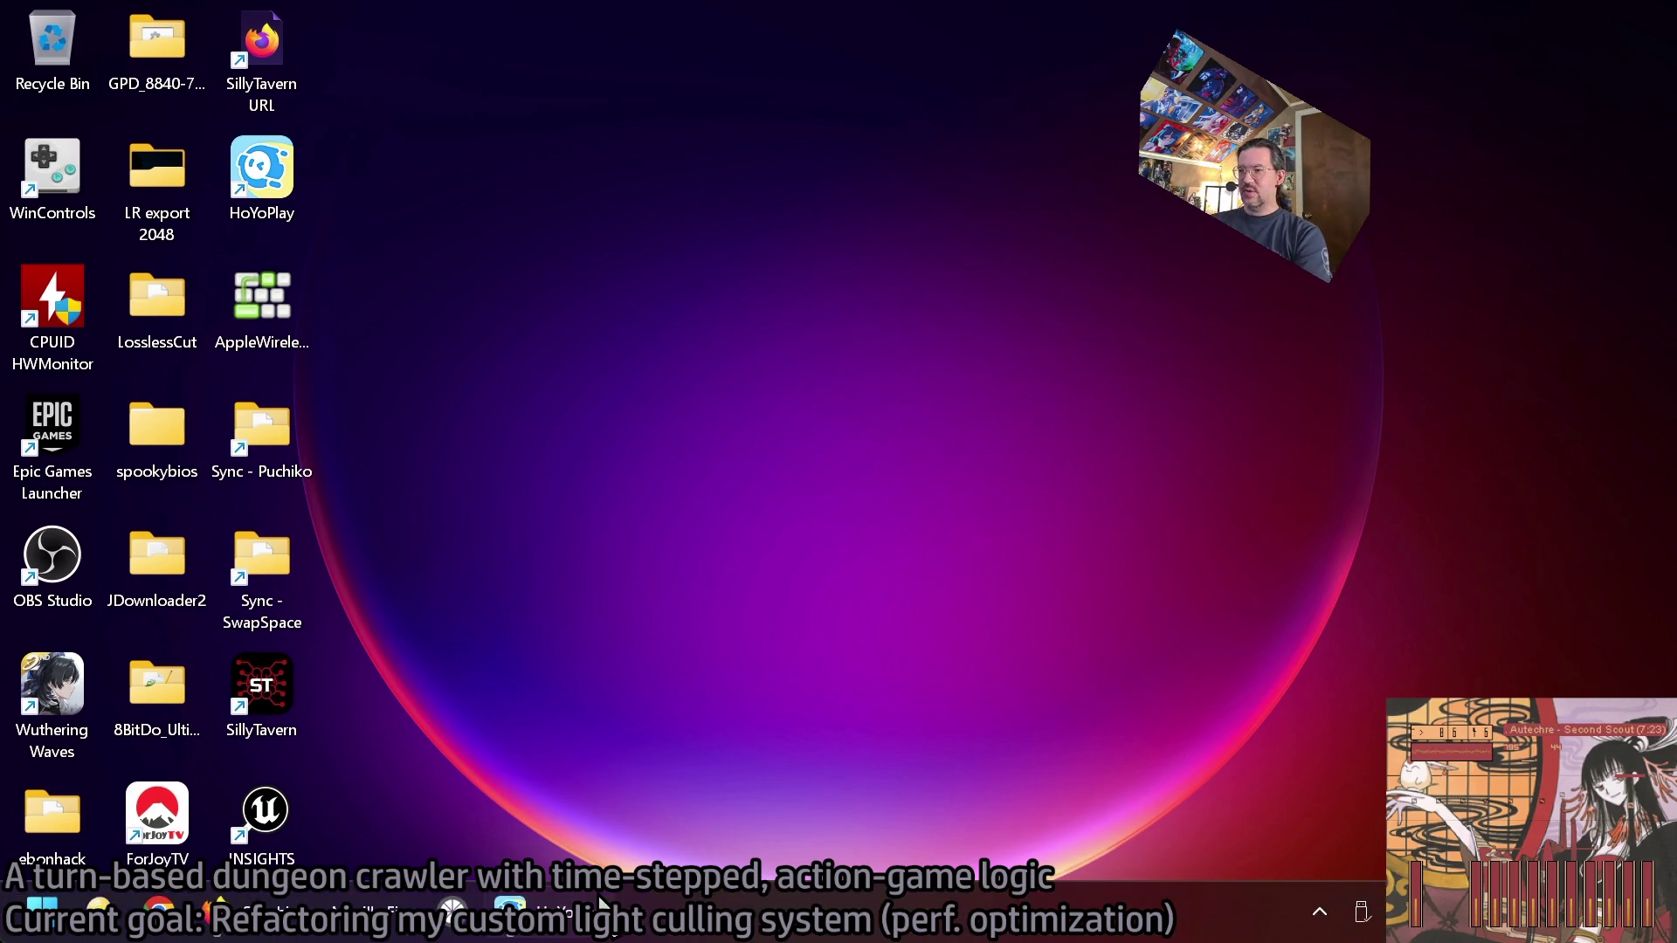
{"action": "left_click", "coordinate": [599, 901]}
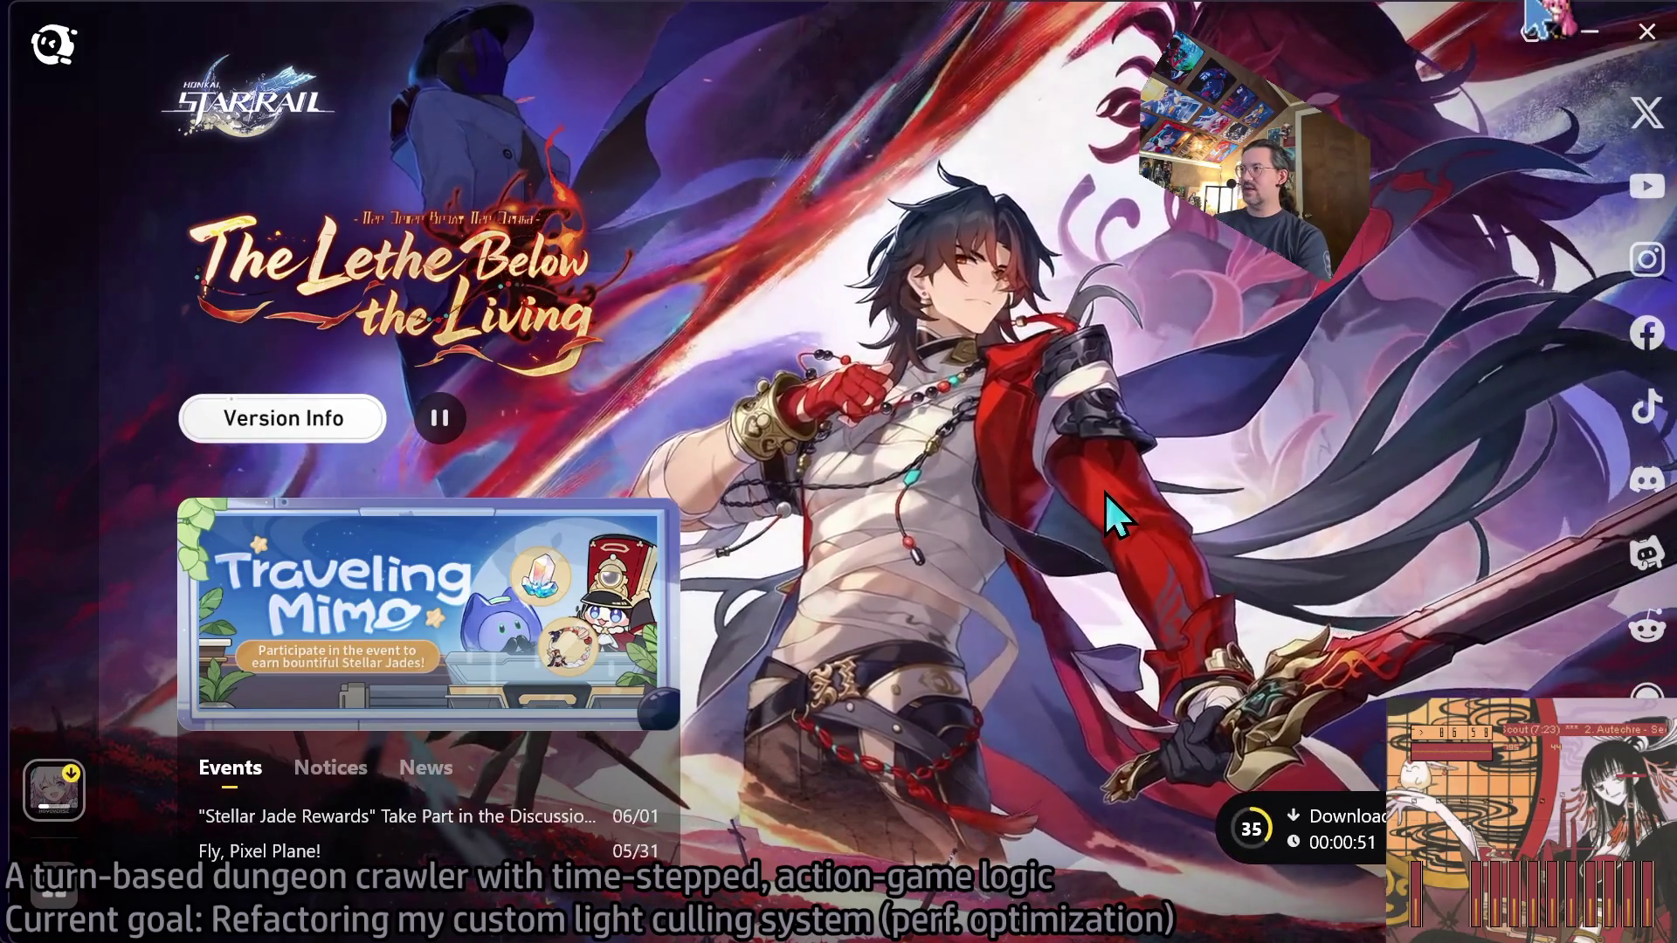
{"action": "key", "text": "alt+Tab"}
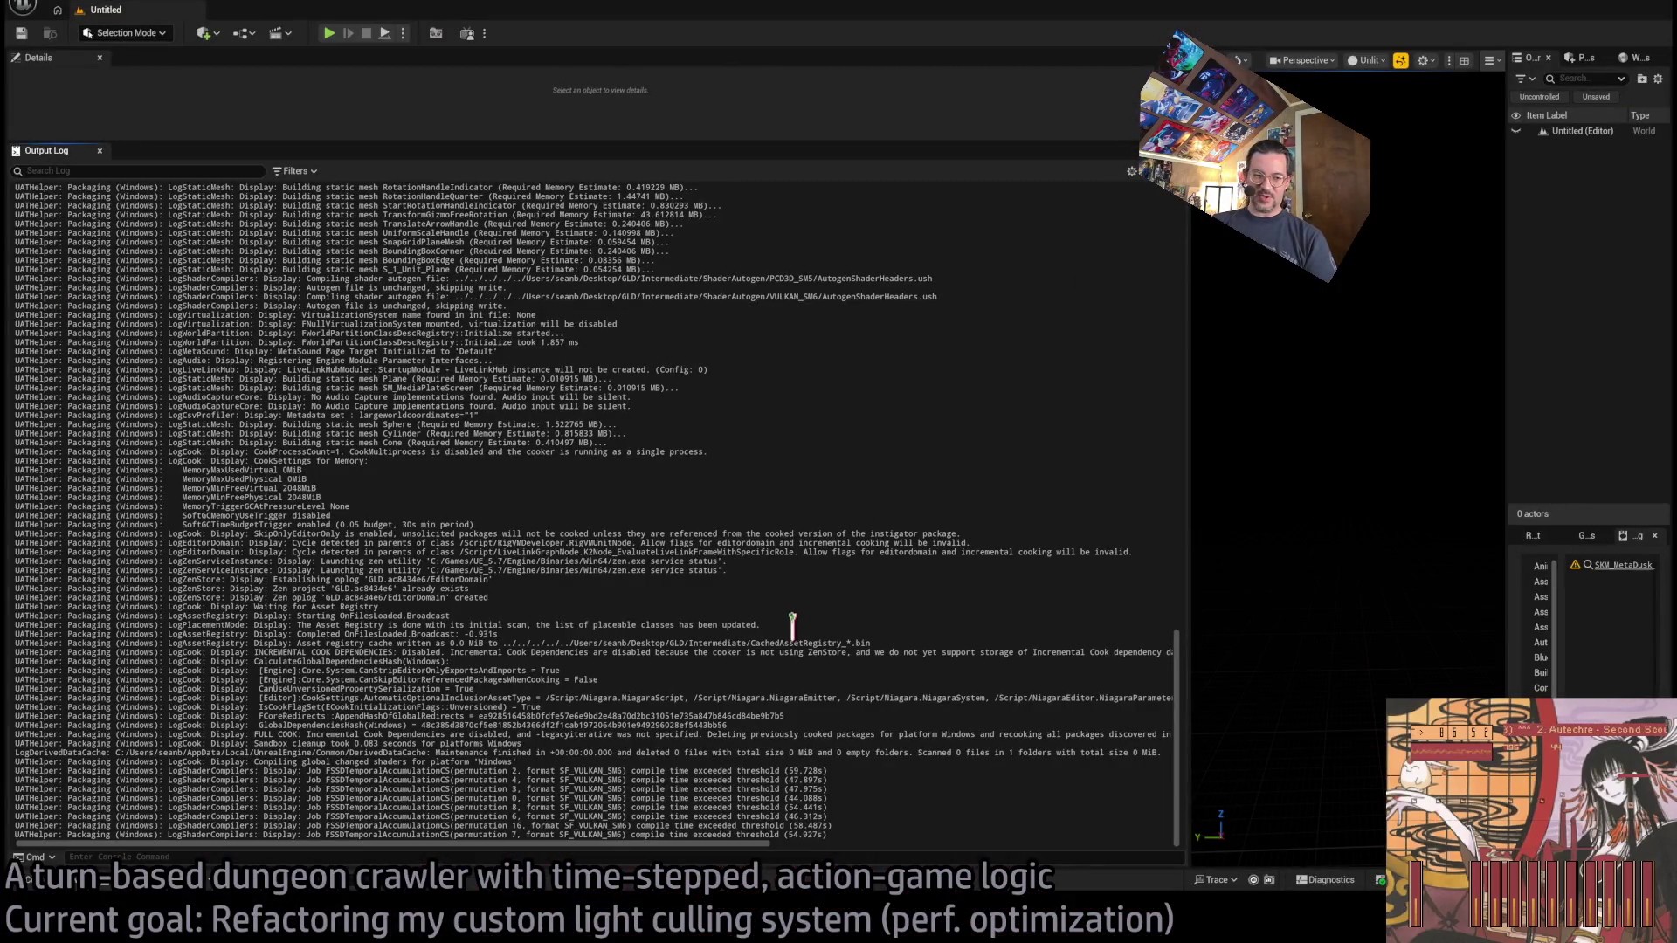
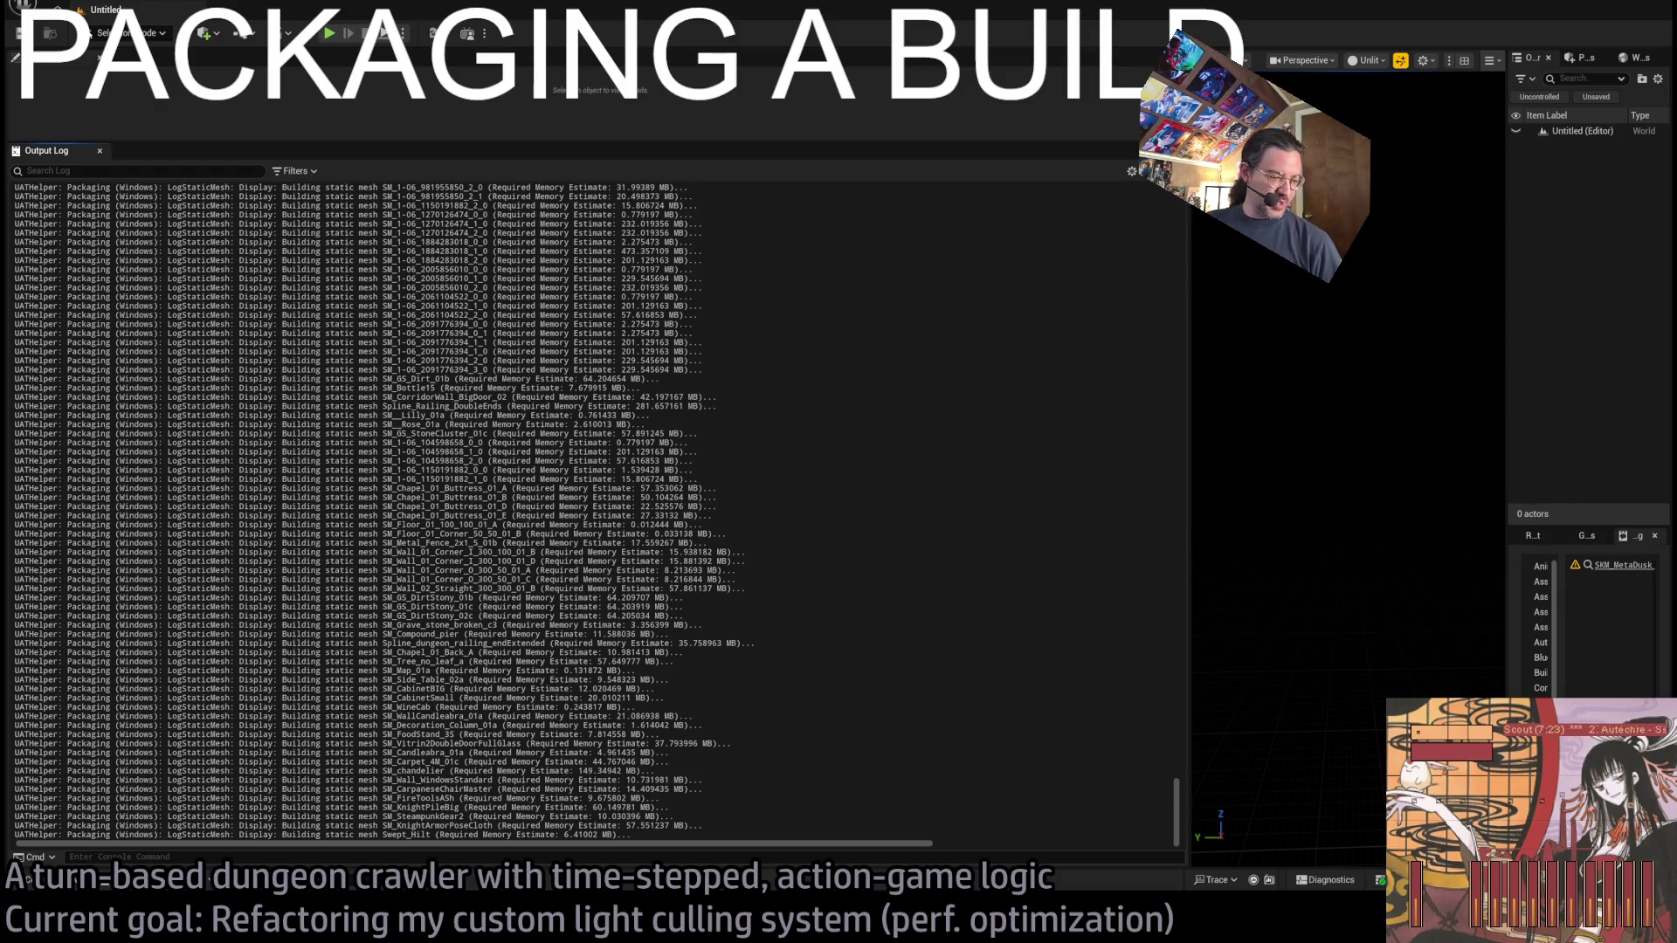
Bring up the Honkai: Star Rail launcher and start the game, reaching the HoYoverse login dialog.
{"action": "left_click", "coordinate": [358, 933]}
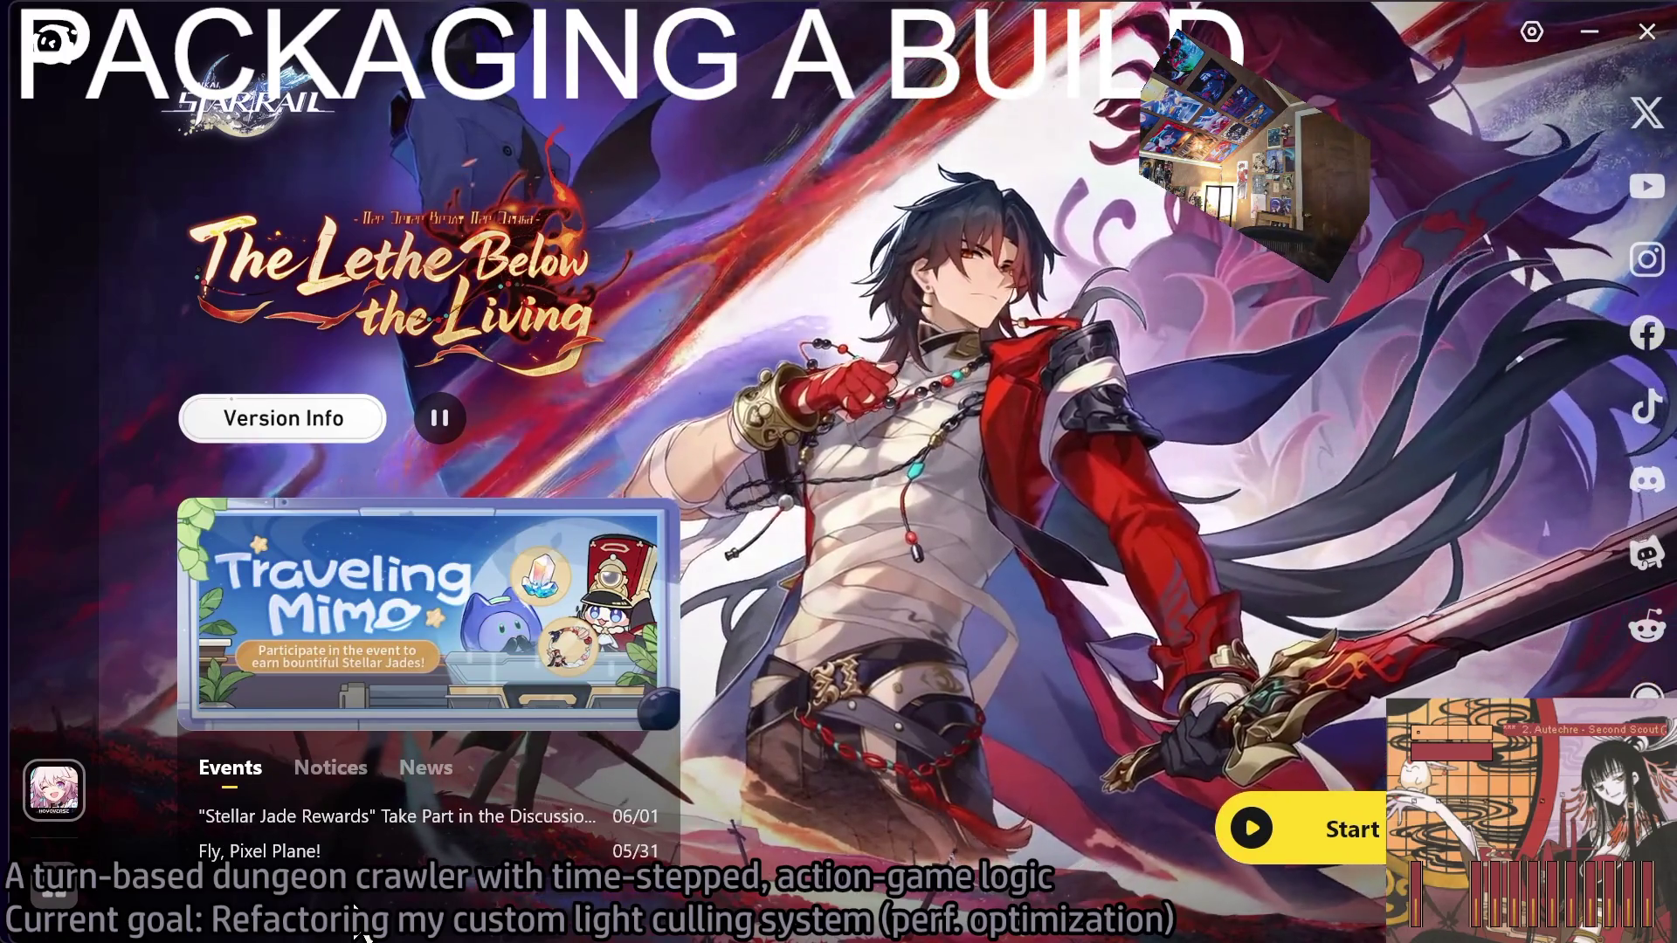
{"action": "left_click", "coordinate": [1320, 807]}
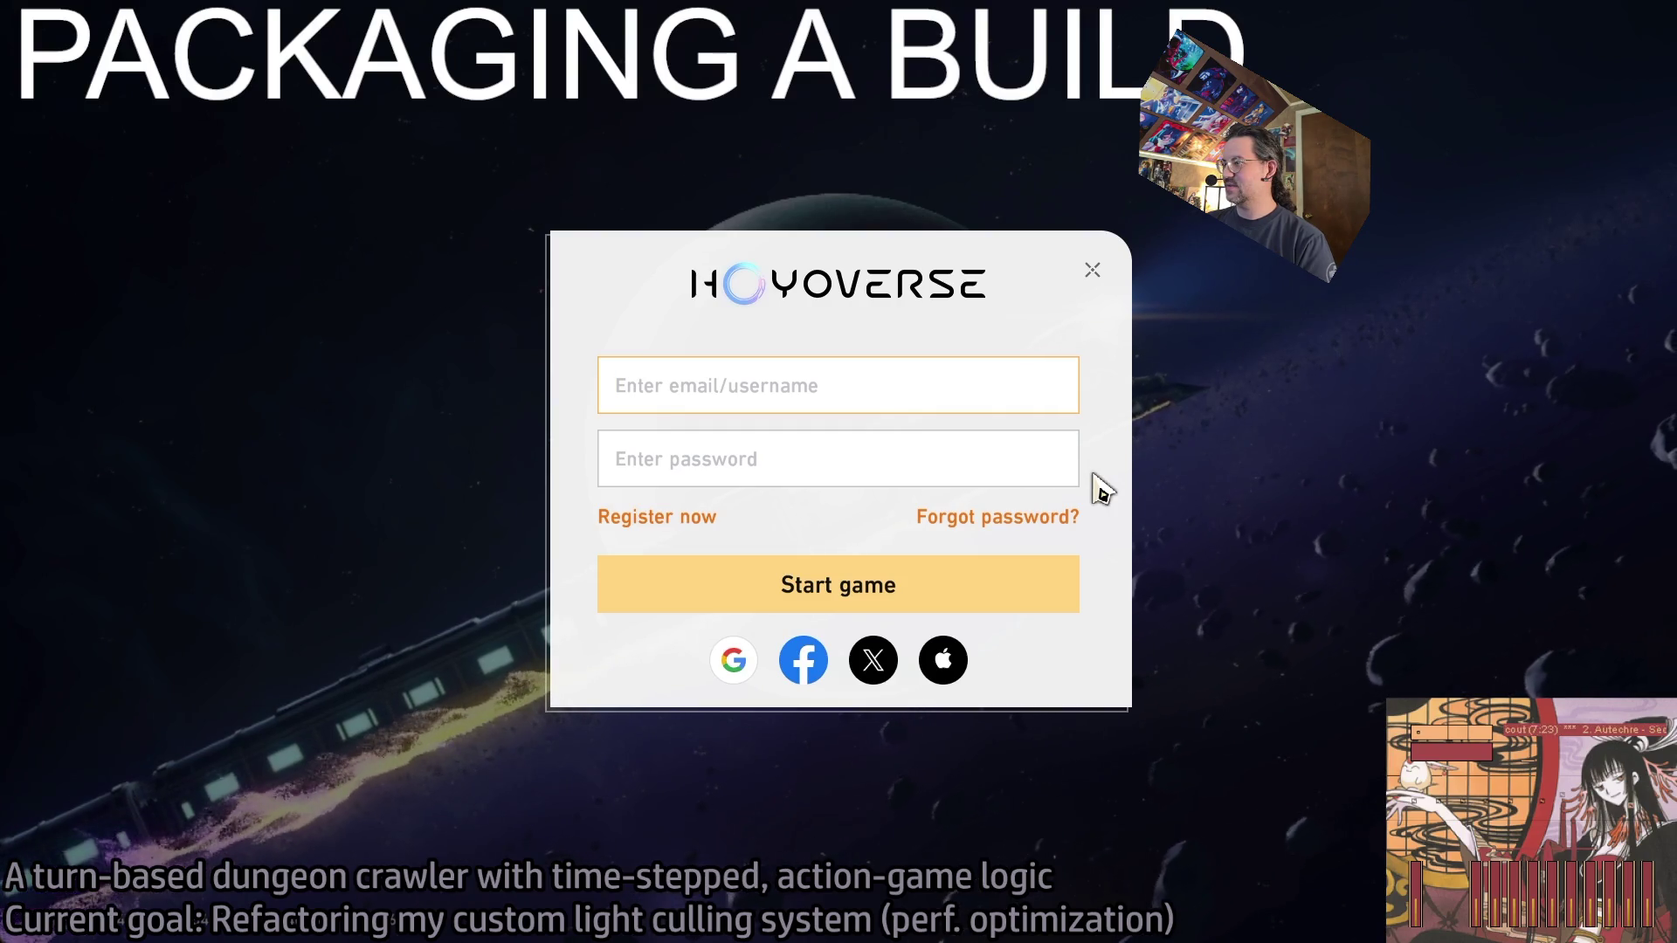
Return to Unreal's Output Log, where the Windows build is still cooking and compiling shaders.
{"action": "key", "text": "alt+Tab"}
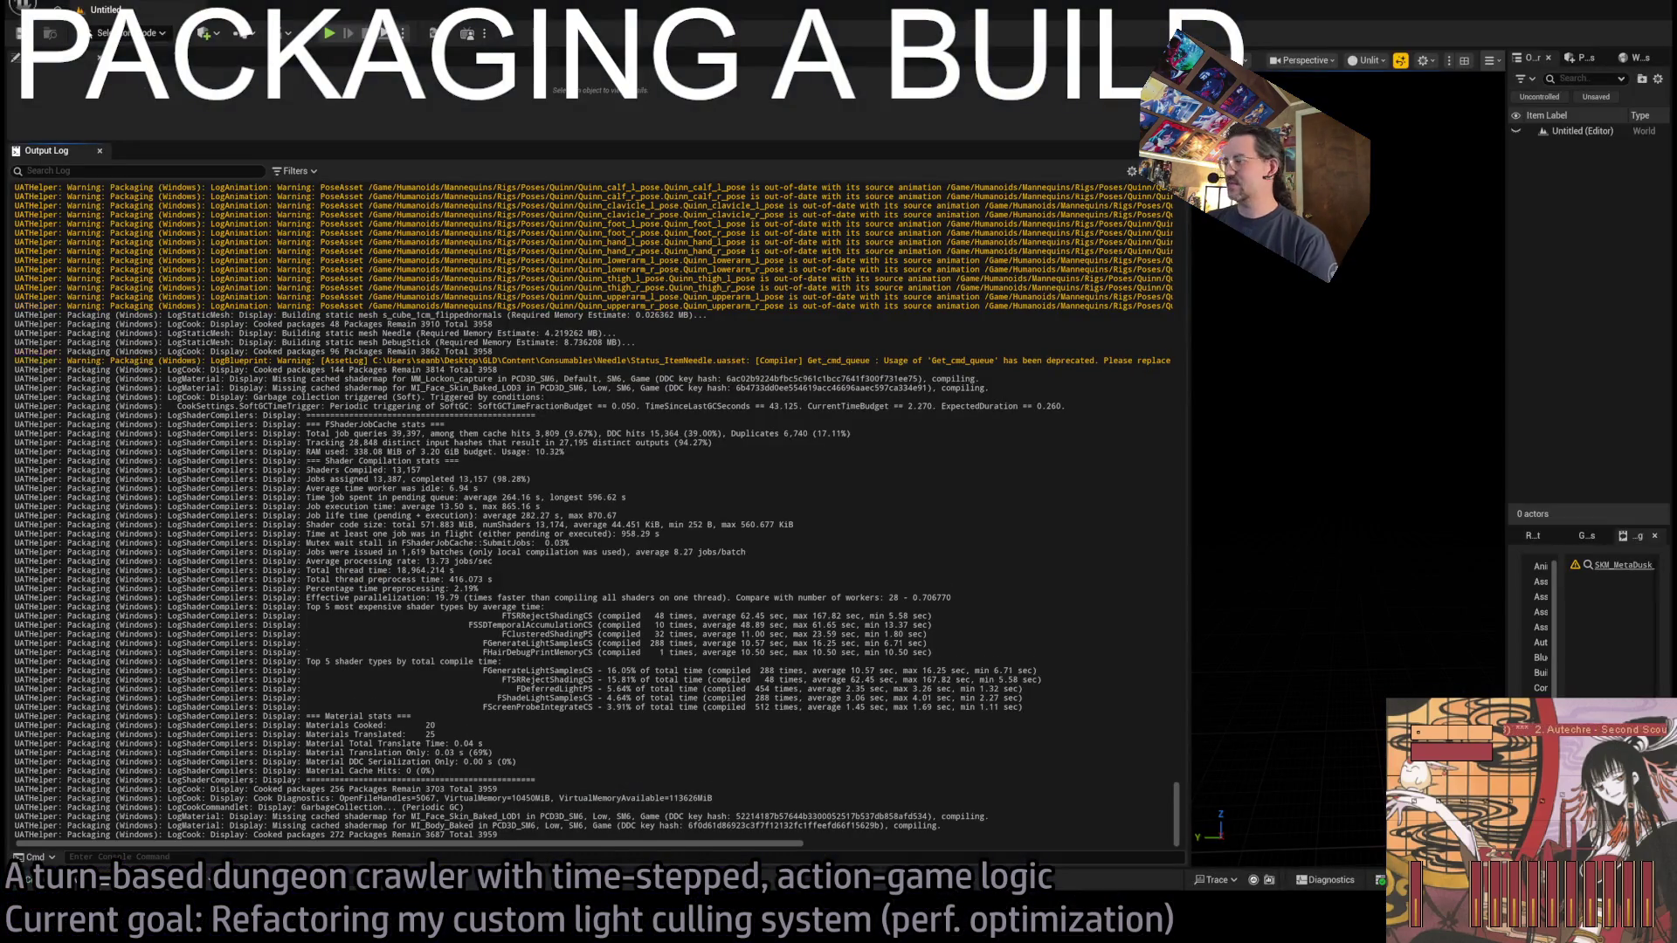